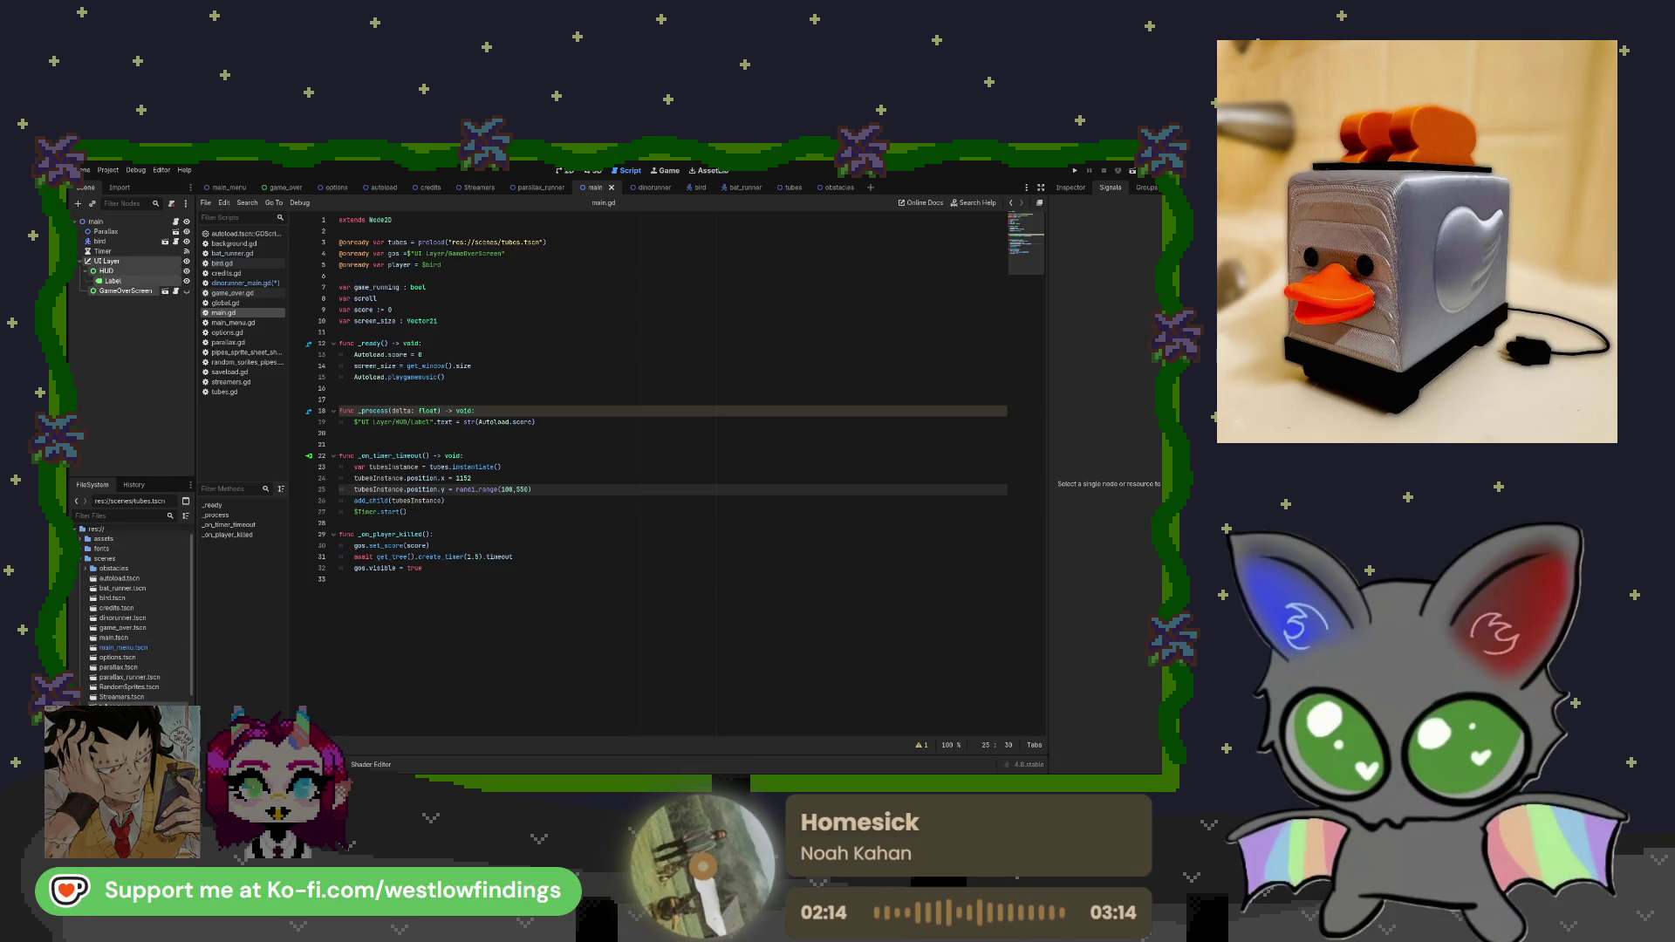
Clear all the logged errors in the Debugger's Errors list.
left_click(349, 579)
left_click(279, 765)
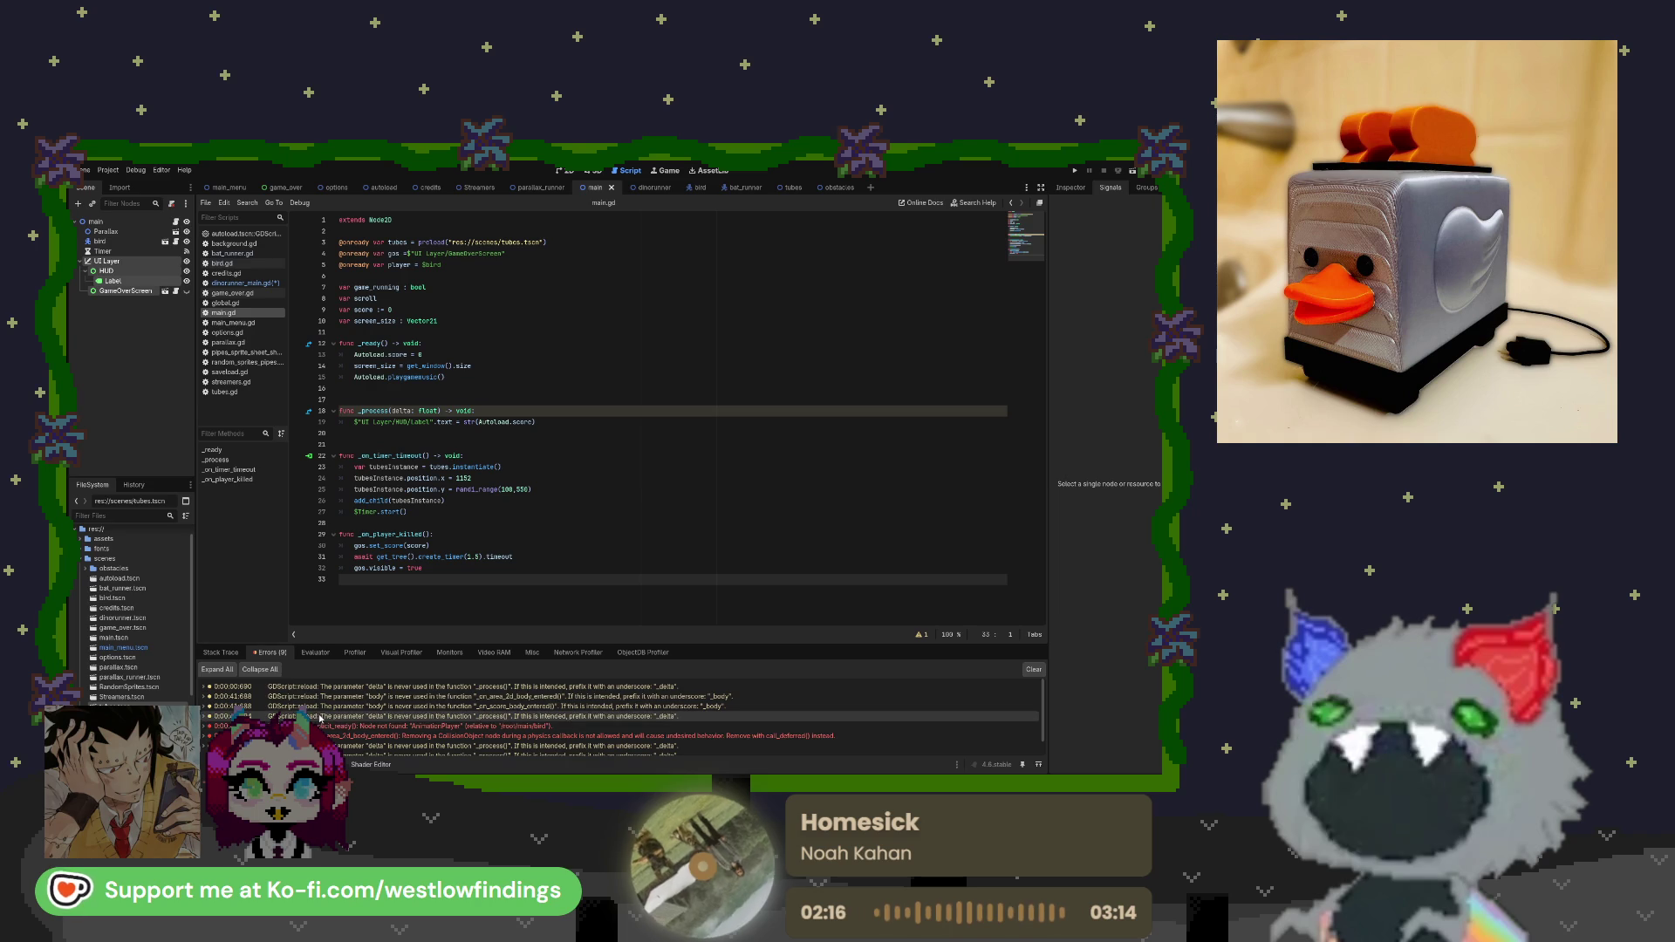
left_click(1033, 670)
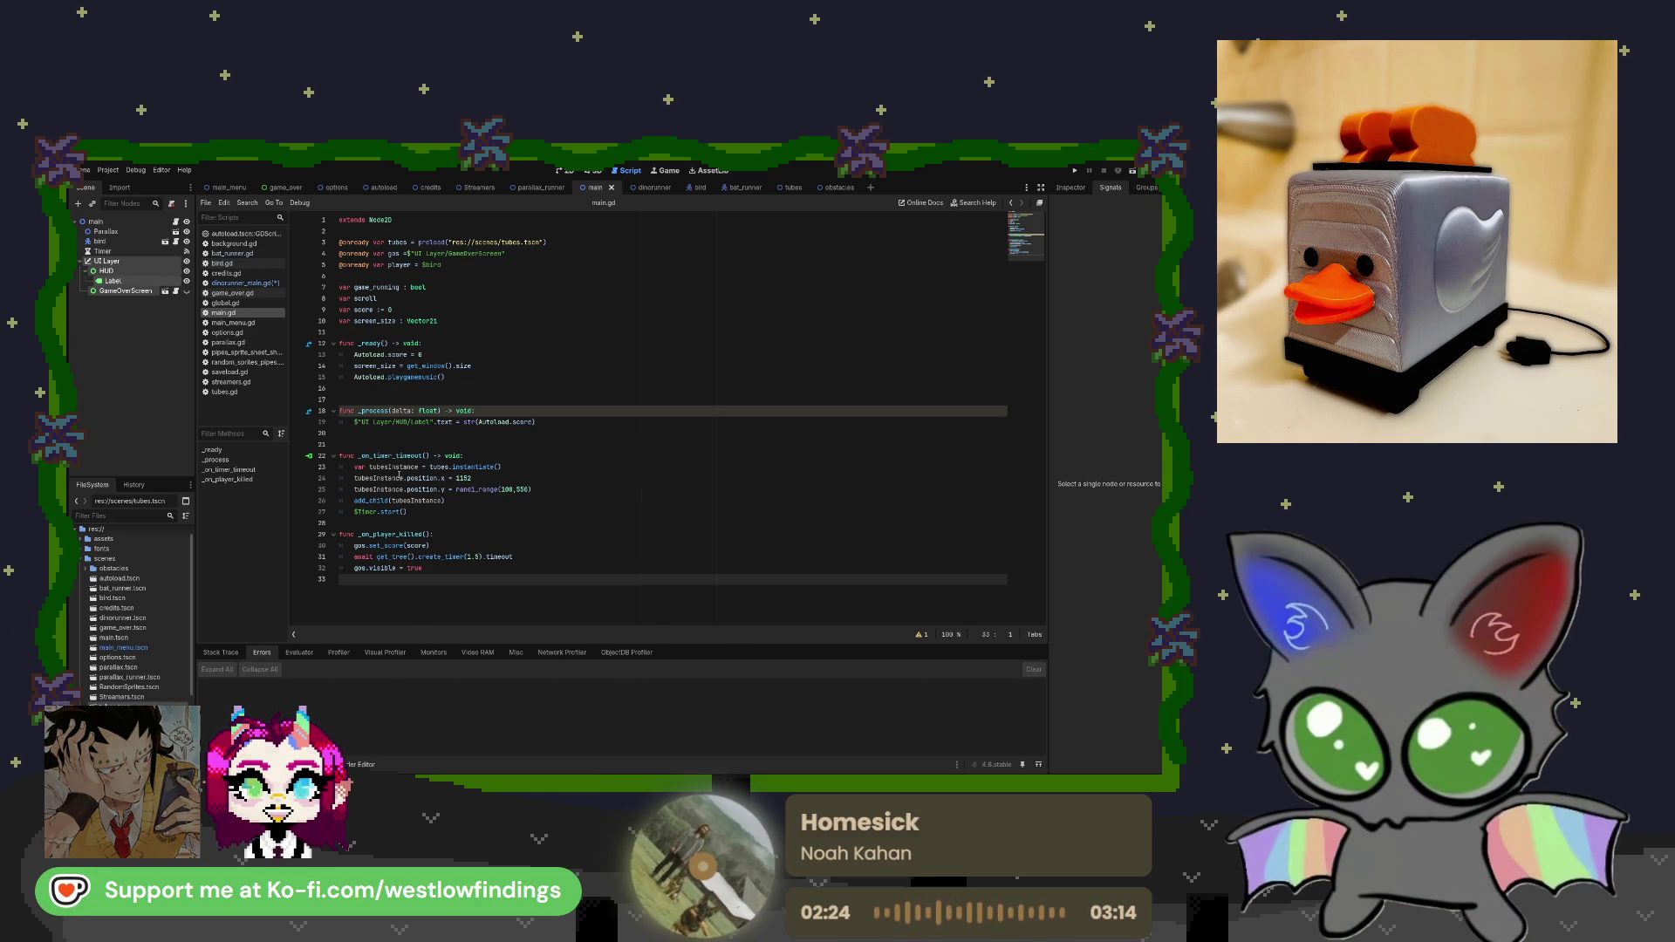
Review the instantiation code on lines 23–27, then switch to the dinorunner scene.
left_click(401, 468)
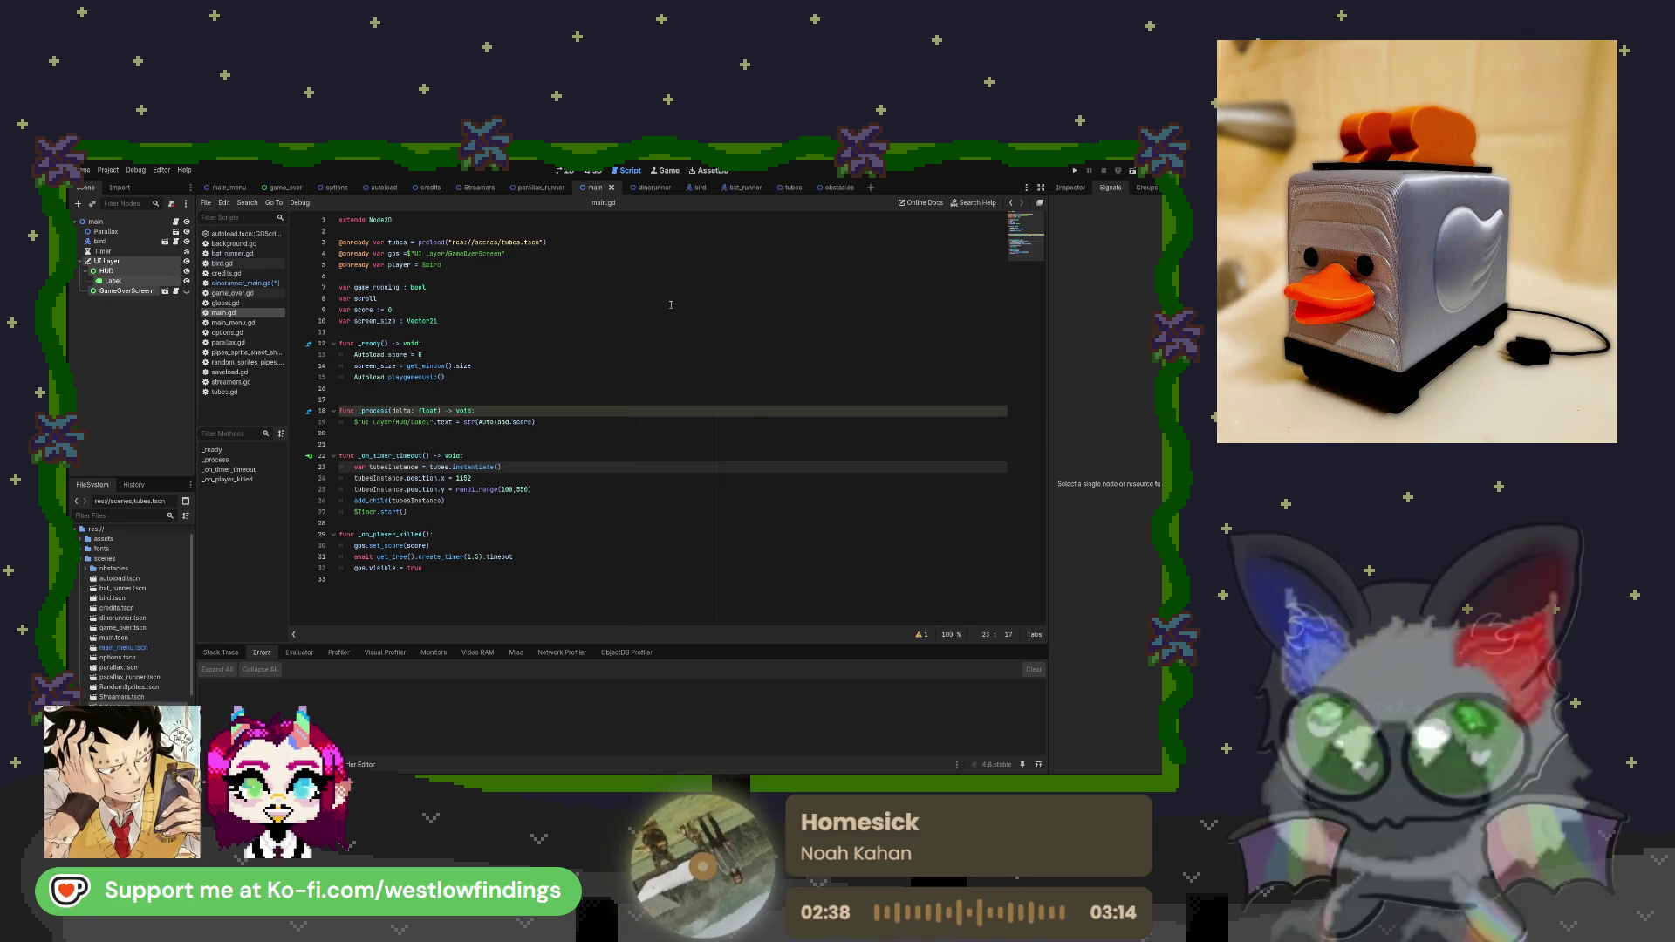
left_click(464, 513)
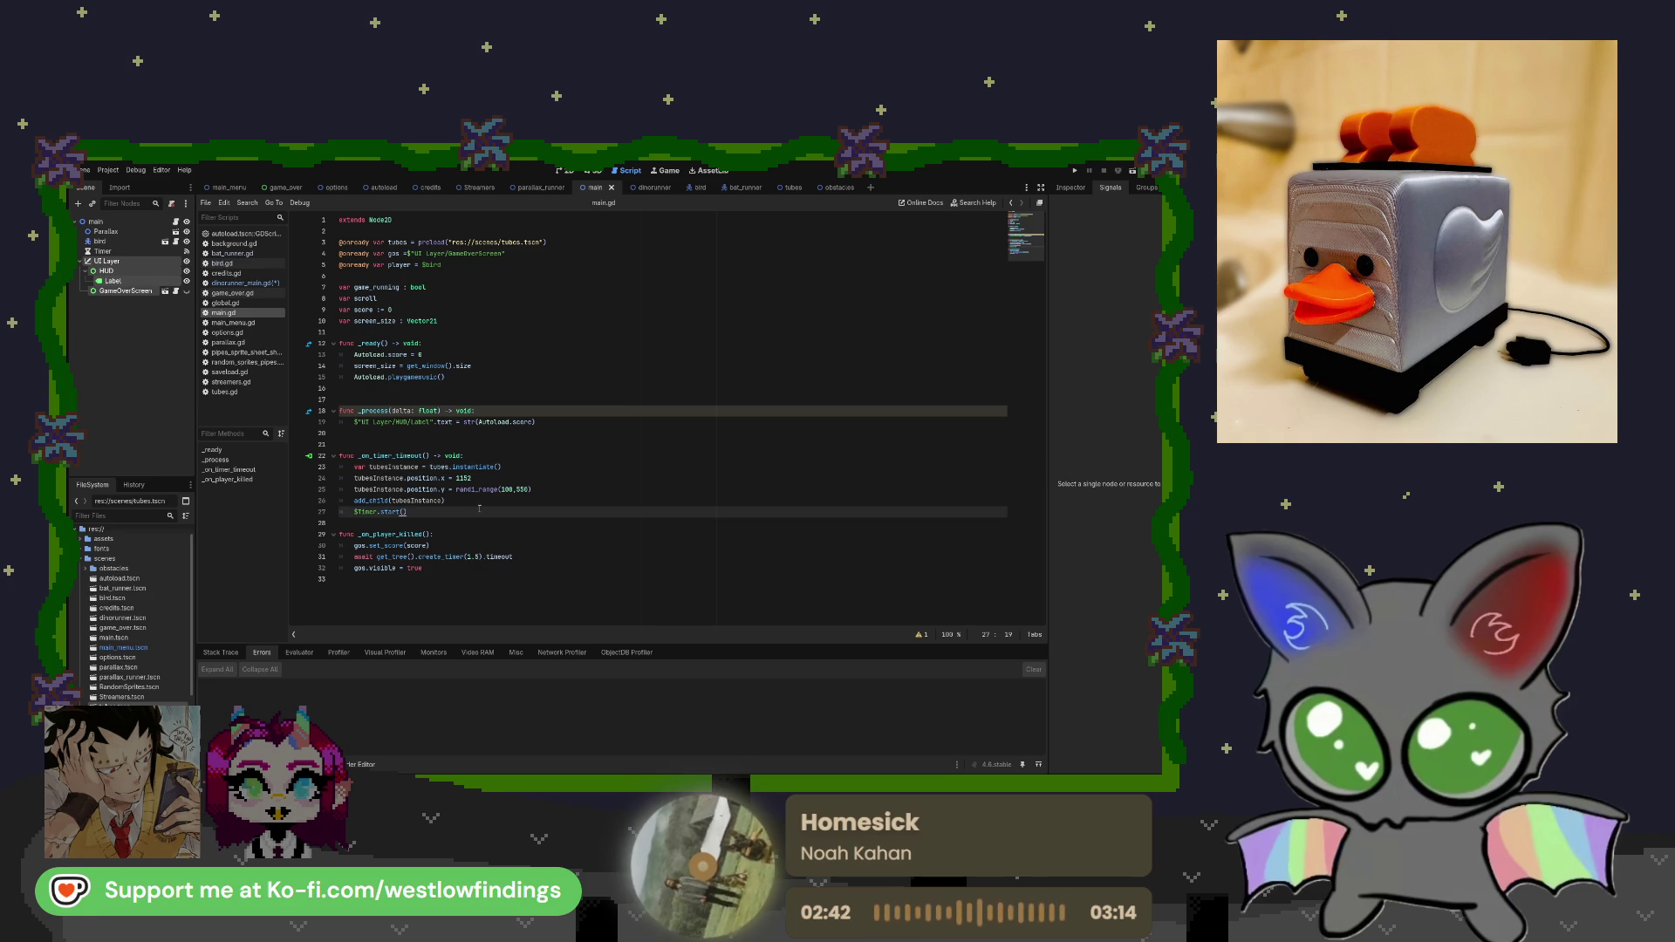
left_click(643, 187)
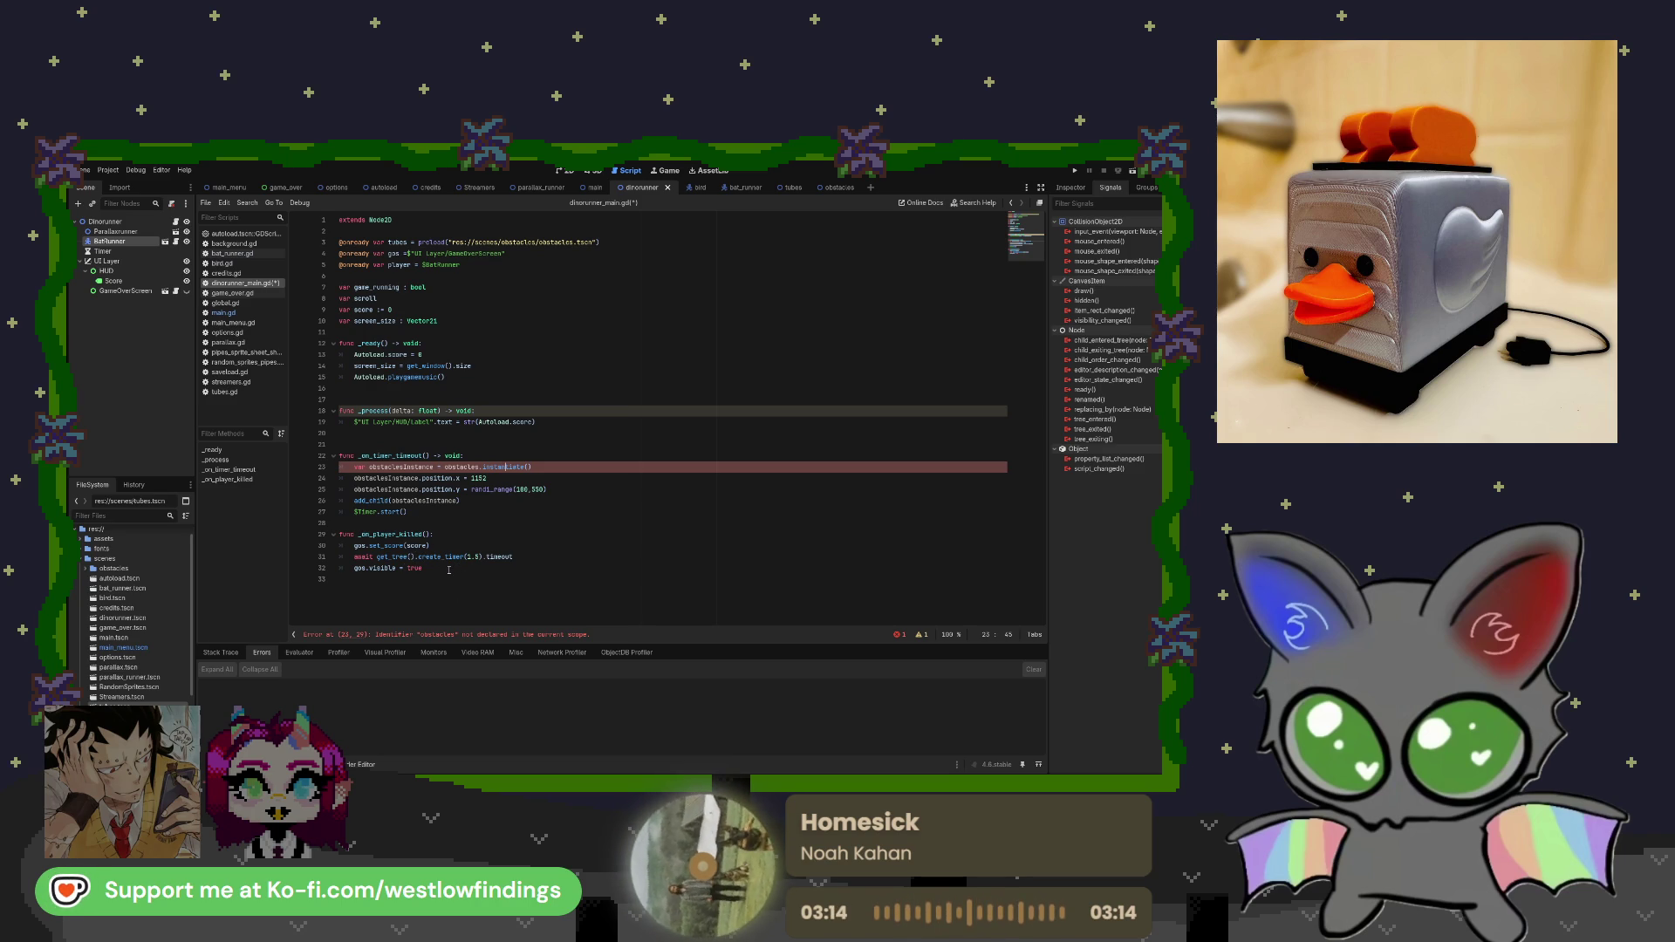
Read the undeclared 'obstacles' identifier error flagged on line 23.
left_click(447, 566)
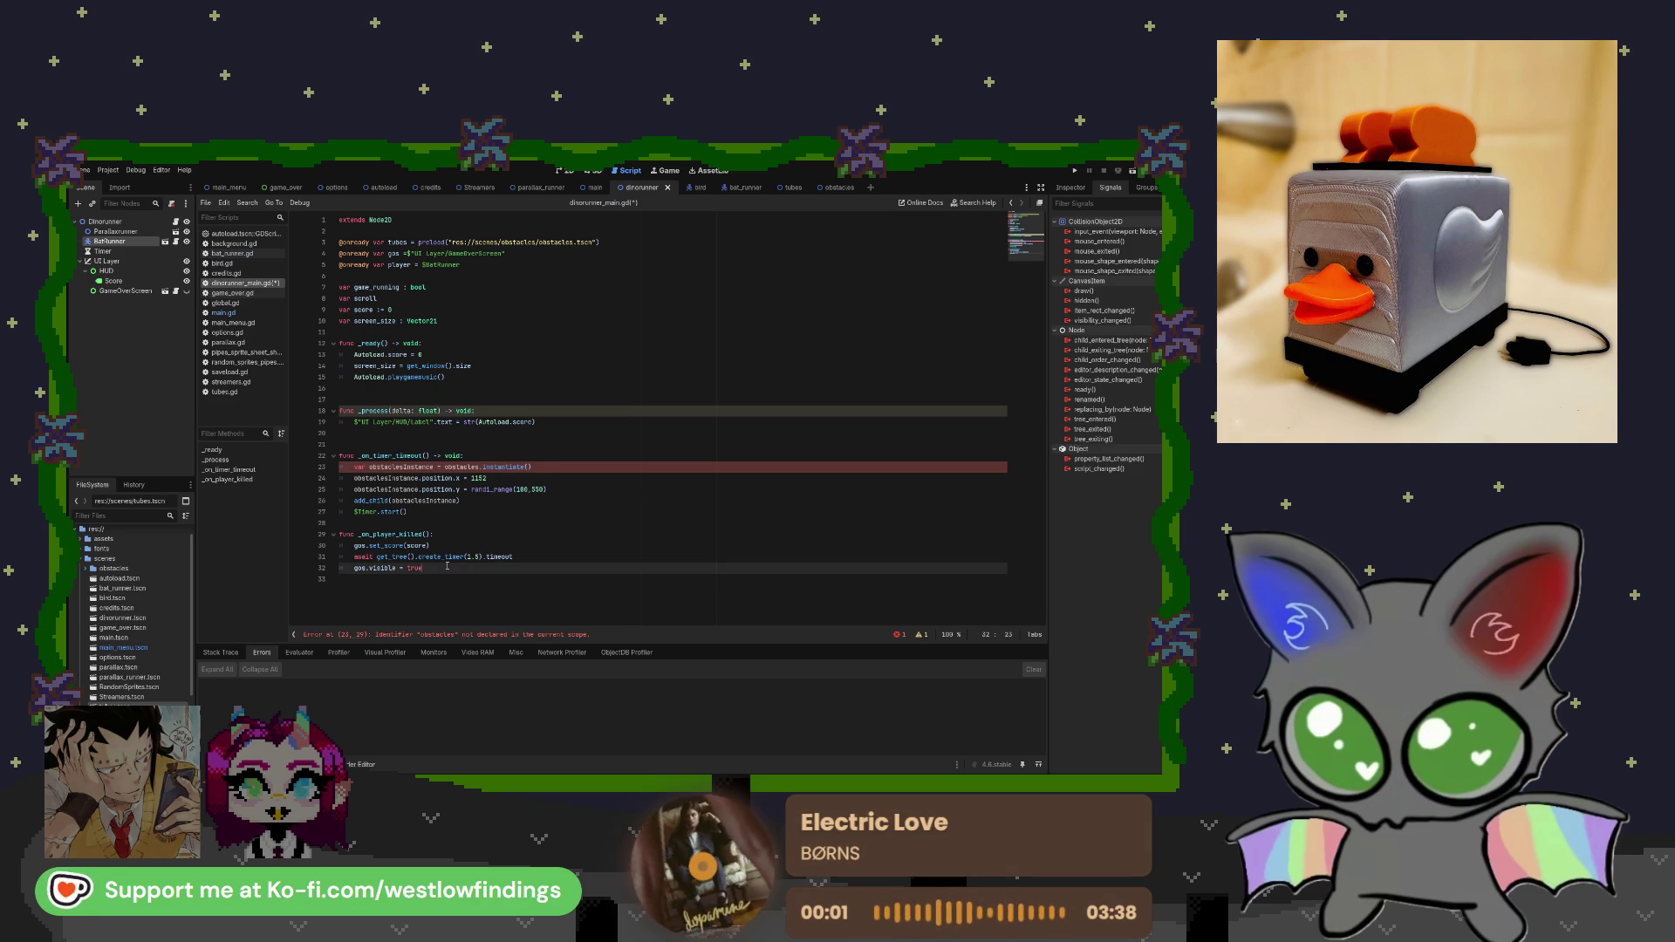
left_click(465, 467)
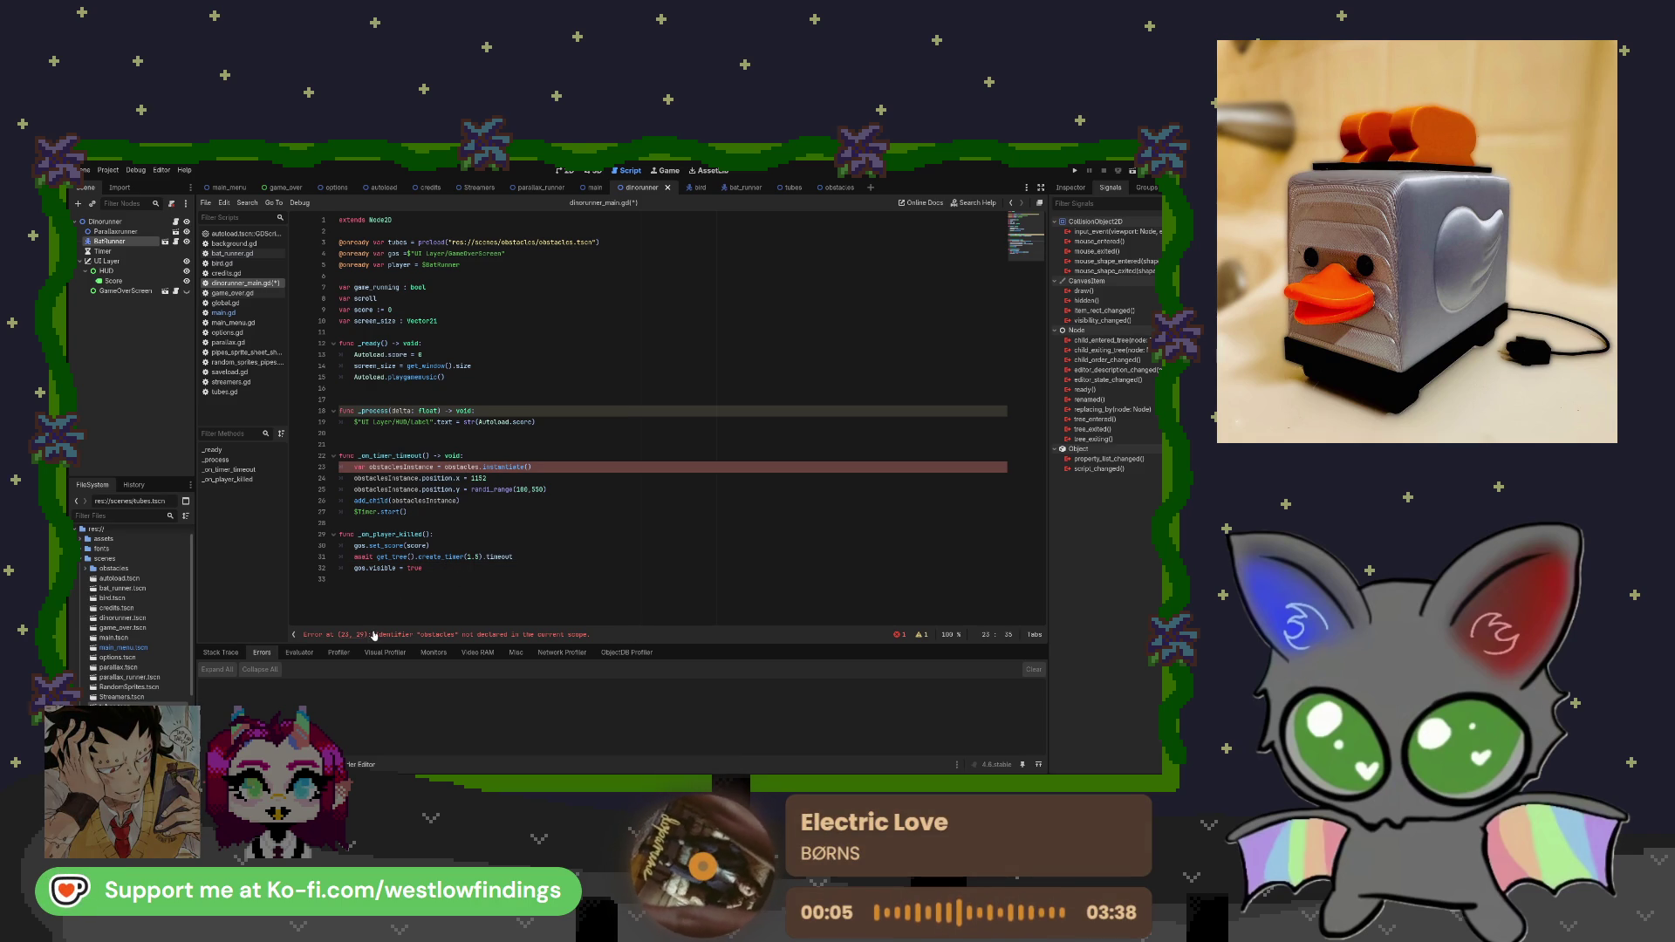
left_click_drag(377, 637, 592, 636)
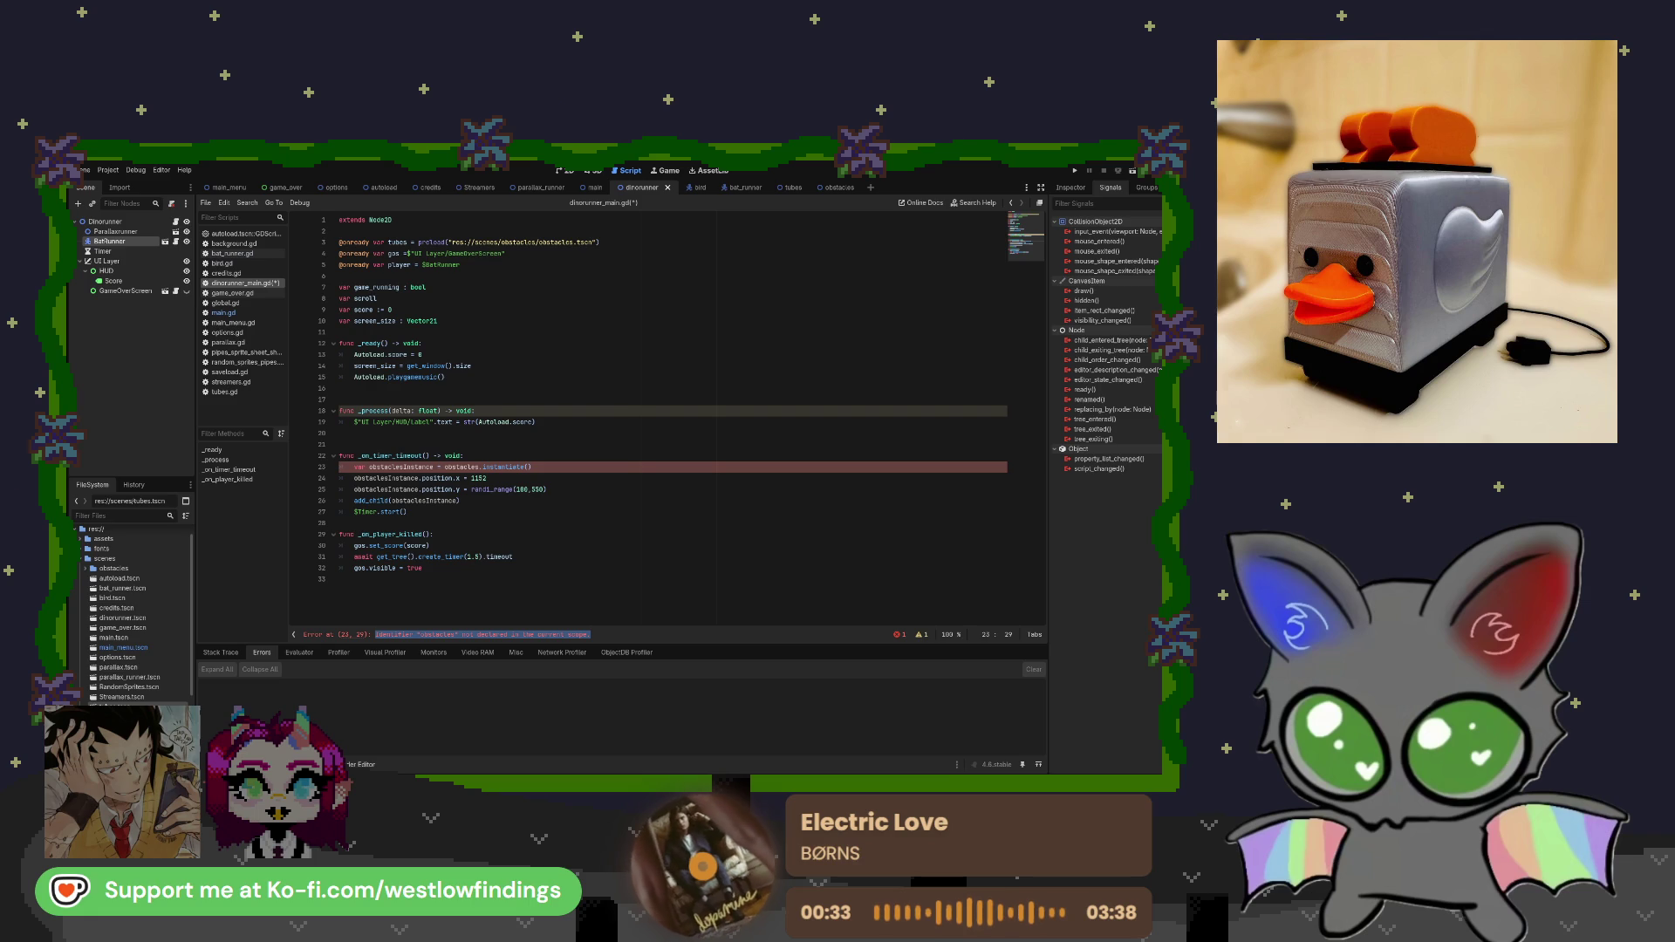
Replace the variable name 'tubes' with 'obstacles' in the preload on line 3.
left_click_drag(408, 242, 387, 243)
type("obsta")
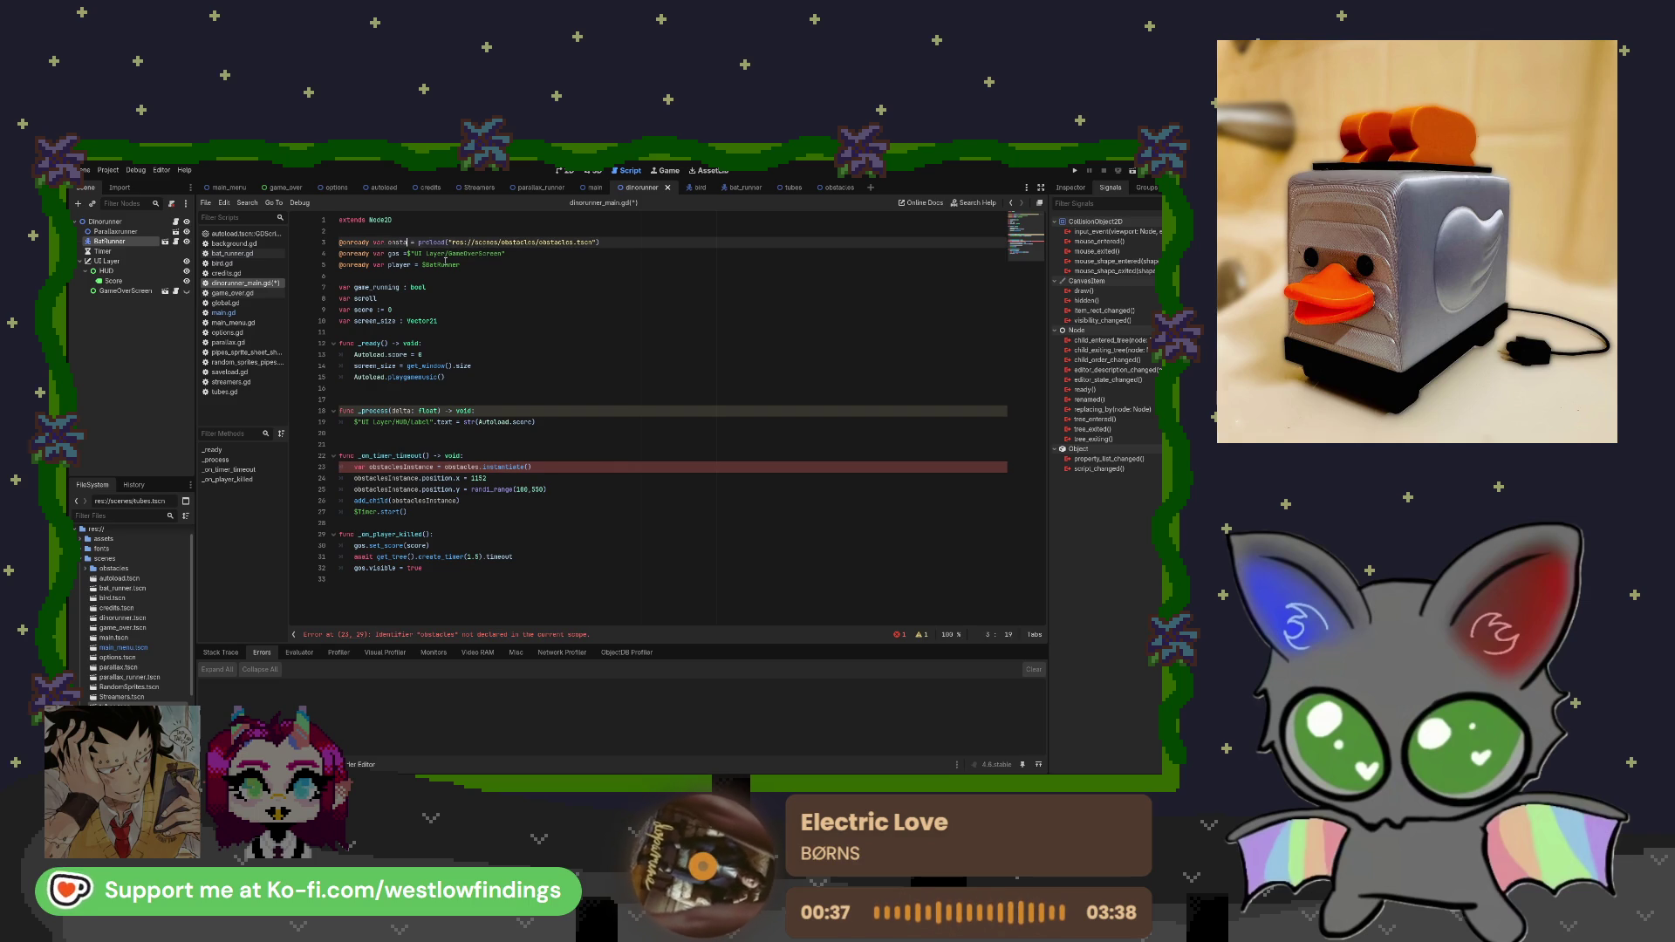
key("BackSpace")
key("BackSpace")
key("BackSpace")
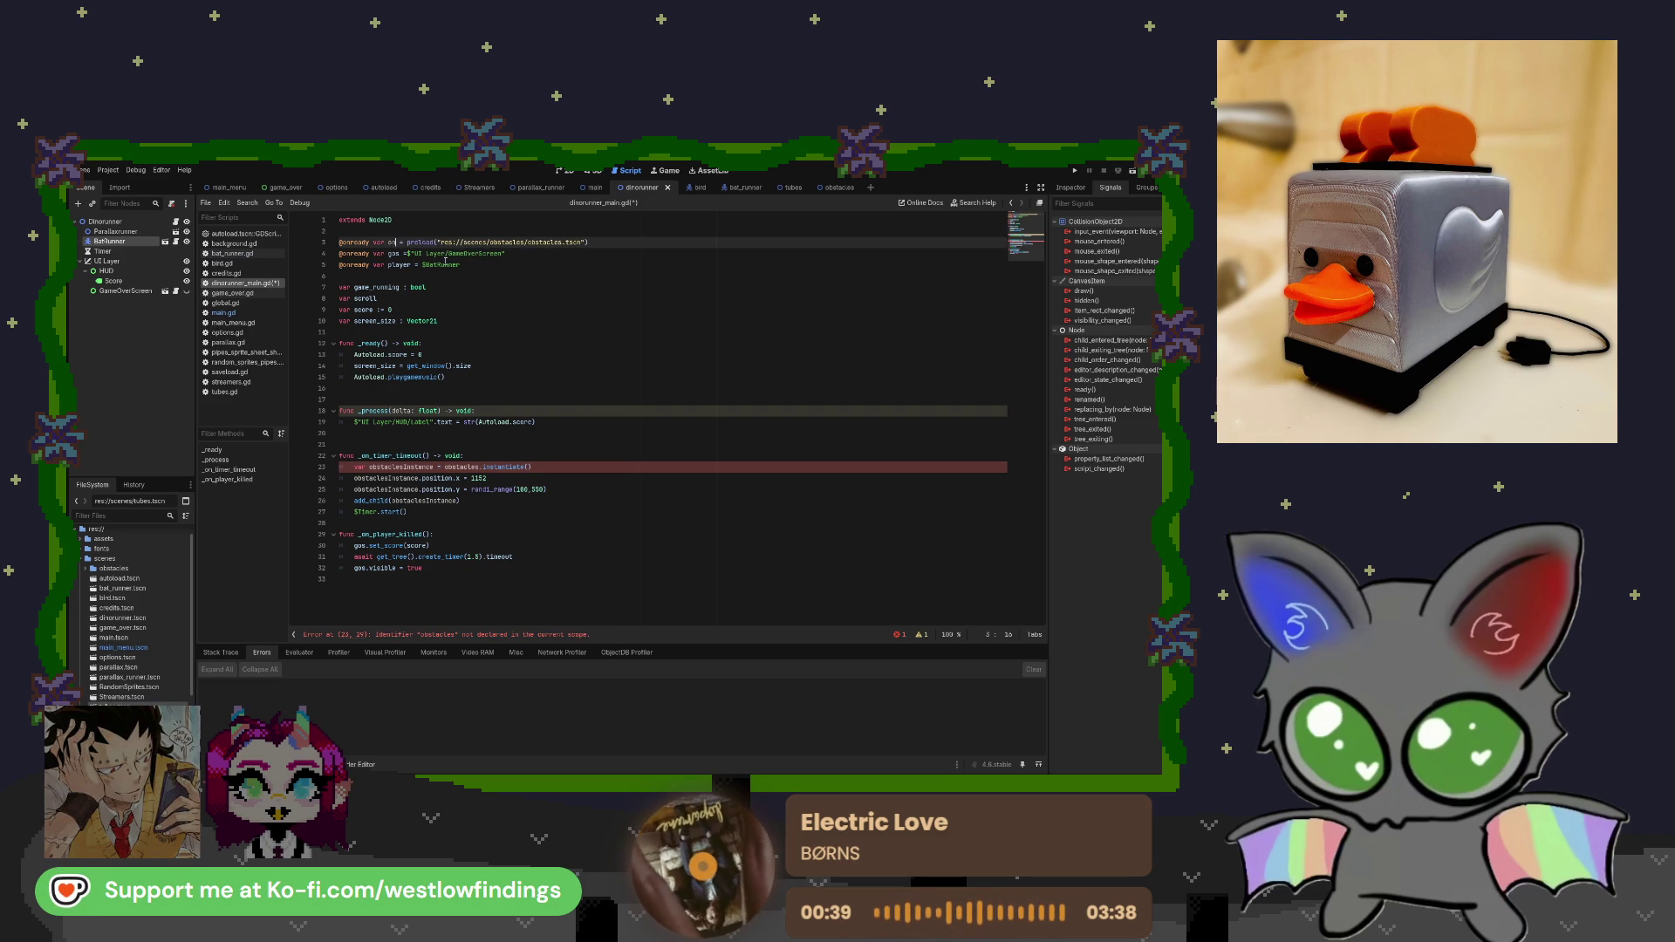
type("bstacles")
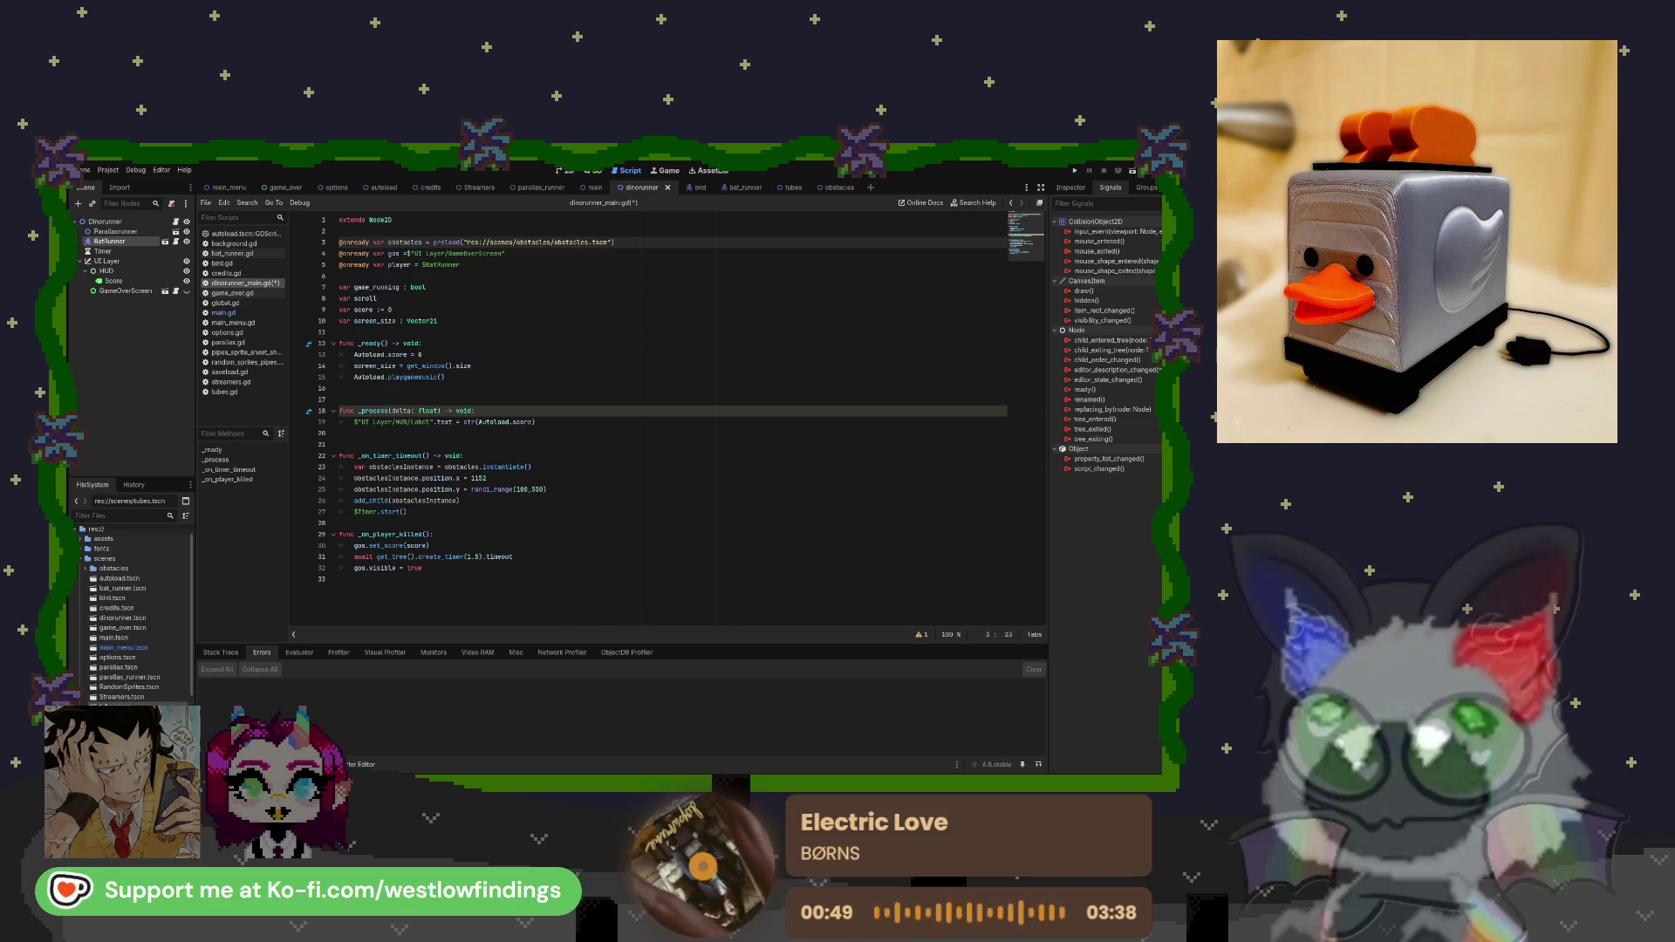
left_click(604, 503)
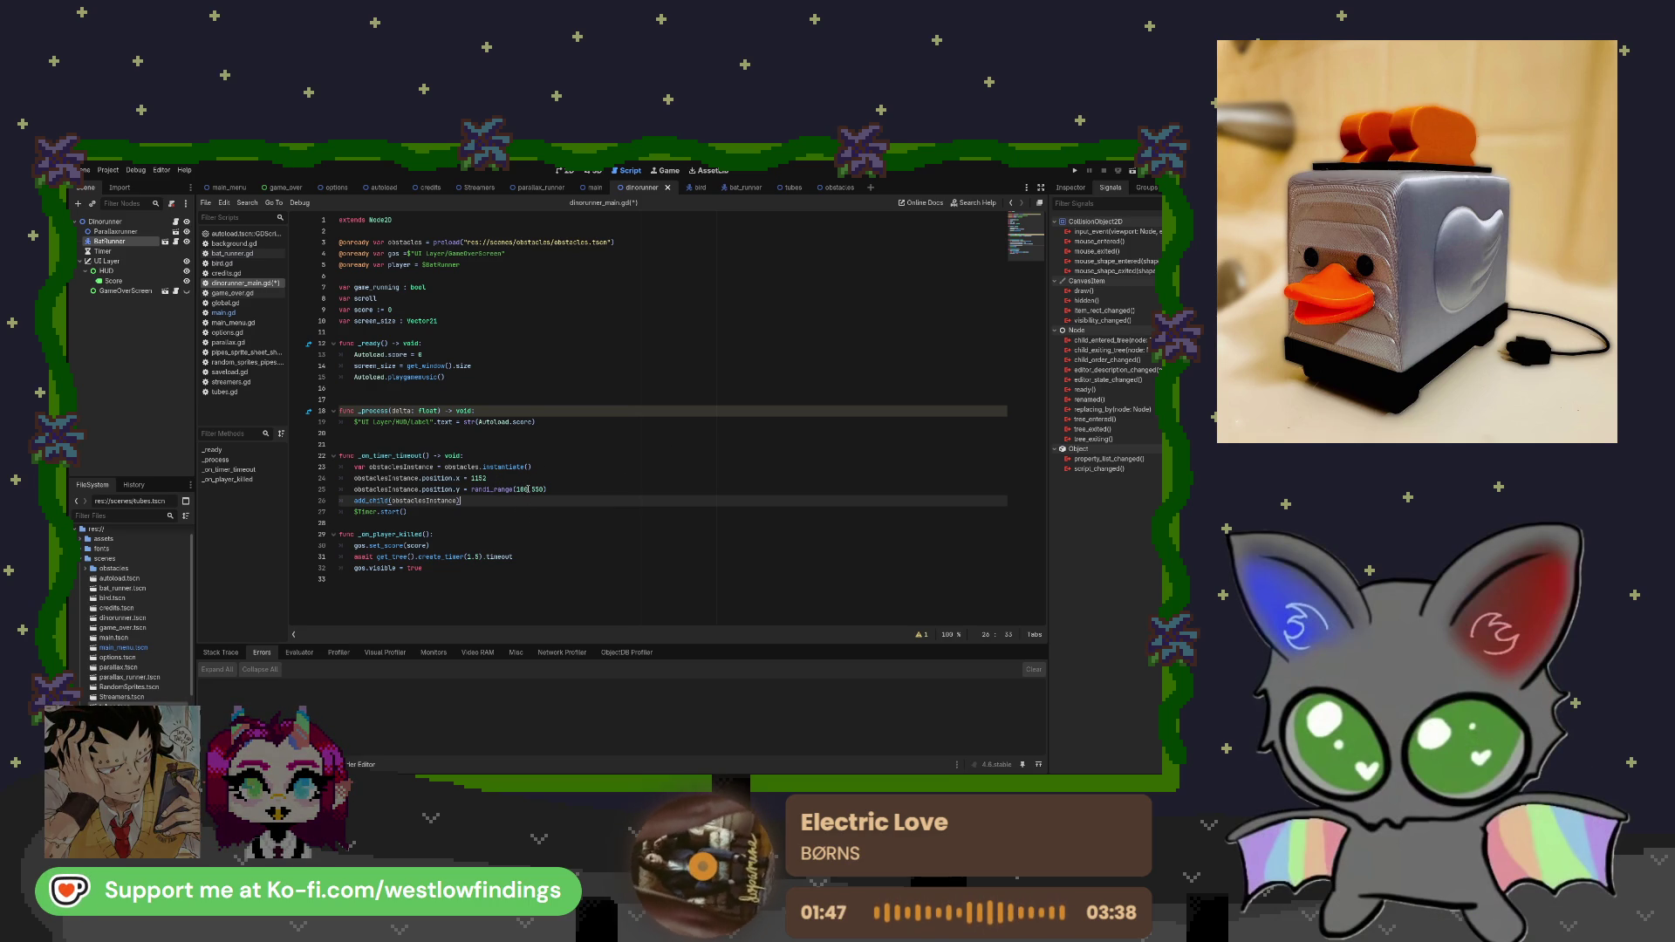
Delete randi_range(100, 550) from the obstacle y-position line and show the 2D view.
left_click_drag(547, 490, 471, 489)
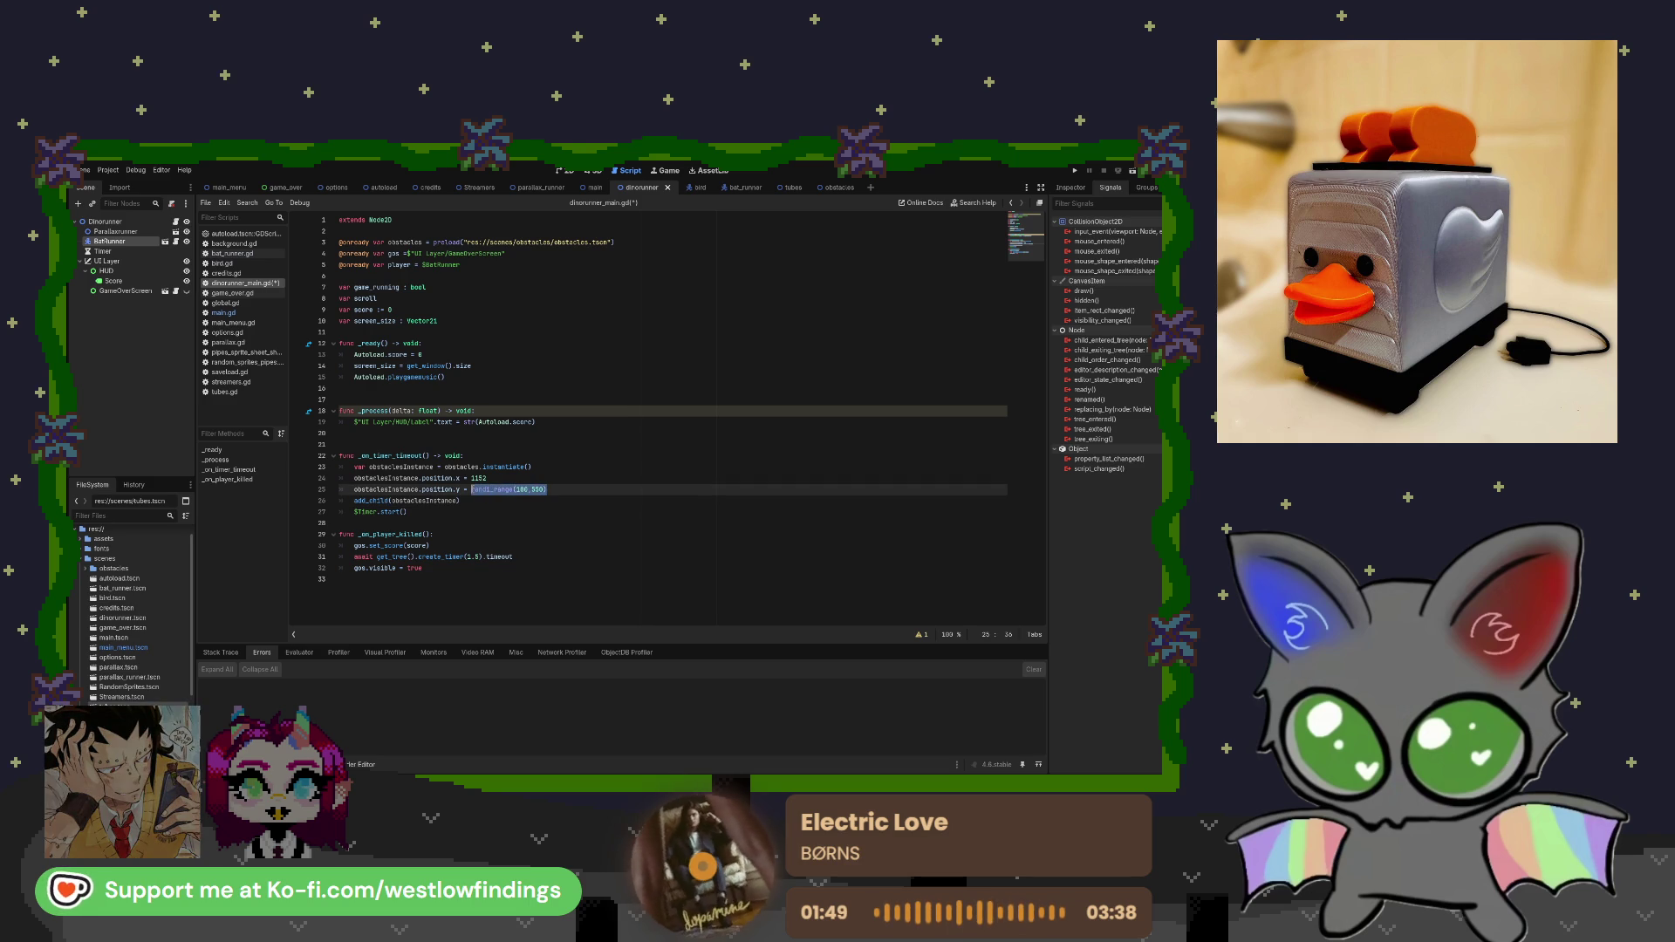
key("BackSpace")
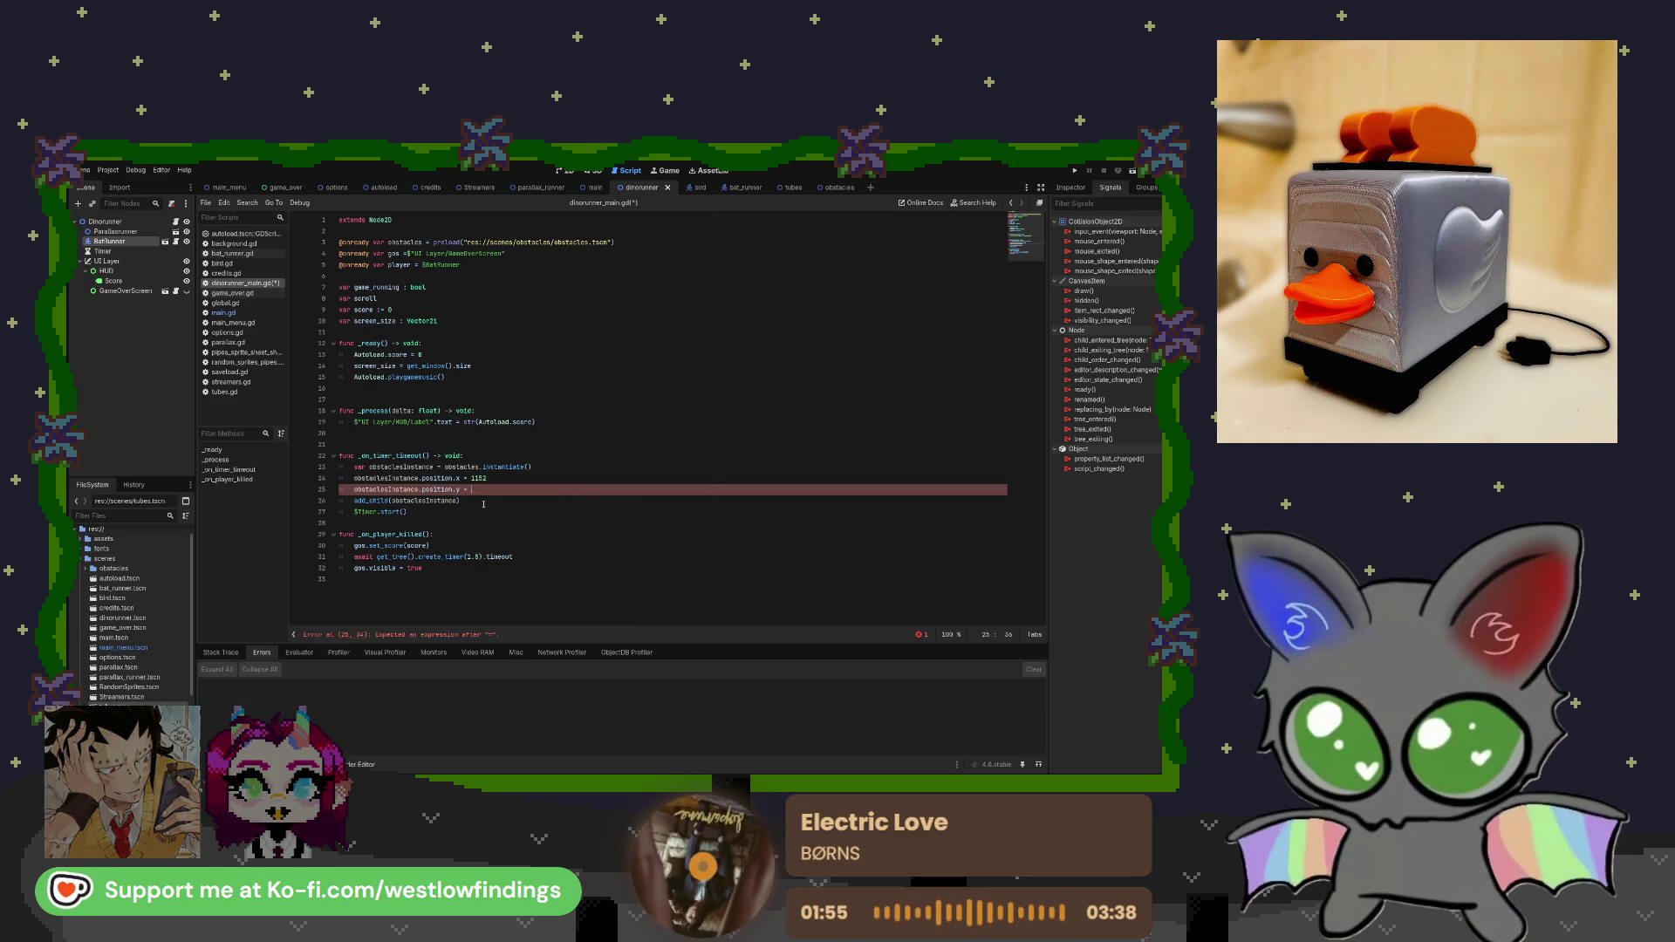
left_click(566, 170)
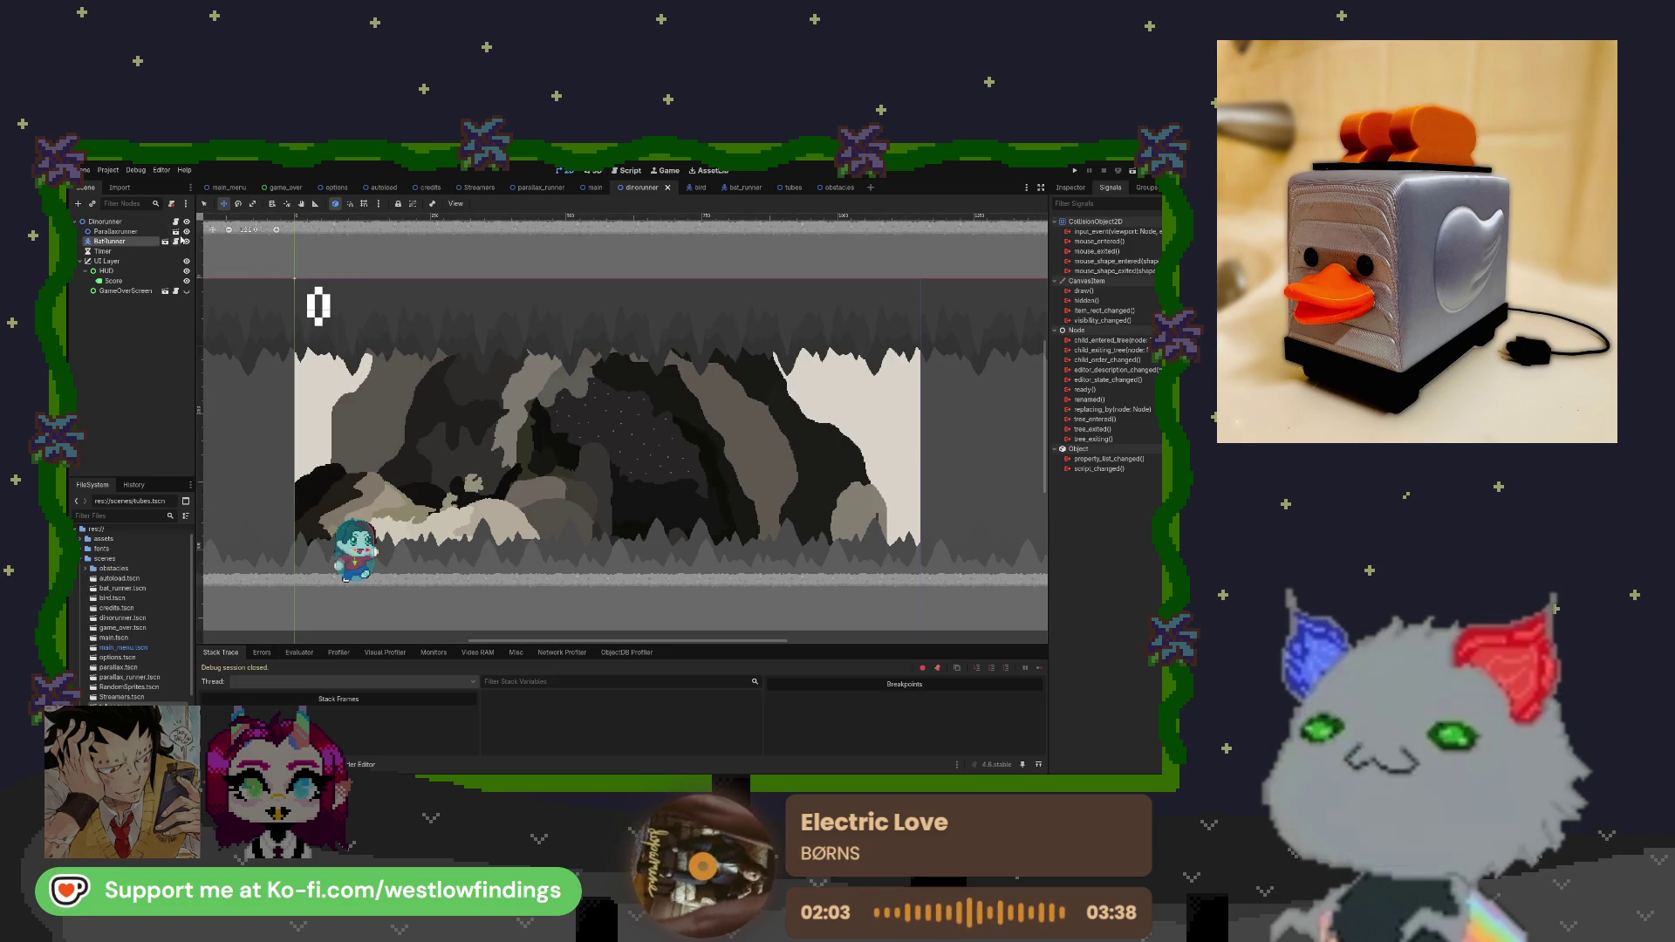
Turn on select mode and return to the dinorunner scene's canvas.
left_click(597, 187)
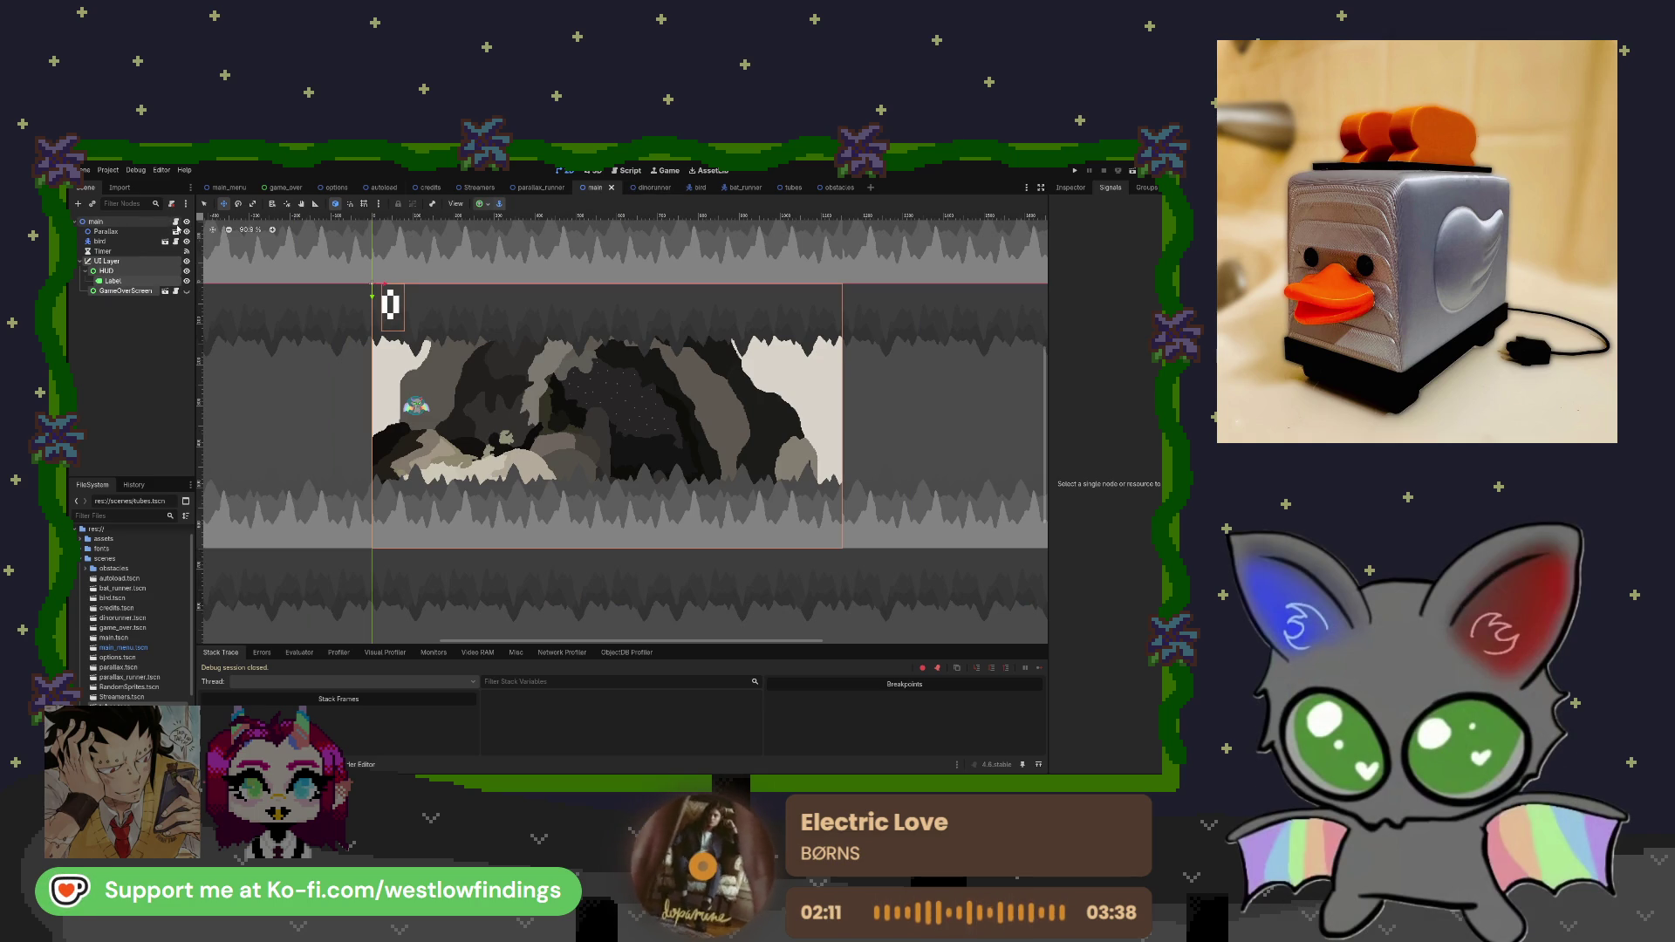
left_click(206, 205)
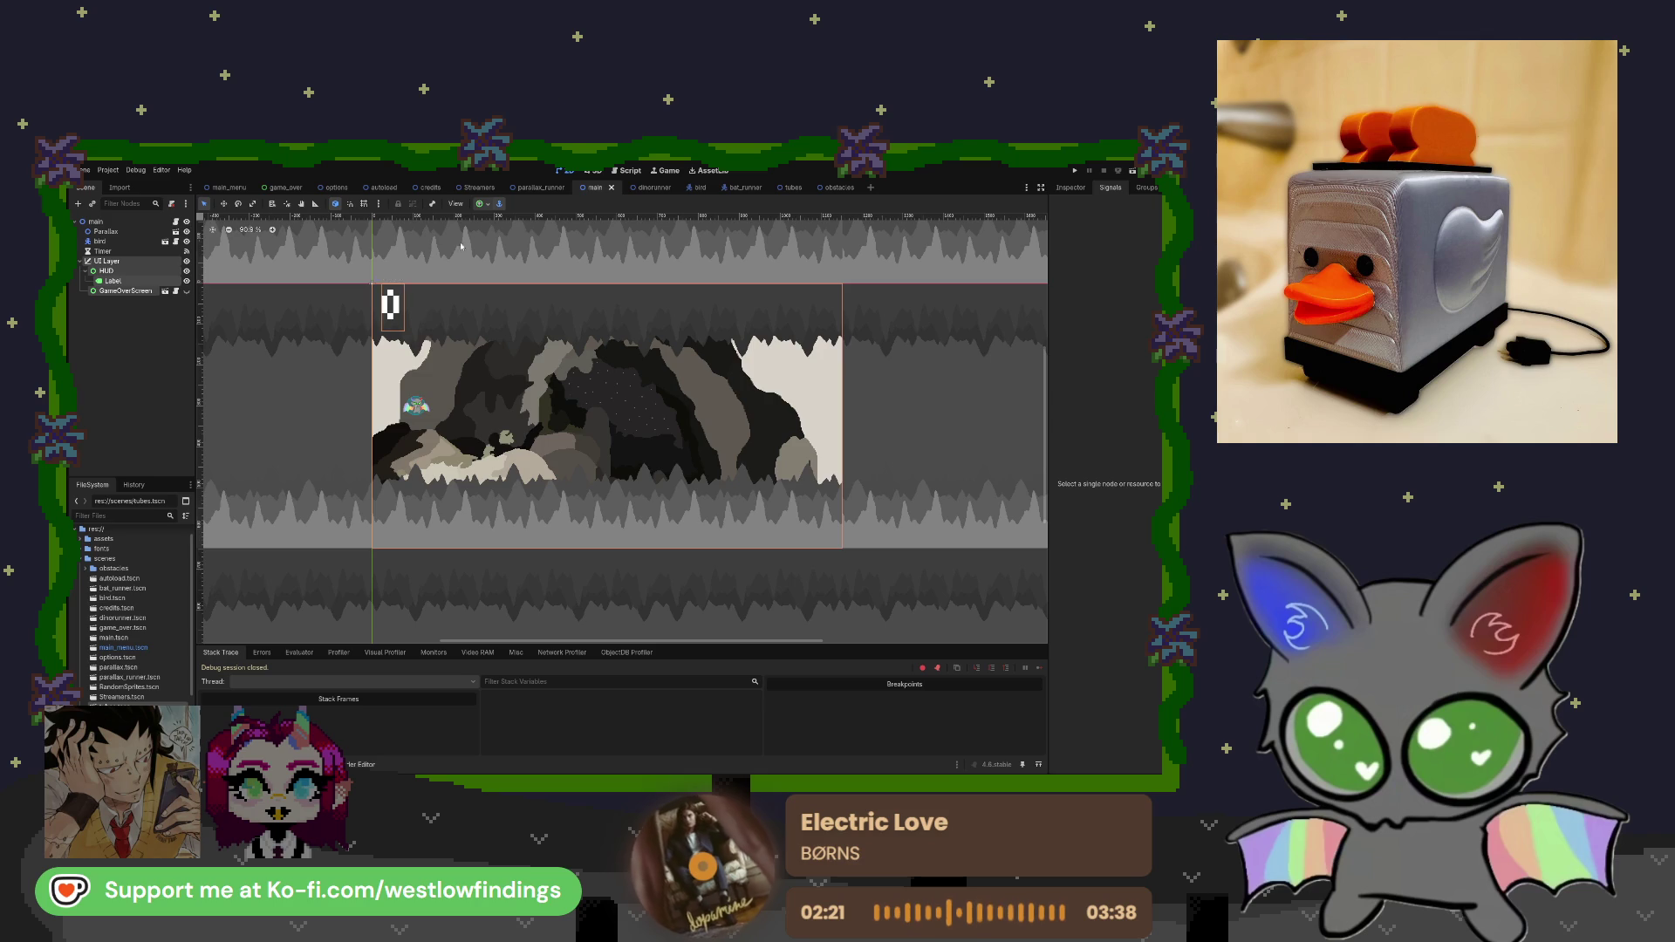
left_click(642, 189)
scroll(553, 240, "right", 5)
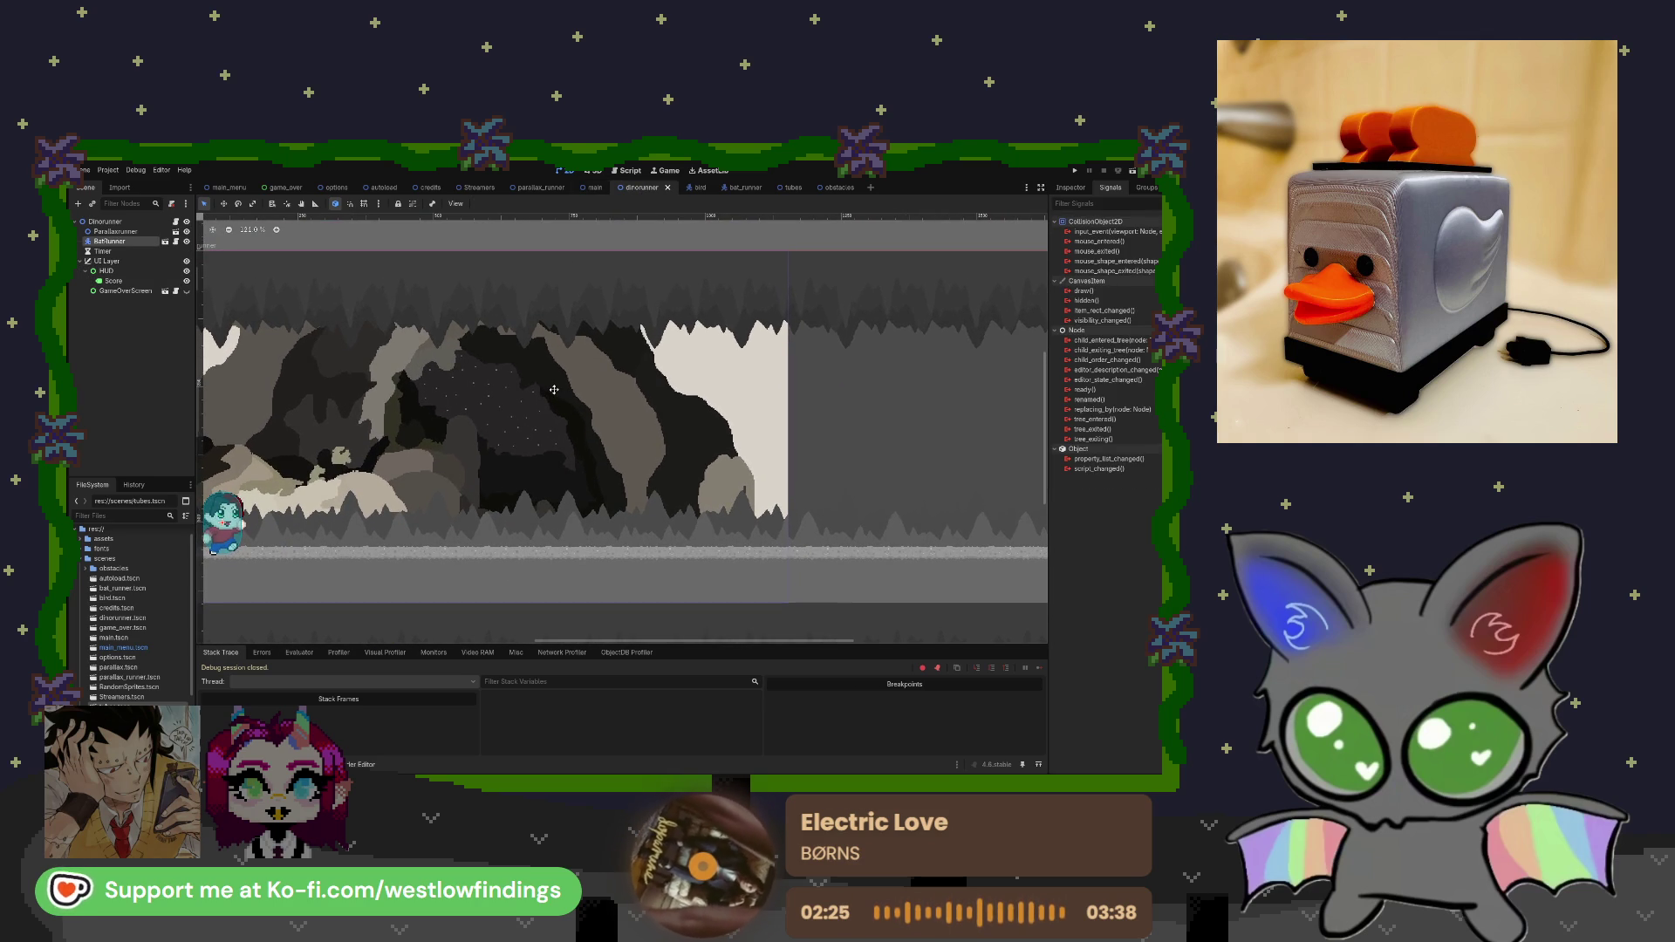
scroll(558, 389, "left", 1)
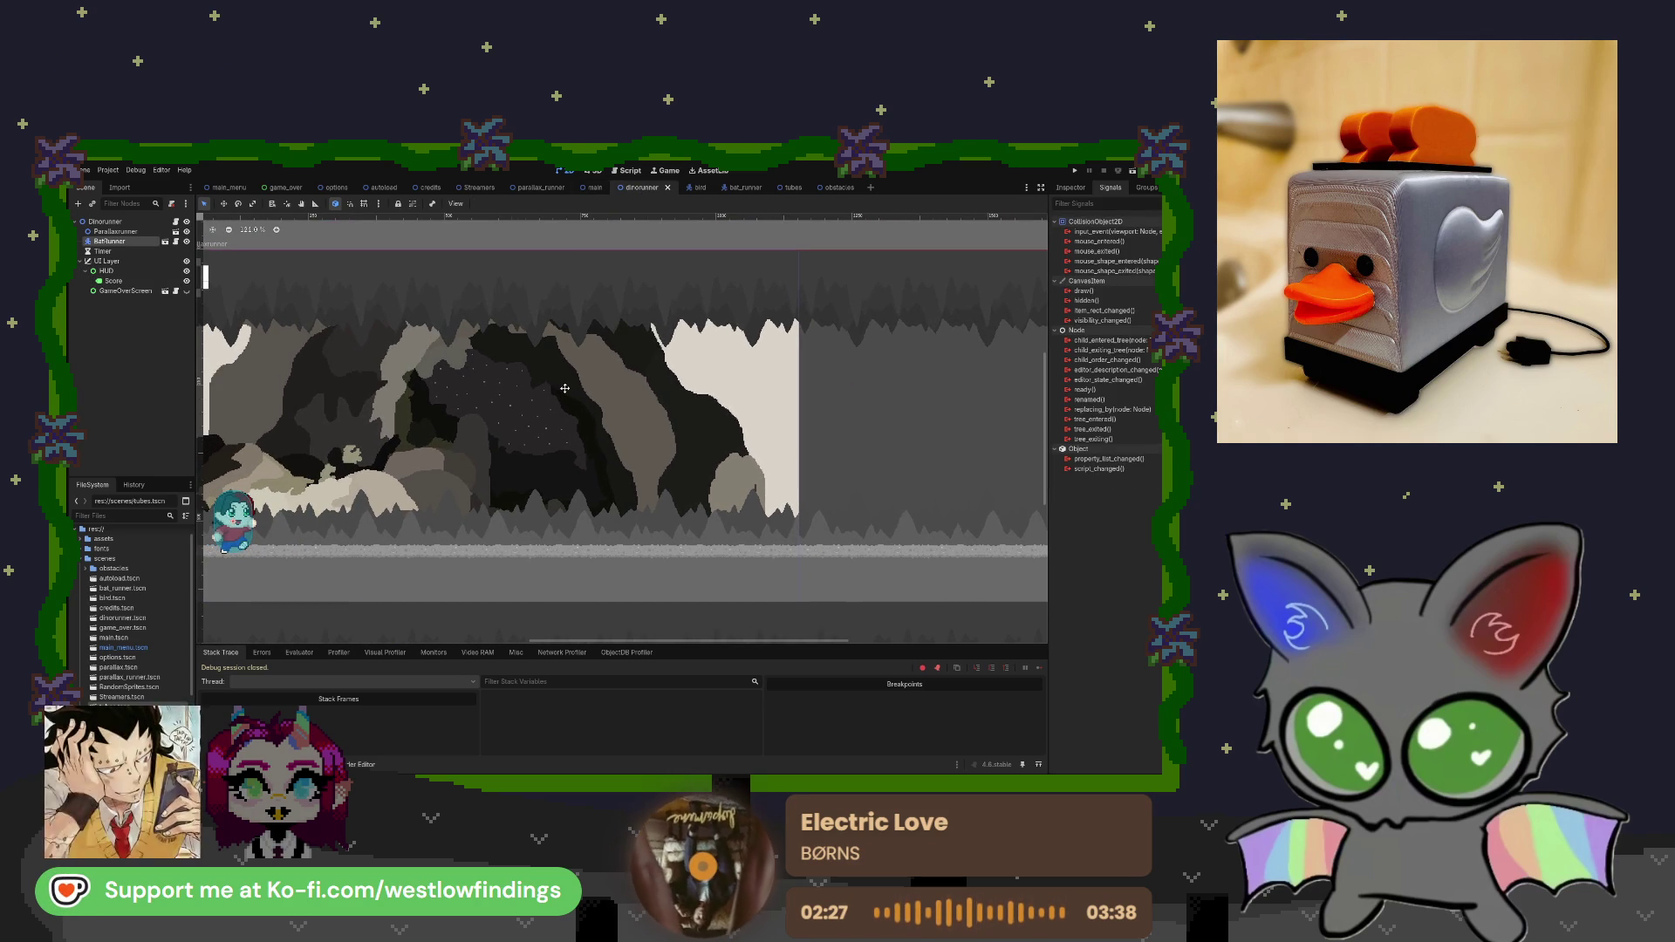
scroll(565, 388, "left", 4)
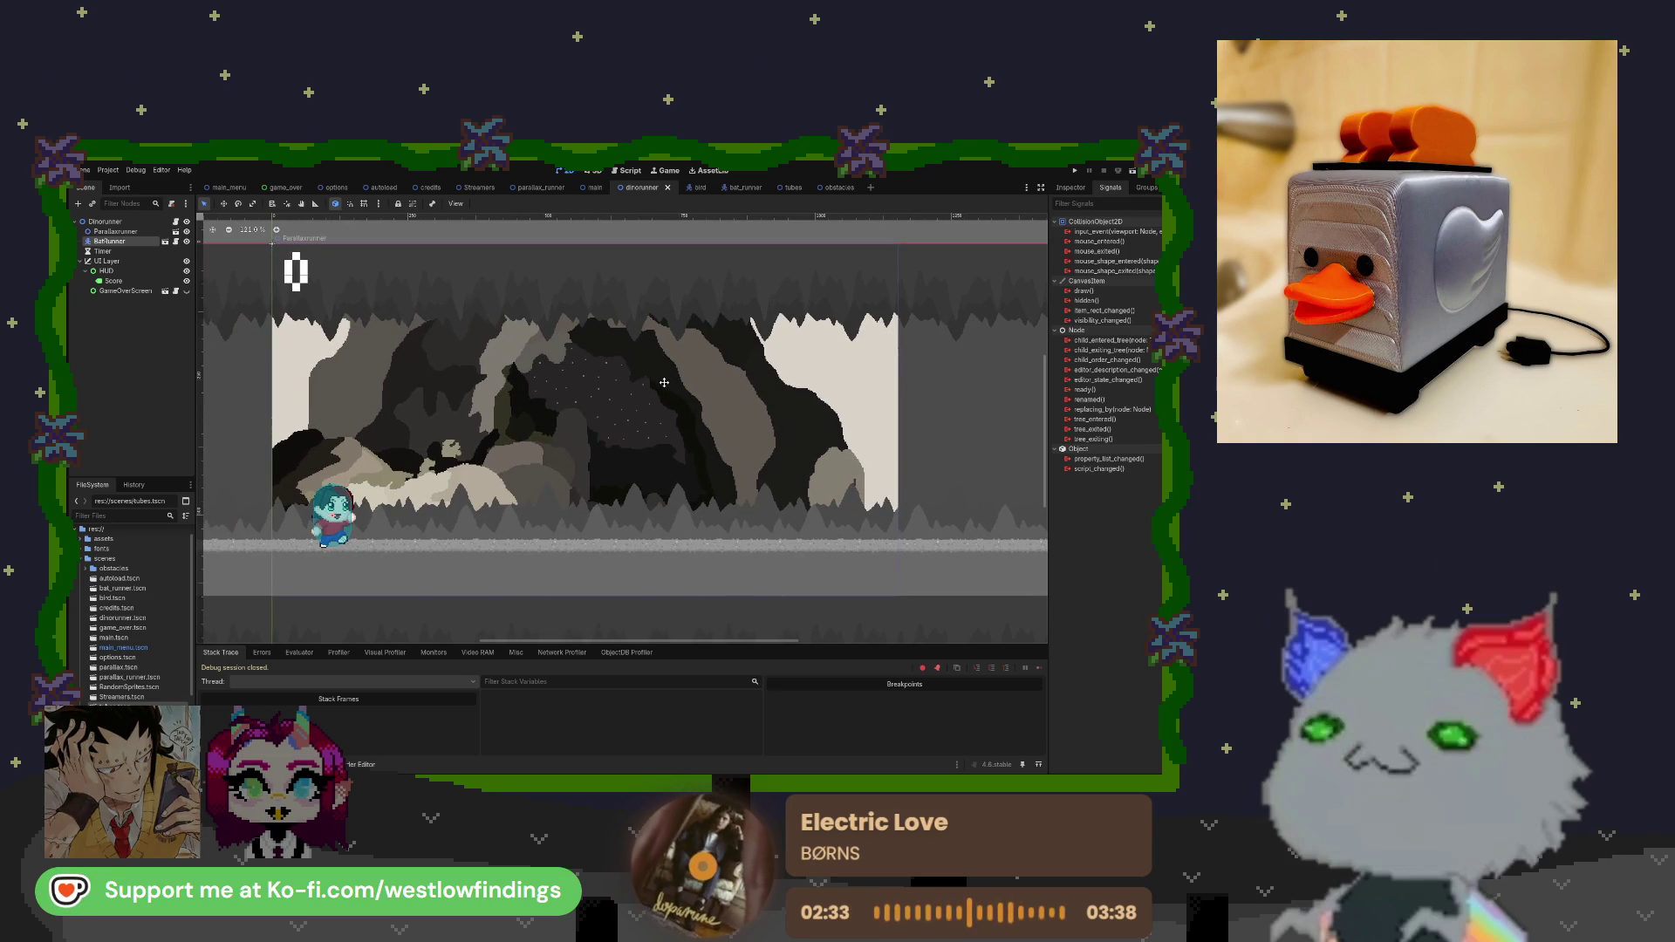
Read BatRunner's Transform position in the Inspector, then go to the main scene.
left_click(346, 511)
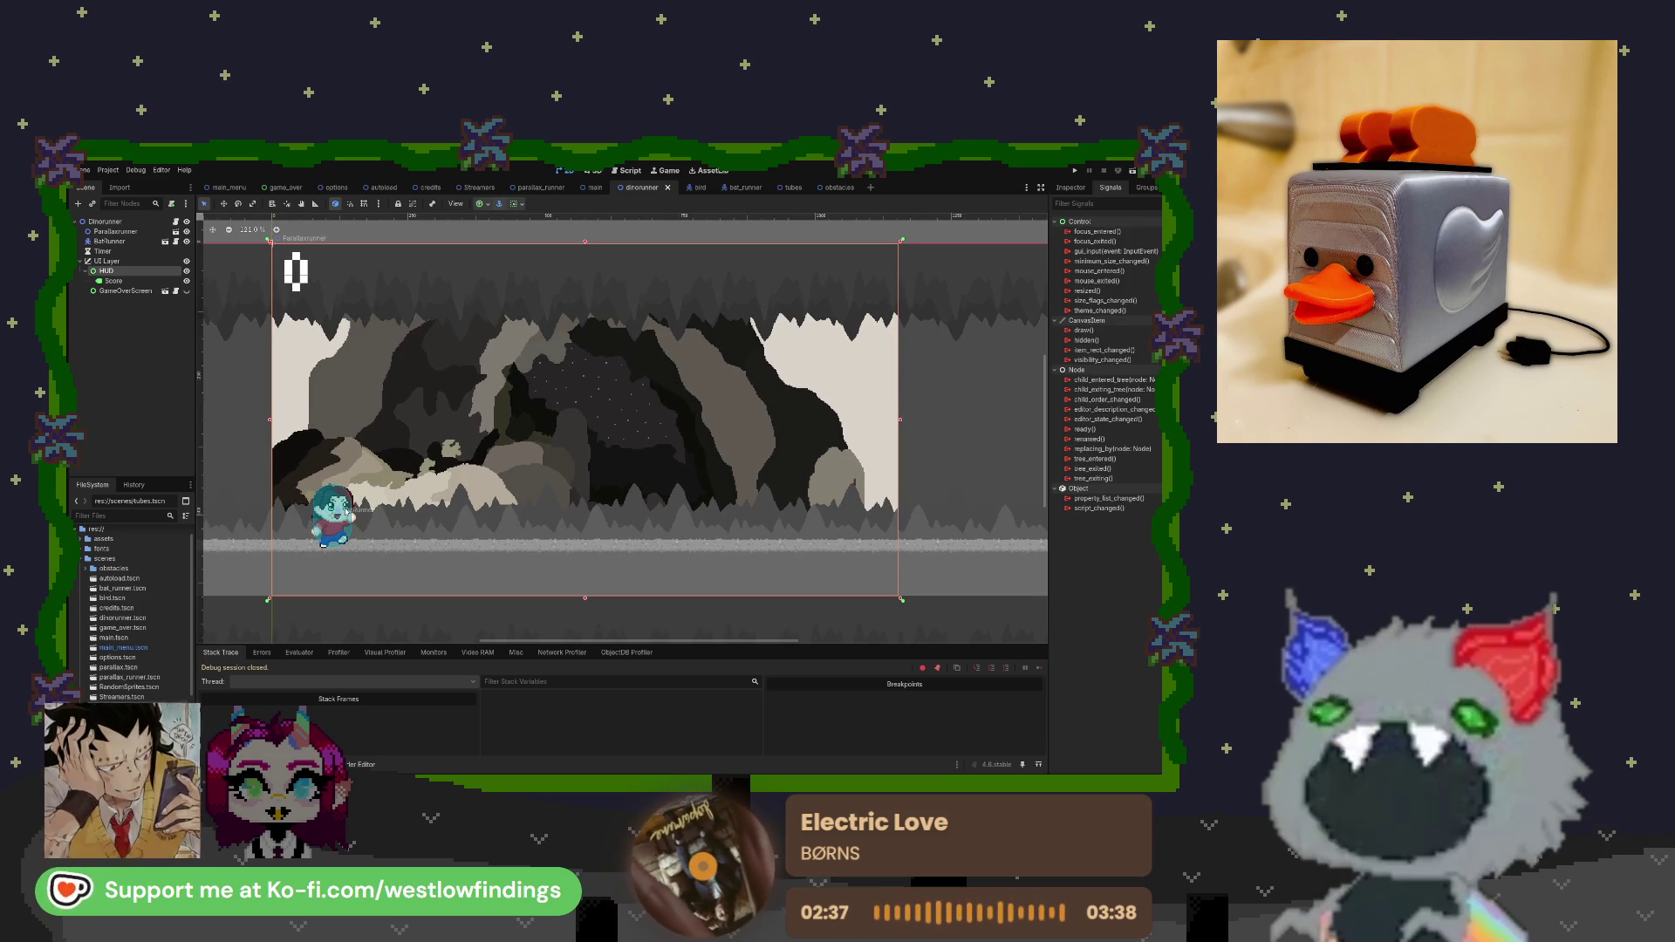
left_click(986, 248)
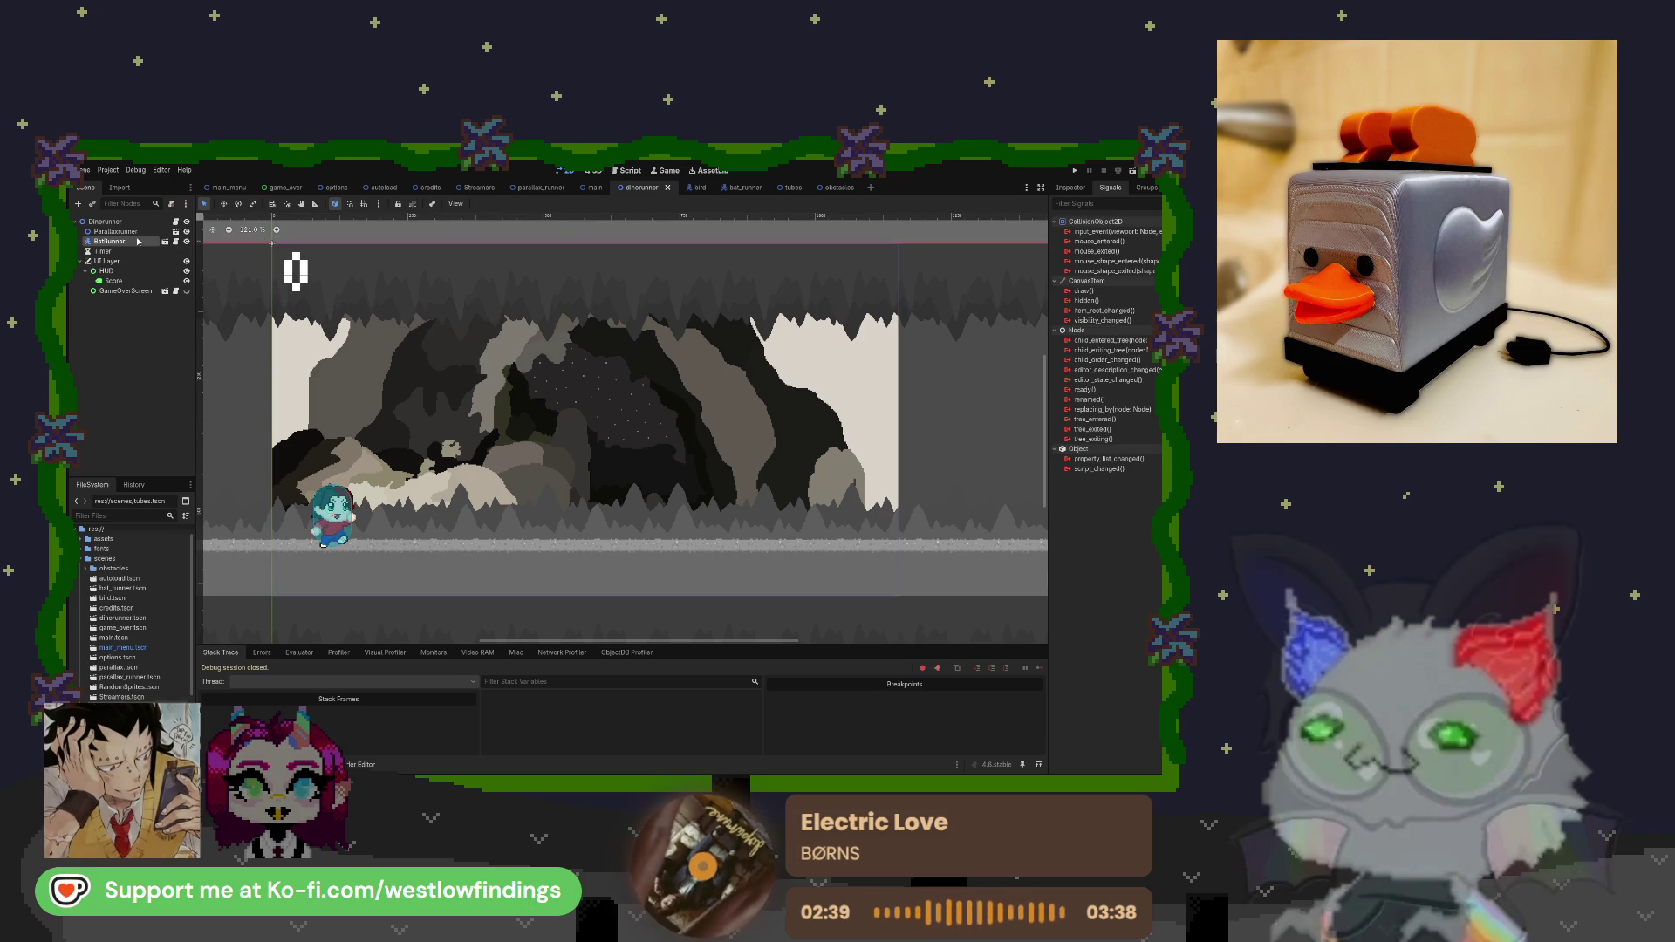
left_click(1071, 186)
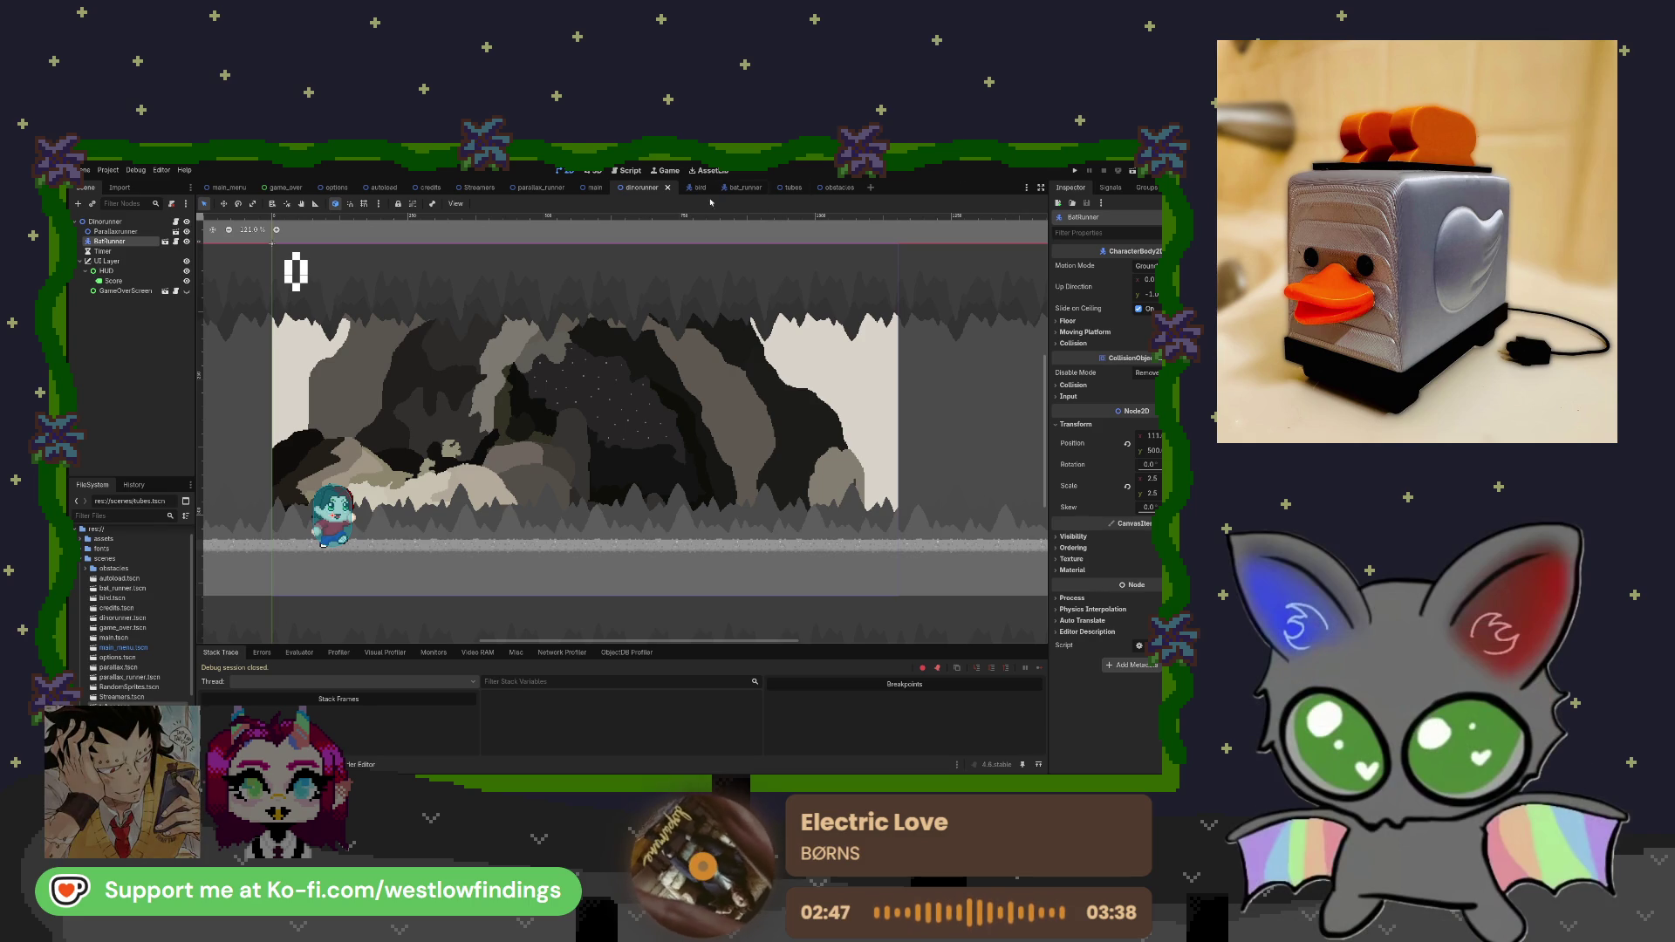
left_click(596, 187)
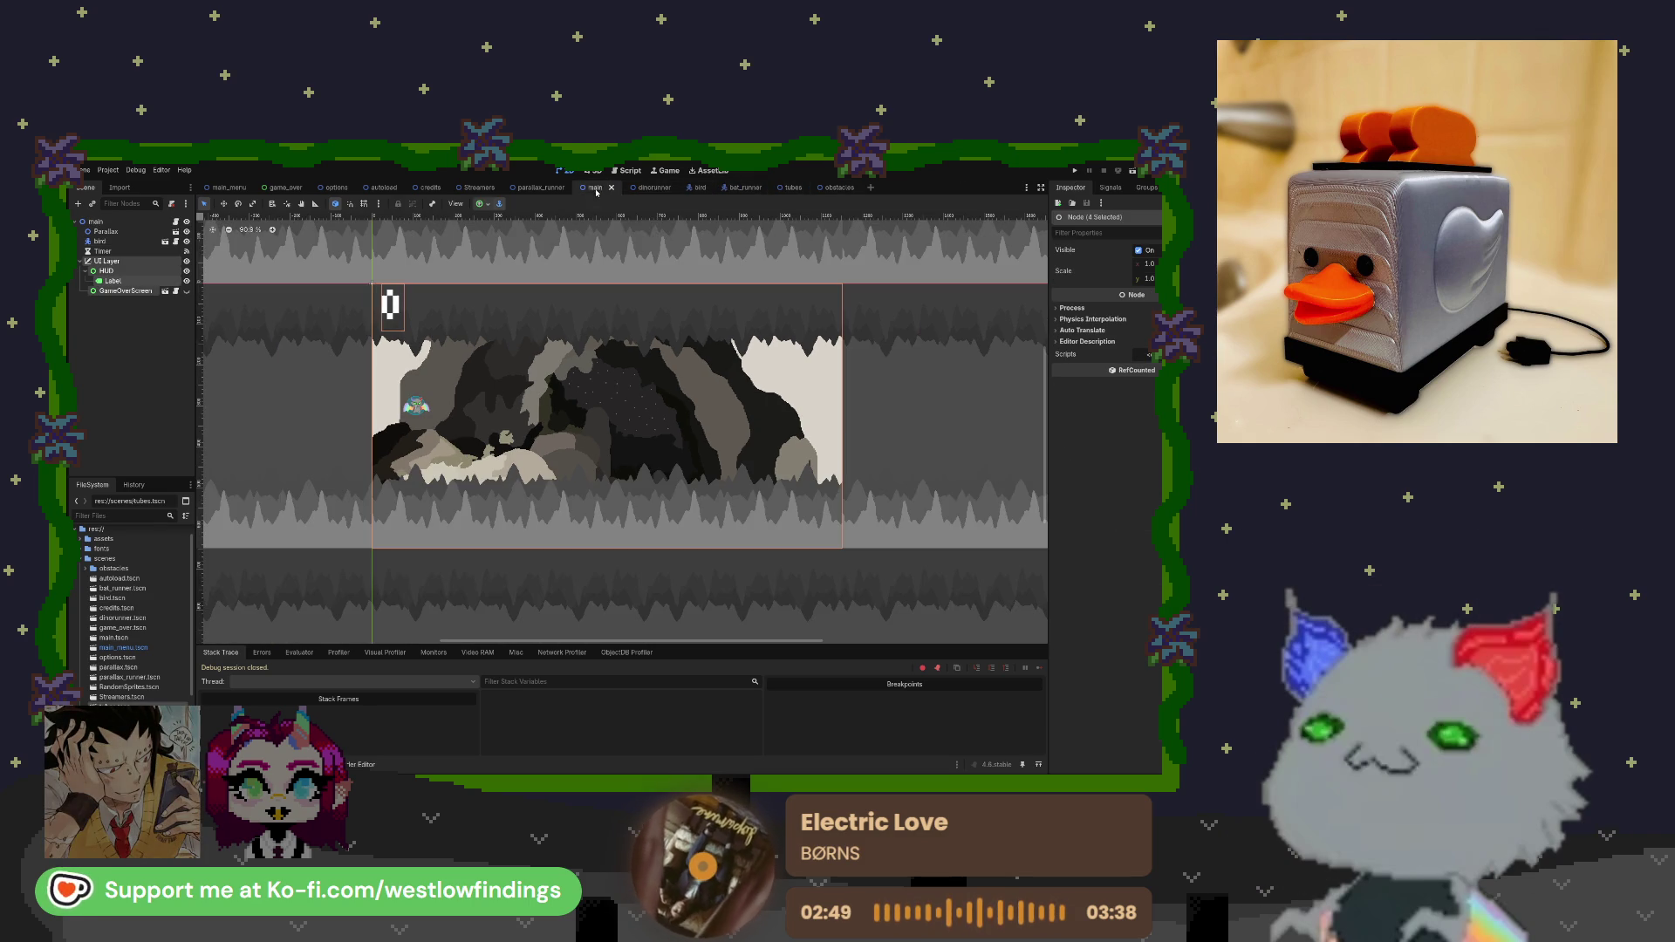
Set spawned obstacles' position.y to a fixed 500 on line 25 of dinorunner_main.gd.
left_click(652, 188)
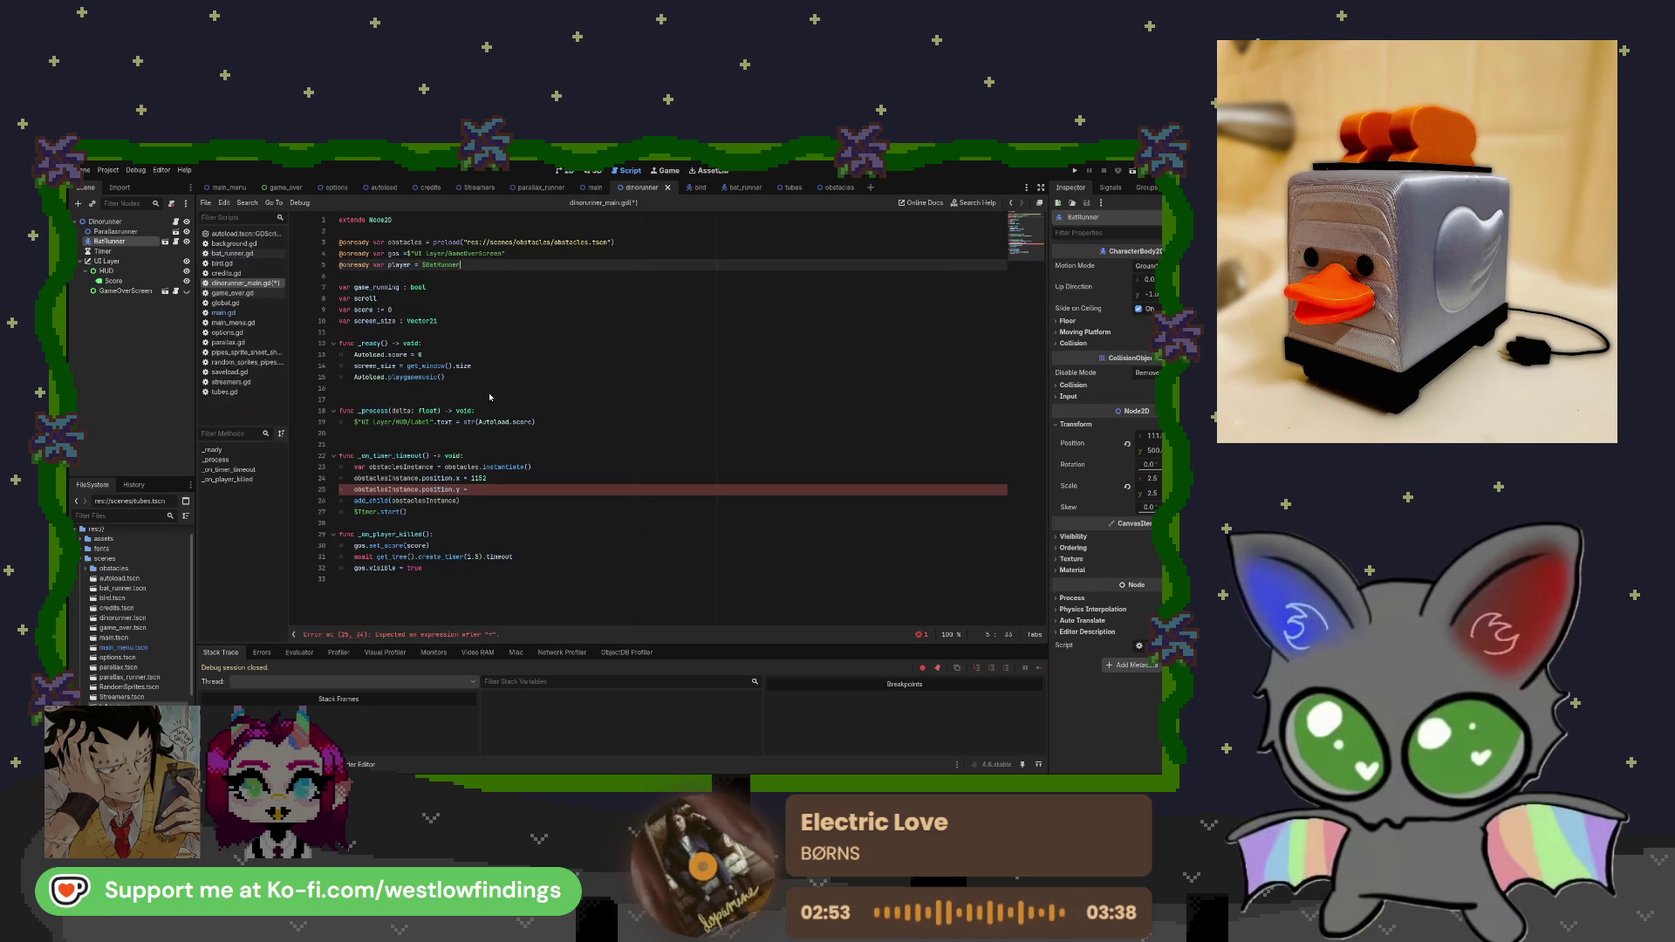
left_click(478, 489)
type("50")
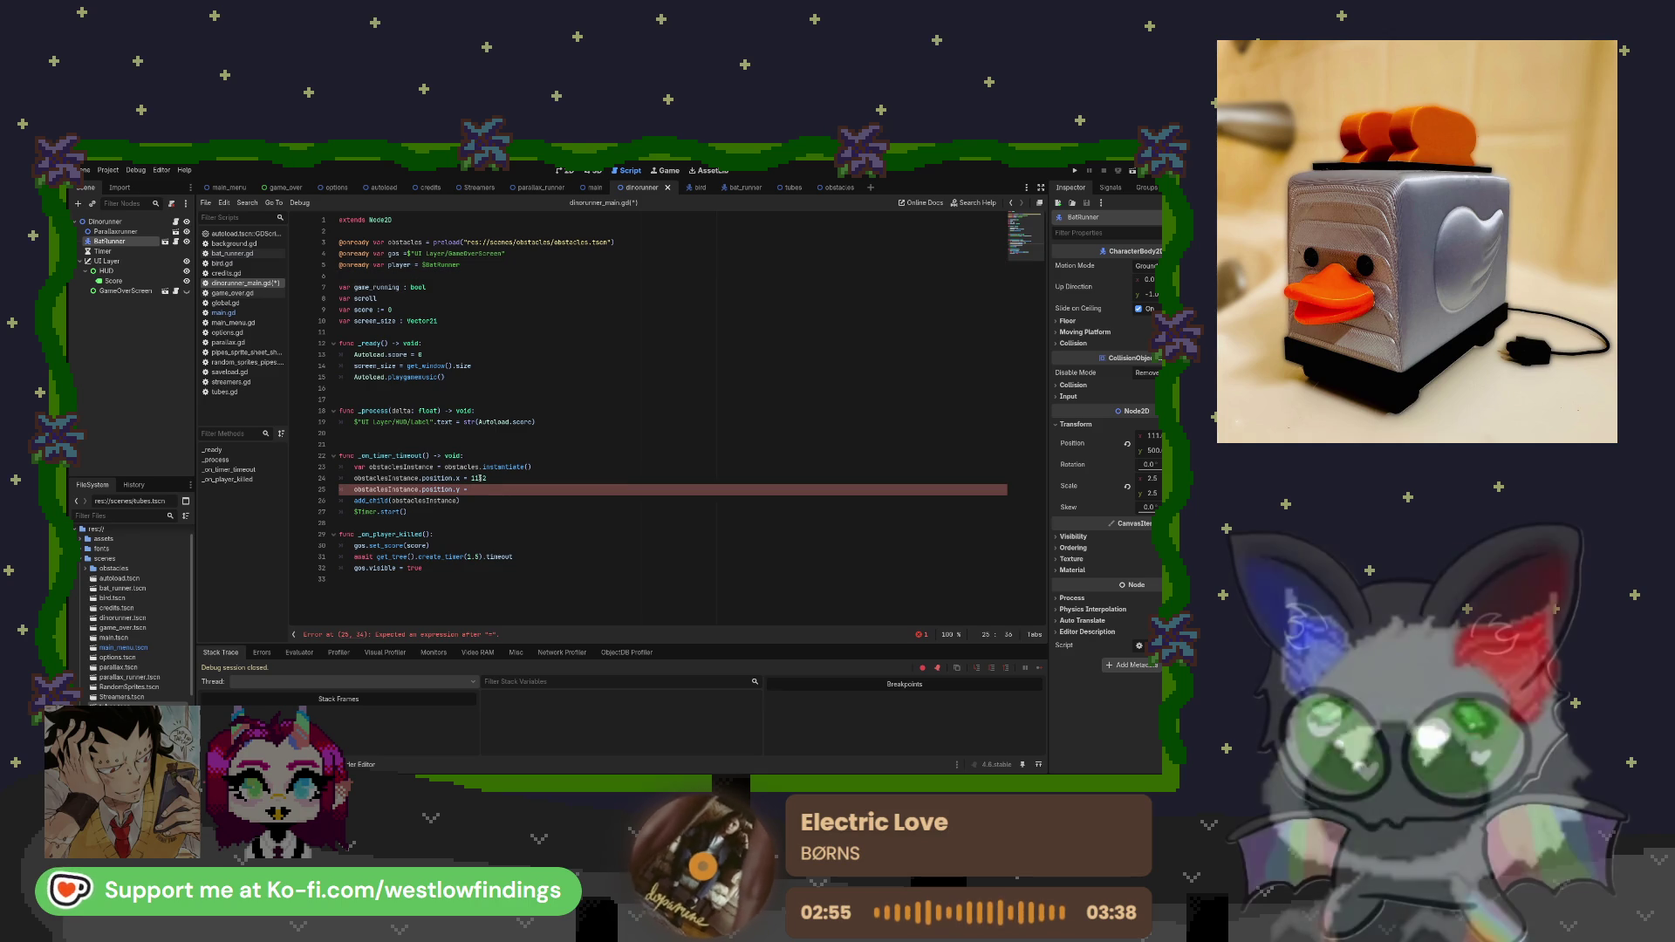
type("0")
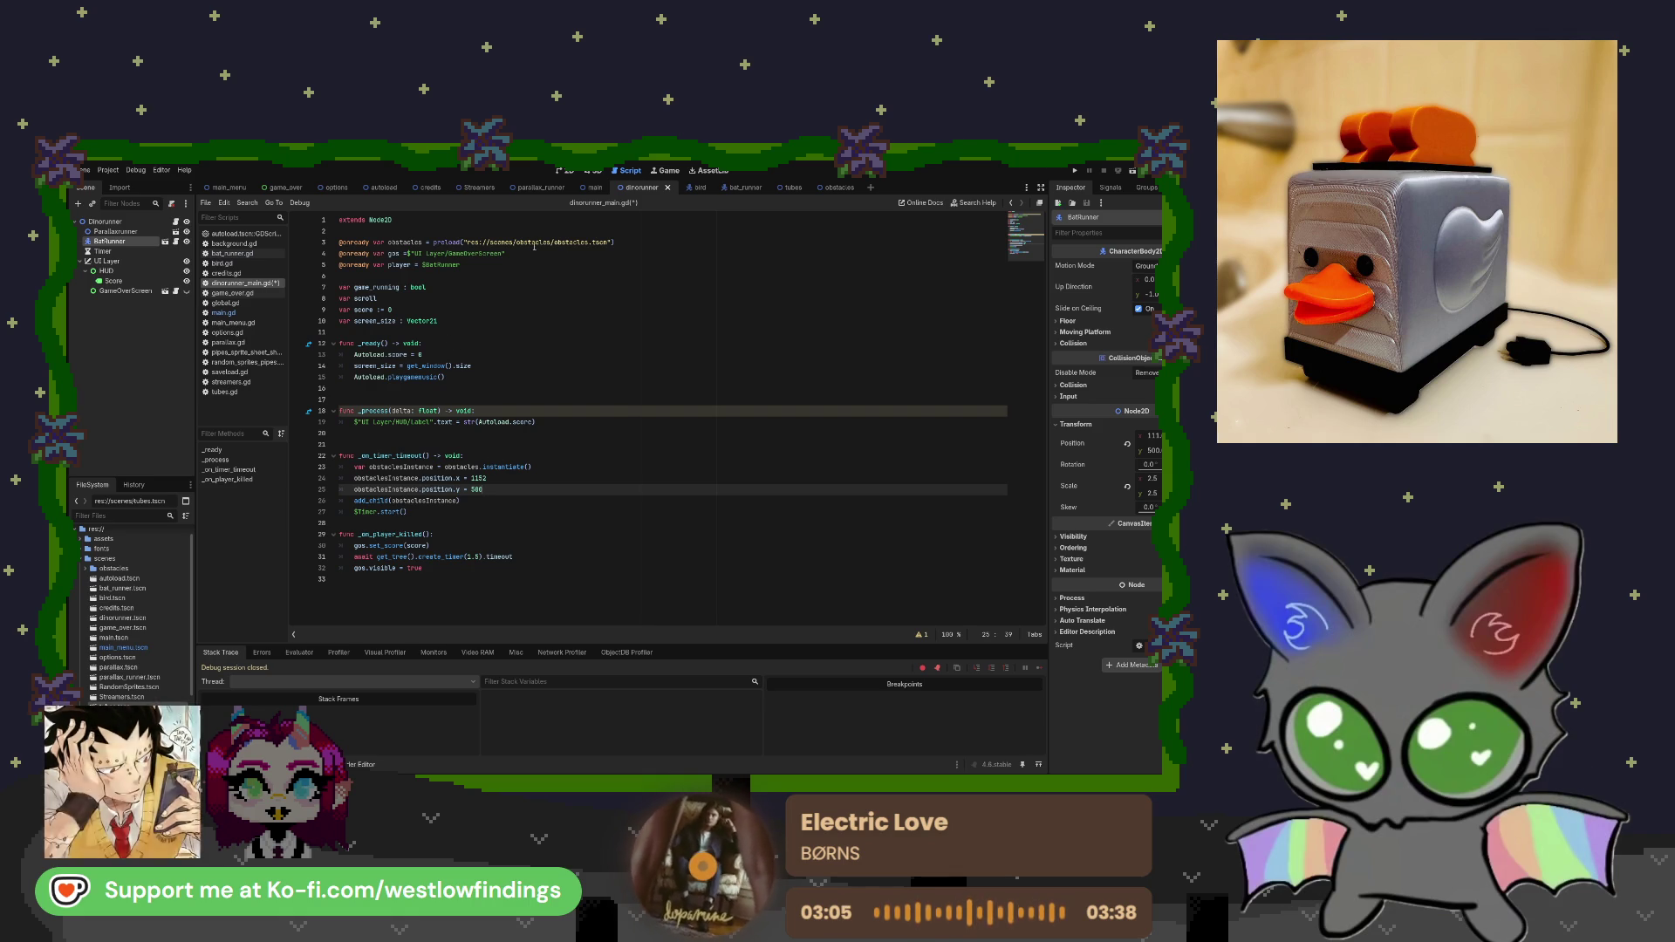
left_click(694, 188)
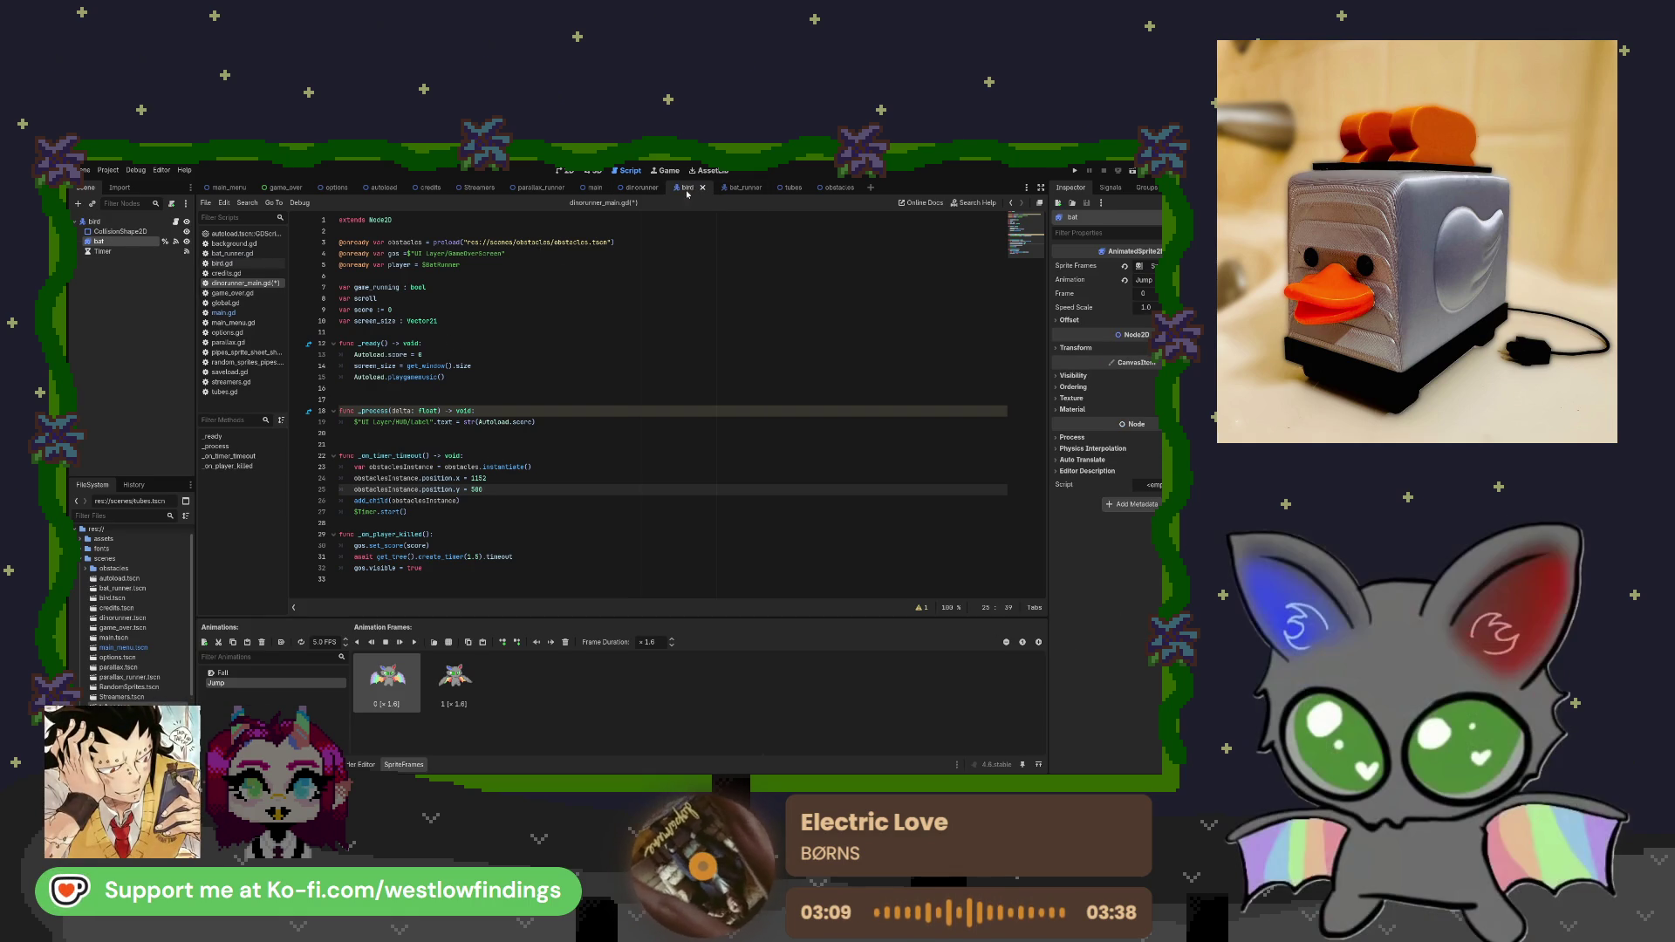
Compare the bat_runner and tubes scenes, then select the Obstacles root node.
left_click(565, 170)
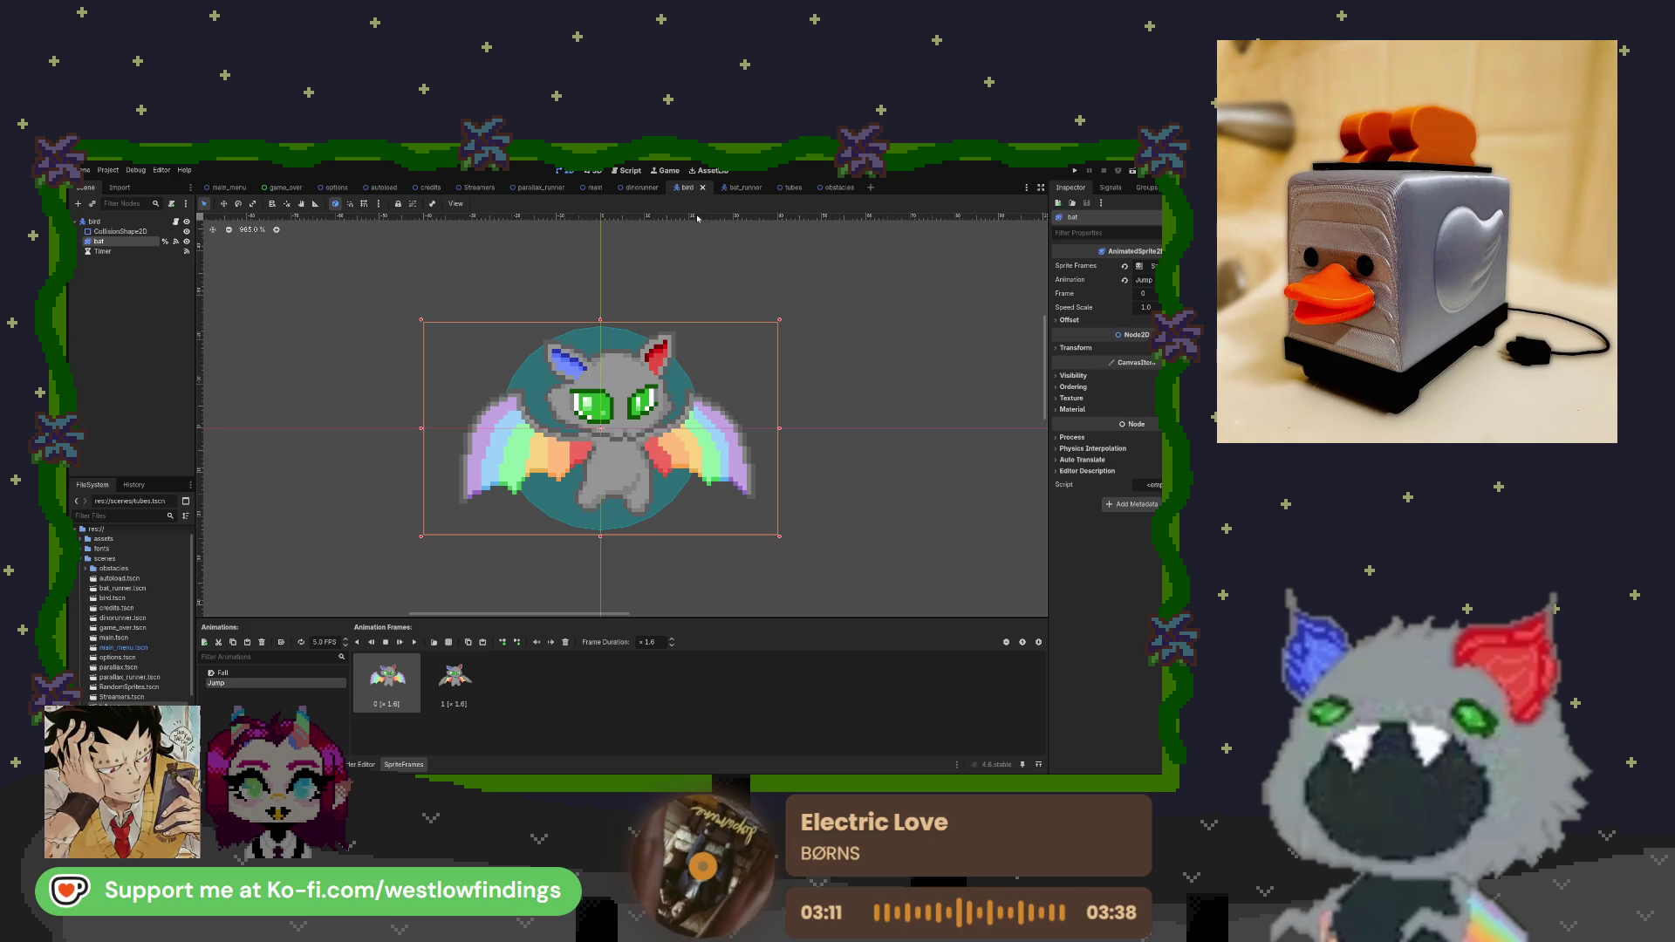
left_click(733, 187)
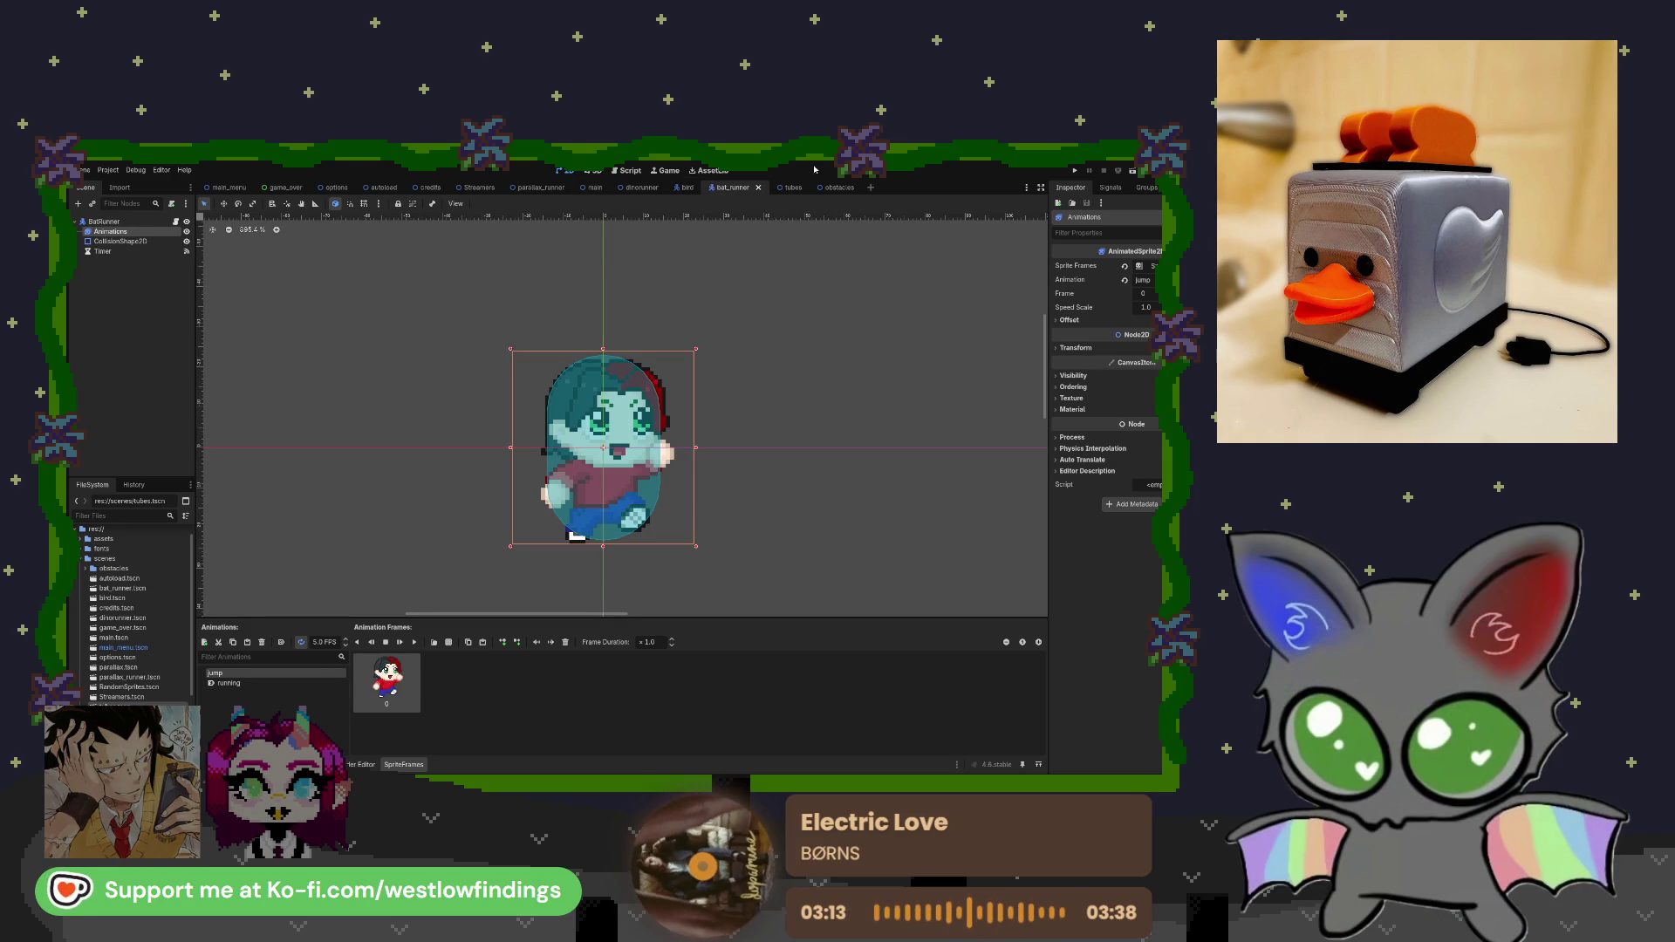
left_click(790, 187)
left_click(836, 191)
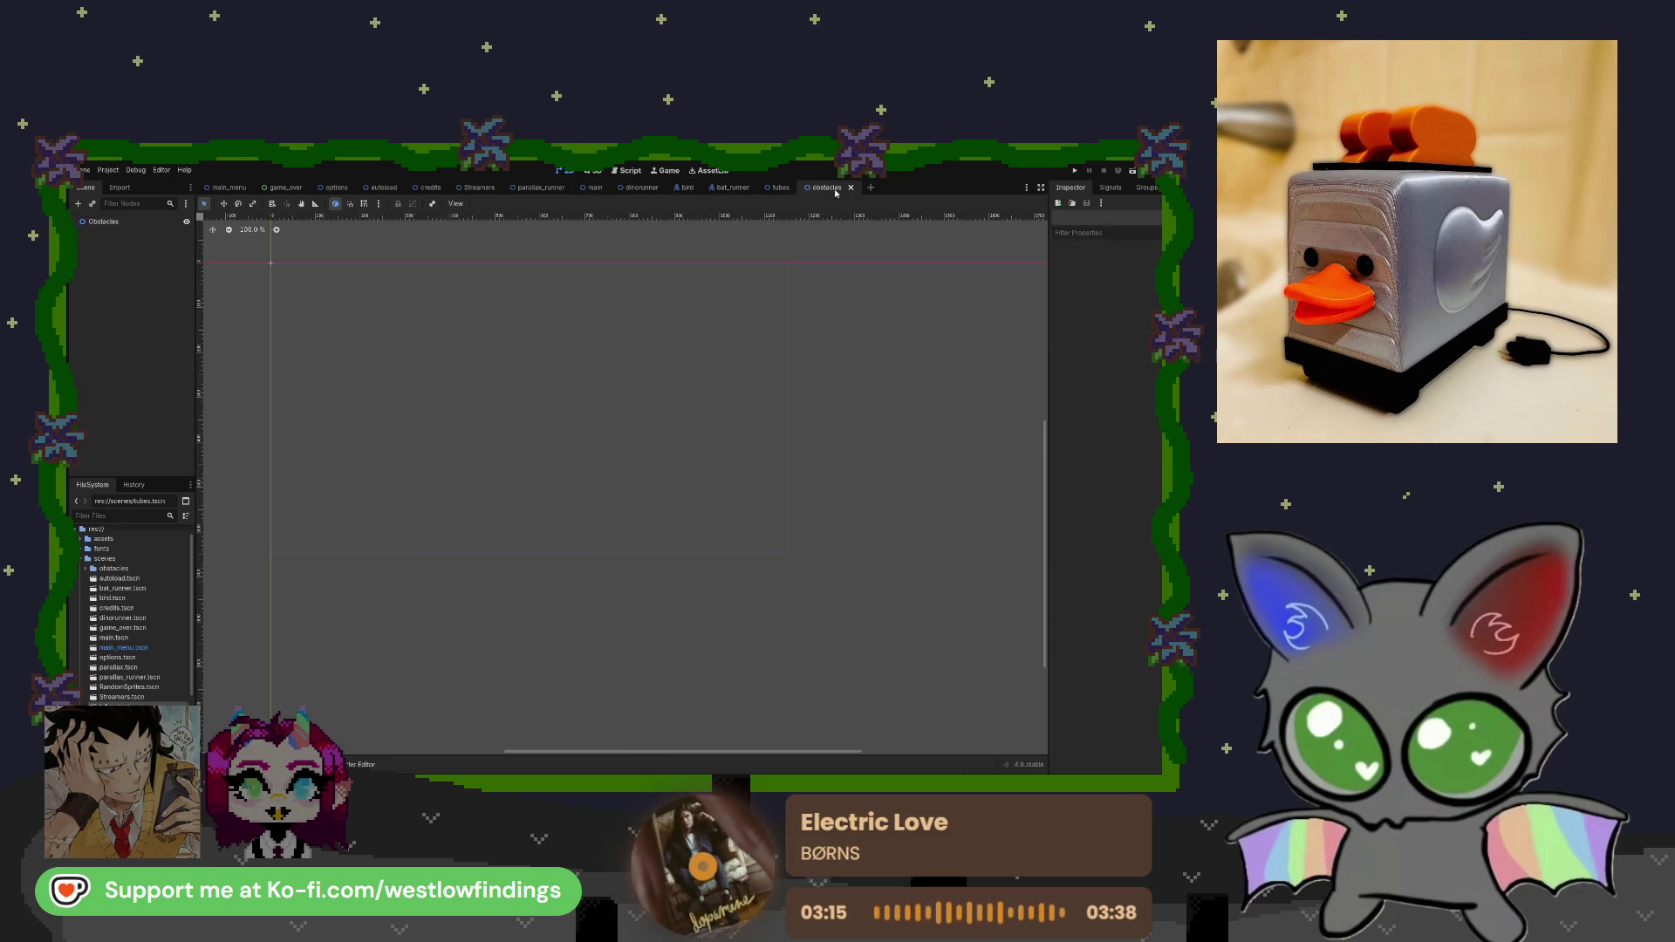
left_click(782, 189)
left_click(828, 189)
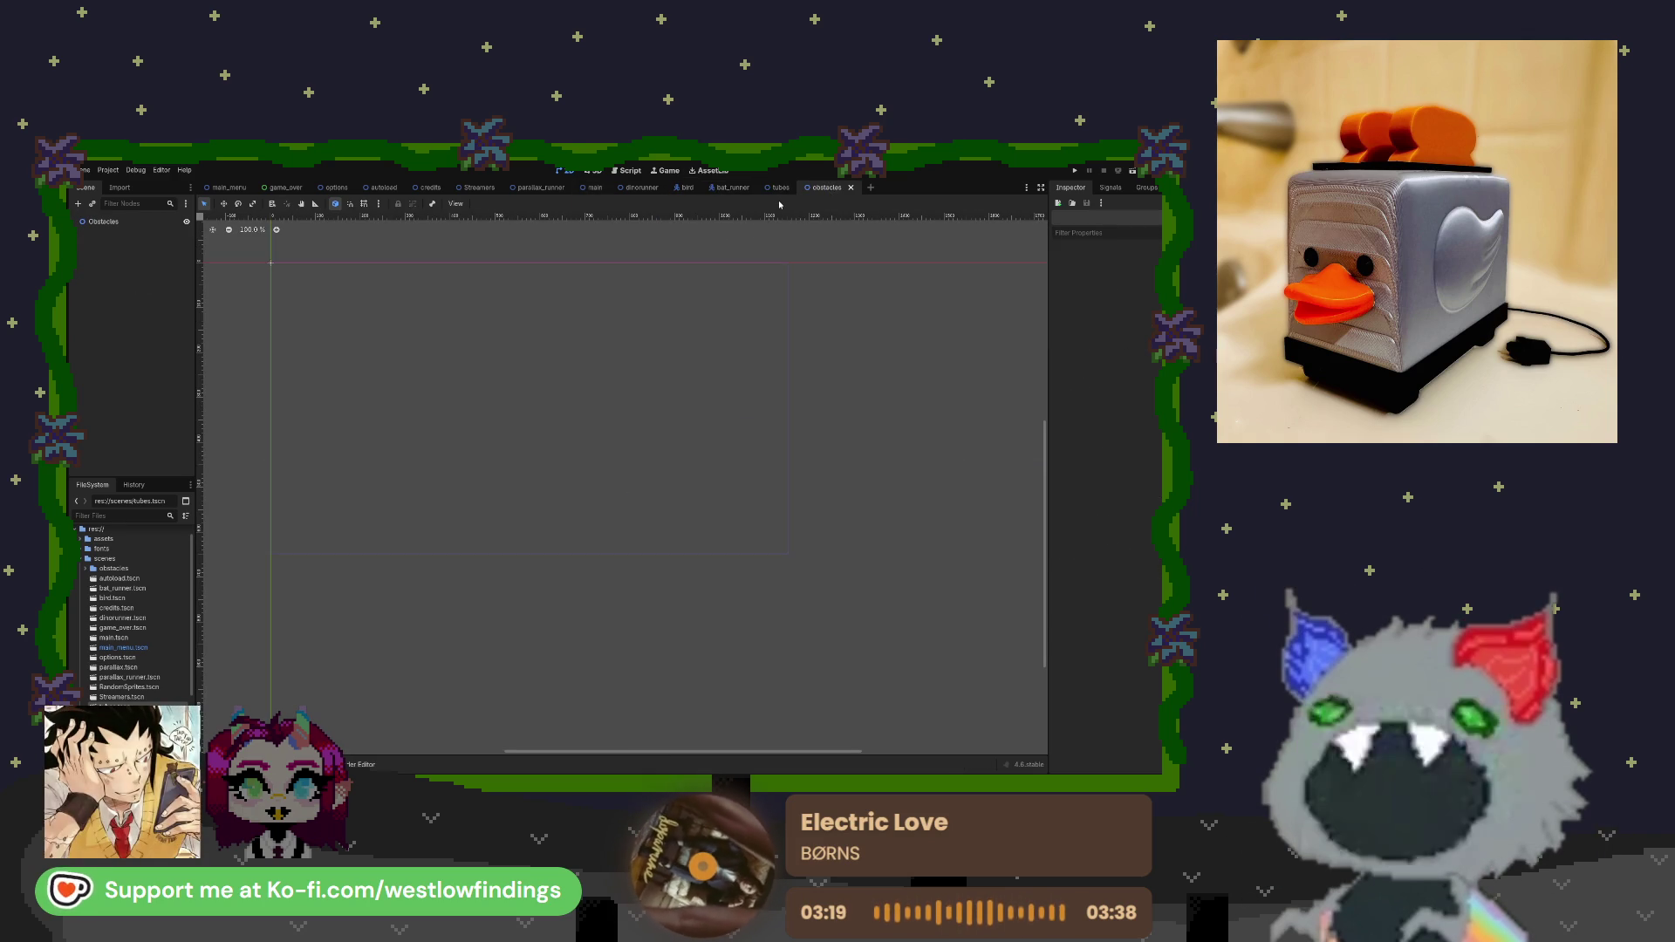
left_click(126, 222)
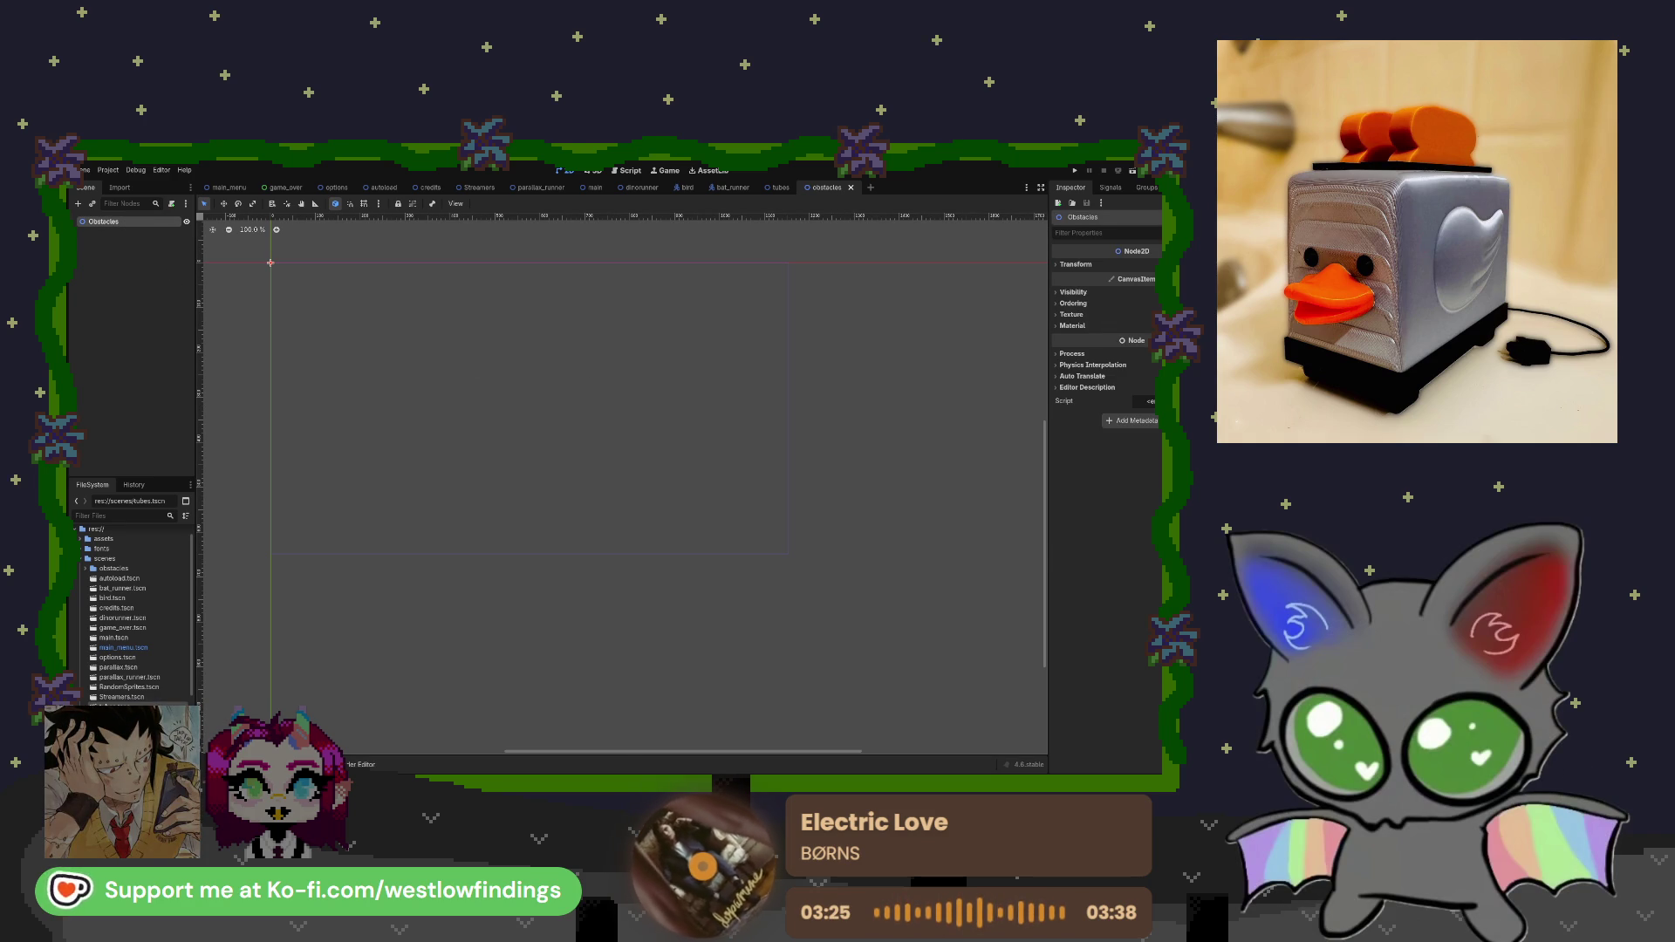
left_click(782, 188)
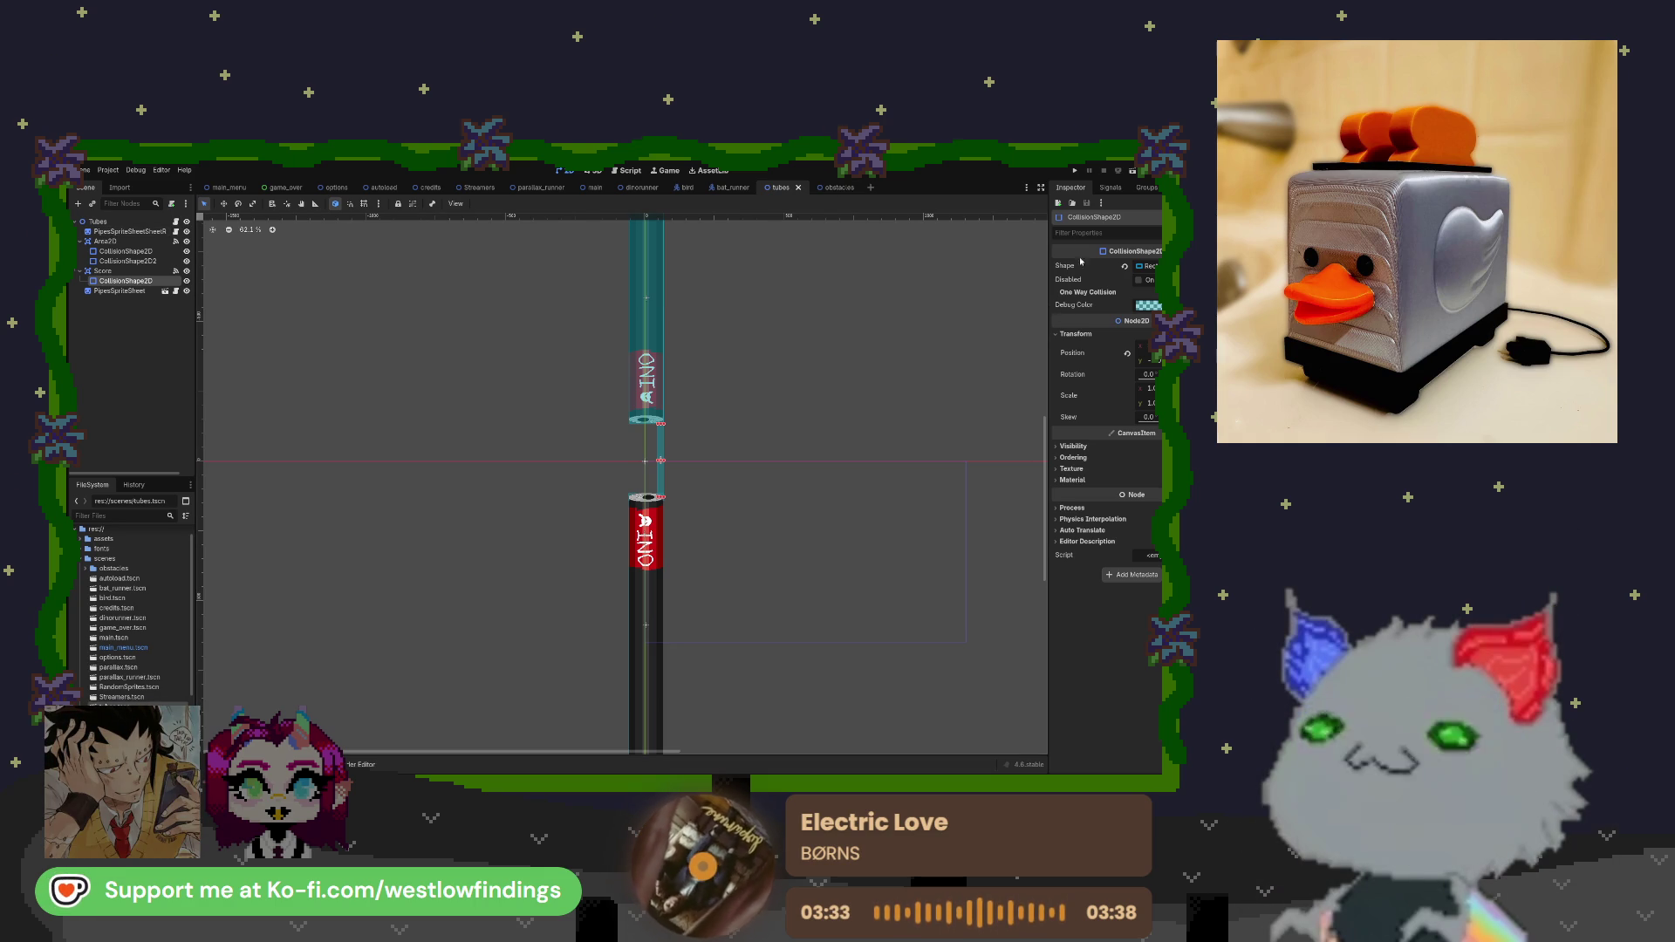
left_click(836, 188)
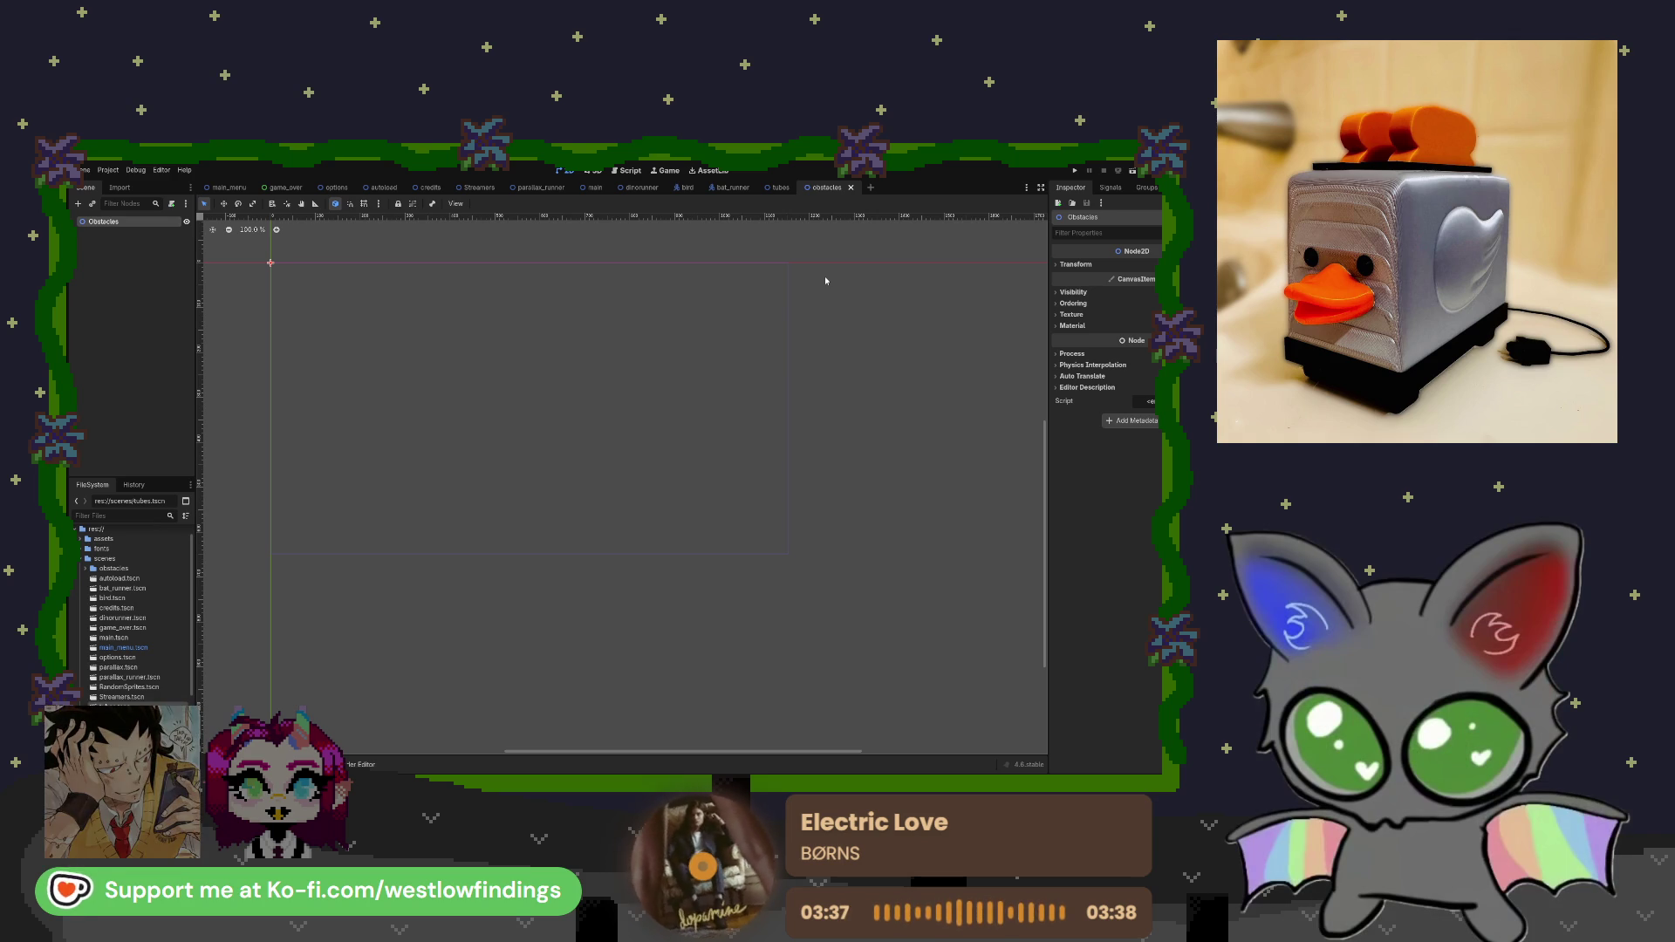
Add a Sprite2D child under Obstacles and rename it obstacleimages.
key("ctrl+v")
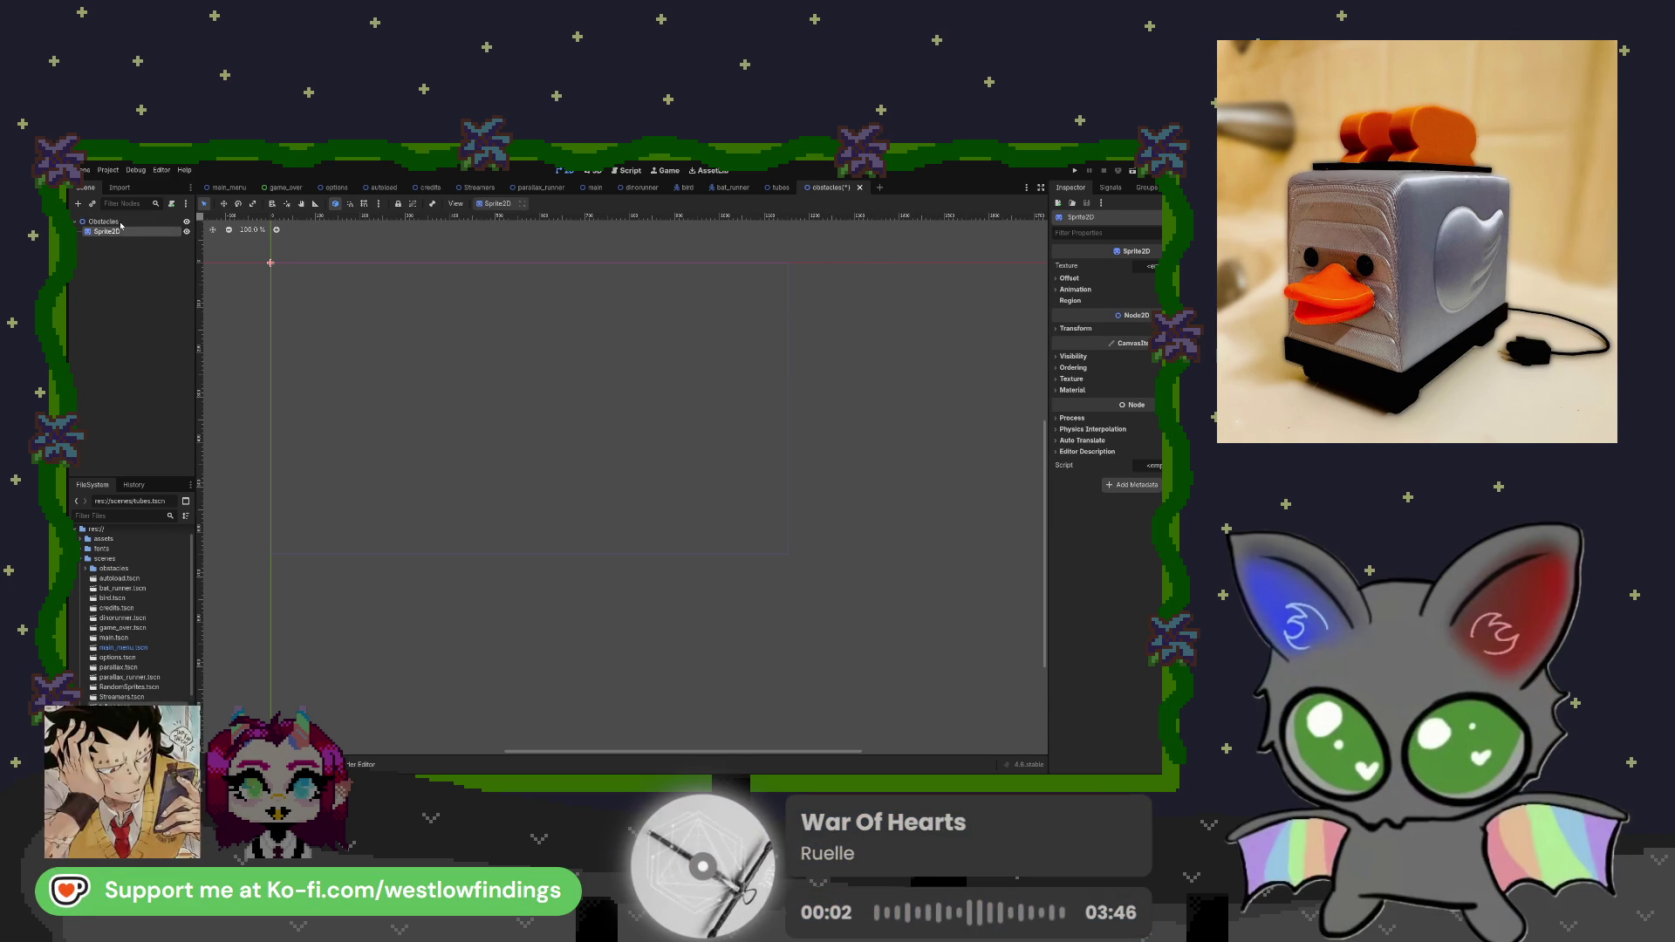
double_click(120, 230)
type("obstacleimages")
key("Return")
left_click(778, 187)
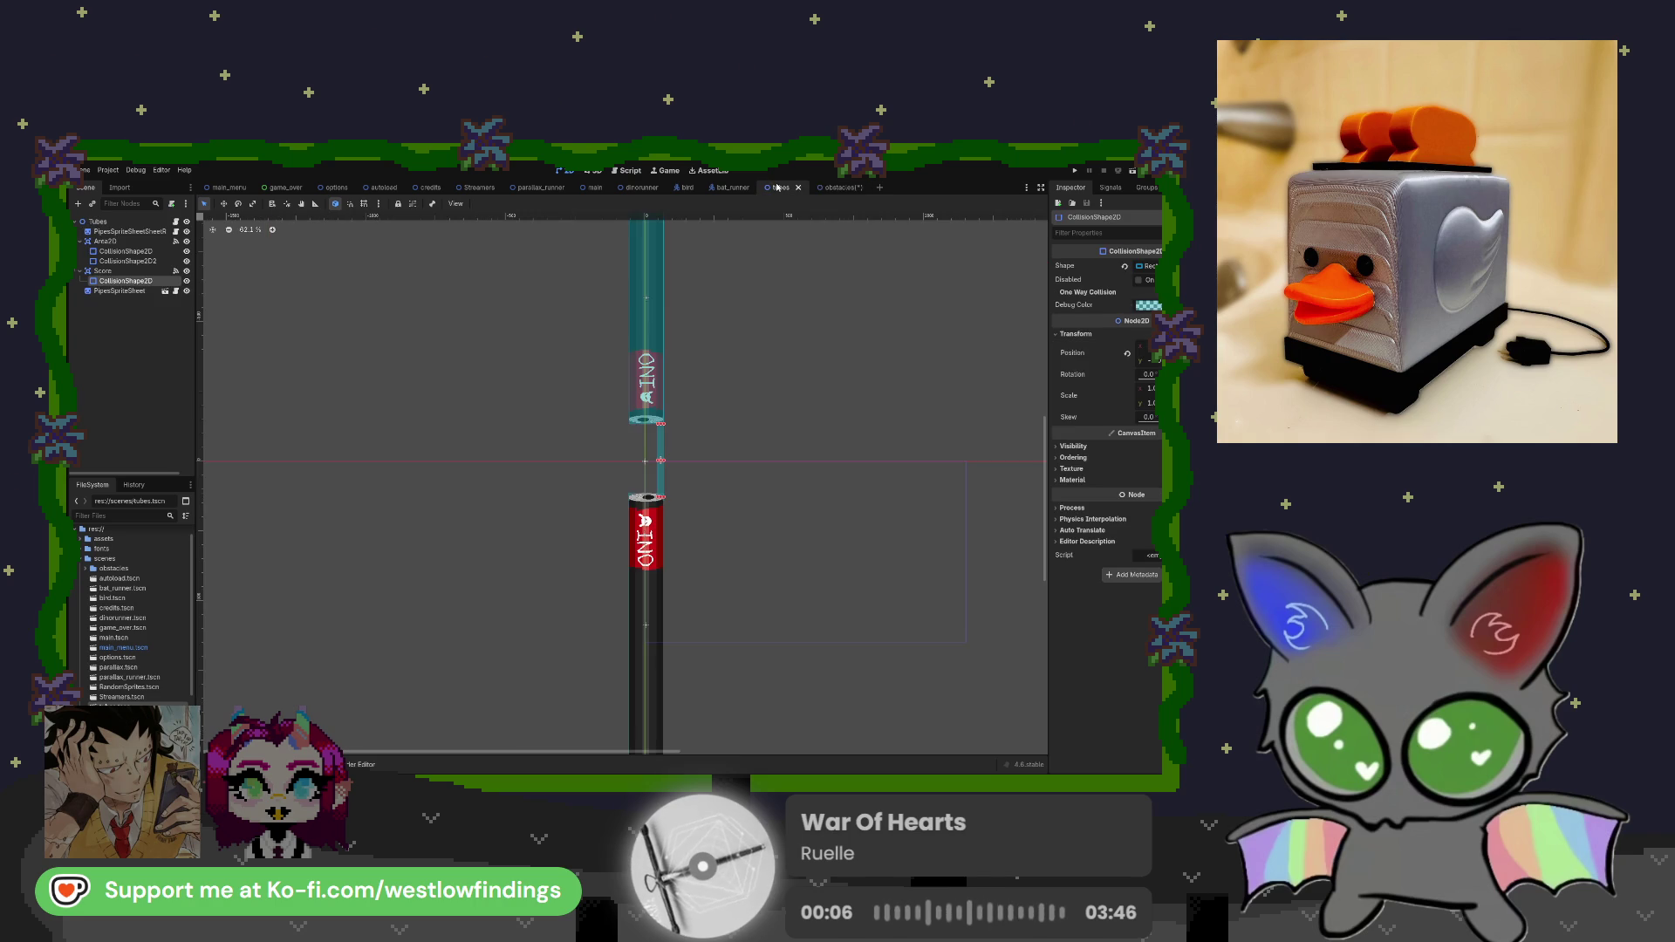
left_click(836, 188)
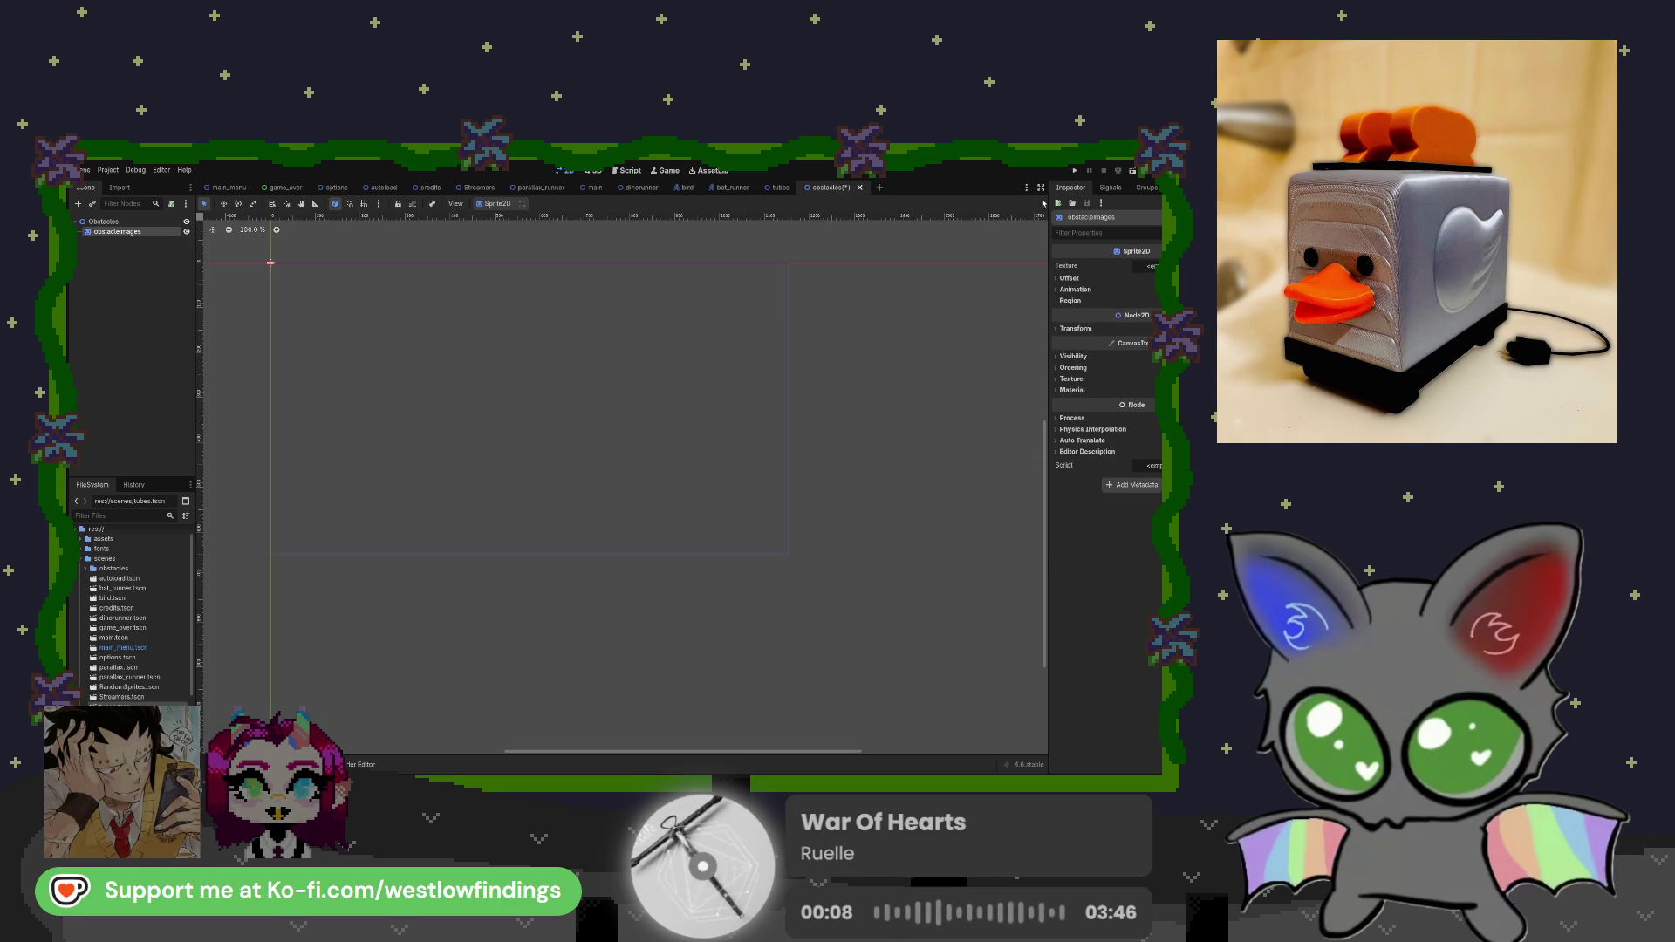
left_click(86, 568)
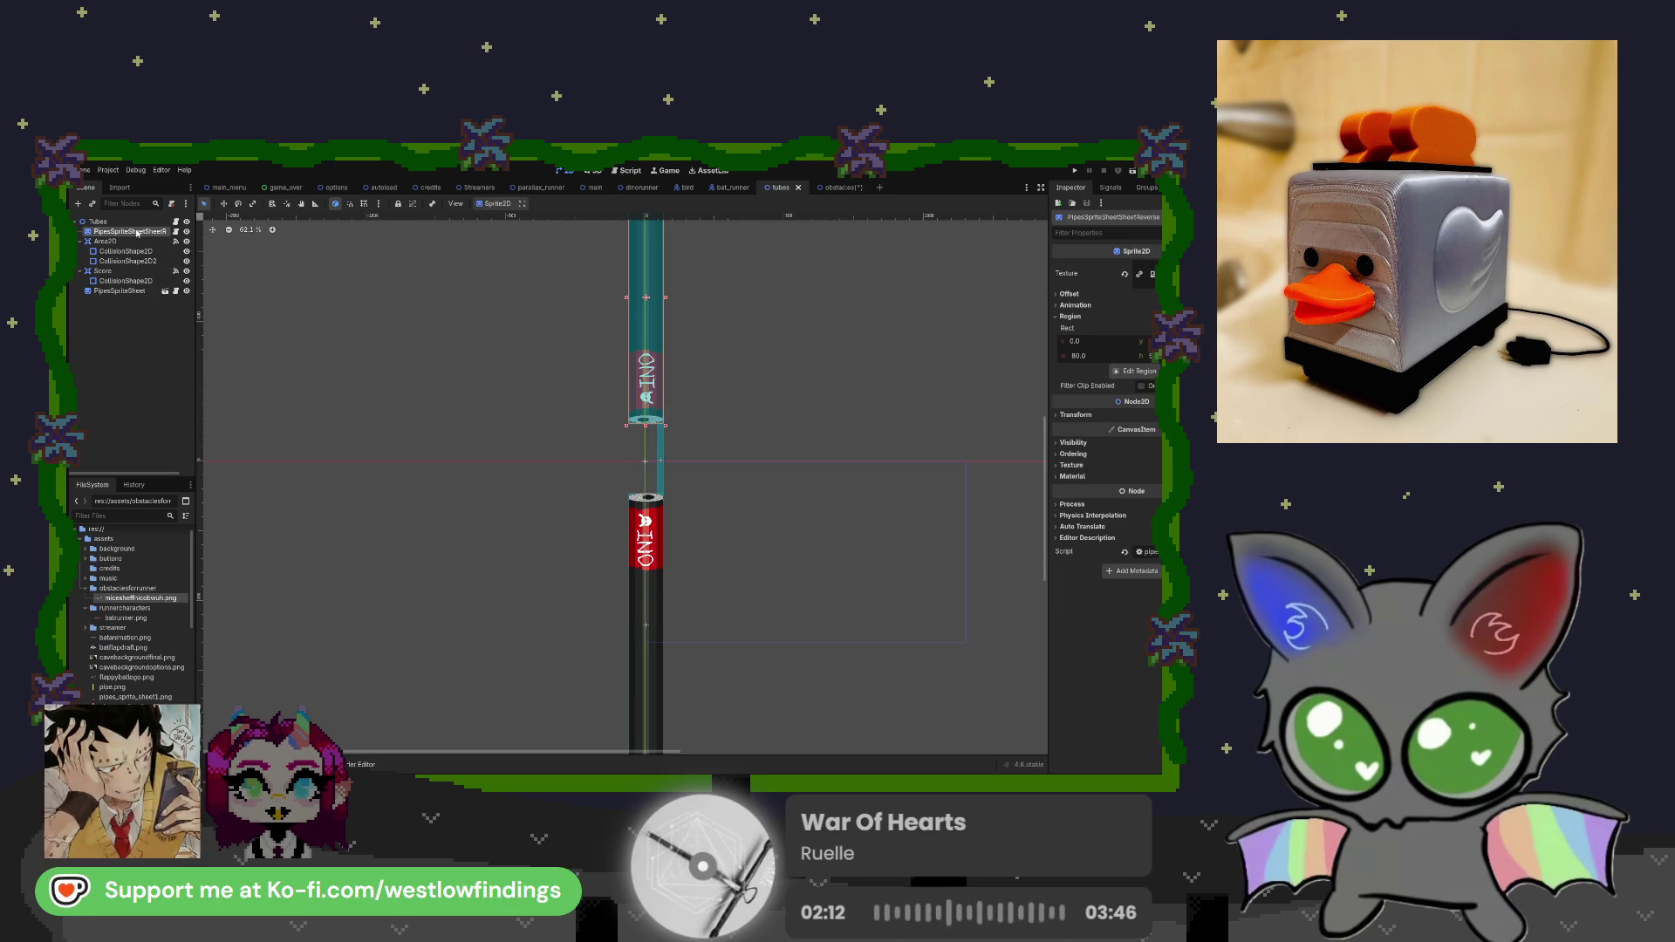
Move CollisionShape2D2 under PipesSpriteSheet in the tubes scene, then return to obstacles.
left_click(142, 261)
mouse_move(142, 262)
left_mouse_down()
mouse_move(140, 232)
mouse_move(132, 253)
left_mouse_up()
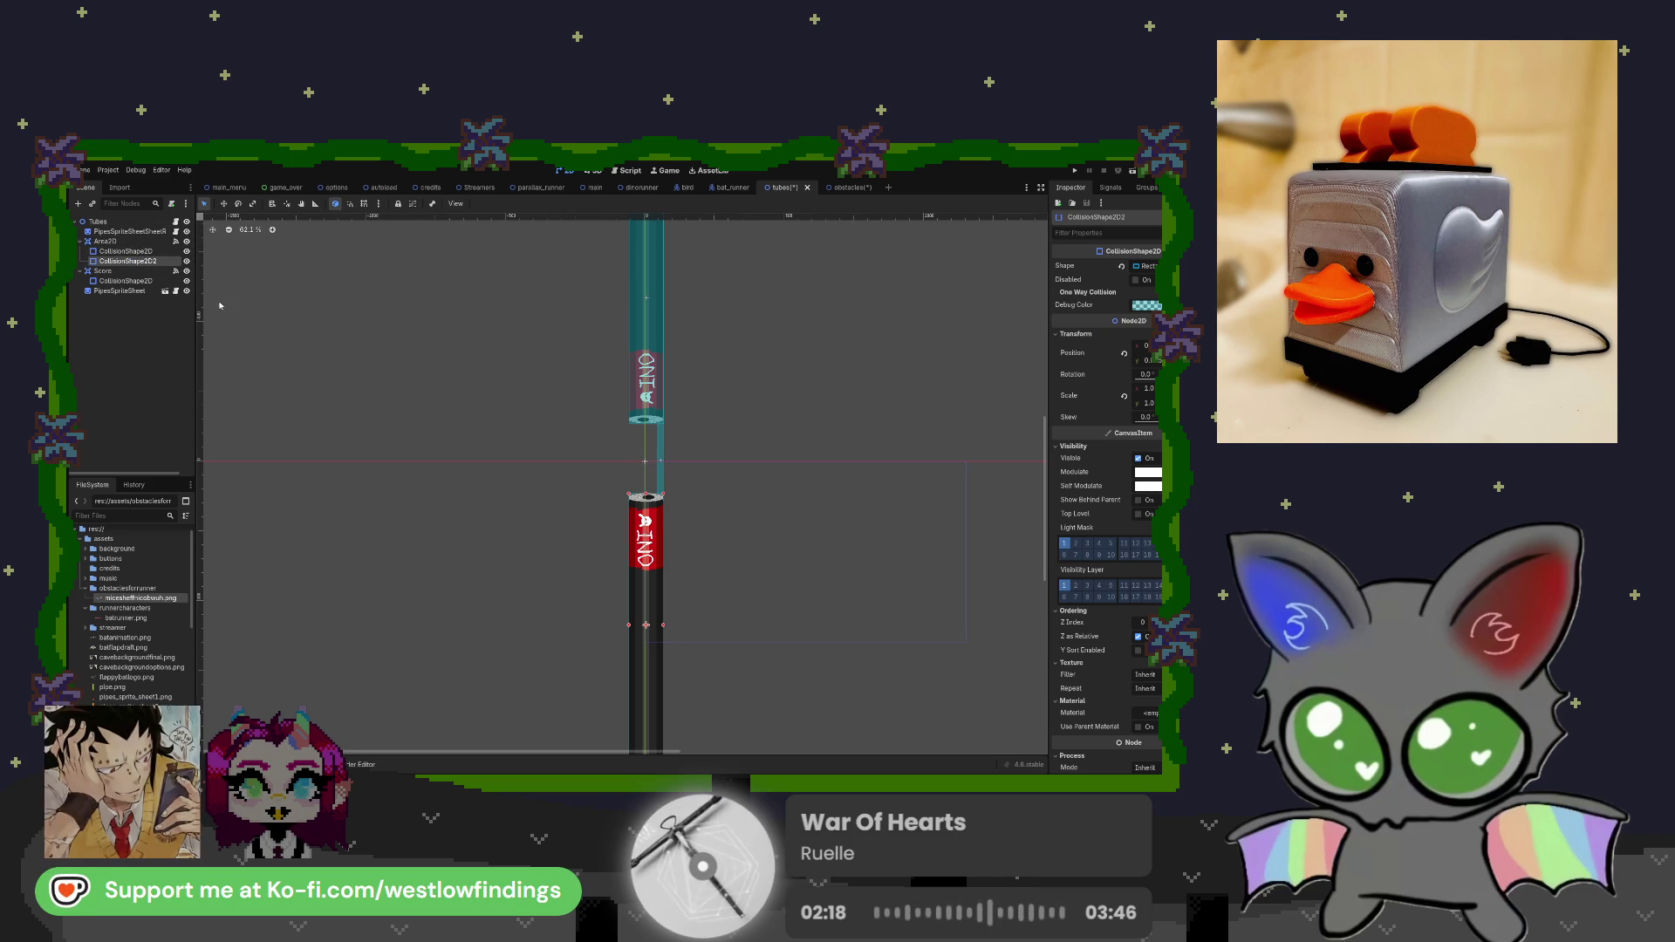
left_click(145, 344)
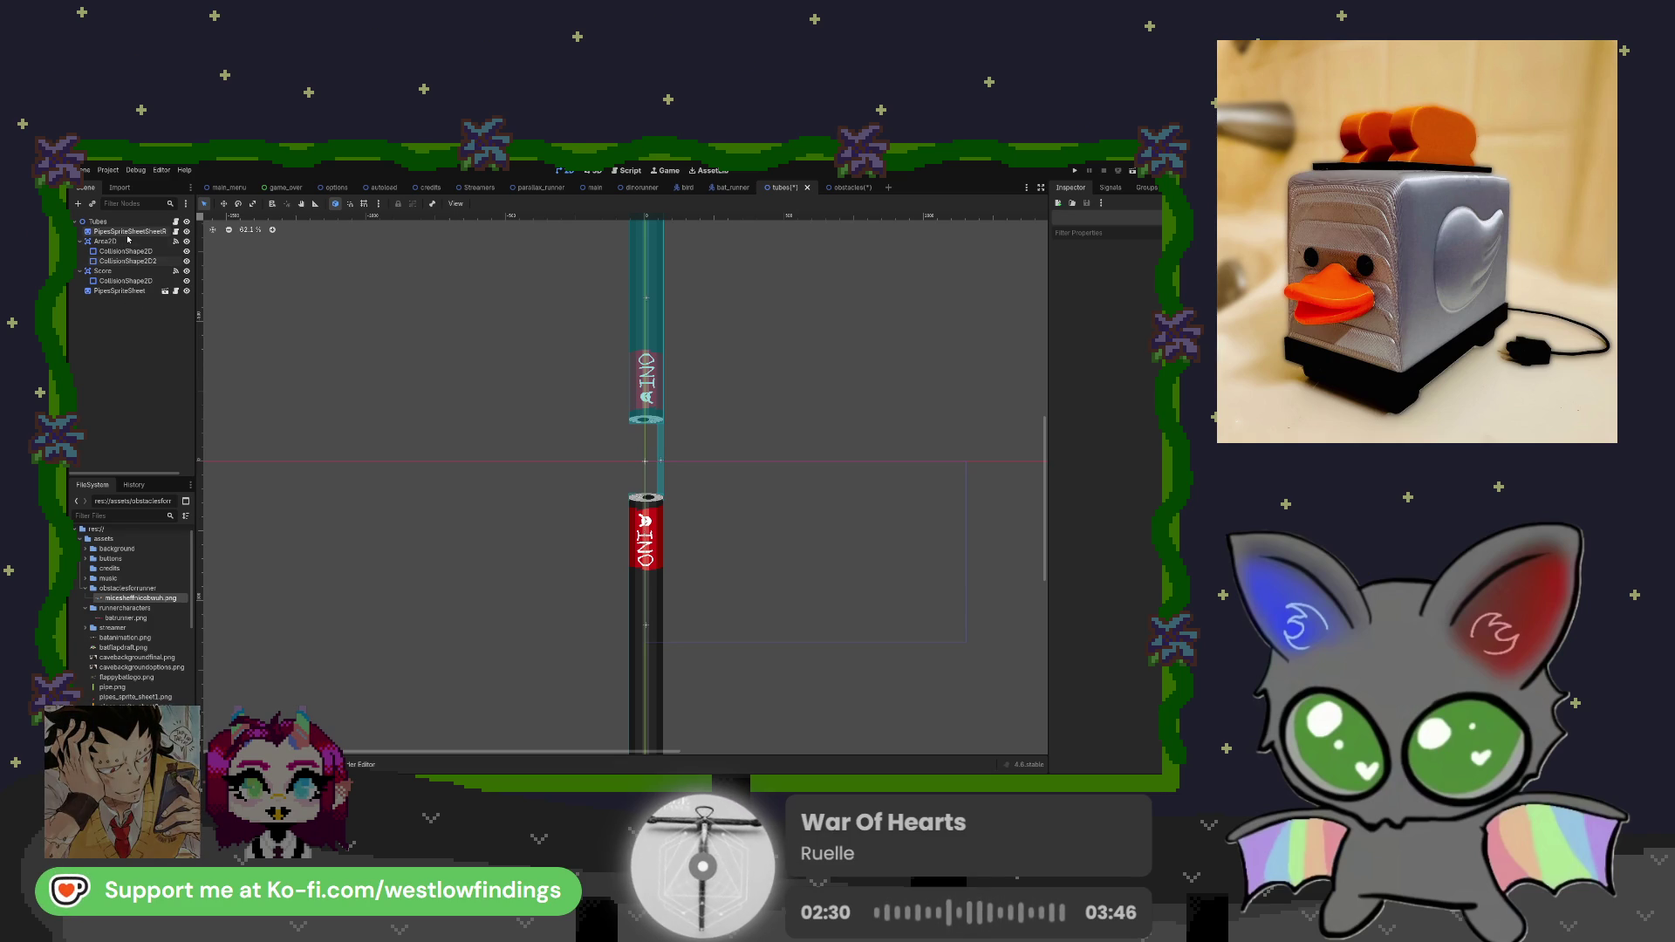
left_click(843, 186)
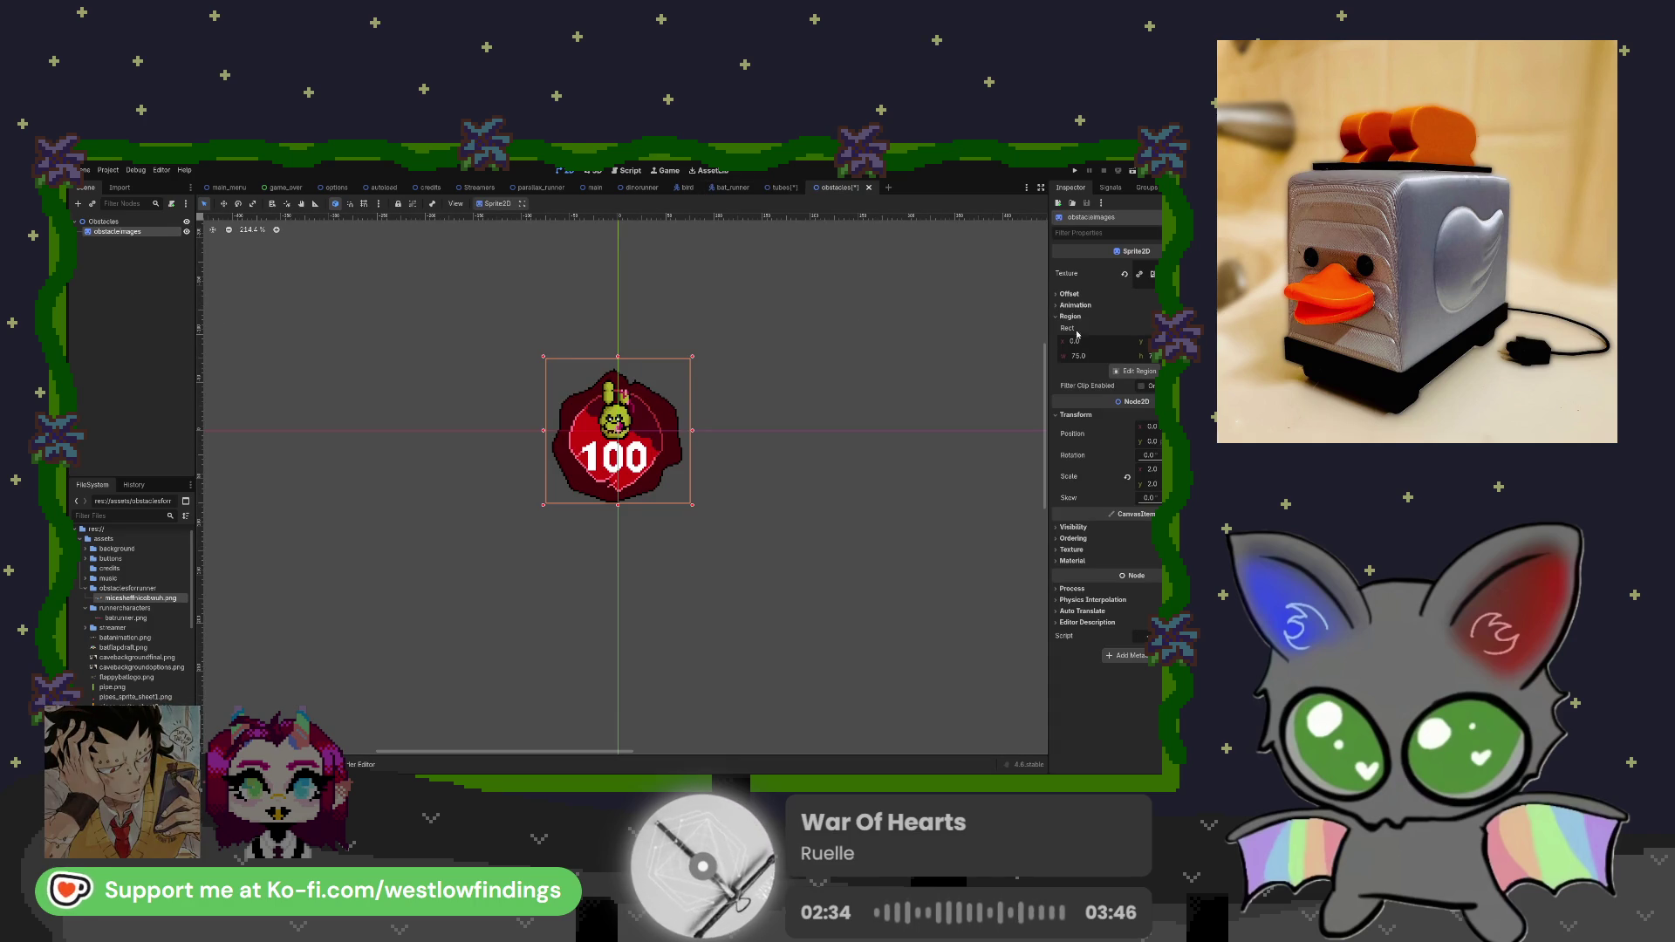
Add a CollisionShape2D with a CircleShape2D sized to fit over the sprite.
left_click(1111, 188)
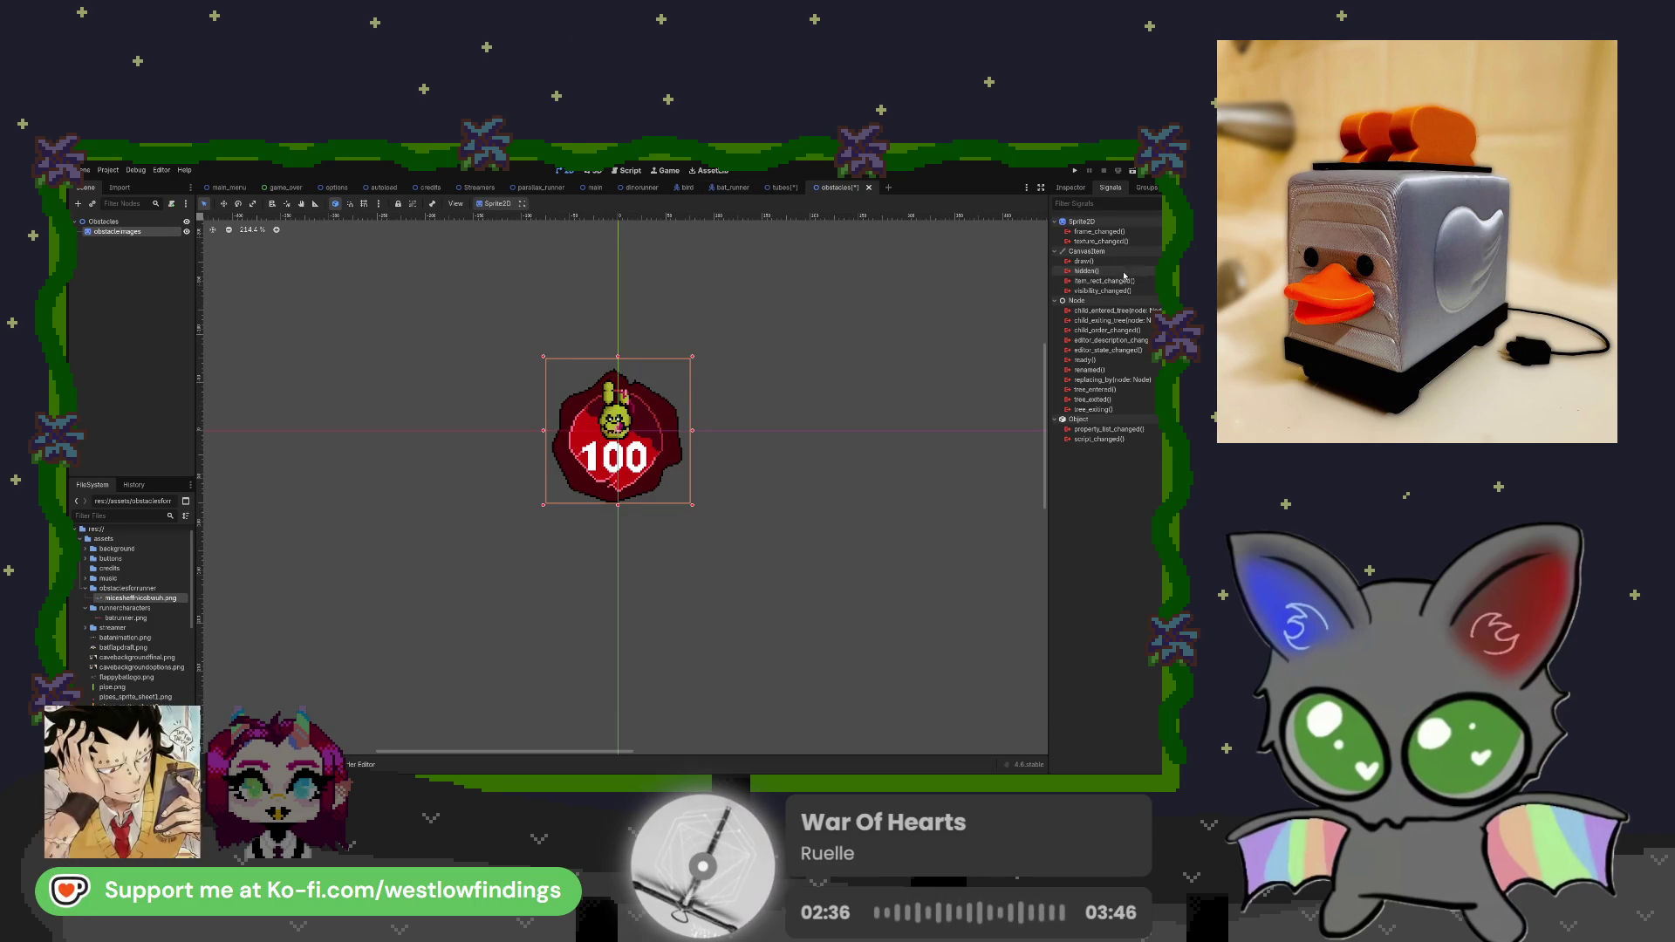
left_click(1070, 188)
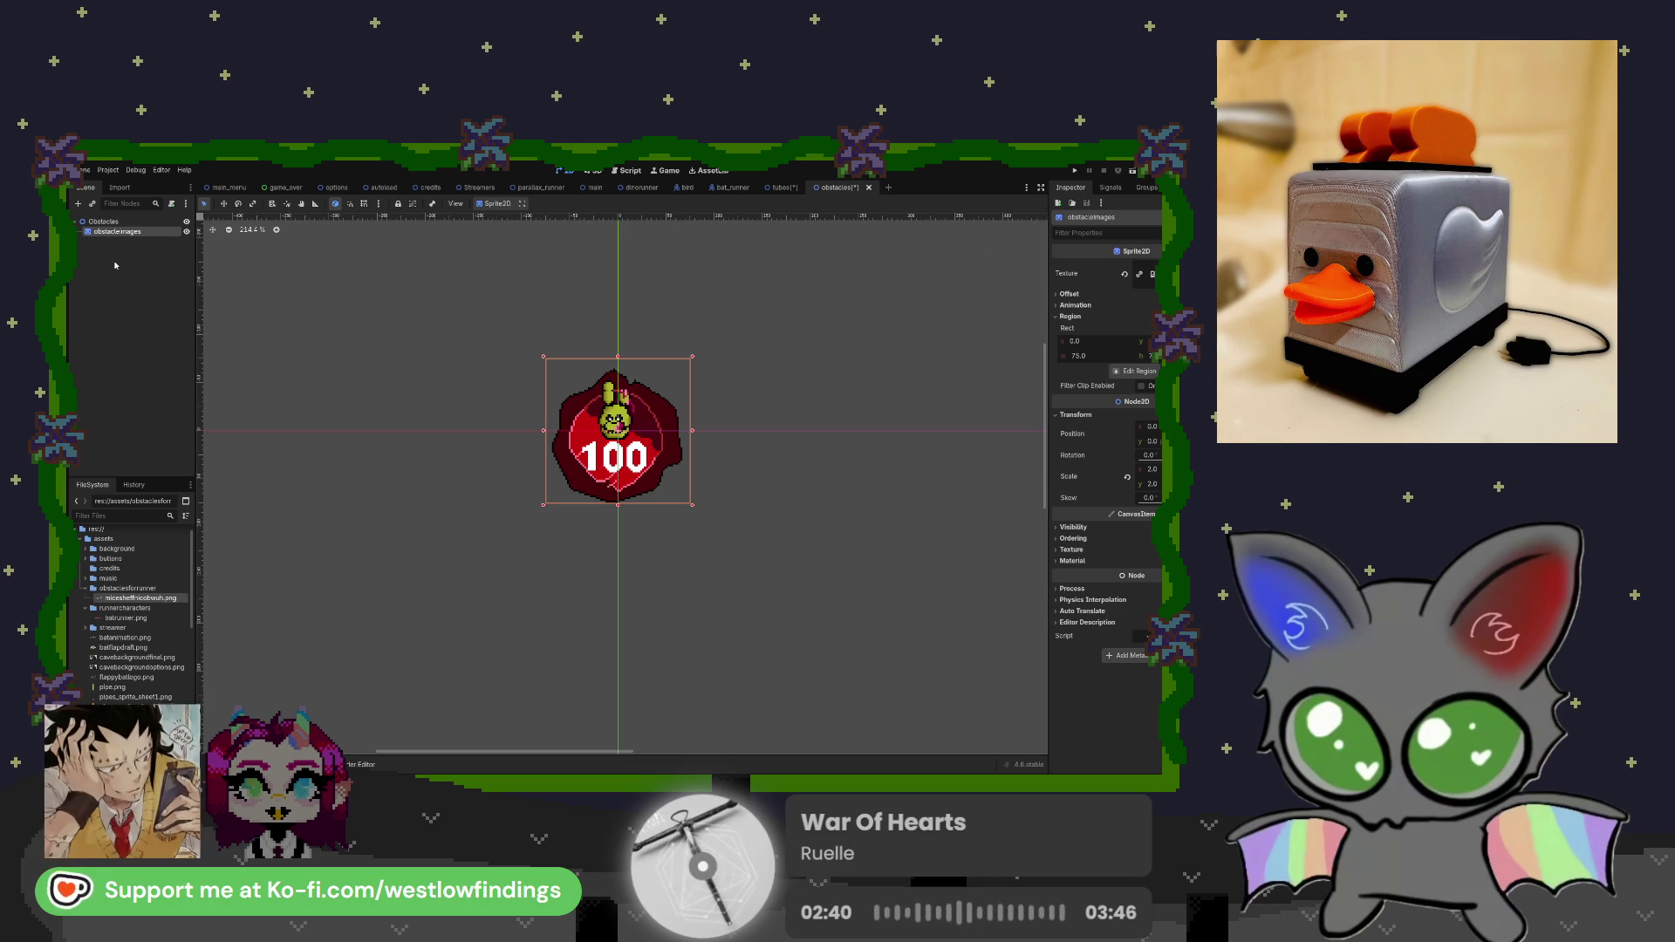
key("Return")
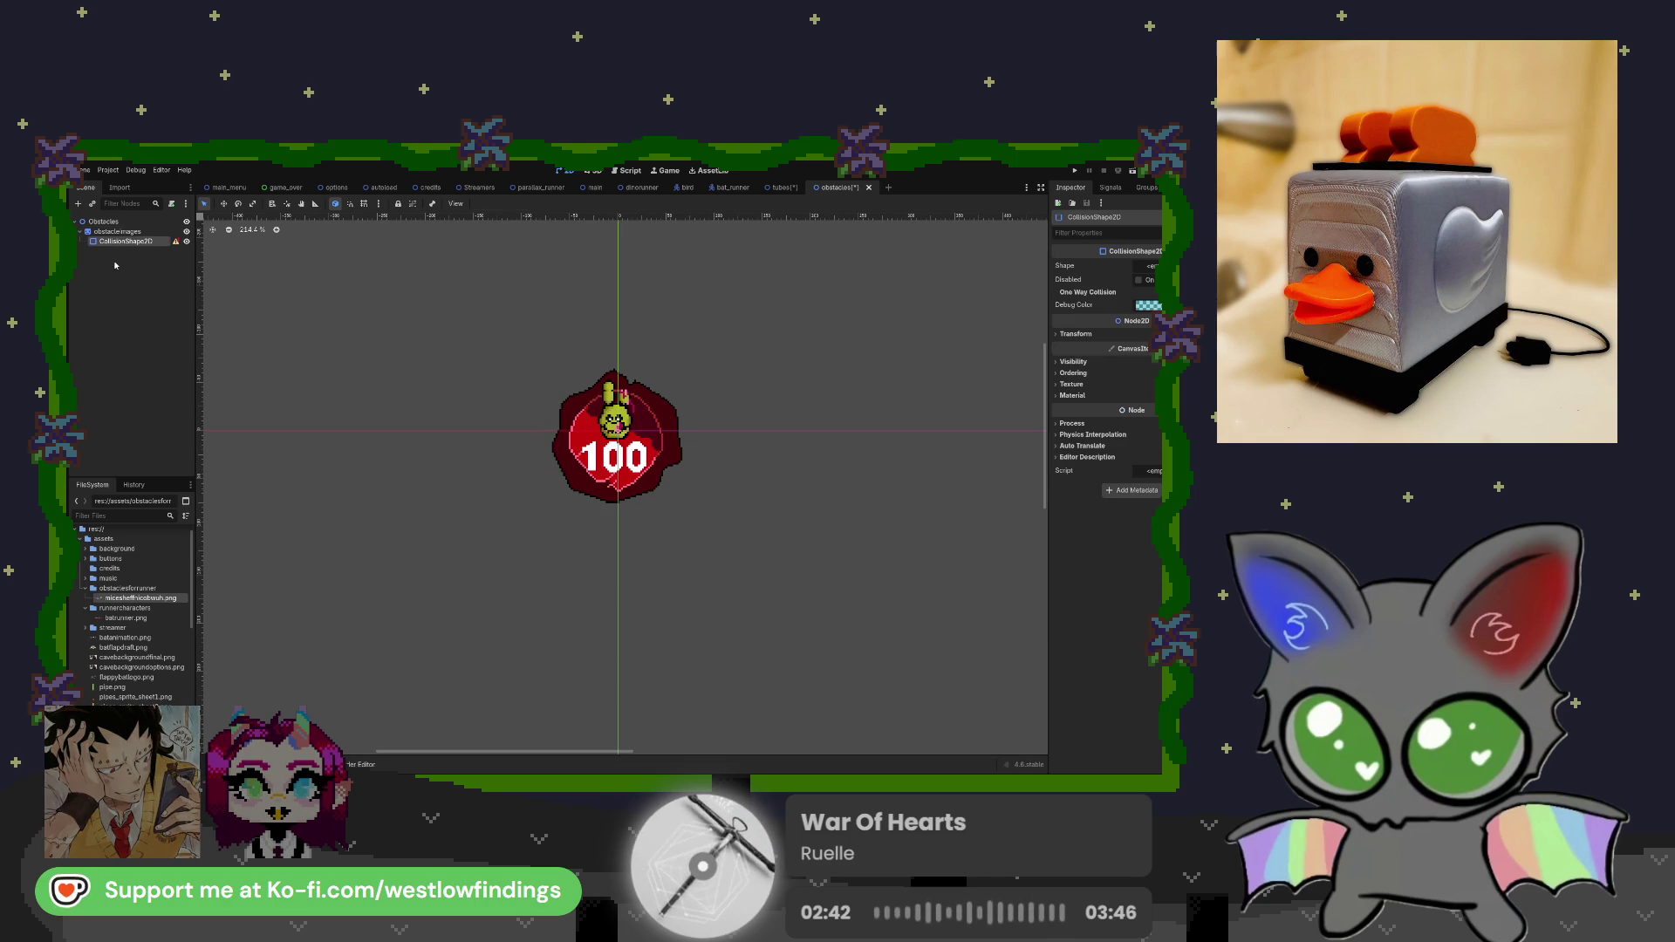
left_click(1149, 266)
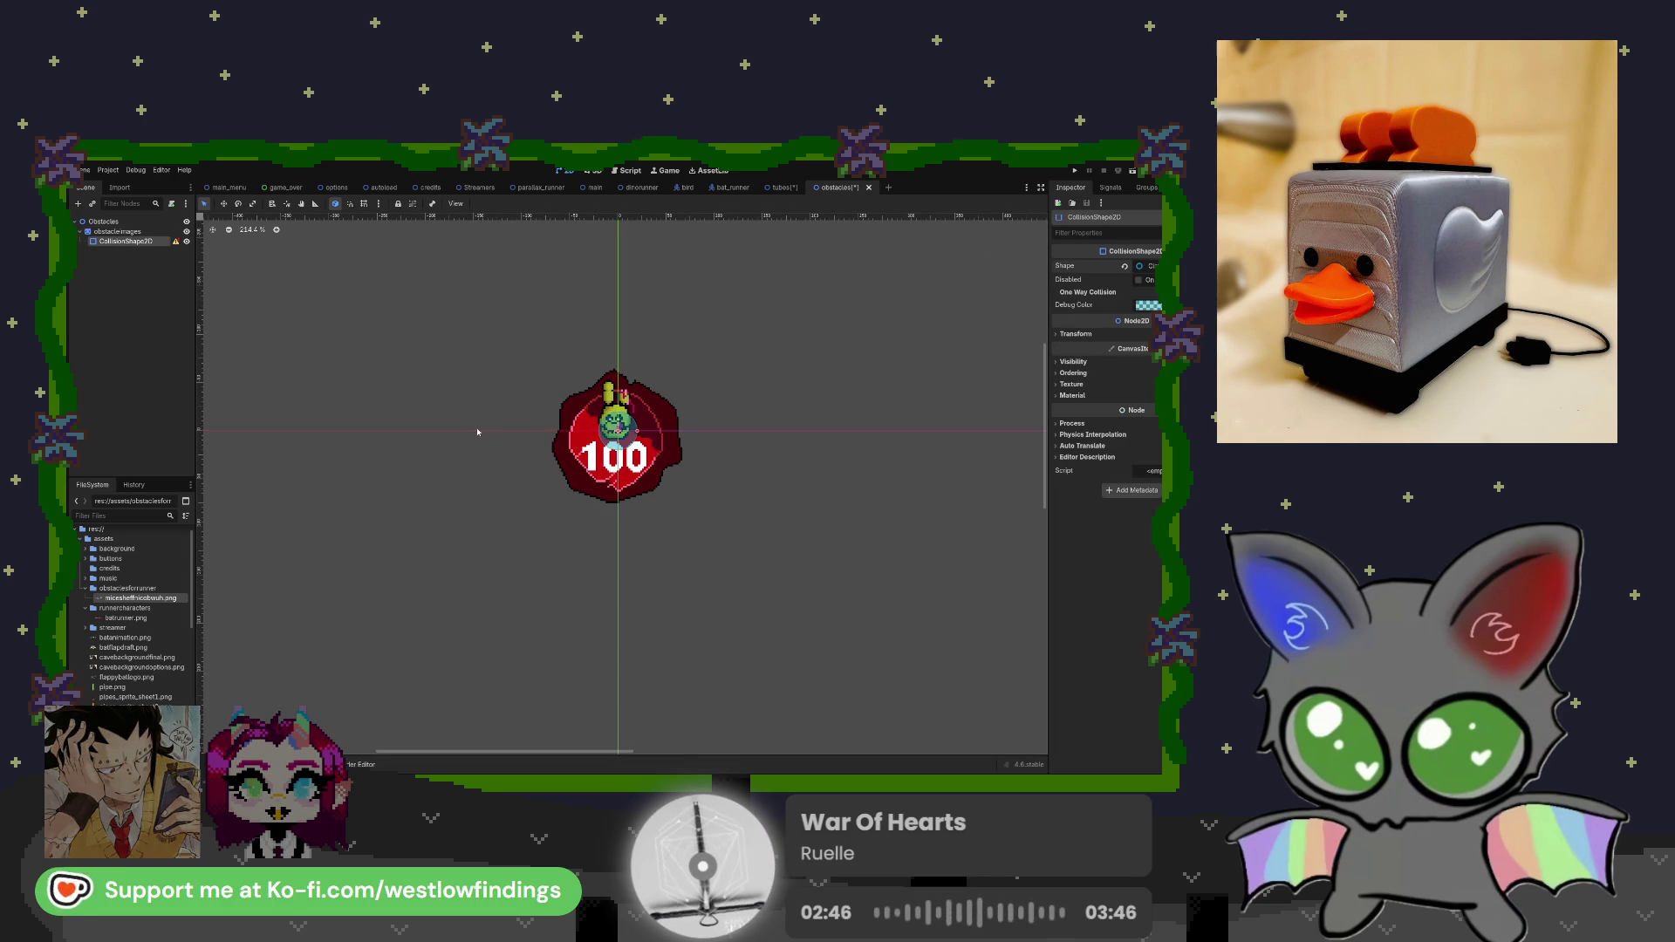
left_click_drag(633, 429, 670, 434)
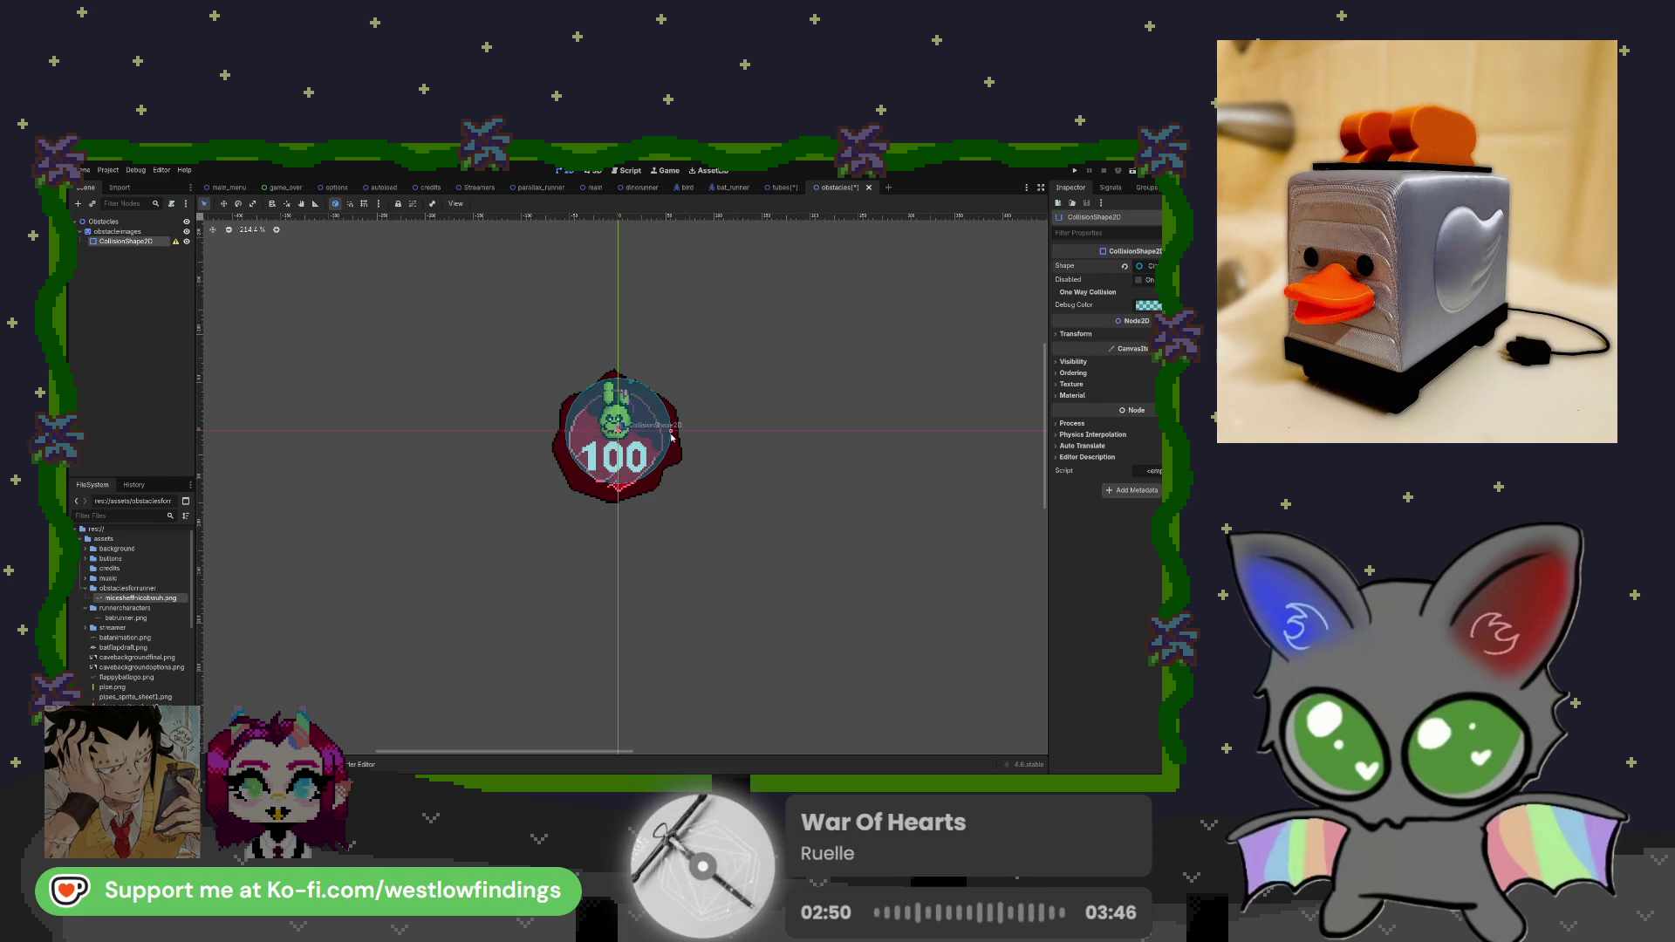
left_click_drag(671, 433, 668, 431)
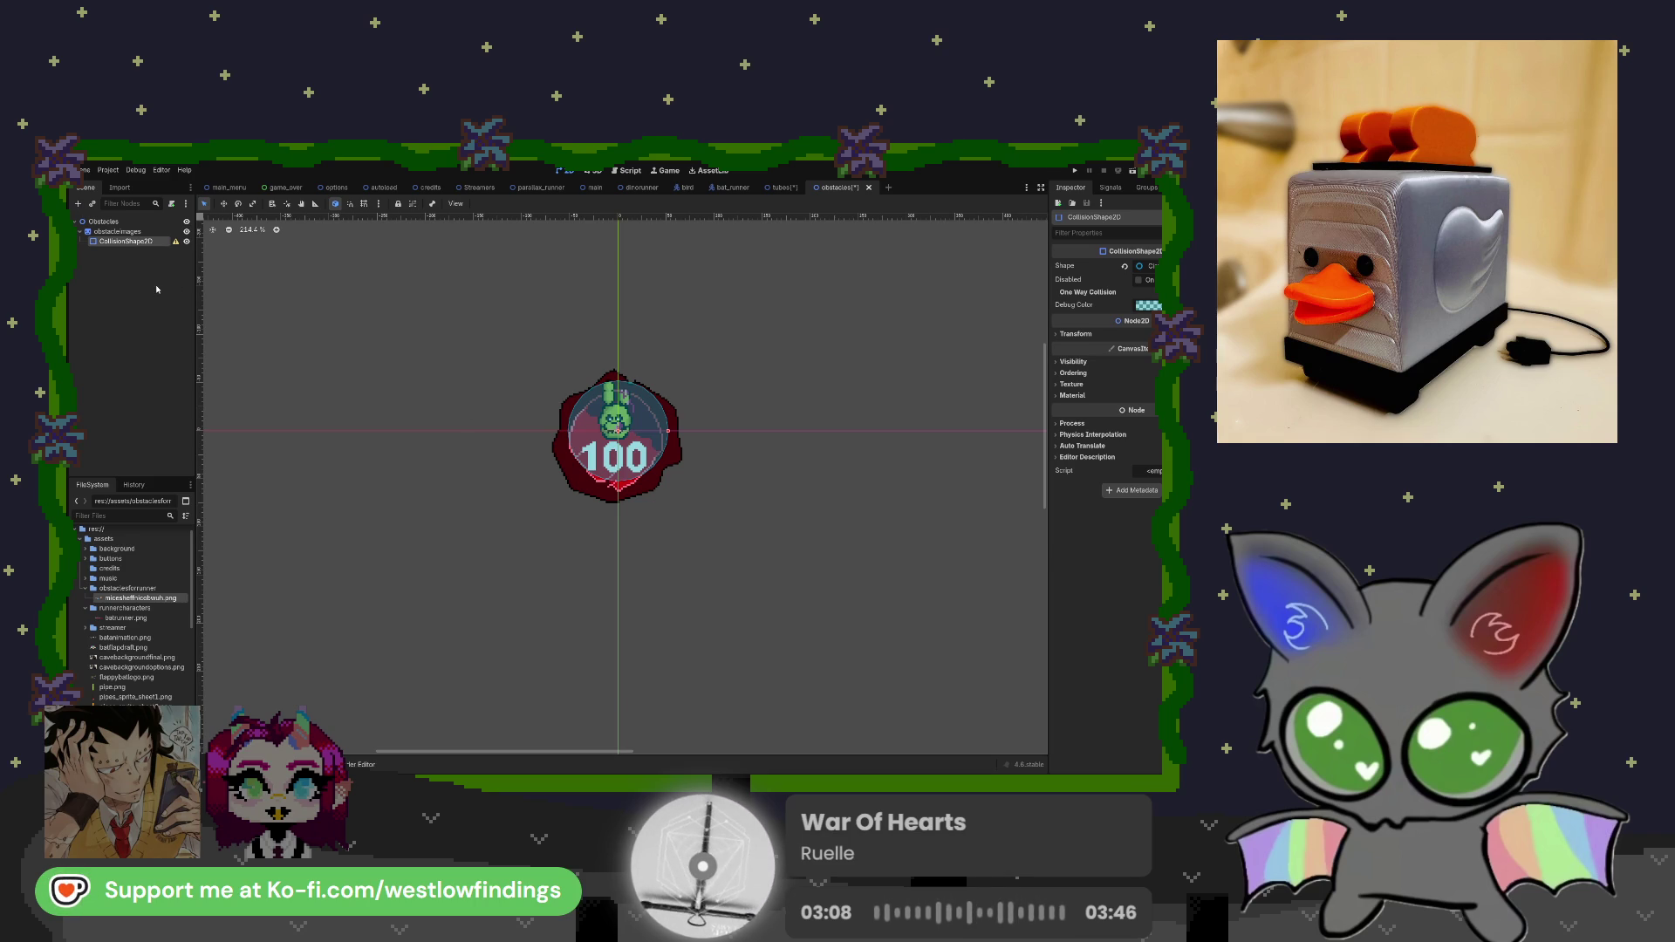
Add an Area2D under Obstacles and move the CollisionShape2D inside it.
key("ctrl+v")
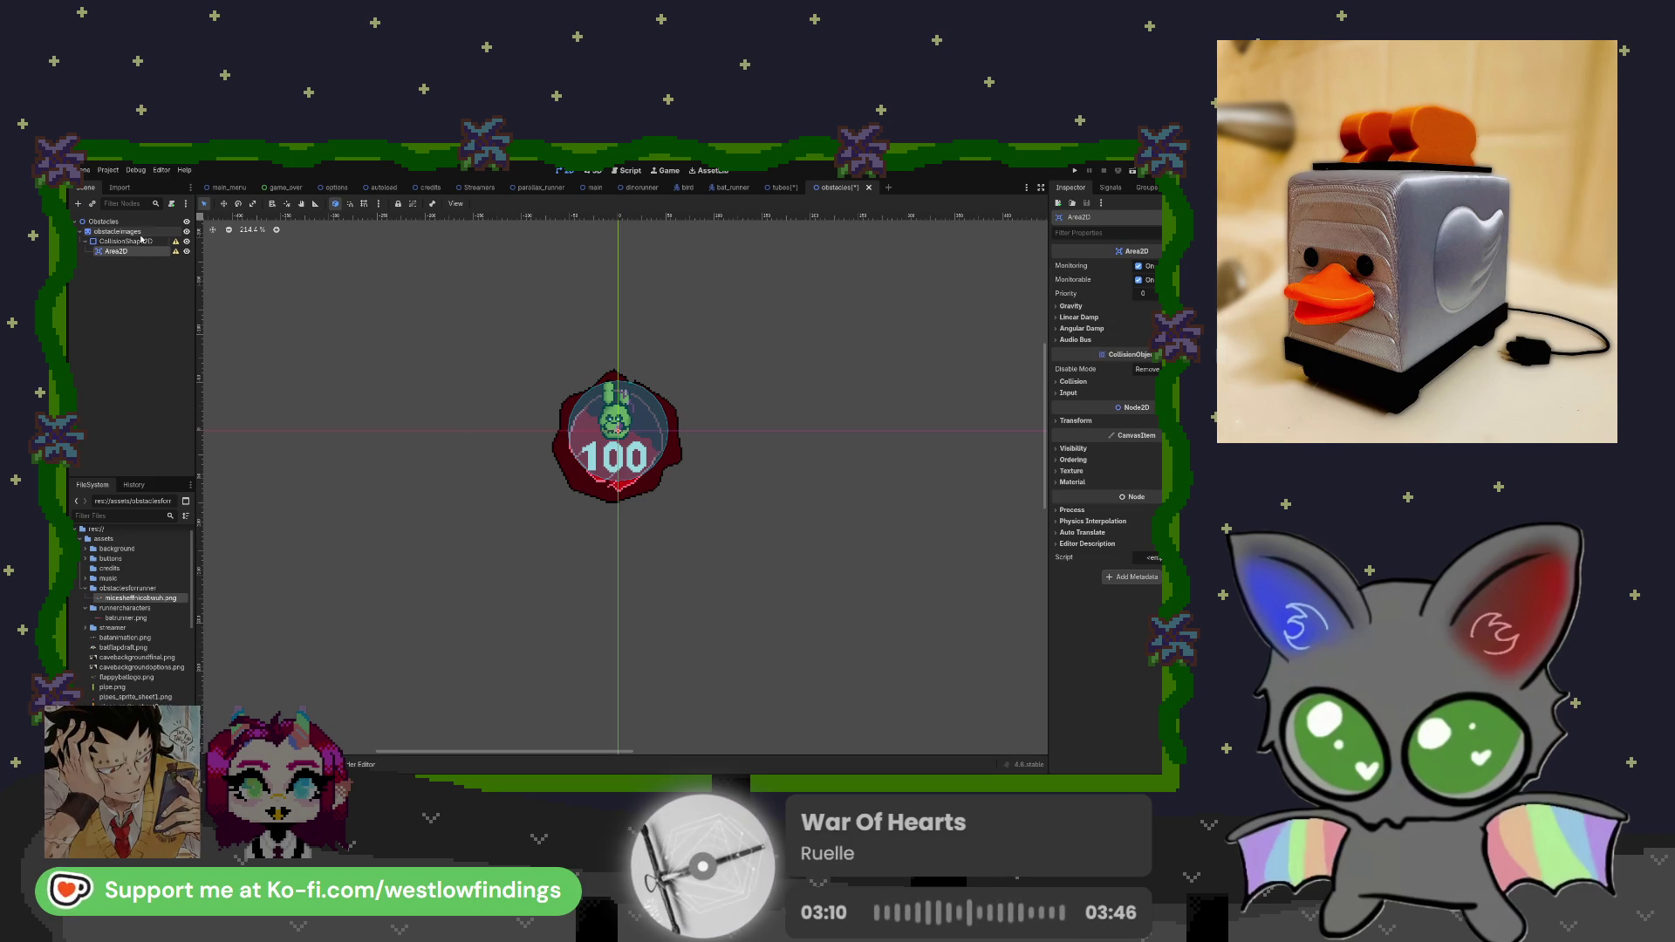
mouse_move(126, 251)
left_mouse_down()
mouse_move(122, 222)
mouse_move(118, 244)
left_mouse_up()
left_click(127, 252)
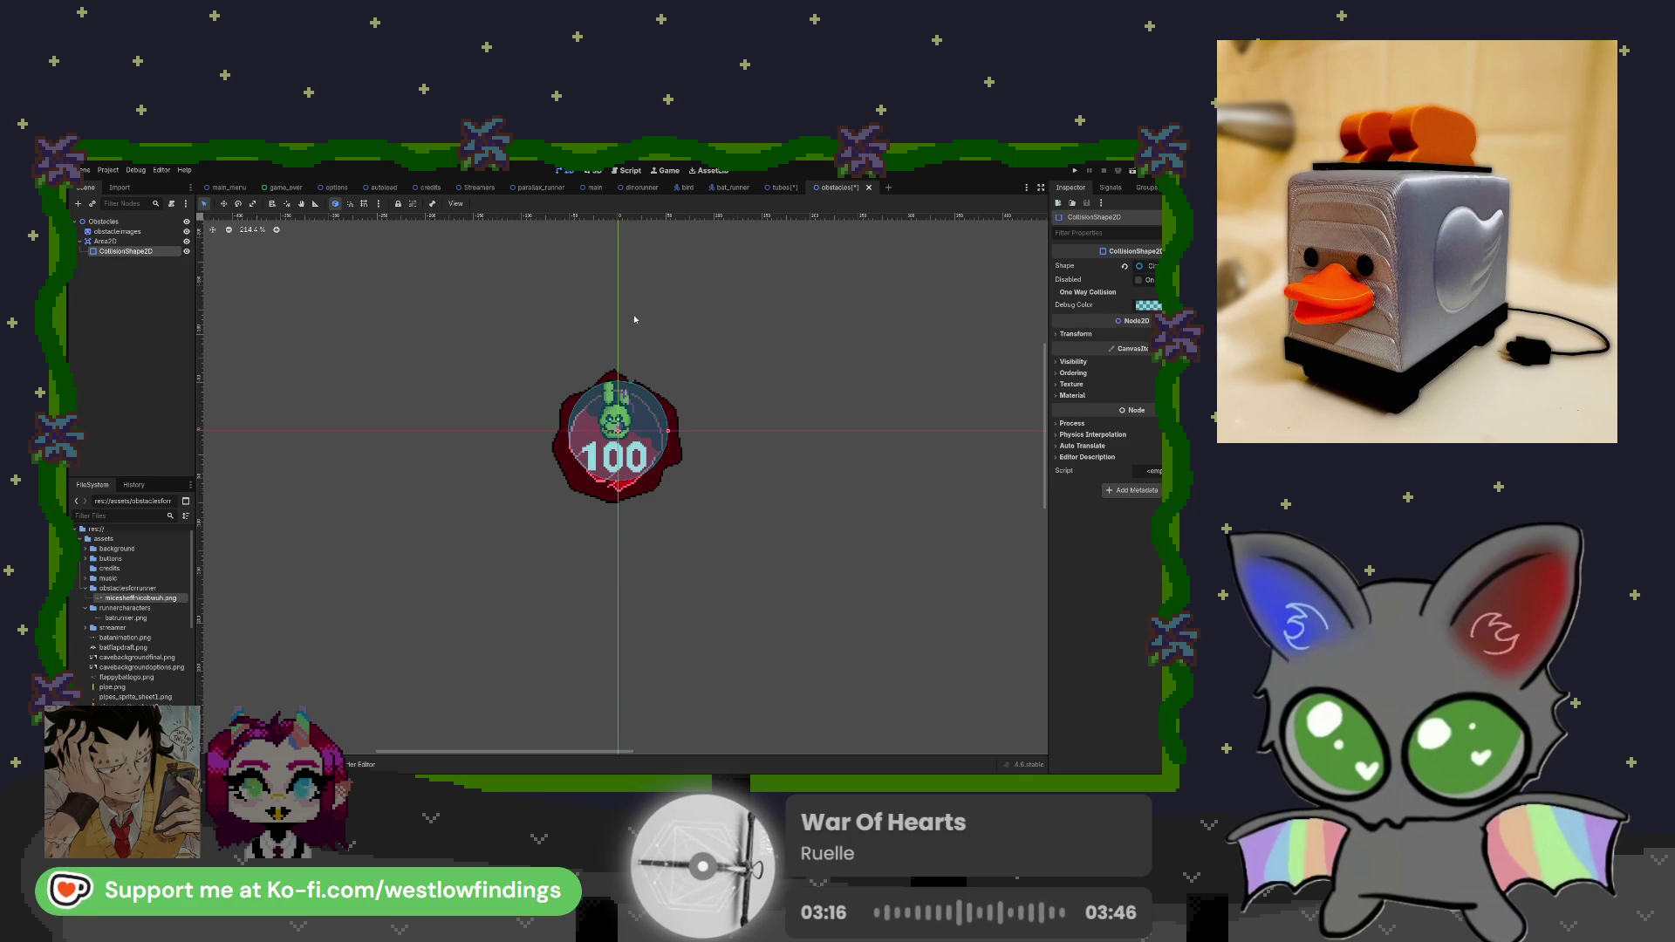
Set the obstacleimages Region Rect x to 75 to show the fishbowl.
key("Up")
key("Up")
left_click(1088, 341)
type("75")
key("Return")
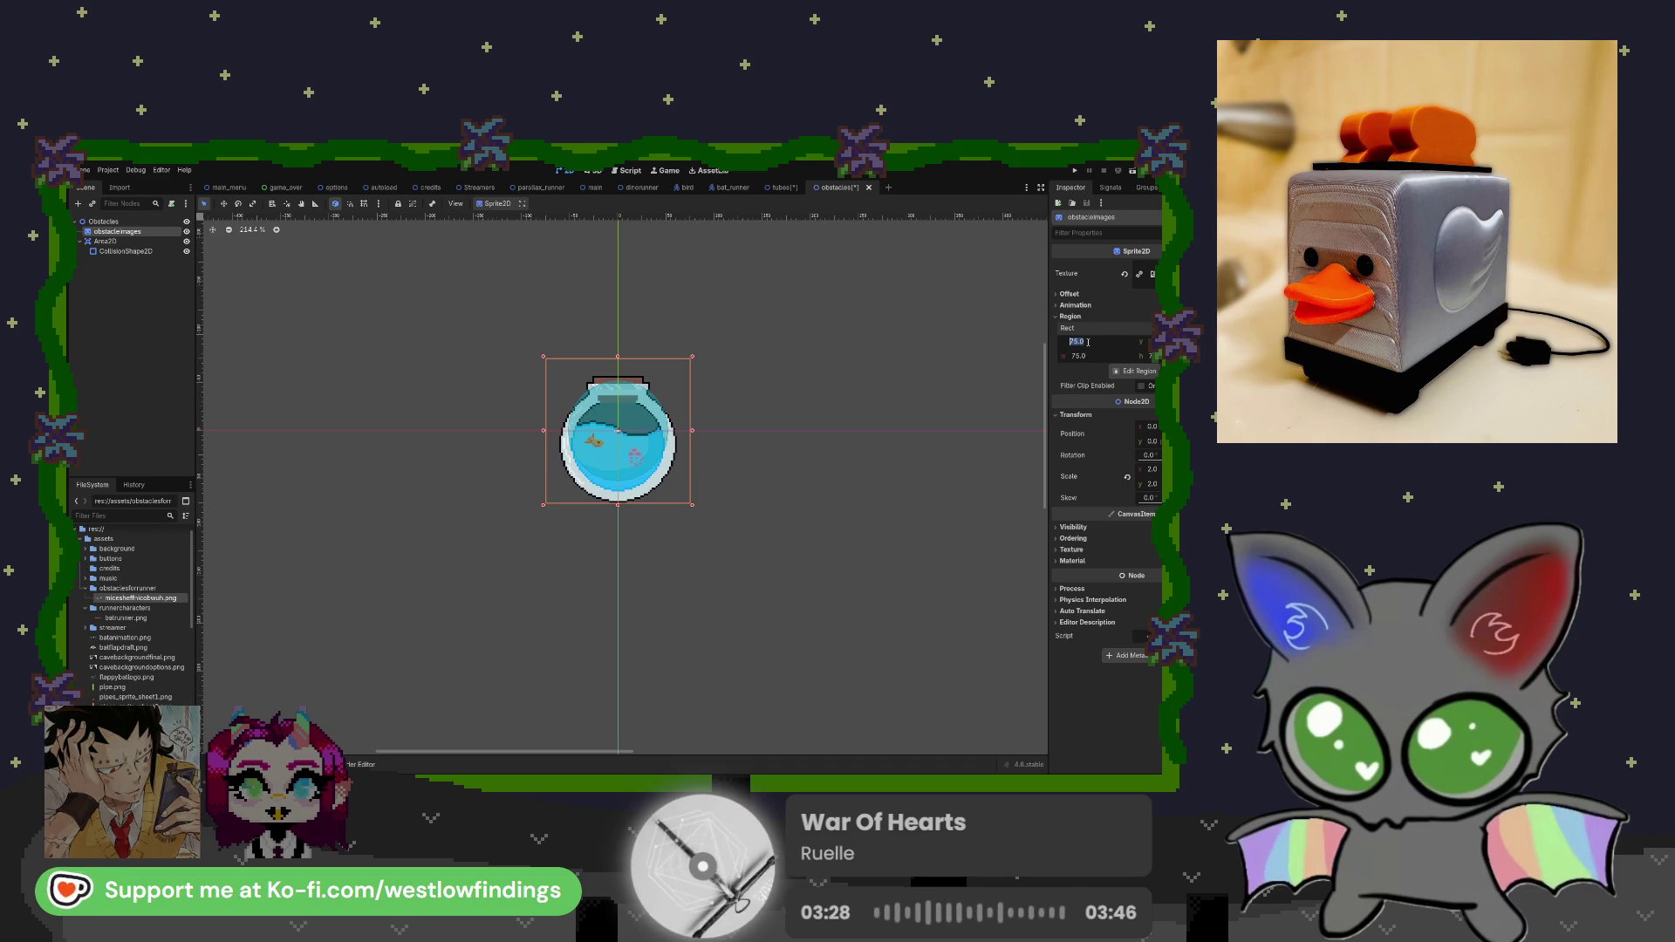
Preview obstacle frames by setting Region Rect x to 150, 225, then 0.
type("150")
key("Return")
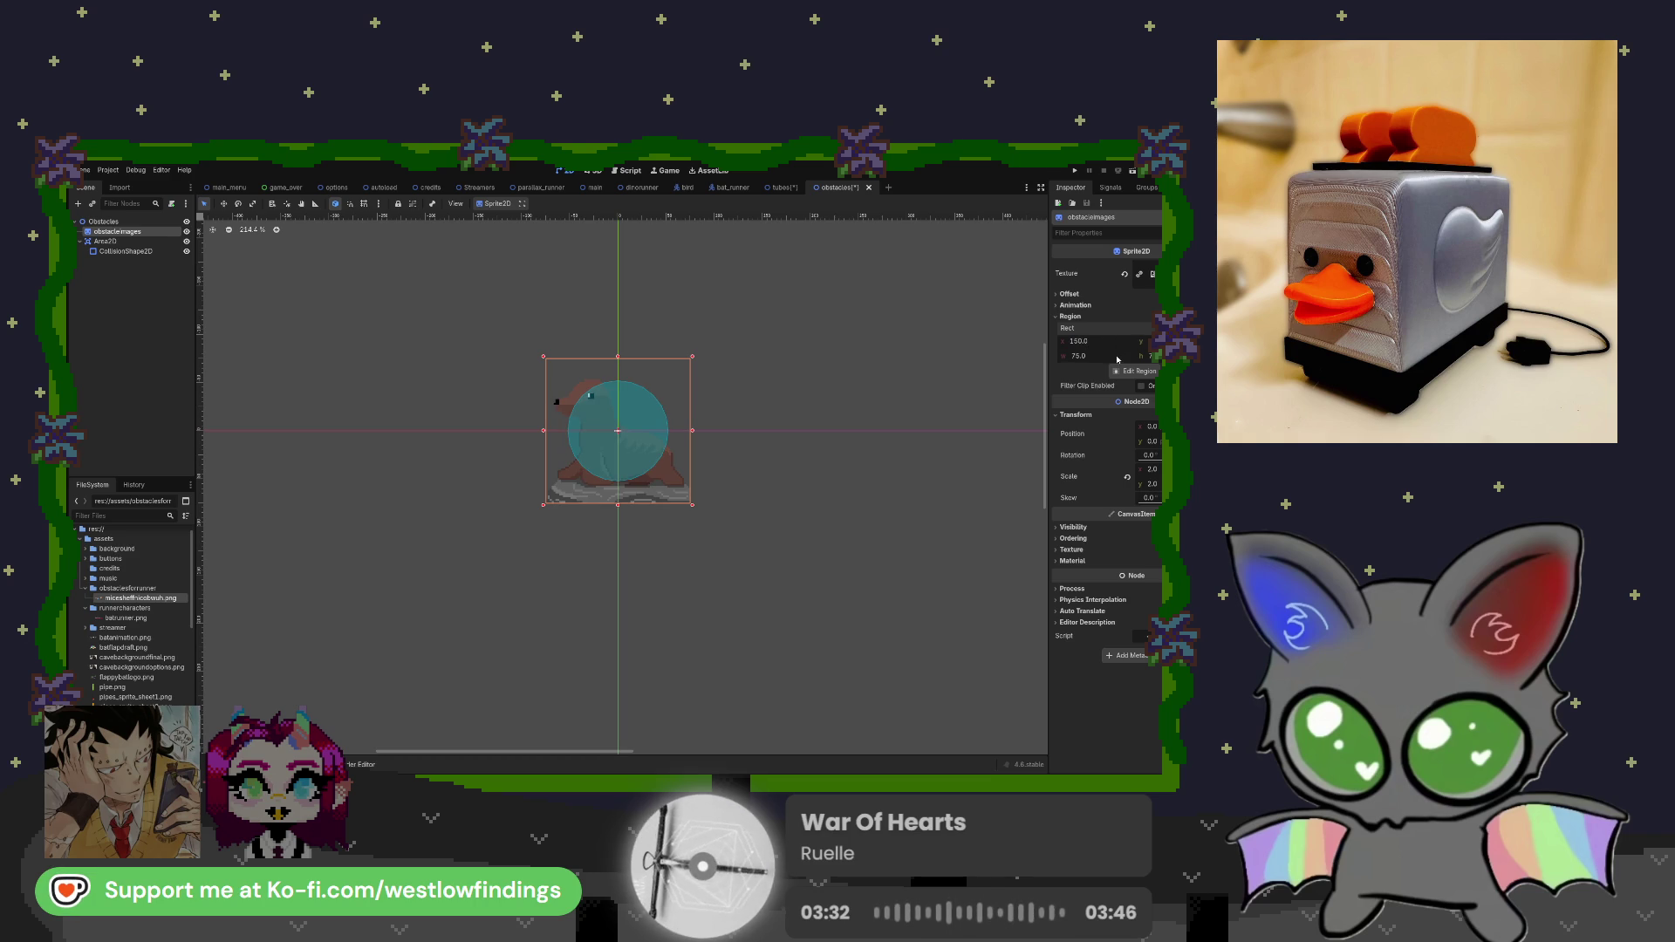
type("225")
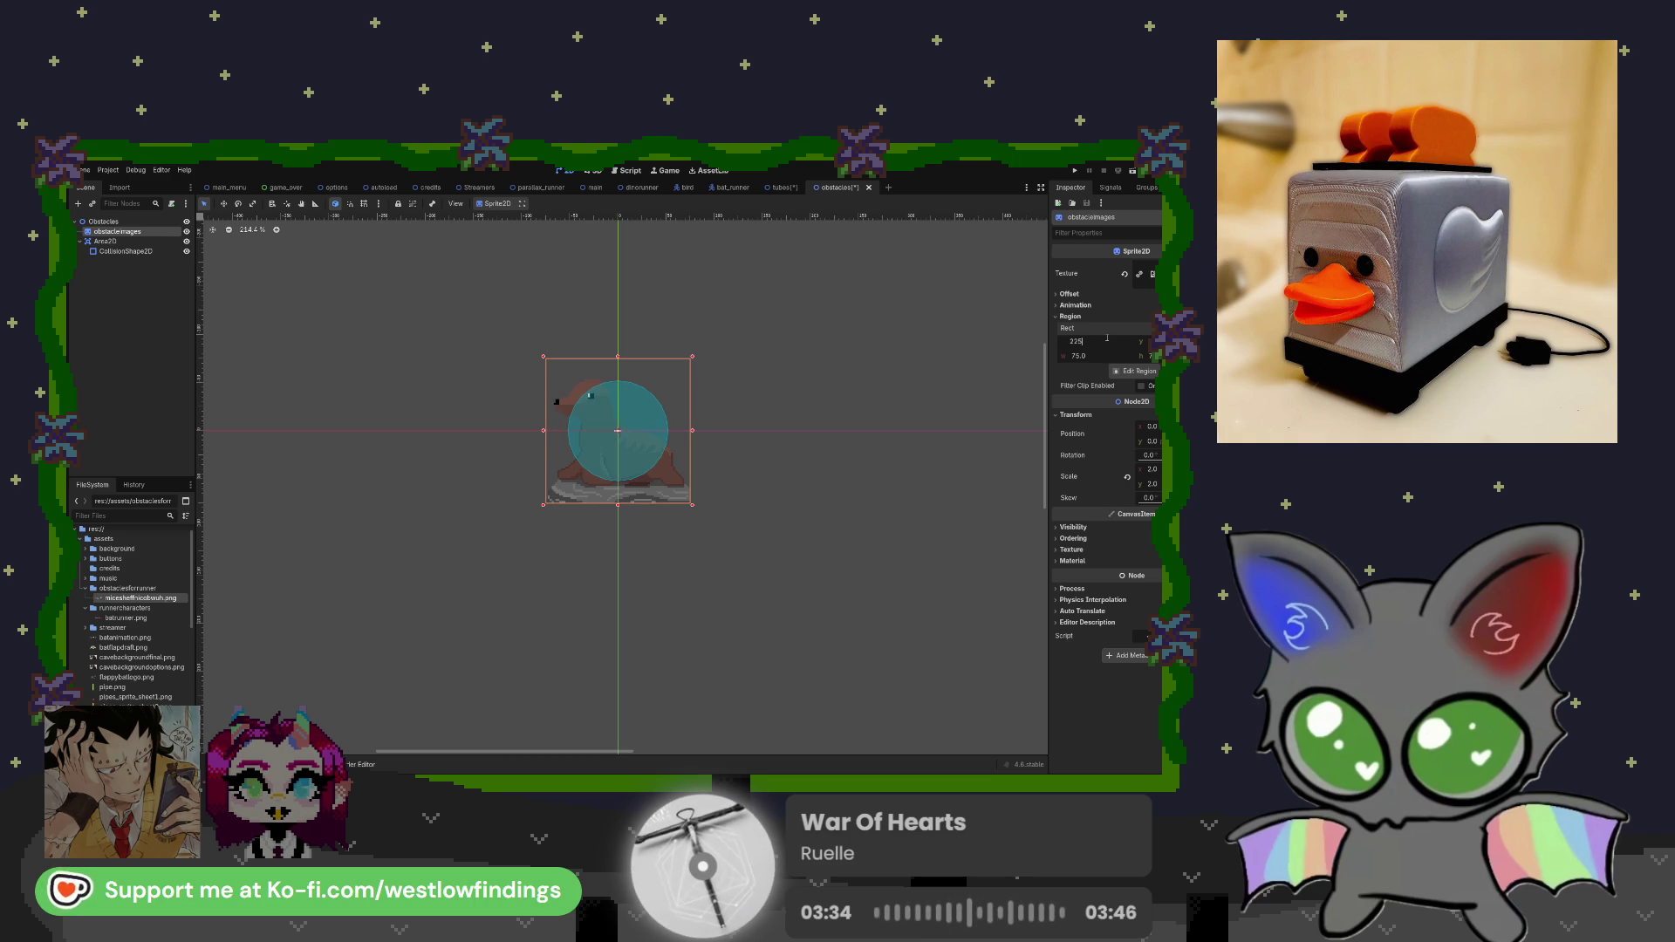
key("Return")
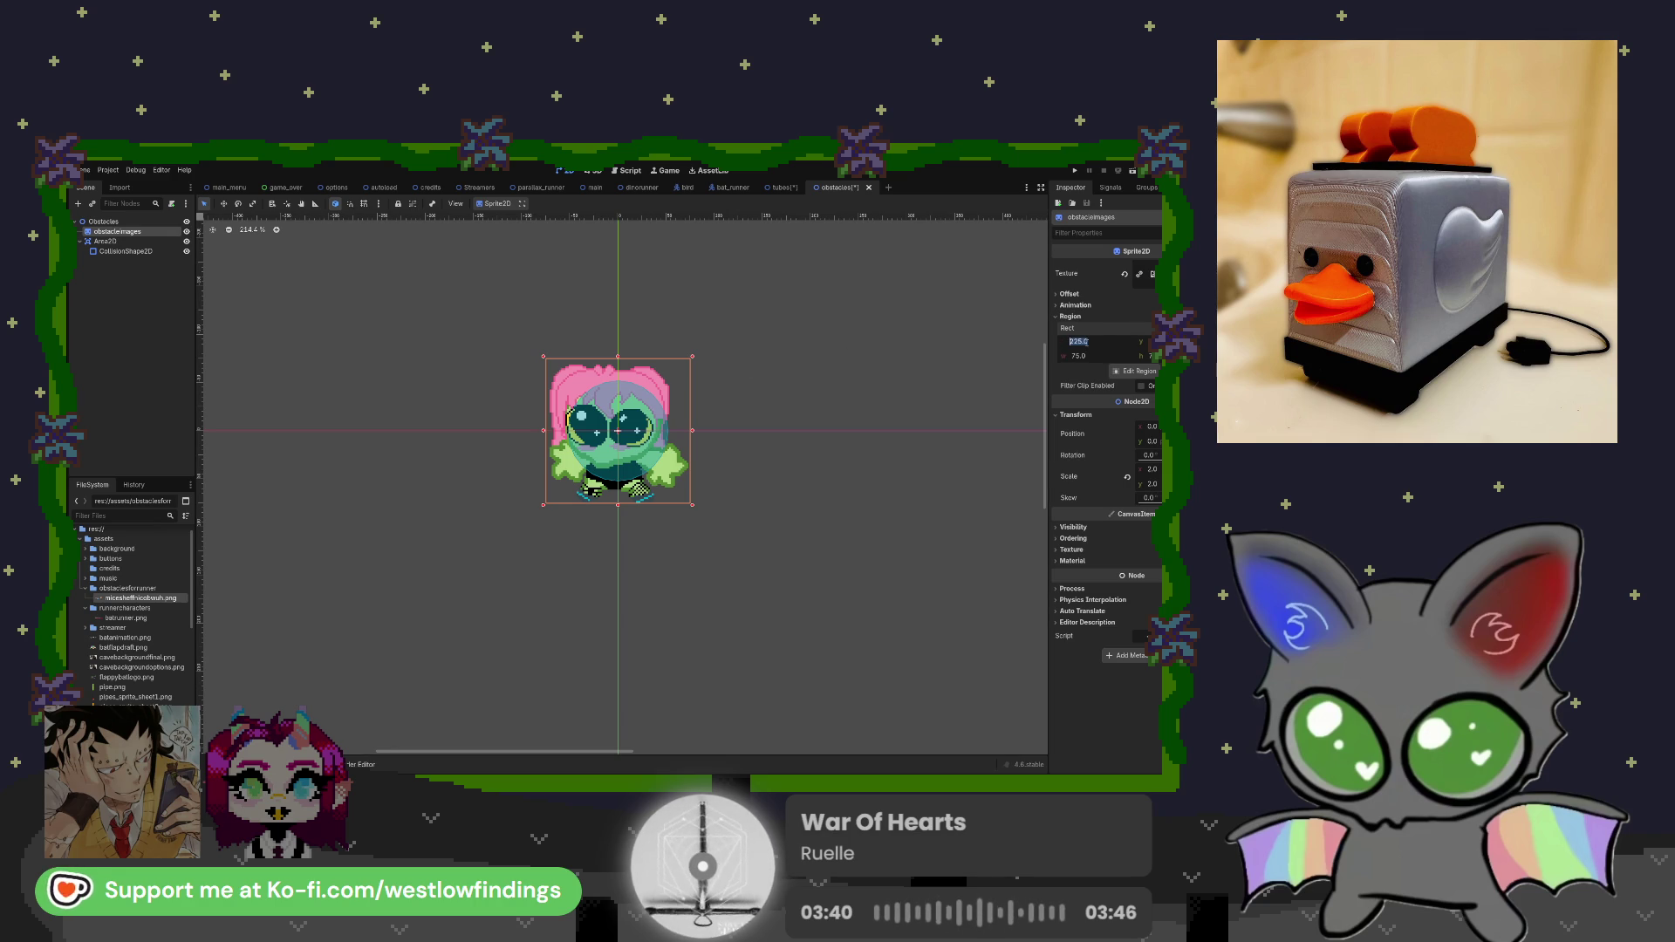
type("0")
key("Return")
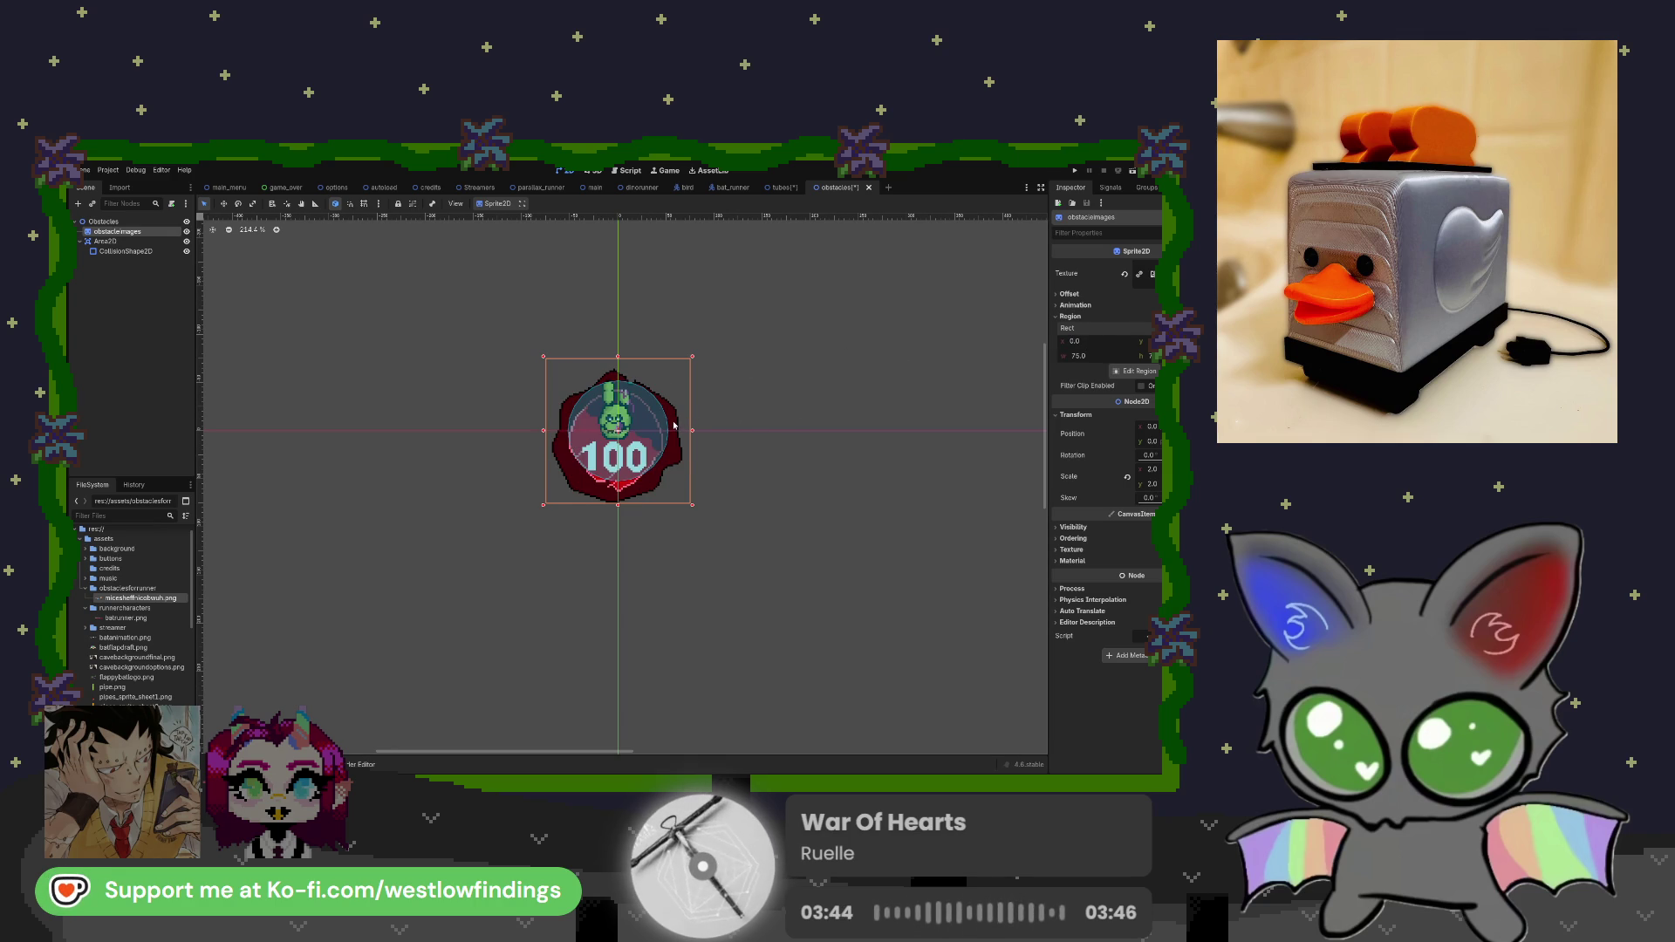
Nudge the sprite slightly up, then cycle frames to the green character at x 225.
left_click_drag(675, 425, 672, 405)
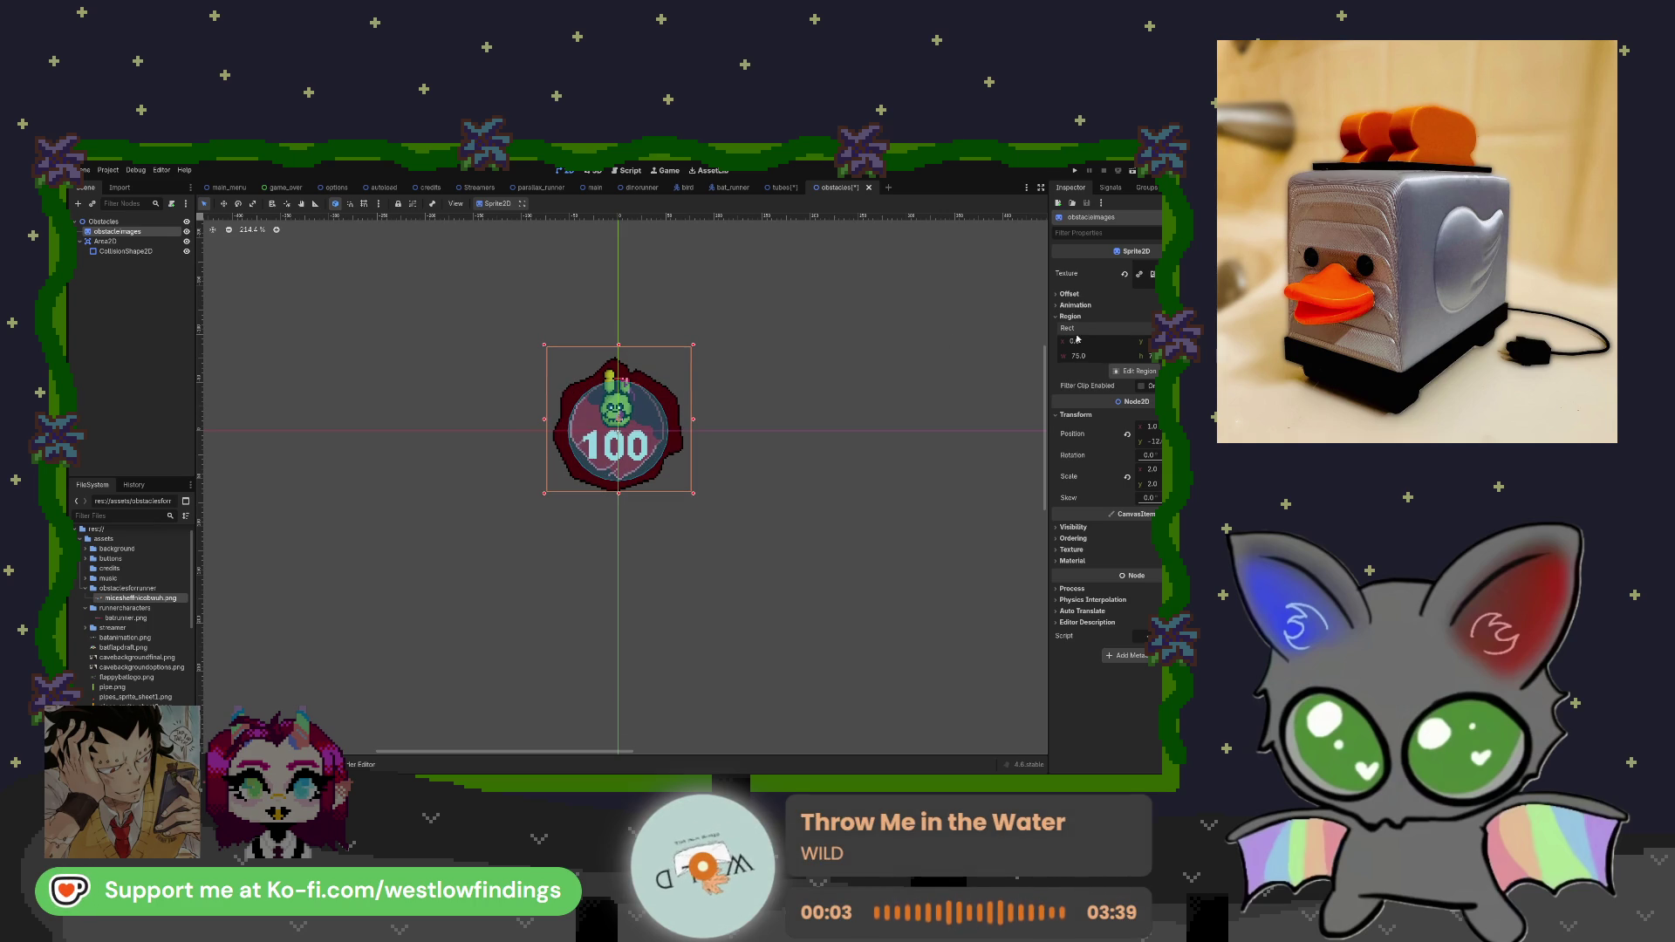
type("0")
key("Return")
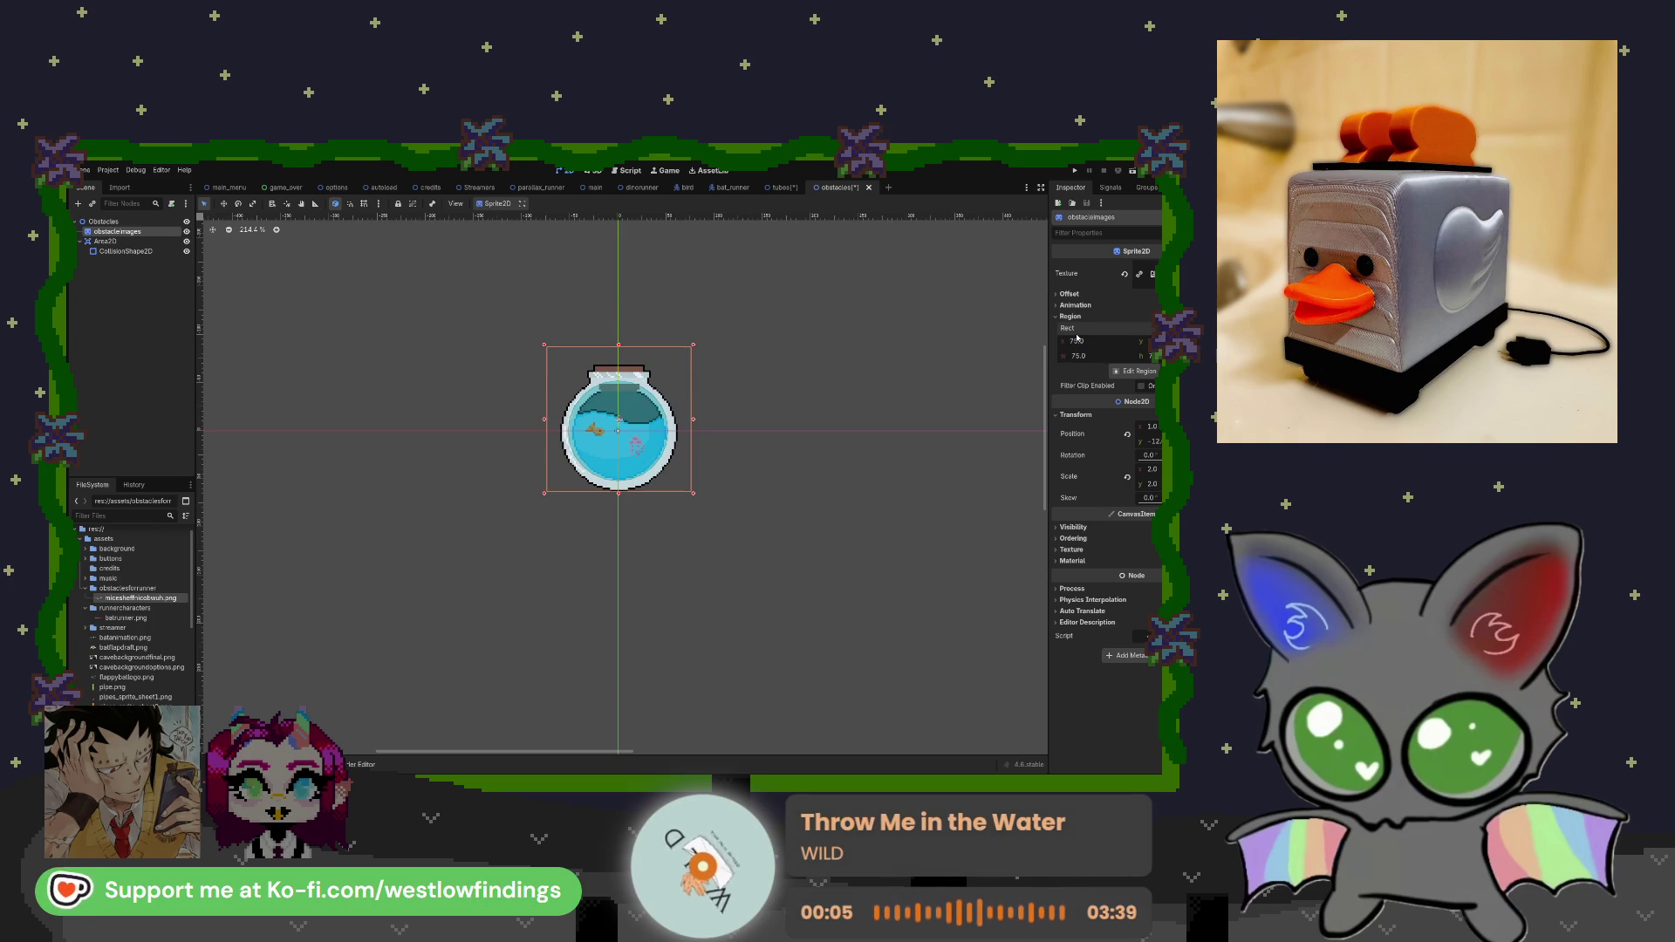
left_click(1081, 345)
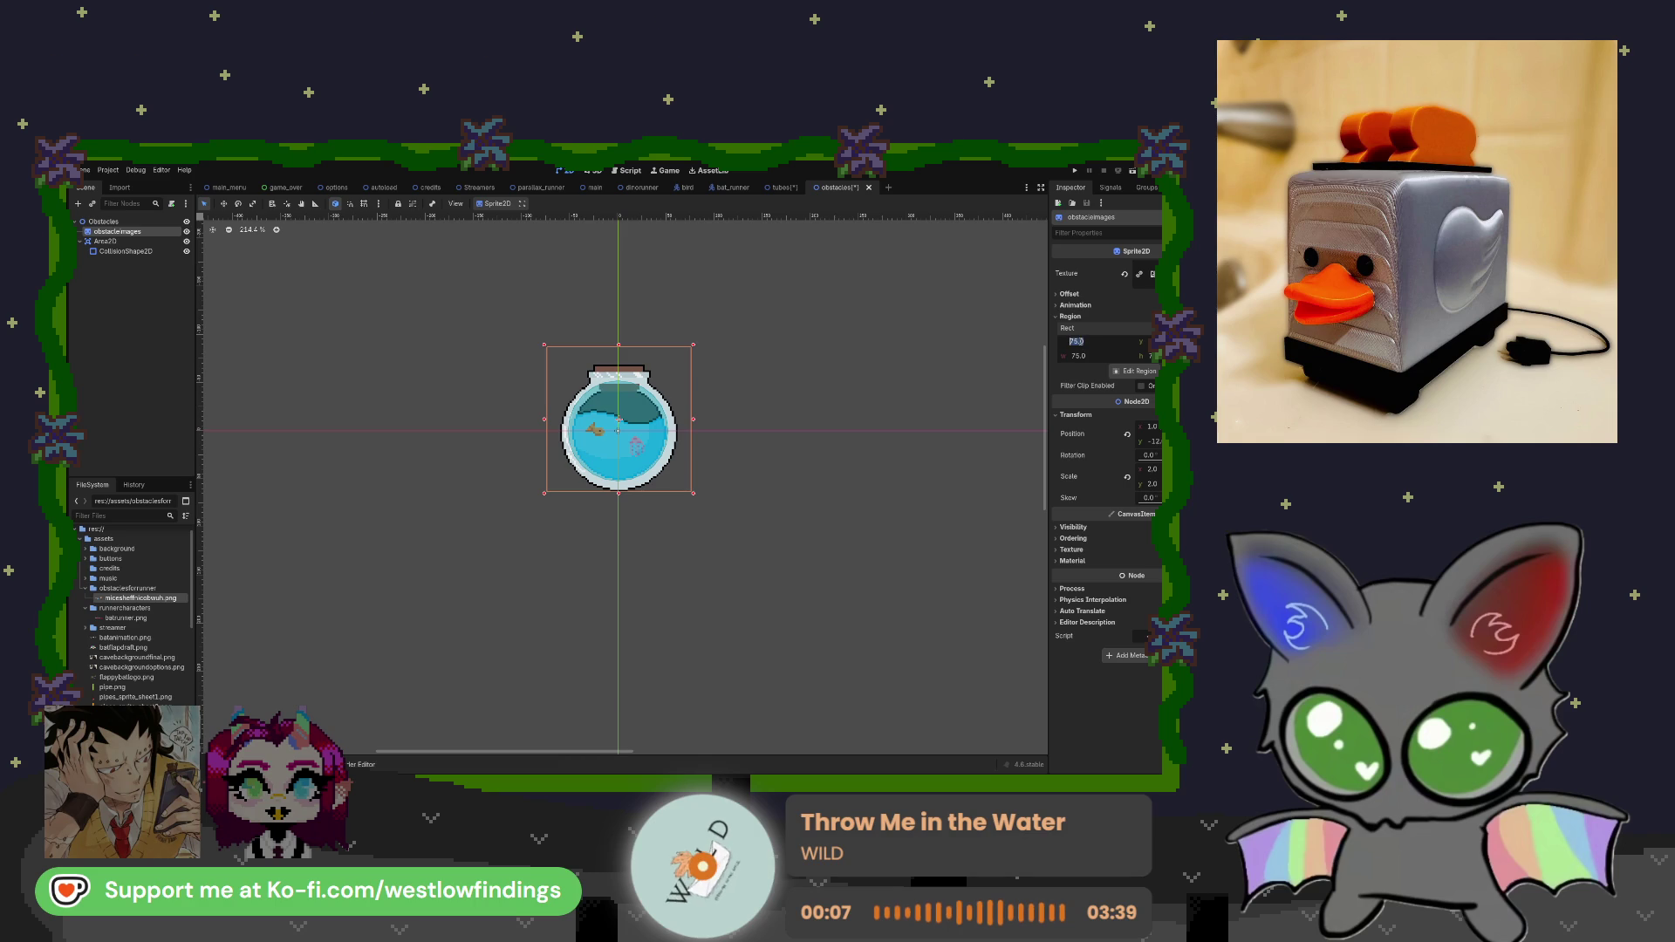
key("Return")
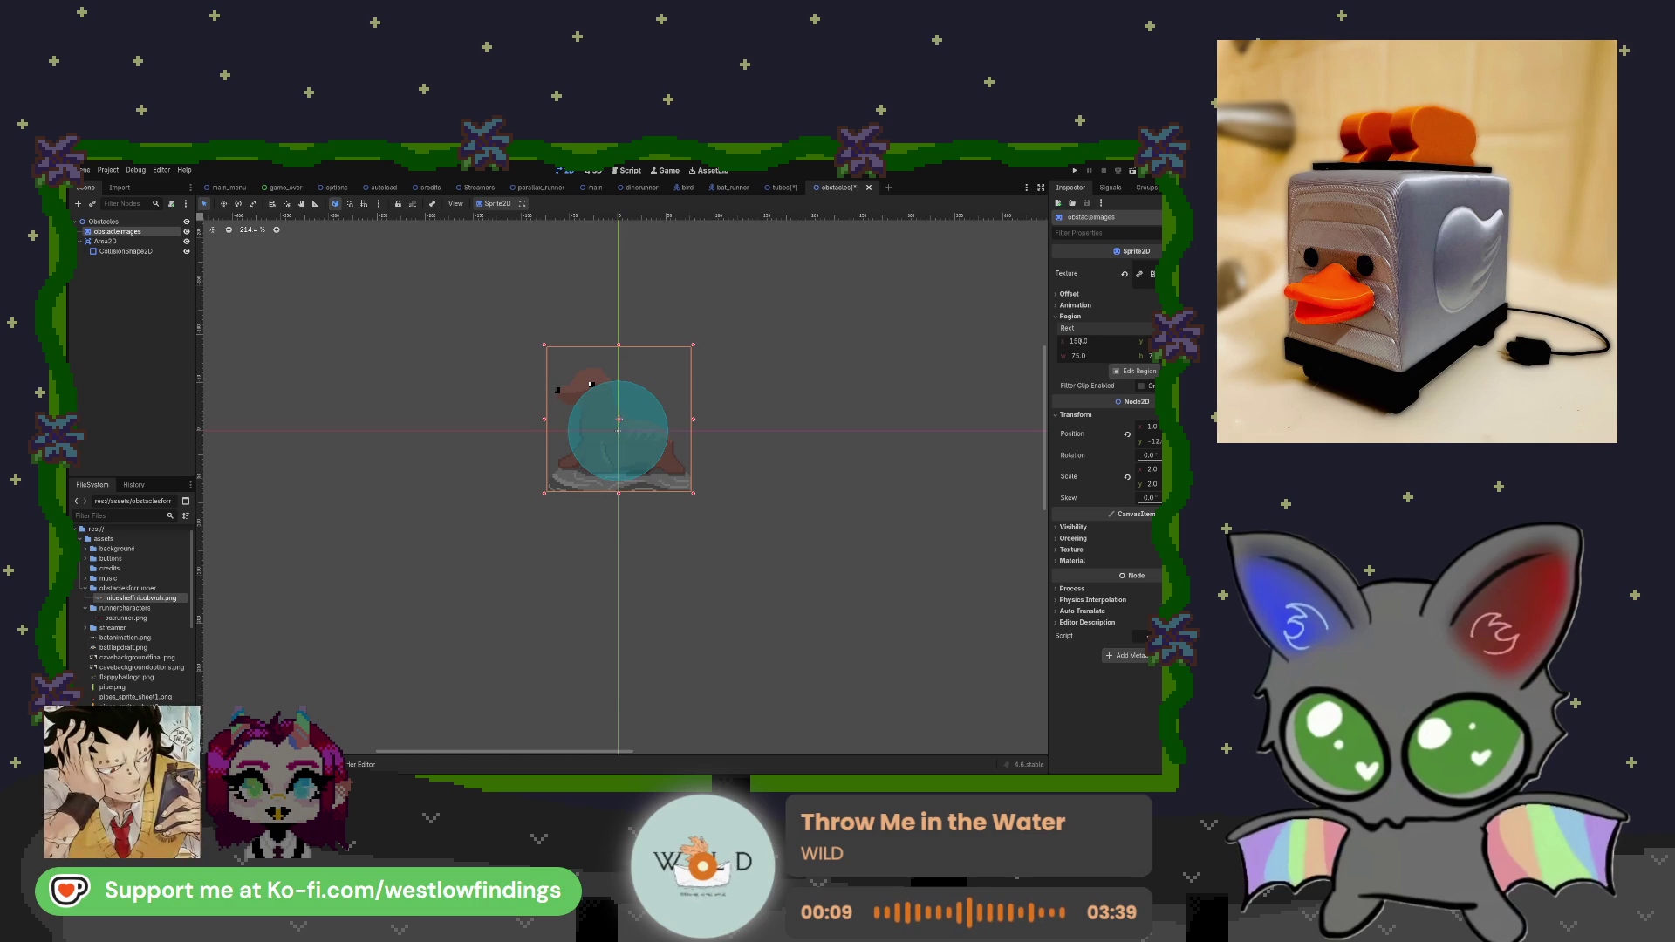
left_click(1089, 346)
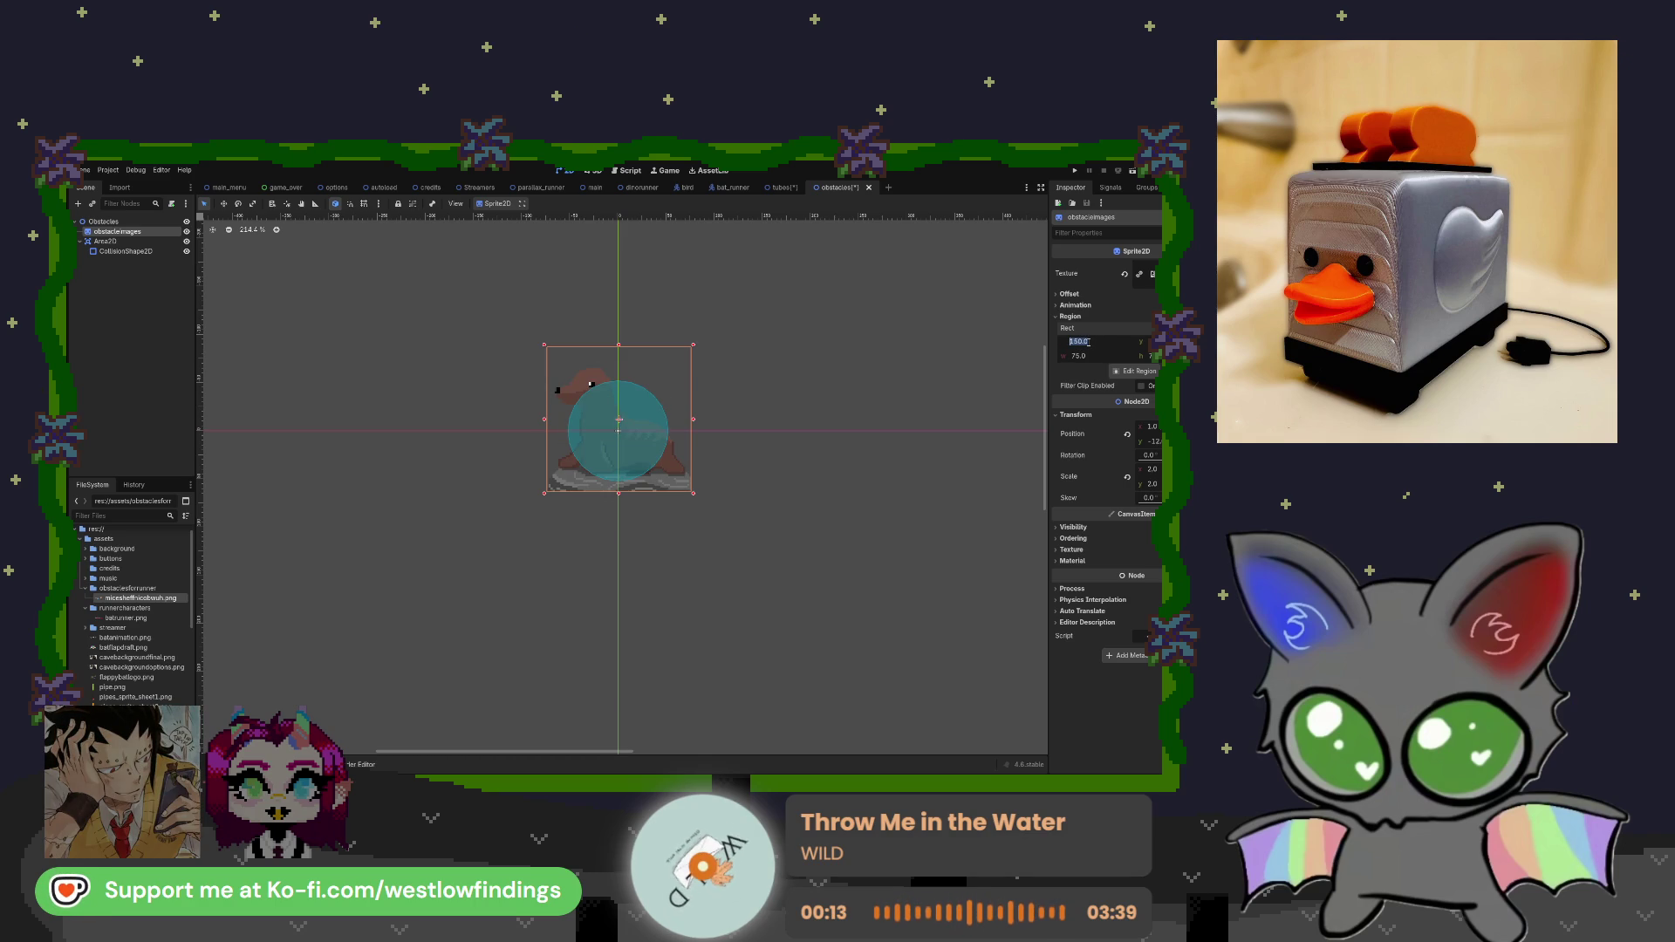
type("225")
key("Return")
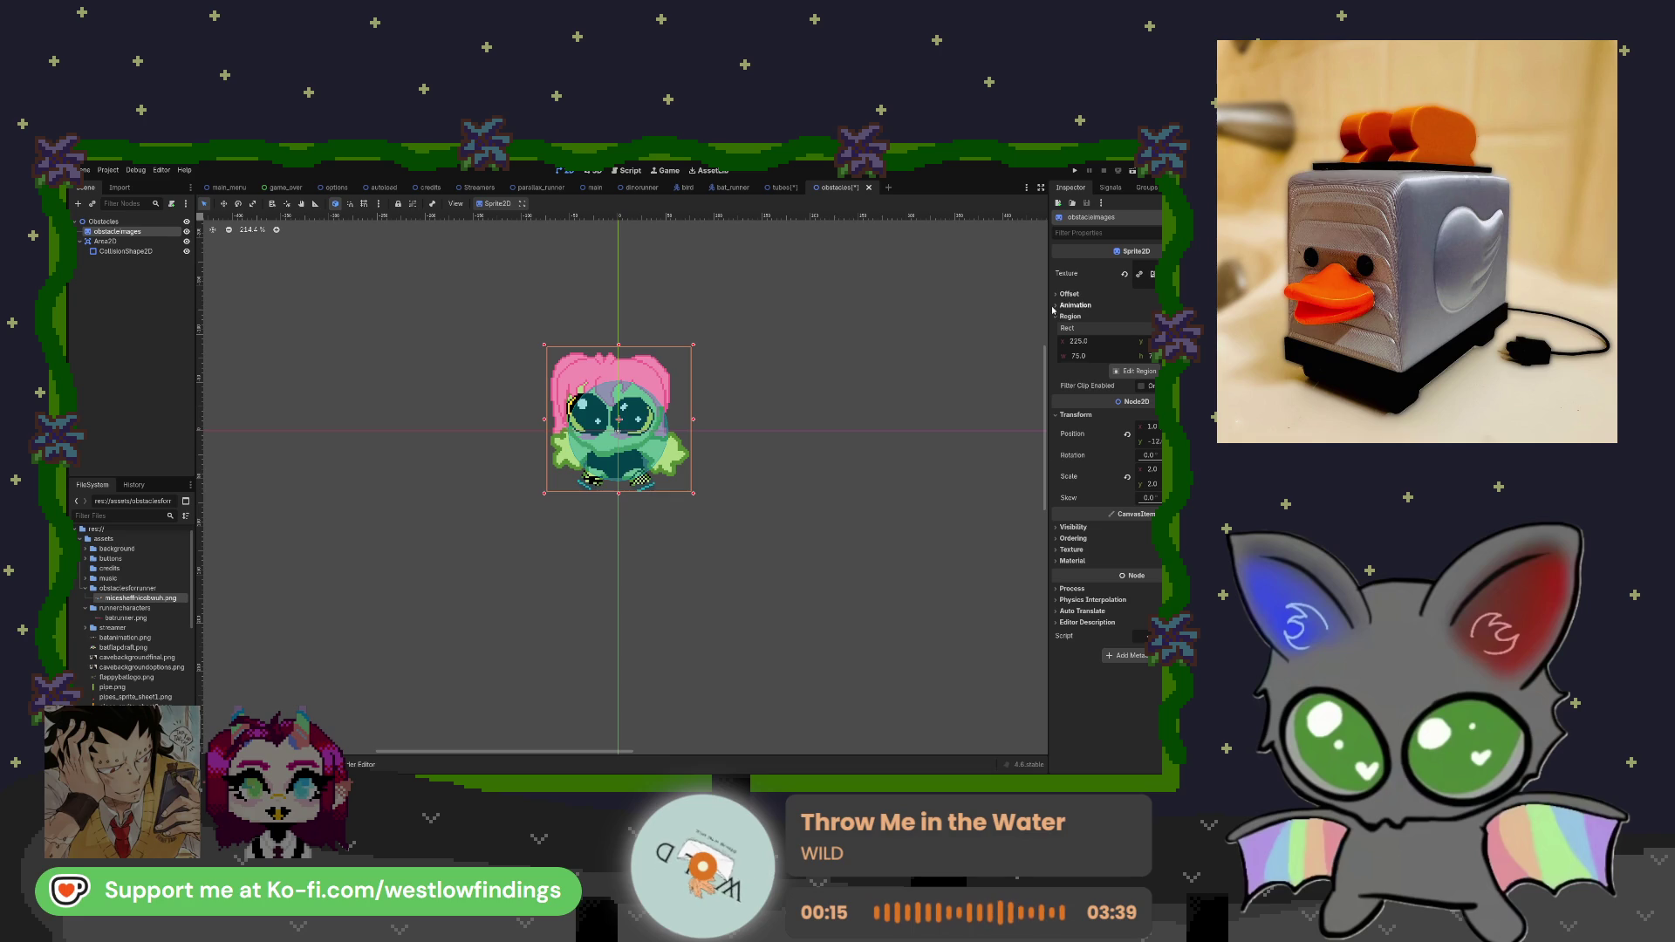
left_click(757, 404)
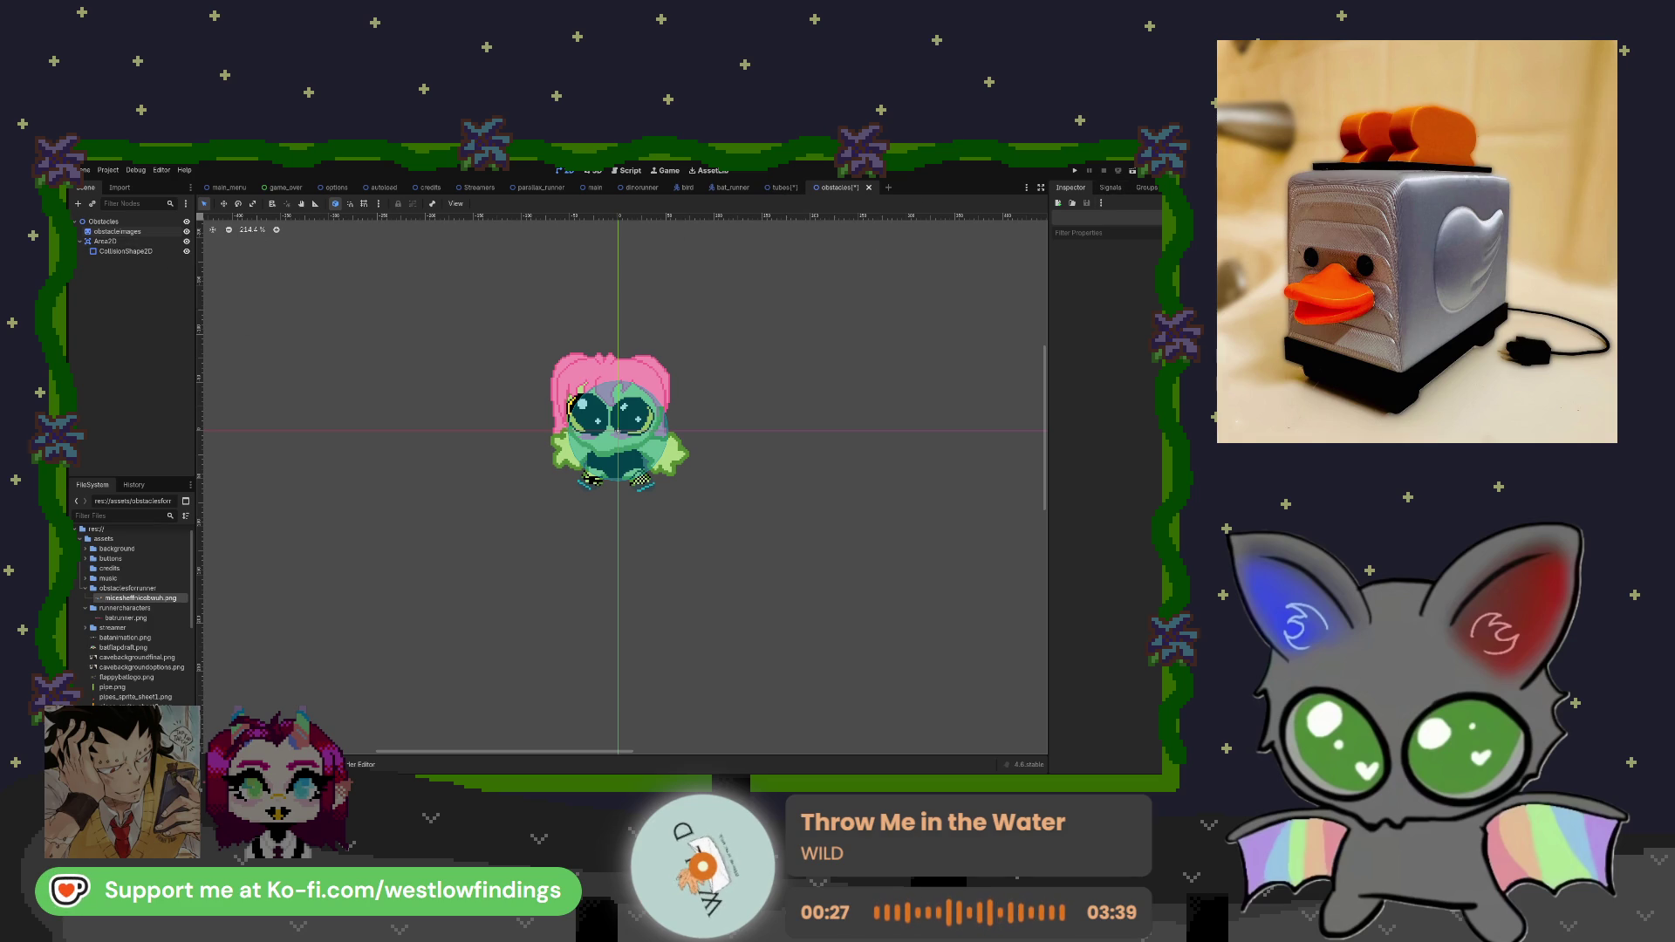
Preview the obstacle sprite at Region Rect x 150, 75, then 0.
left_click(125, 251)
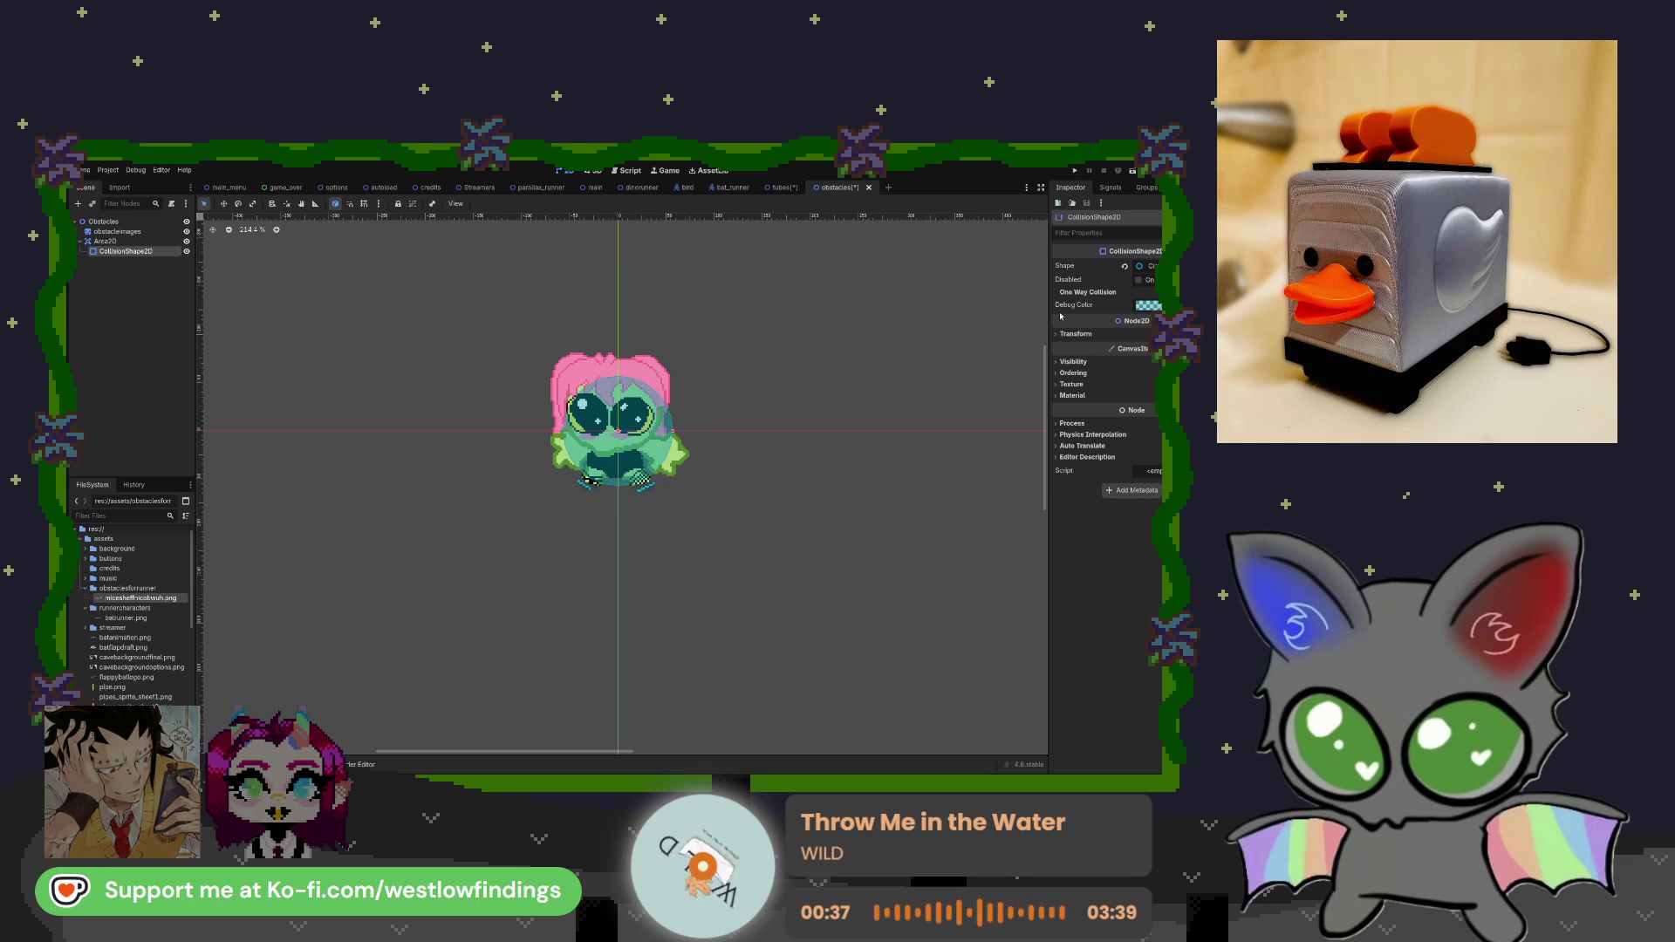
left_click(118, 232)
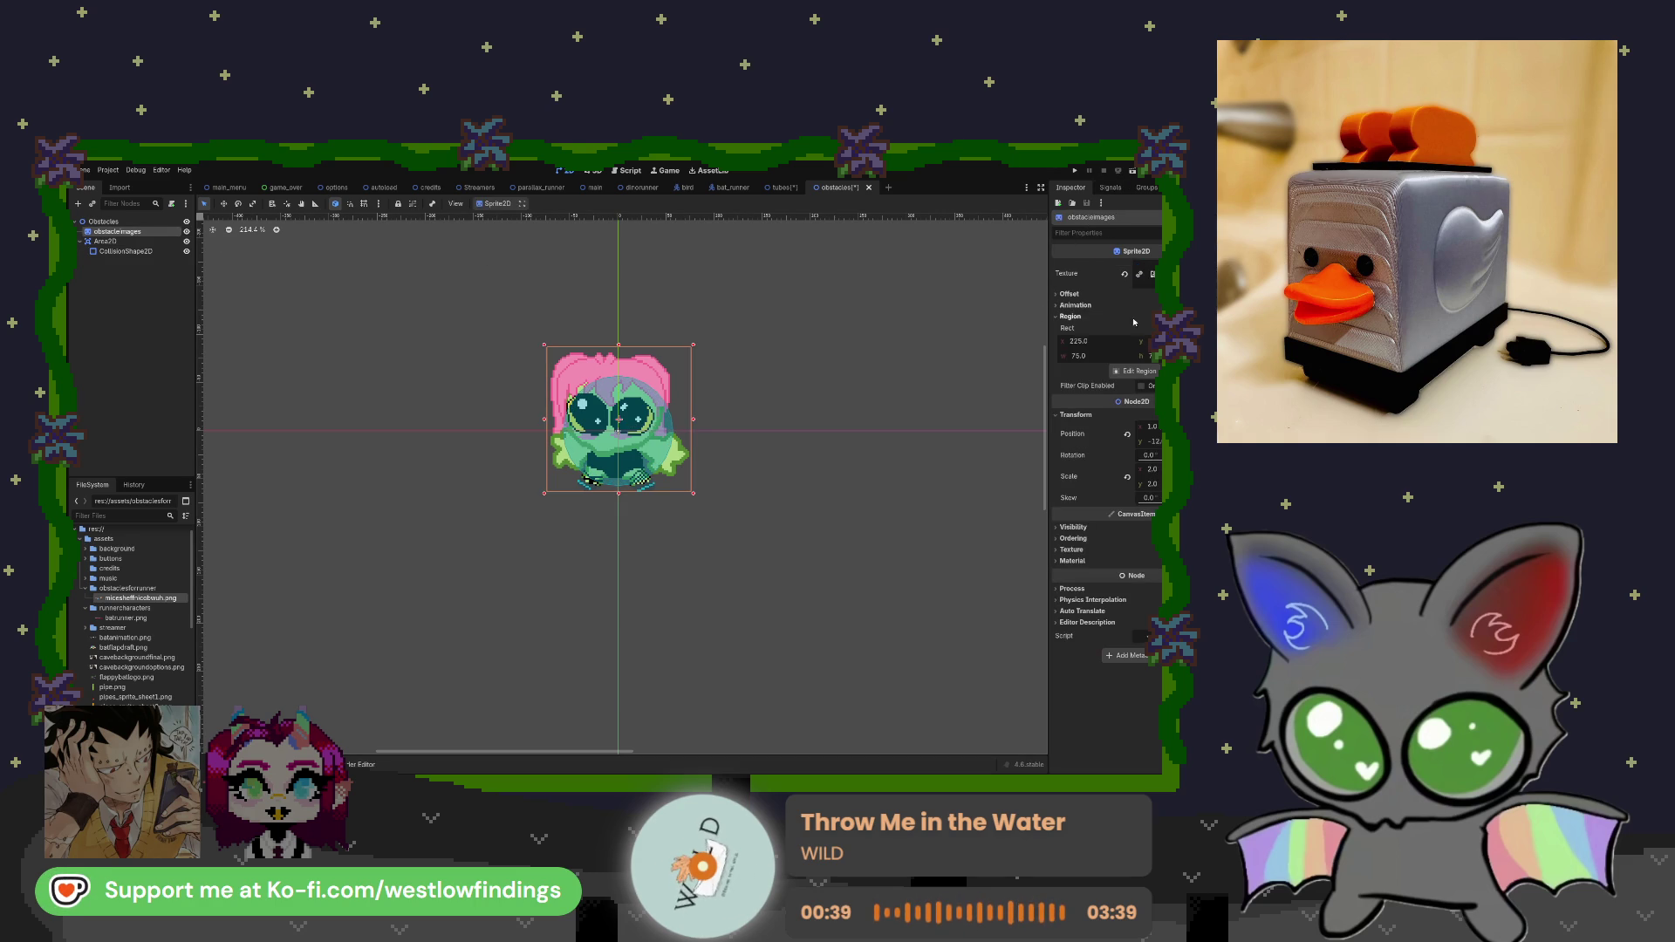
left_click(1078, 342)
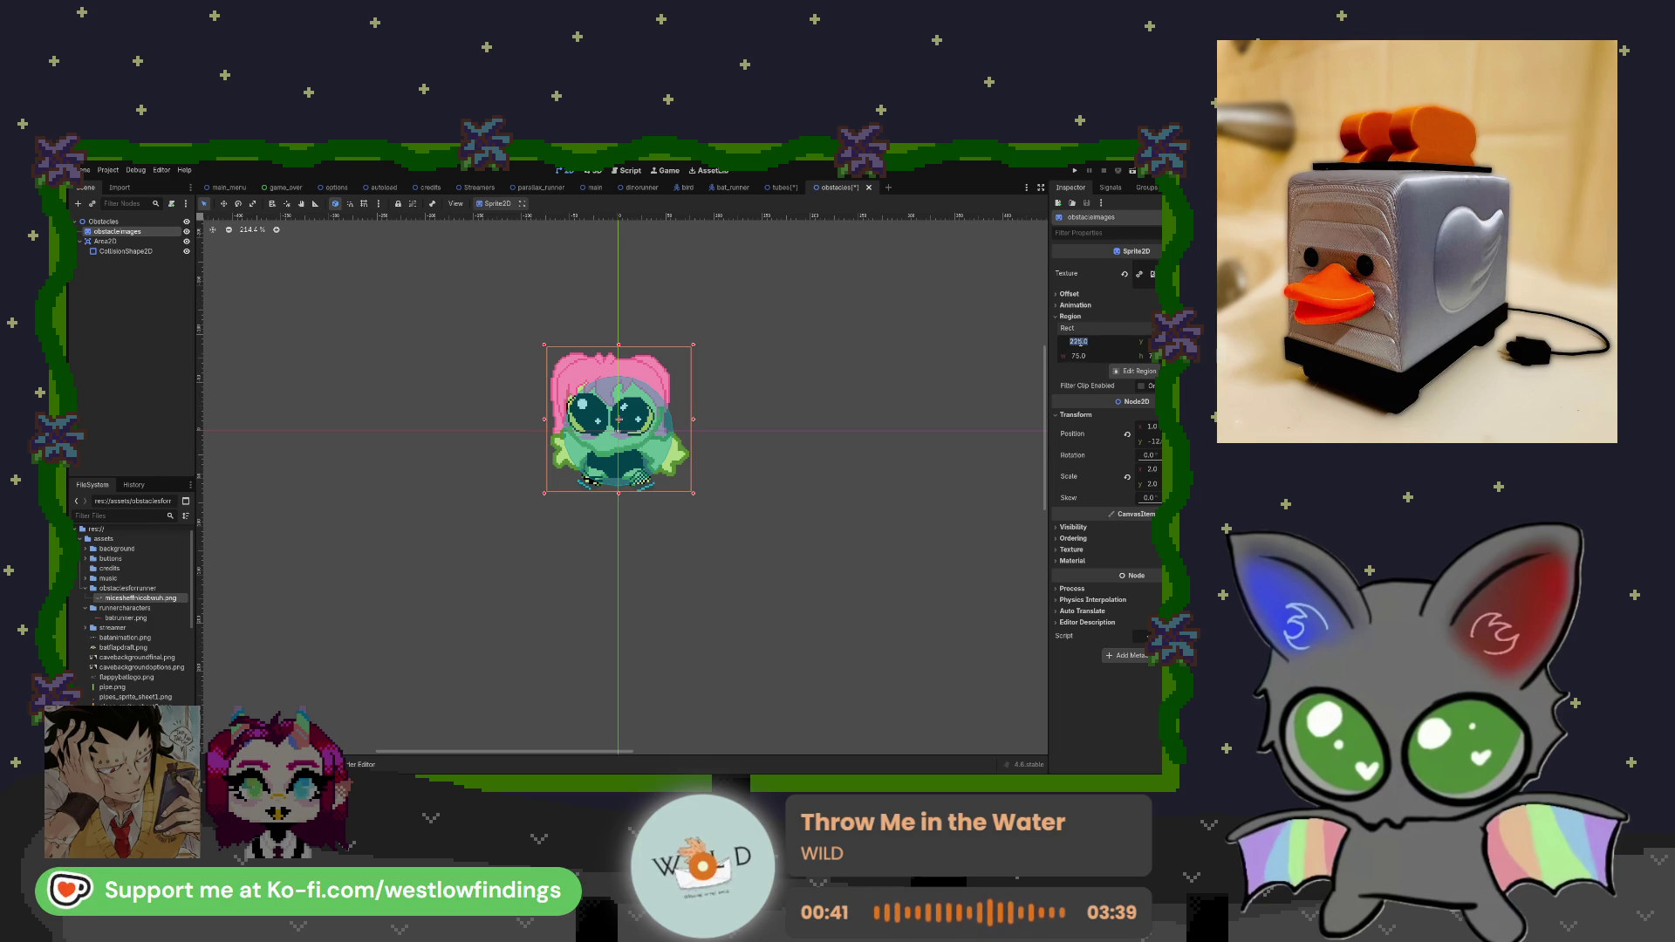
type("150")
key("Return")
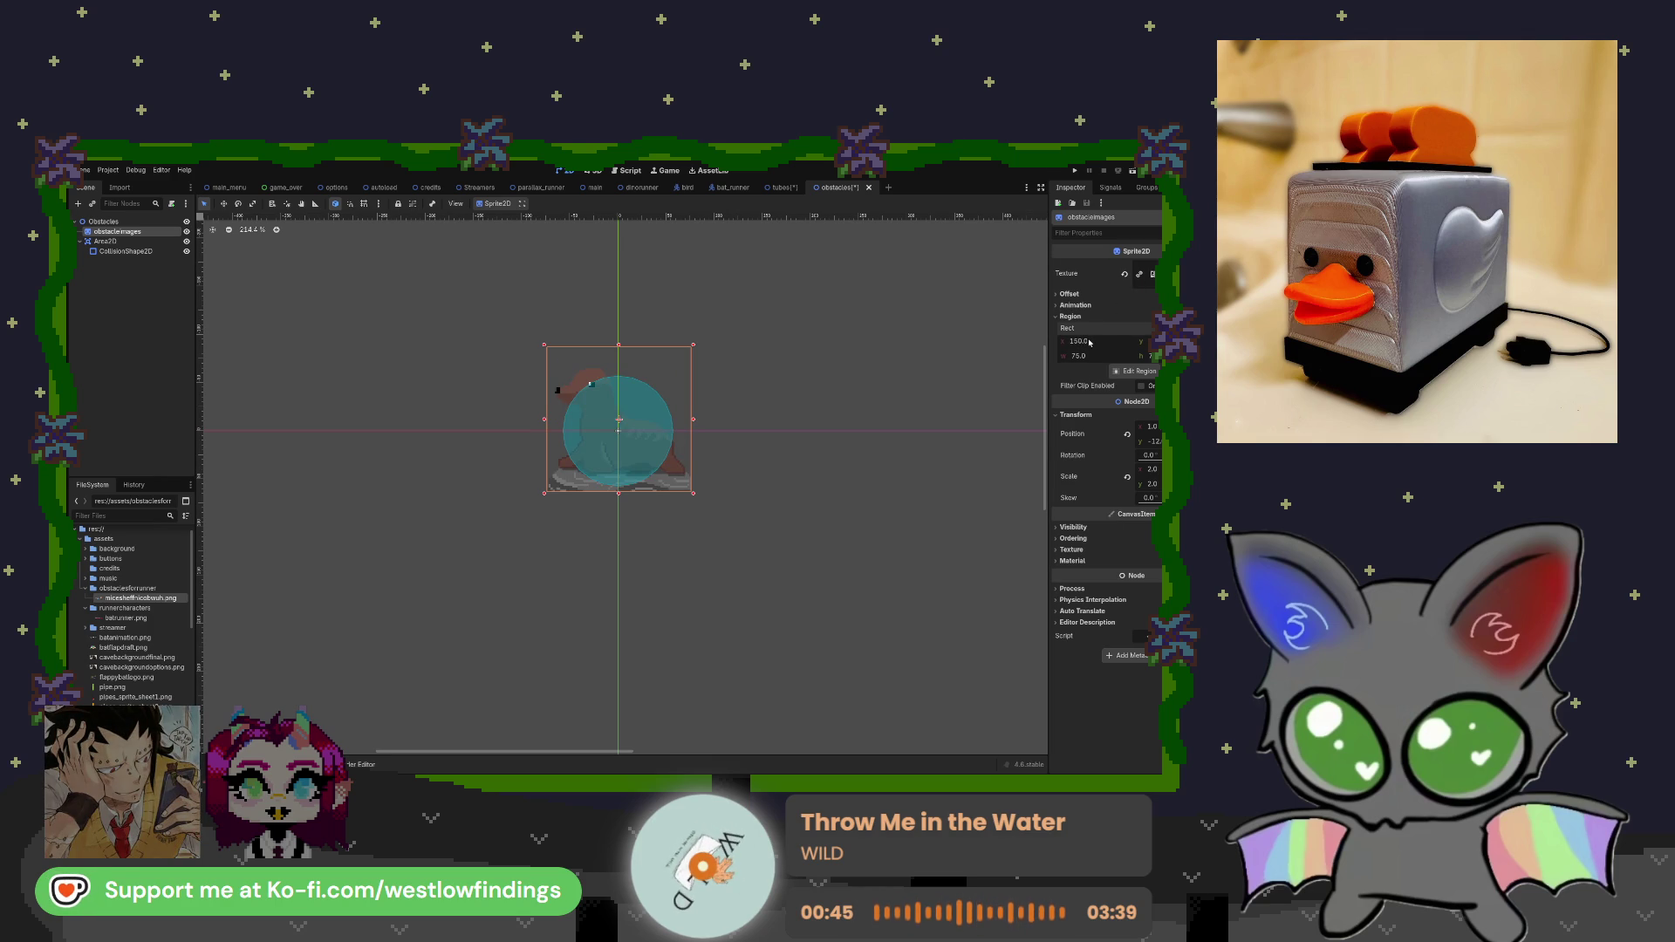
left_click(1089, 342)
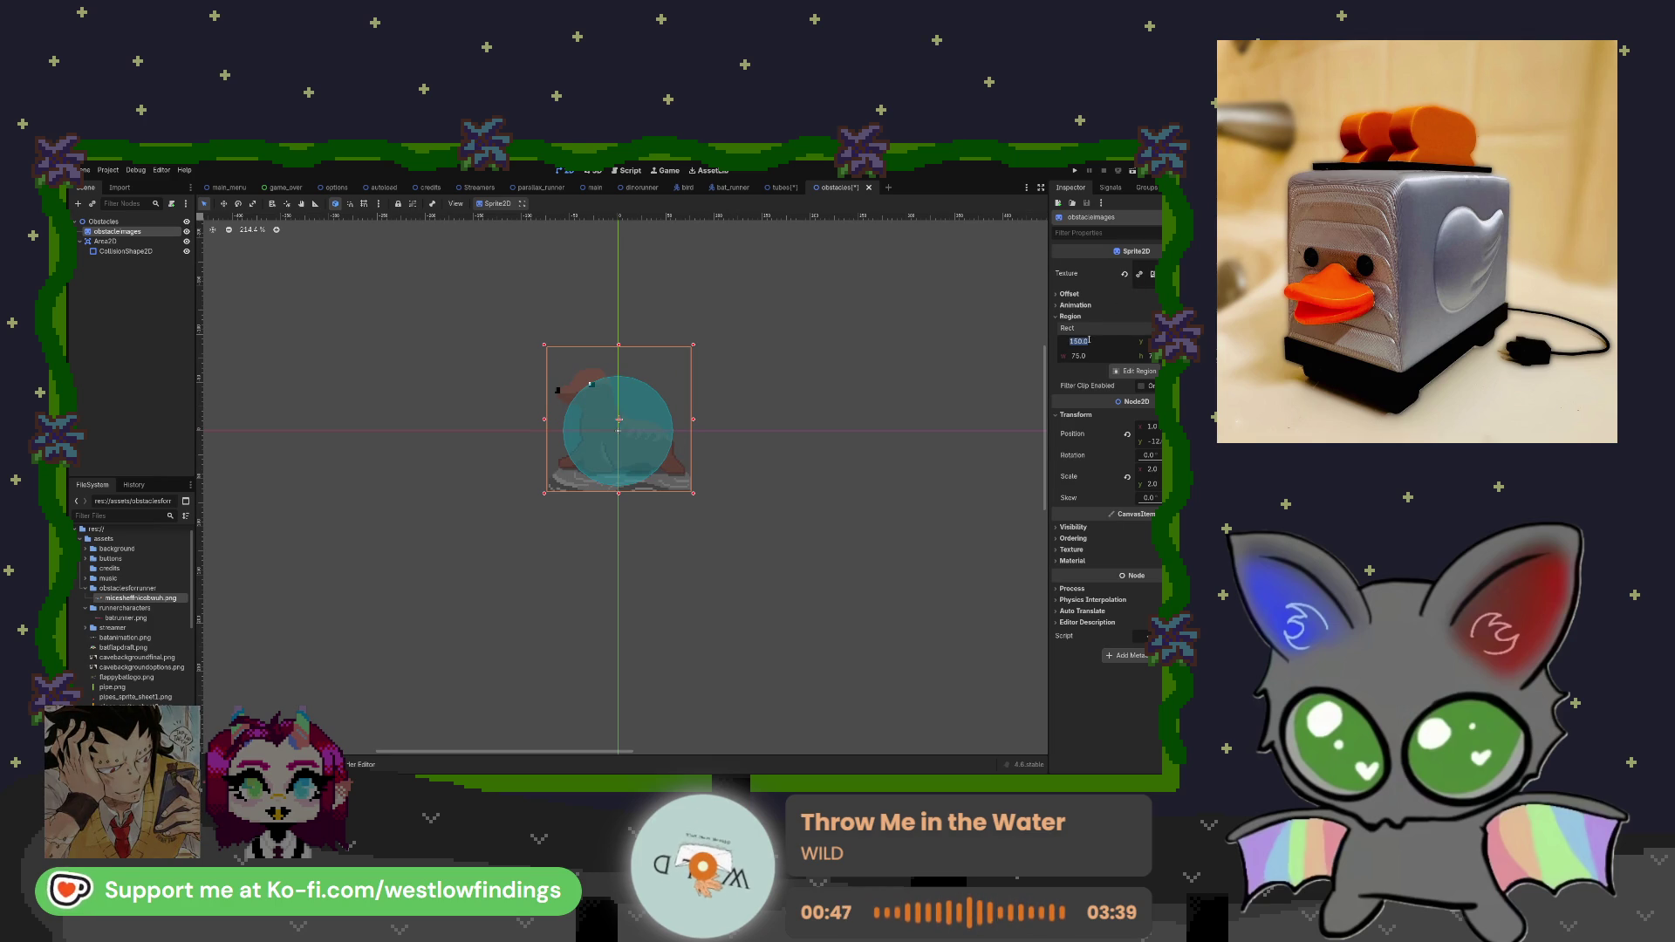
type("75")
key("Return")
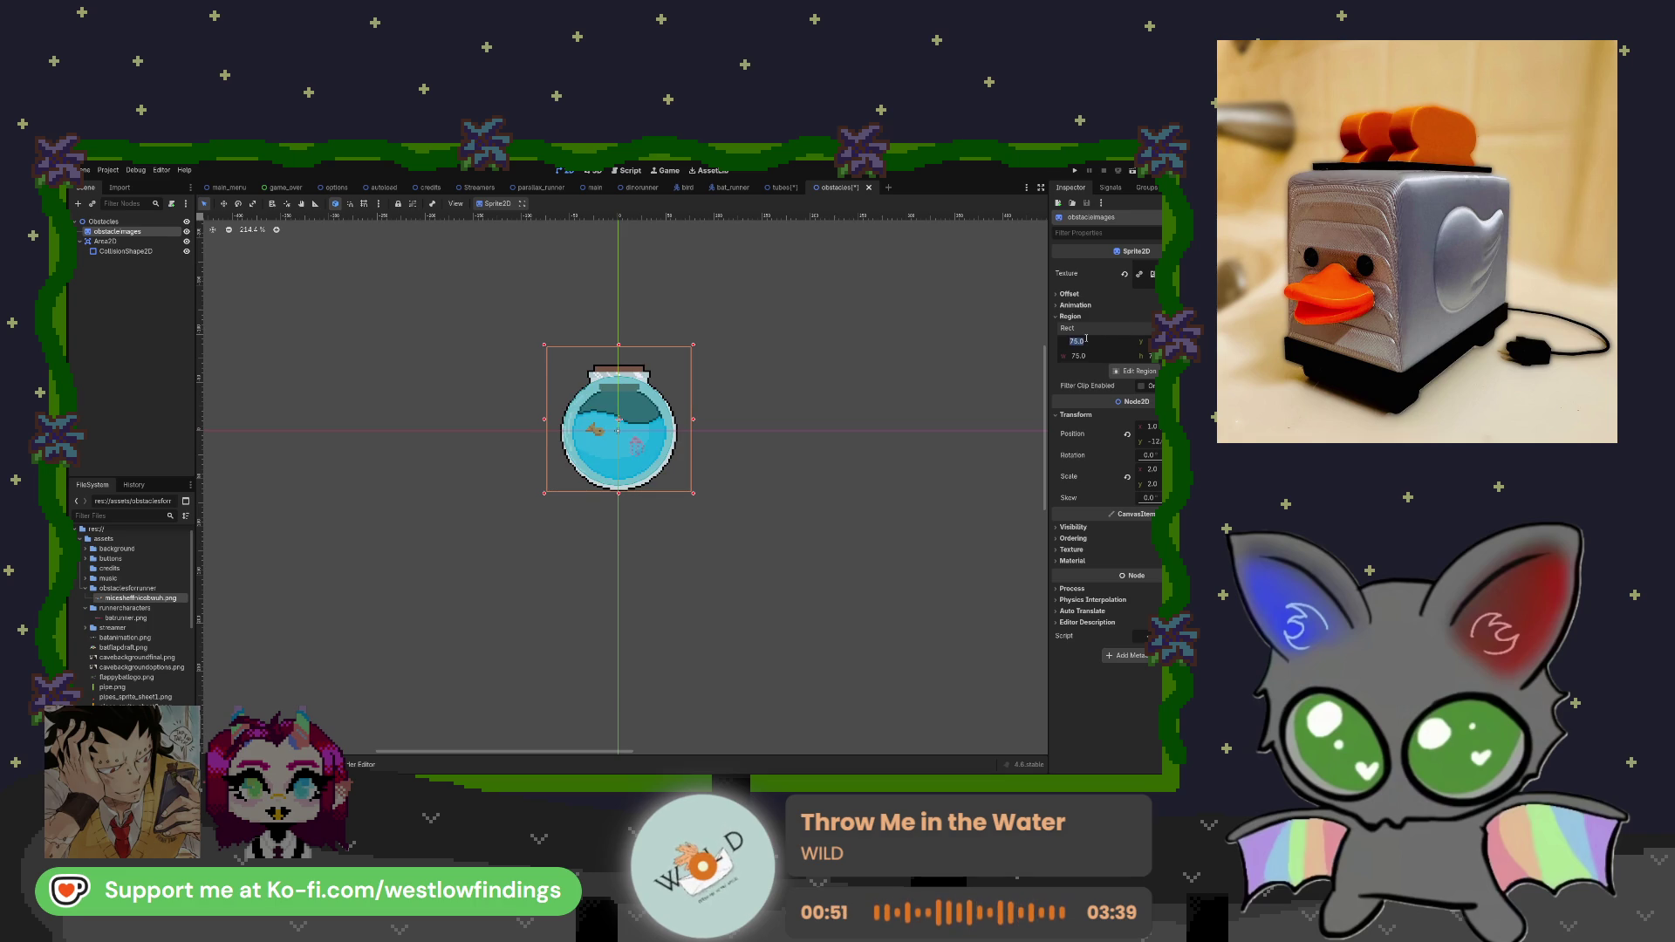
type("0")
key("Return")
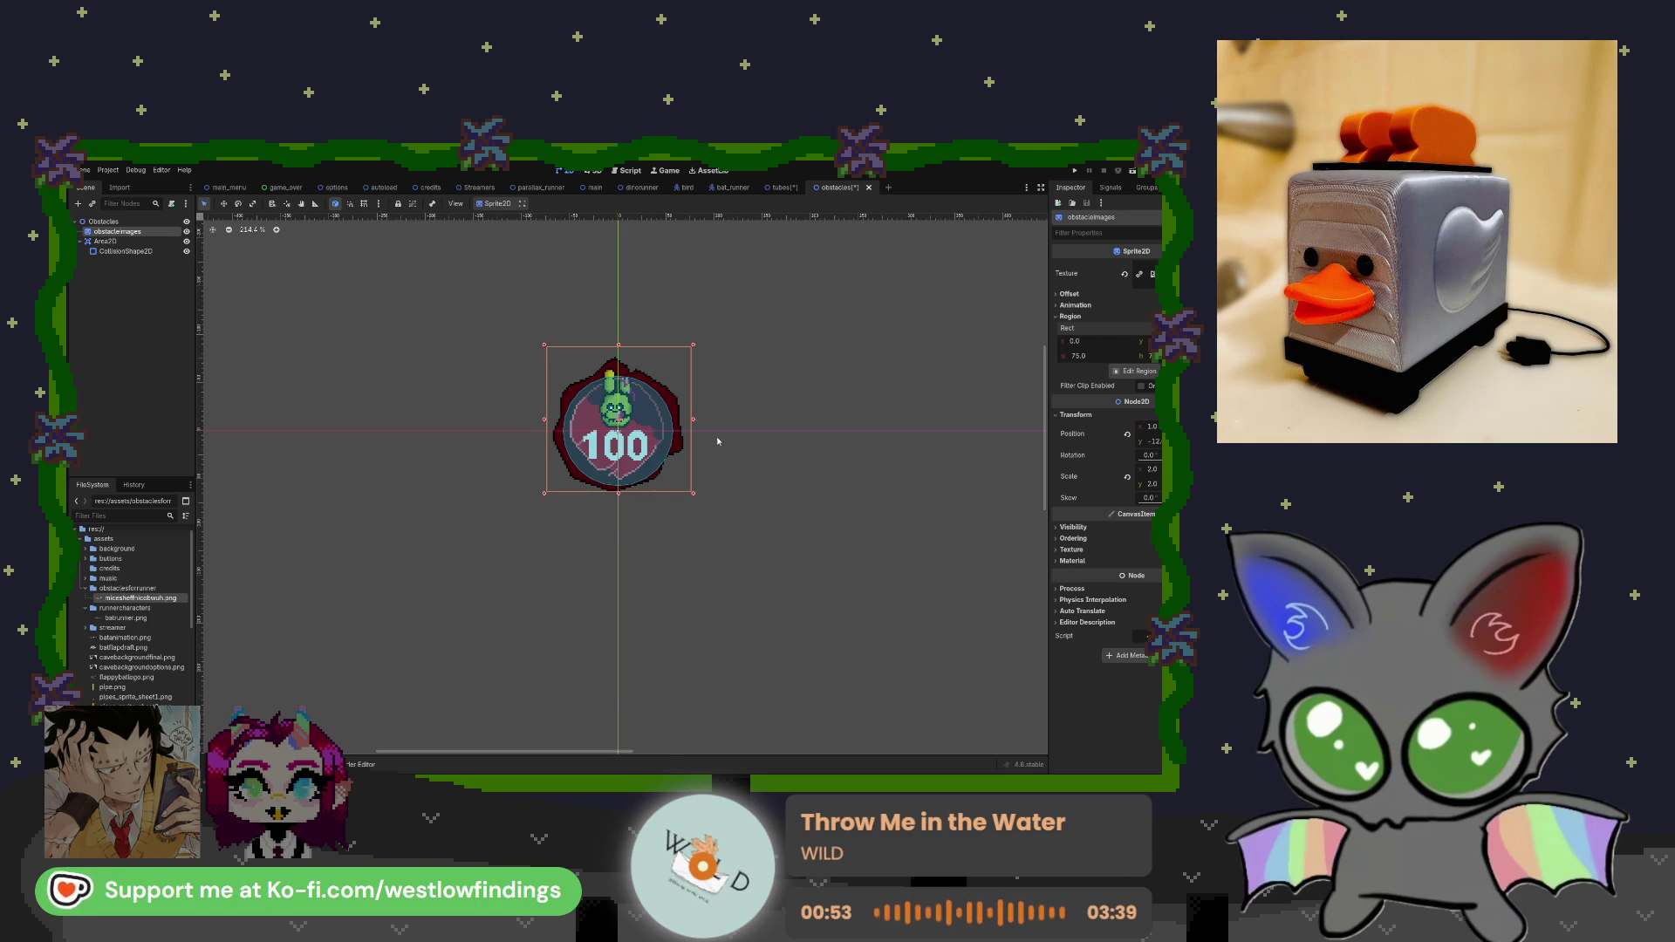
Enlarge the collision circle over the 100 badge, recheck frames, and reset region x to 0.
left_click(644, 425)
left_click_drag(674, 431, 680, 432)
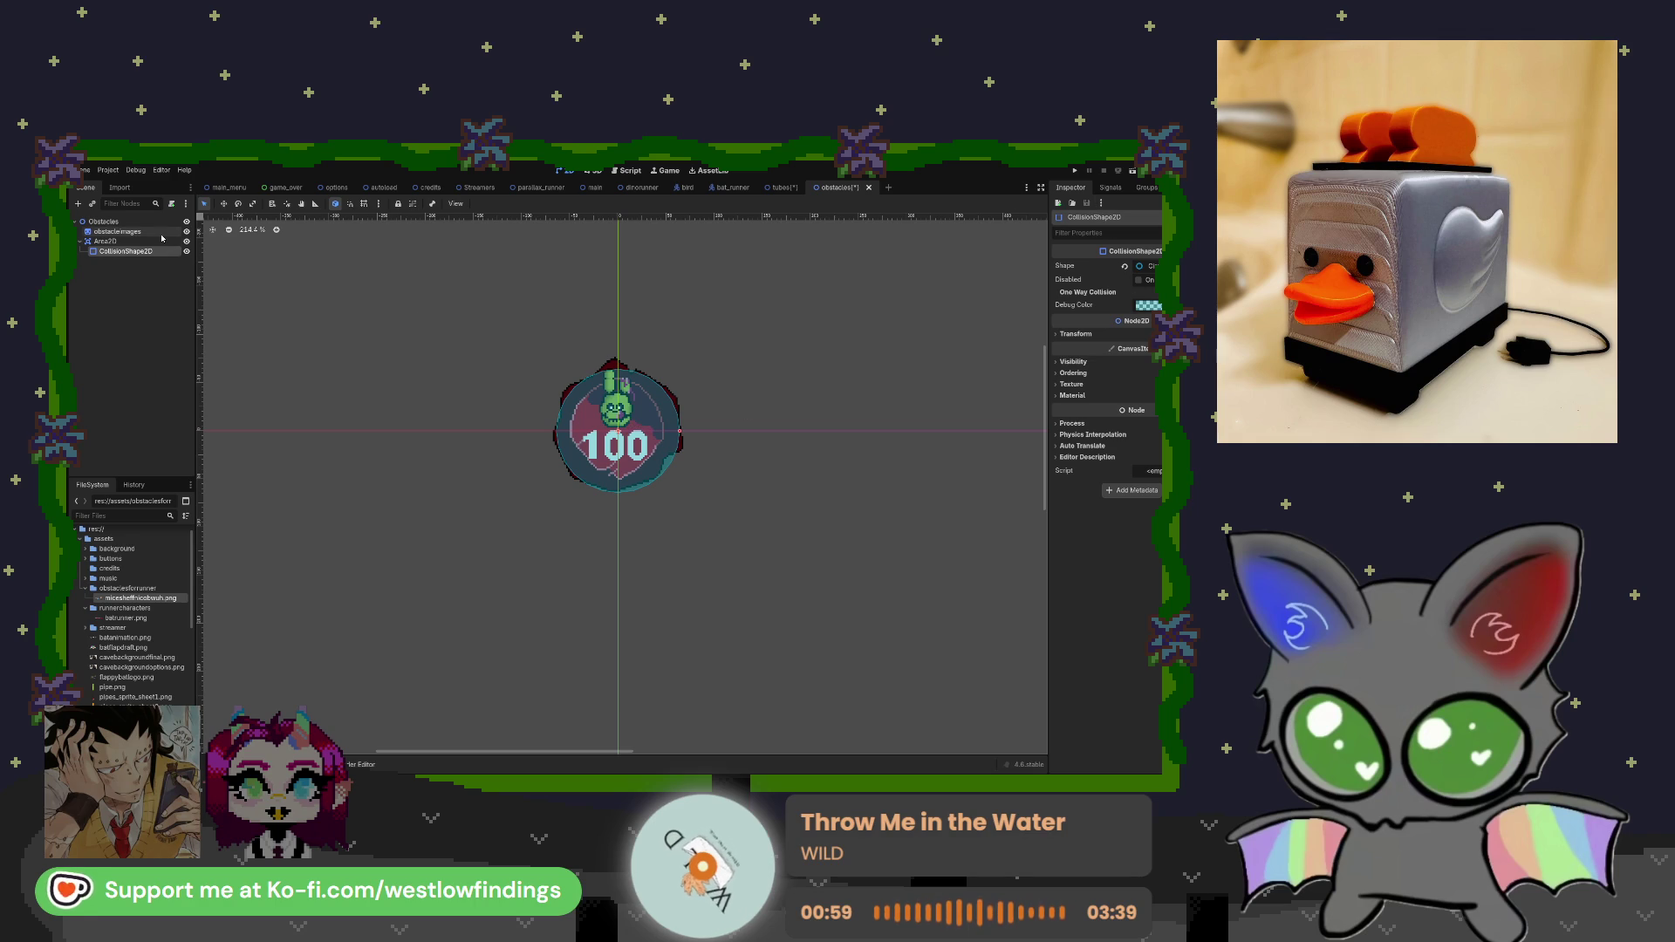
left_click(117, 232)
left_click(1077, 341)
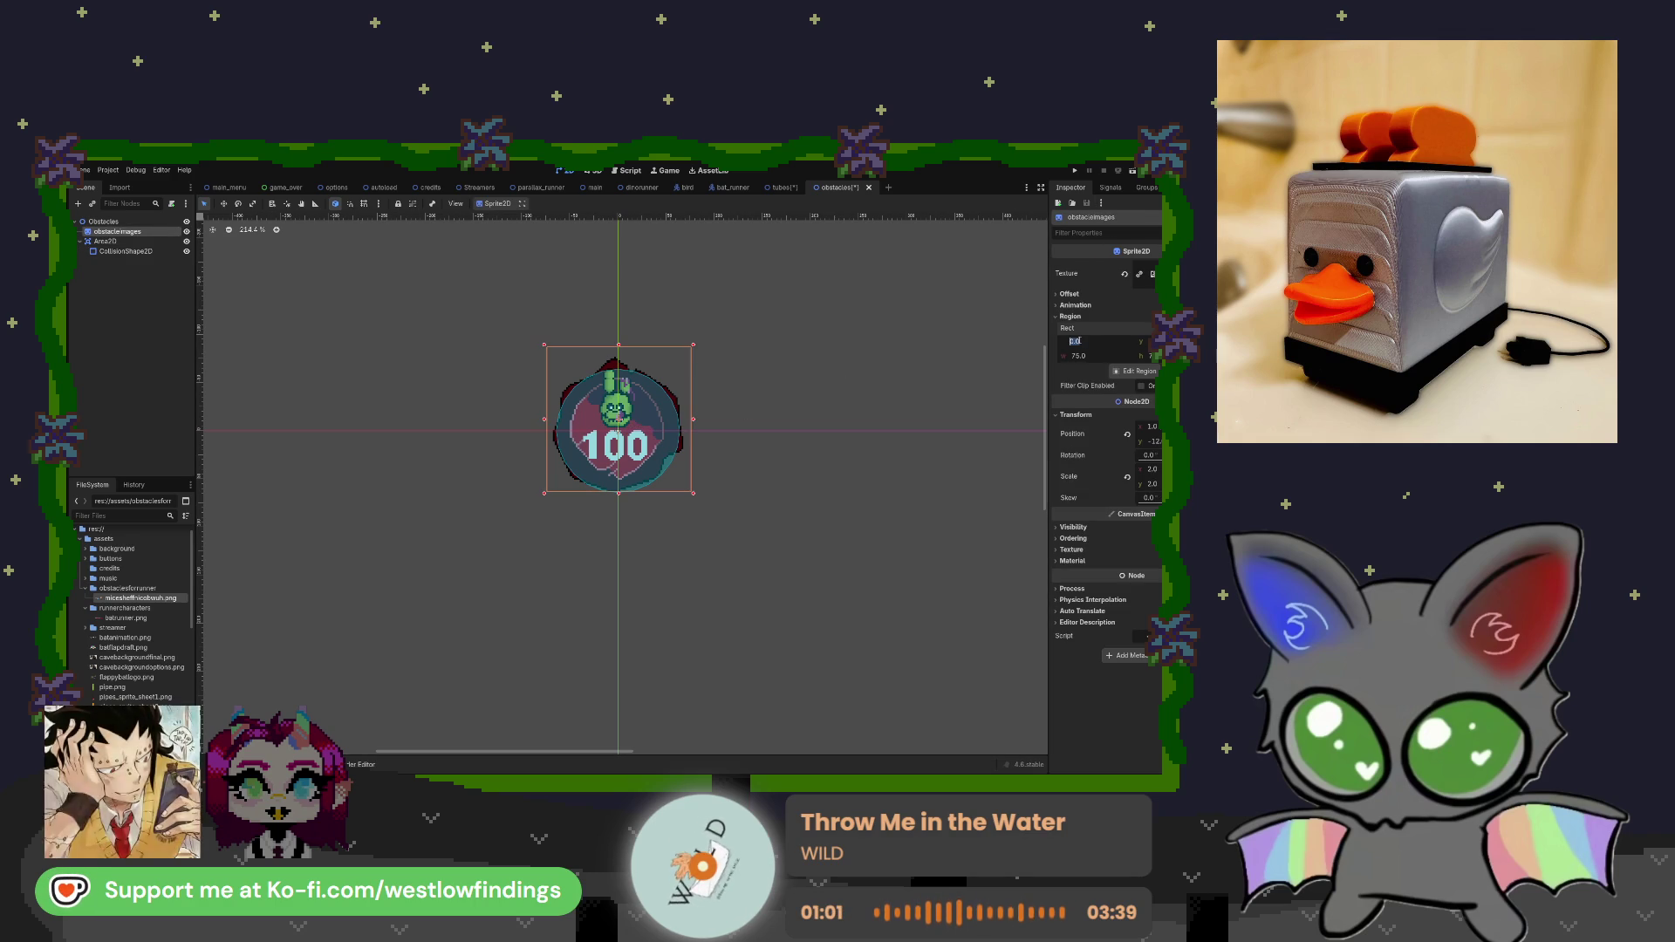
type("75")
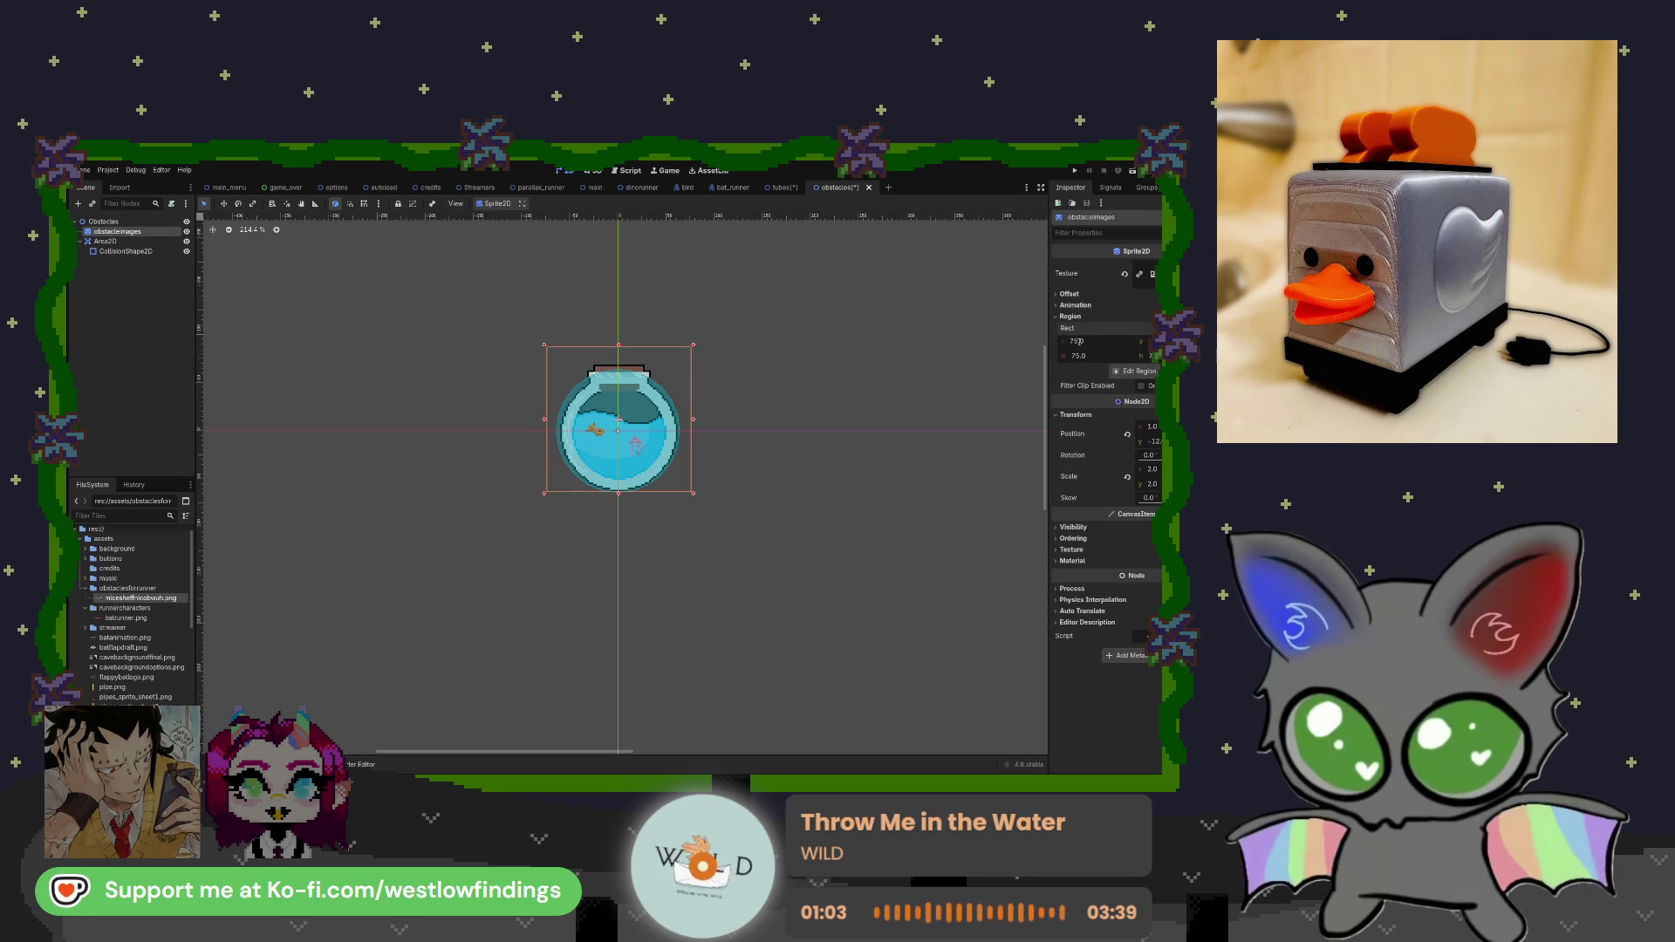
left_click(1078, 341)
type("150")
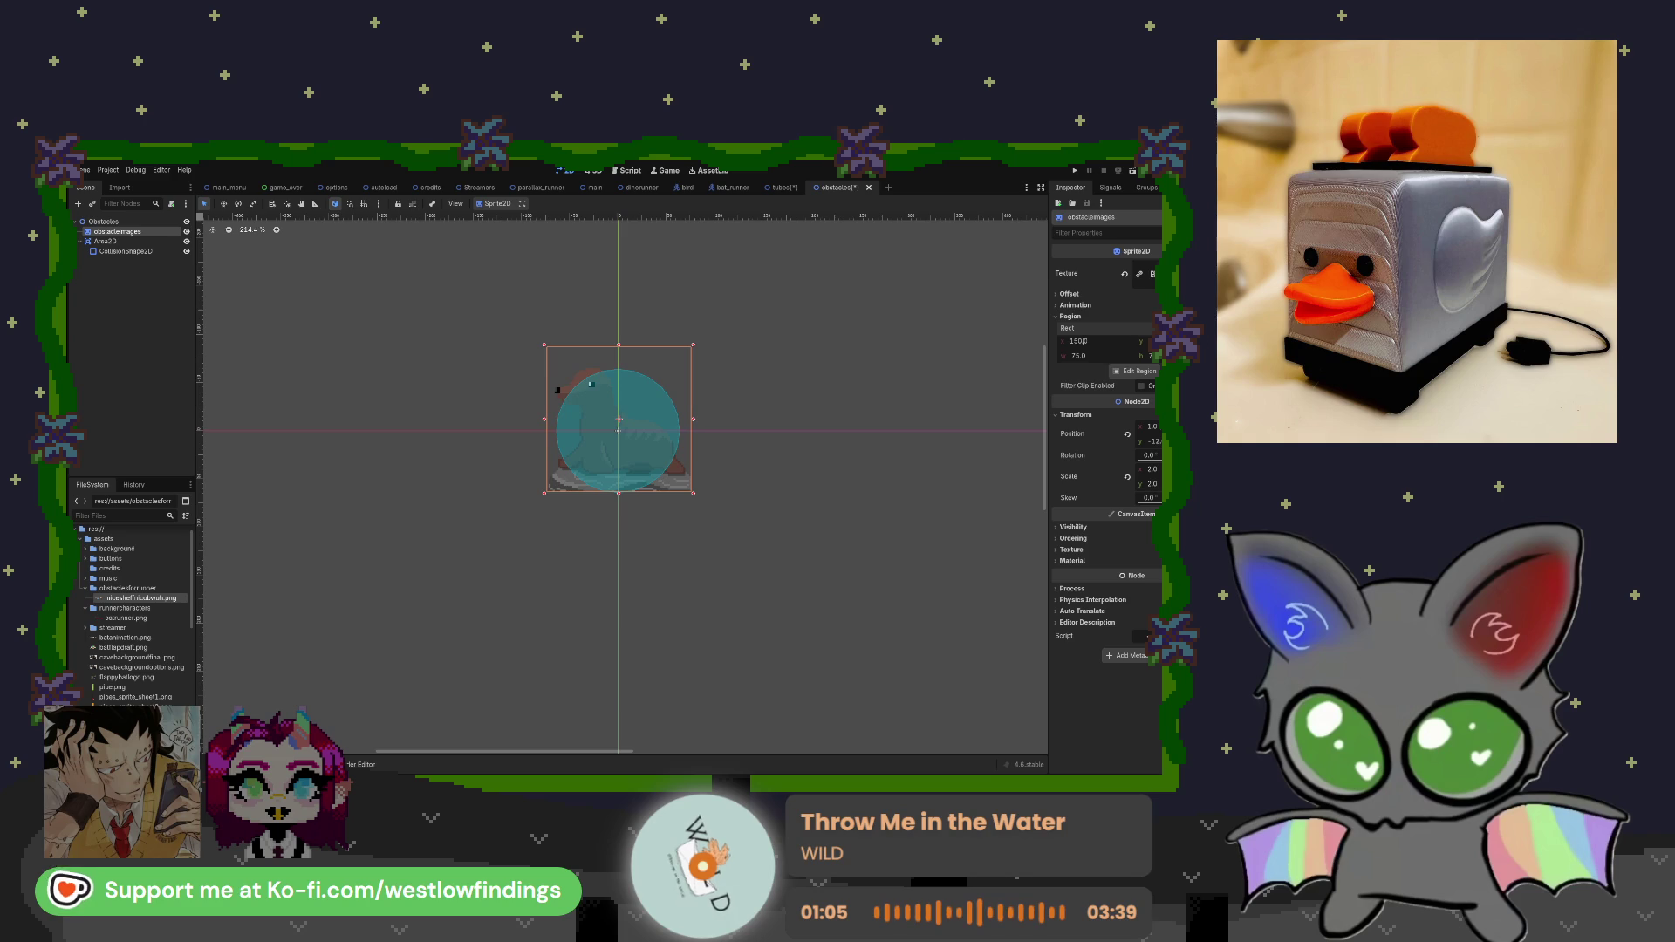
key("Return")
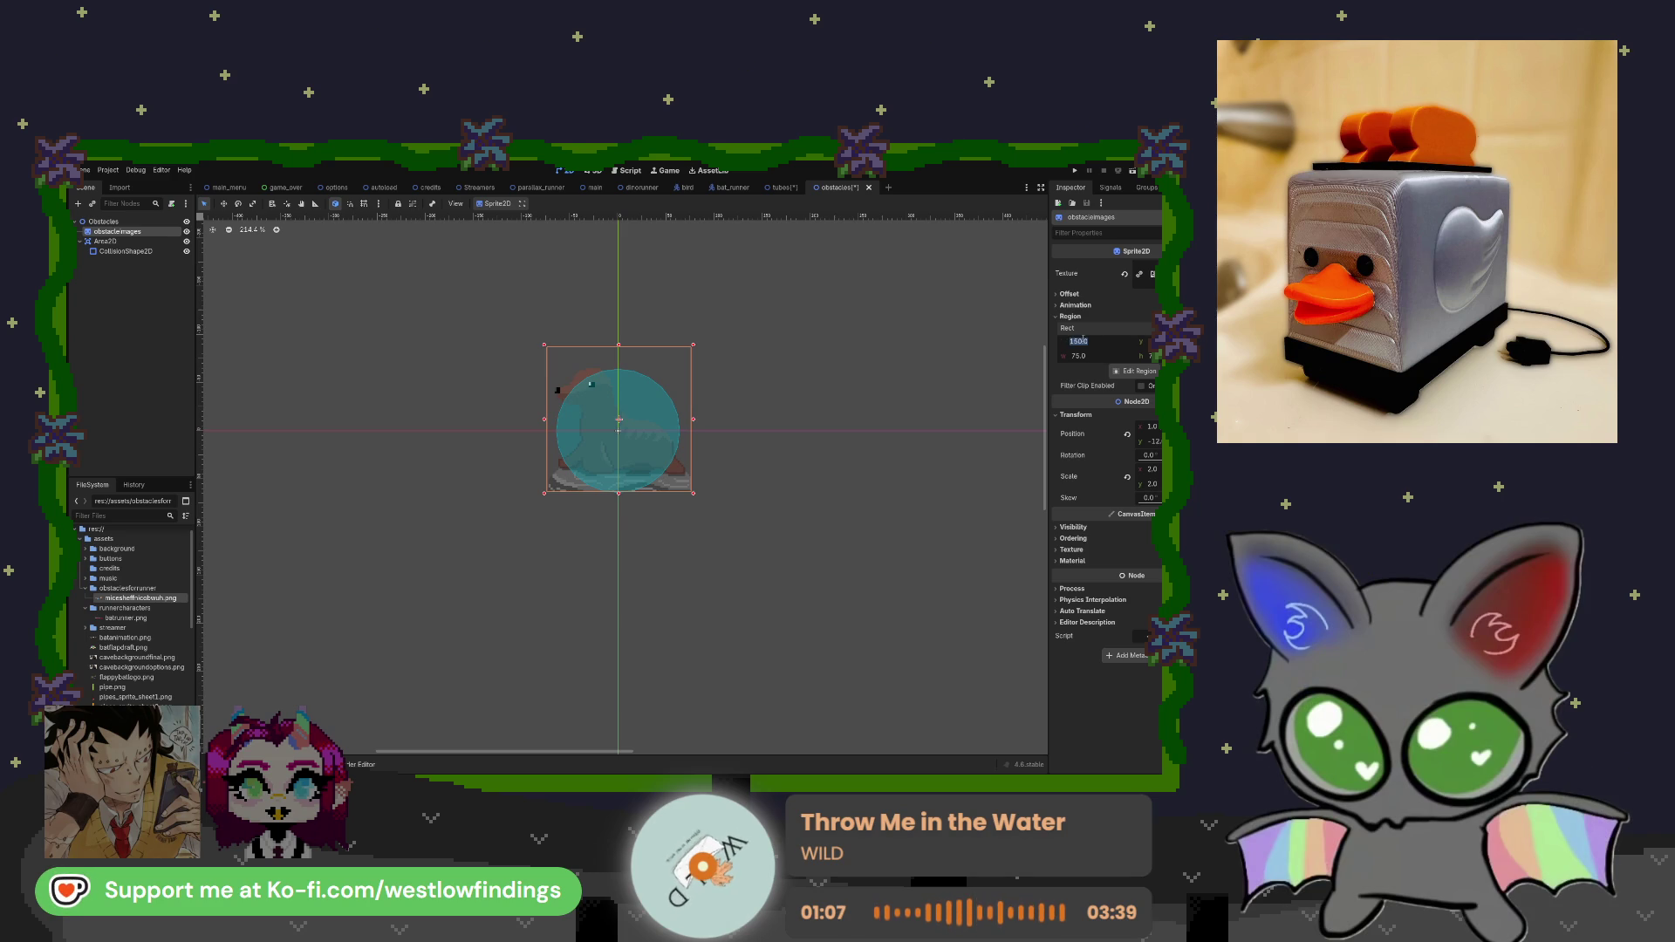
type("0")
key("Return")
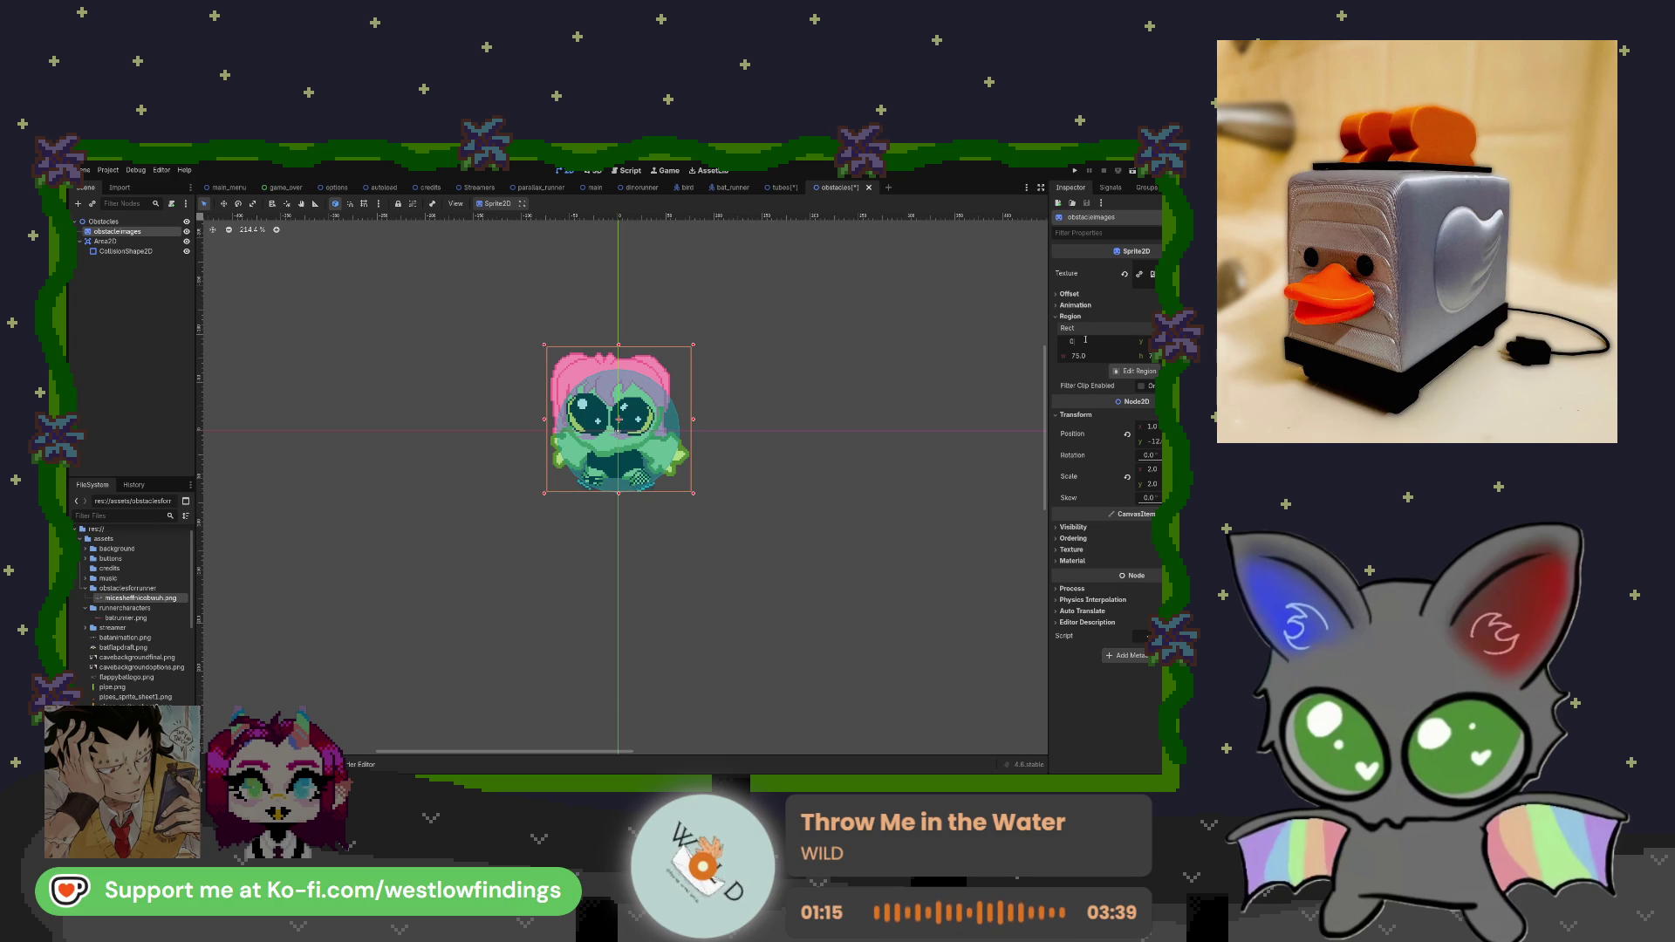
key("Return")
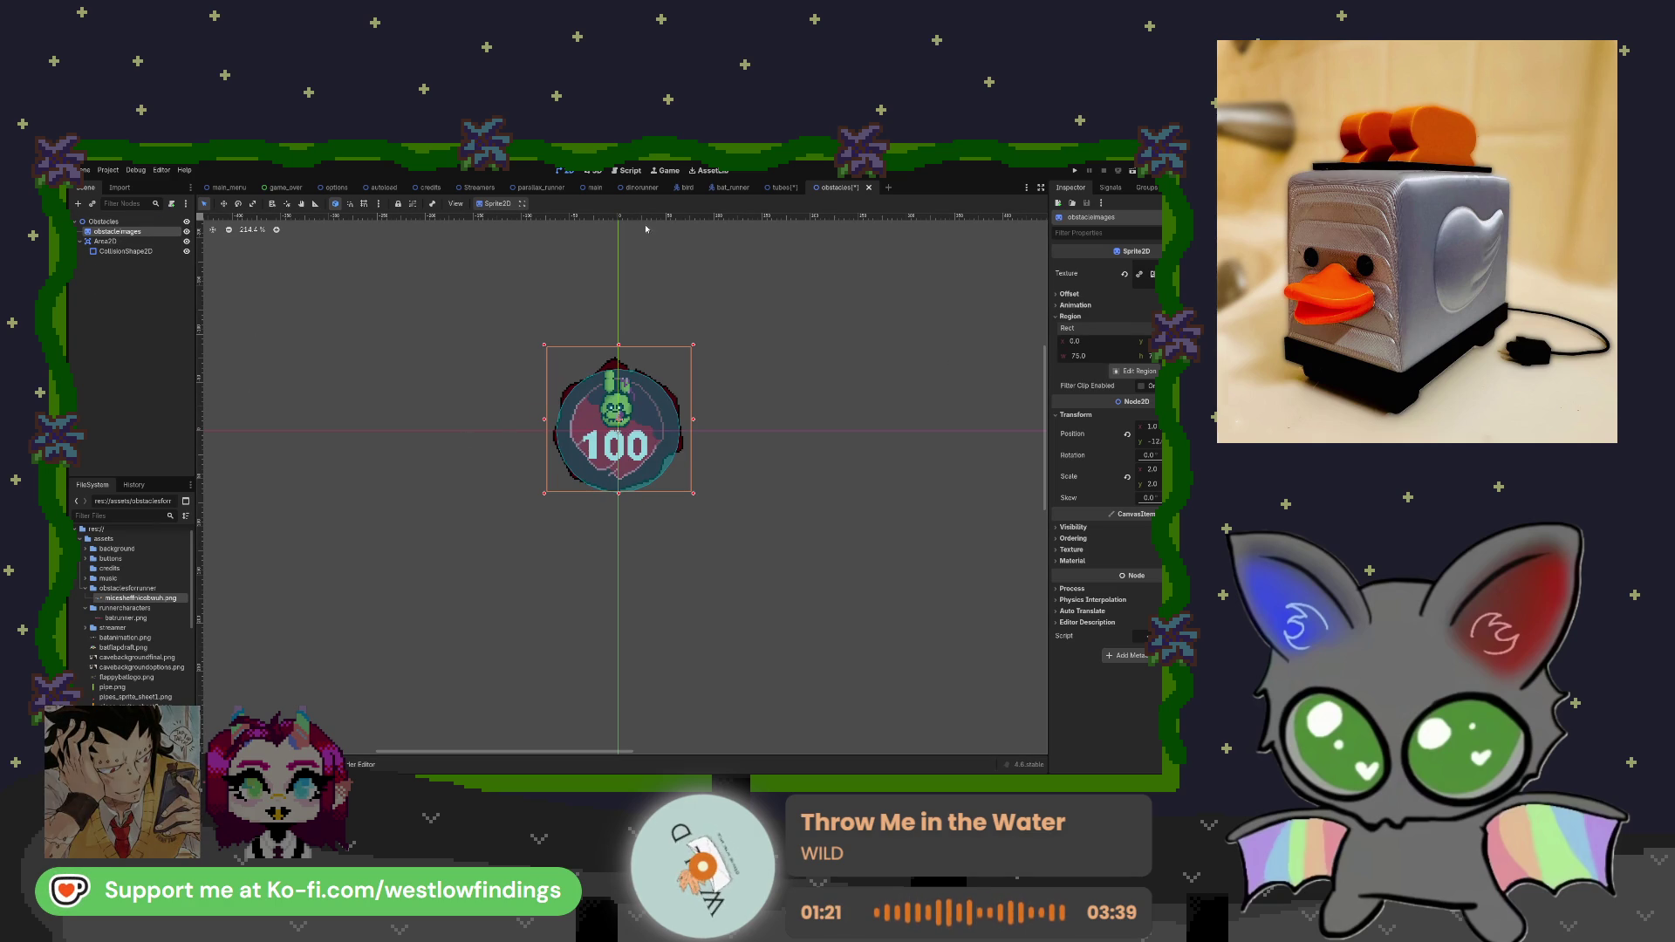
left_click(774, 189)
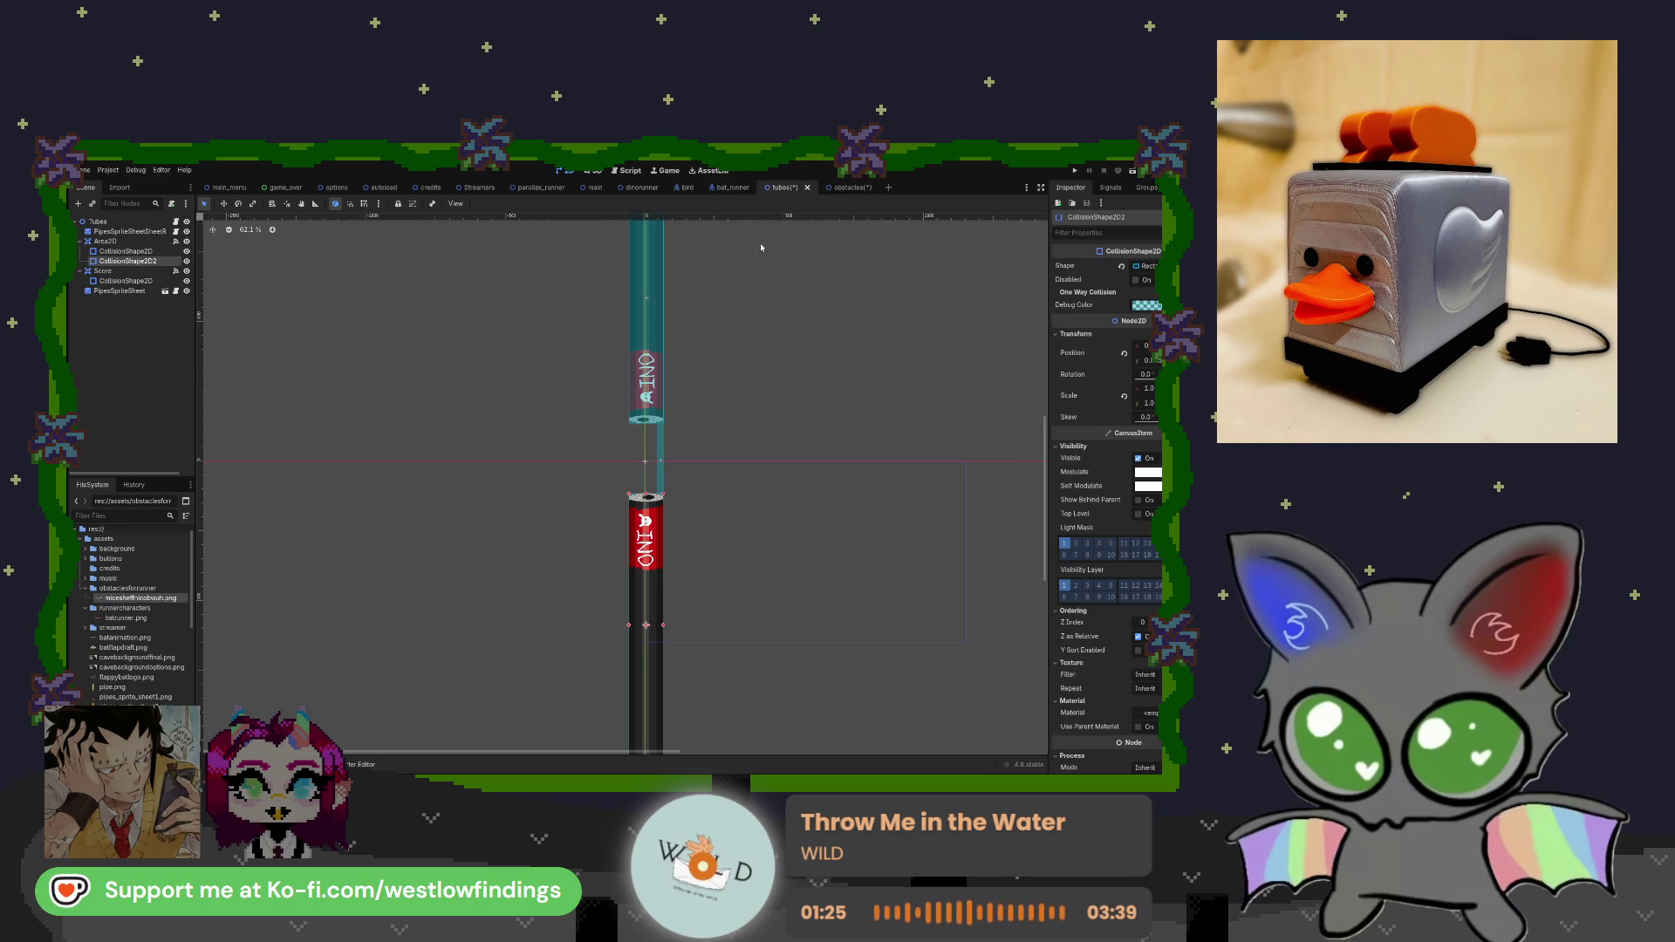
left_click(836, 188)
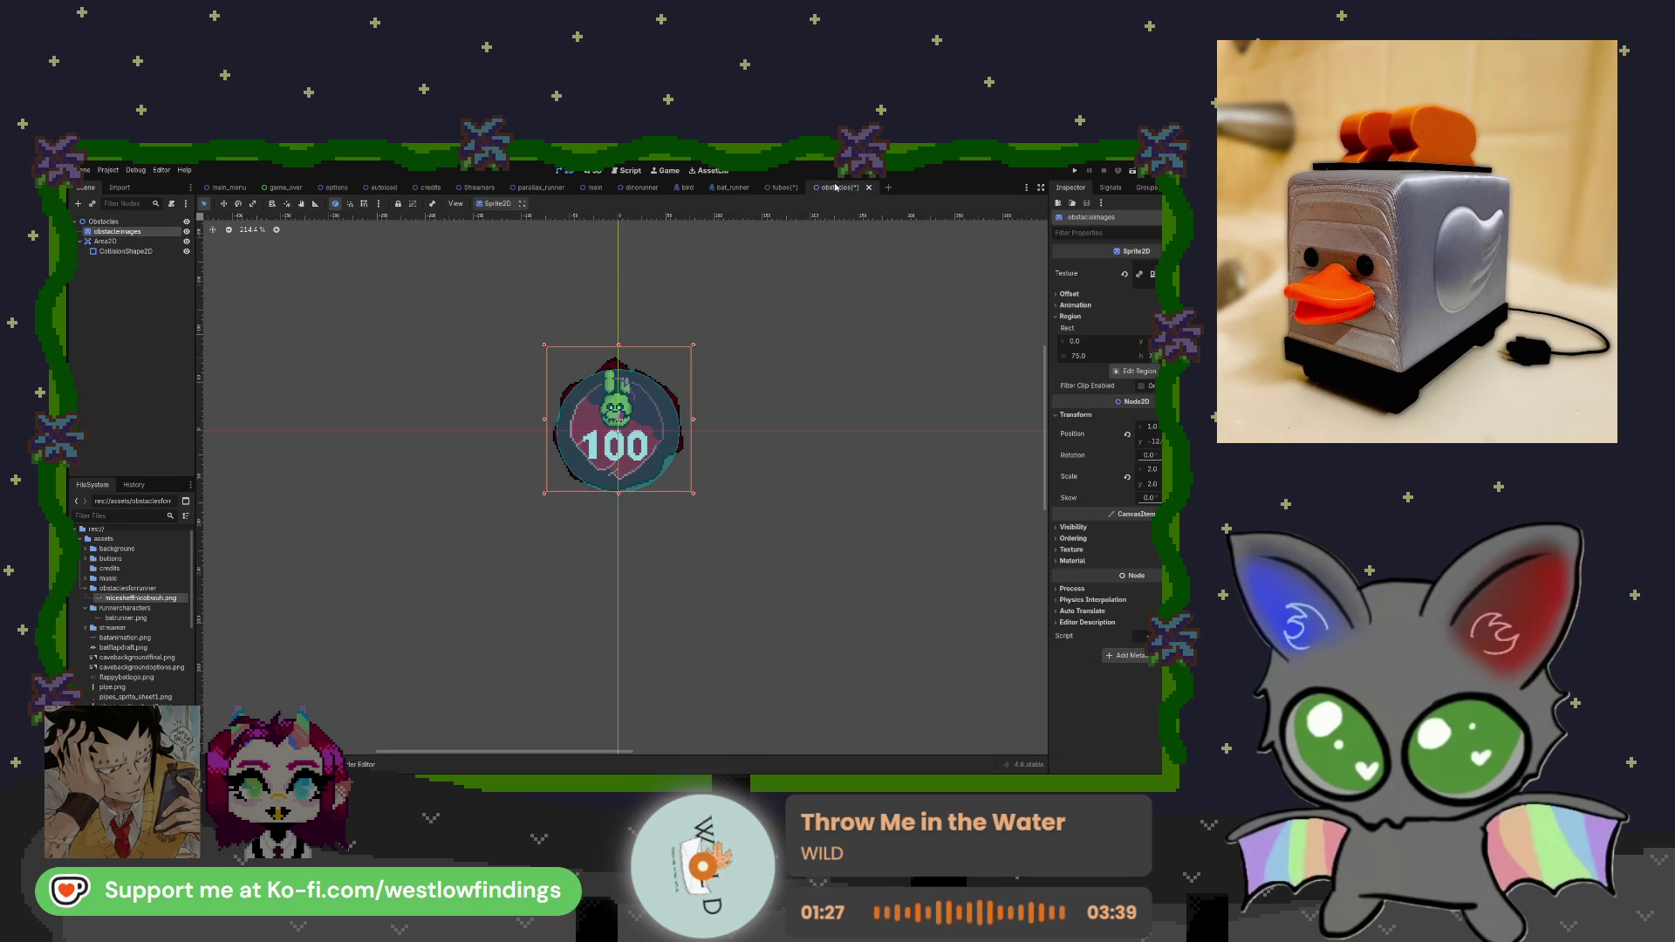
Review dinorunner_main.gd and tubes.gd, selecting the speed variable line in tubes.gd.
left_click(791, 187)
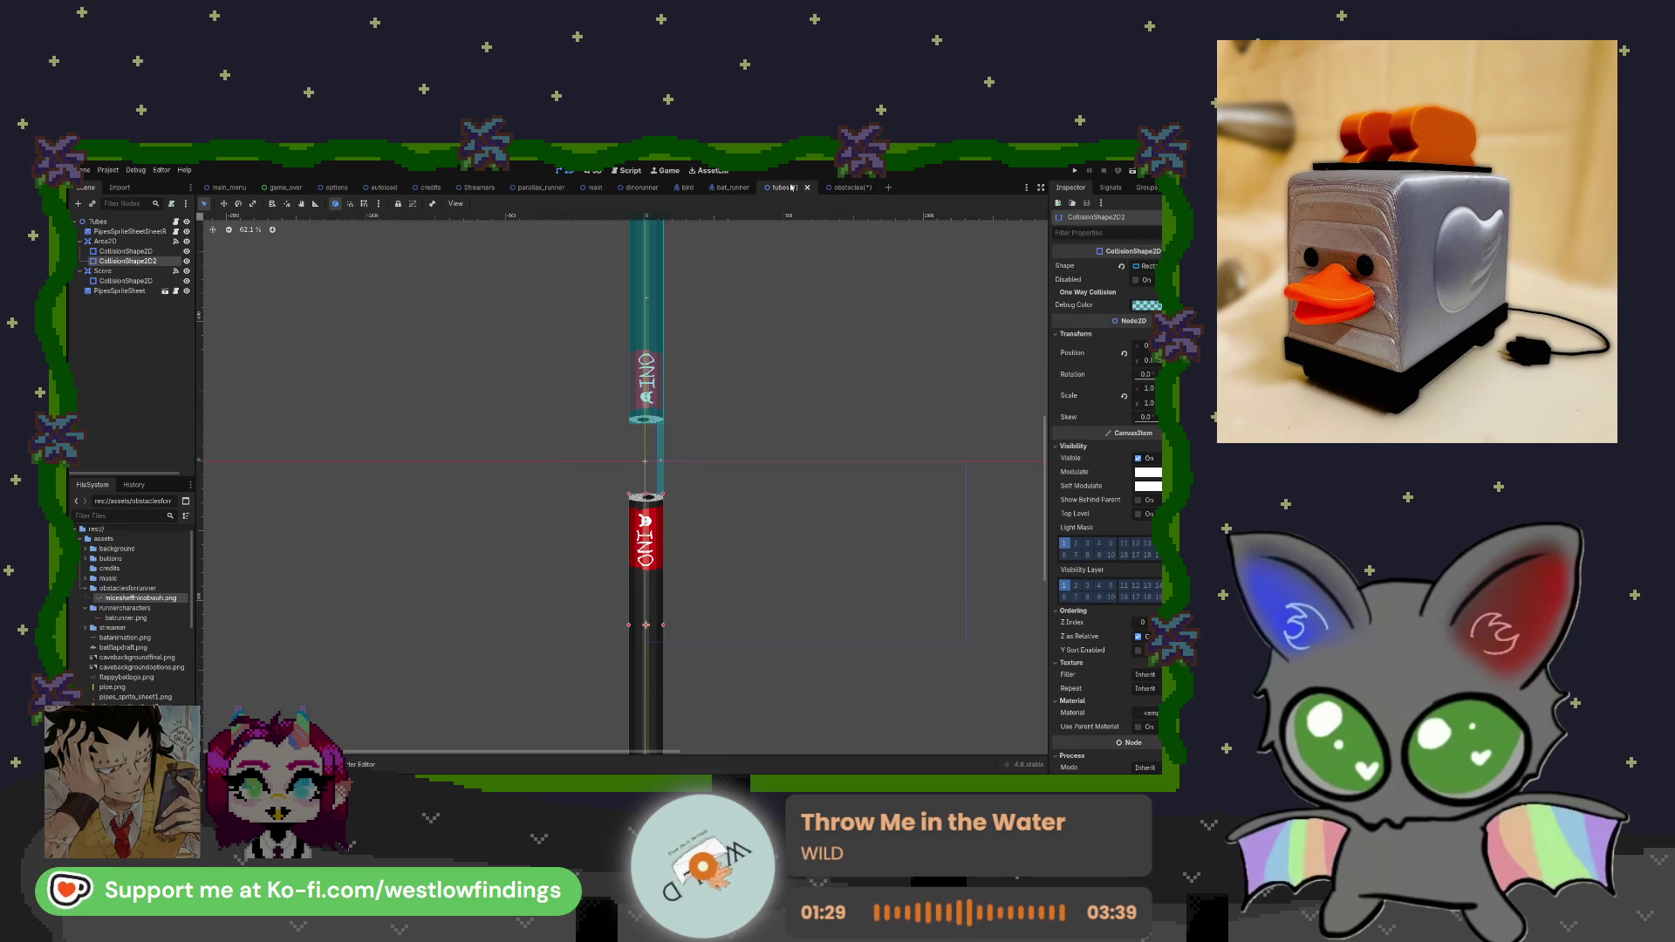
left_click(642, 188)
left_click(629, 170)
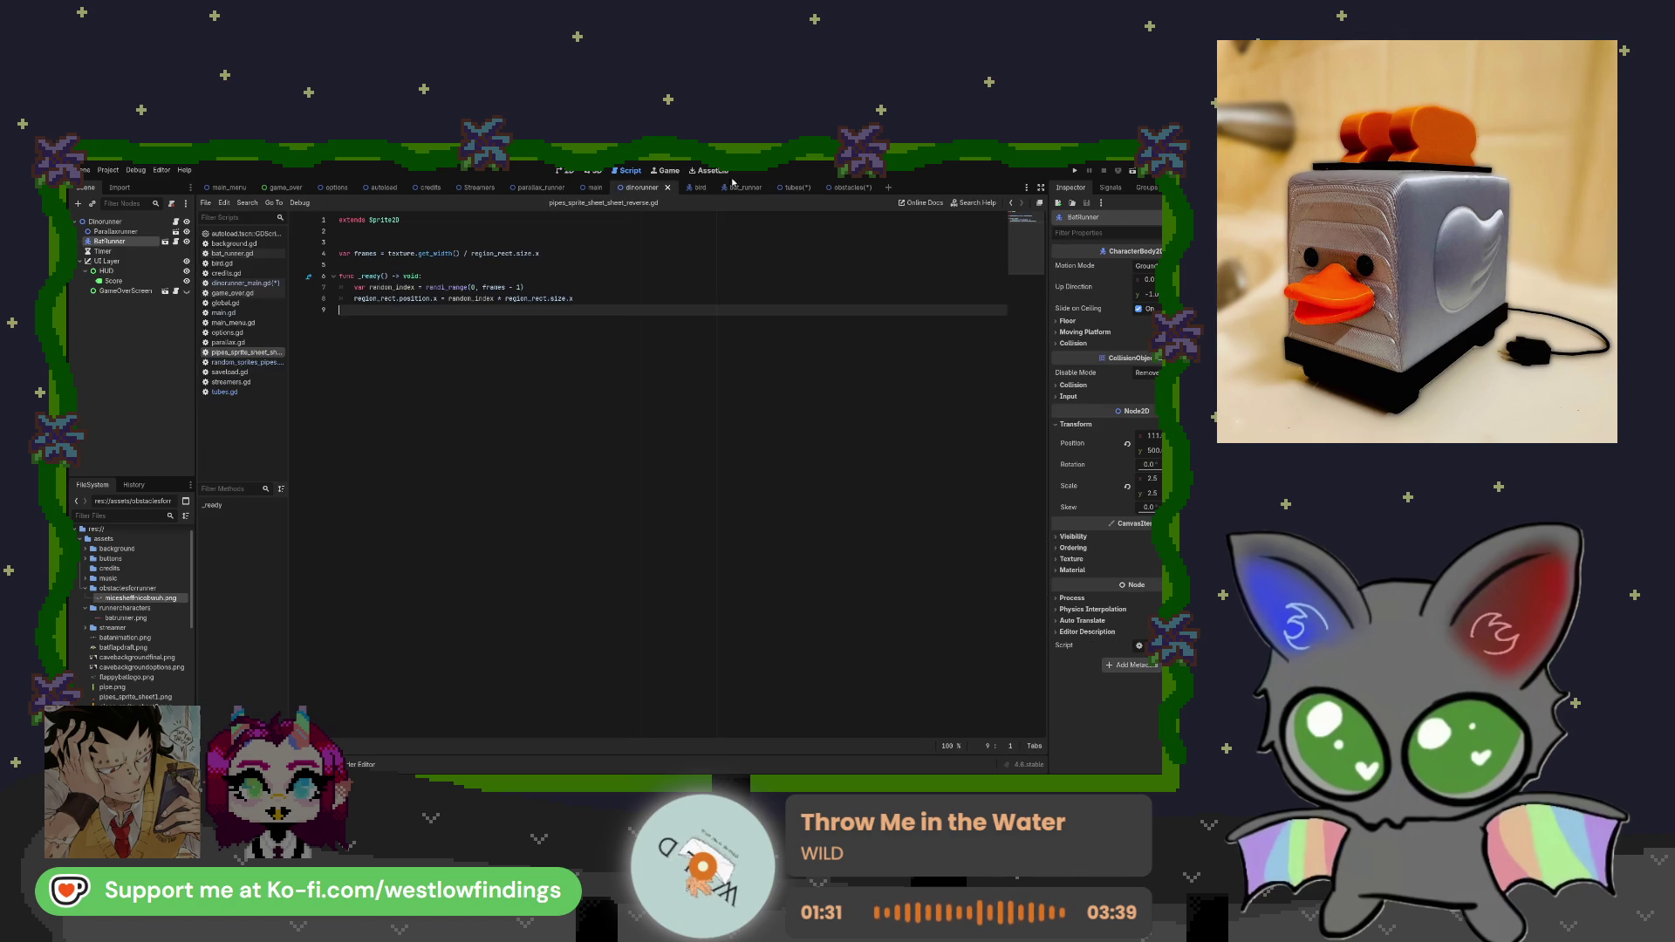
left_click(260, 361)
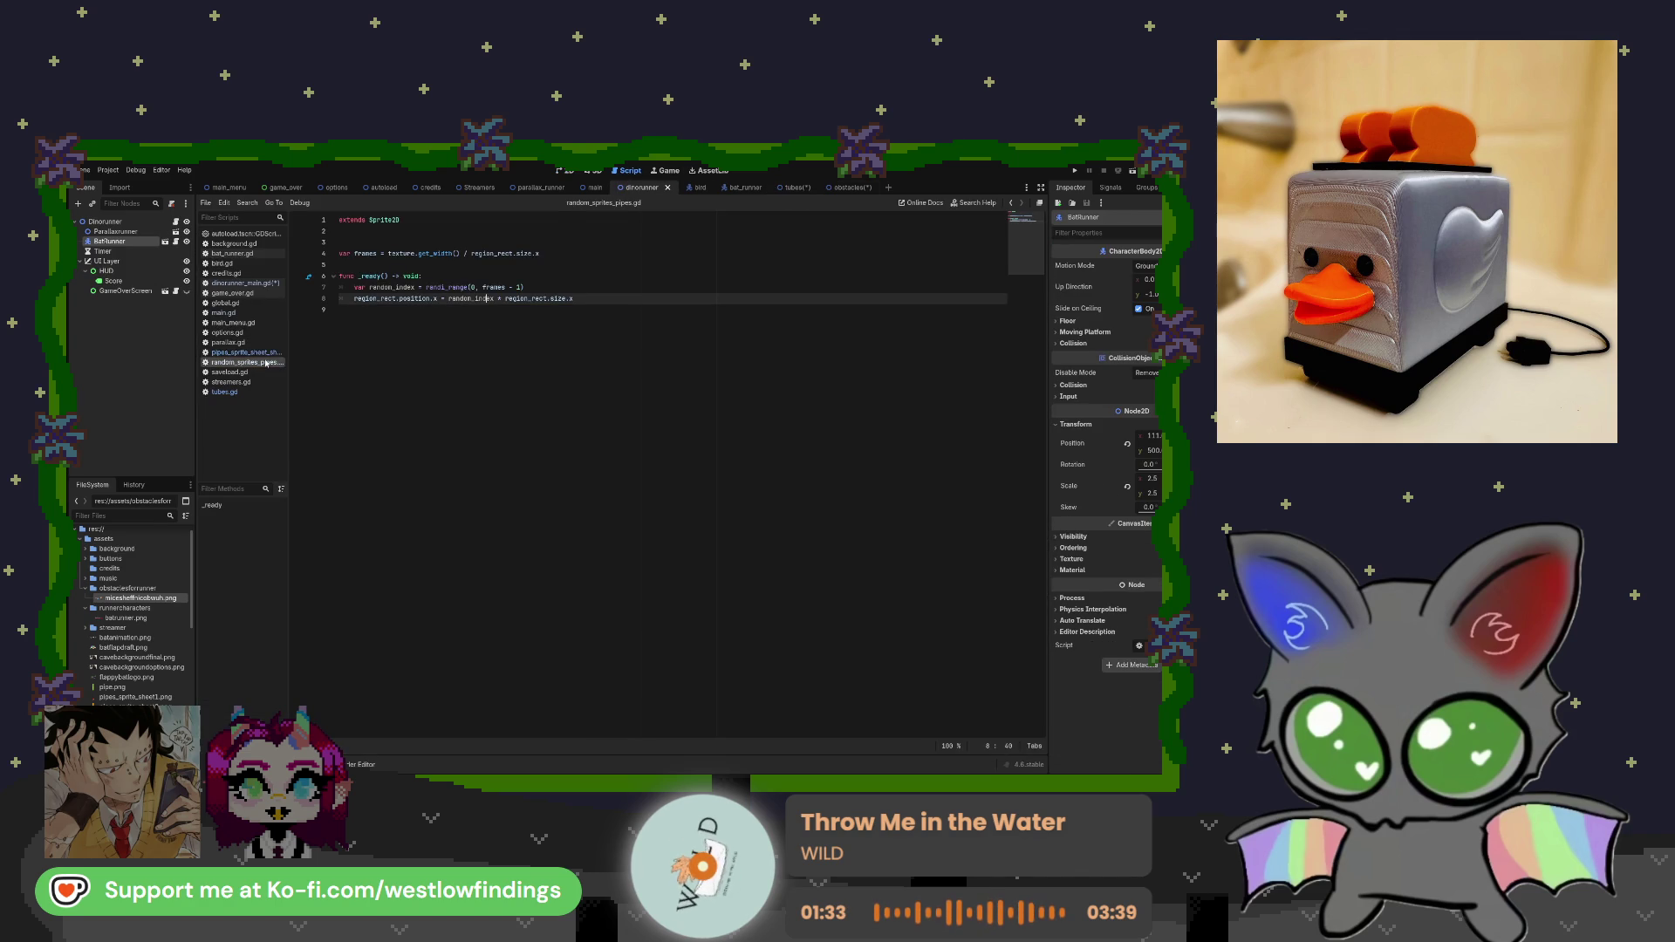
left_click(258, 284)
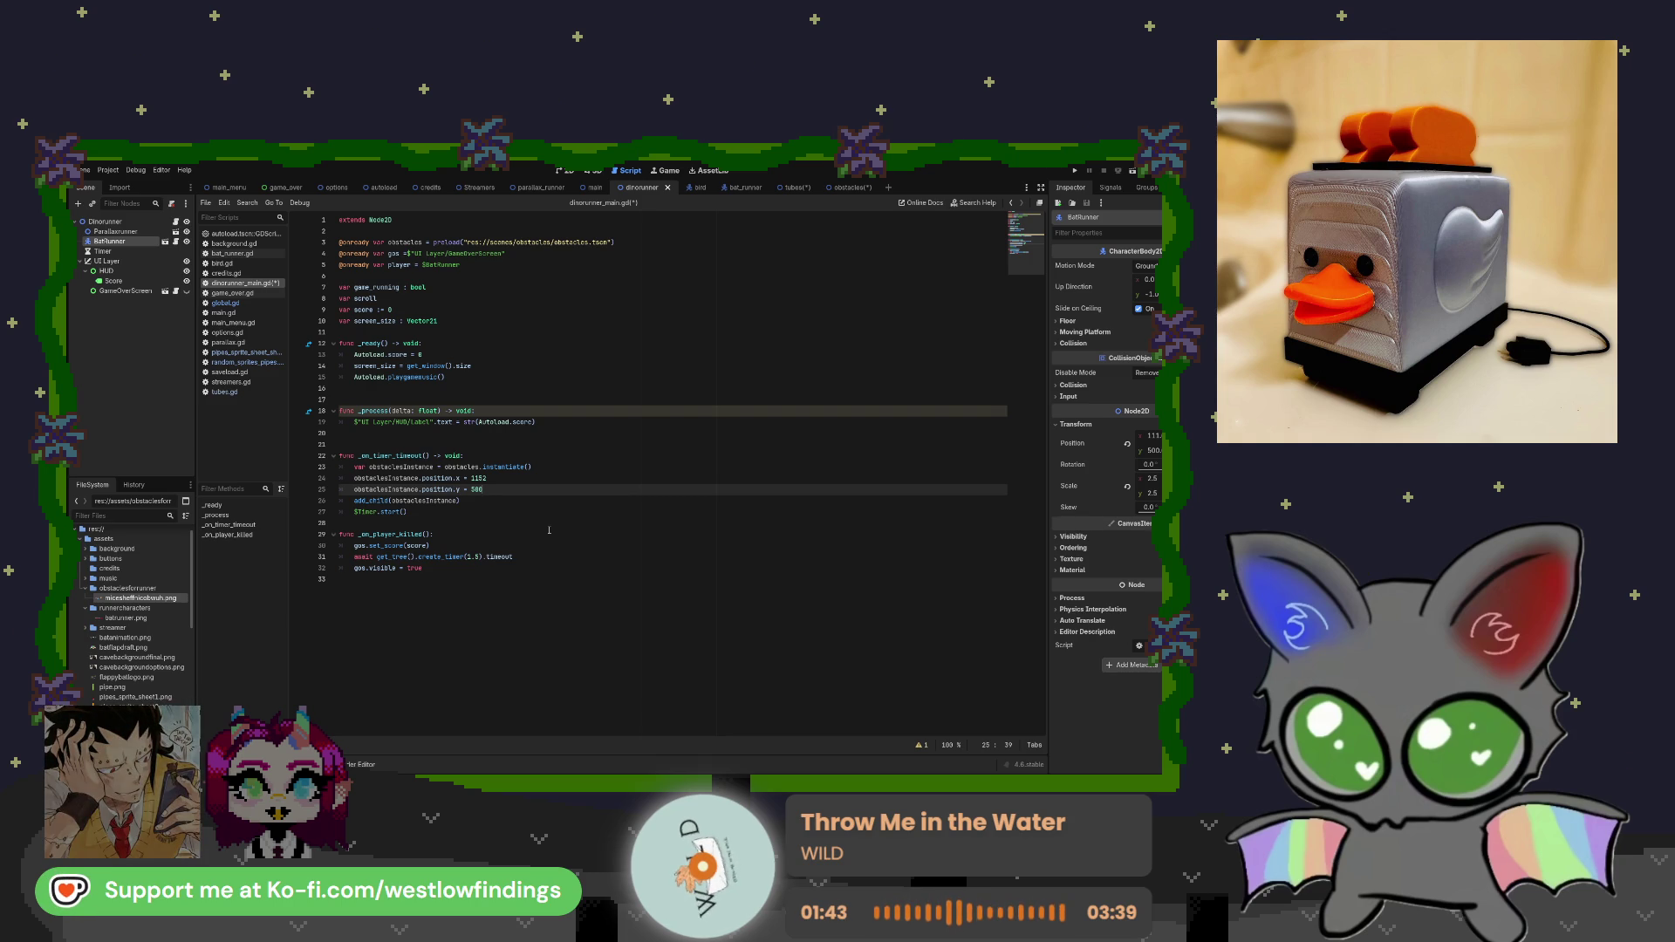
left_click(253, 391)
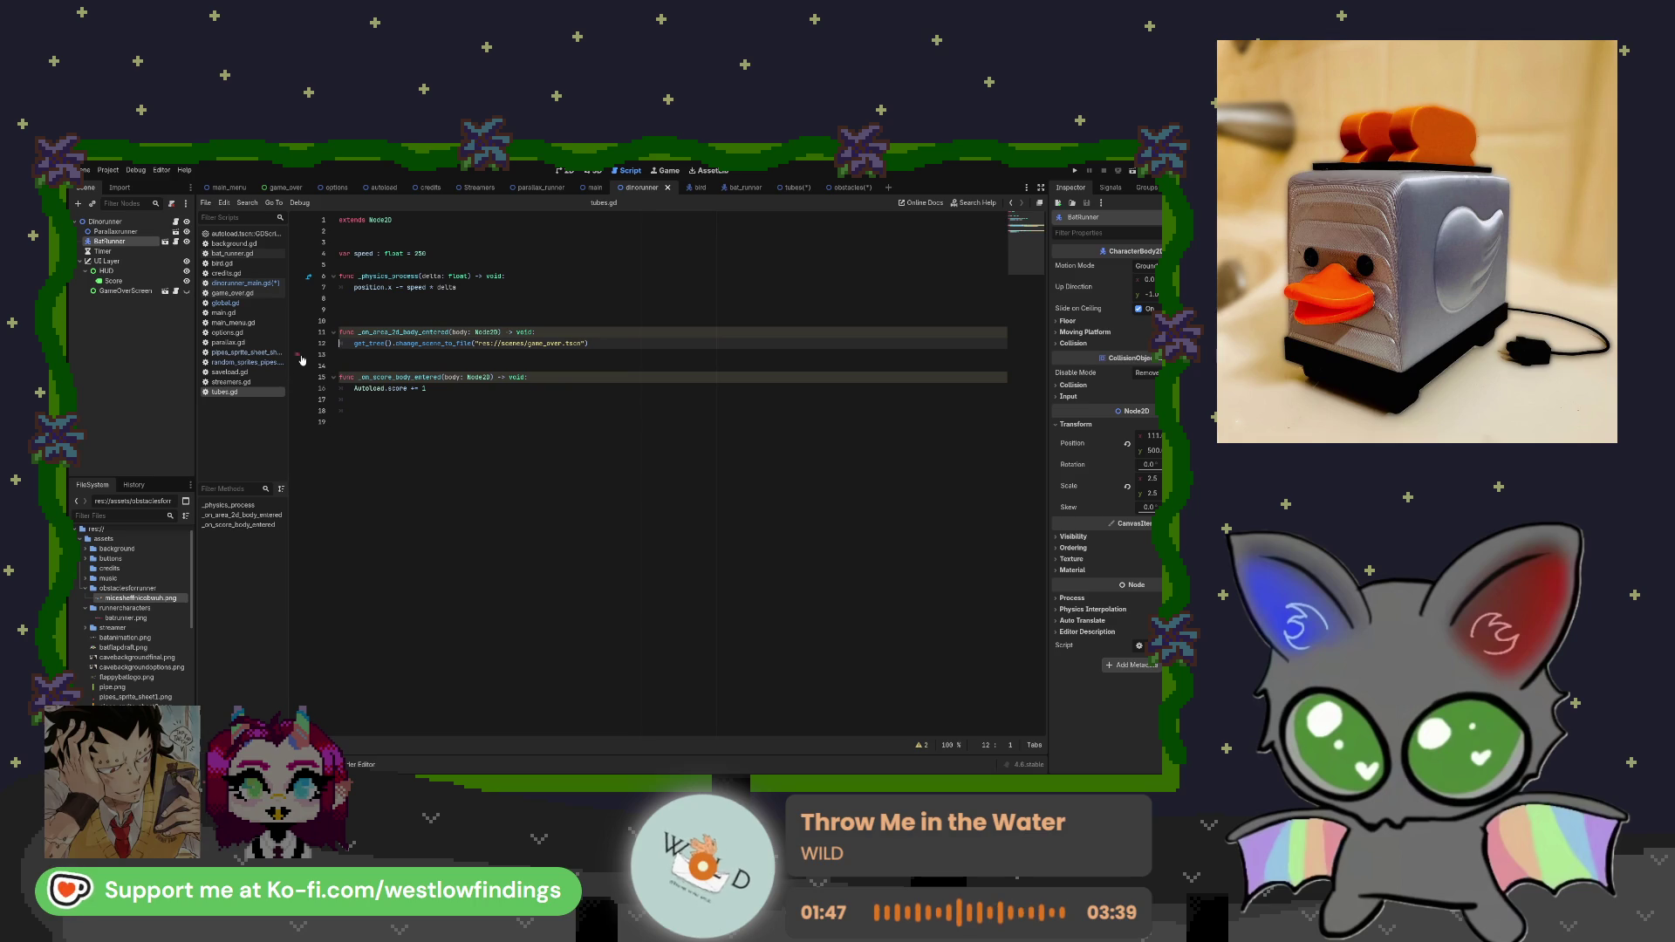
left_click(340, 253)
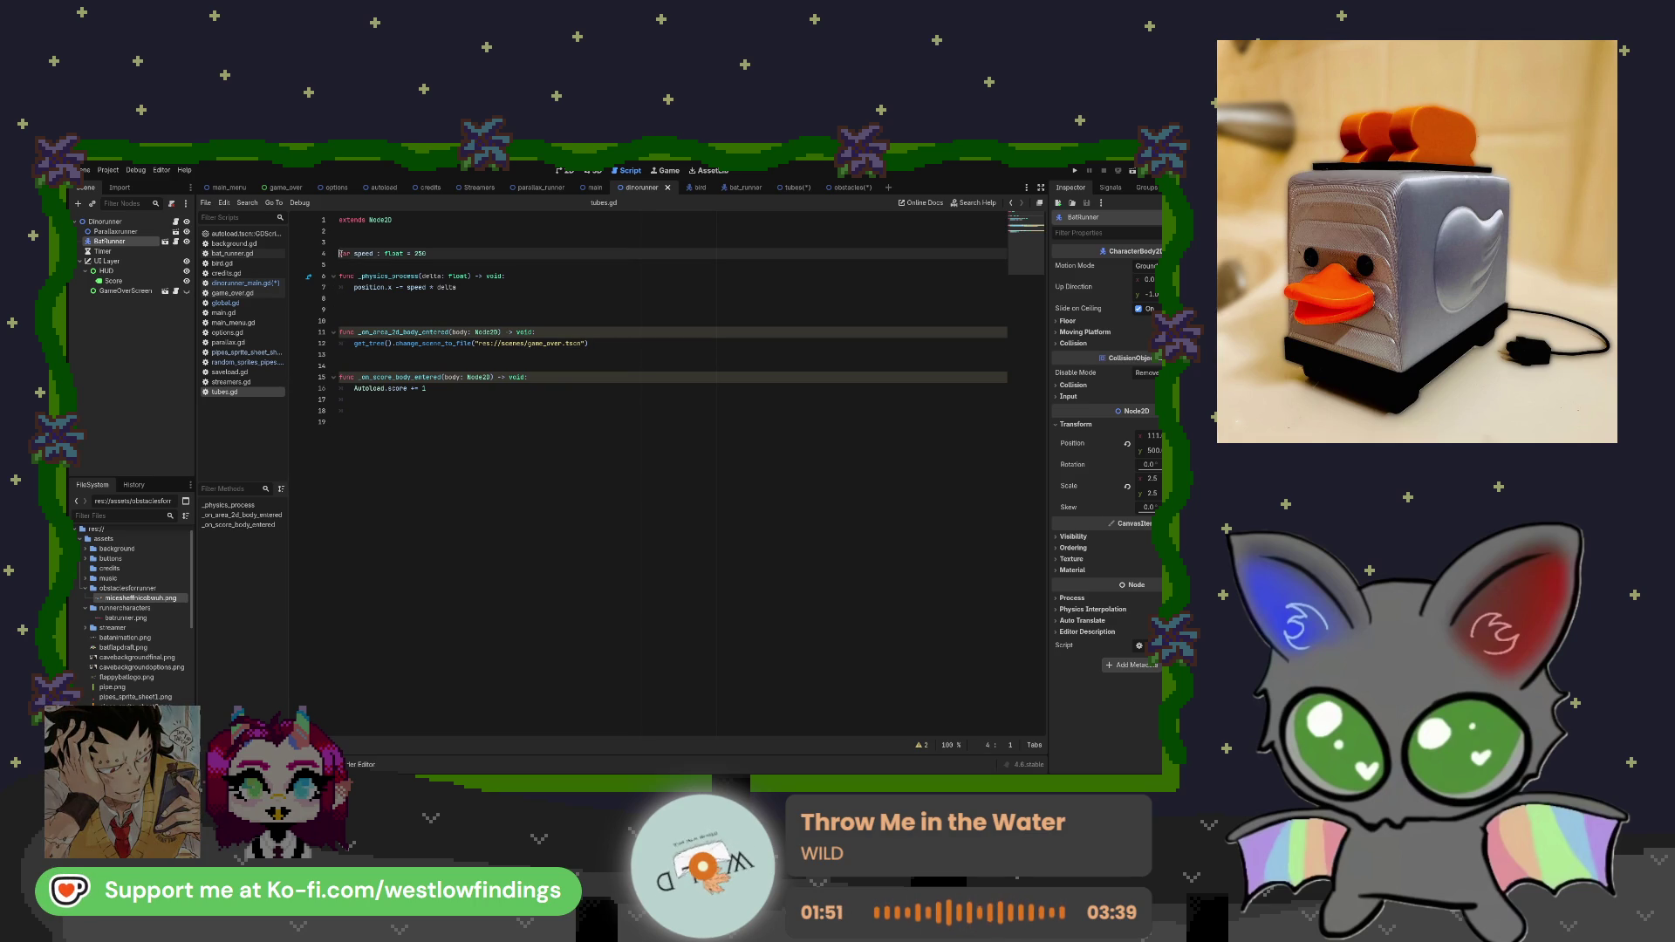
left_click_drag(340, 253, 426, 253)
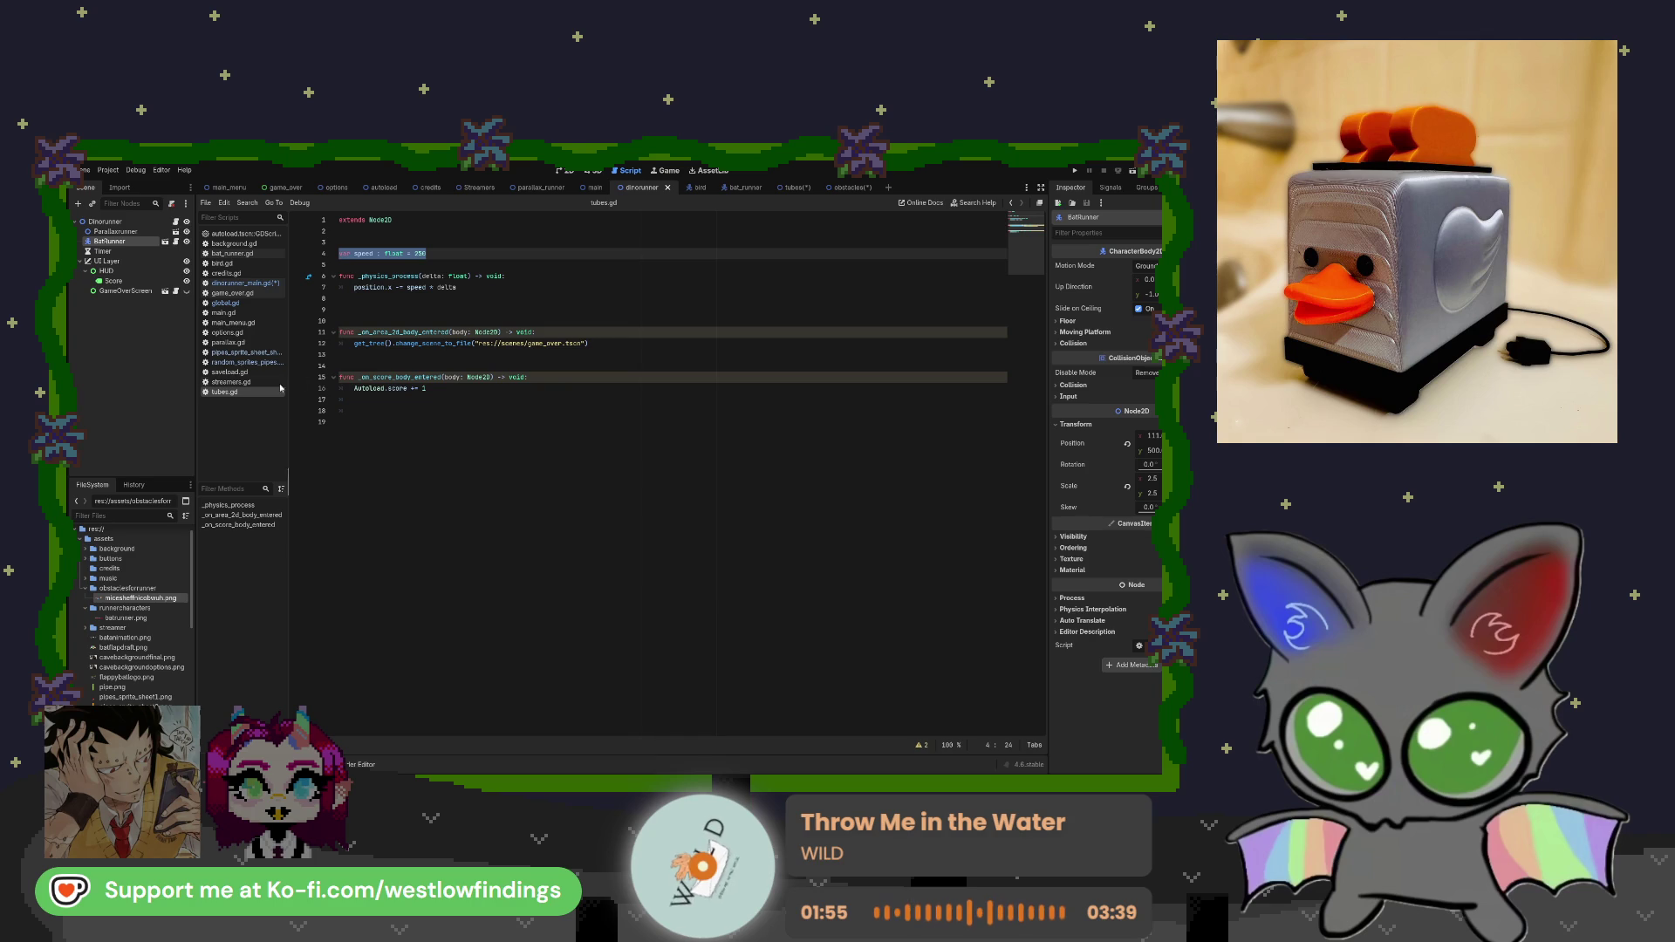
left_click(256, 284)
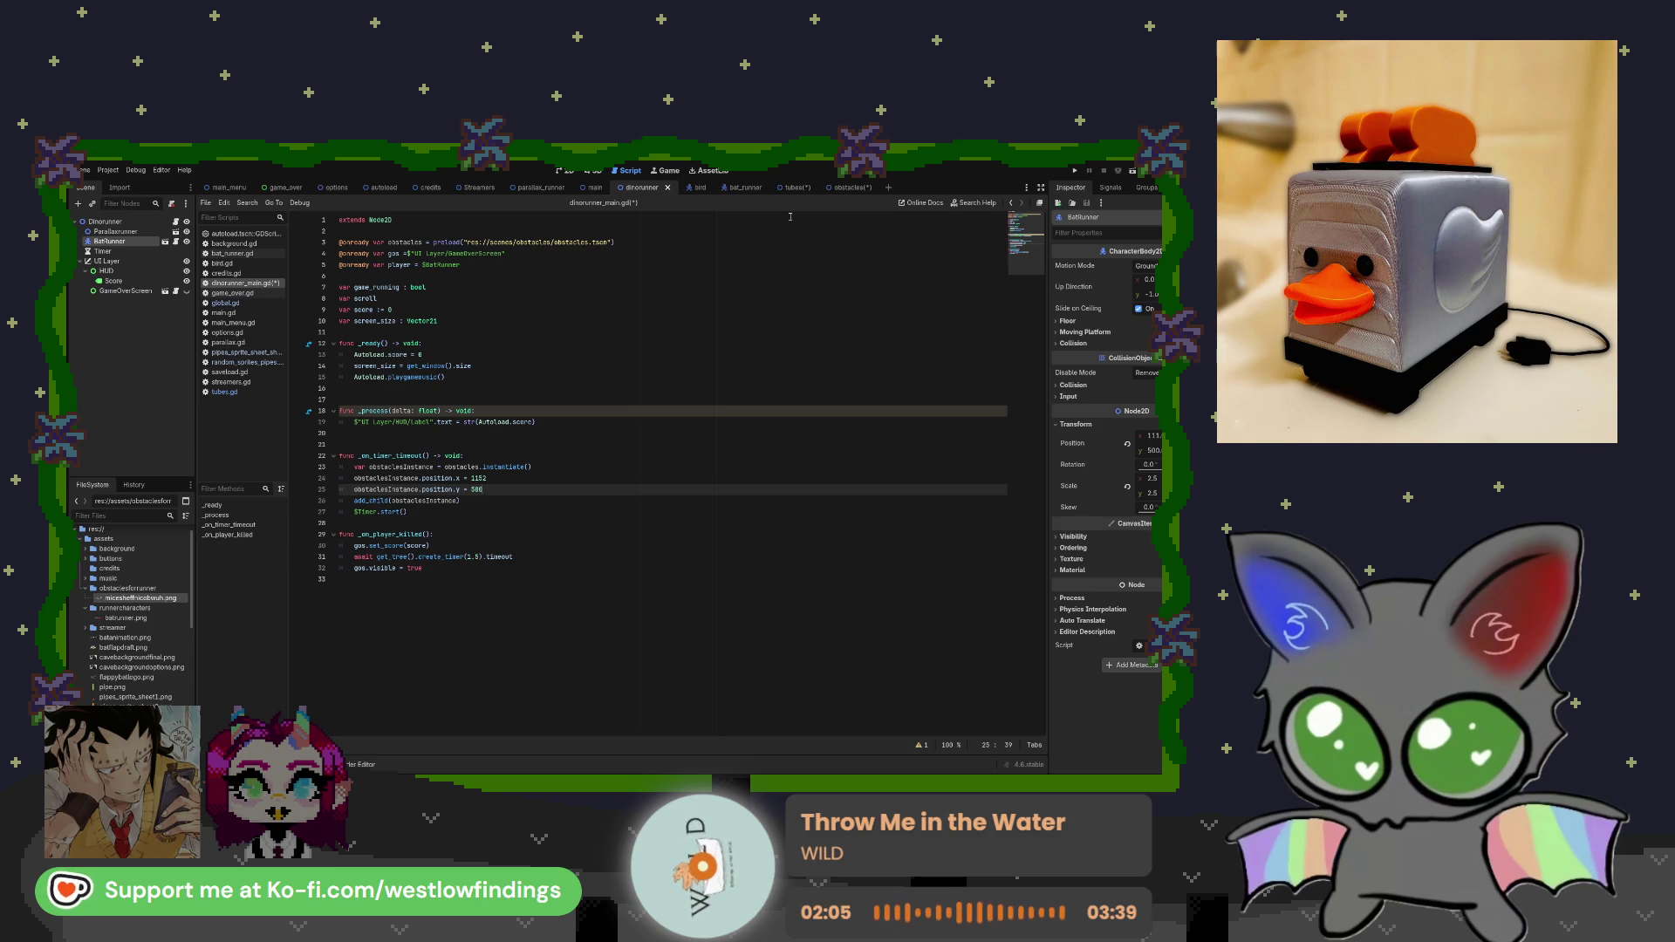
Attach a new obstacles.gd script to the Obstacles root node.
left_click(846, 189)
left_click(148, 223)
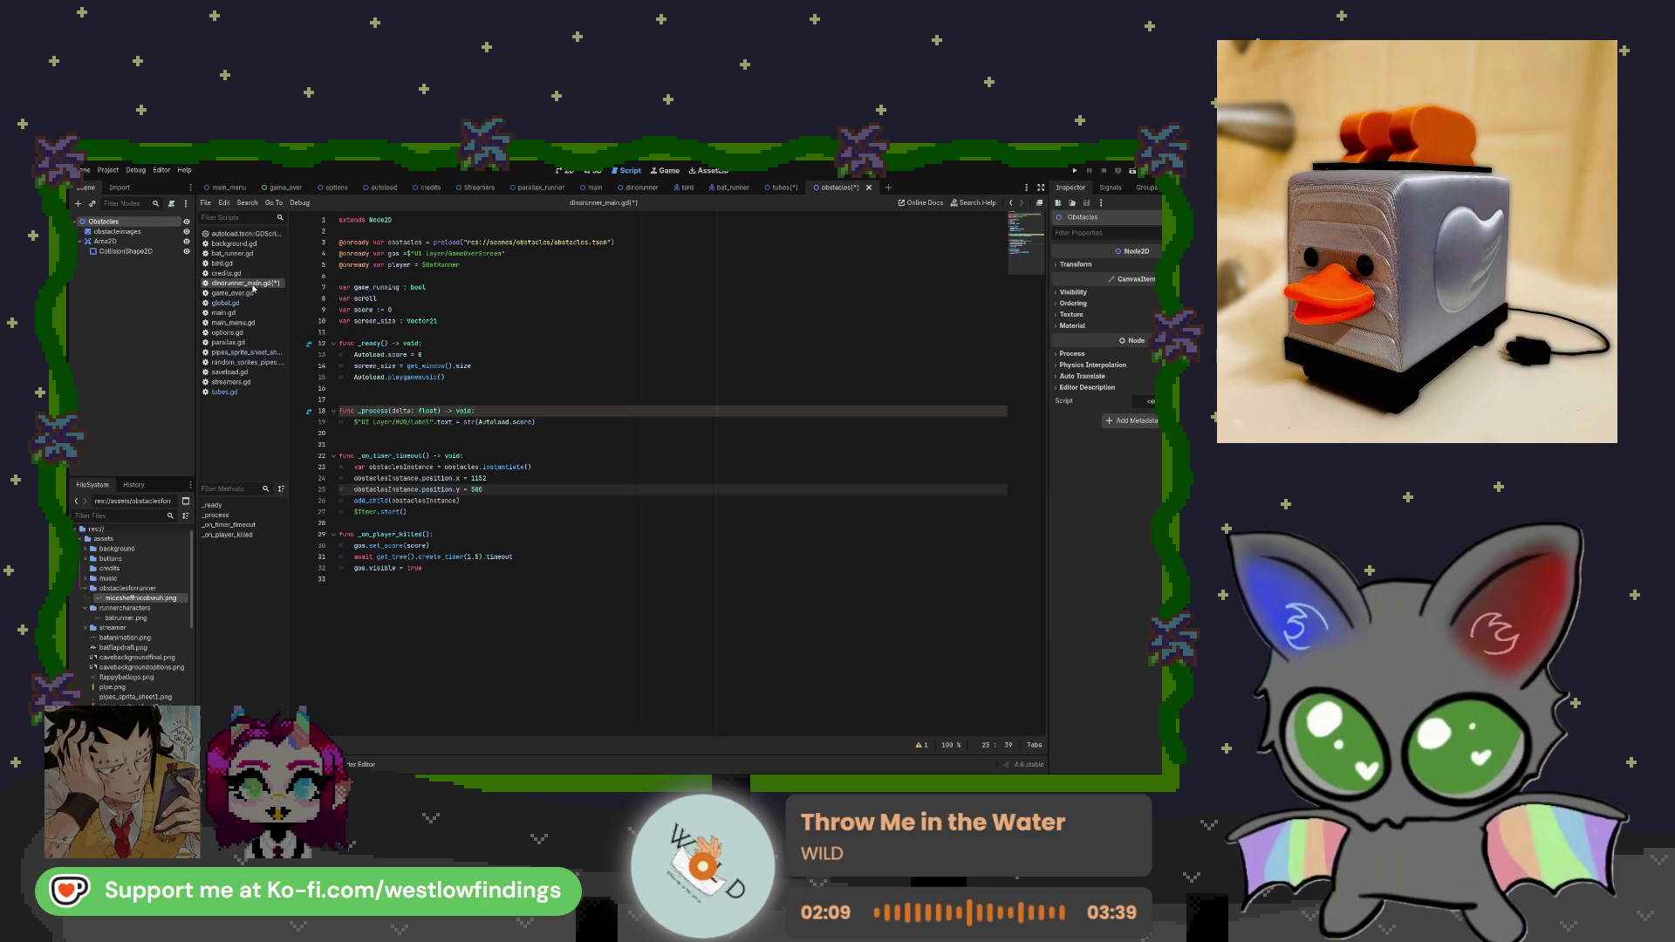
left_click(228, 394)
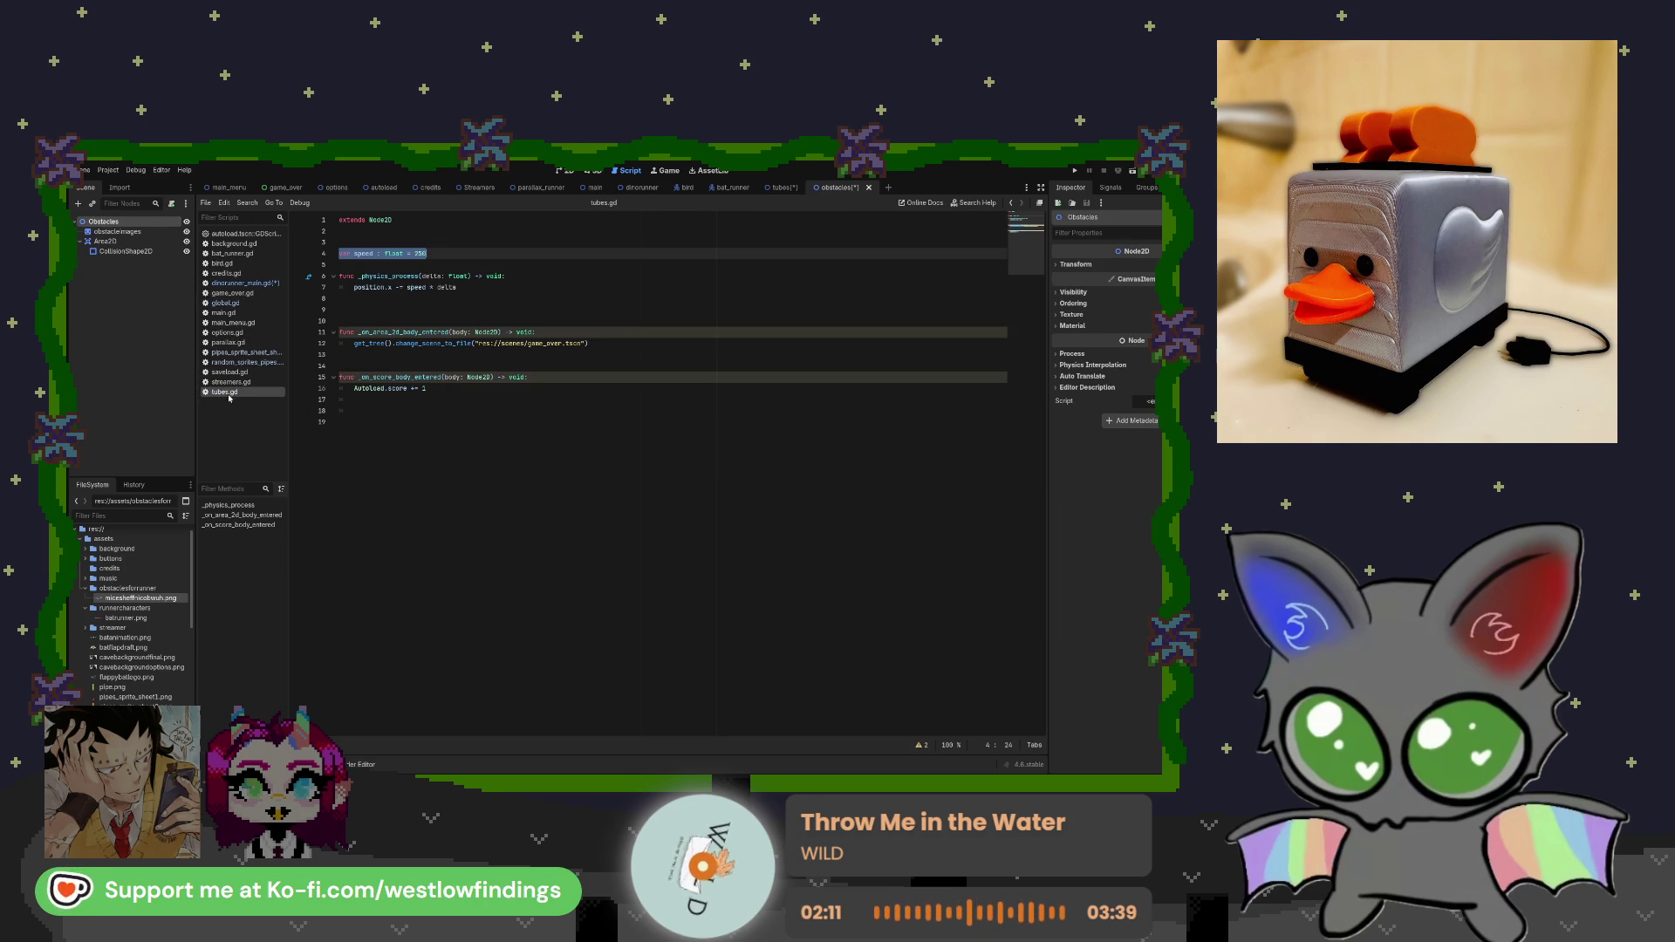
left_click(768, 190)
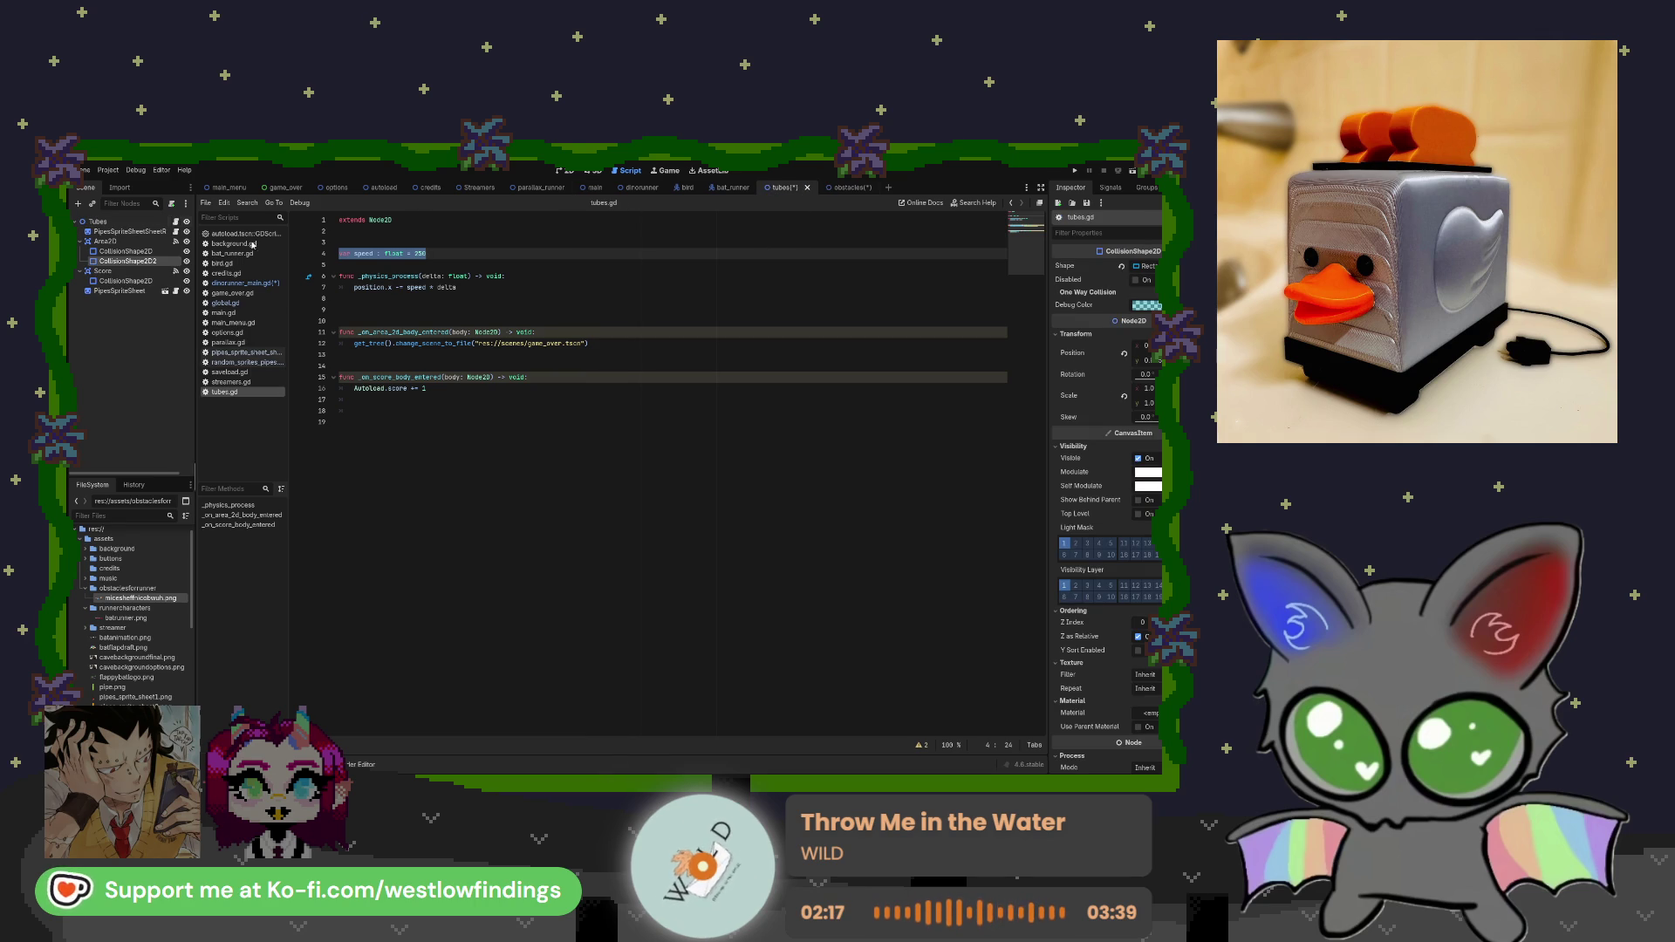
triple_click(361, 253)
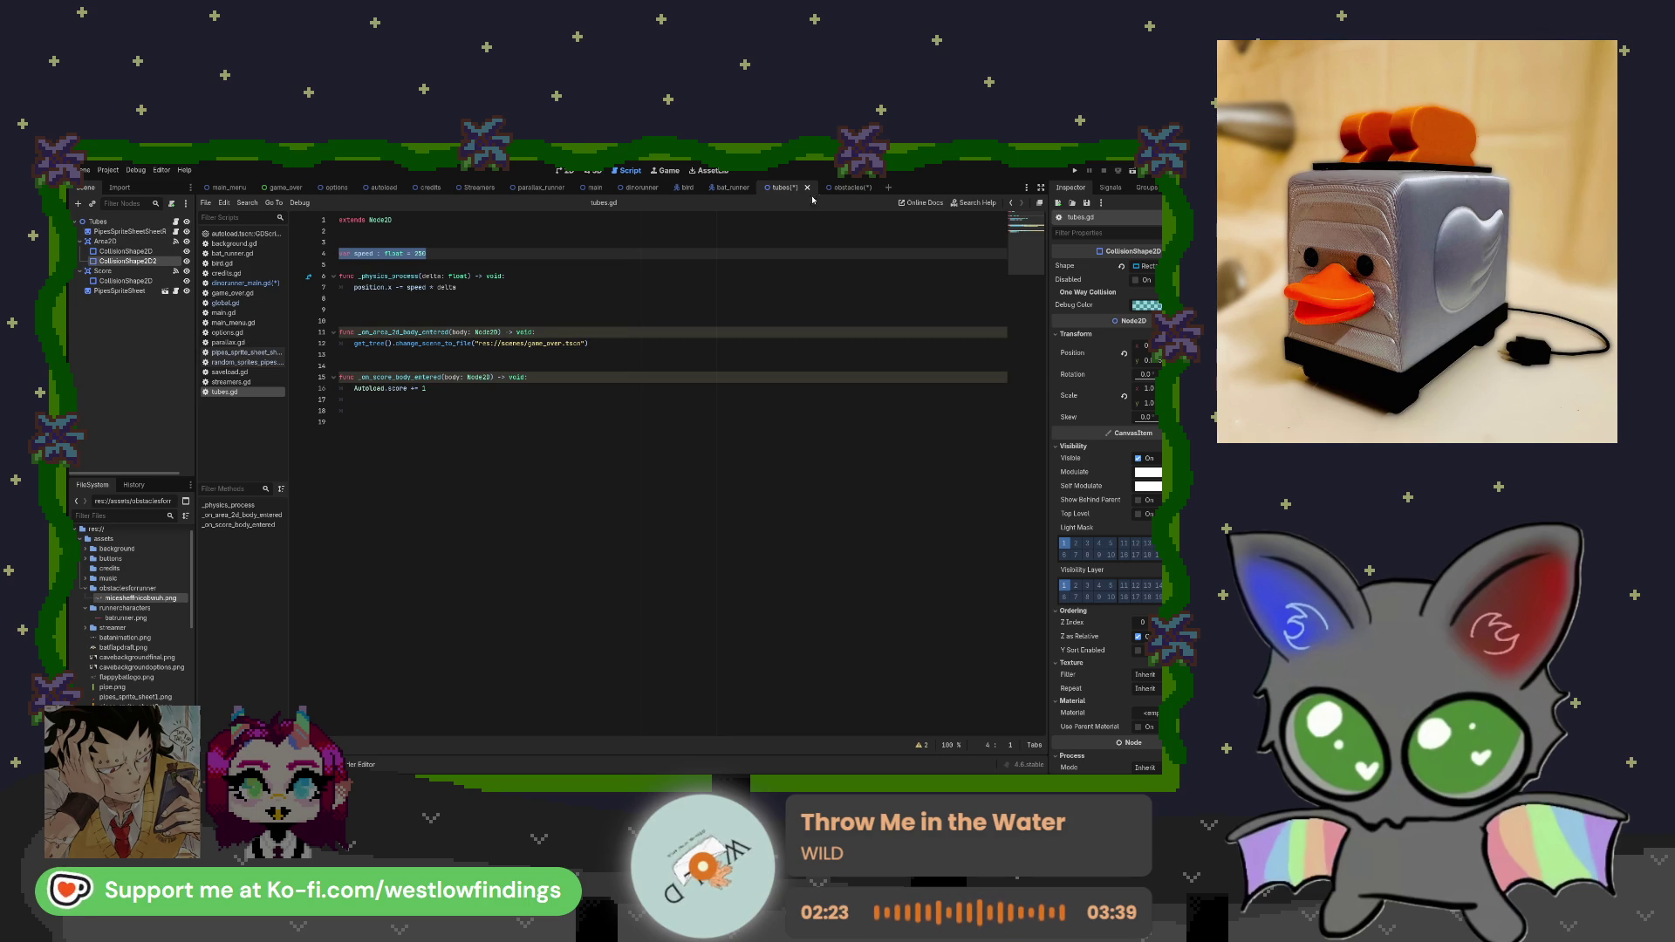
key("ctrl+Tab")
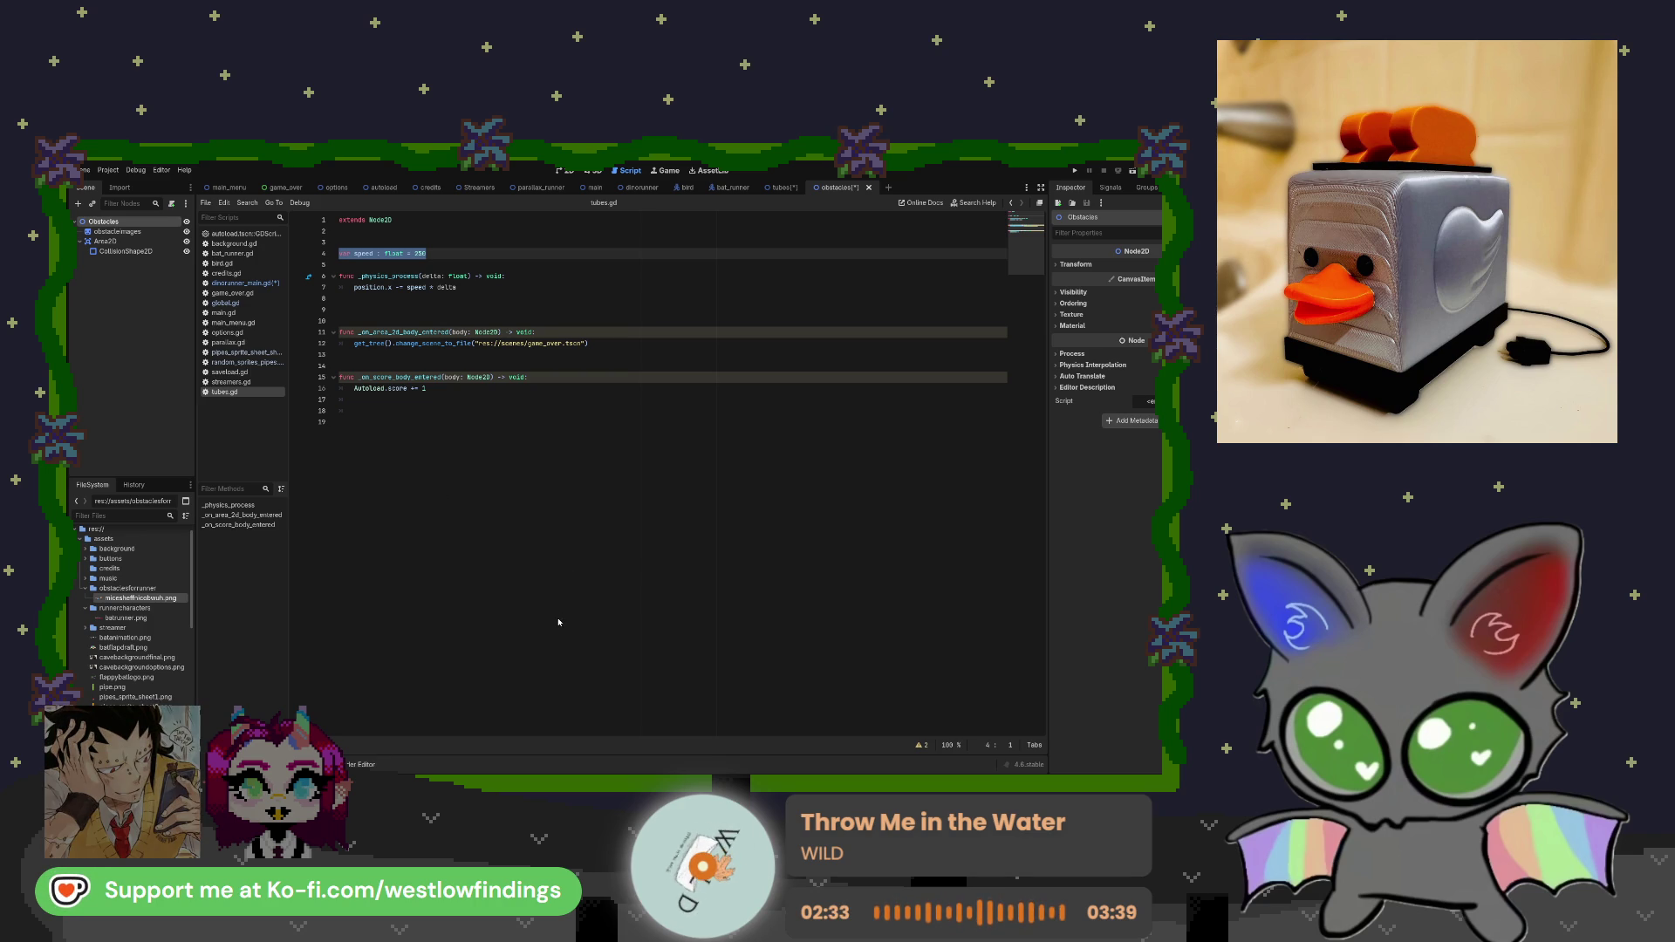
left_click(605, 562)
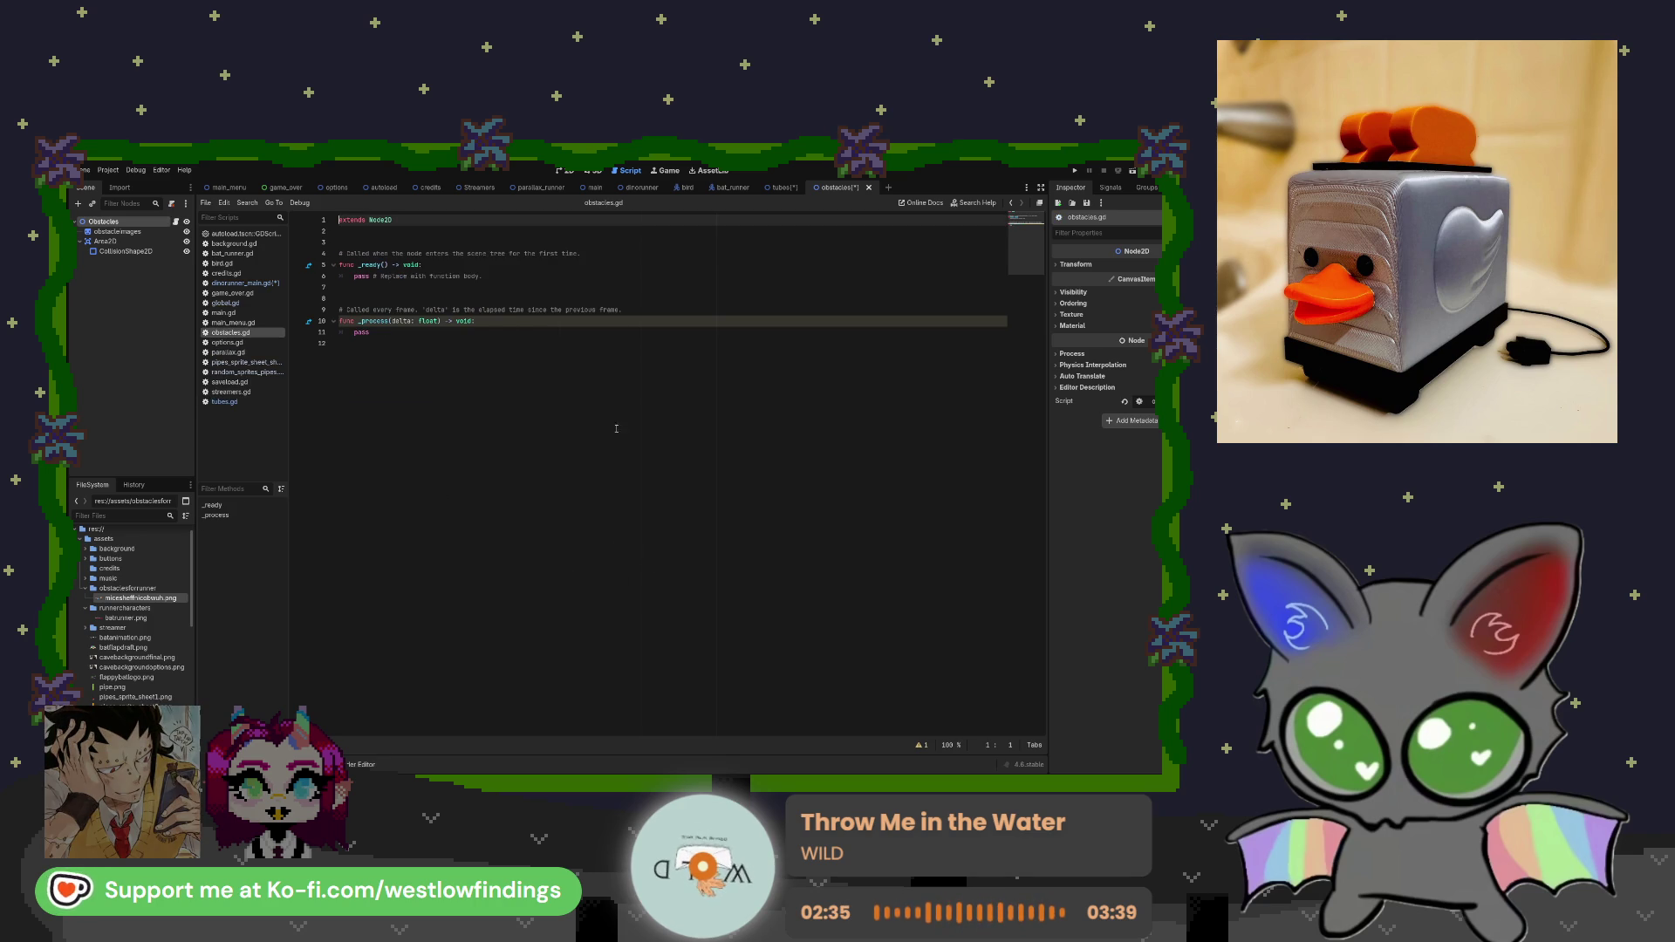
Declare var speed : float = 250 and delete the template comments and extra blank line.
left_click(391, 243)
type("var speed : float = 250")
left_click_drag(592, 256, 335, 256)
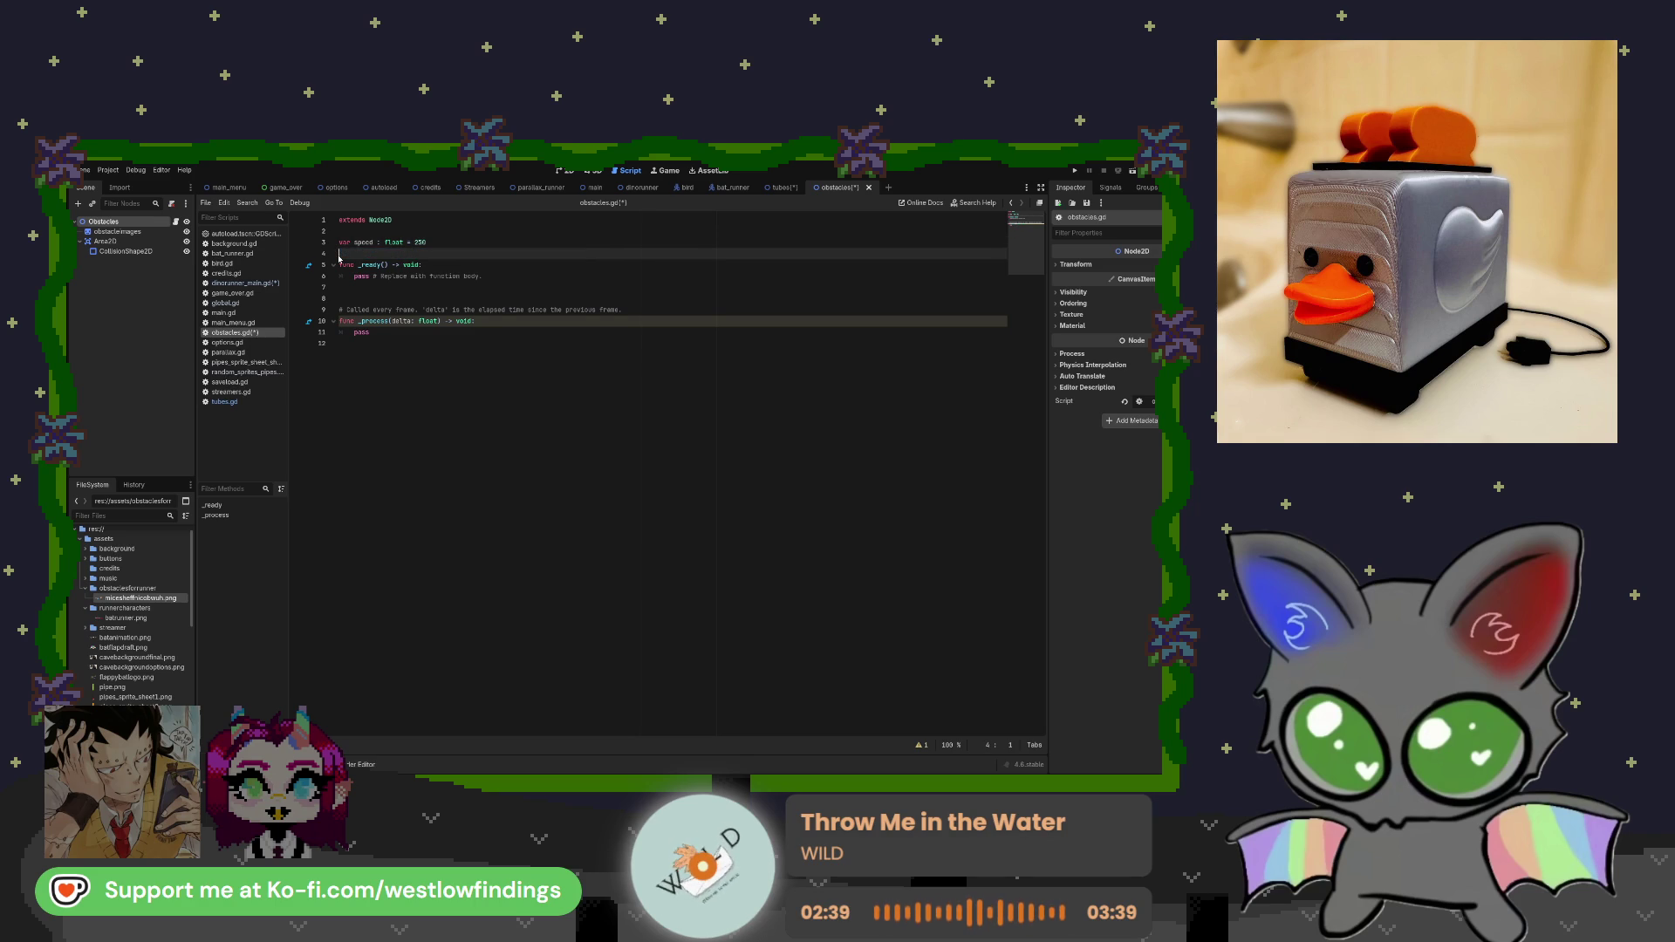
key("Return")
left_click_drag(602, 317, 342, 320)
key("BackSpace")
key("BackSpace")
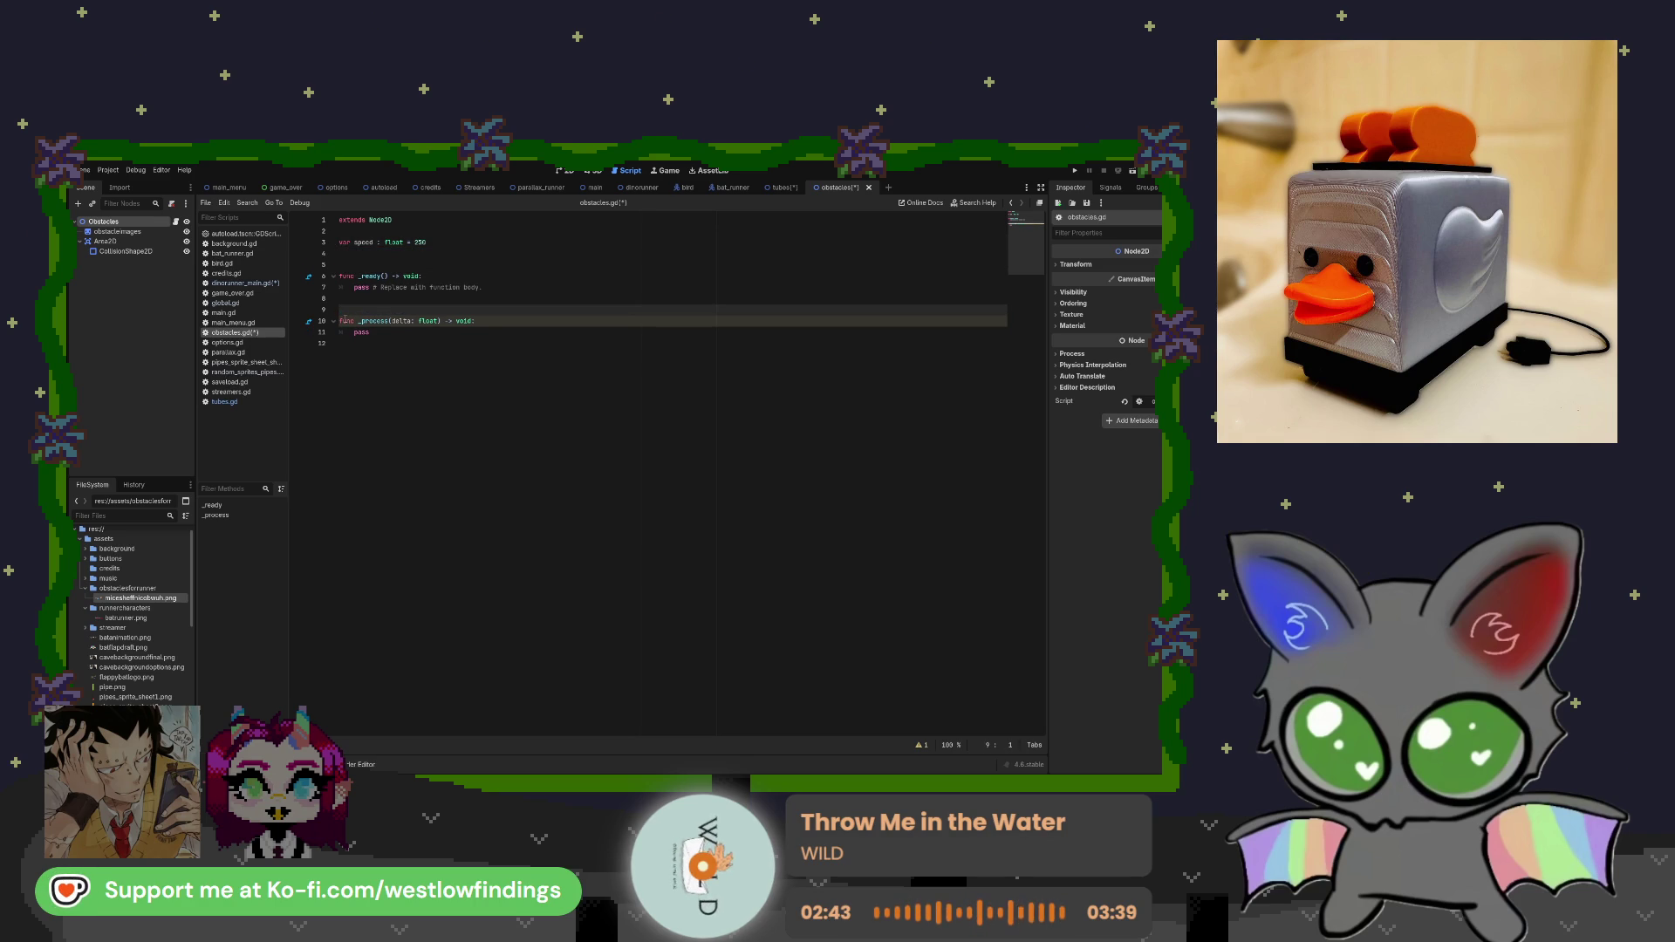
left_click(397, 265)
key("BackSpace")
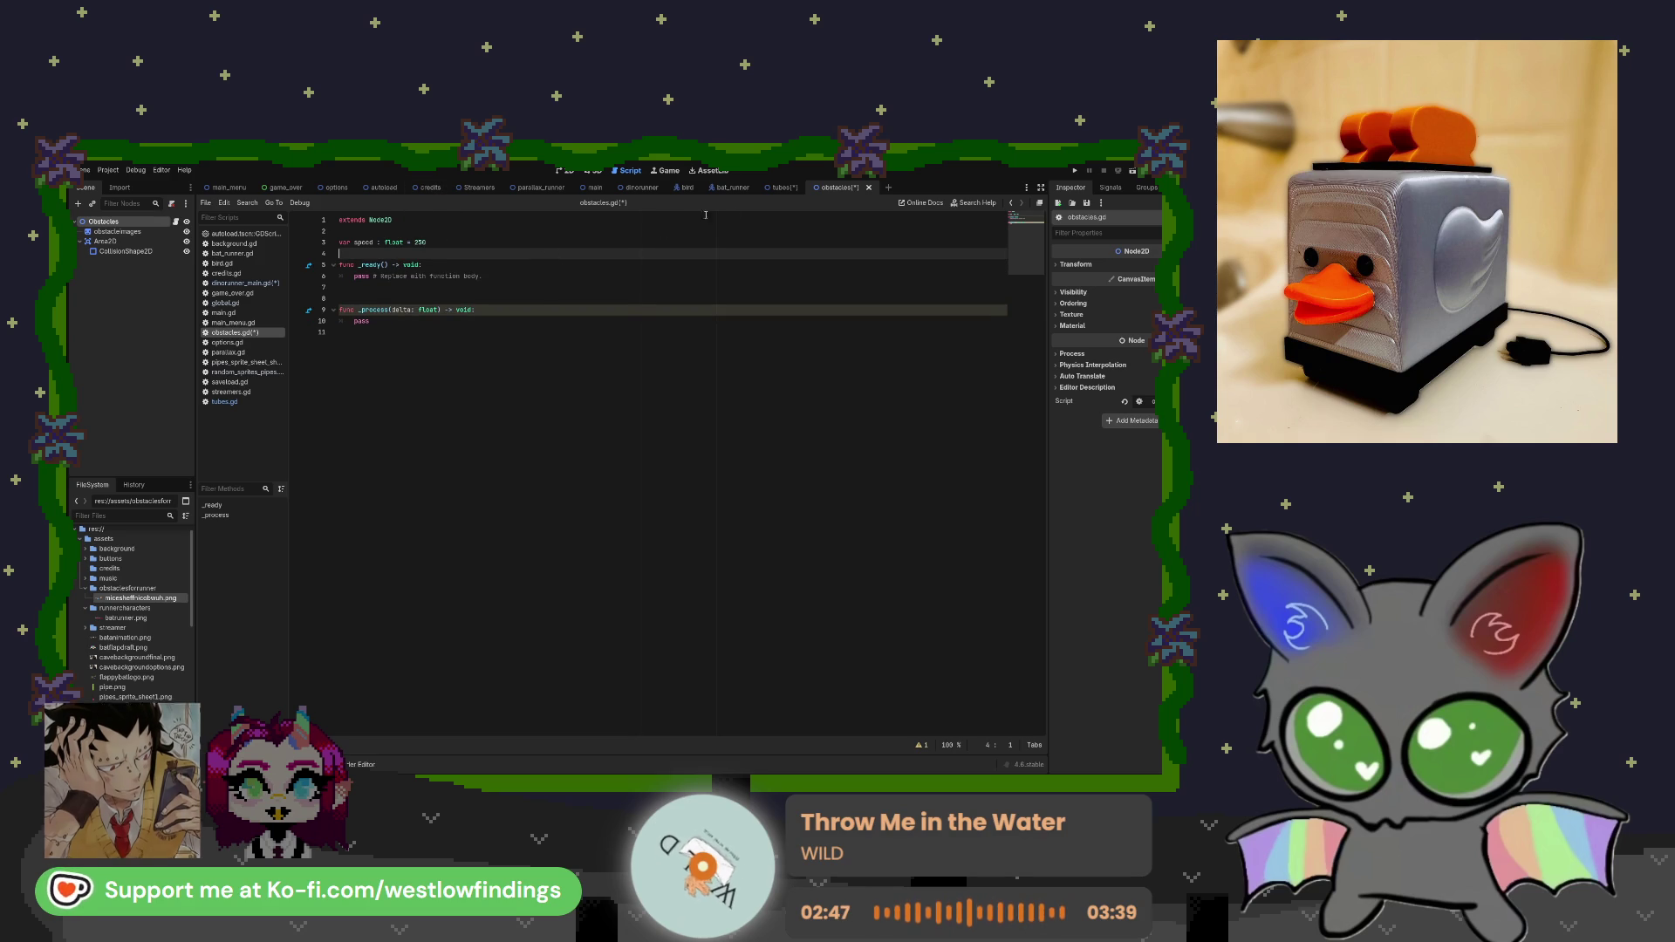
Compare obstacles.gd with tubes.gd, then select CollisionShape2D in the obstacles scene.
left_click(779, 188)
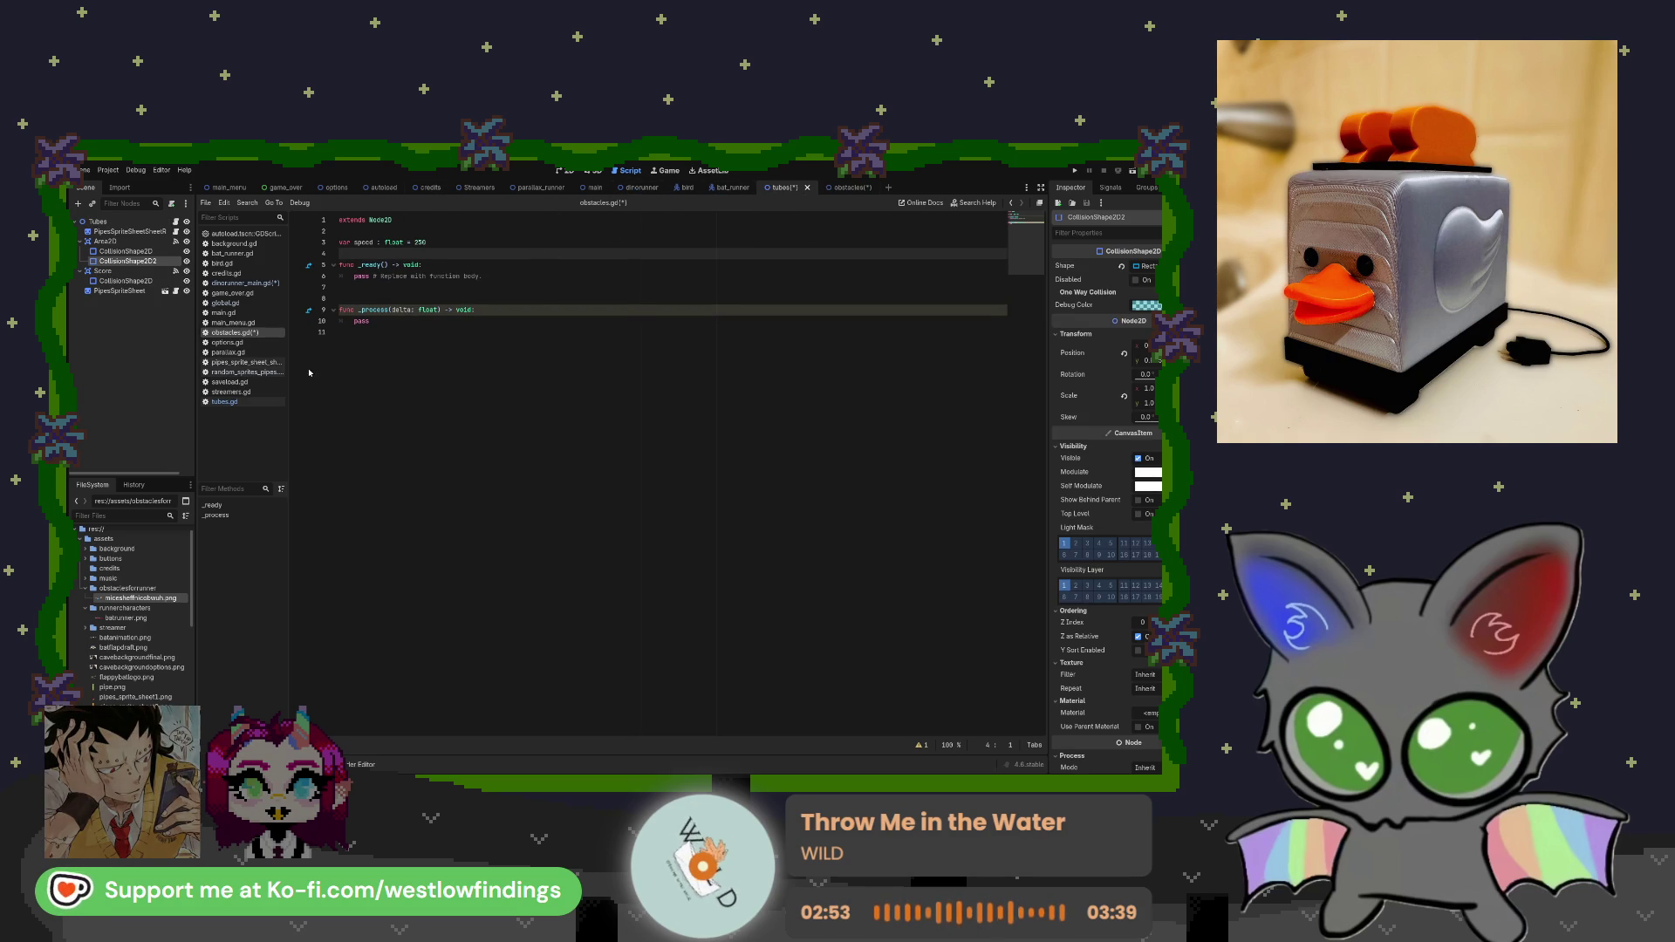
left_click(249, 407)
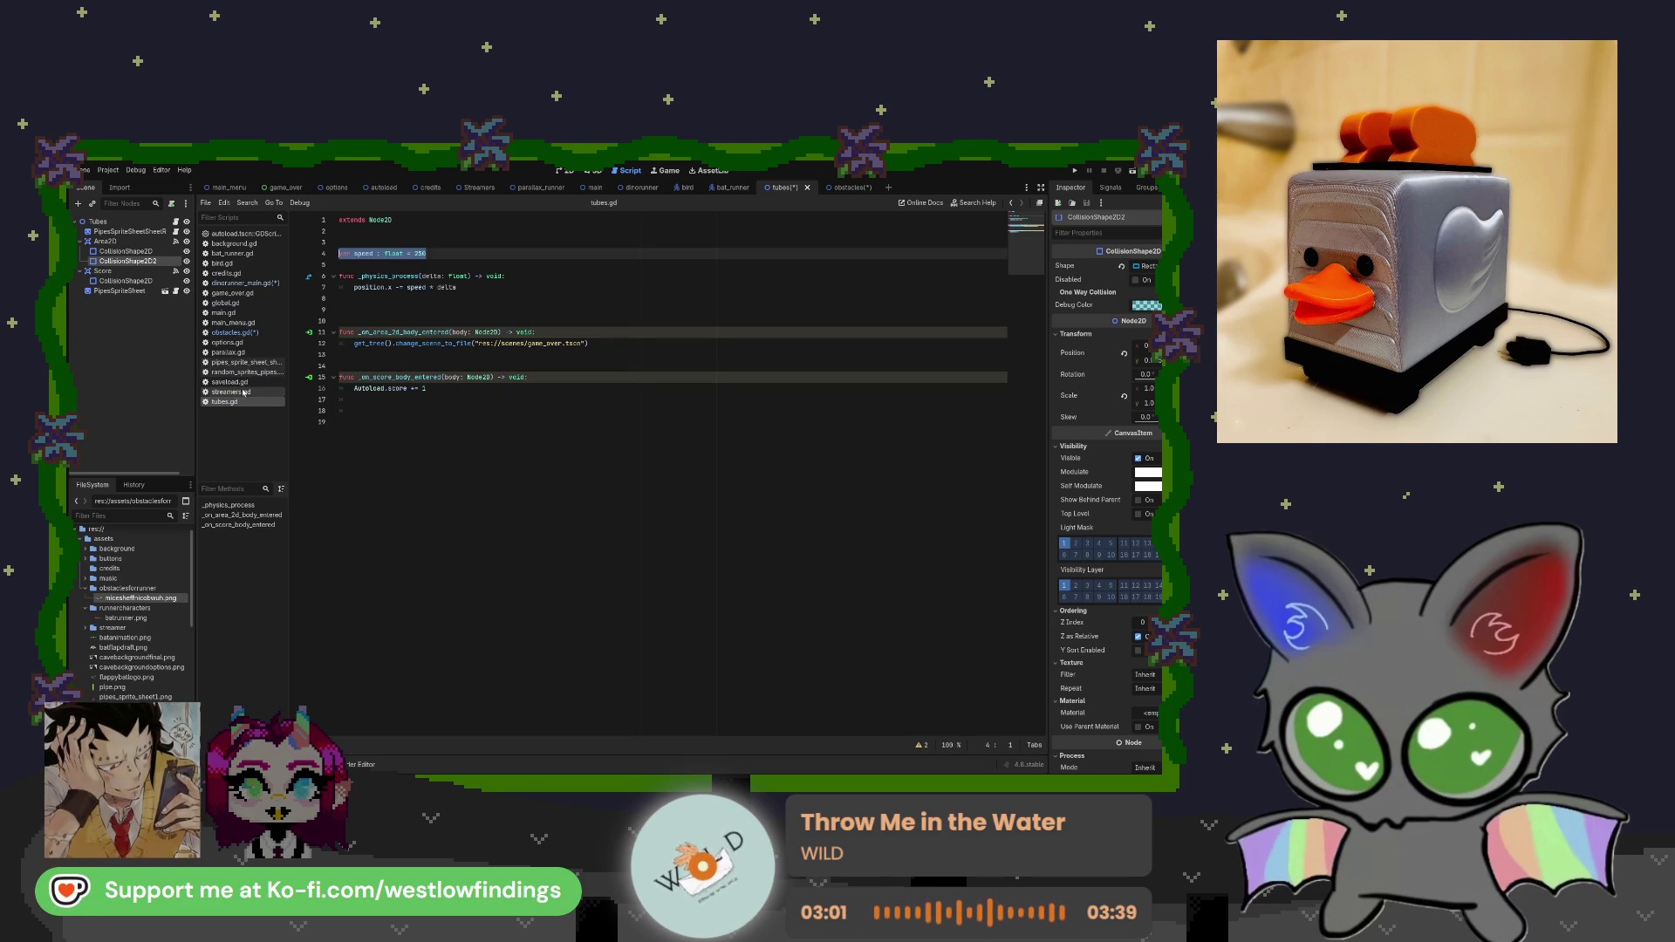
left_click(241, 334)
left_click(398, 288)
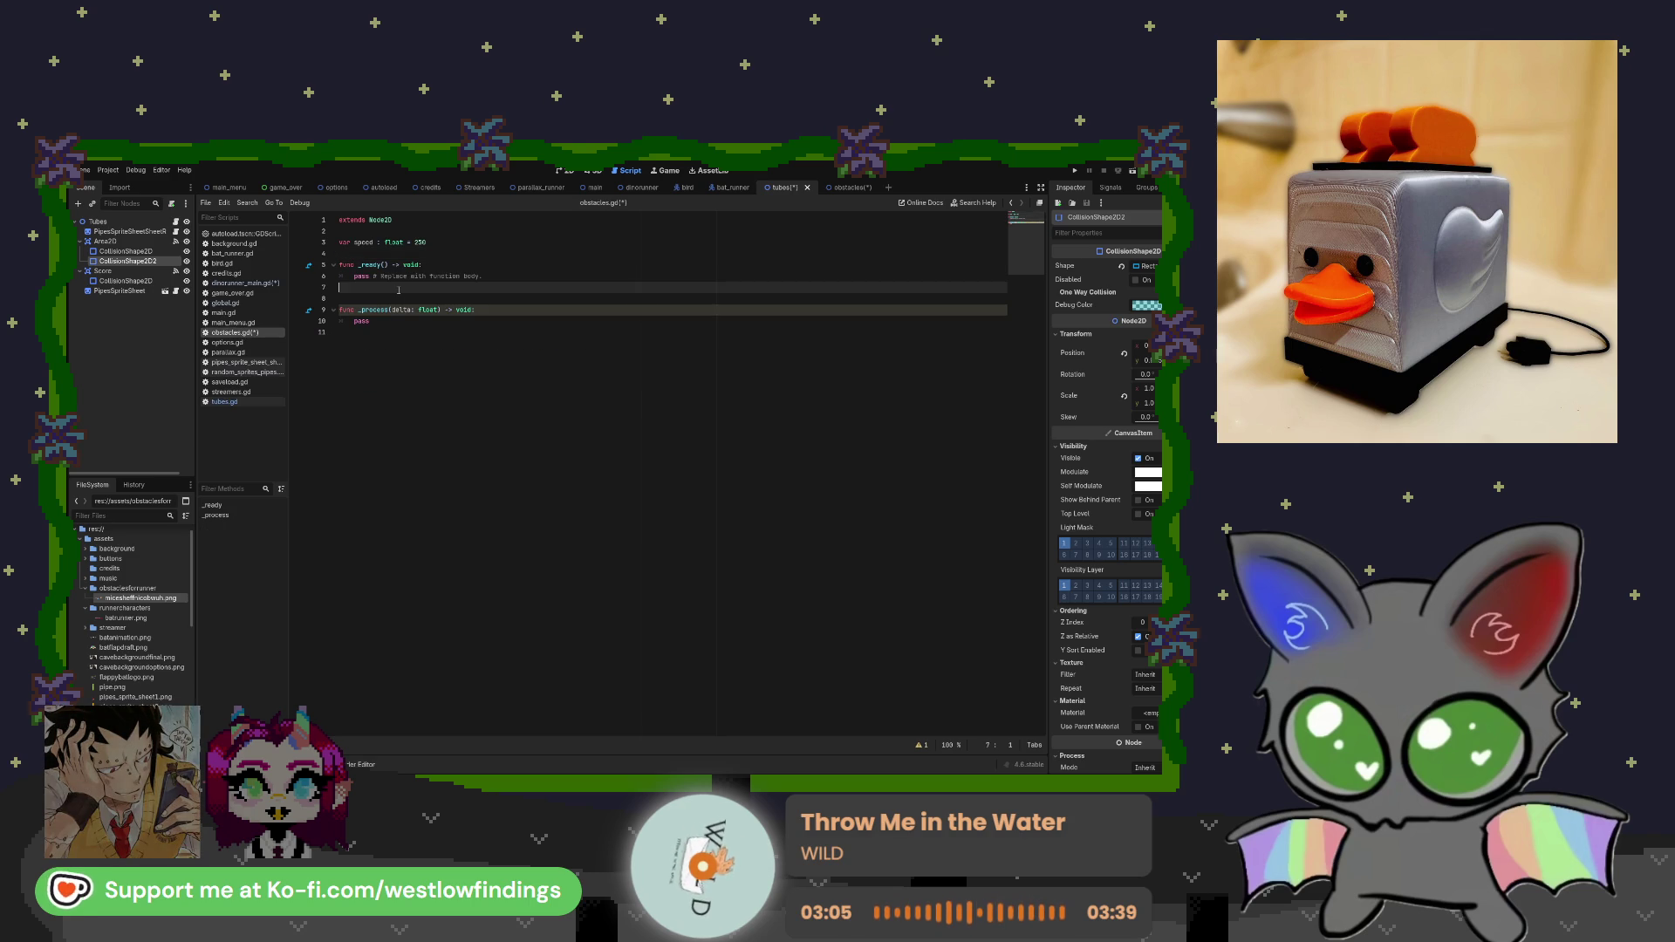
left_click(253, 402)
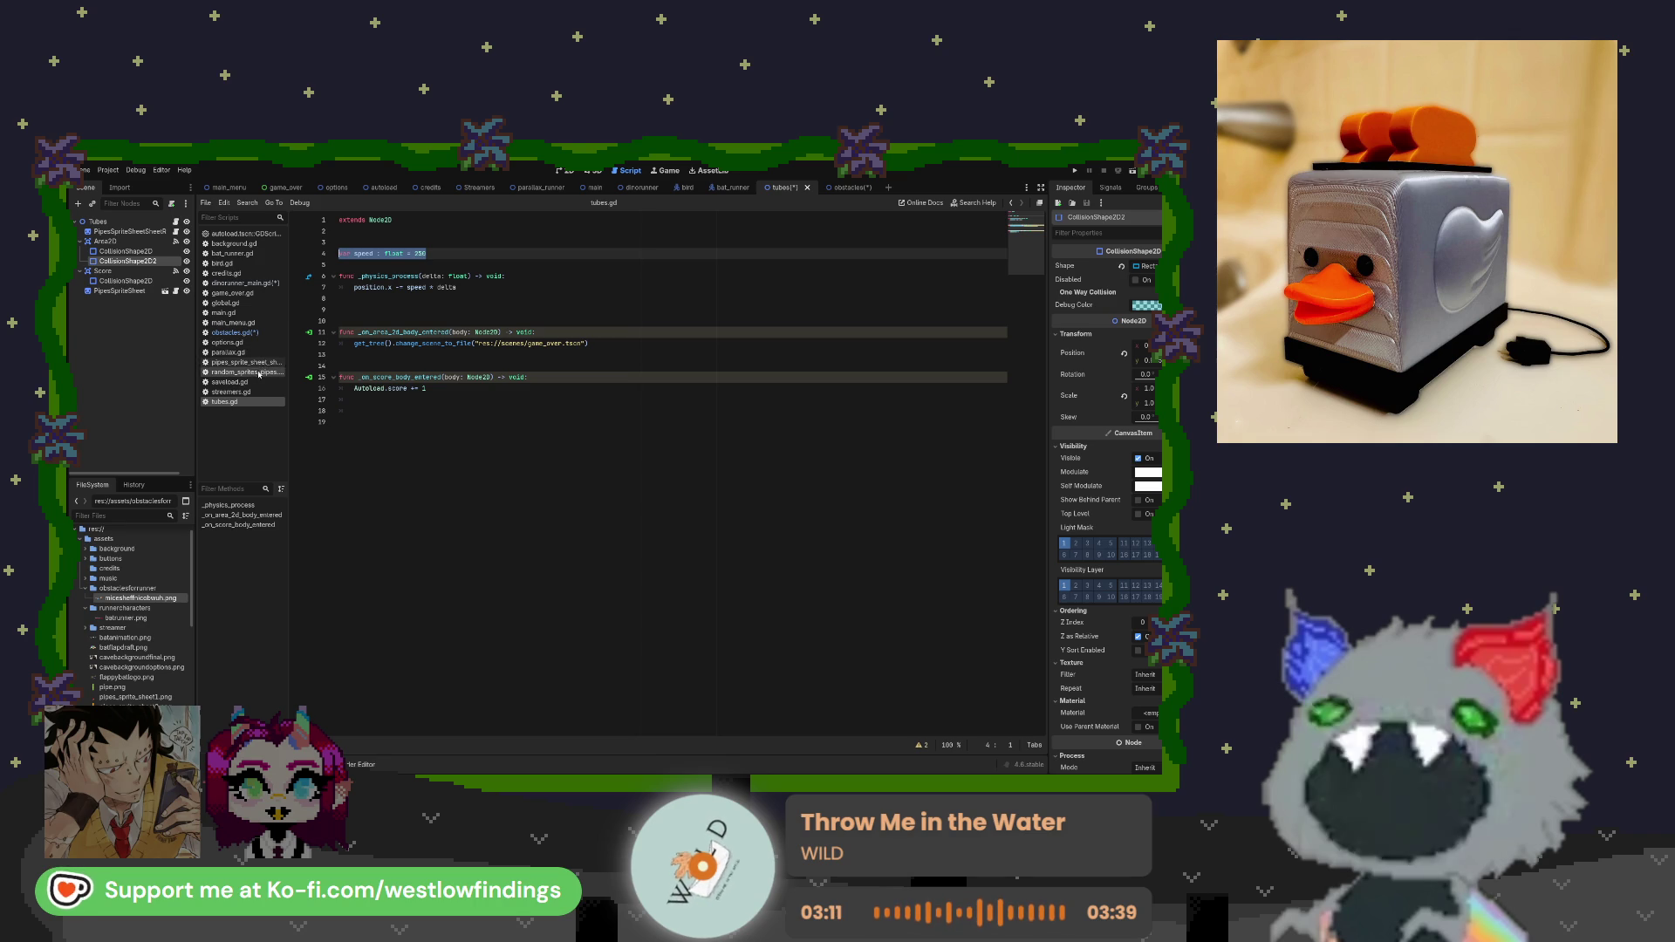
left_click(231, 333)
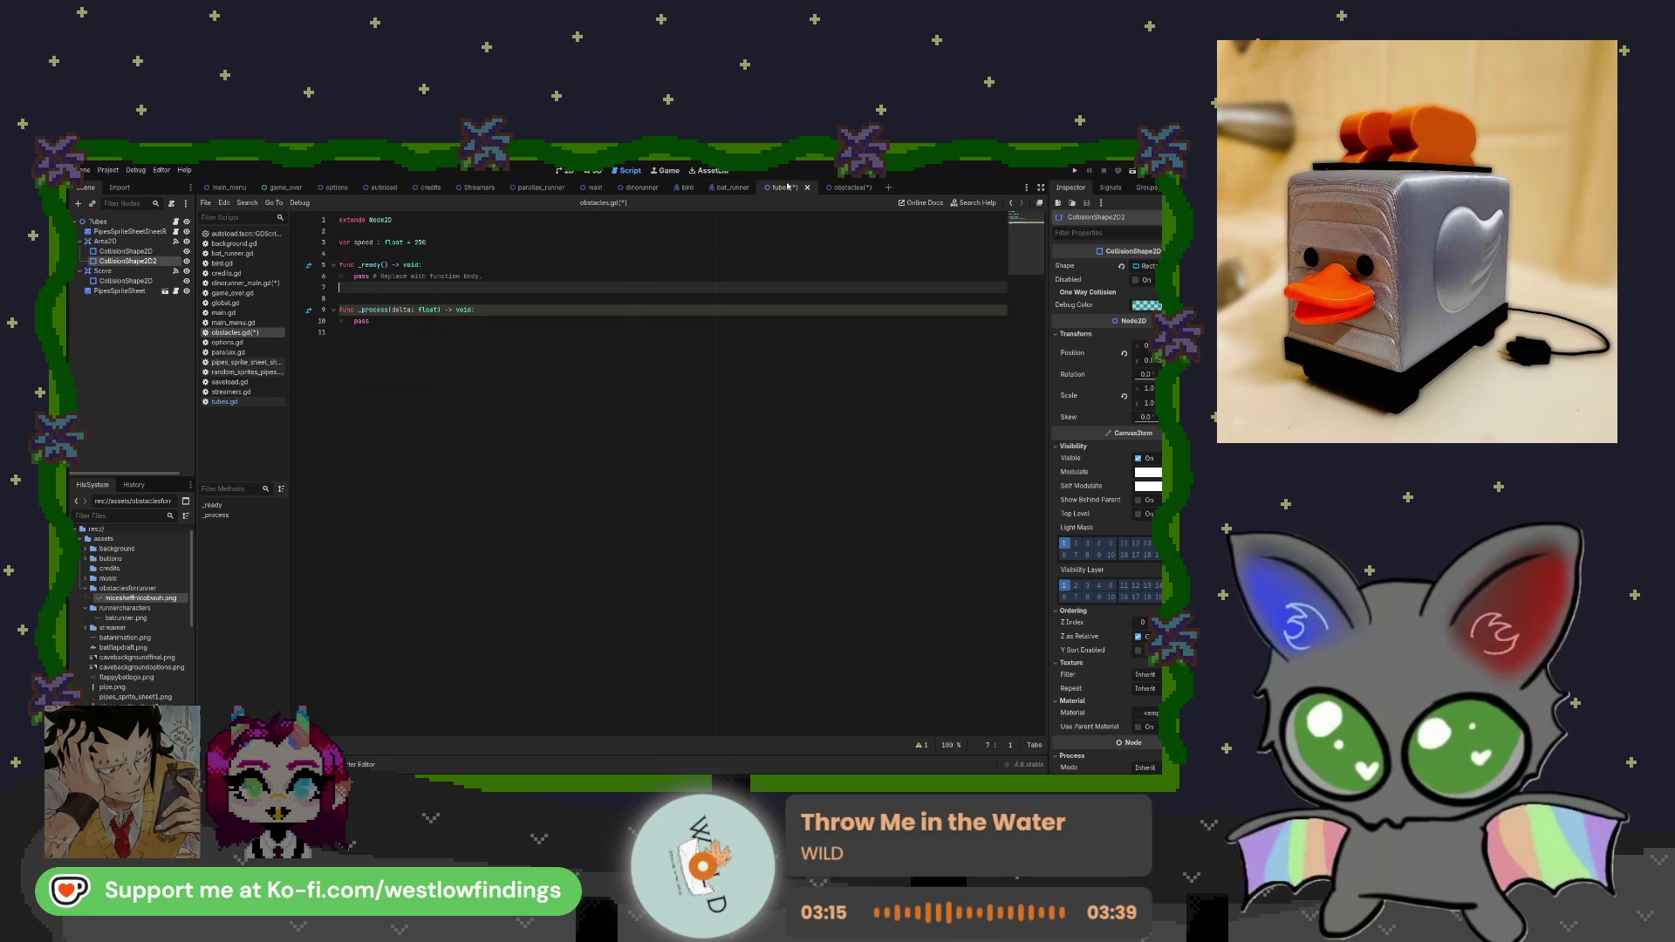
left_click(838, 186)
left_click(111, 252)
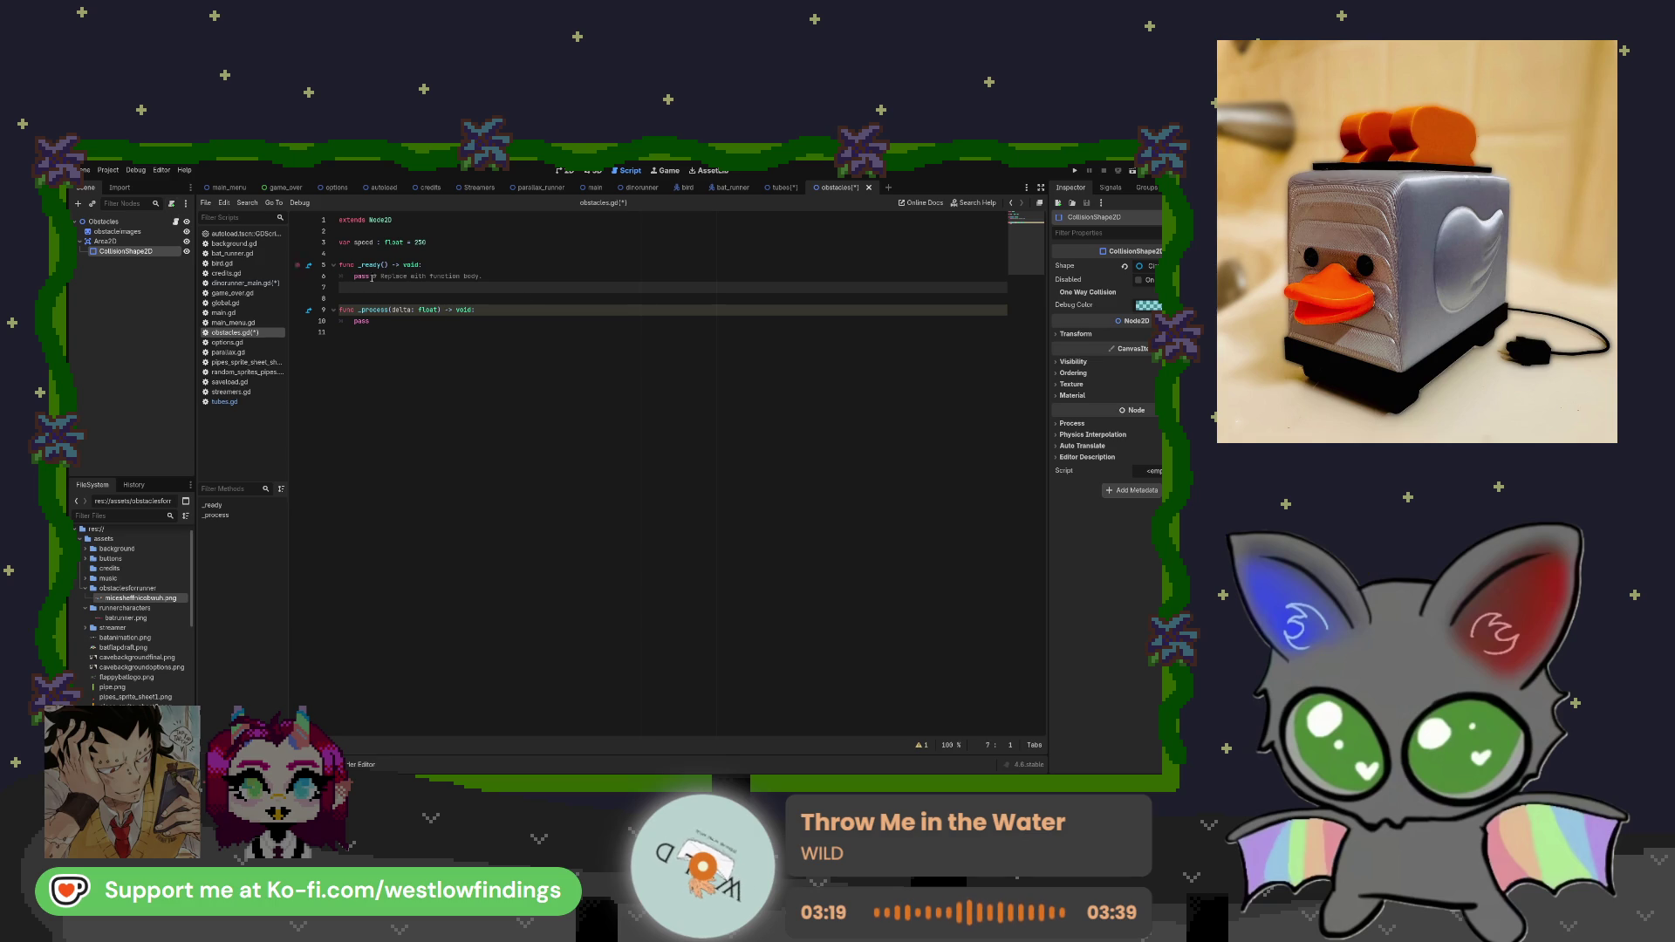
Show the node signals, tidy the end of obstacles.gd and check tubes.gd for reference.
left_click(1110, 188)
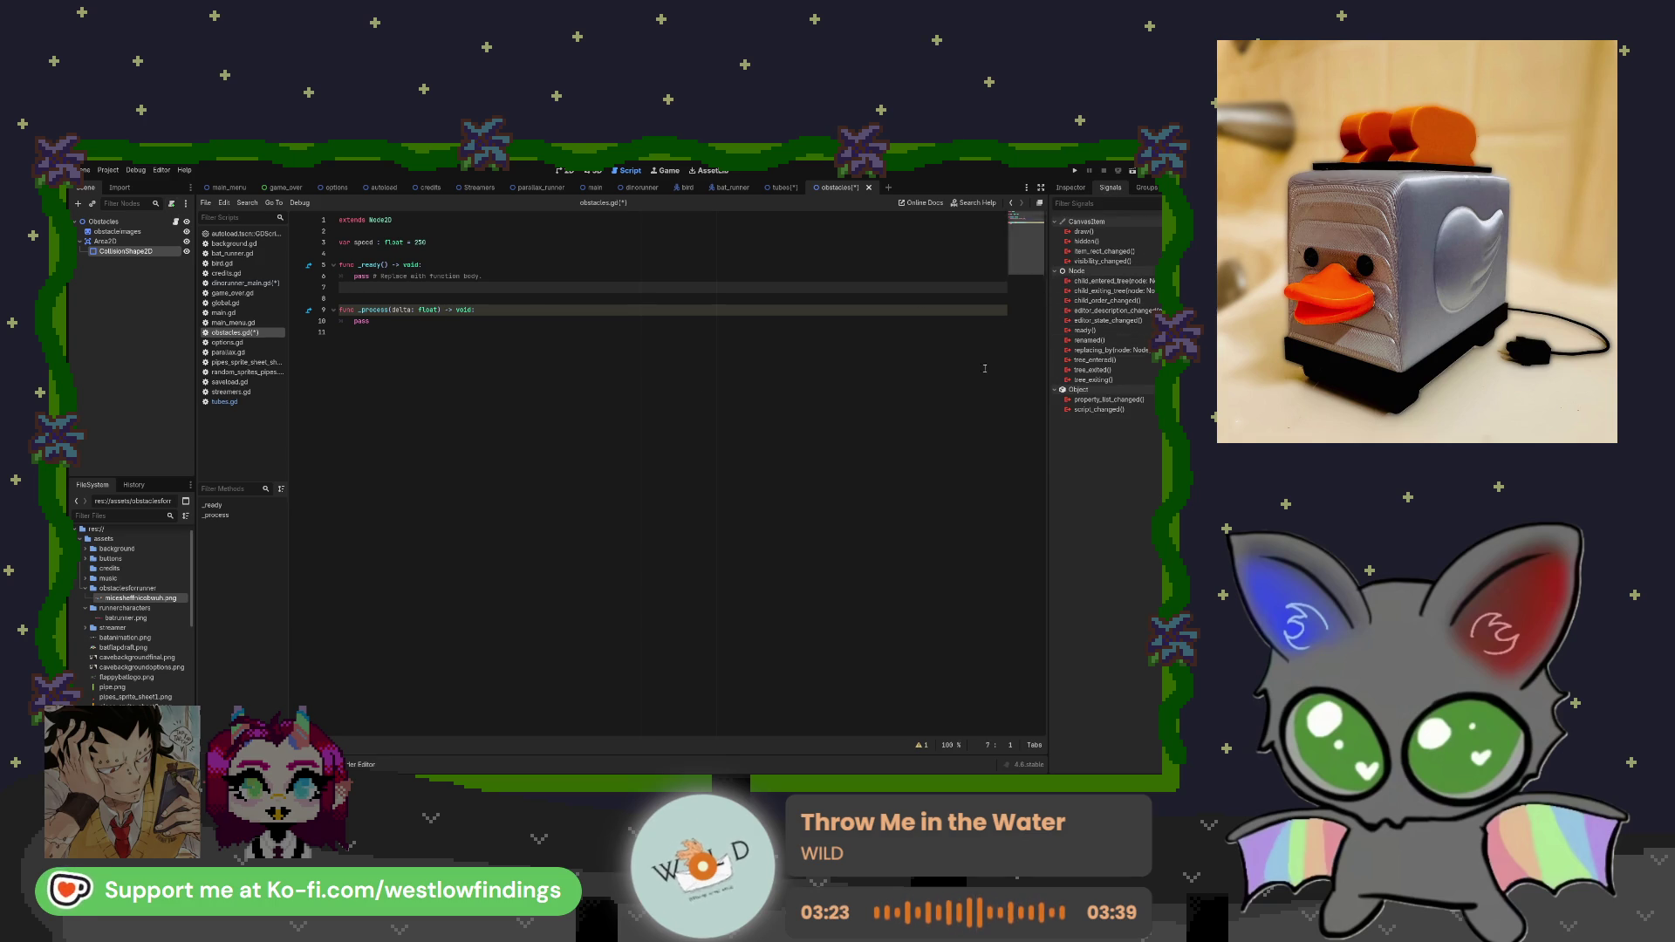
left_click(541, 290)
left_click(533, 335)
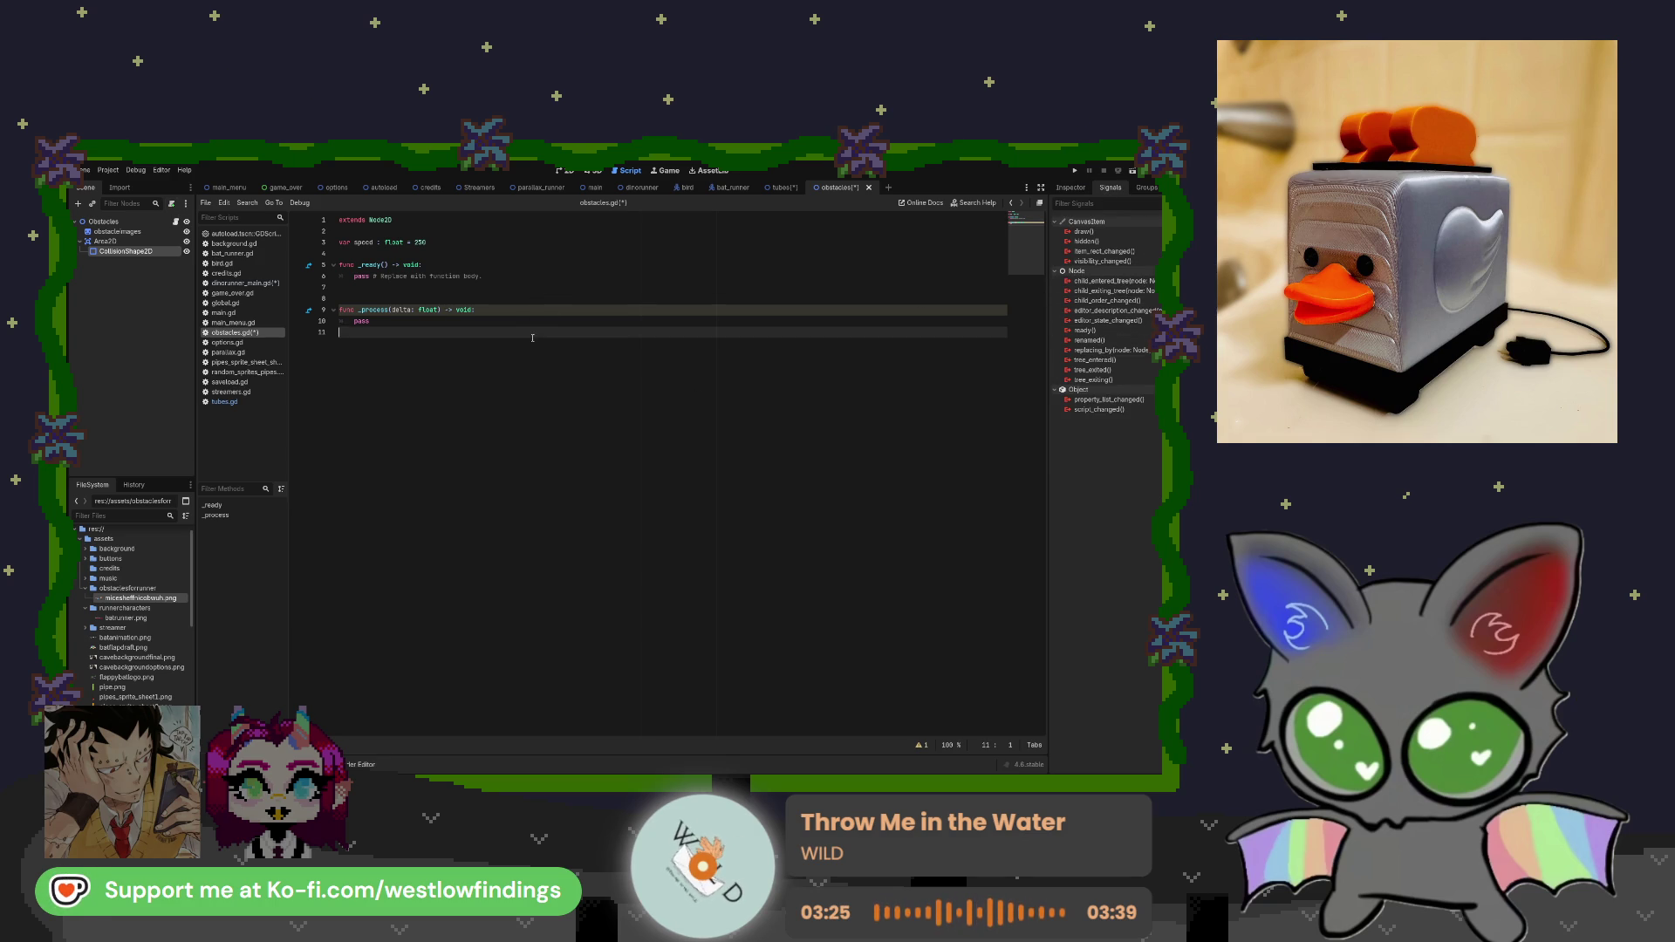
key("Return")
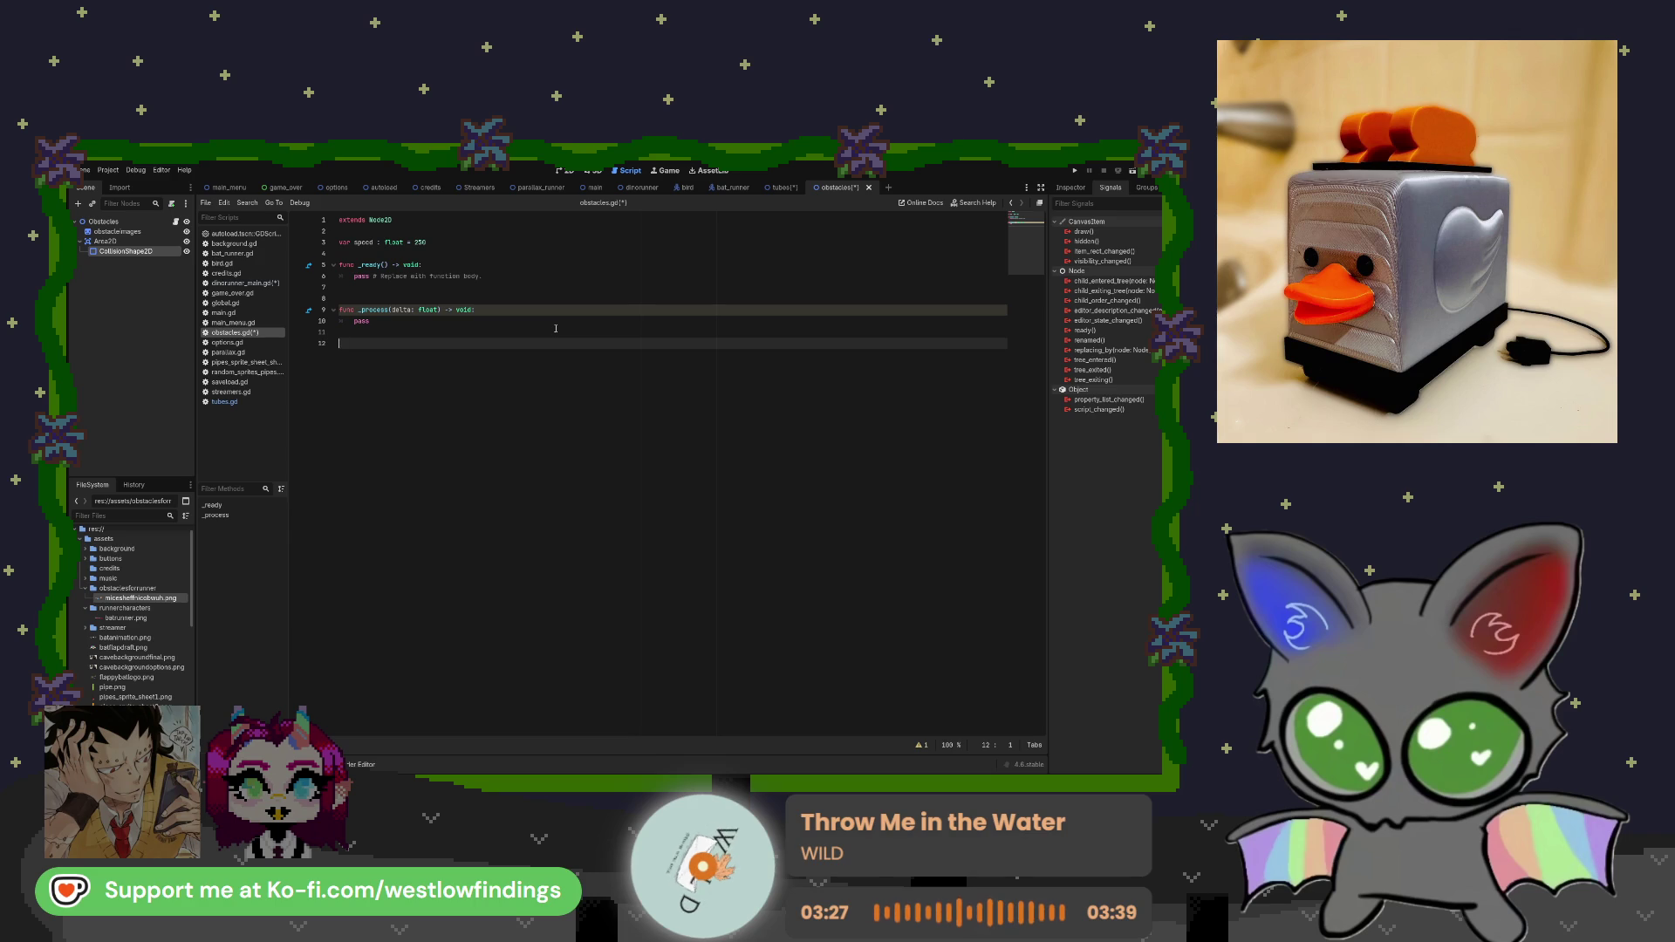
key("BackSpace")
key("BackSpace")
key("BackSpace")
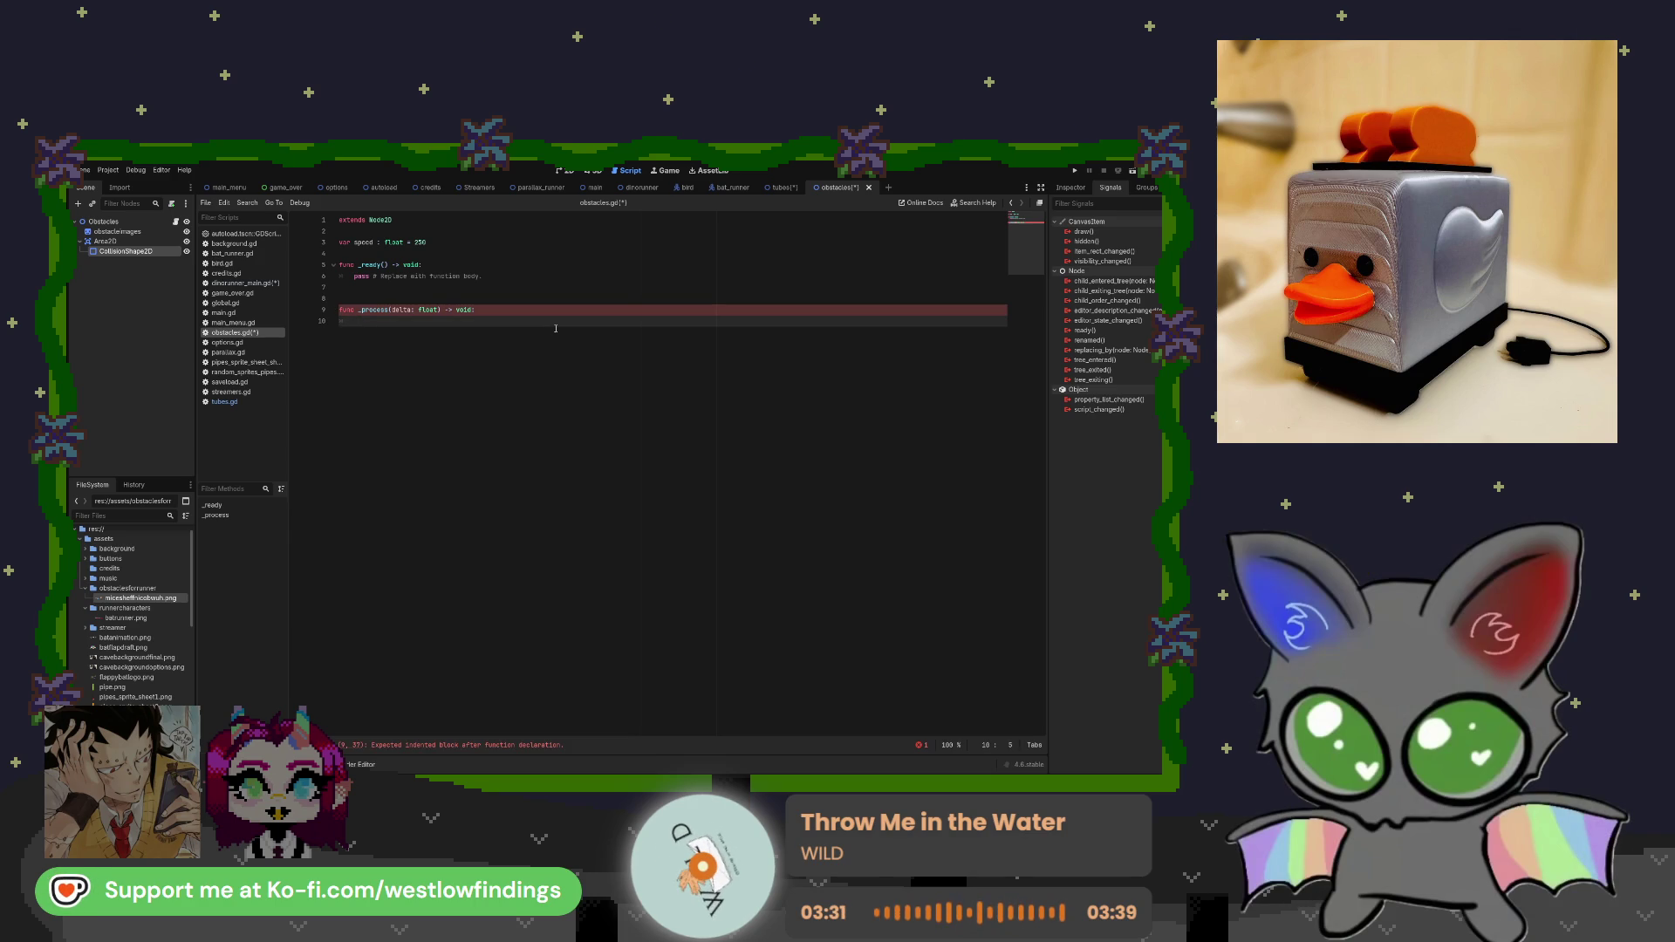
type("pass")
left_click(781, 187)
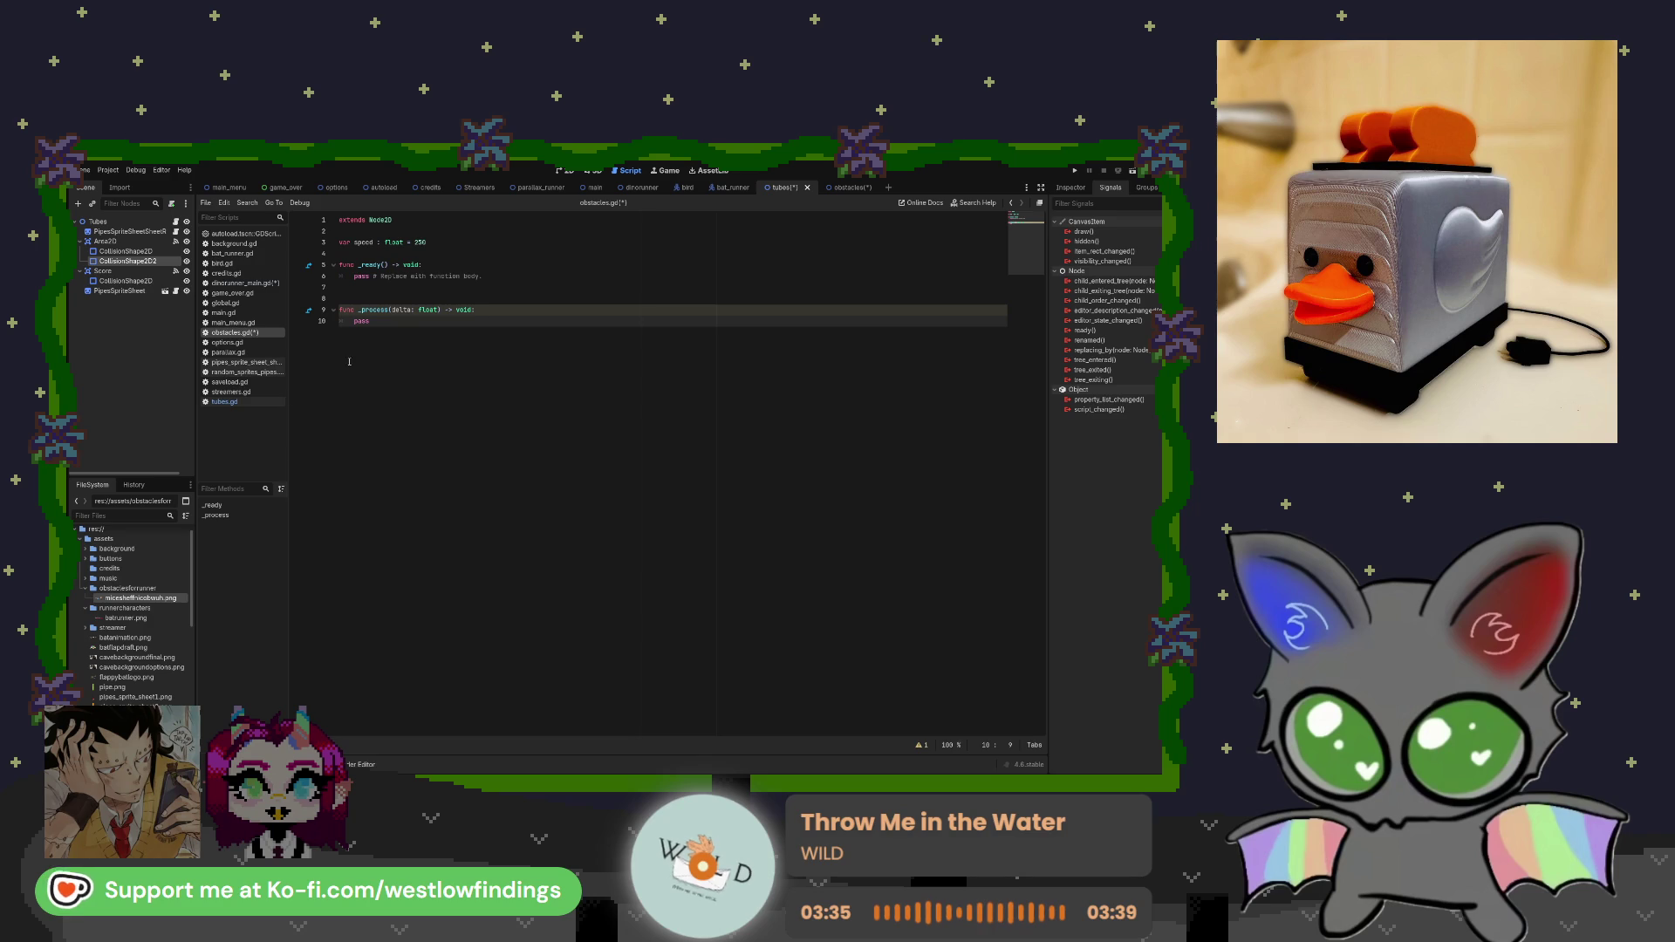
left_click(271, 403)
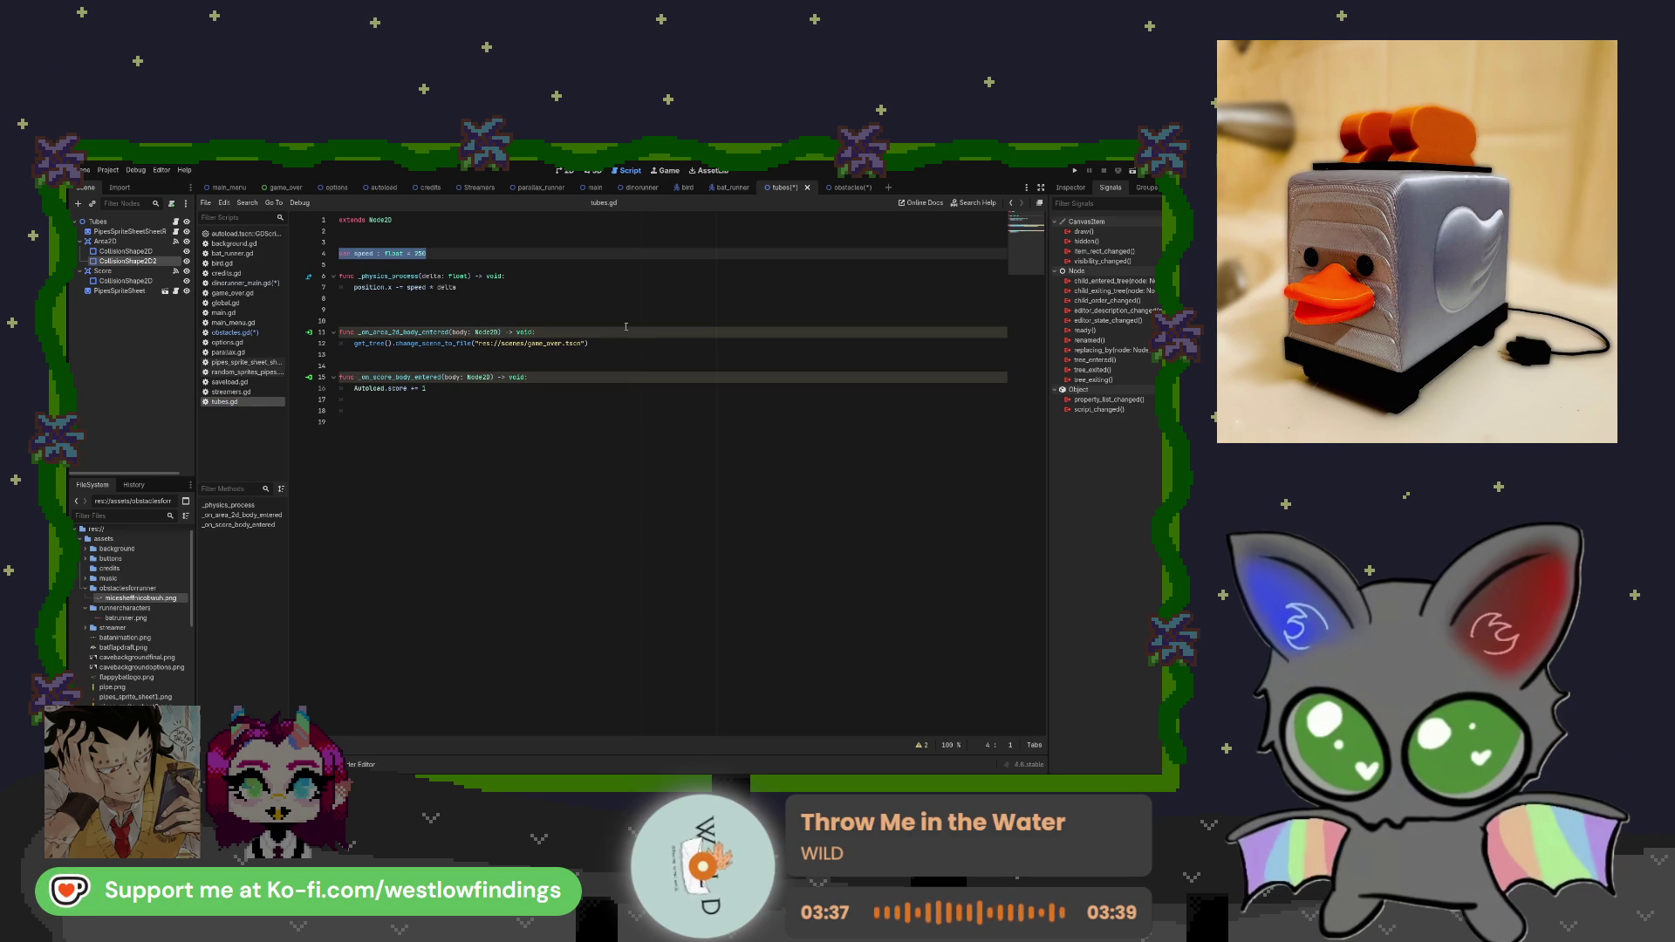
left_click(842, 191)
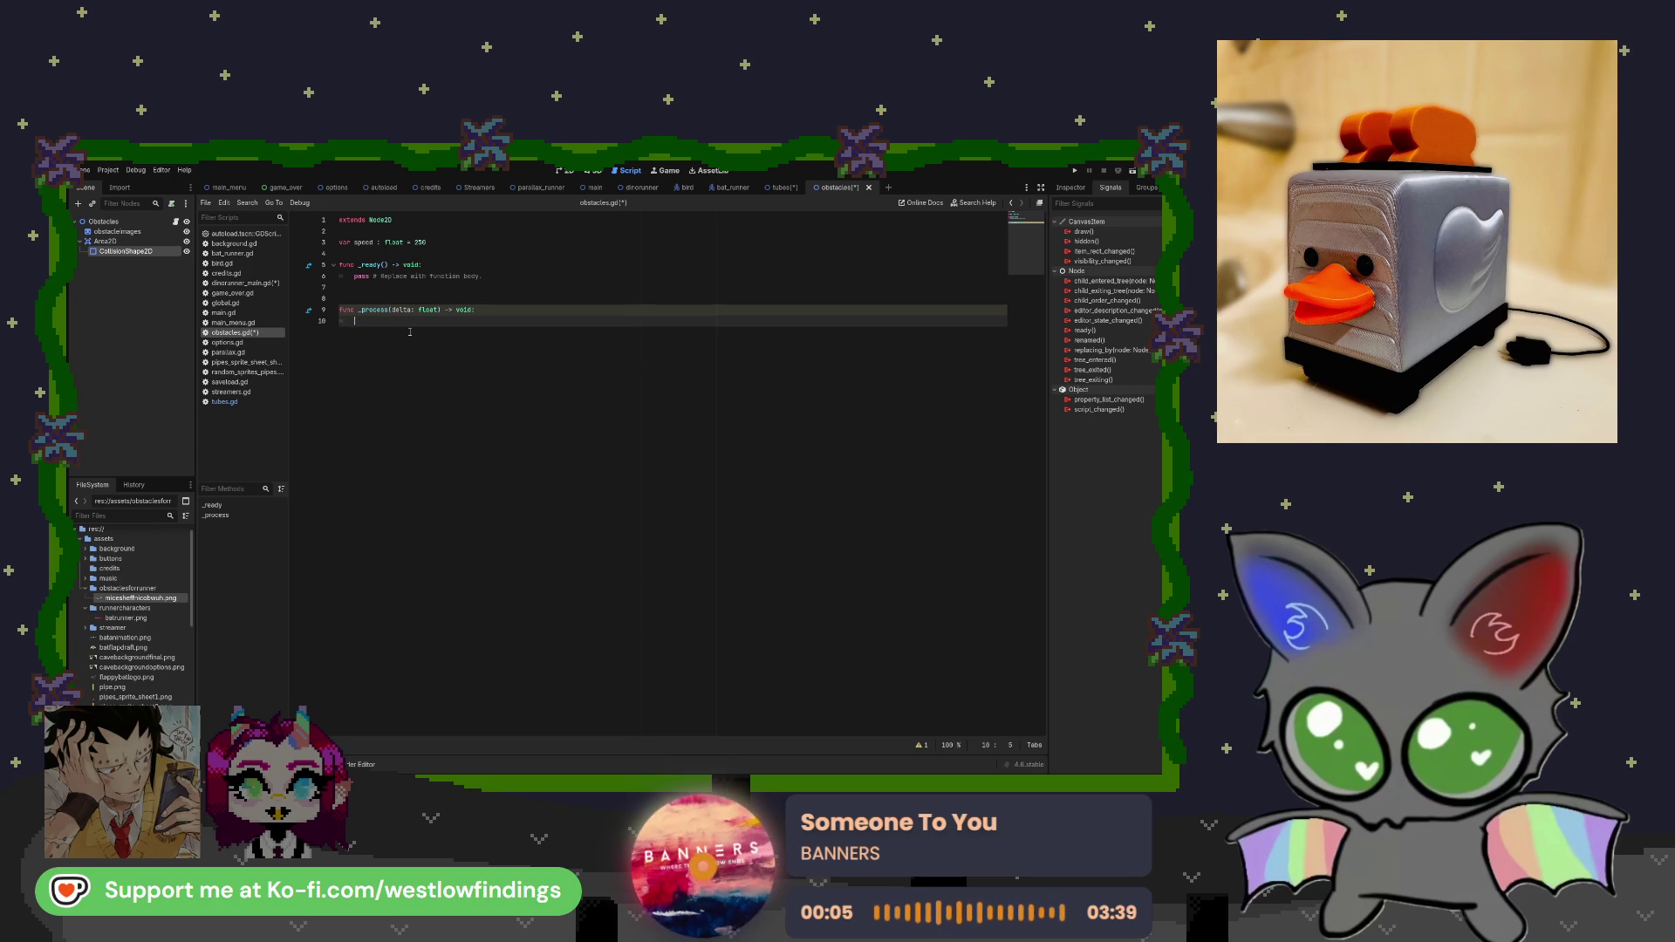
Type pass and add fresh lines to begin writing a handler function by hand.
type("pass")
key("Return")
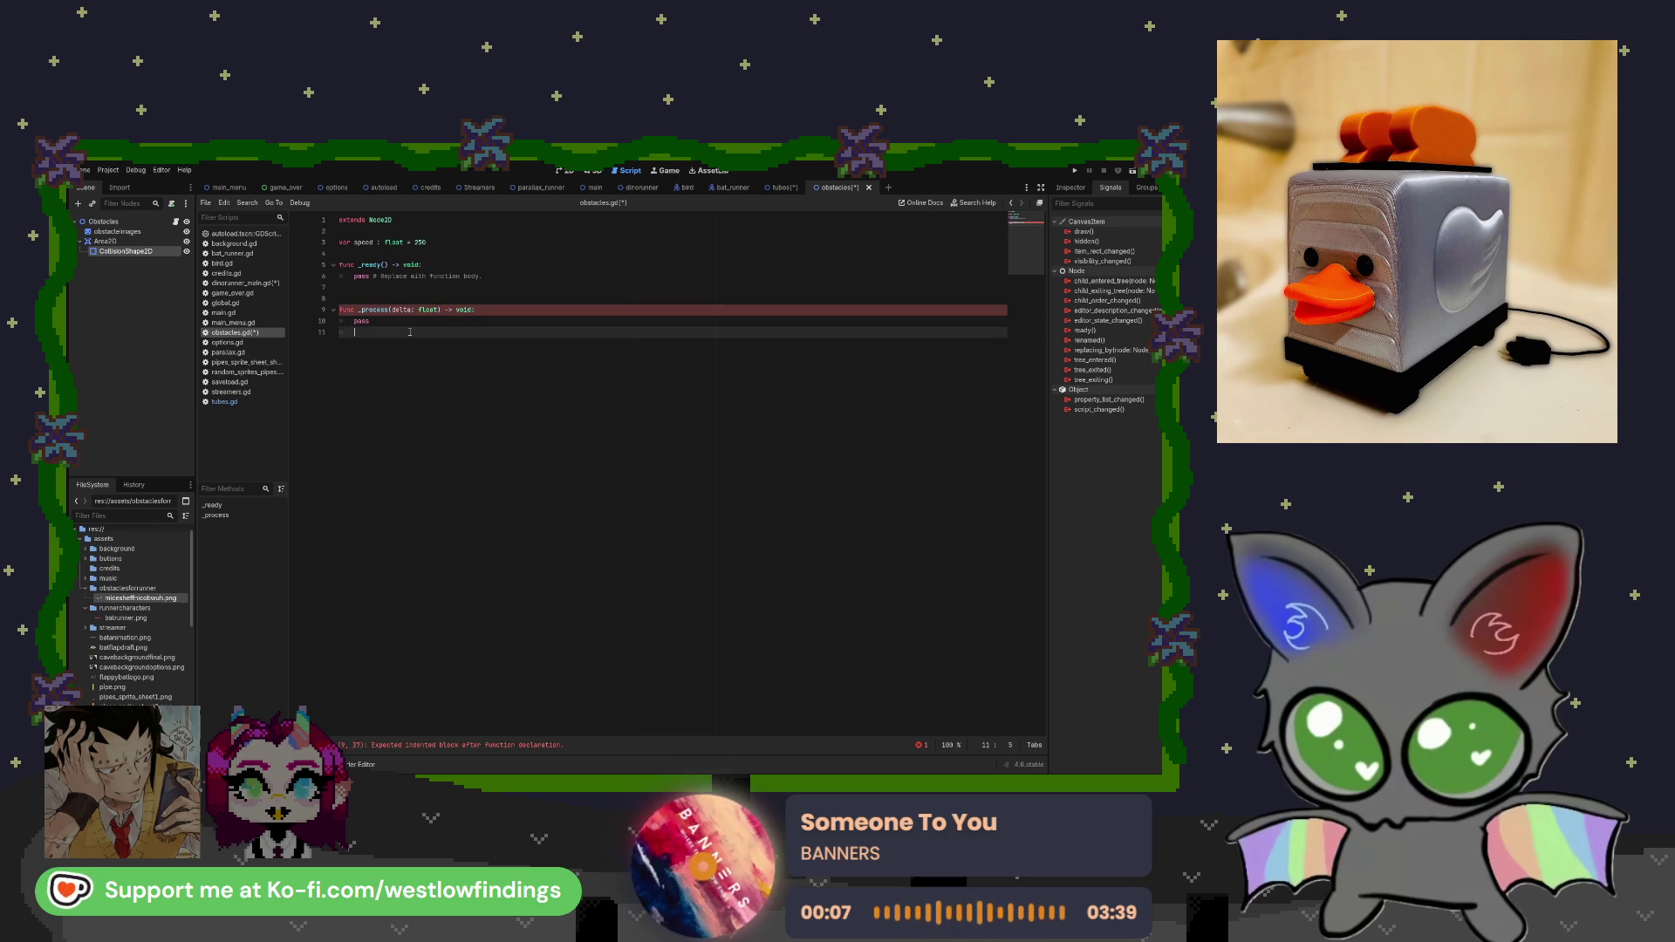
key("Return")
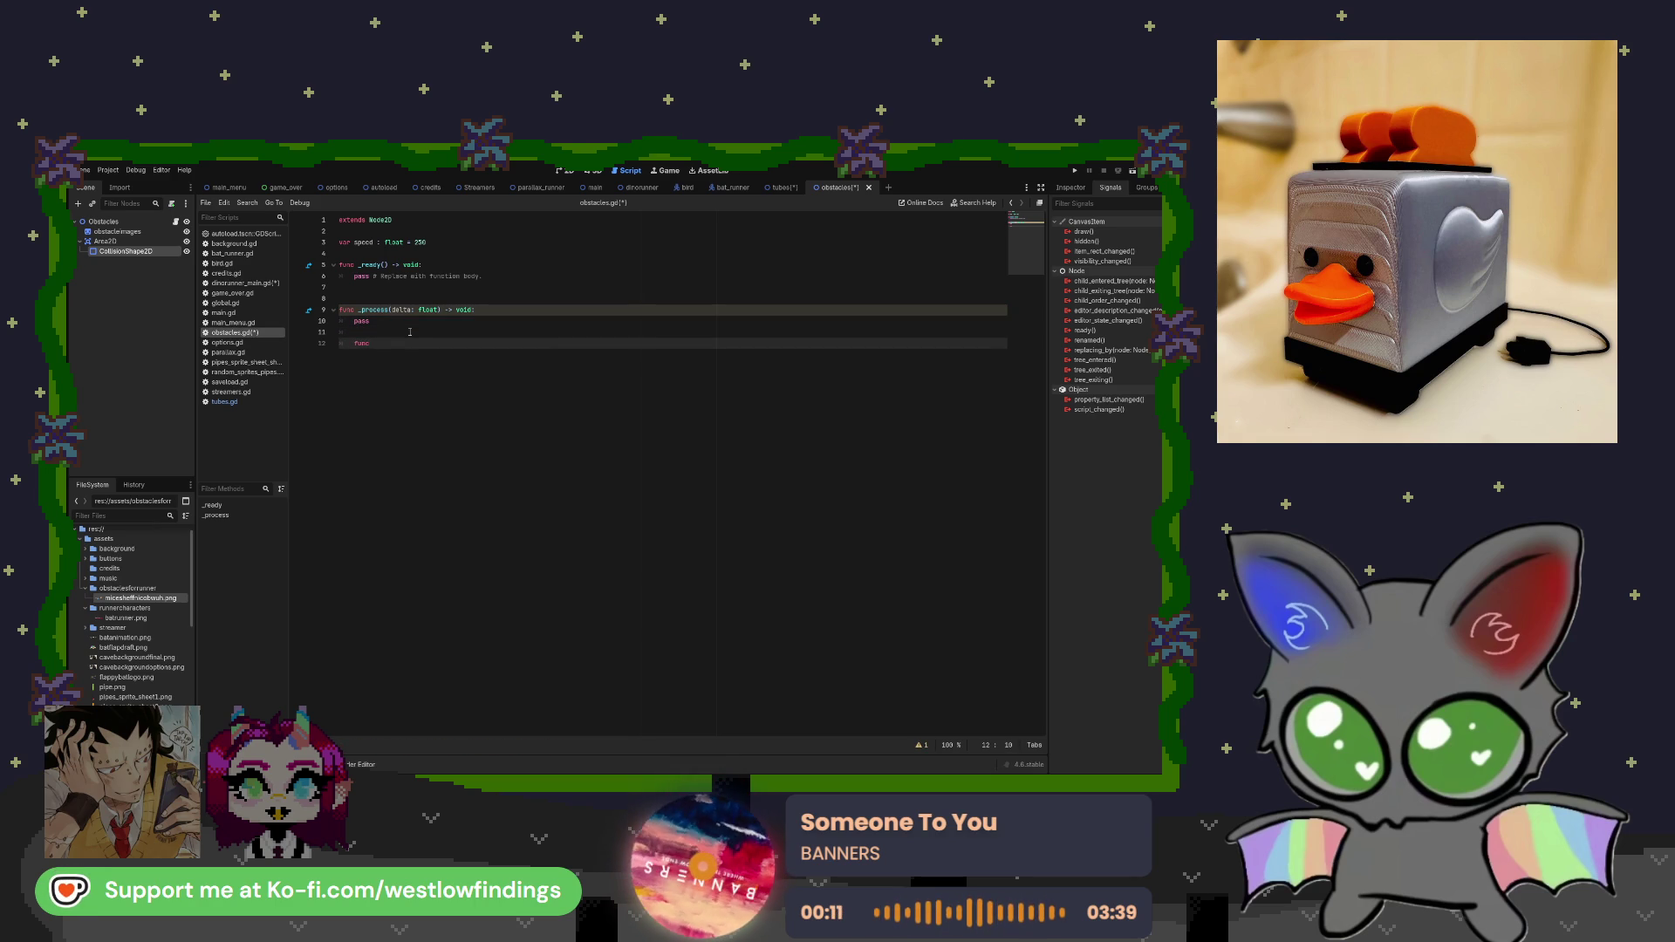
key("BackSpace")
key("BackSpace")
key("BackSpace")
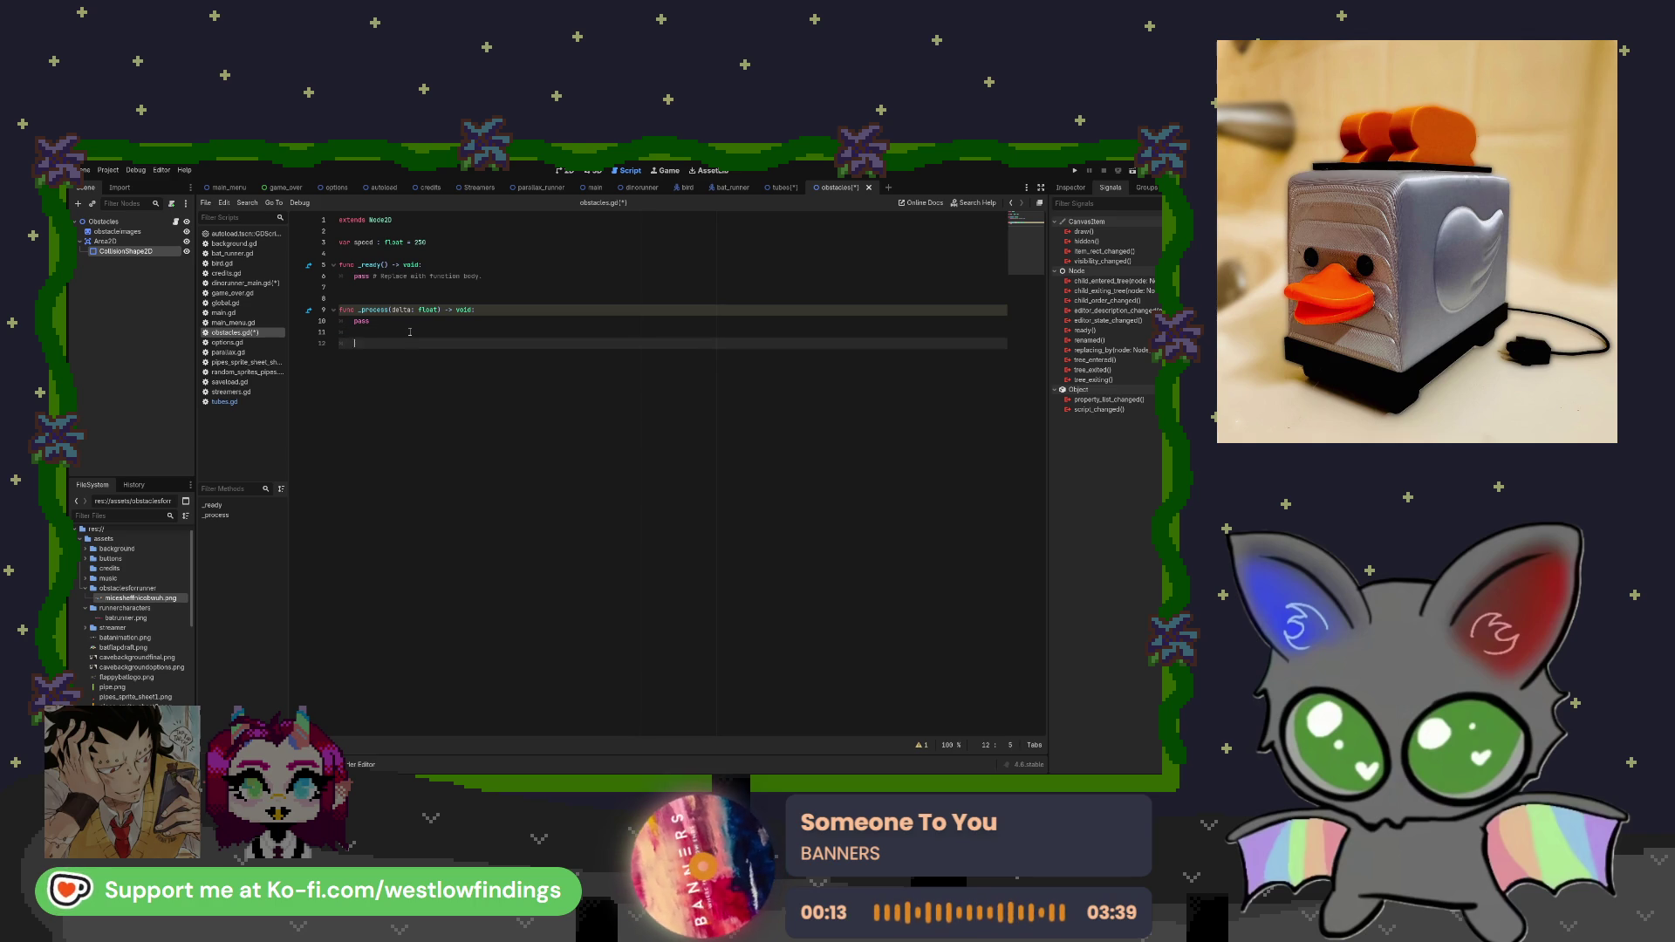
key("Return")
key("BackSpace")
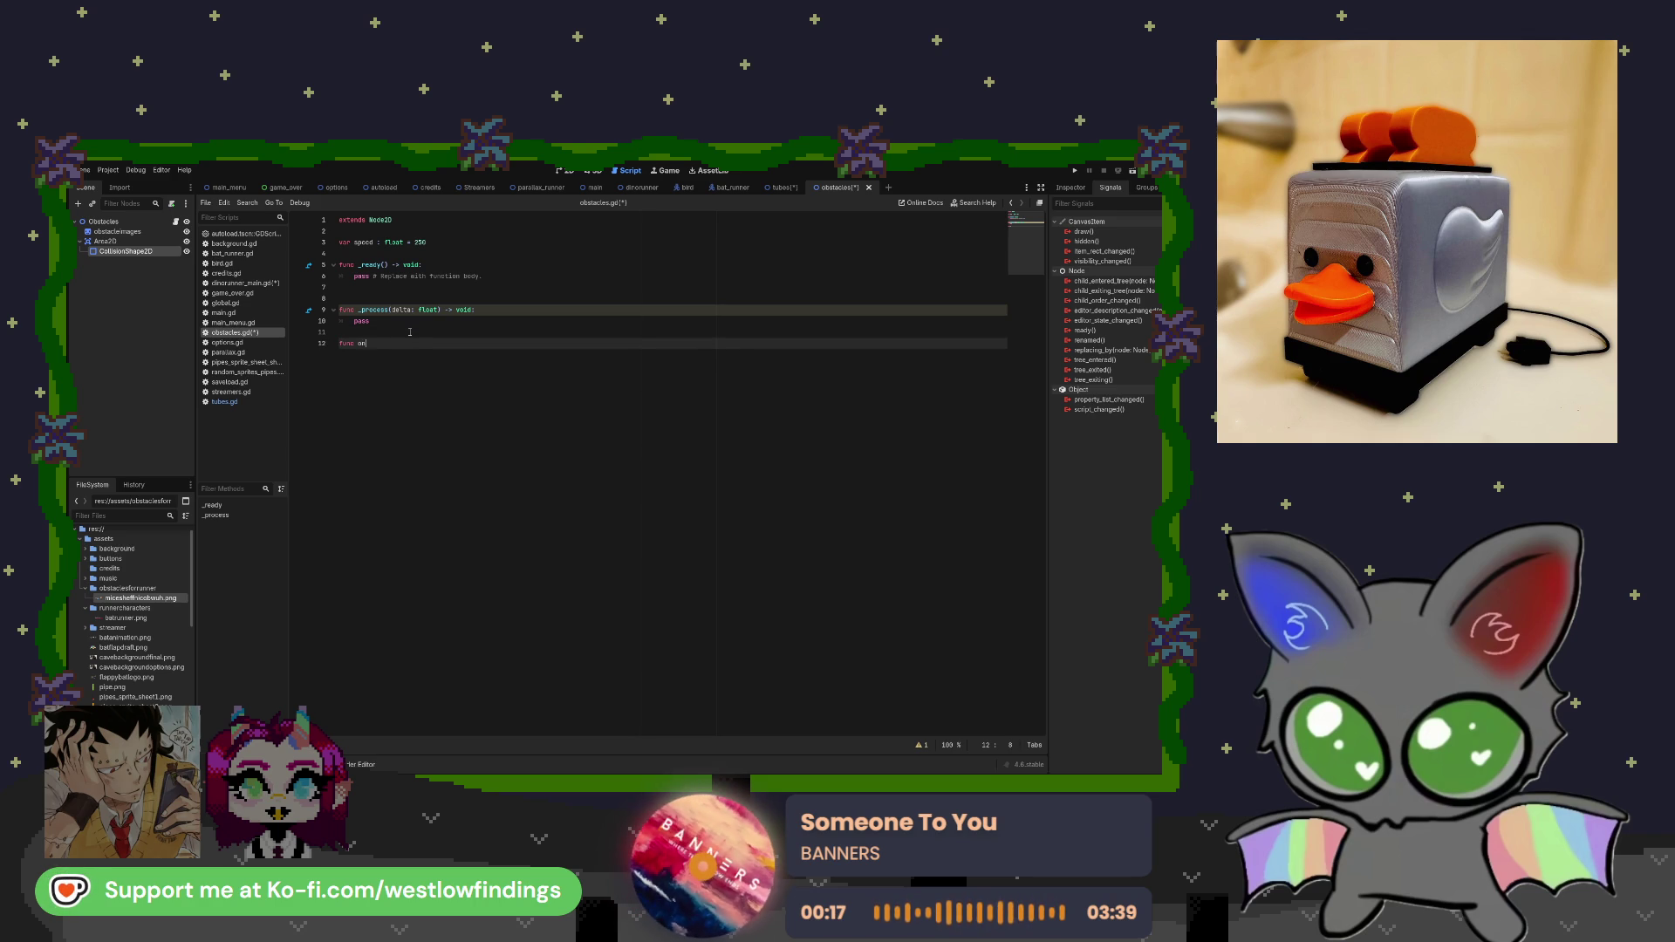
type("_")
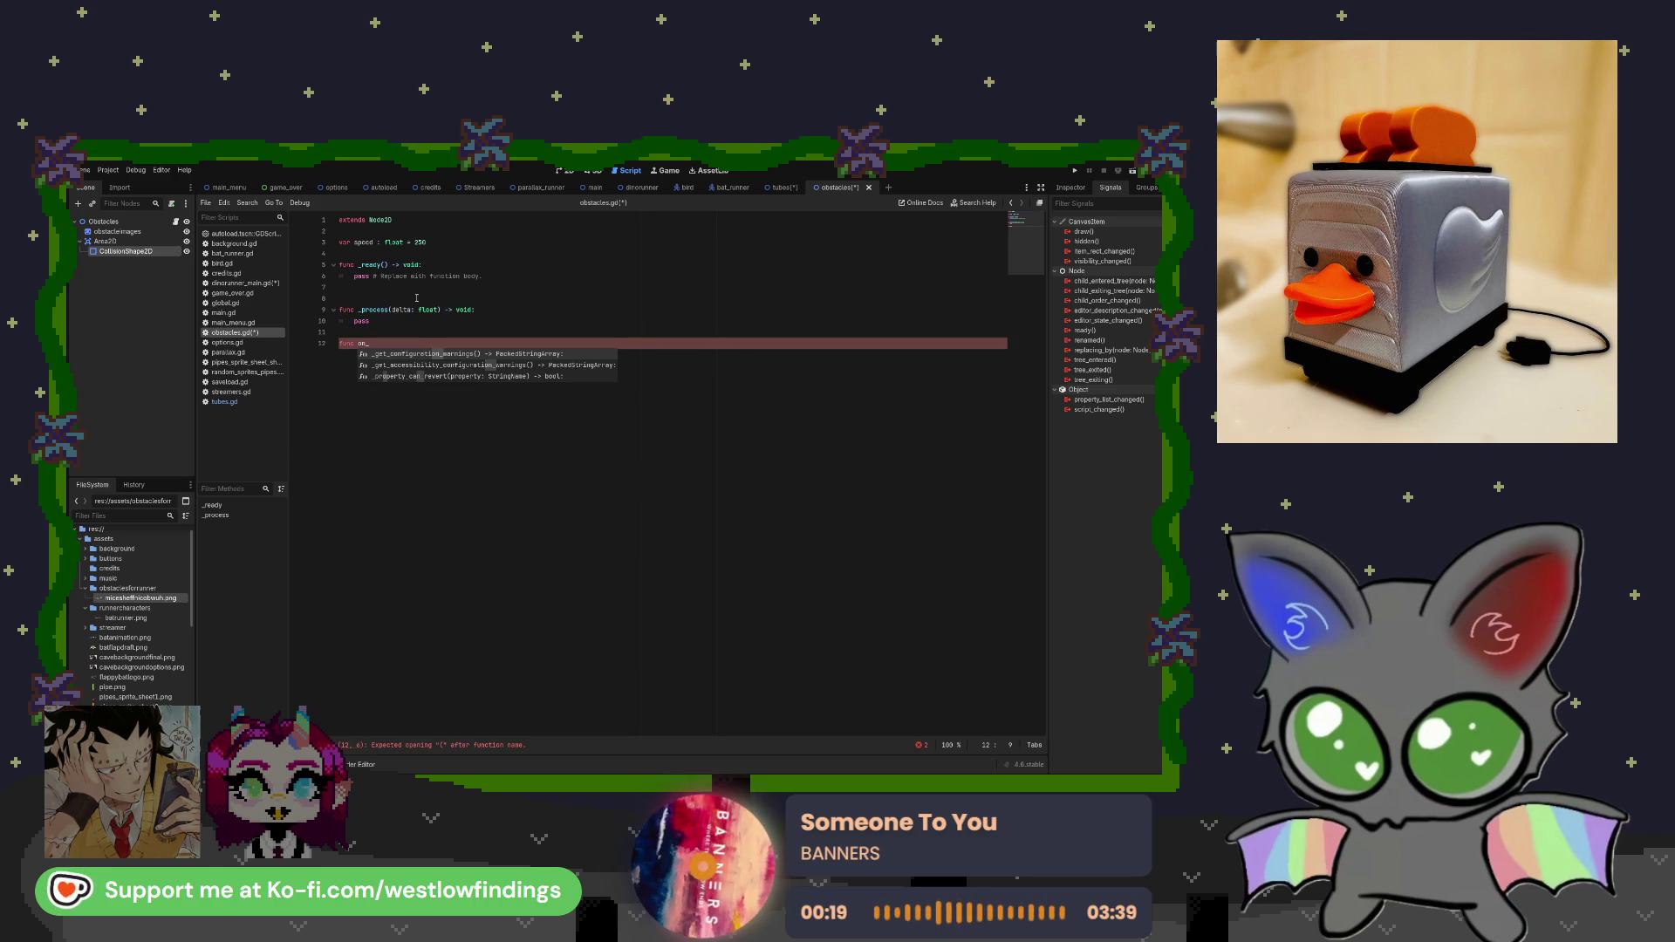
Erase the manual attempt and connect Area2D's area_entered signal to obstacles.gd, removing extra blank lines.
left_click(224, 401)
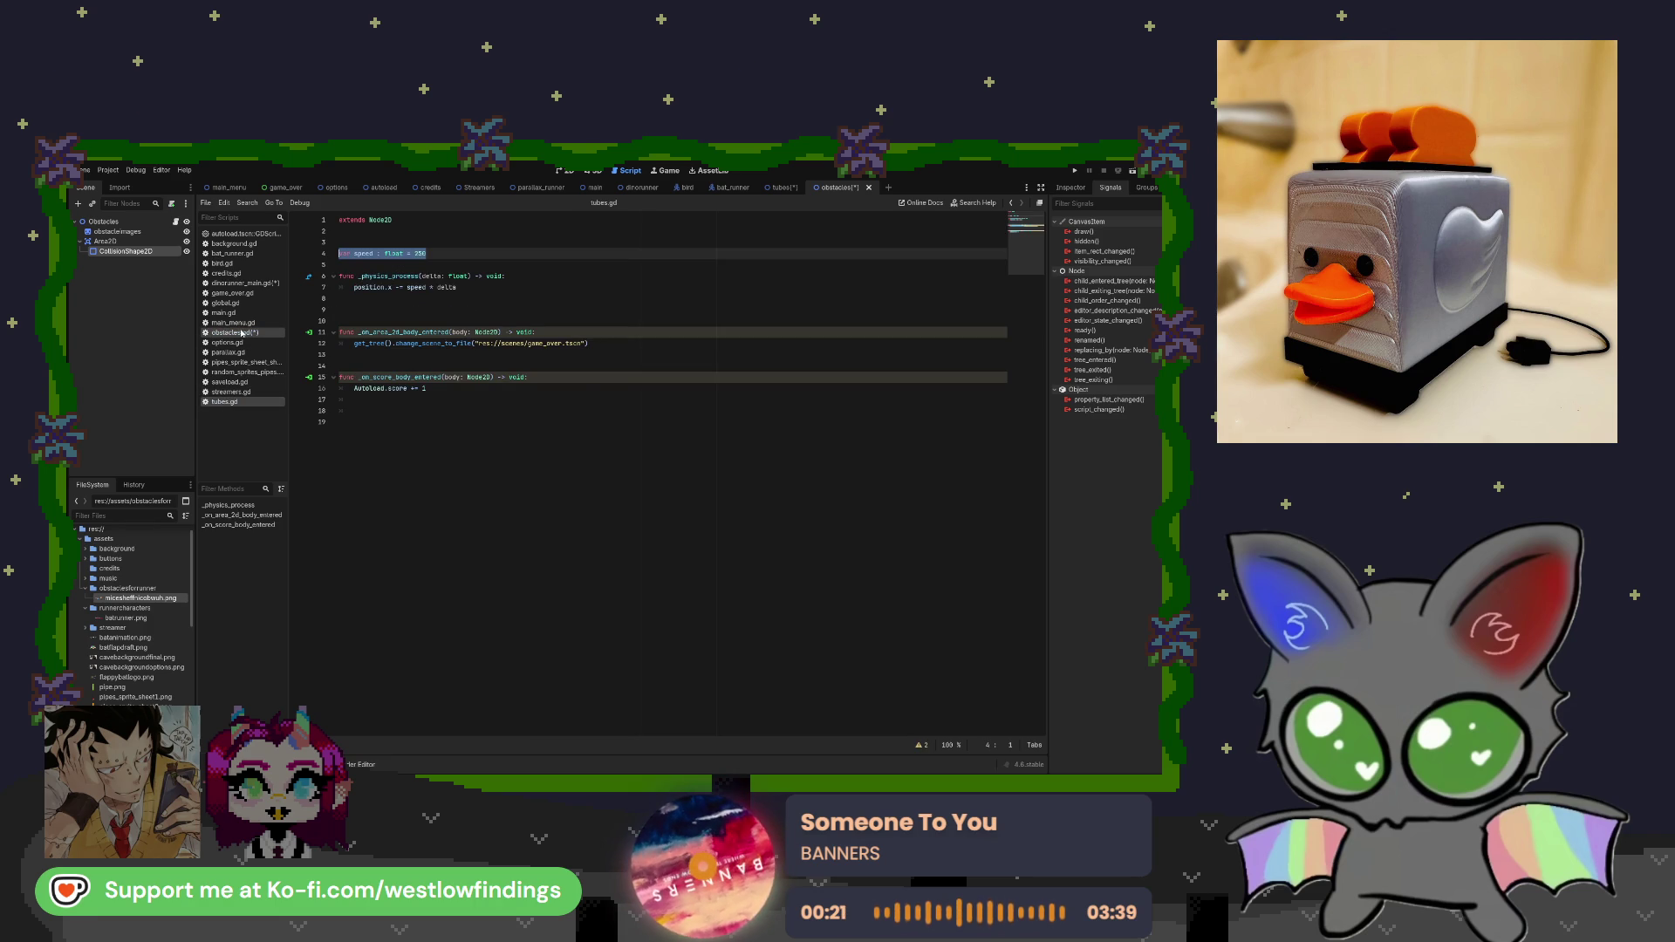
left_click(242, 334)
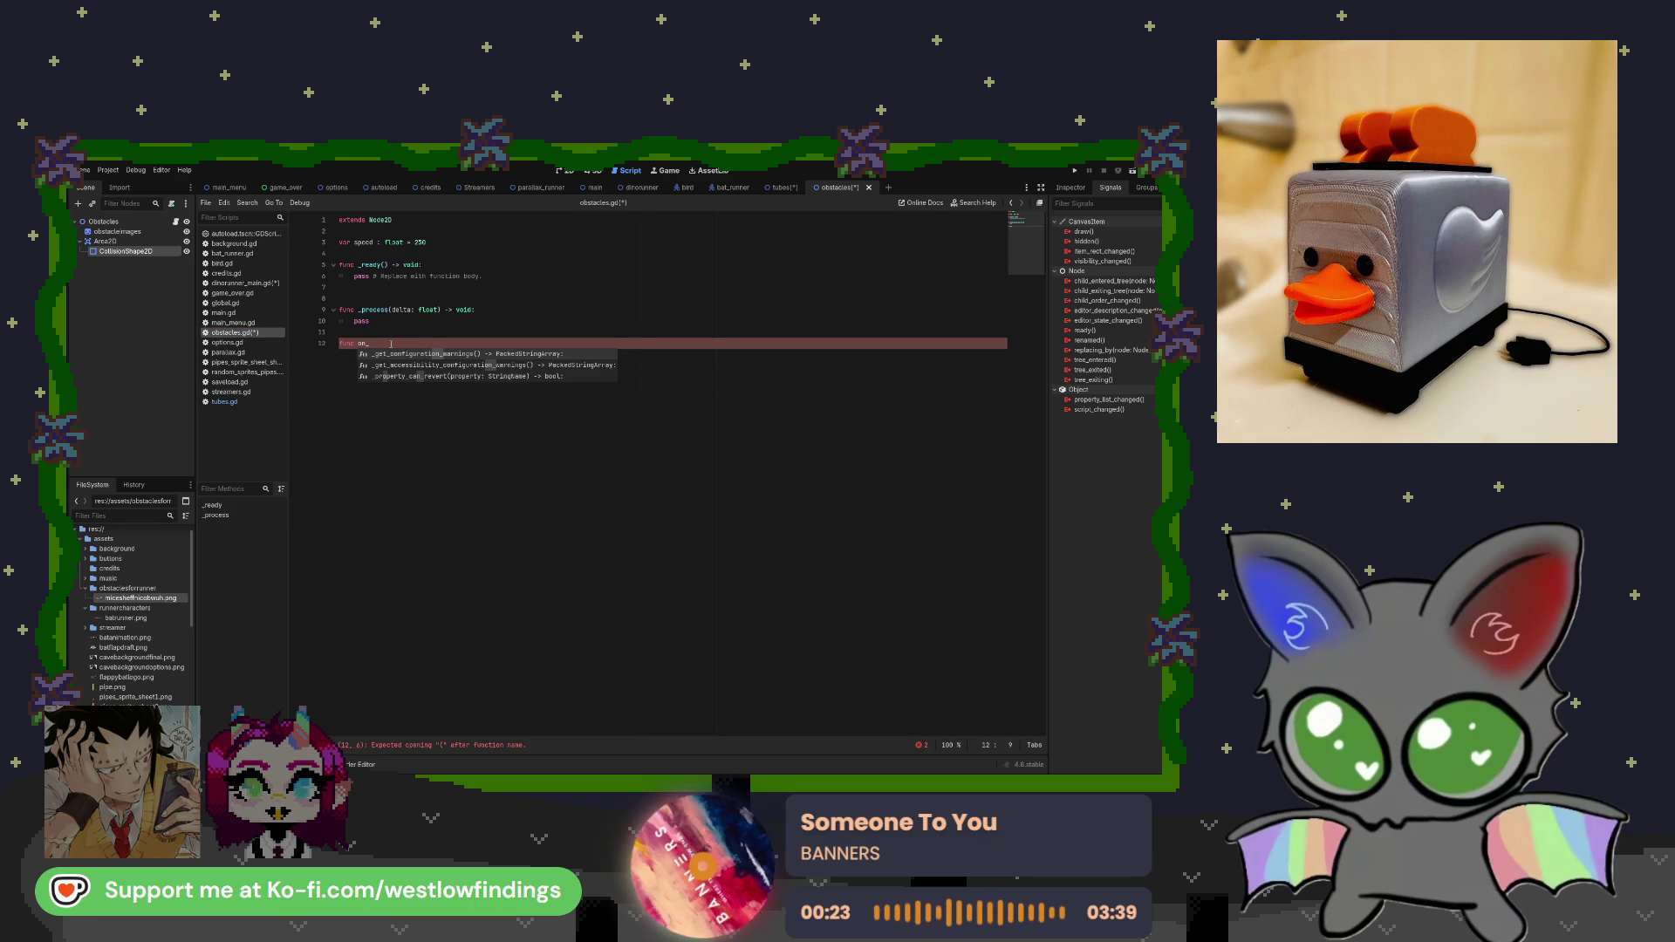
key("BackSpace")
key("BackSpace")
key("BackSpace")
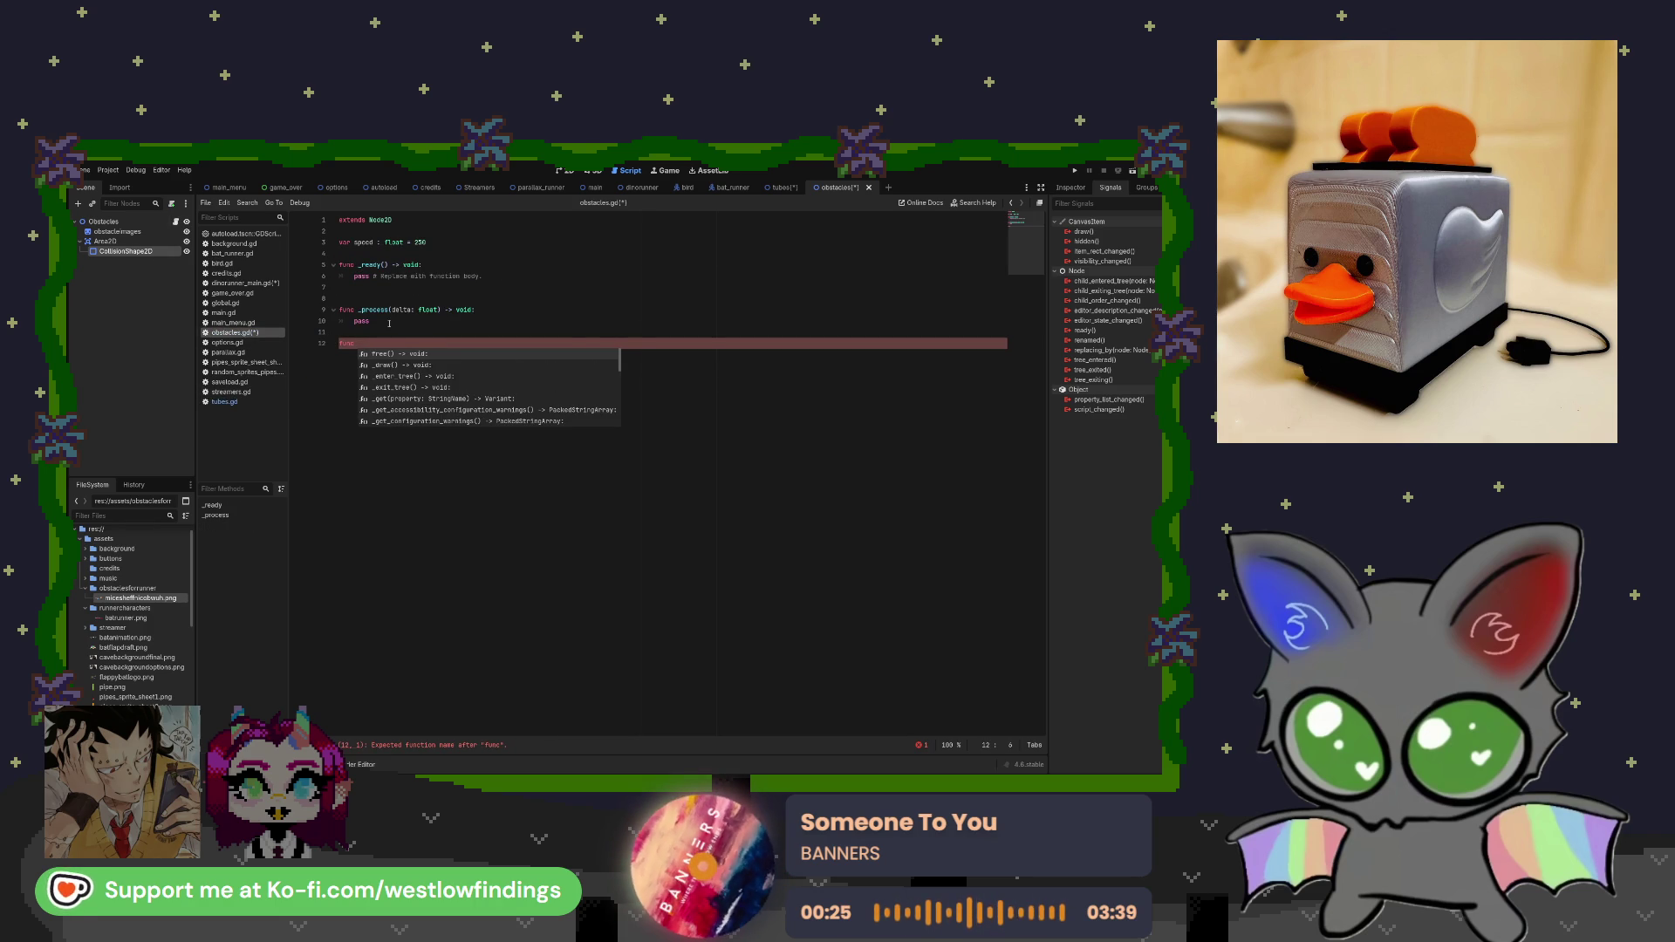
key("BackSpace")
key("BackSpace")
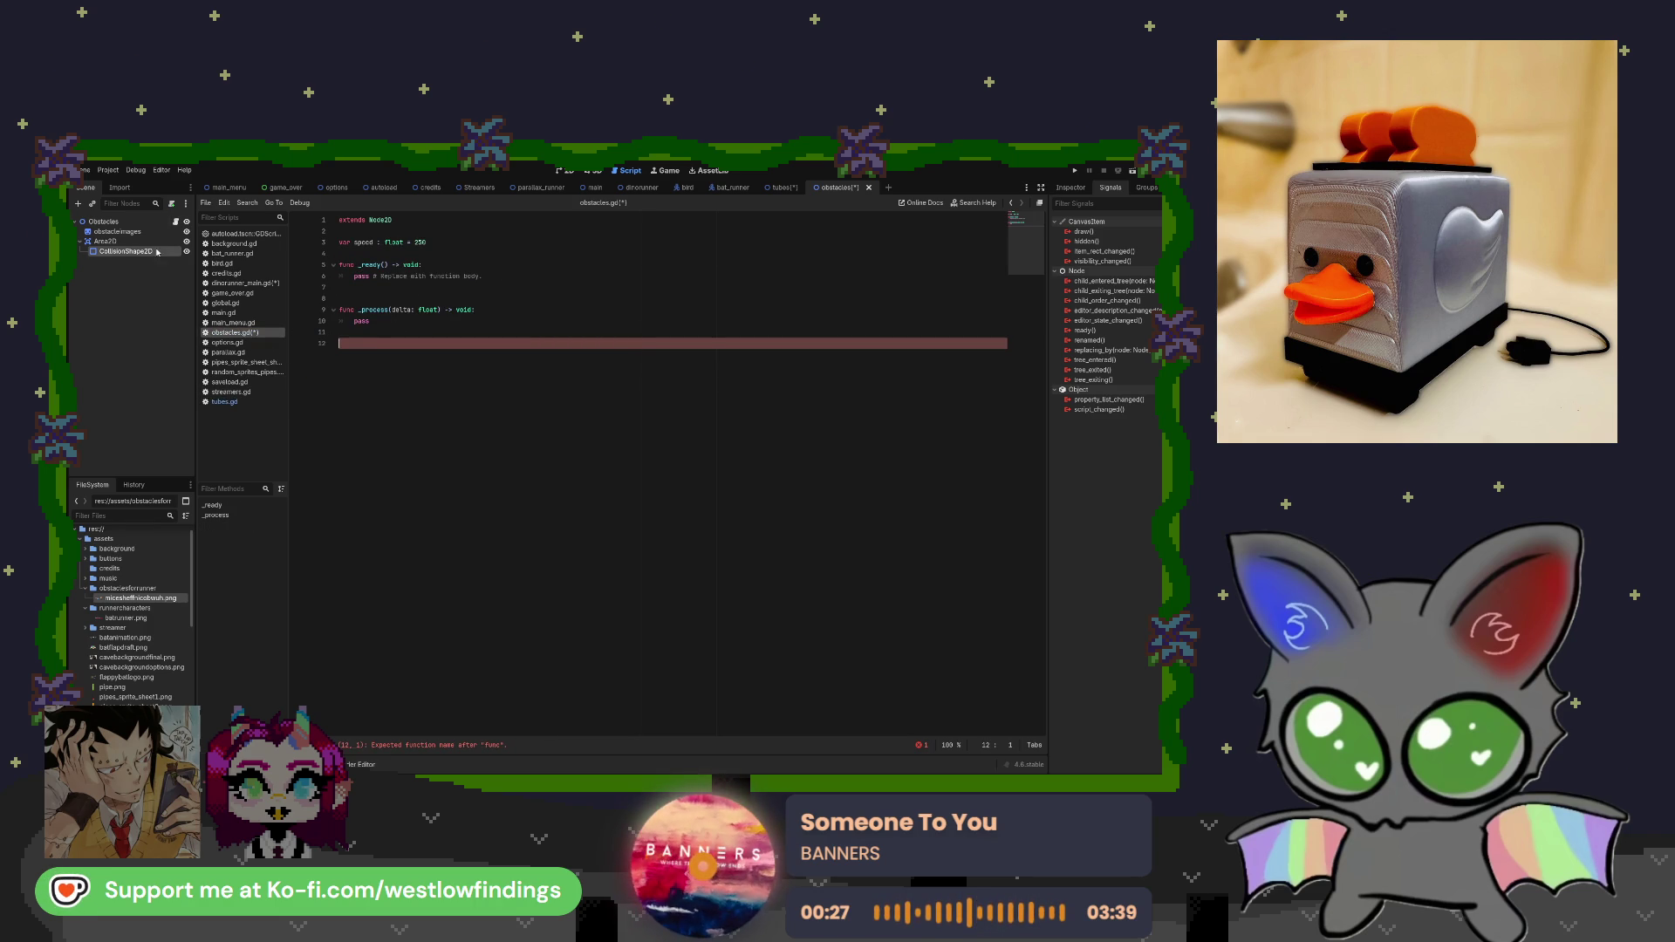
key("BackSpace")
left_click(146, 243)
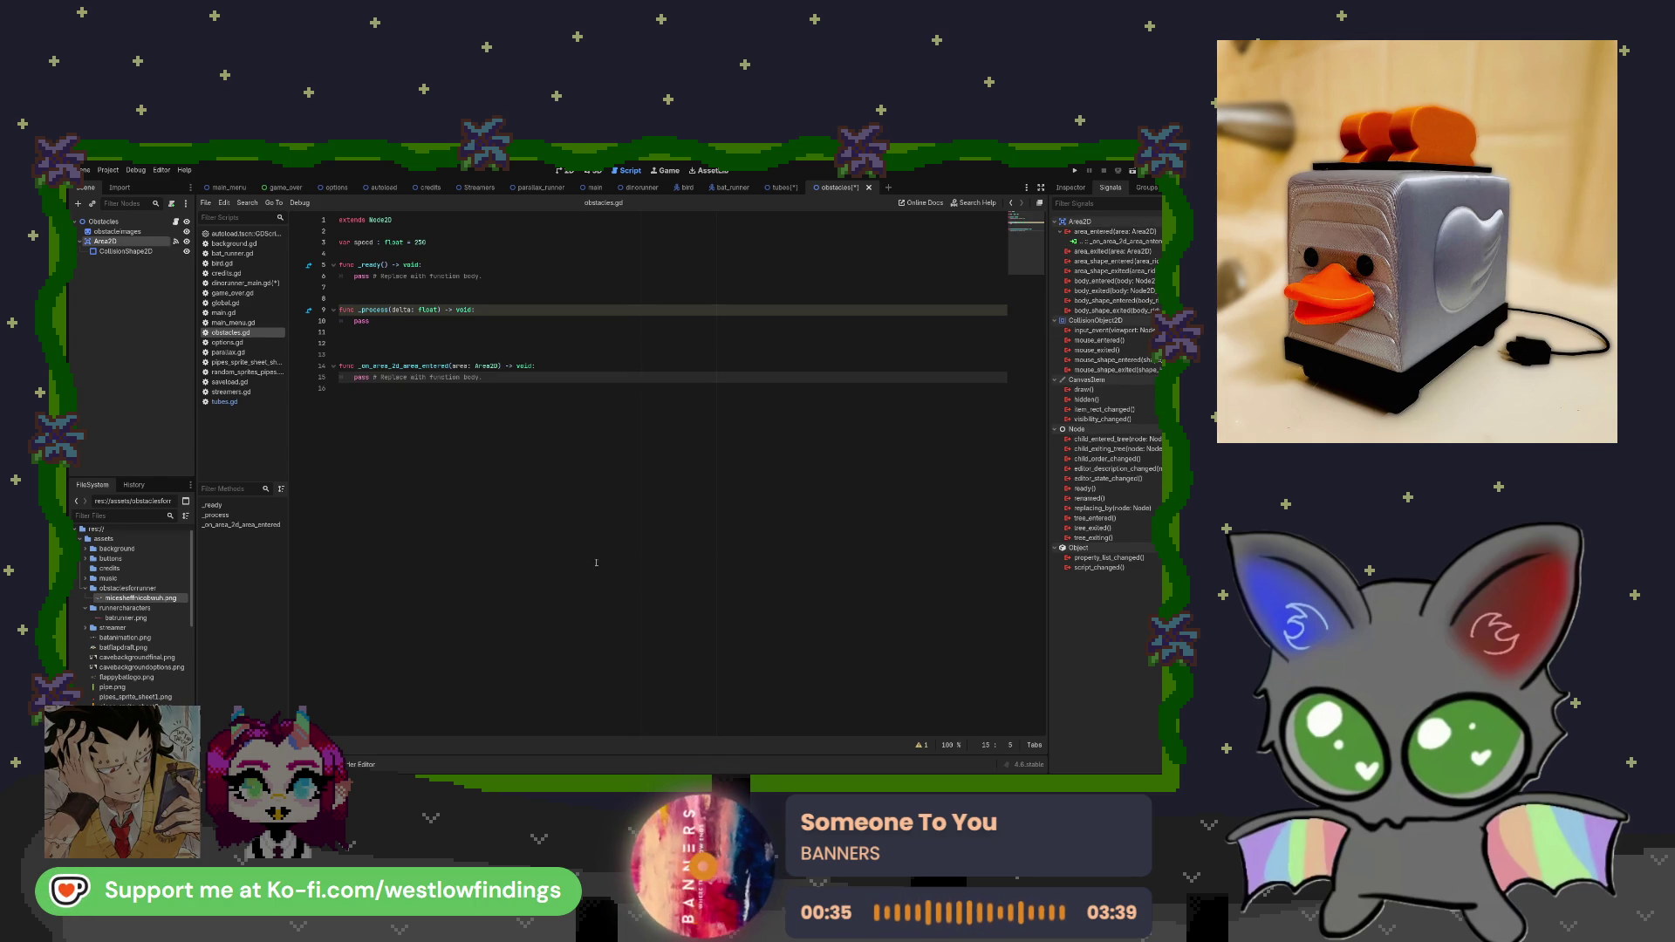
left_click(408, 353)
key("BackSpace")
key("BackSpace")
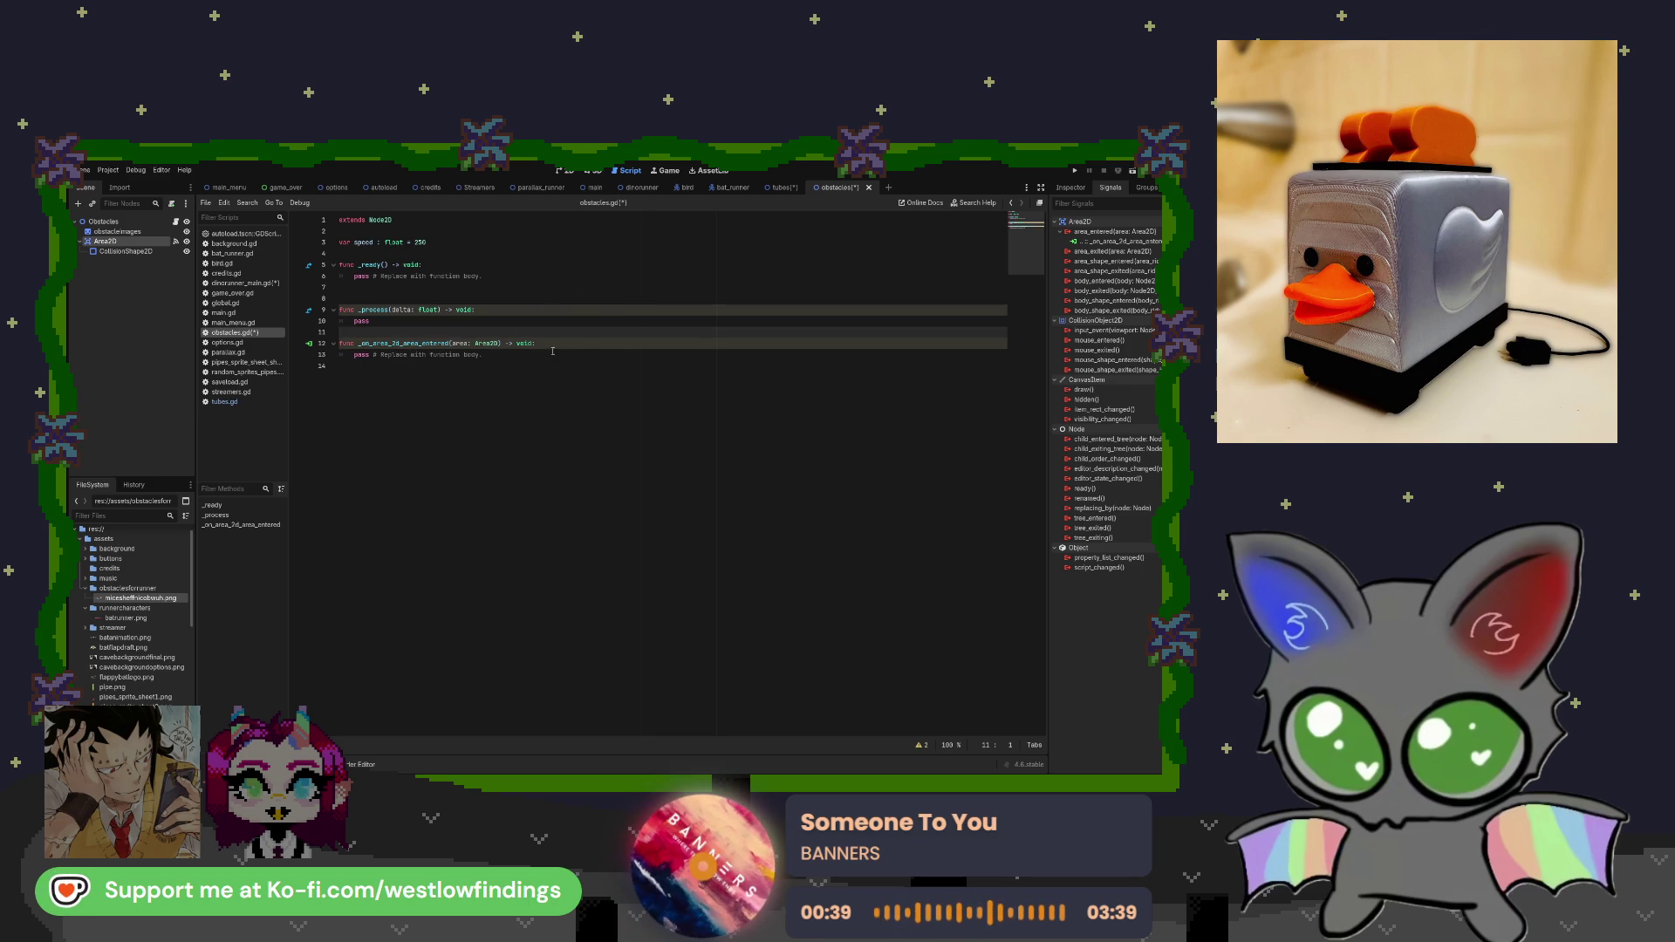
left_click(774, 186)
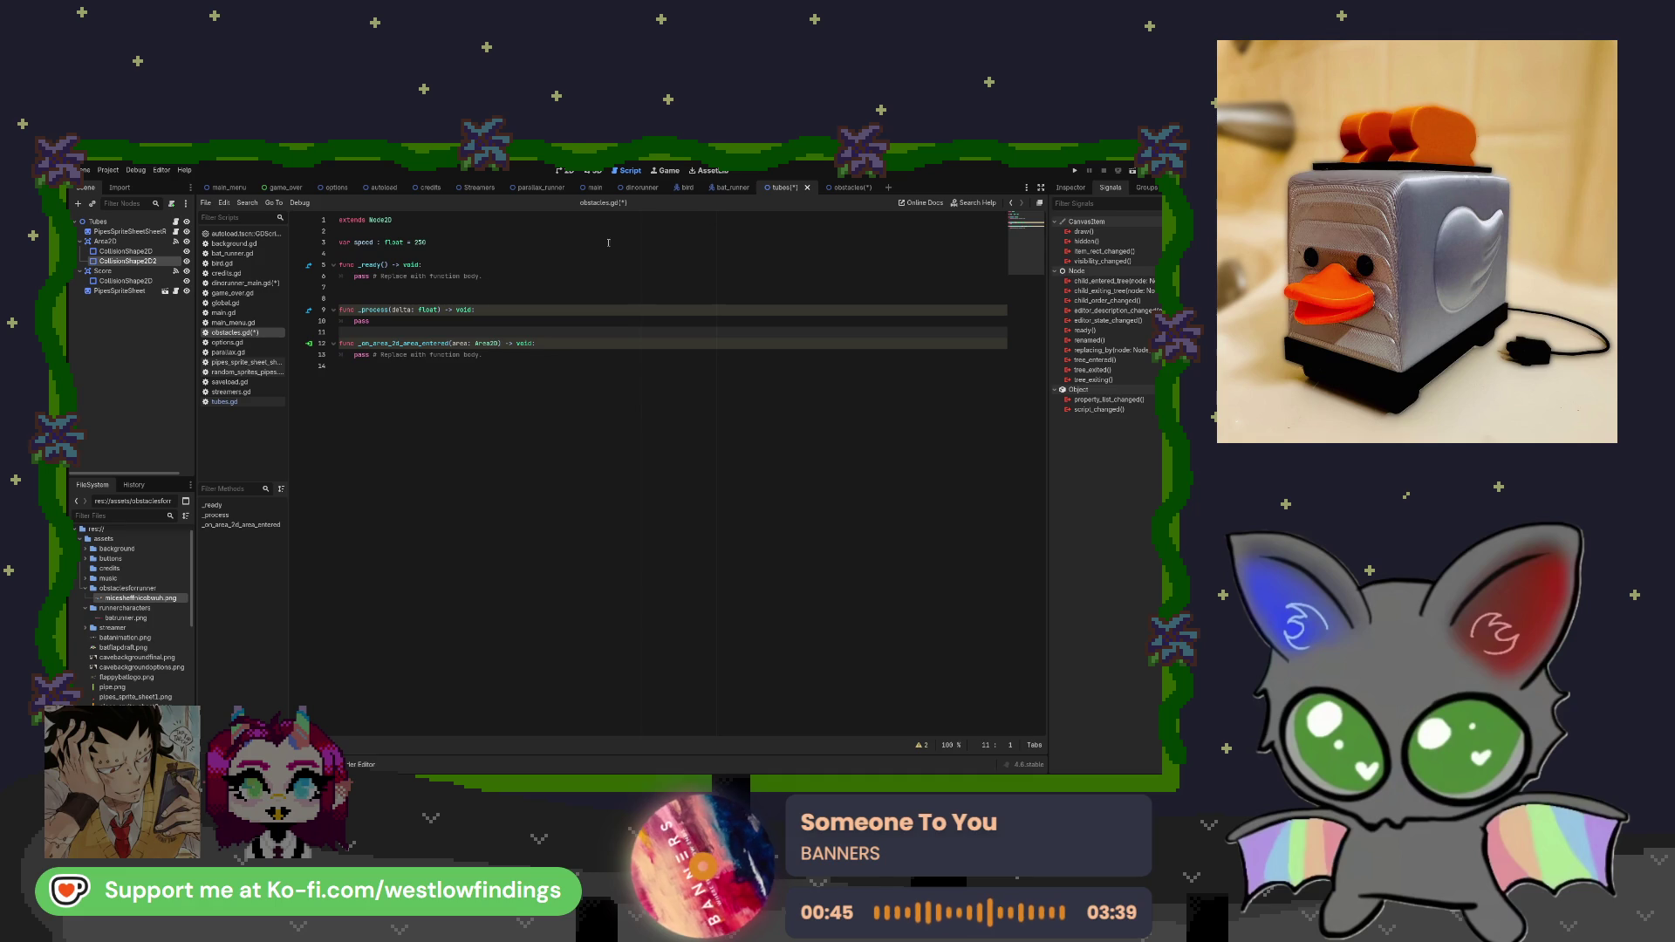
Replace pass in the handler with get_tree().change_scene_to_file("res://scenes/game_over.tscn").
left_click(226, 401)
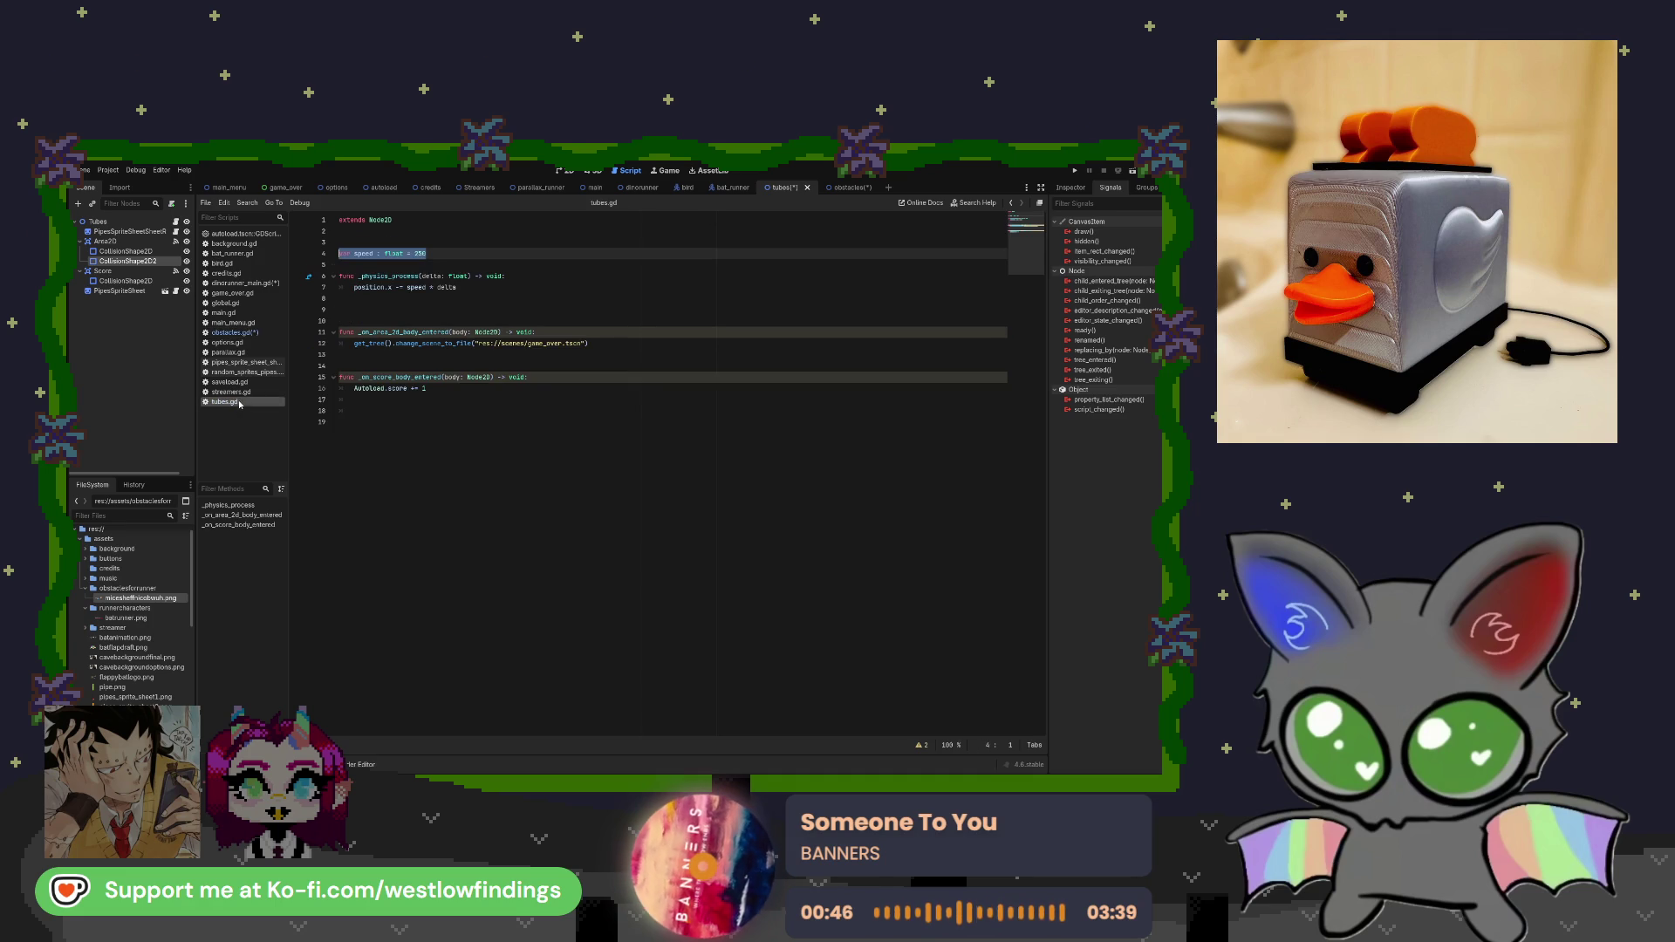
left_click(256, 335)
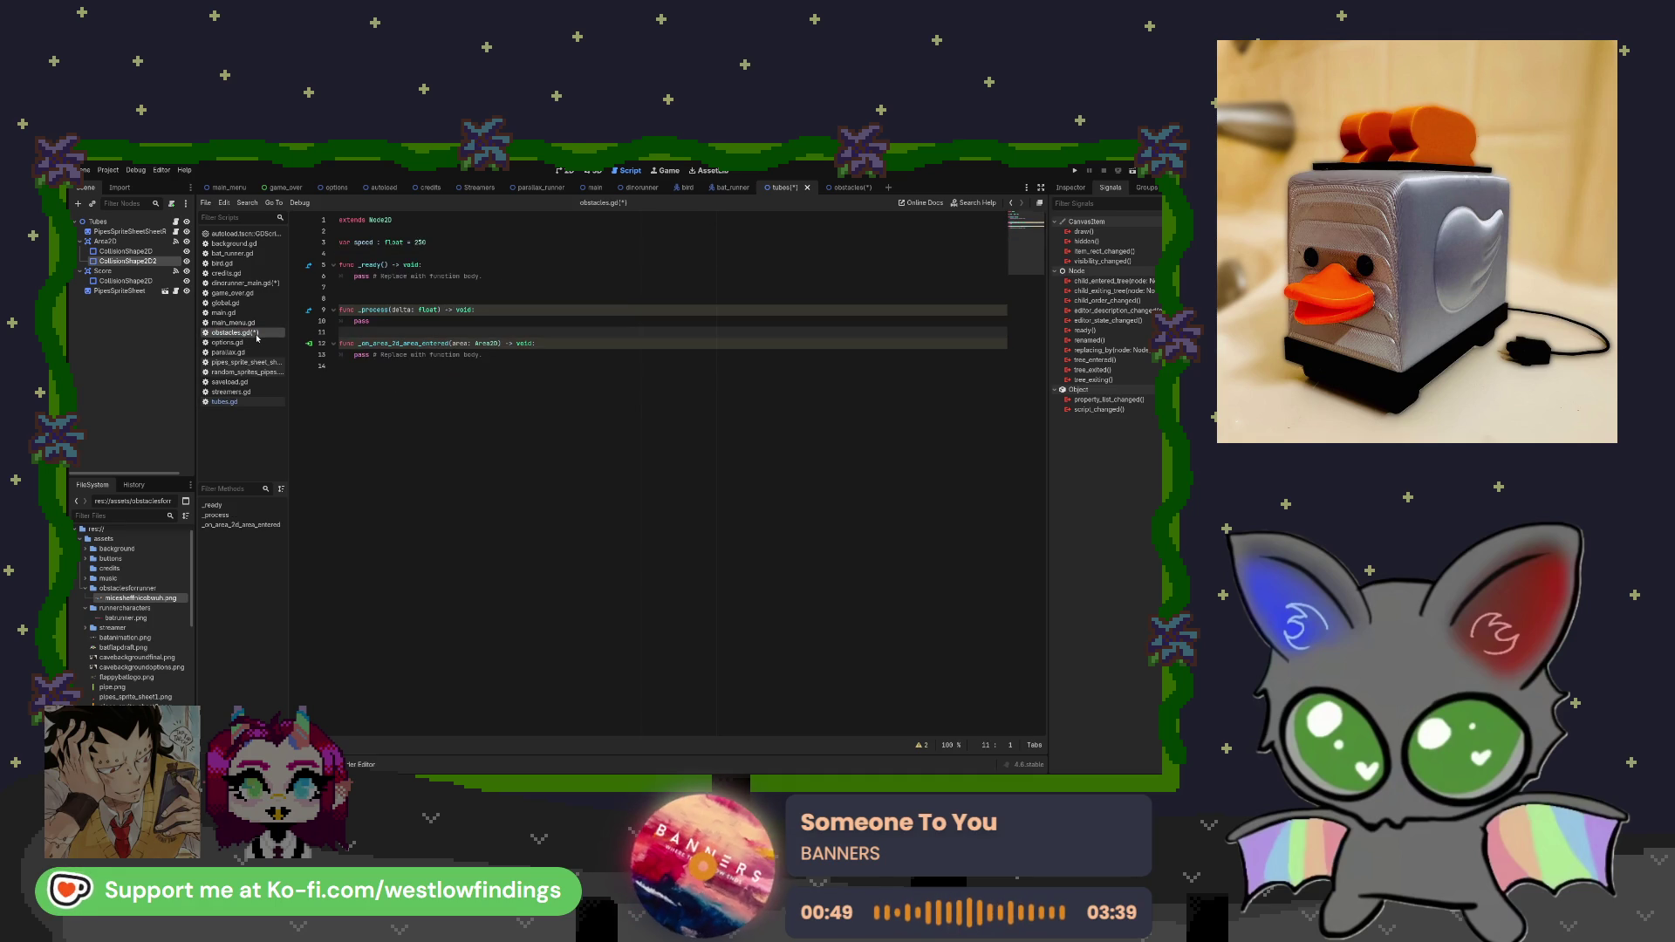
left_click_drag(493, 354, 332, 351)
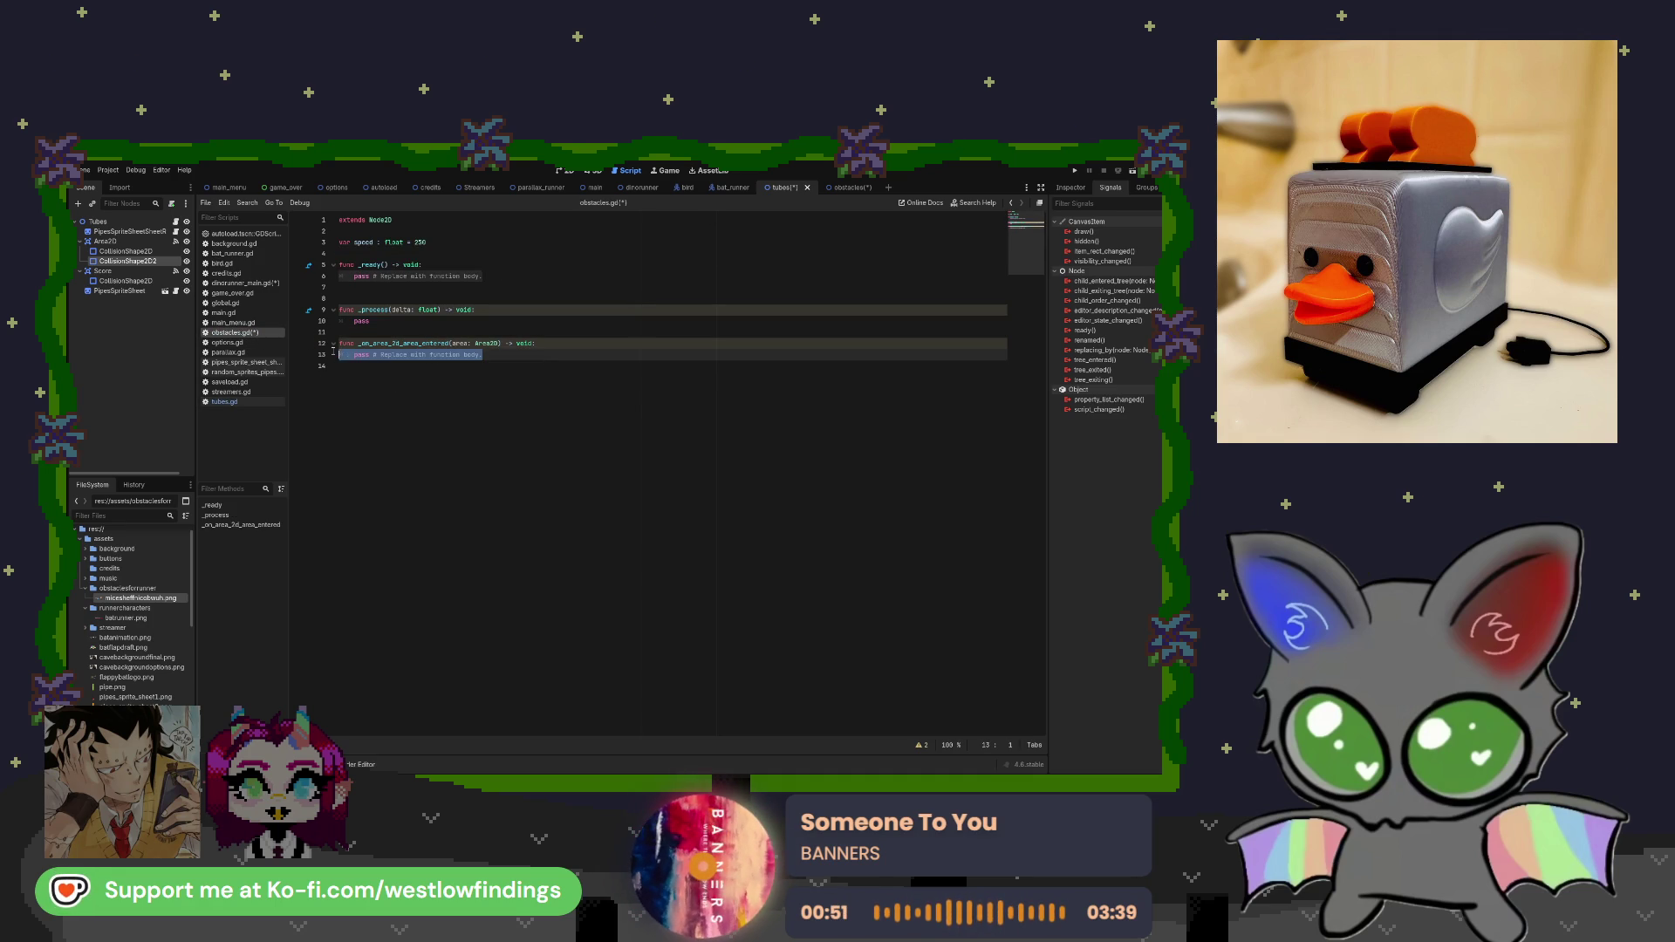
type("game")
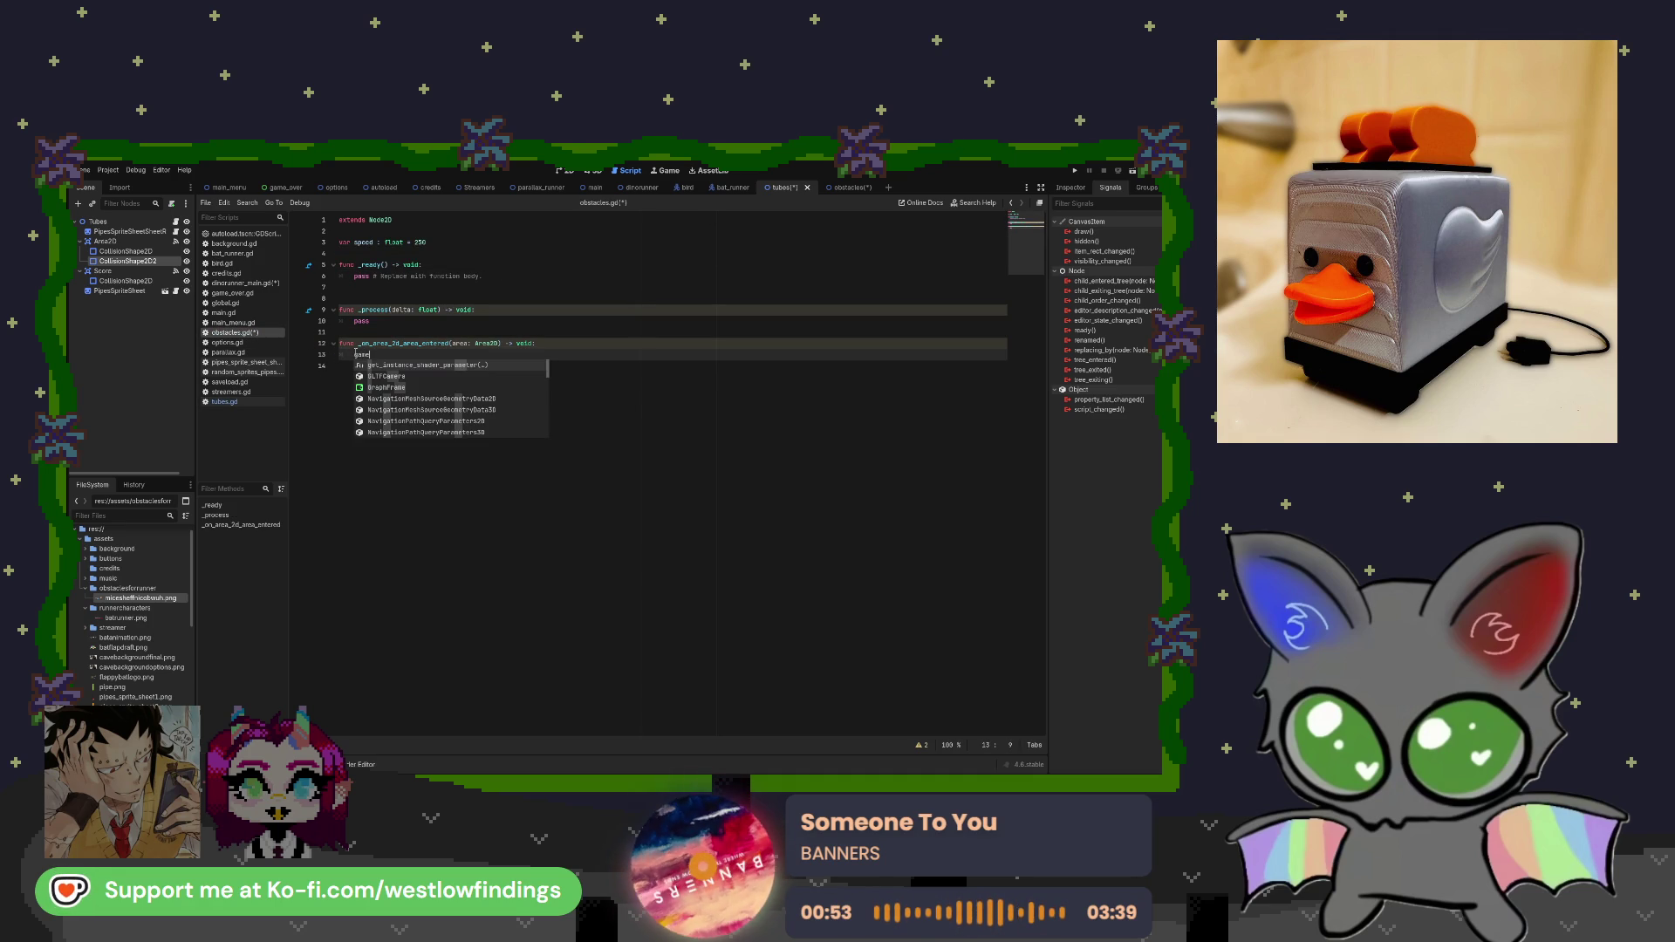
key("BackSpace")
key("BackSpace")
key("BackSpace")
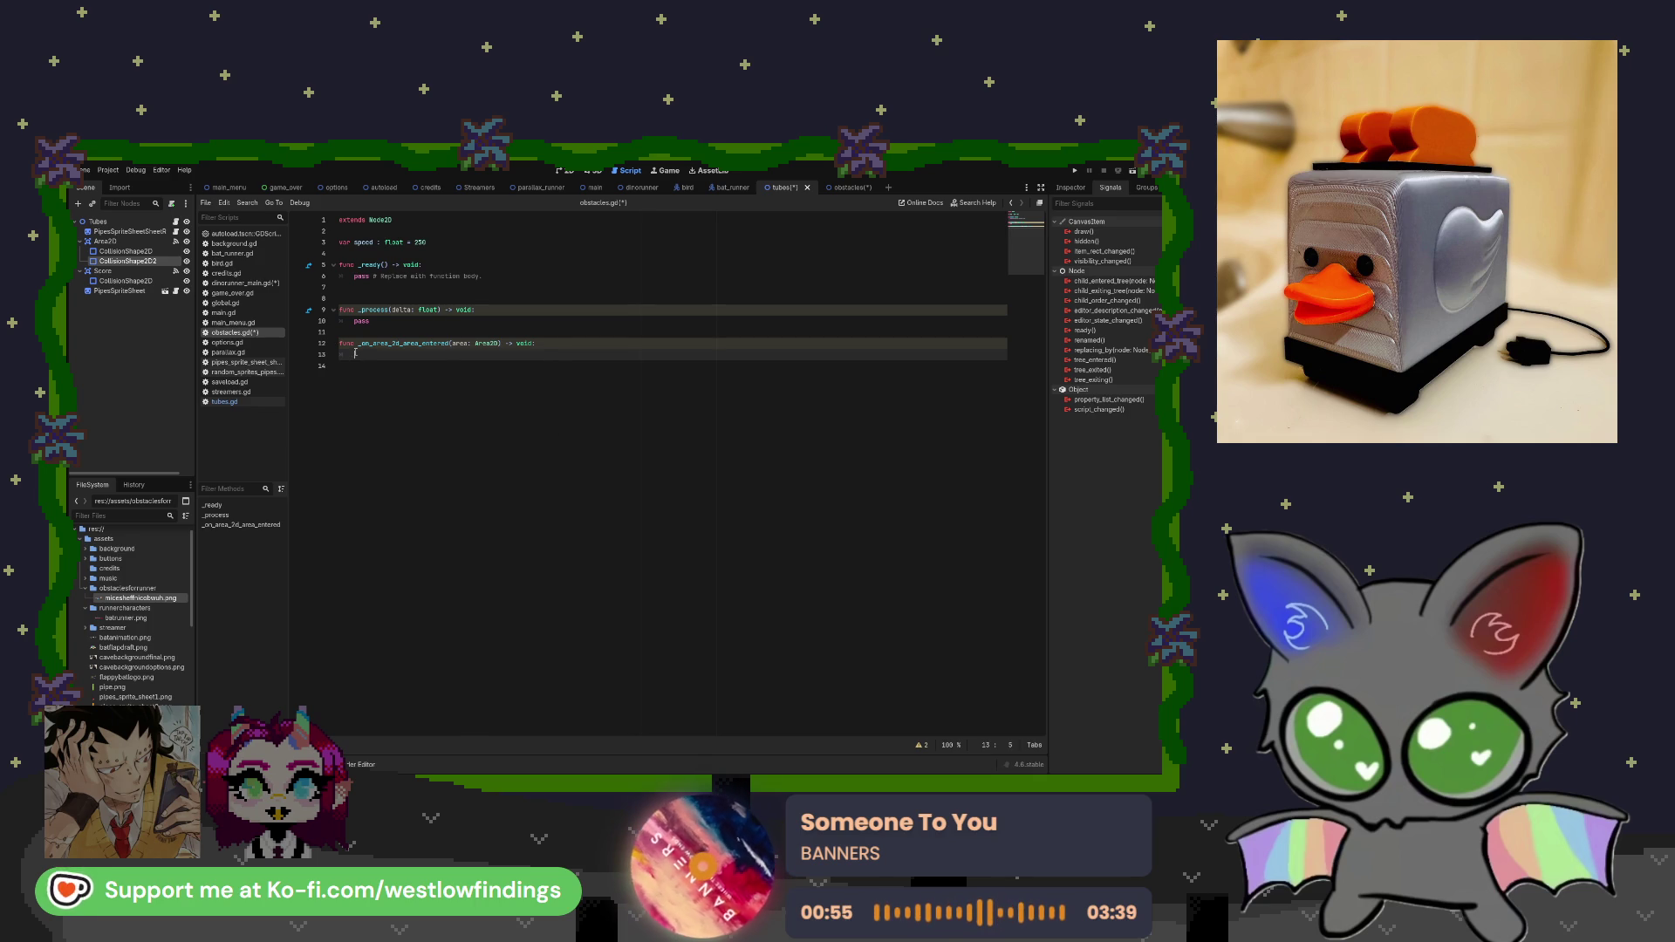
type("pri_tree")
key("Return")
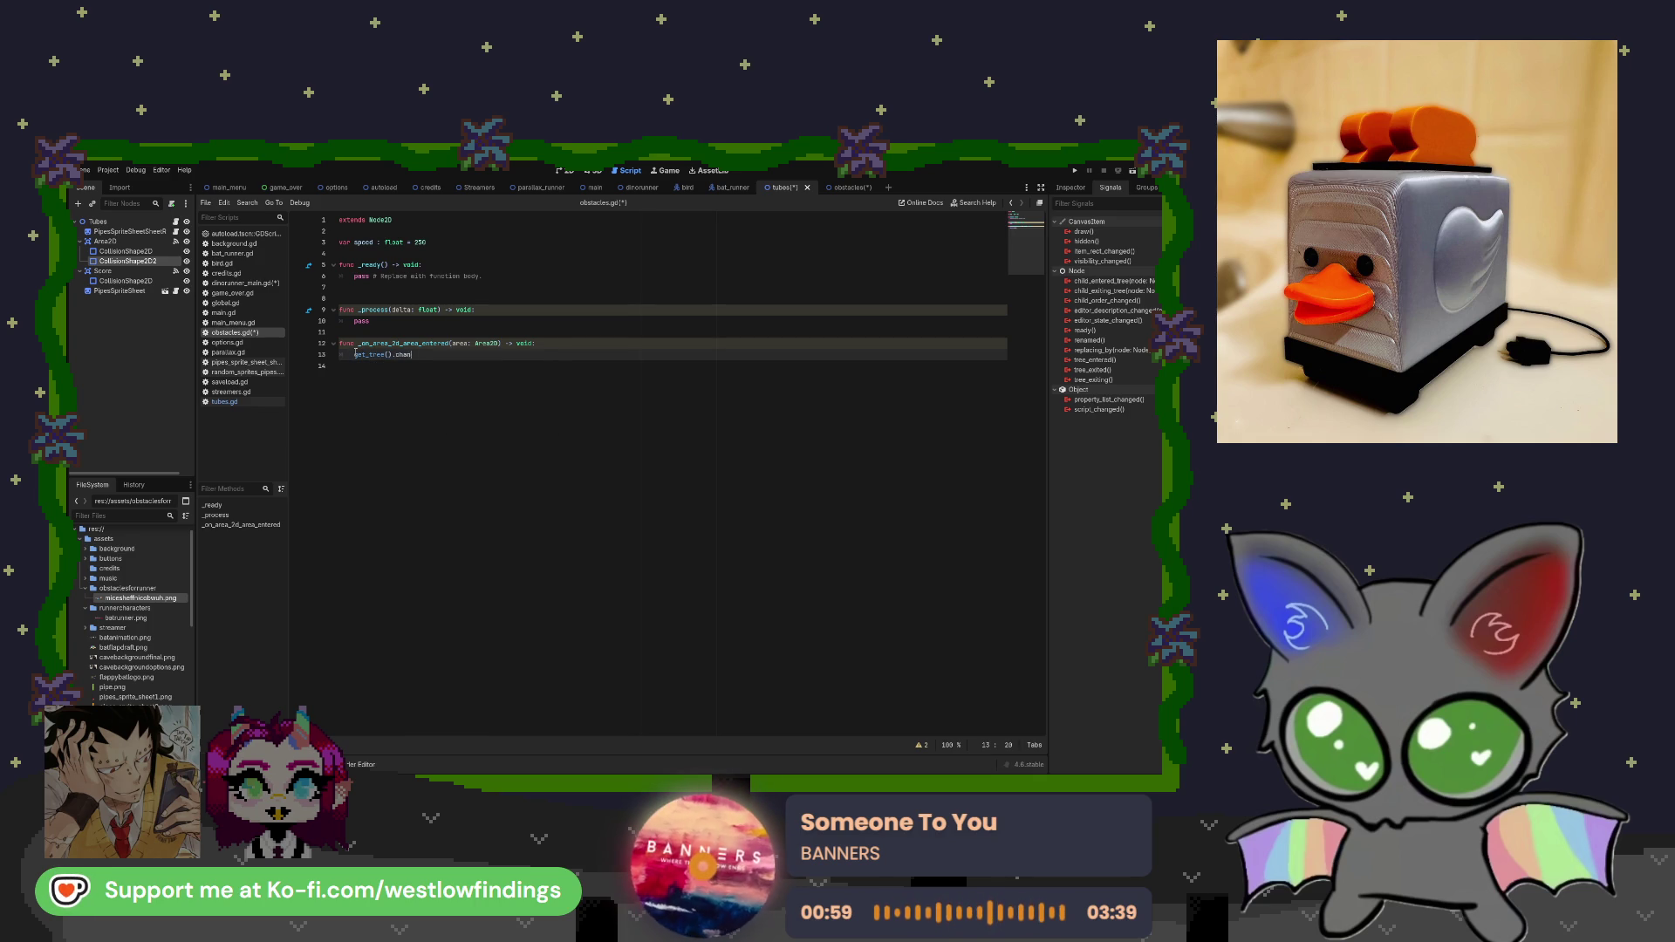
type("nge")
key("Return")
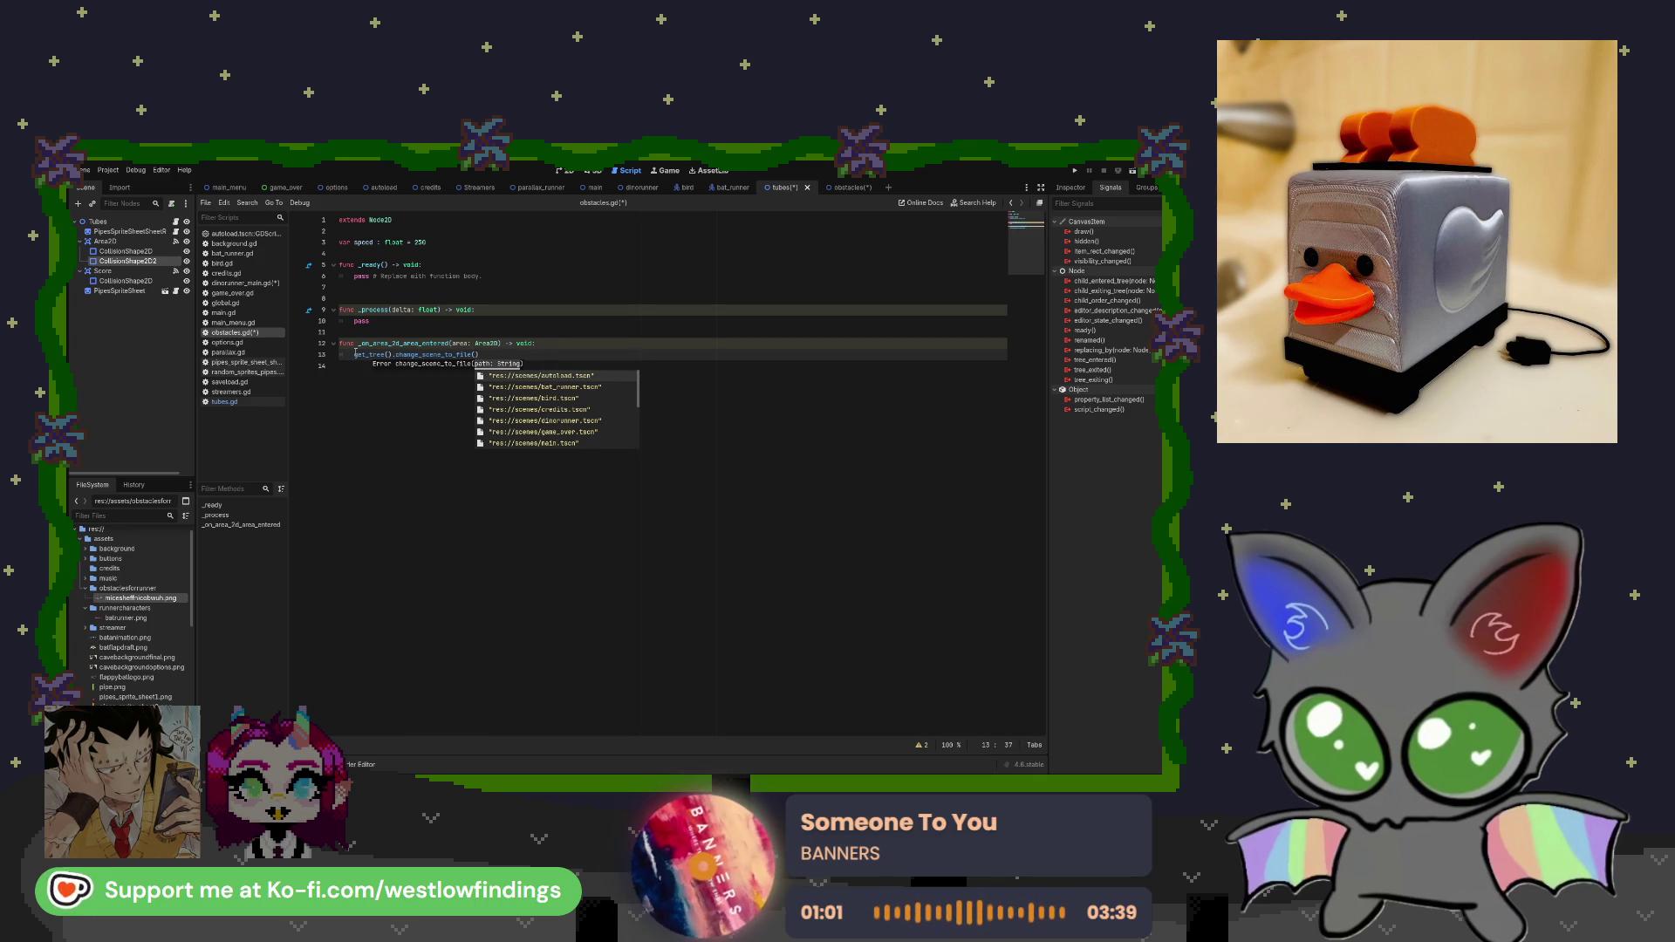
type("game")
key("Return")
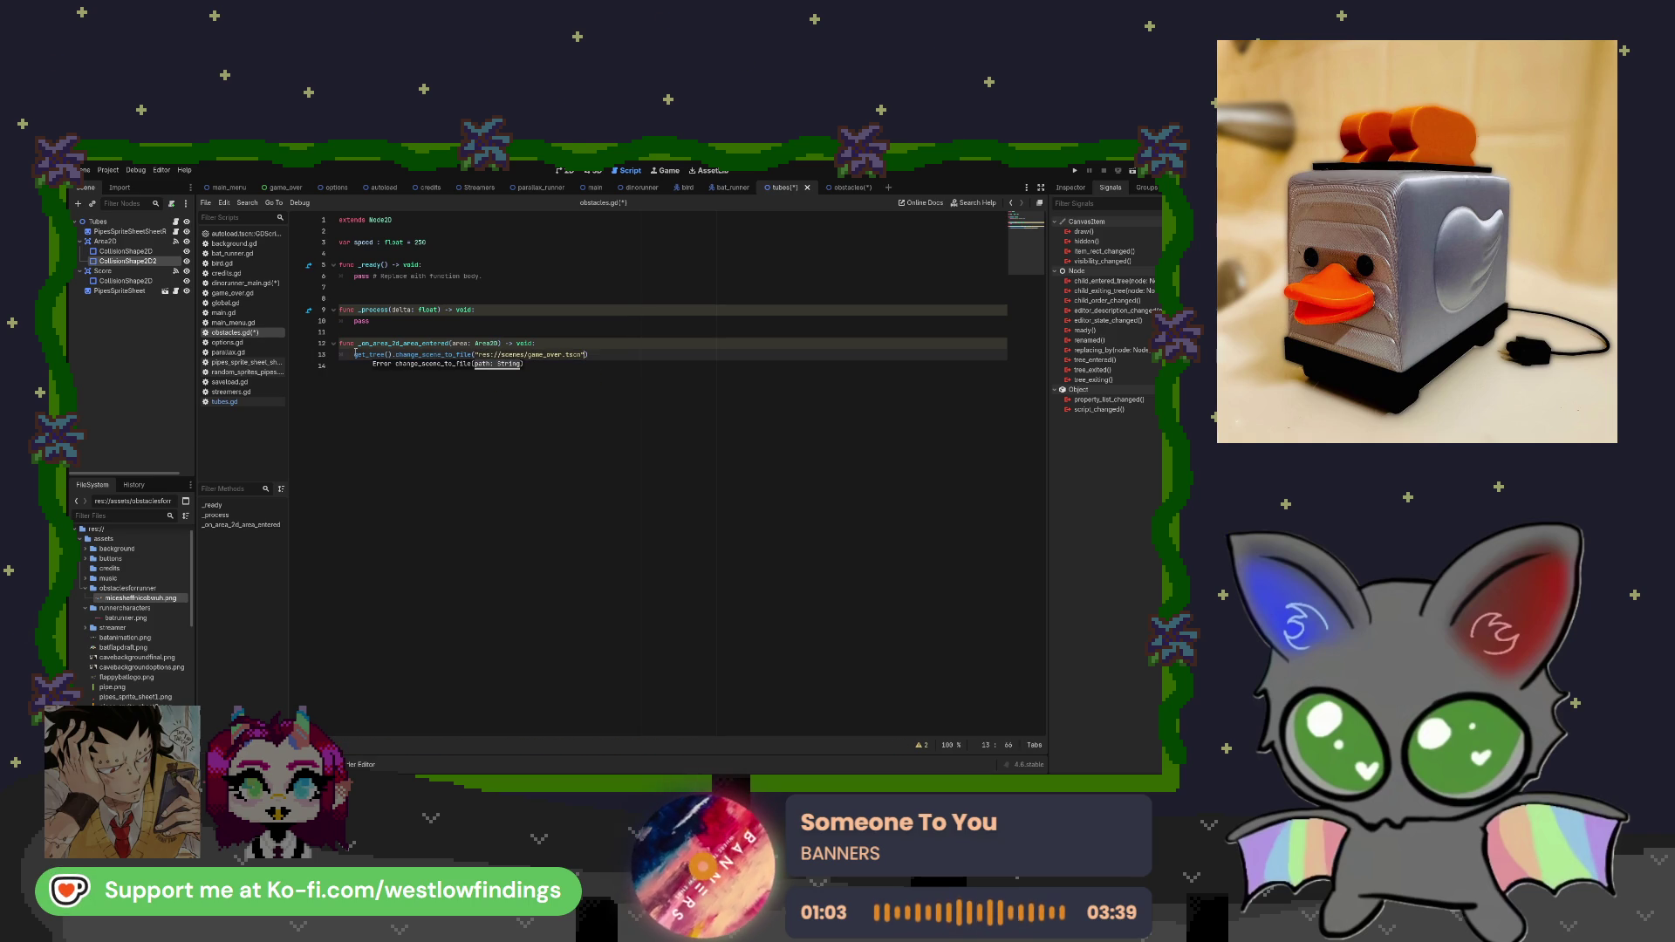
Start a new line below the scene change, then view tubes.gd for reference.
left_click(601, 356)
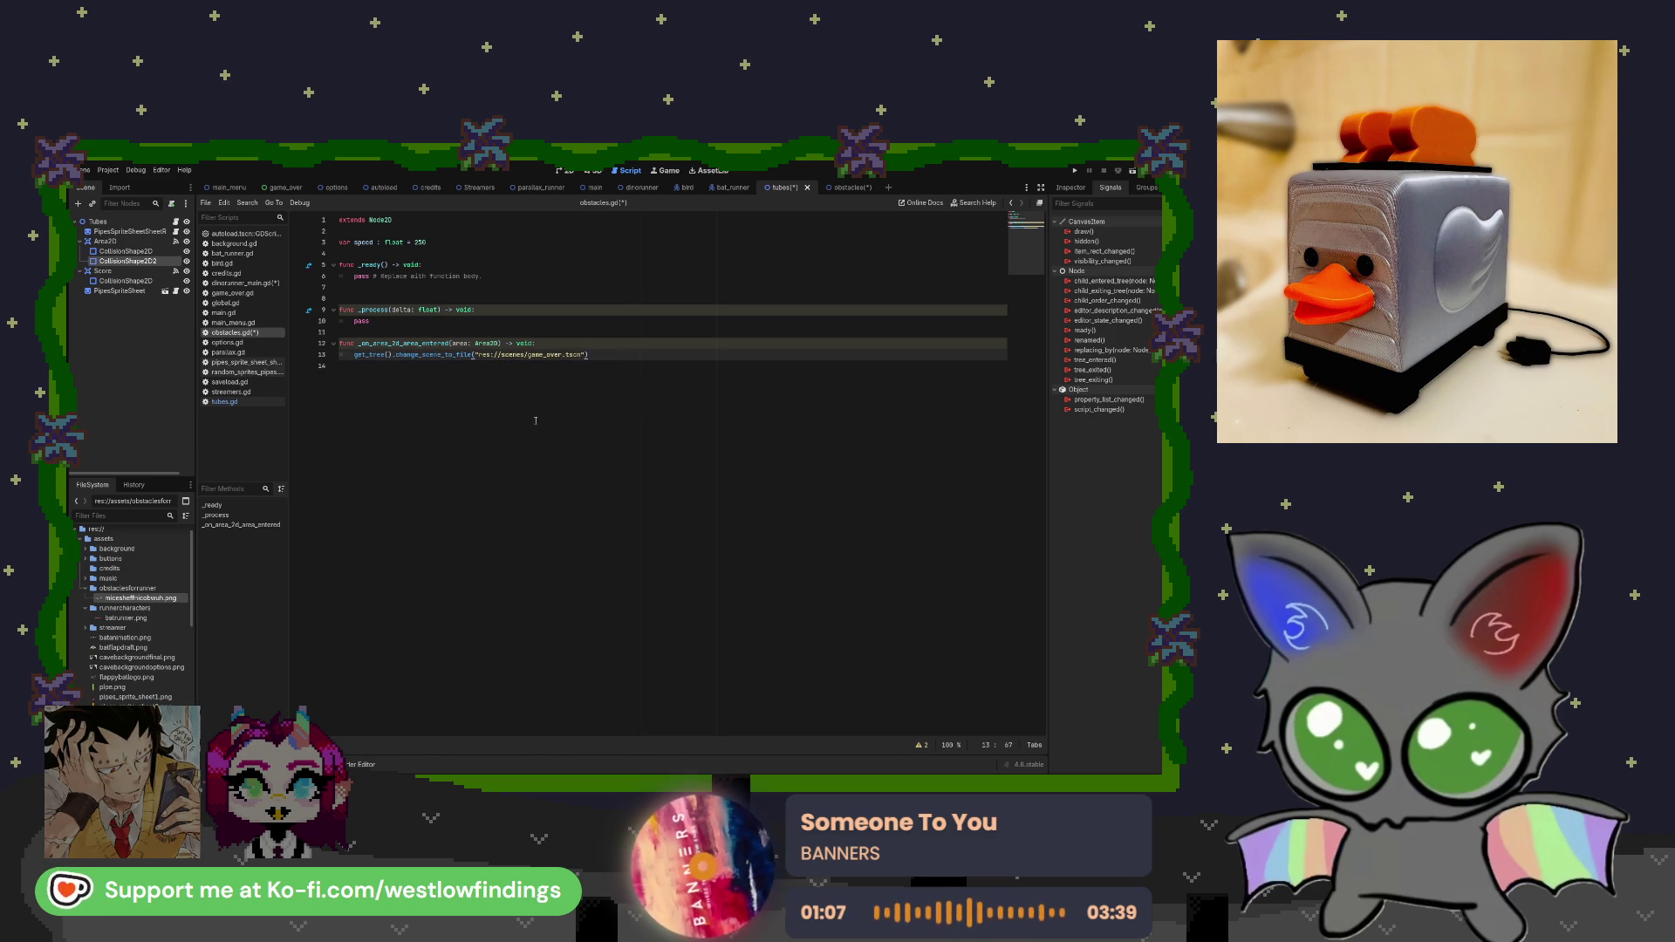
key("Return")
key("Return")
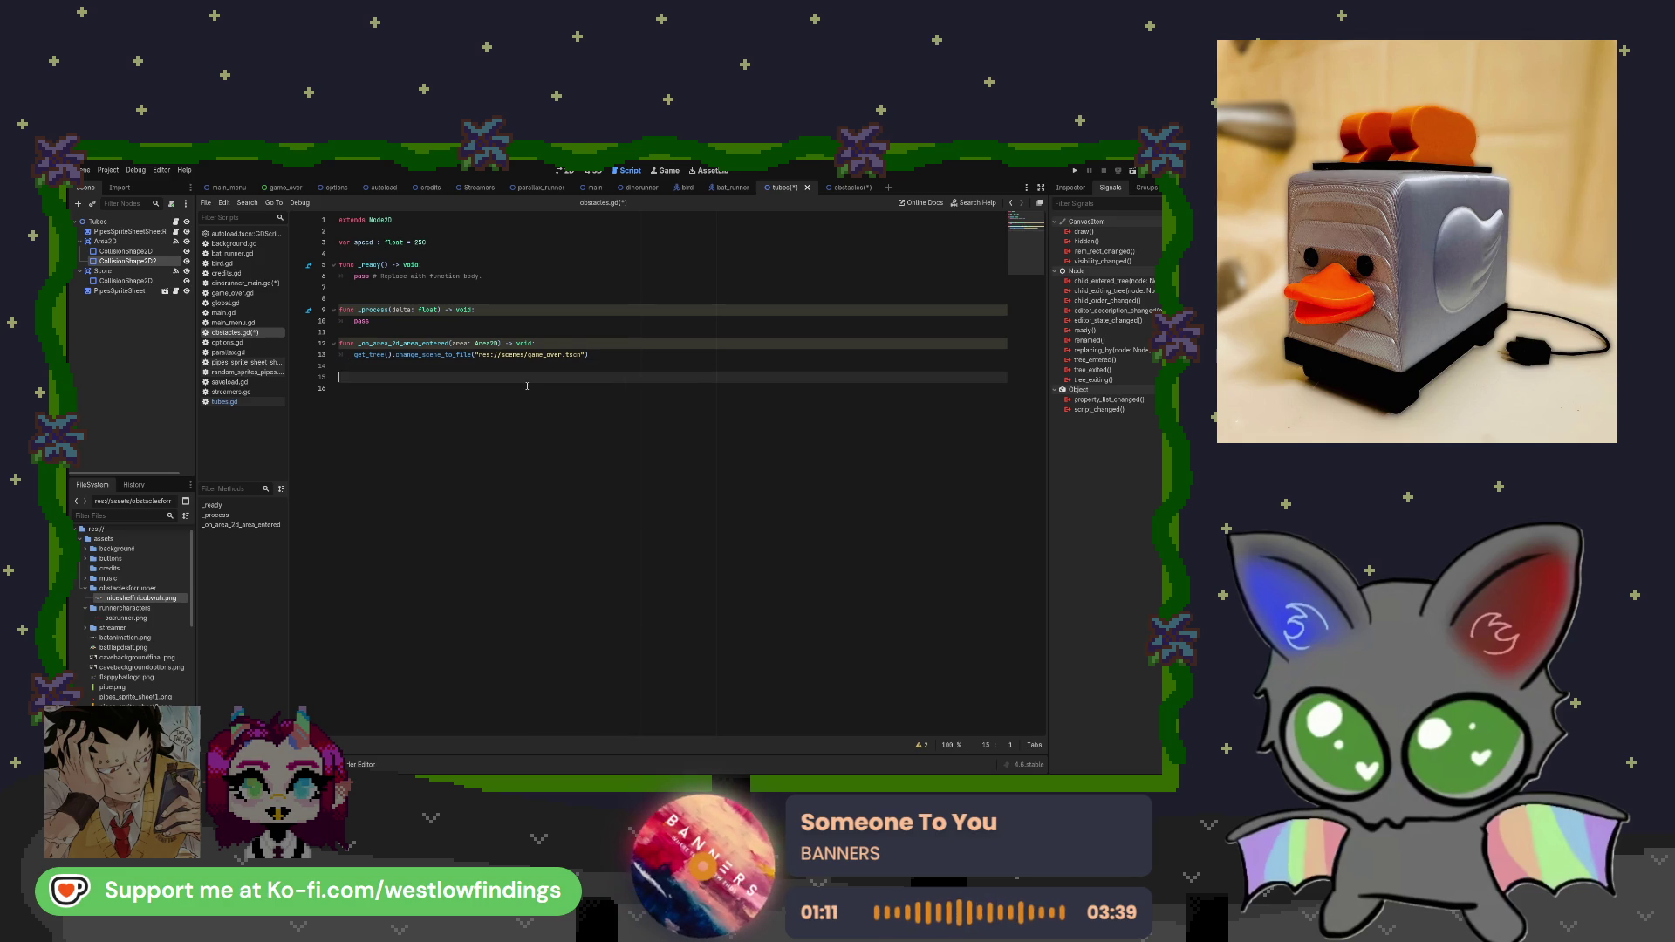
type("func")
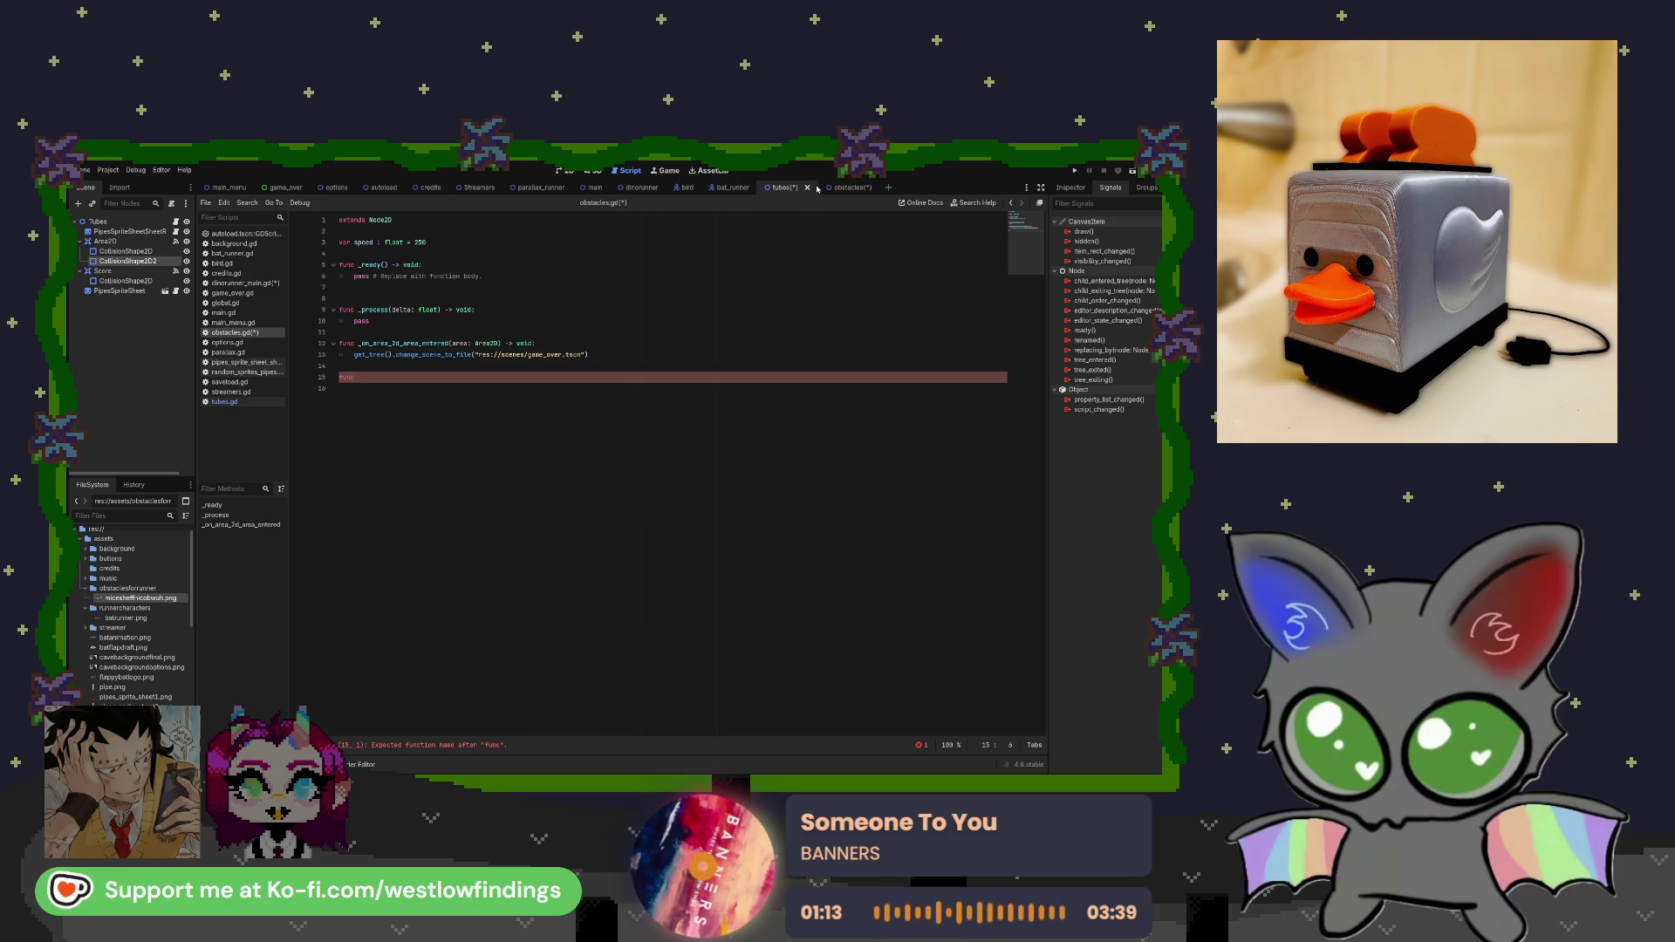
key("BackSpace")
key("BackSpace")
key("BackSpace")
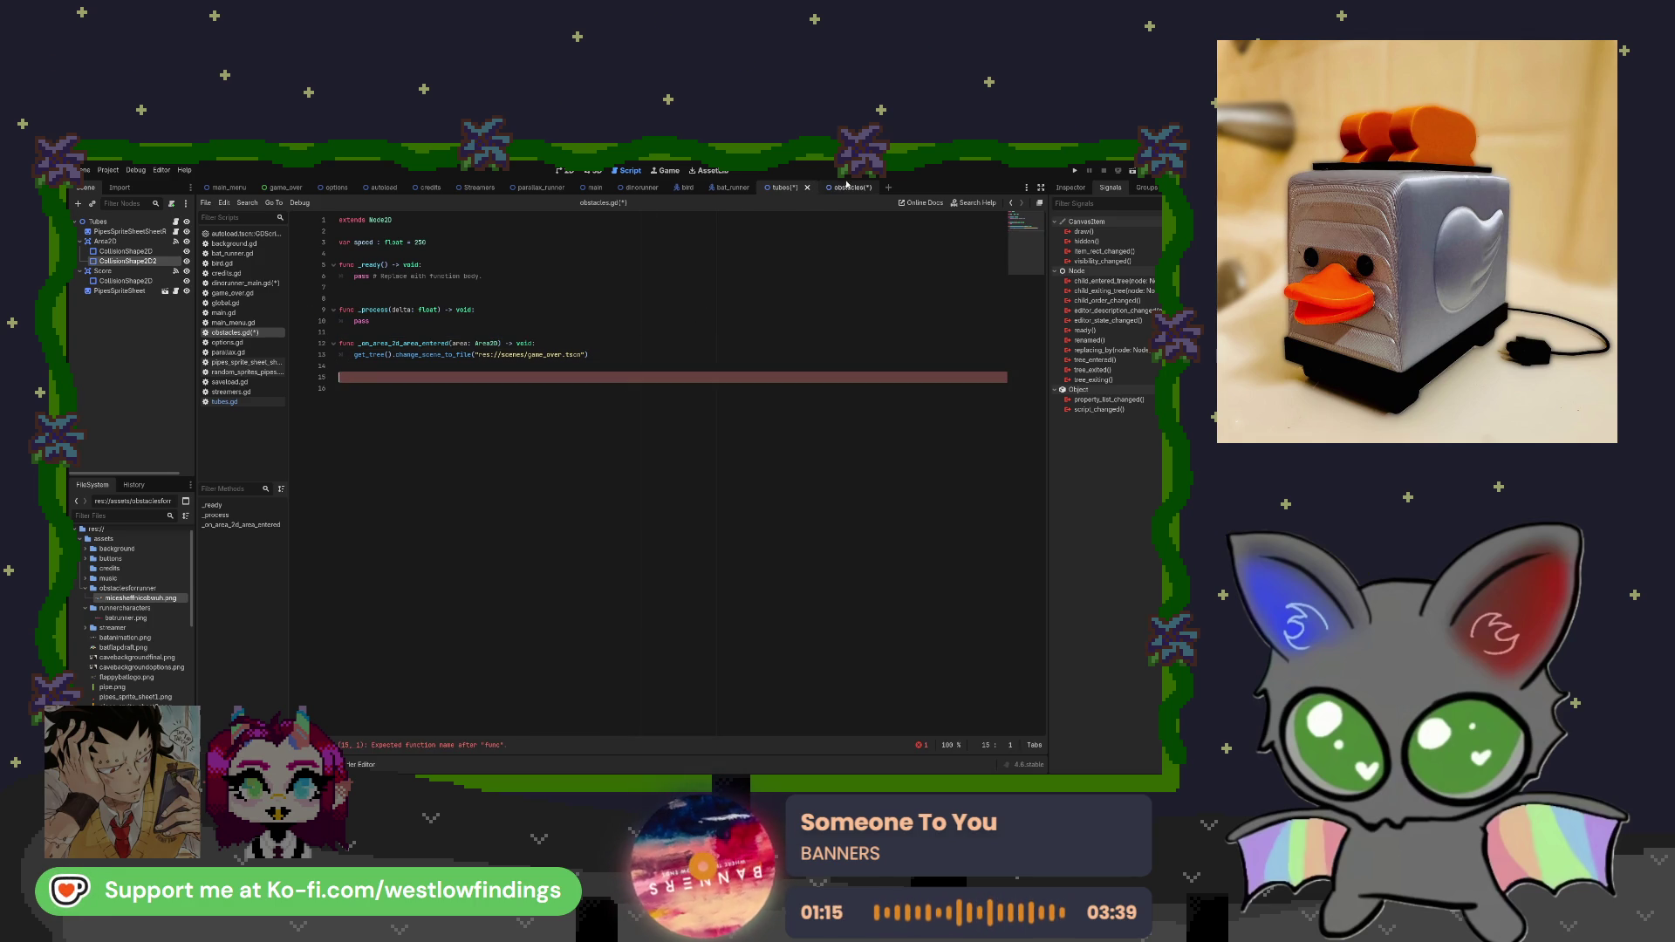
left_click(245, 402)
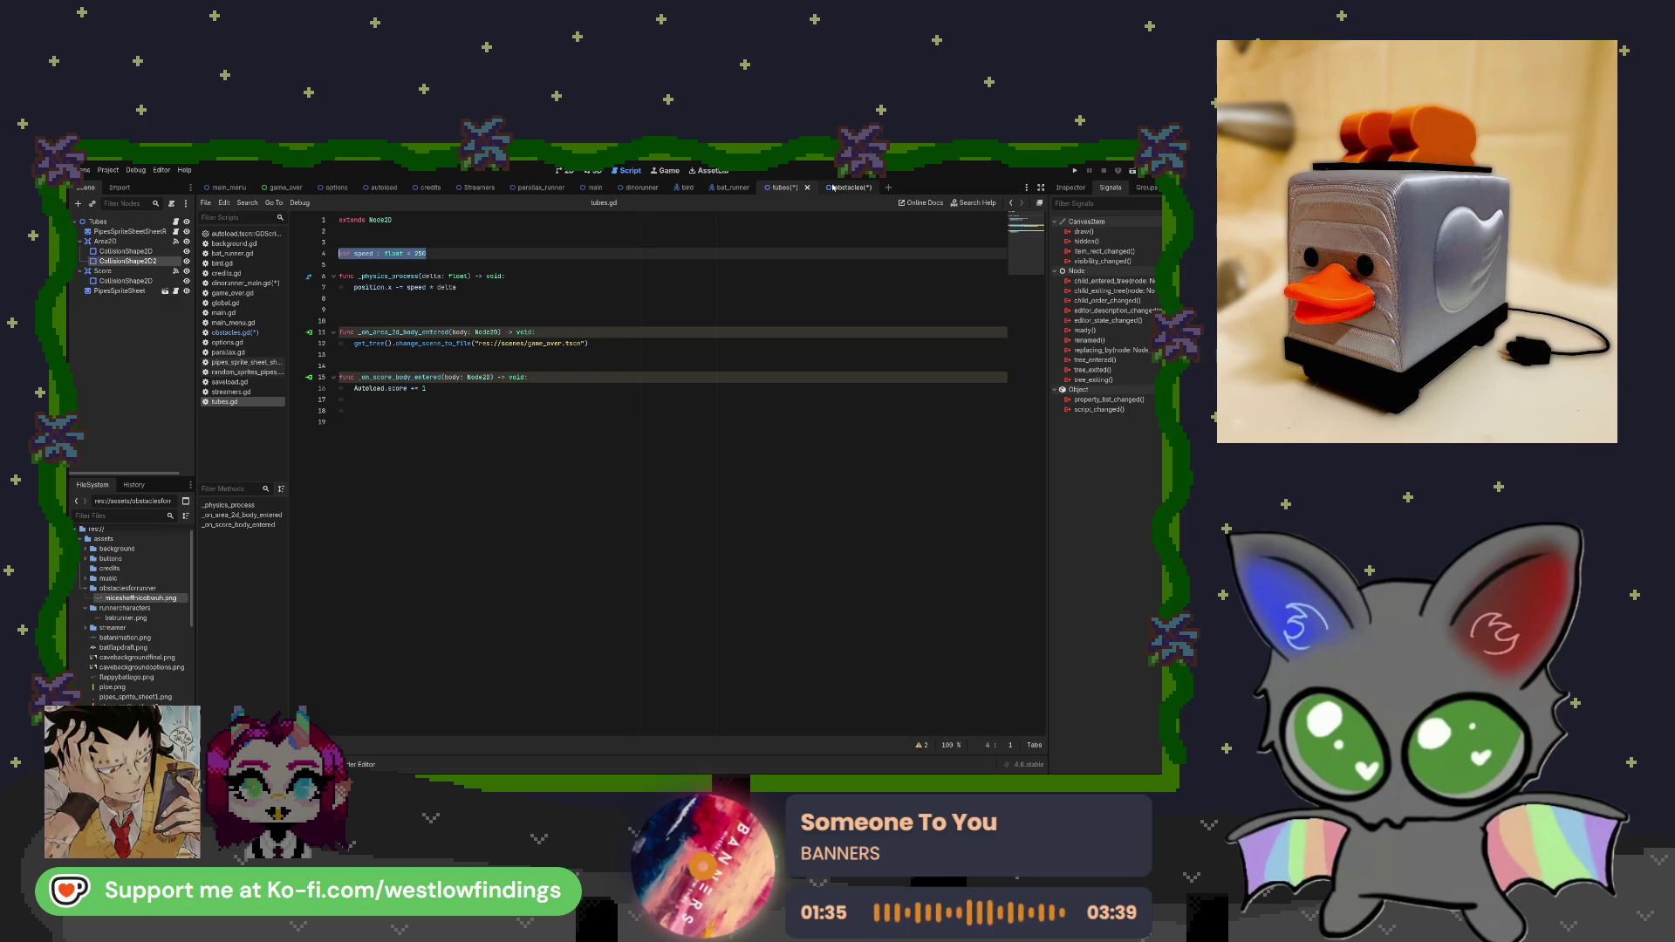
Show the obstacles scene in the 2D view and paste in a second Area2D node, Area2D2.
left_click(833, 187)
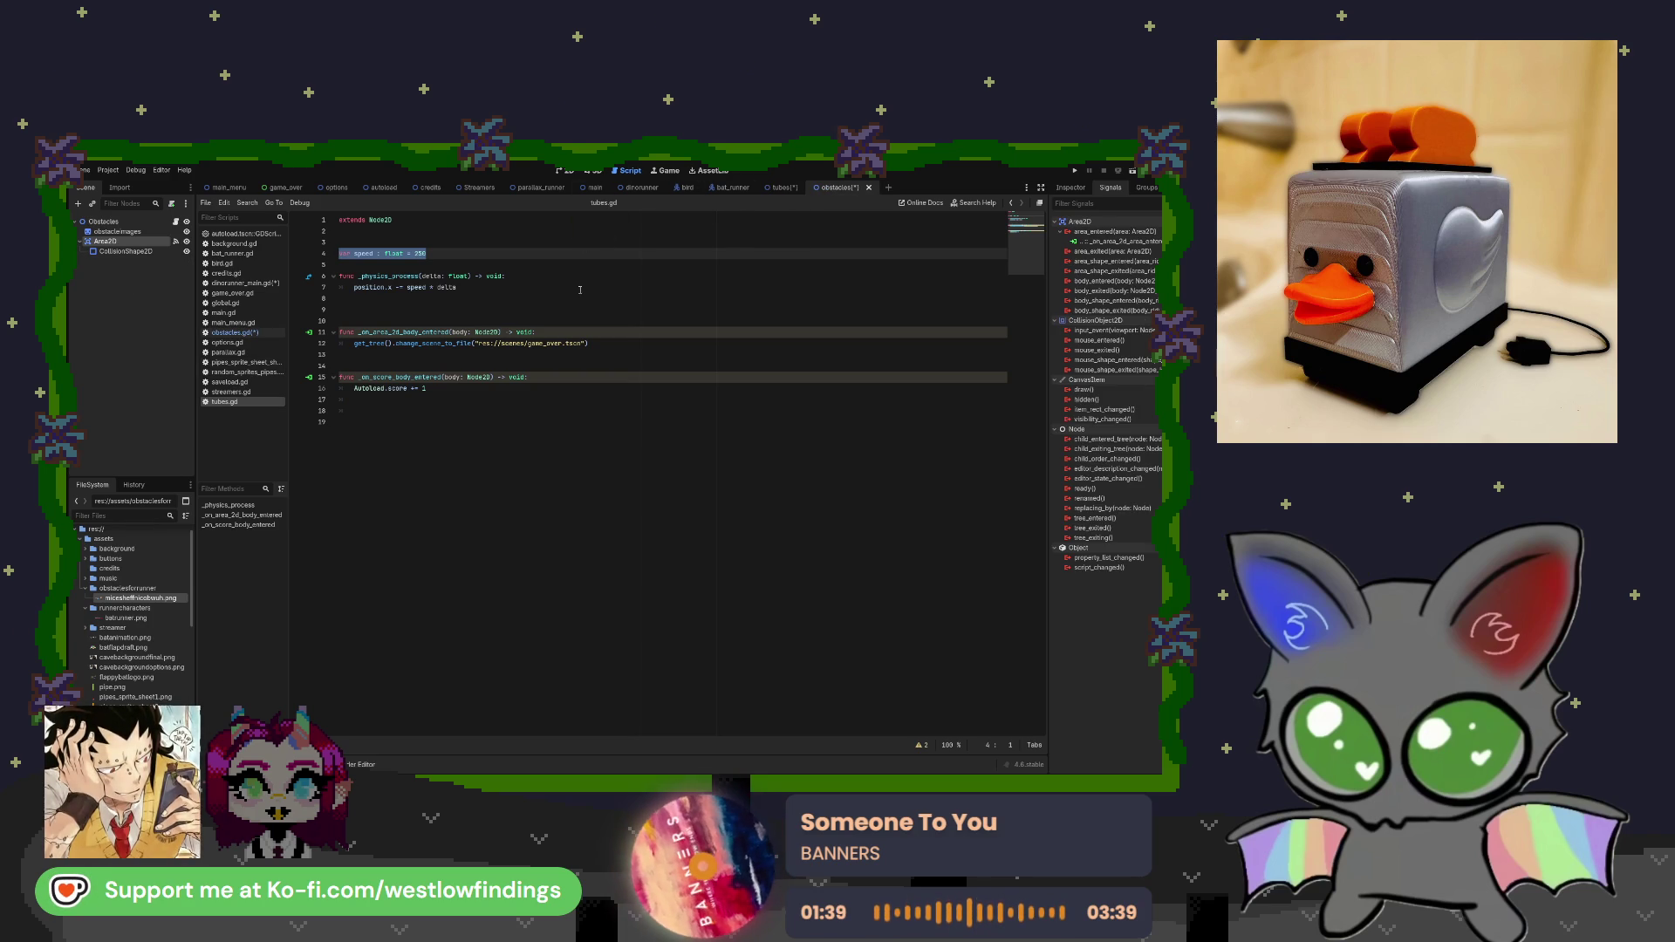
left_click(563, 170)
scroll(659, 454, "down", 1)
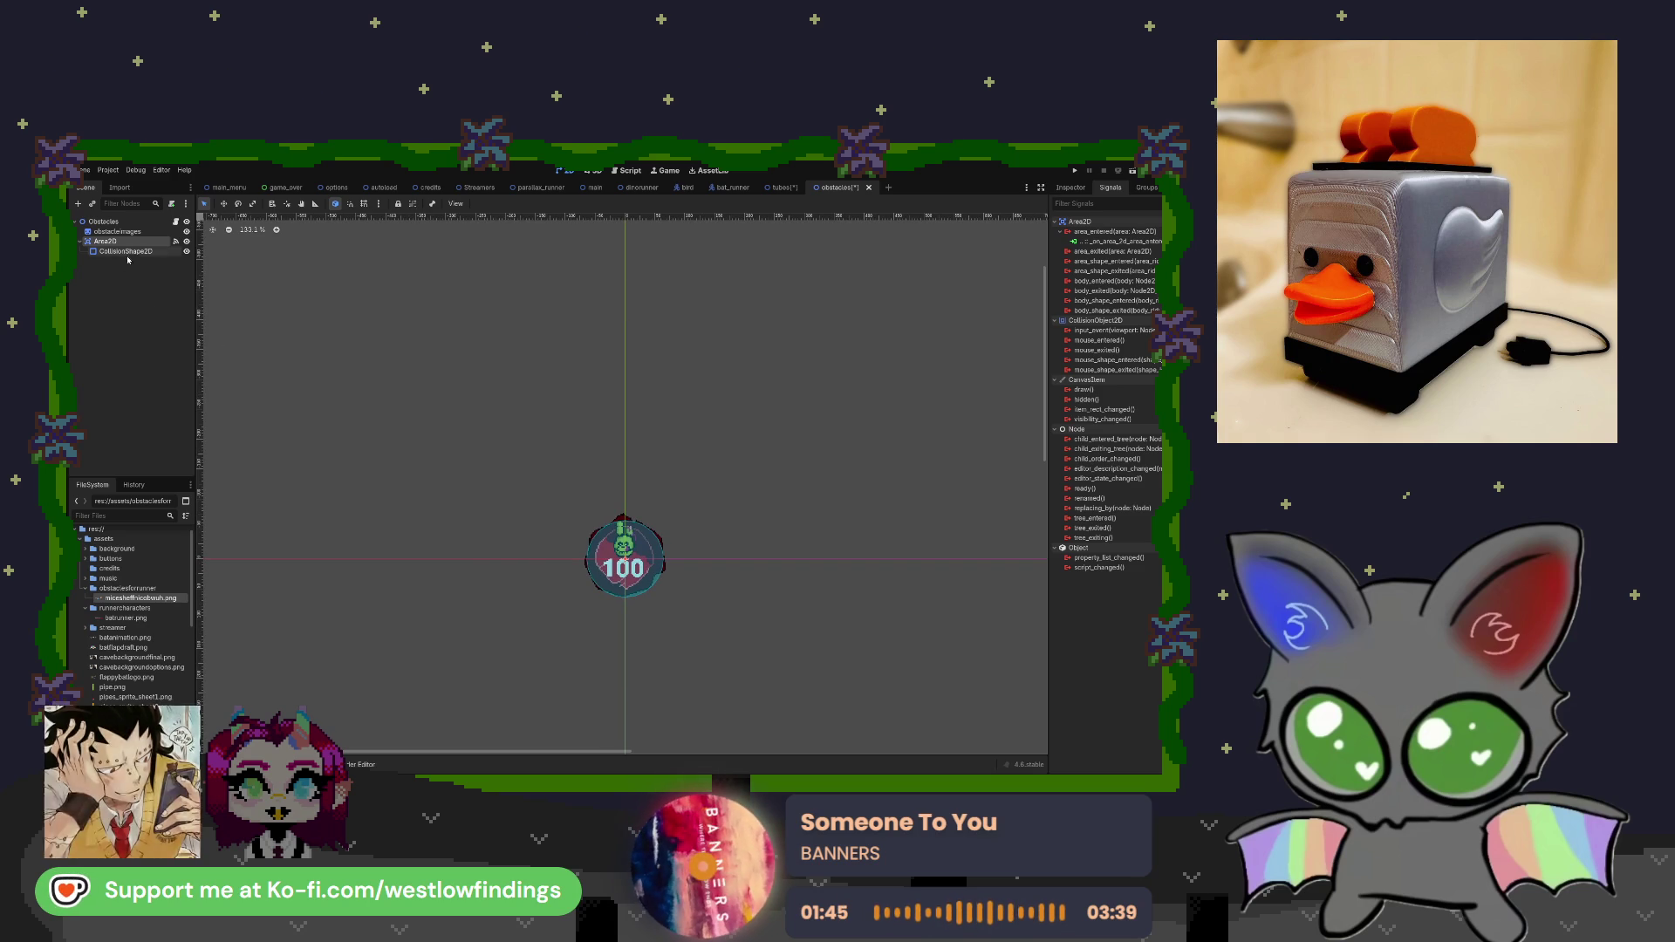
left_click(782, 188)
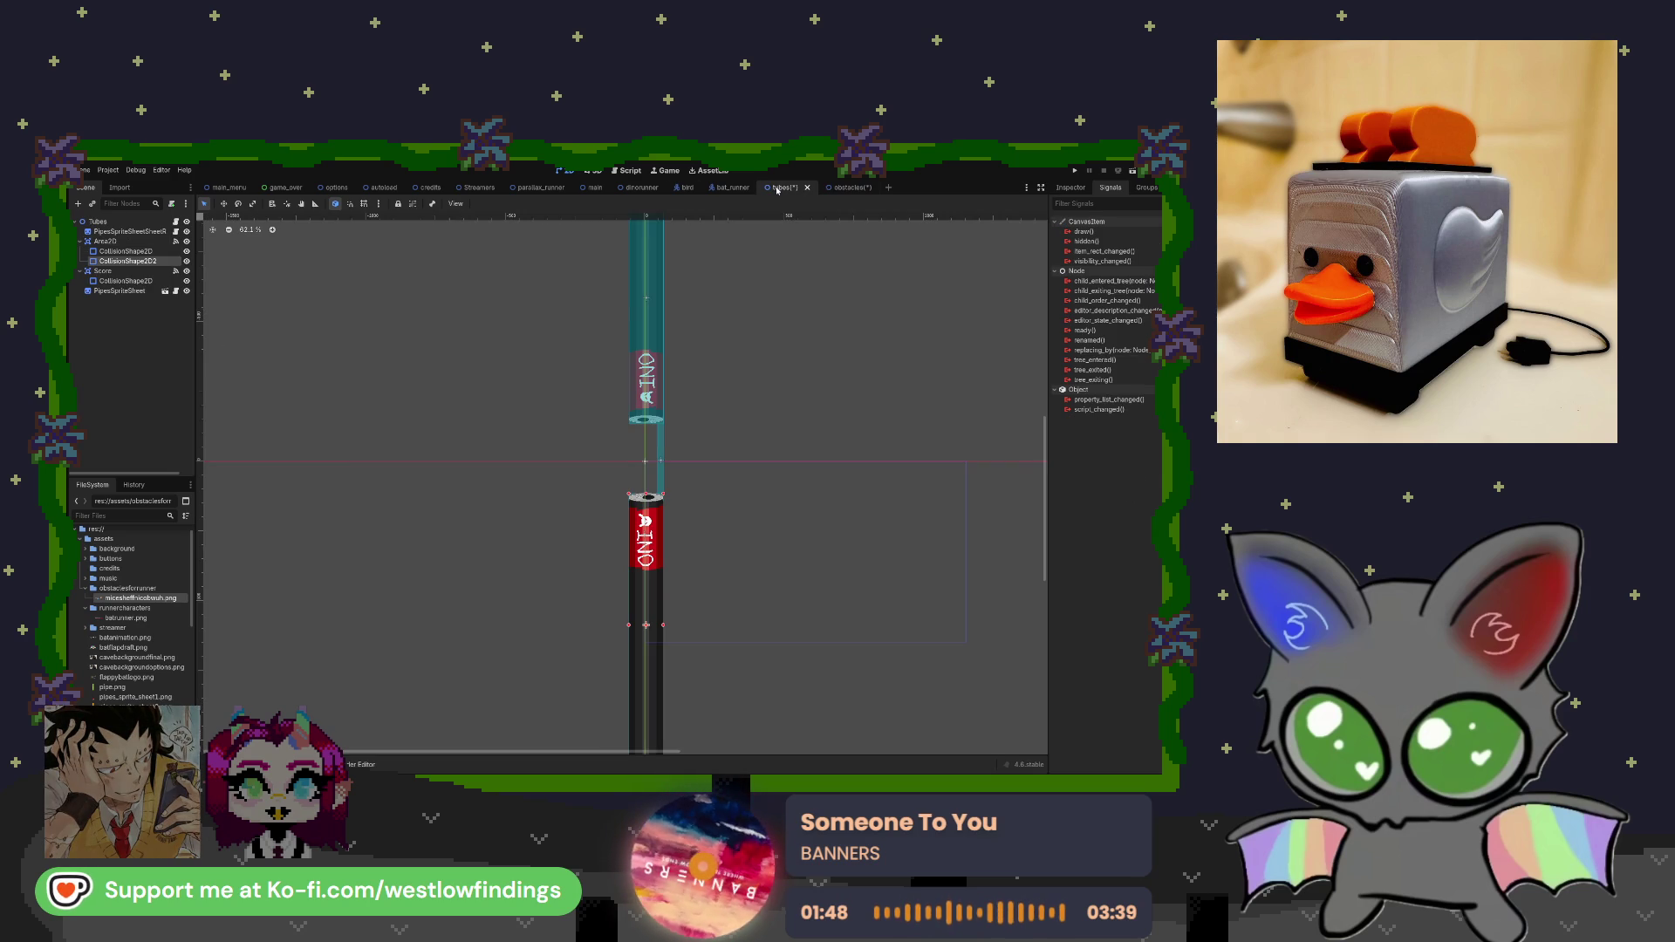
left_click(842, 188)
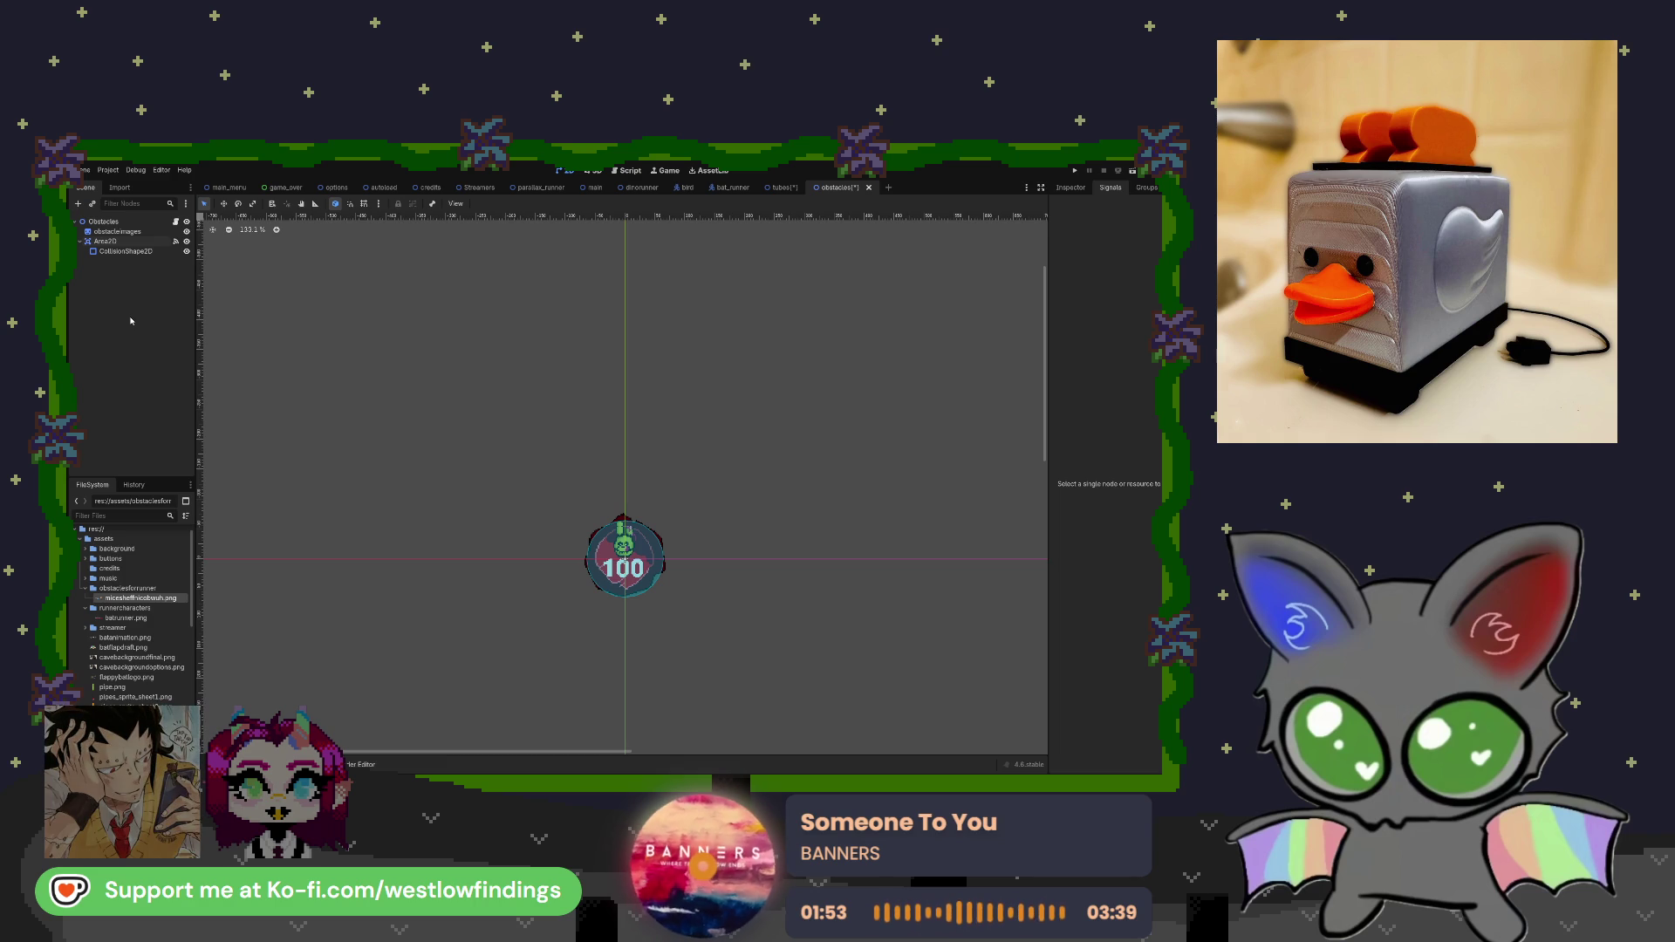
key("ctrl+v")
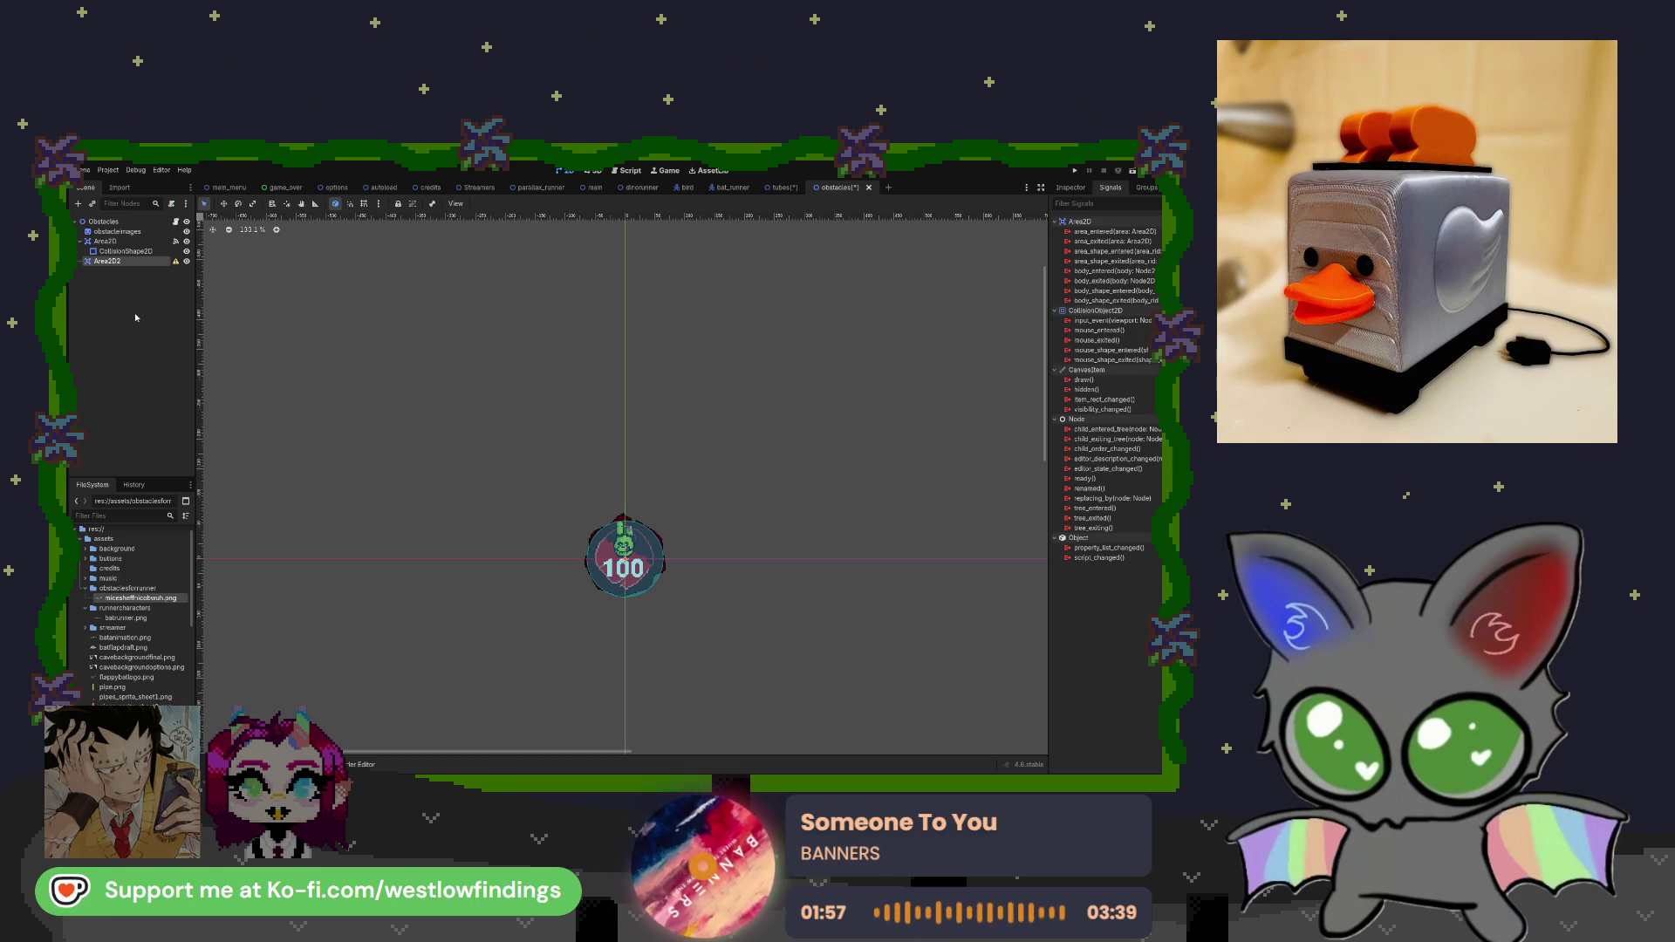
Add a RectangleShape2D collision shape under Area2D2, moved up and stretched tall above the obstacle.
key("ctrl+v")
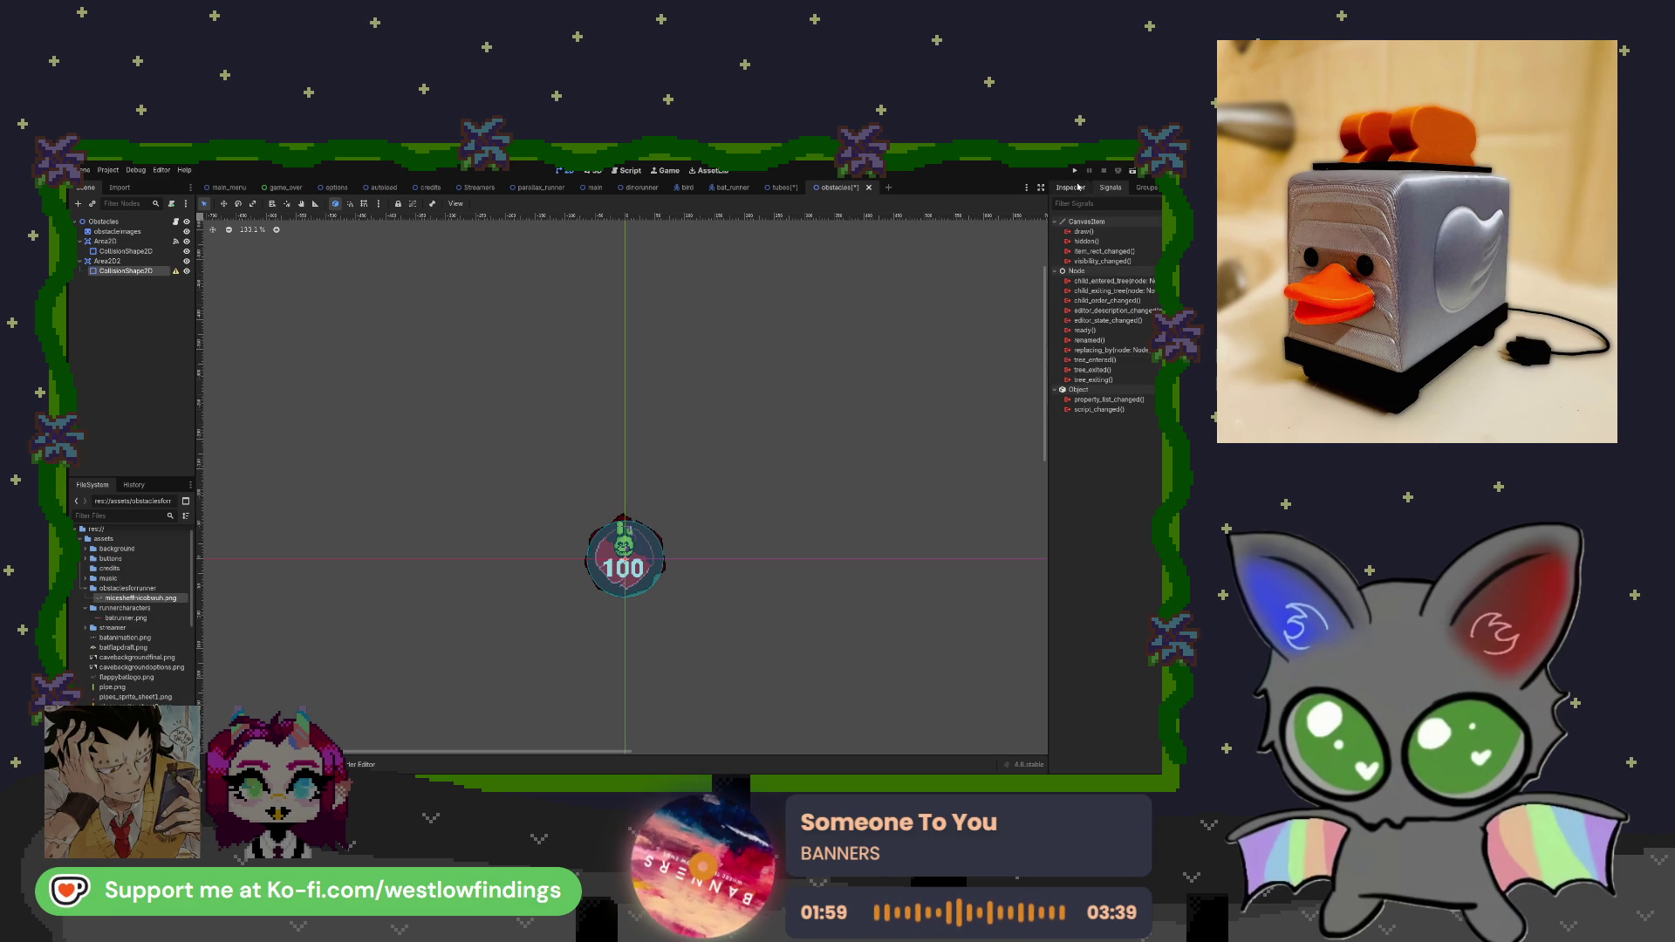
left_click(1080, 186)
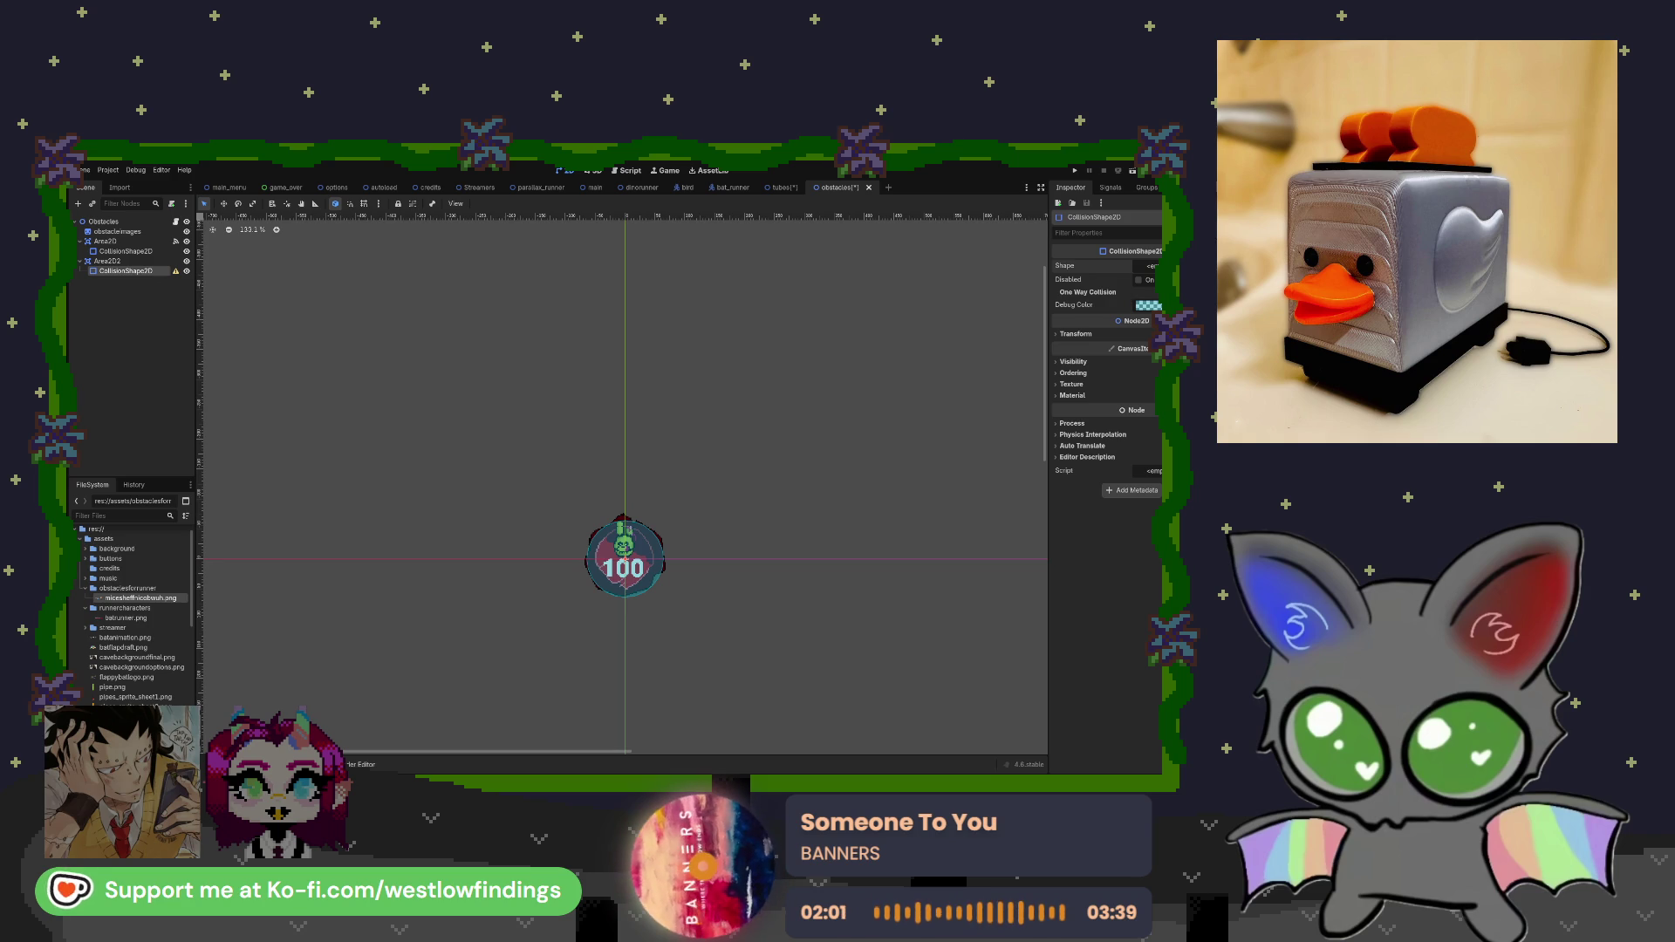
left_click(1150, 265)
left_click(1142, 280)
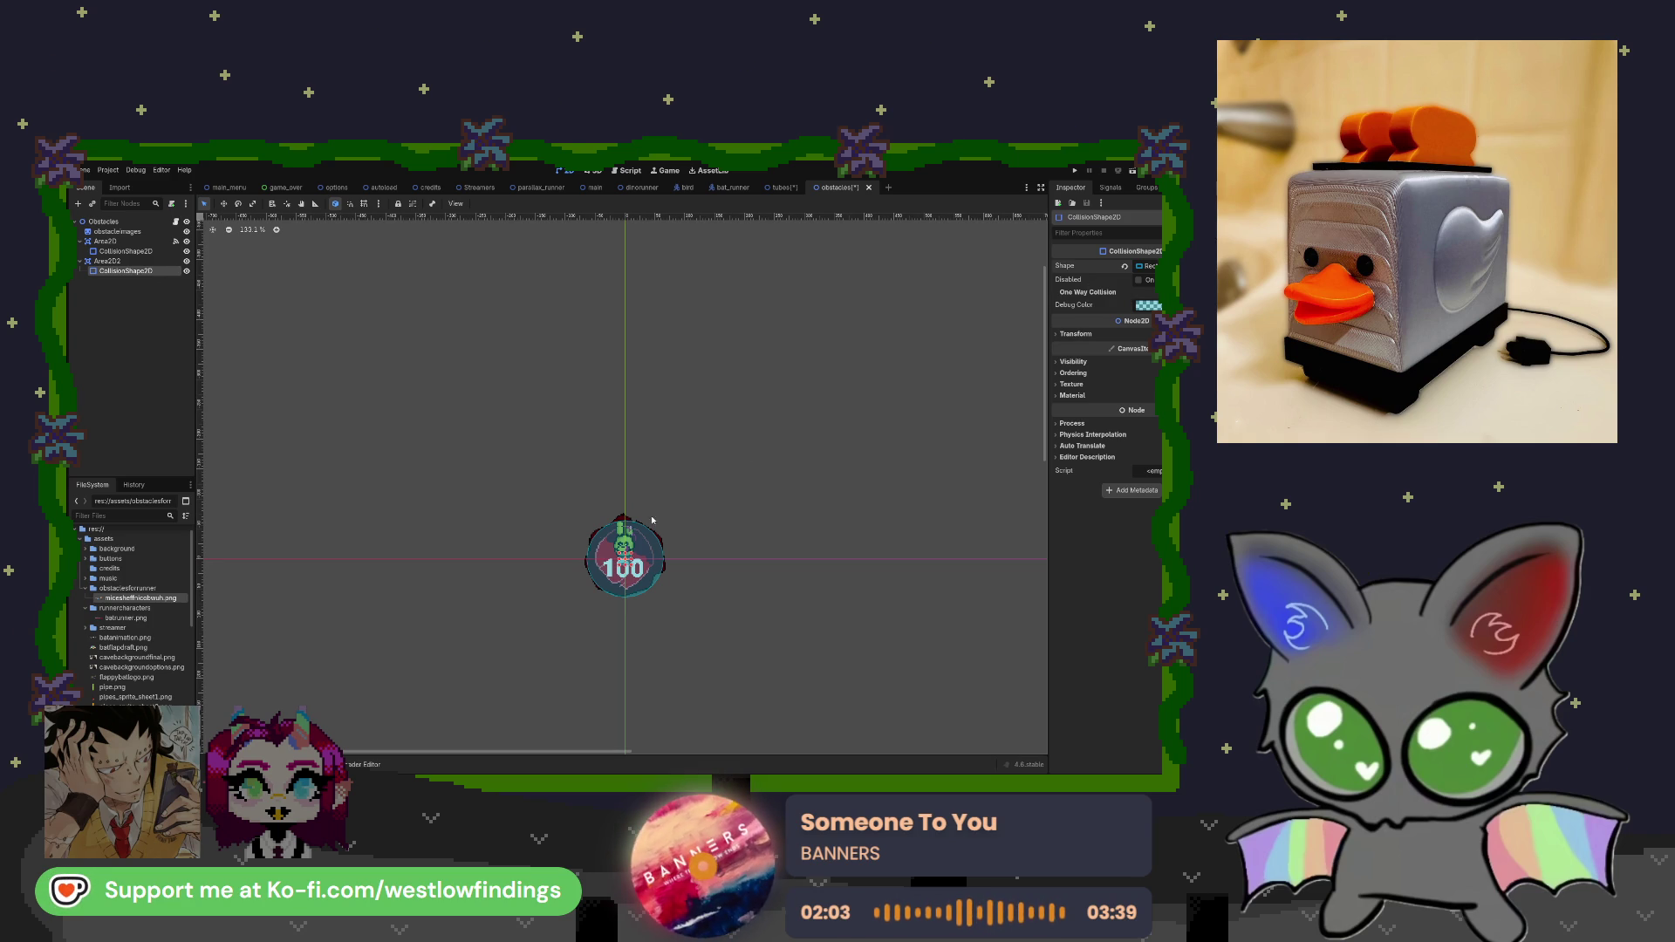
key("w")
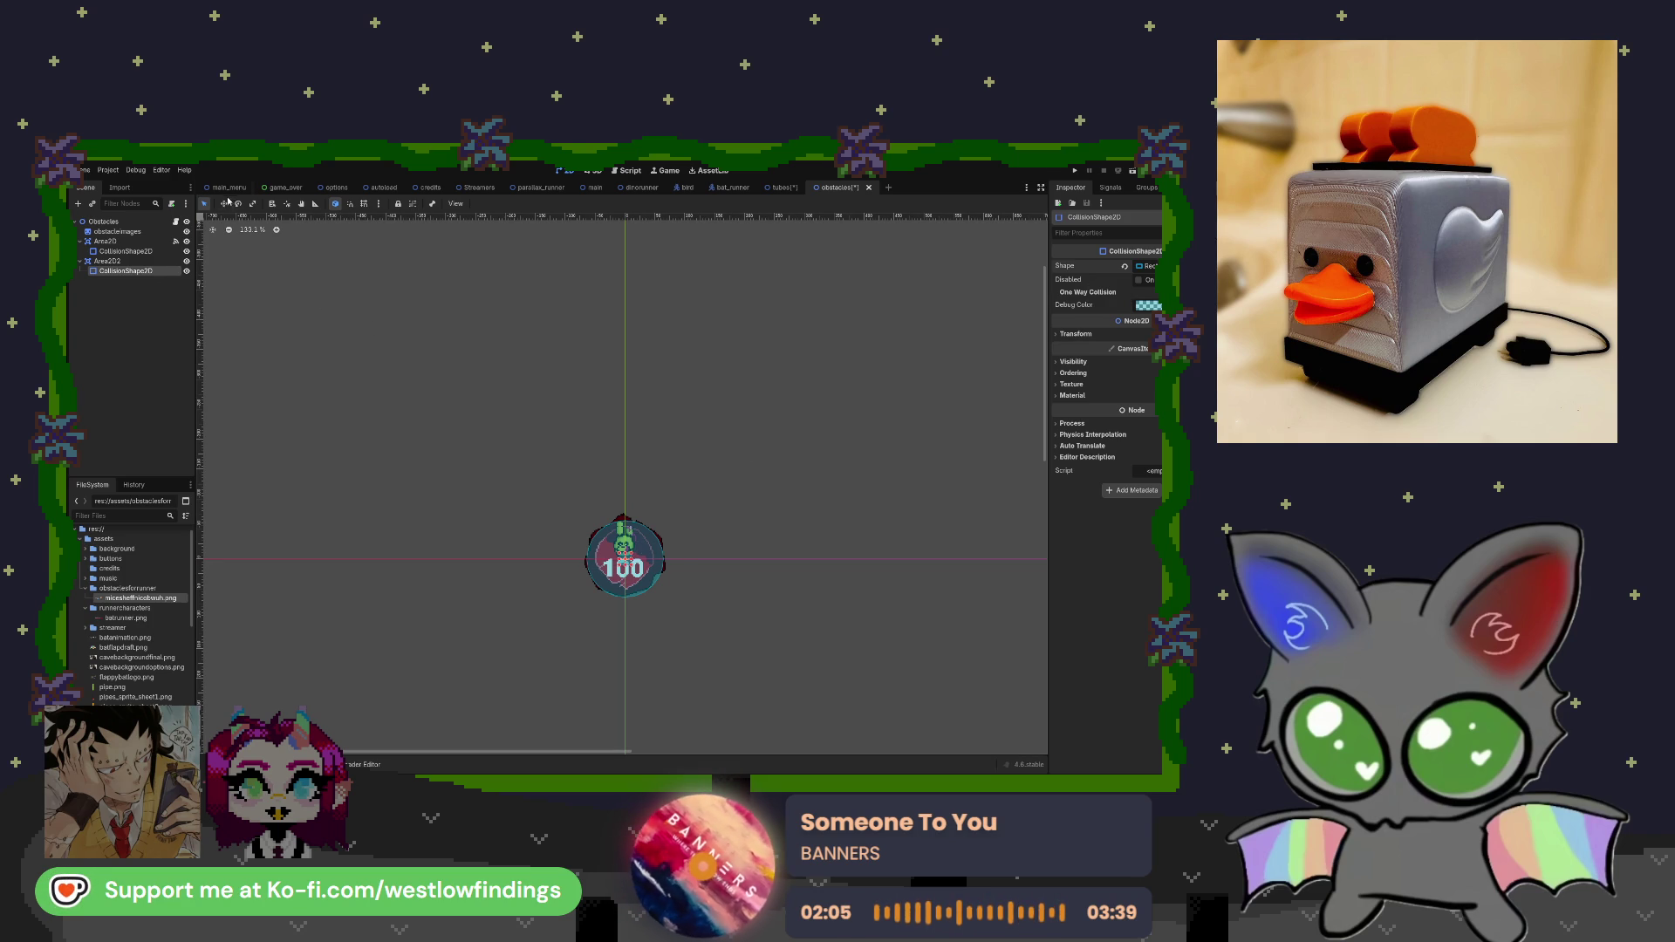
left_click_drag(860, 601, 860, 506)
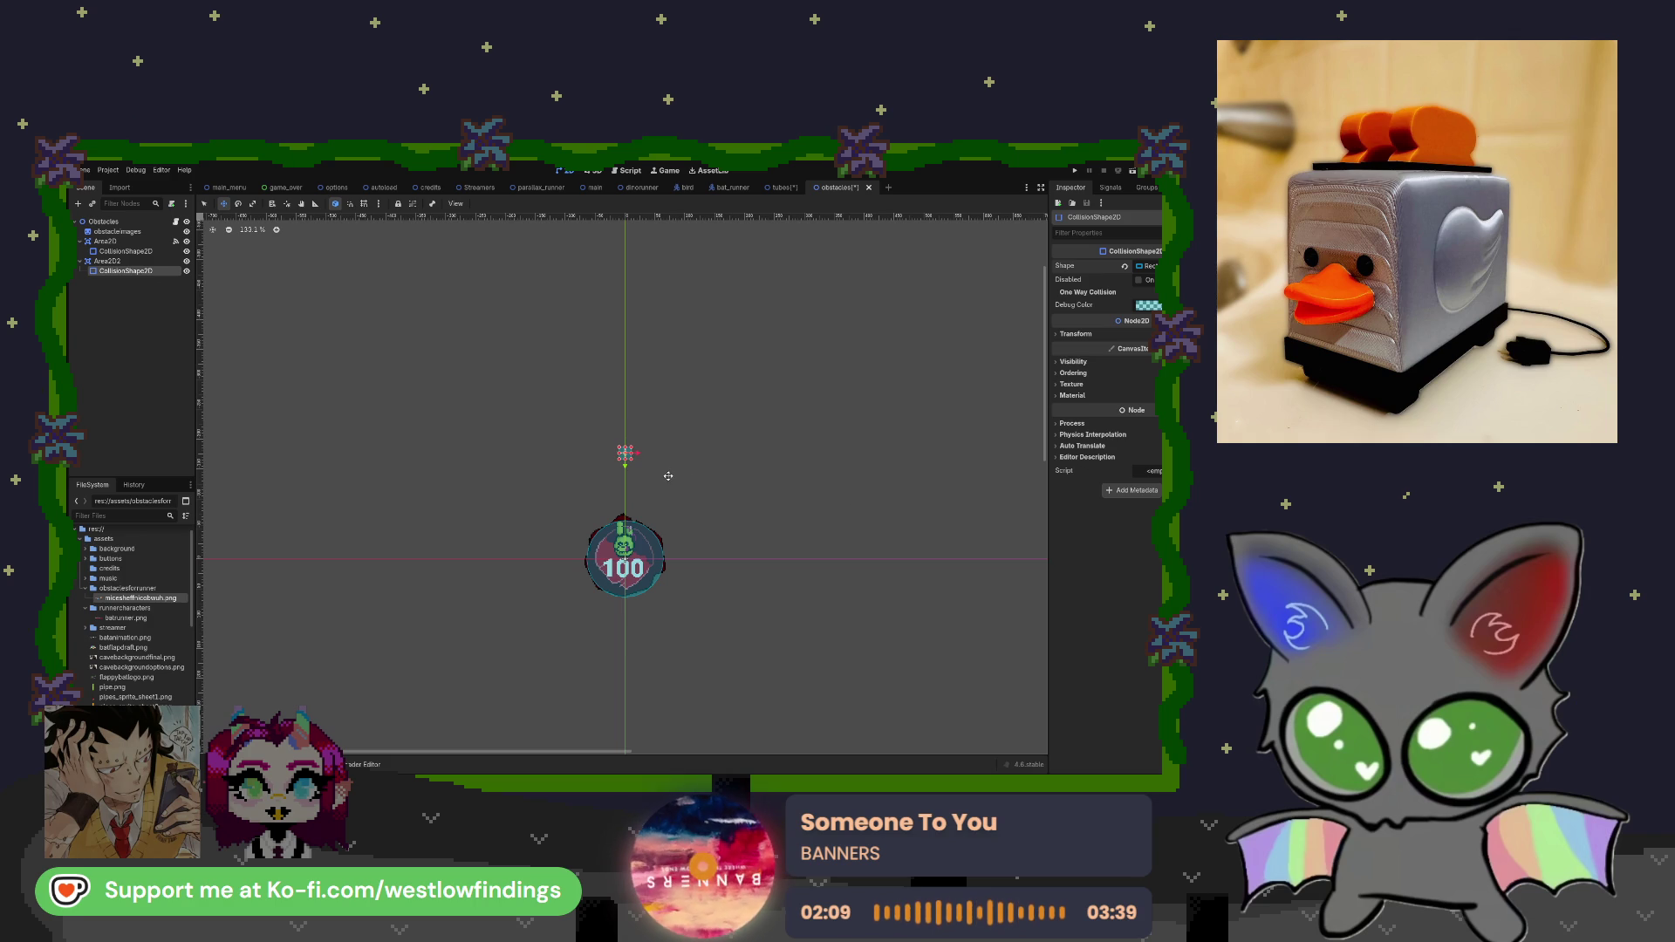
left_click_drag(626, 479, 634, 509)
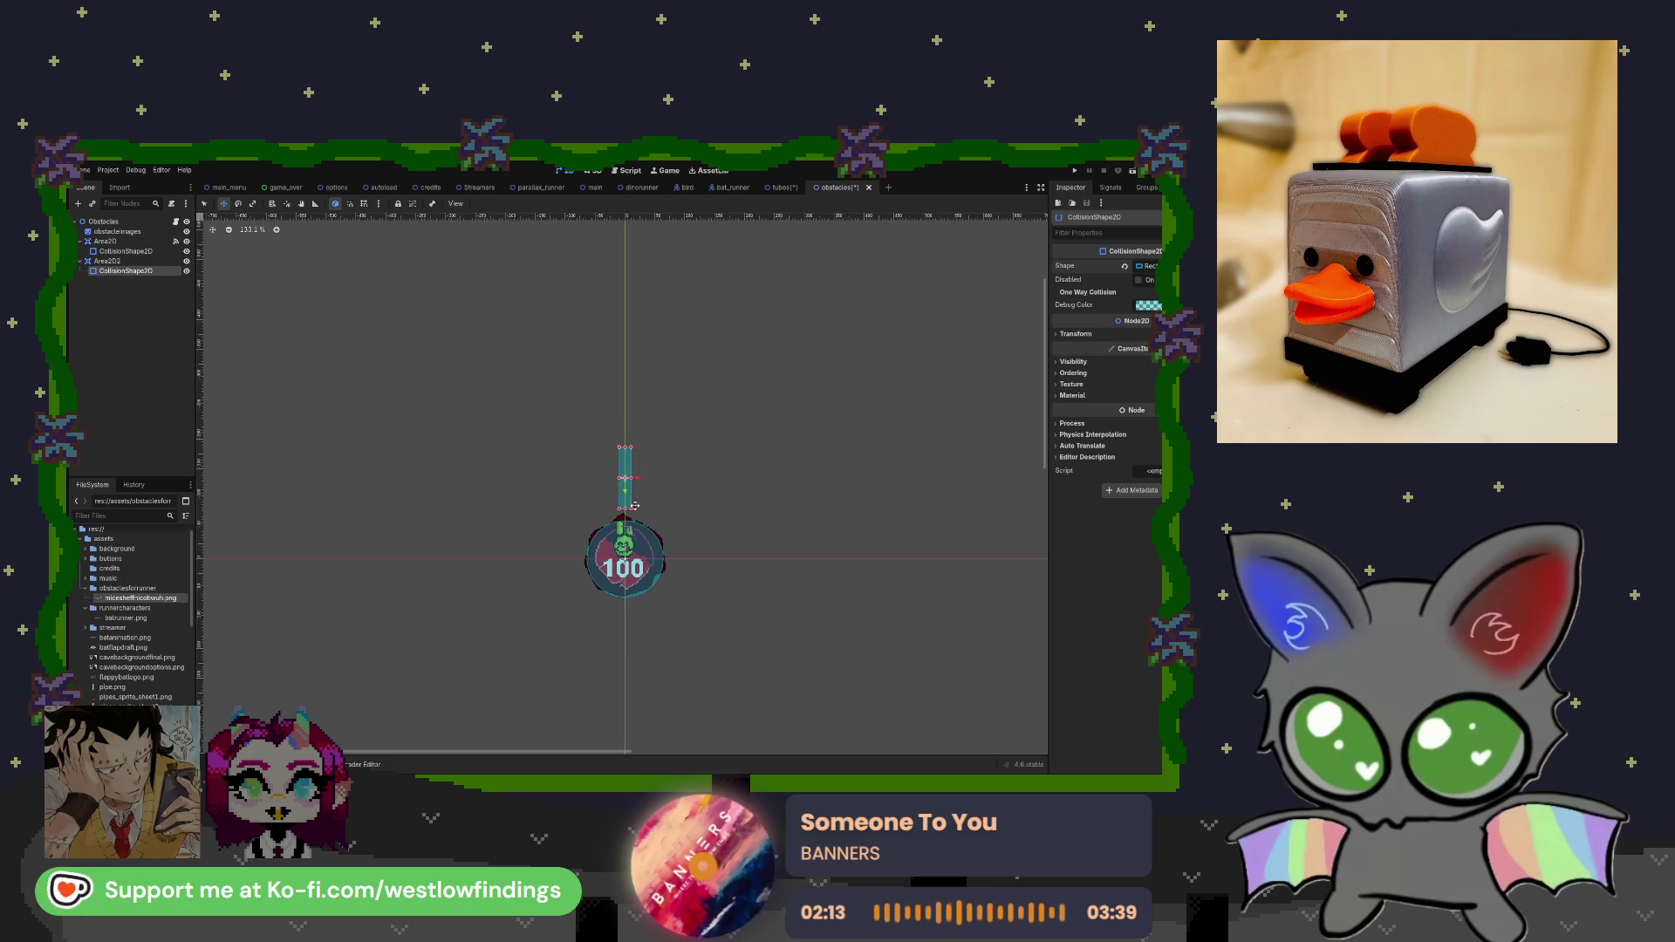
left_click_drag(625, 448, 627, 277)
Rename the collision shape to score and Area2D2 to scoring.
scroll(697, 502, "down", 4)
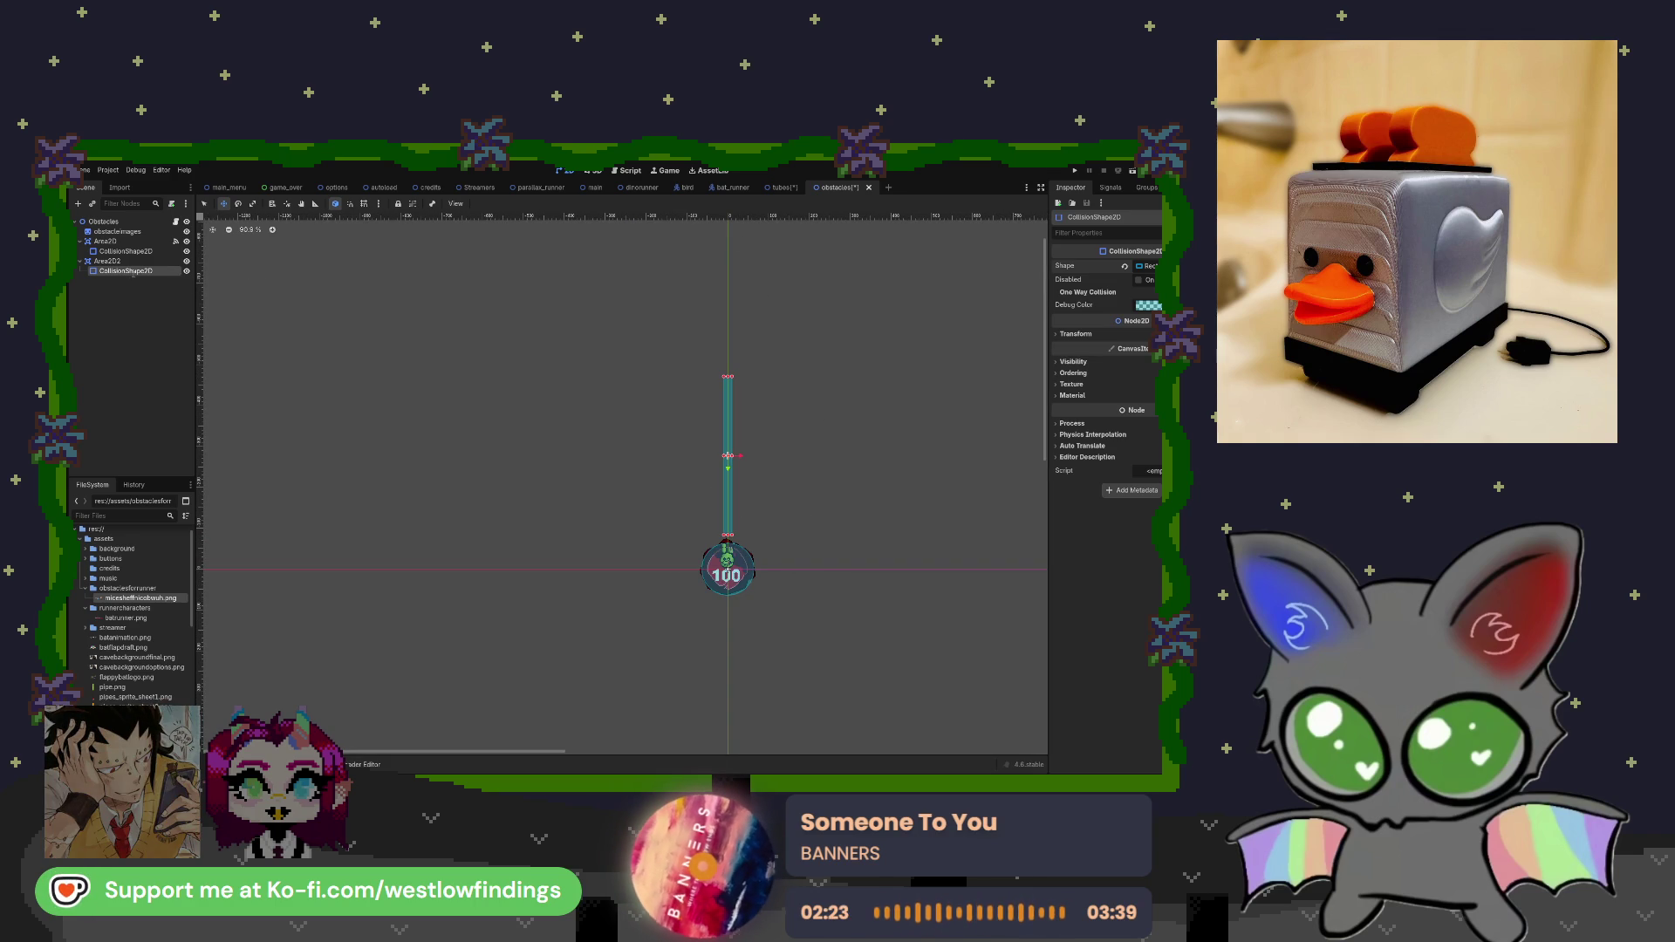
type("score")
key("Return")
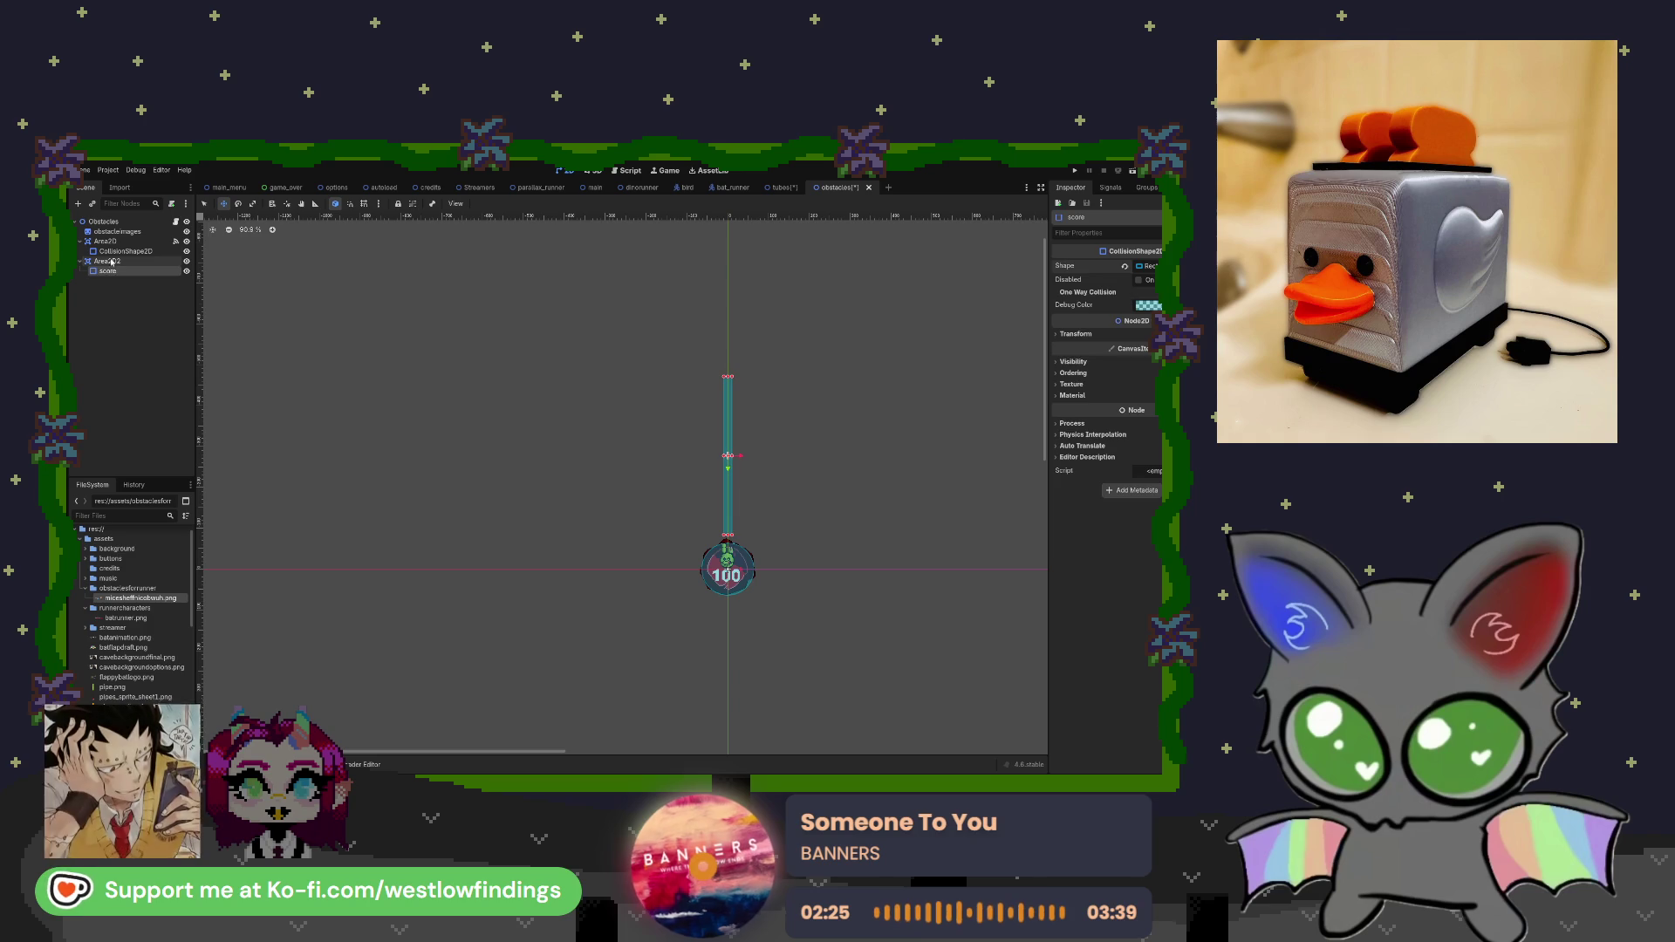
left_click(114, 261)
type("scoring")
key("Return")
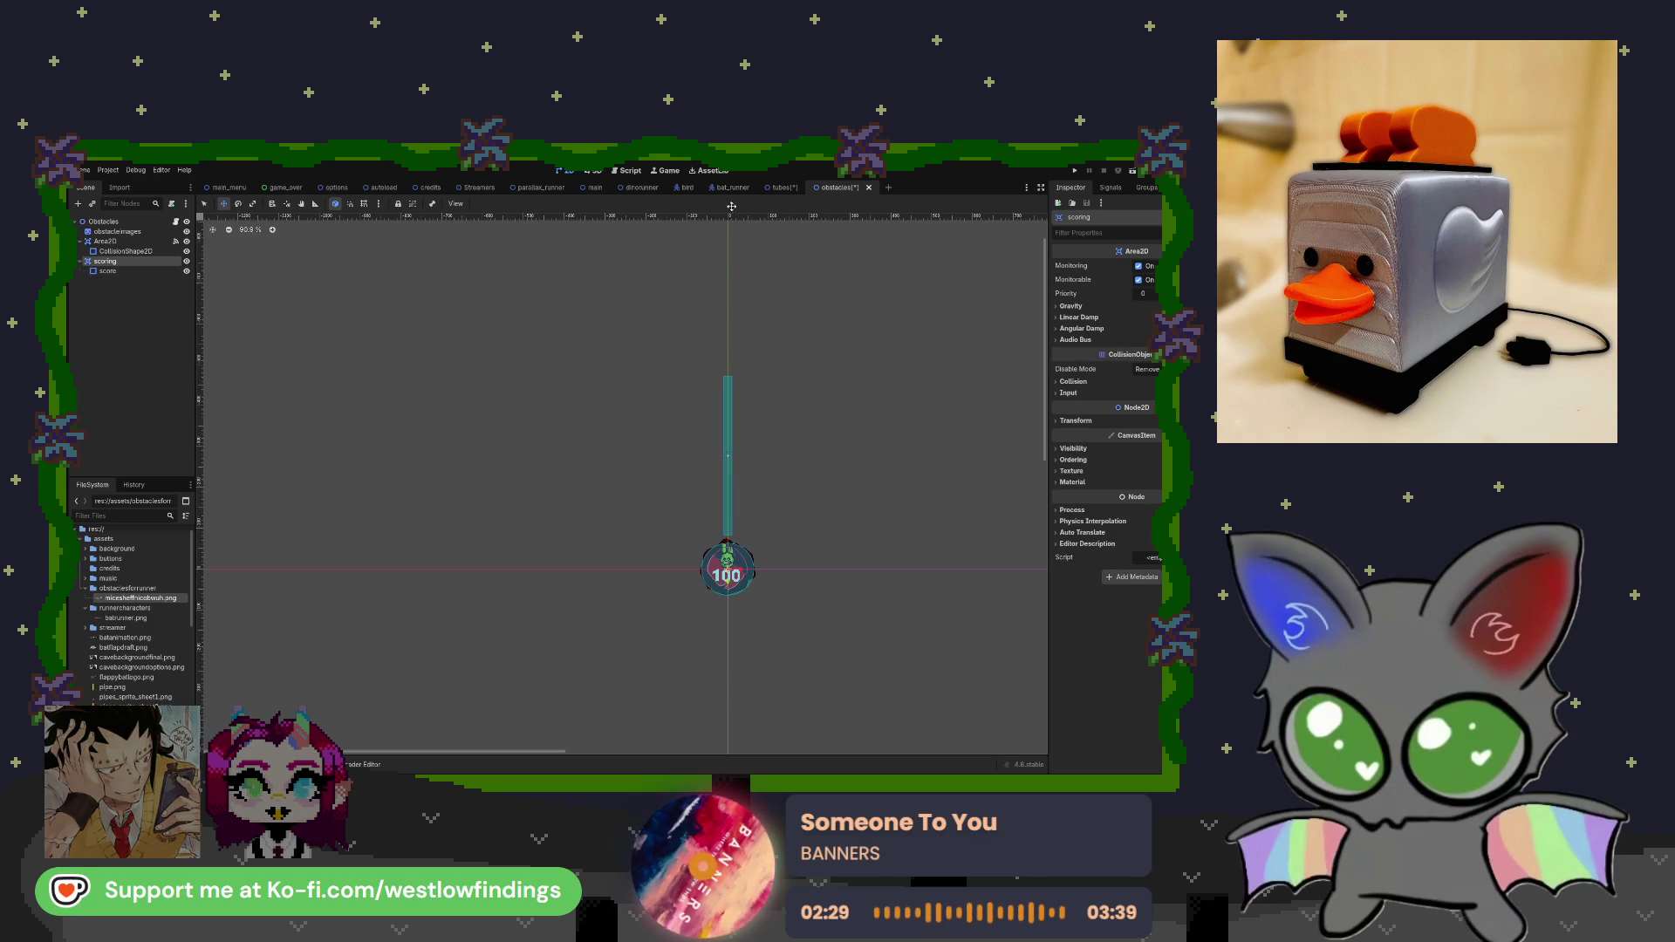
View tubes.gd's _on_score_body_entered handler in the Script workspace, then return to the obstacles scene.
left_click(783, 186)
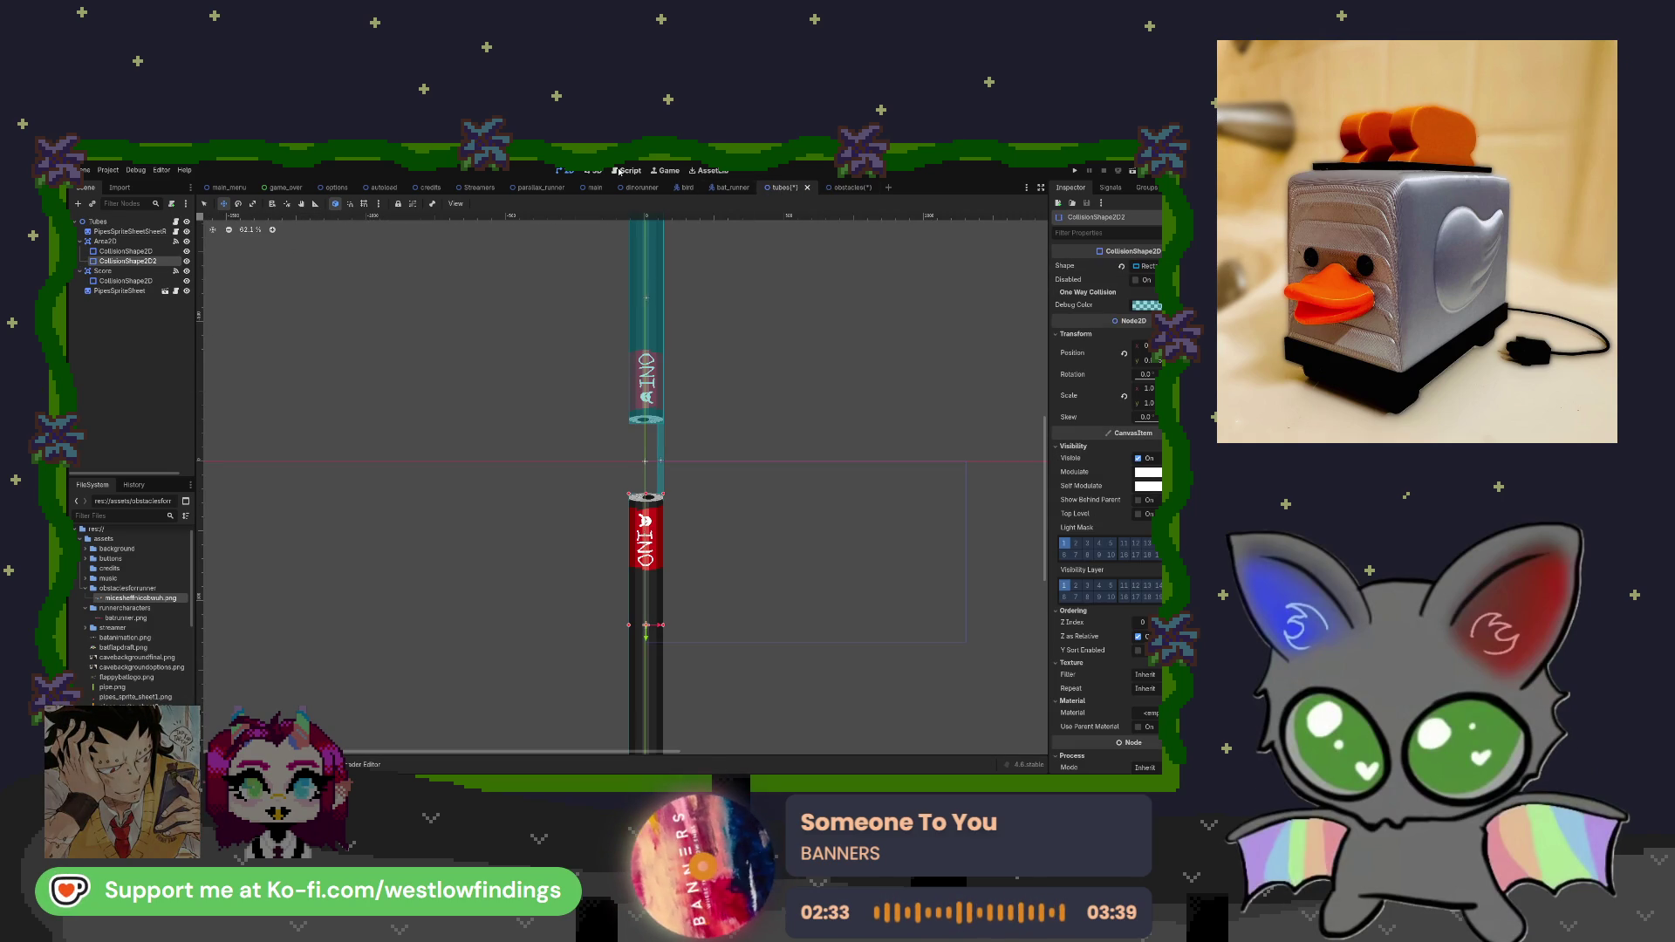
left_click(621, 171)
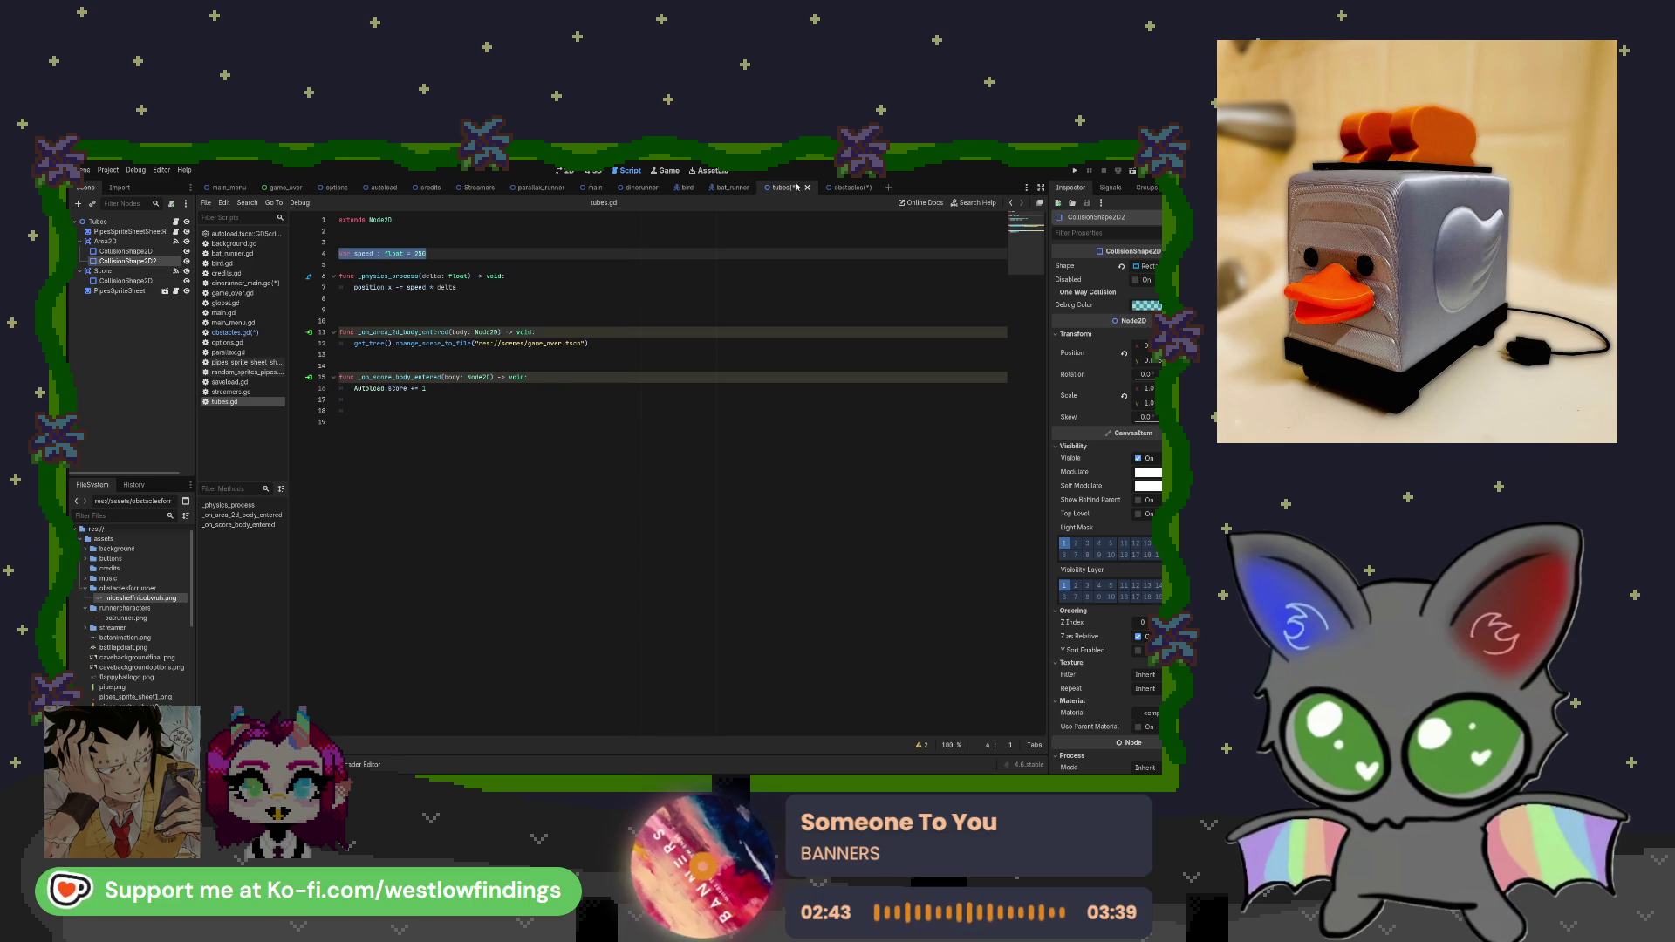
left_click(843, 188)
left_click(124, 262)
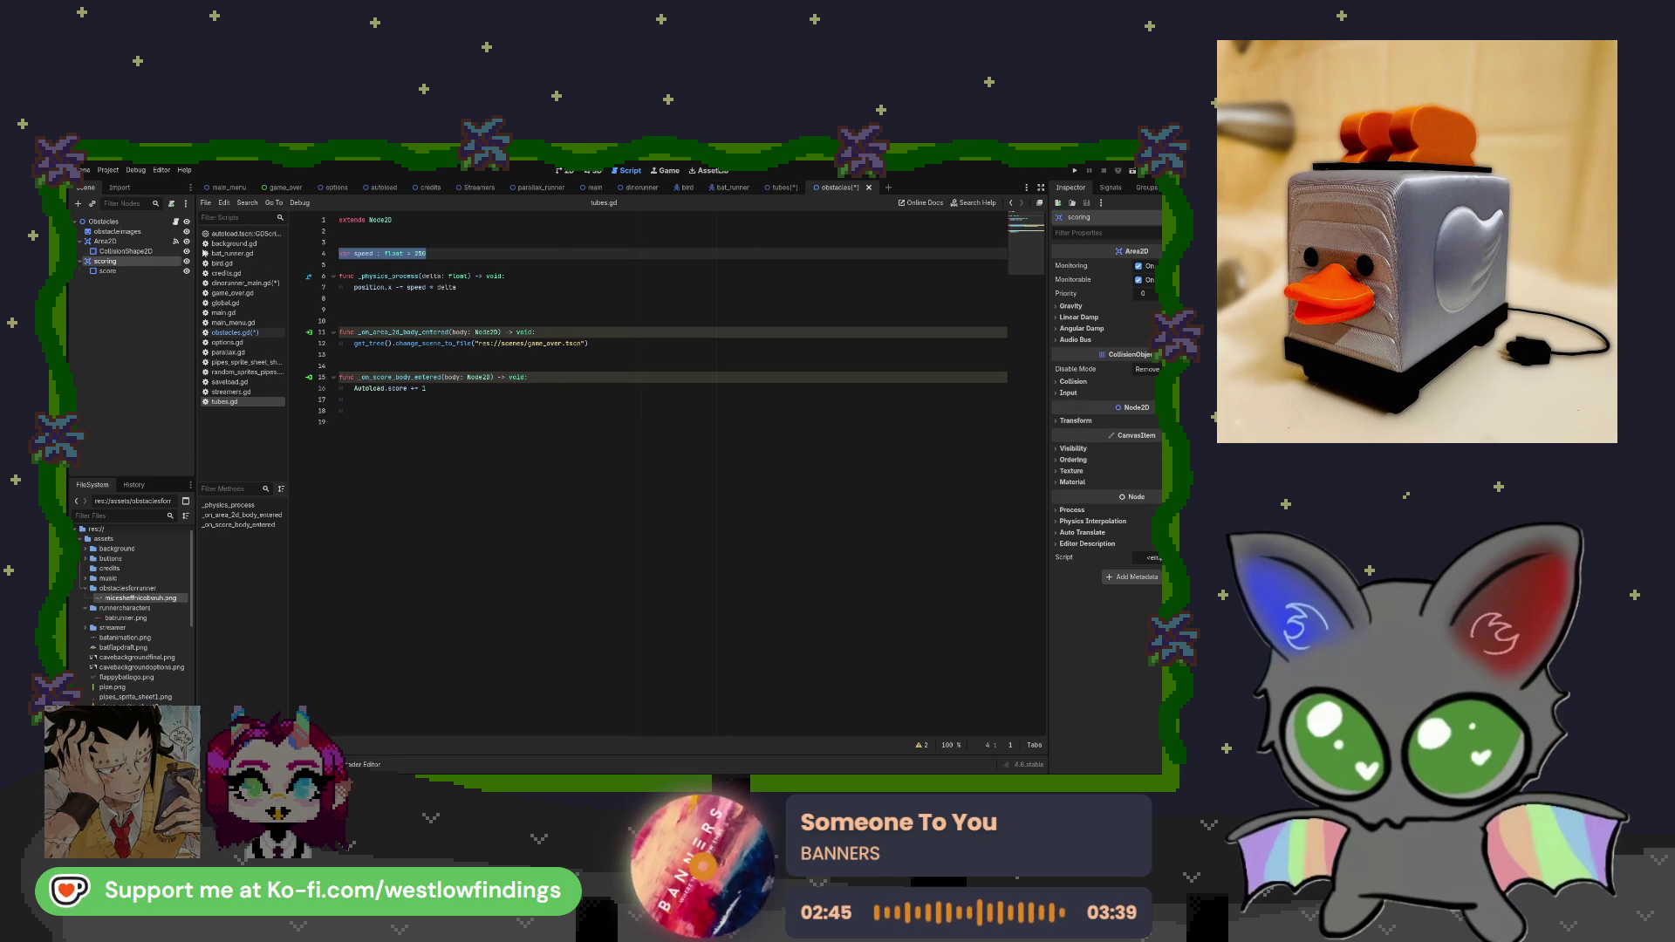
Connect the scoring area's area_entered signal and replace pass with Autoload.score += 1.
left_click(1111, 188)
left_click(1112, 232)
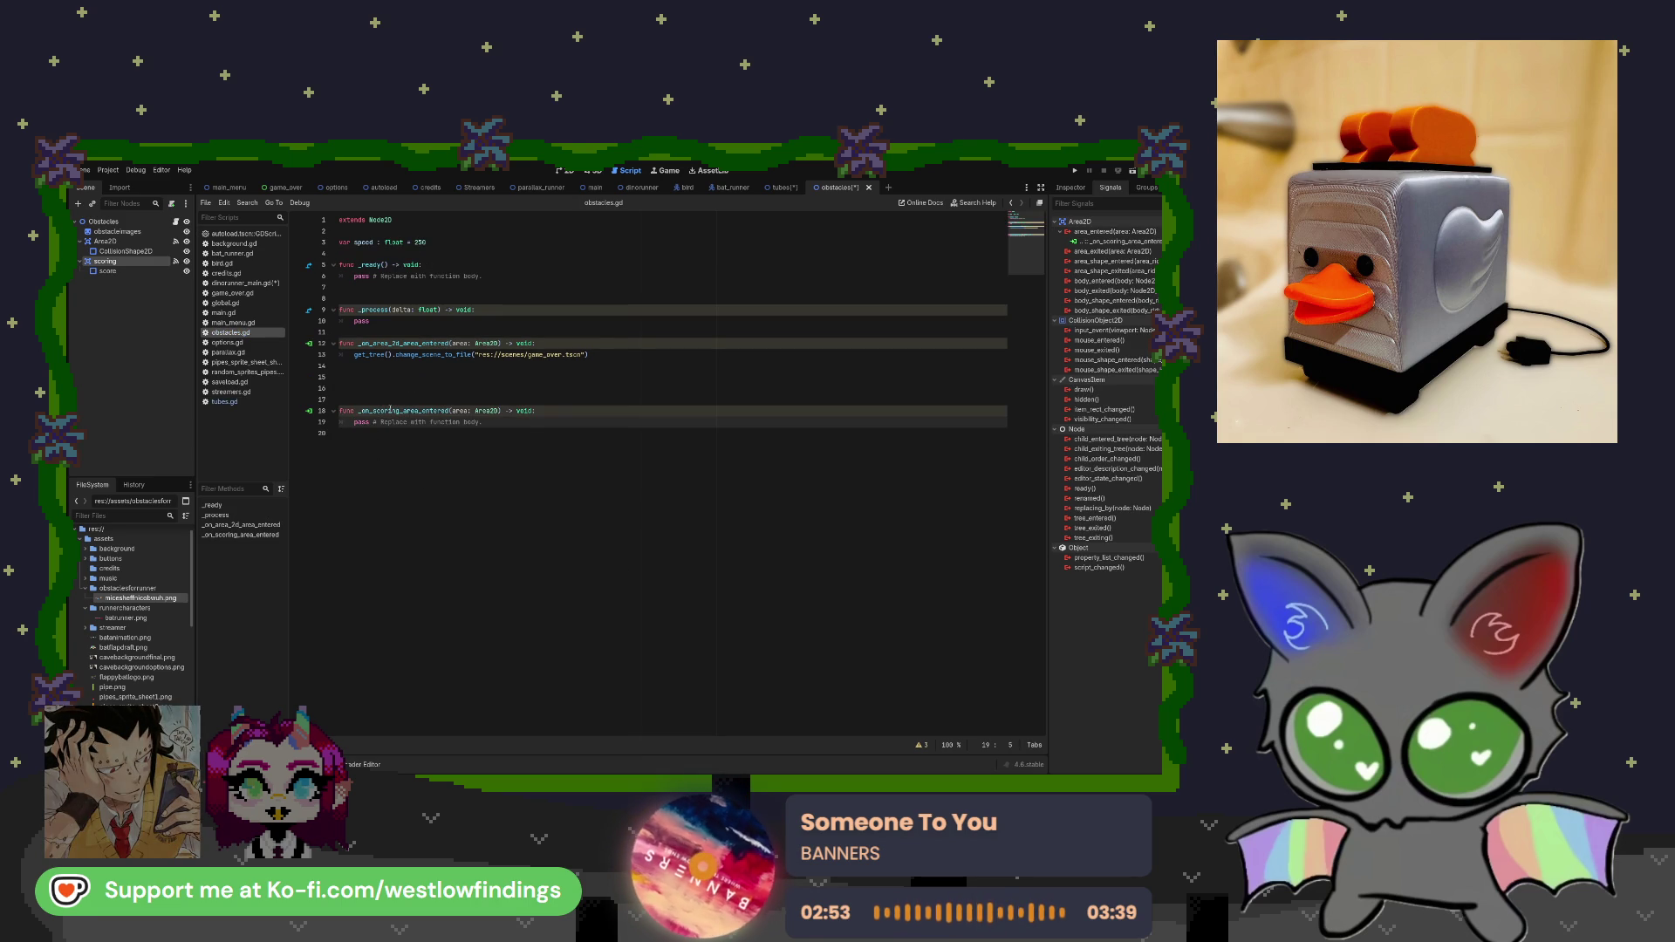
left_click_drag(354, 421, 482, 422)
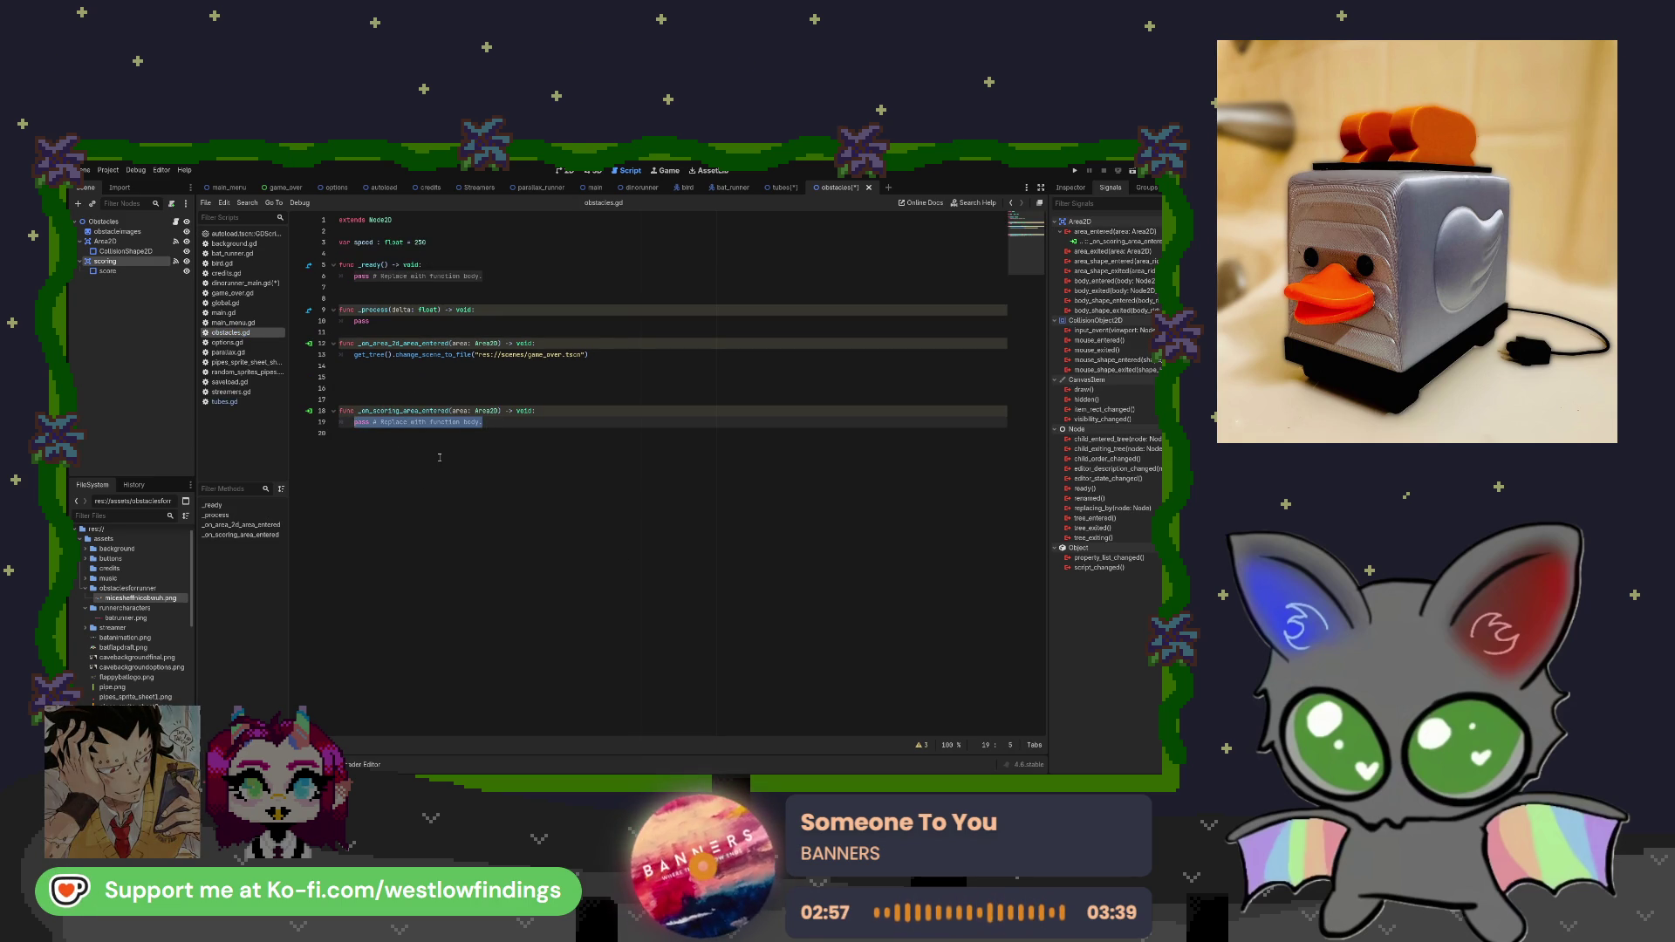
type("Autoload")
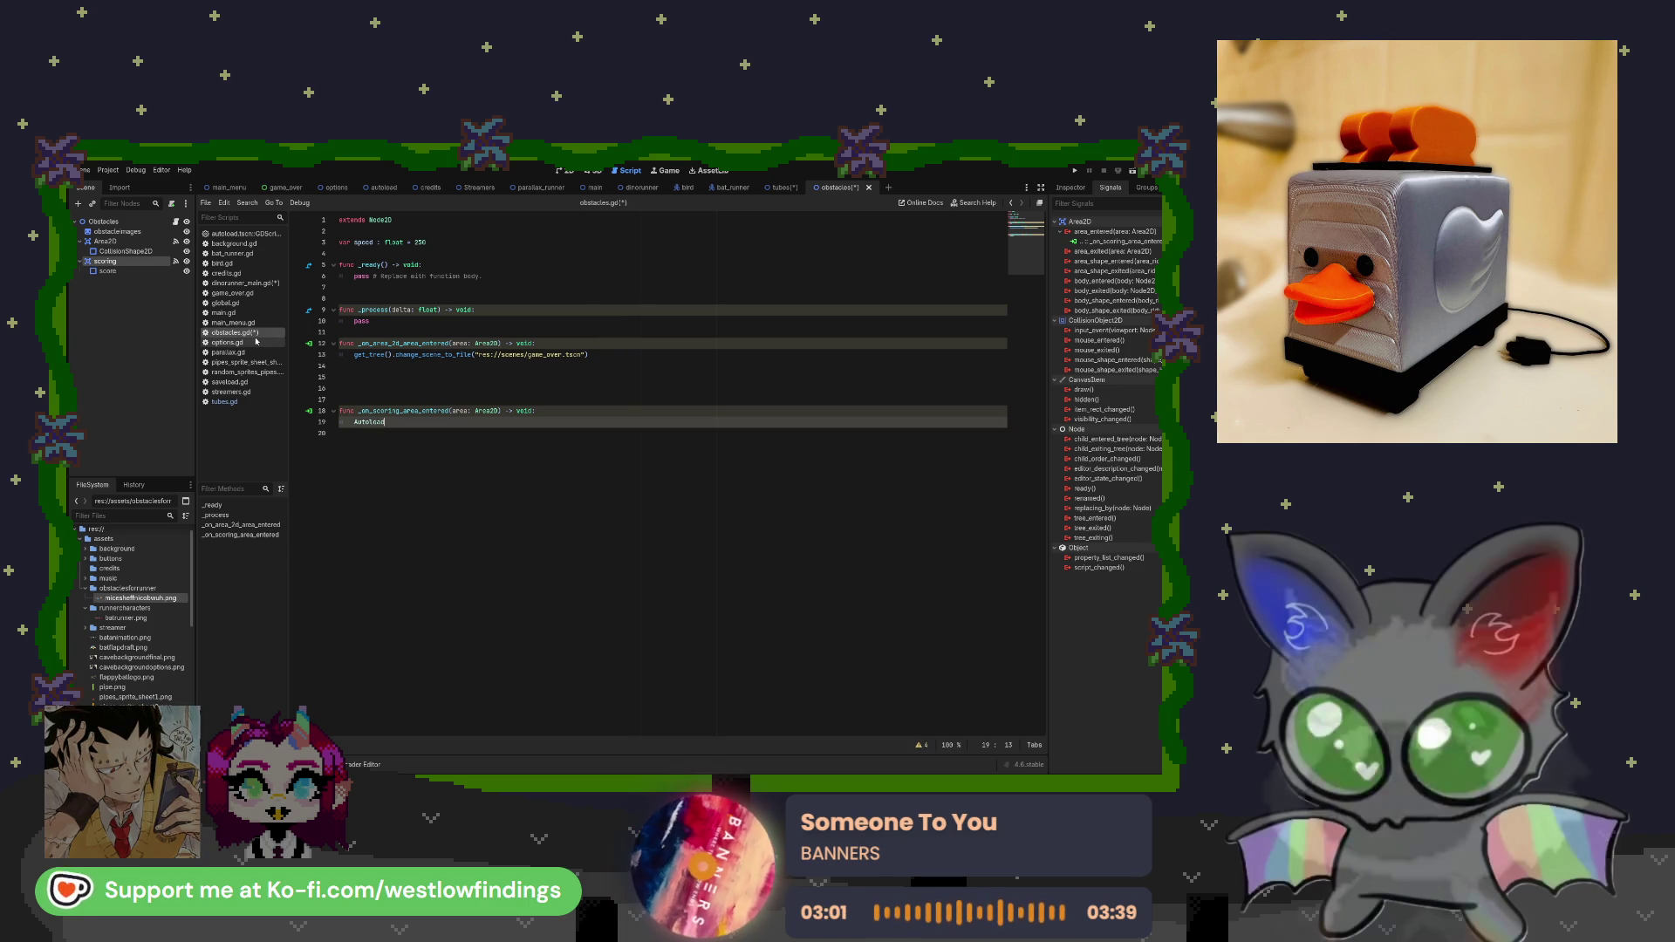
left_click(259, 401)
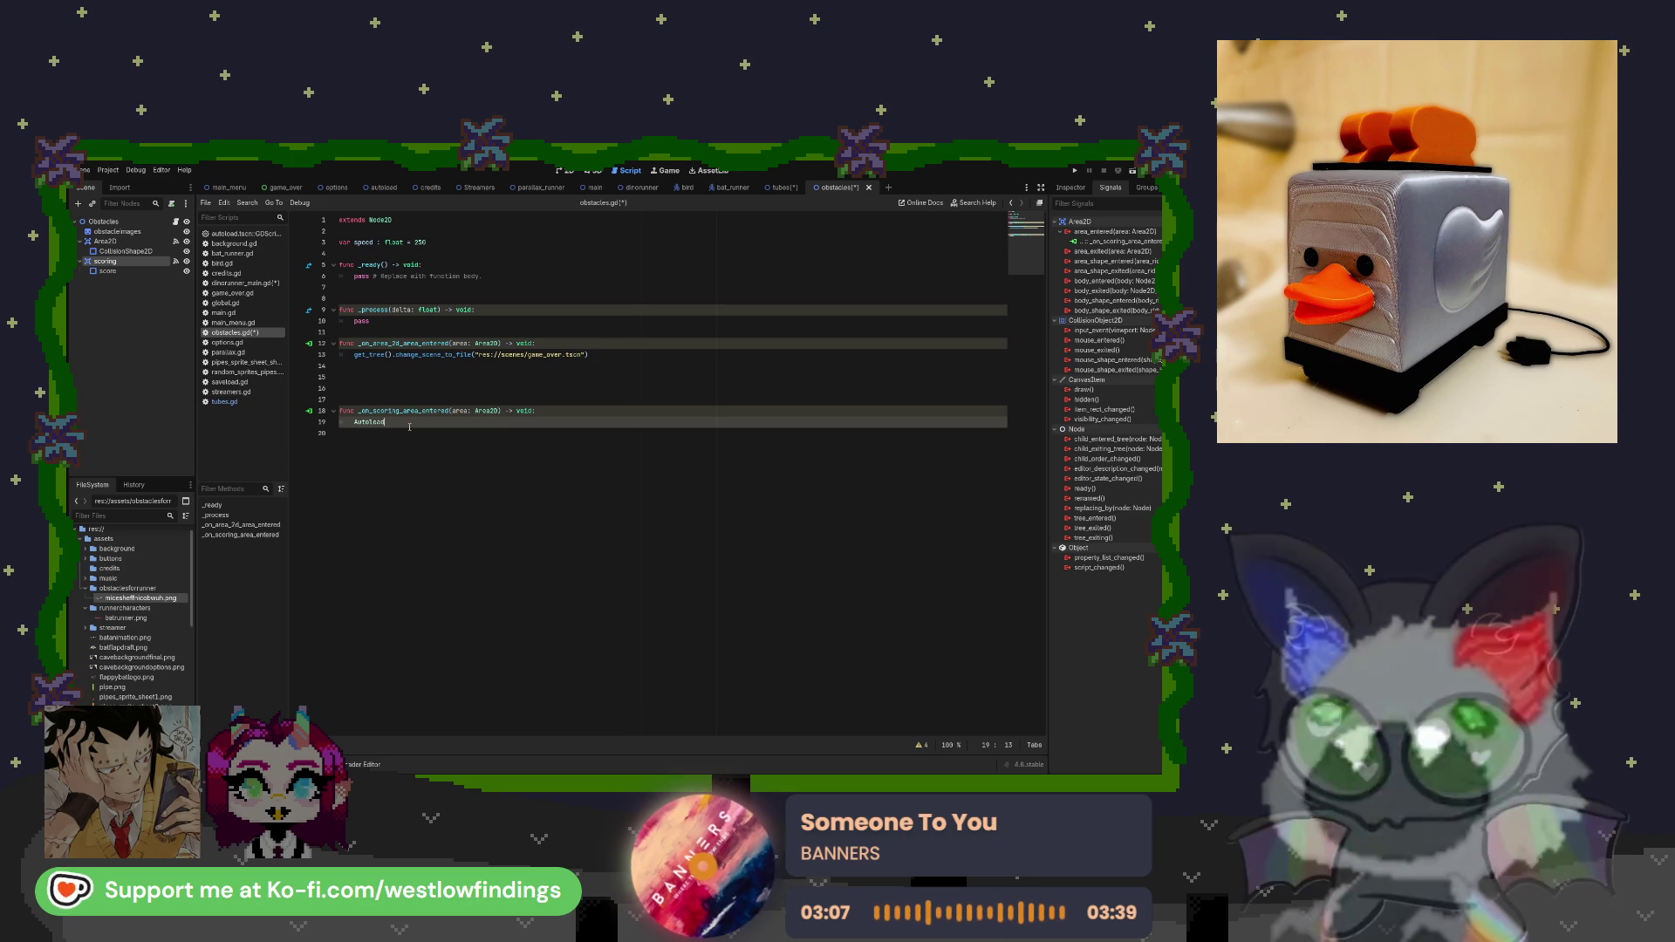
type(".sc")
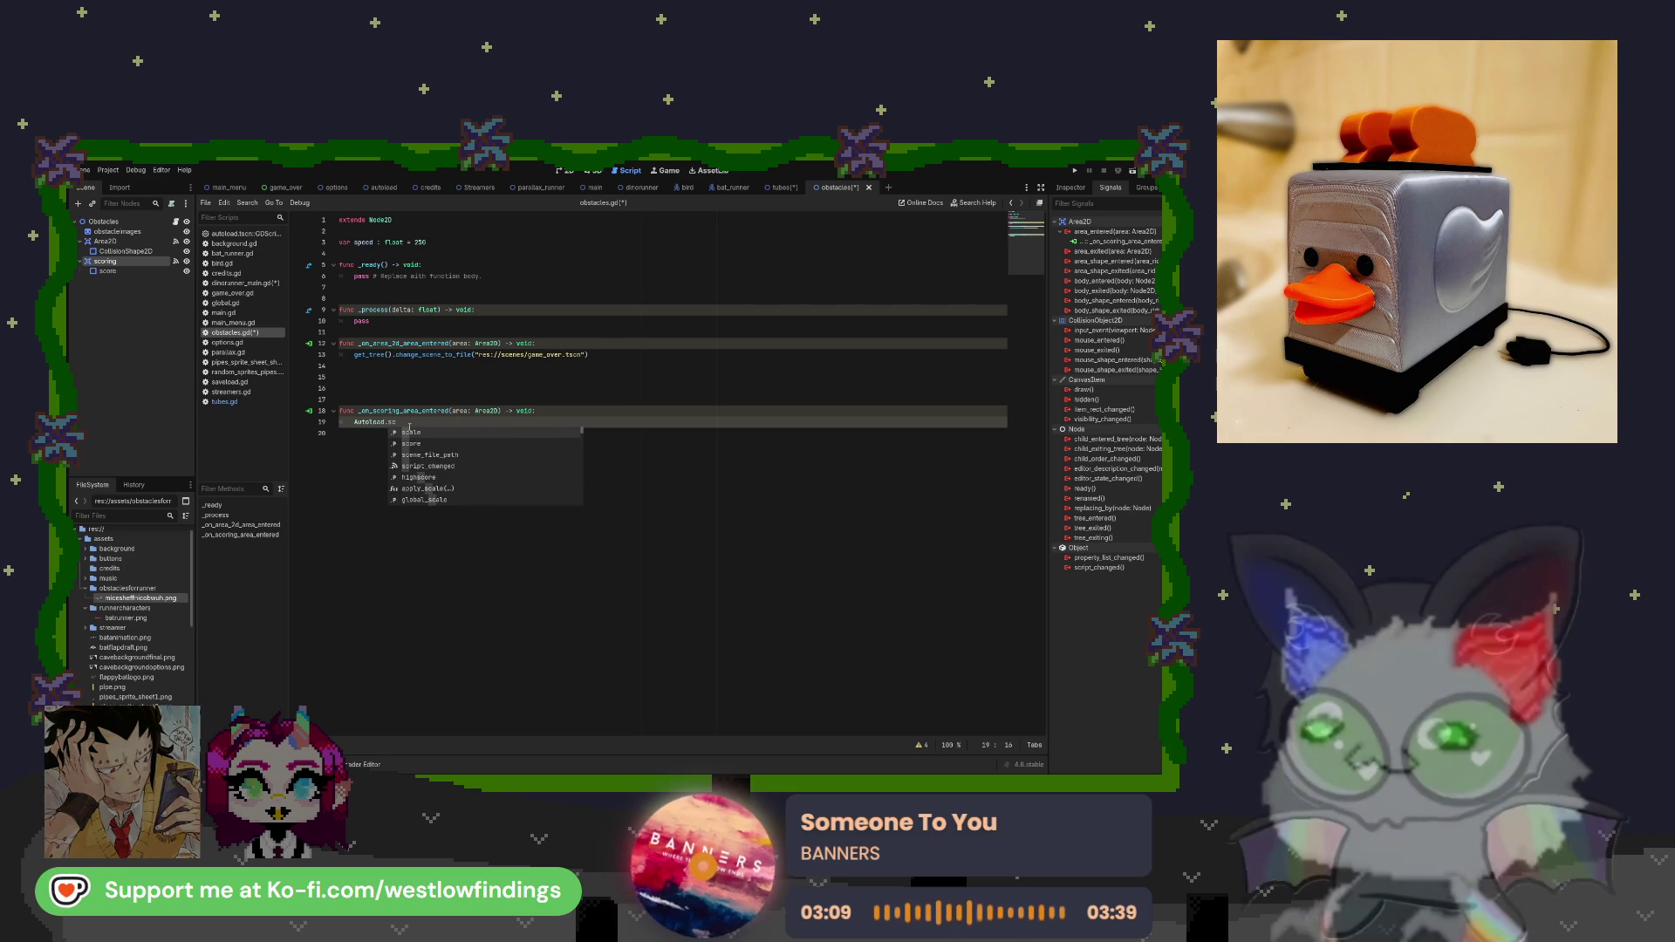
type("o")
key("Return")
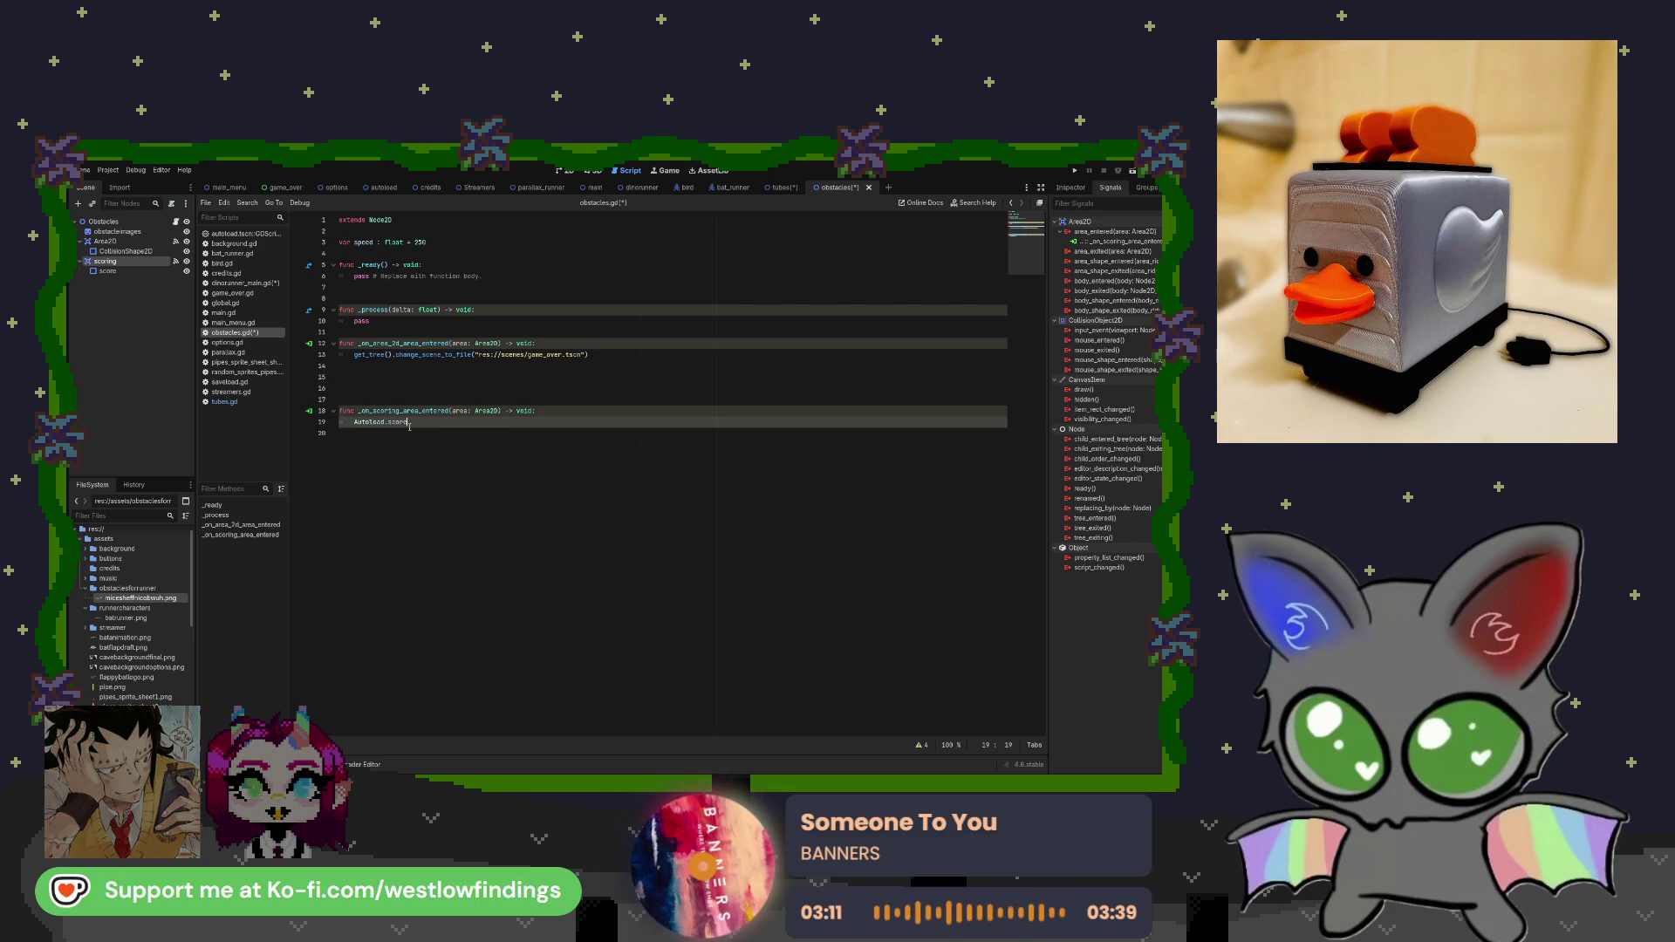
type(" += 1")
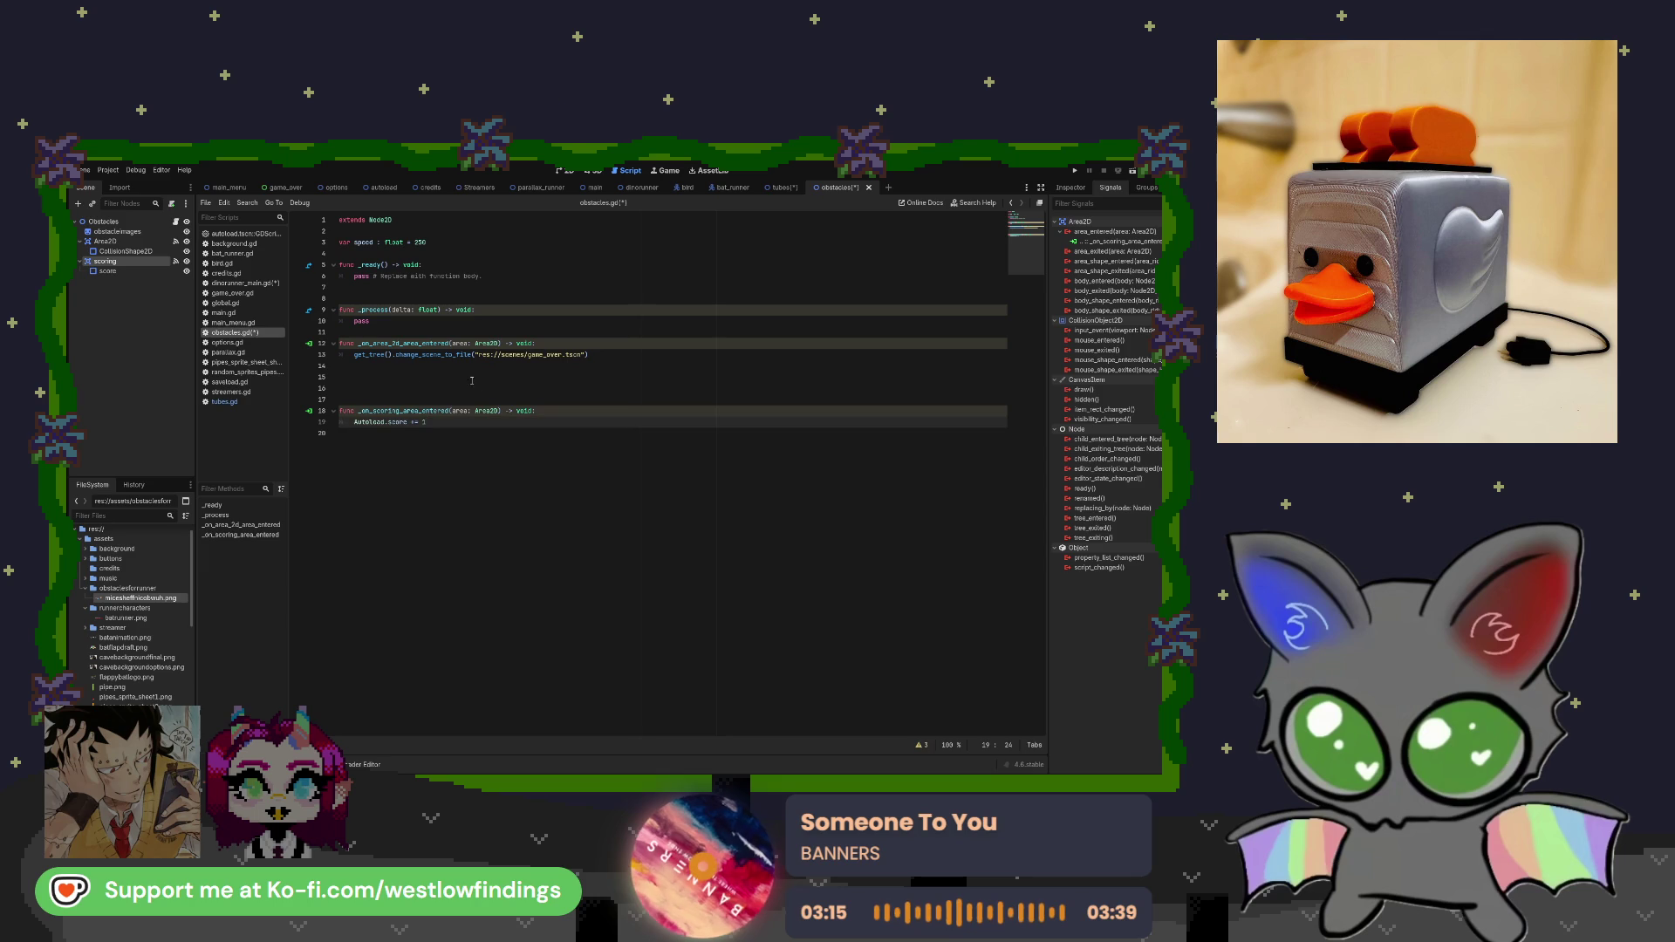
Compare against tubes.gd and delete the blank lines above the scoring handler.
left_click(260, 402)
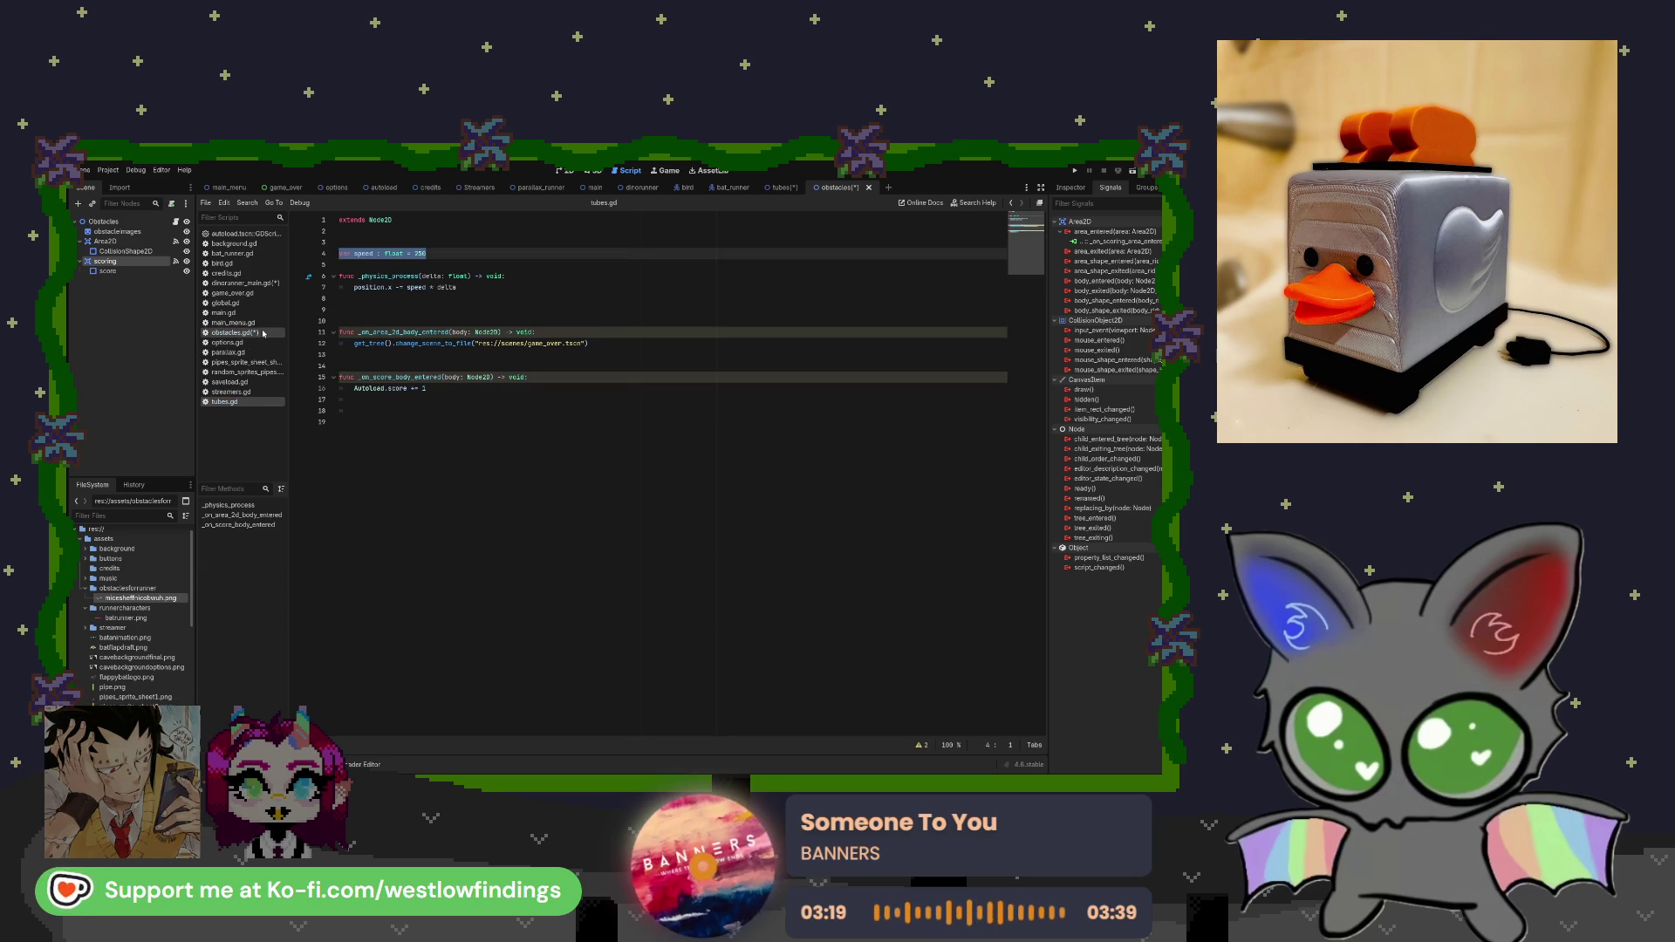
left_click(234, 333)
left_click(450, 387)
key("BackSpace")
key("BackSpace")
key("BackSpace")
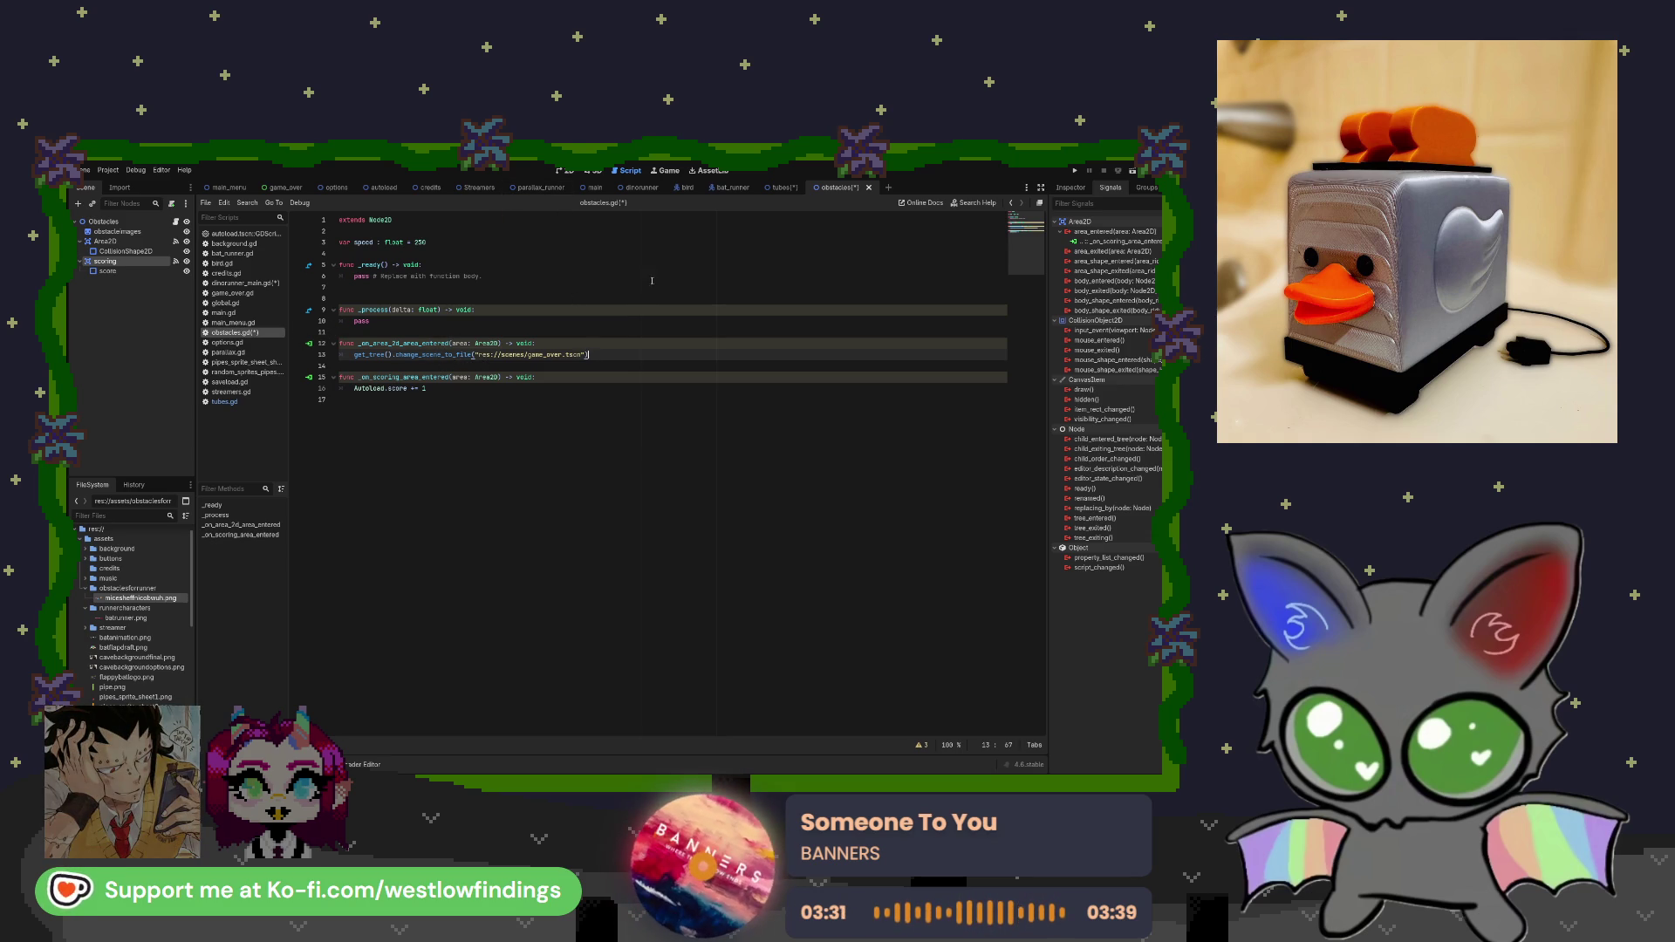
left_click(781, 195)
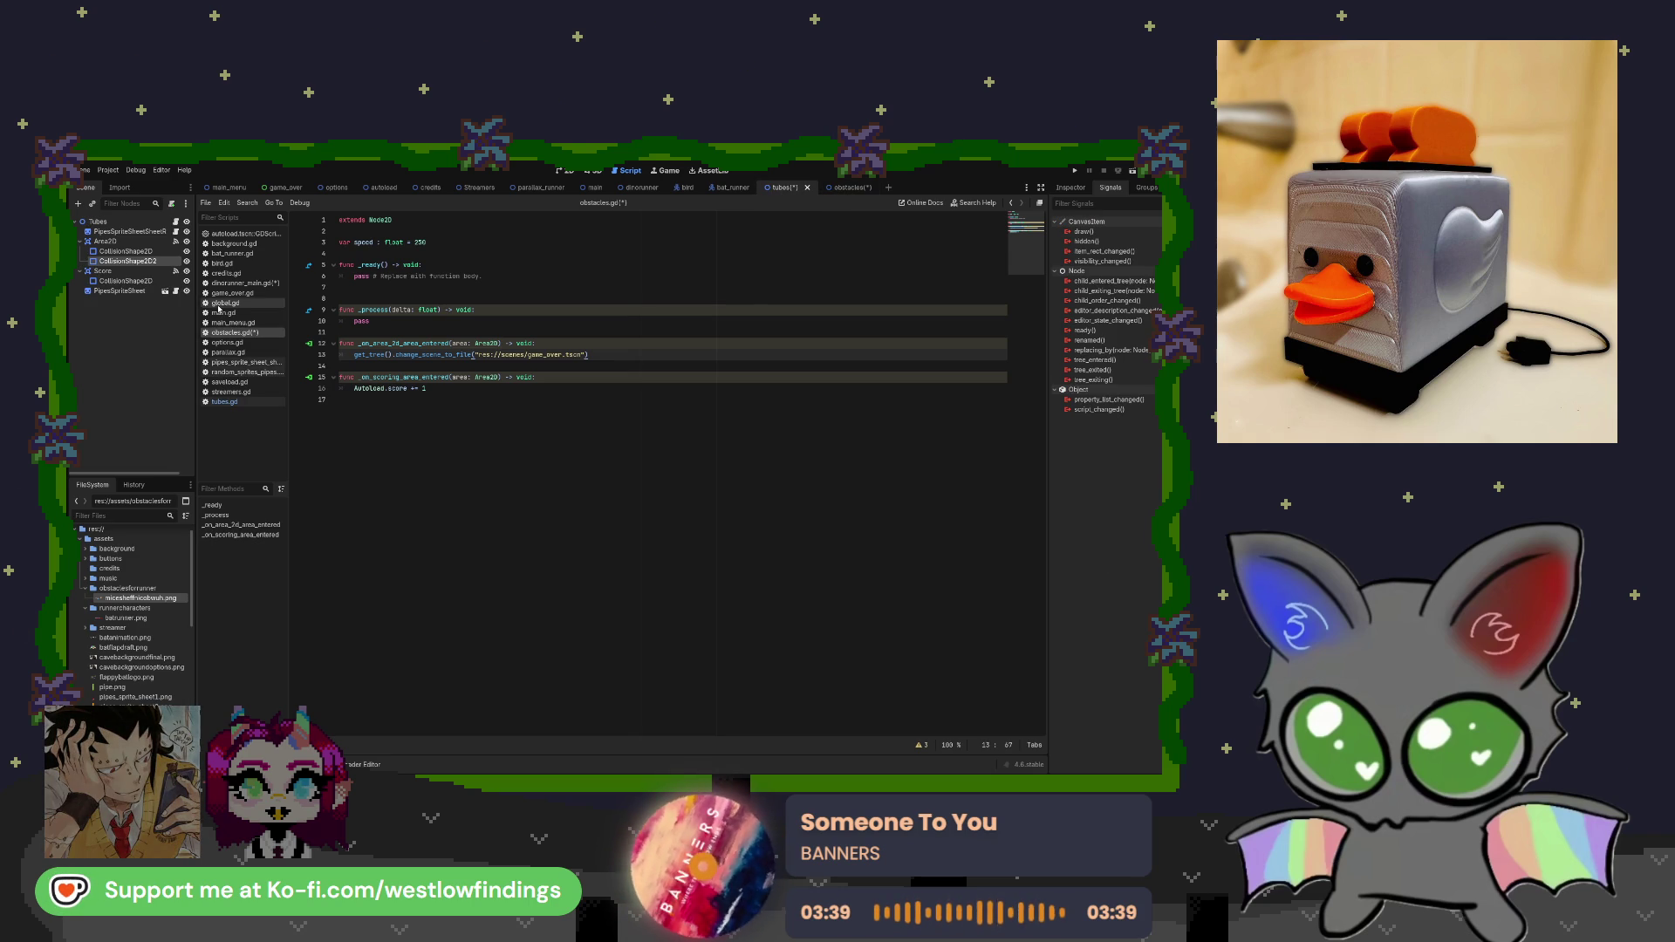
Browse the obstacles, dinorunner and main scenes, ending on the dinorunner_main.gd script.
left_click(176, 232)
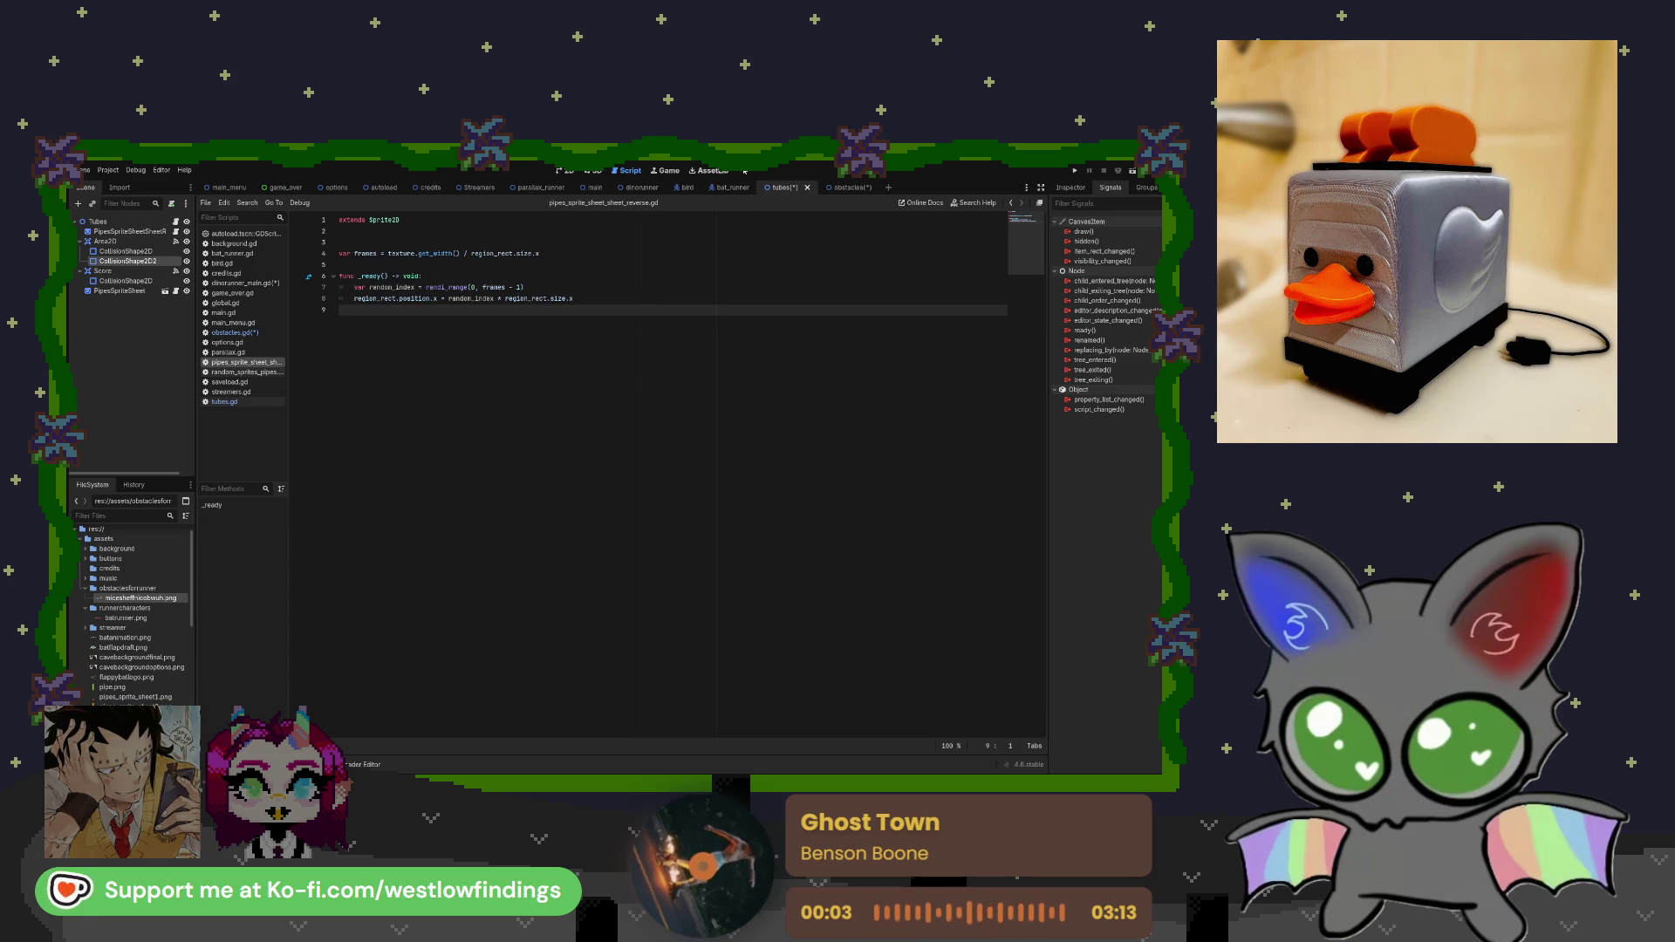
left_click(844, 186)
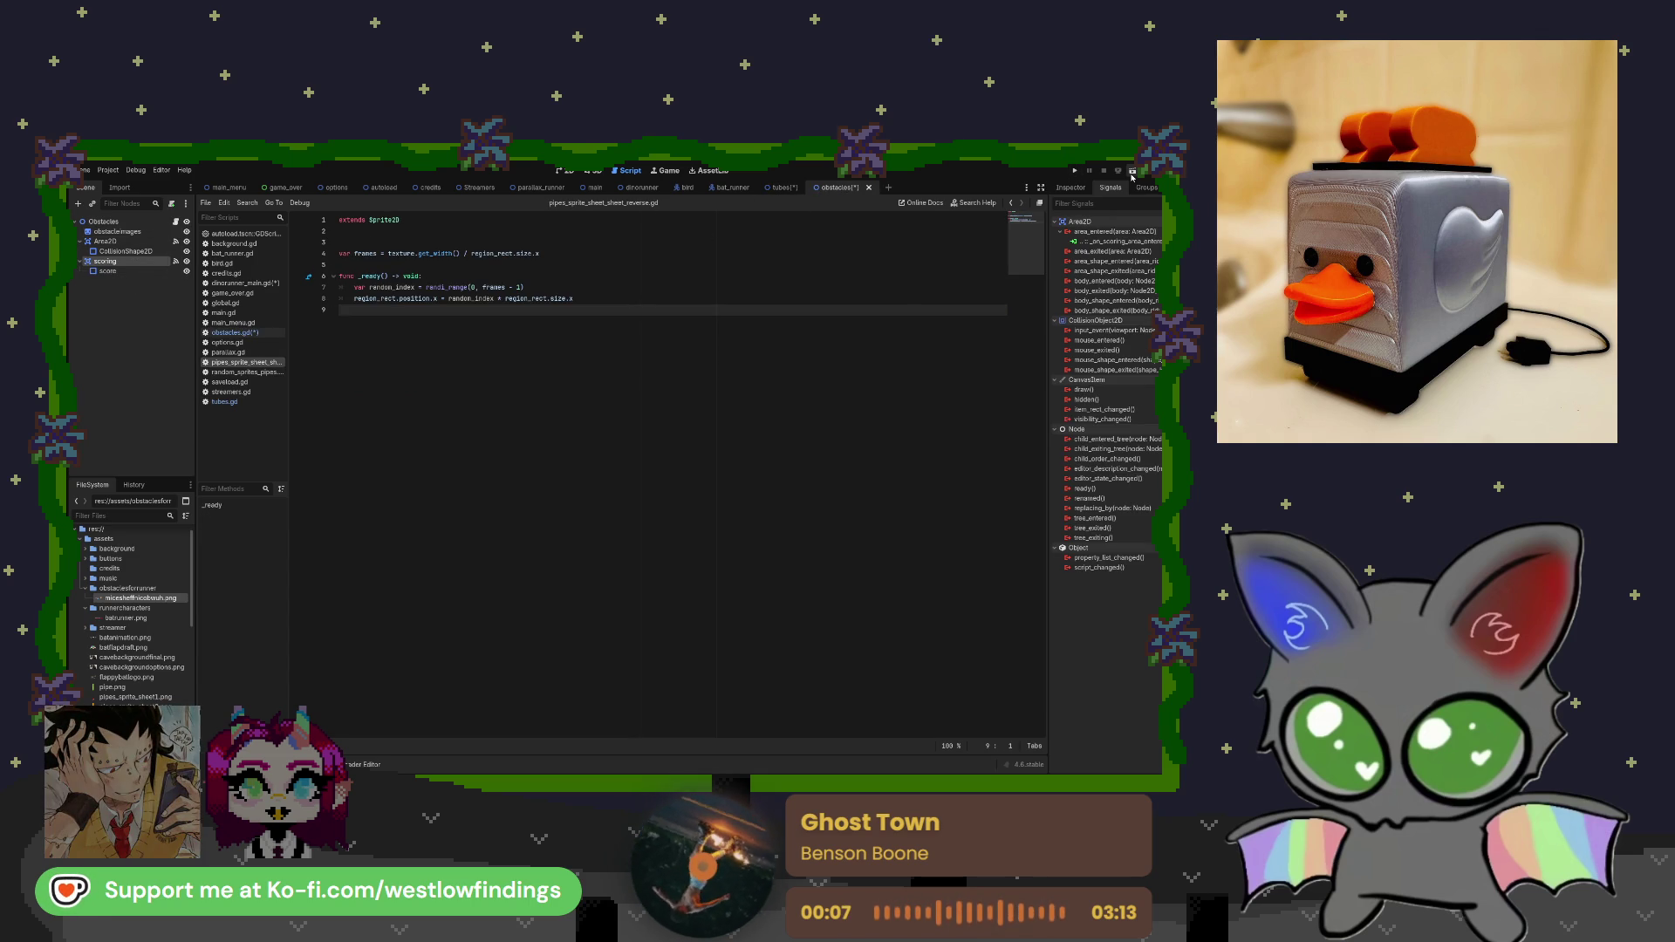
left_click(636, 189)
left_click(567, 172)
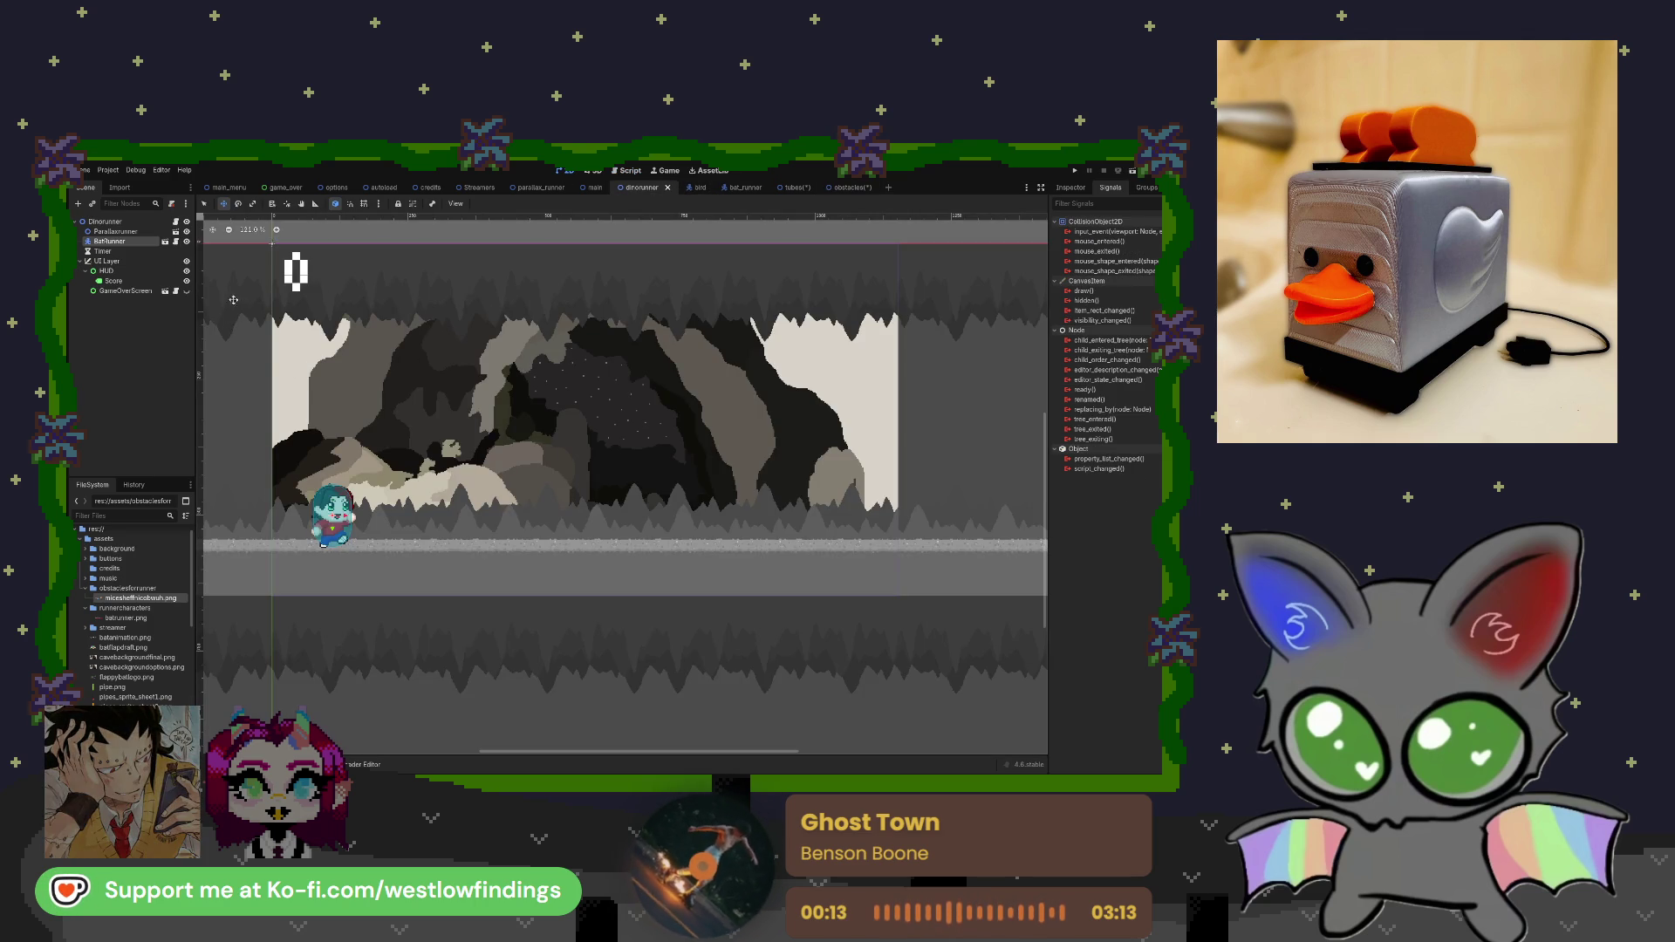
left_click(590, 189)
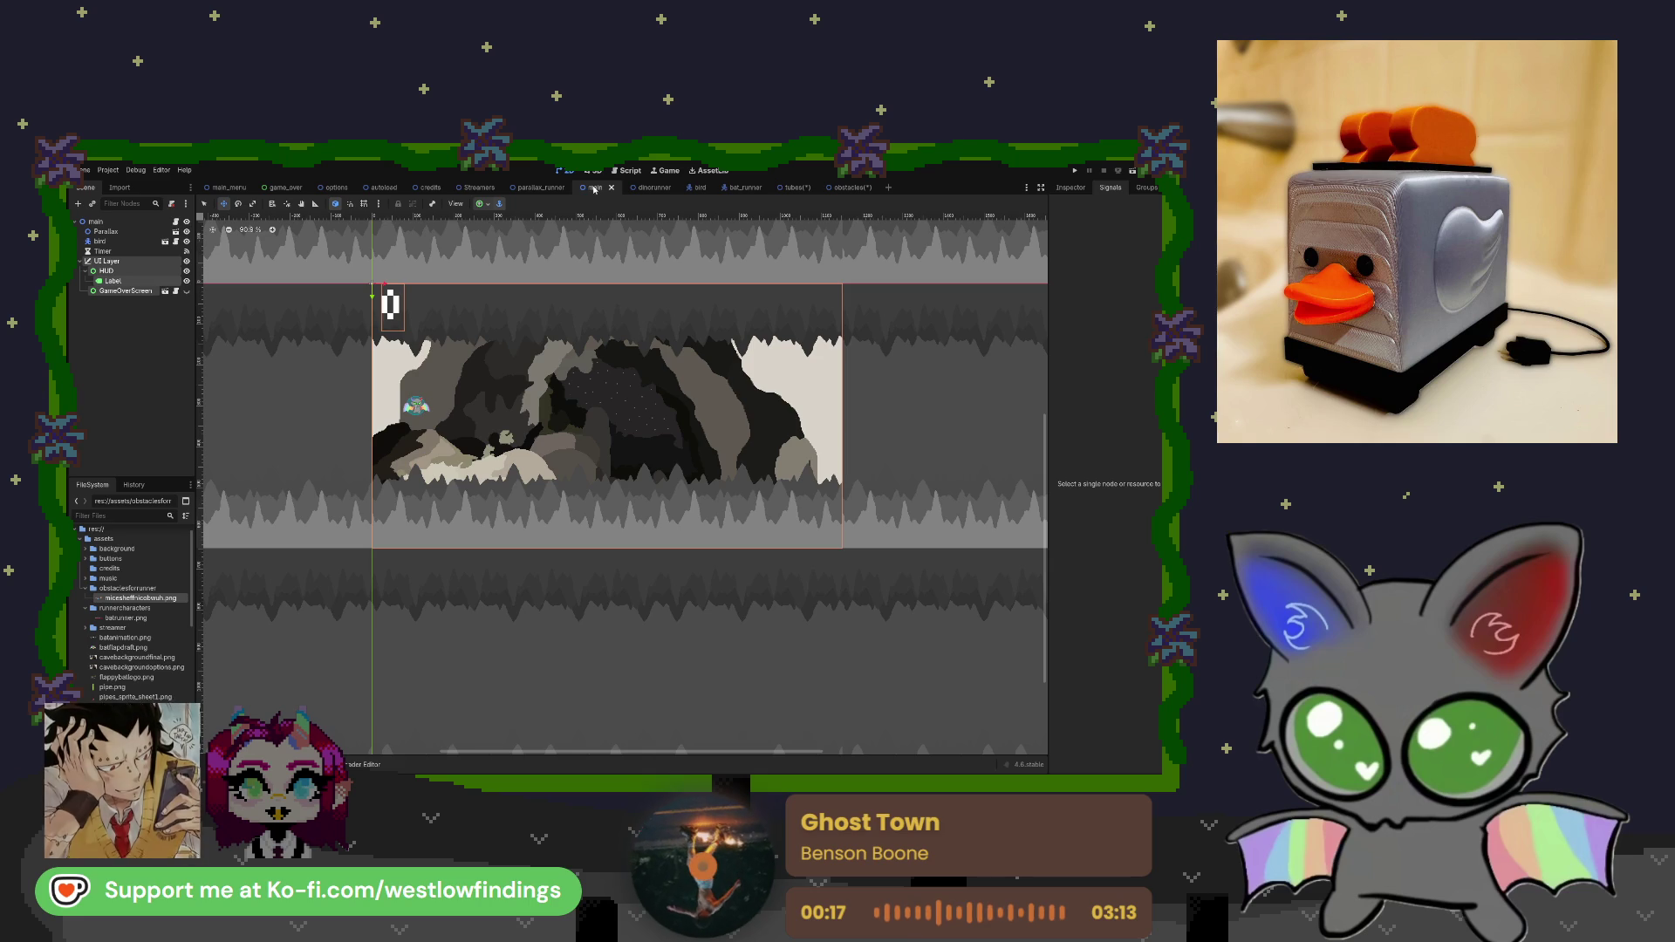
left_click(175, 222)
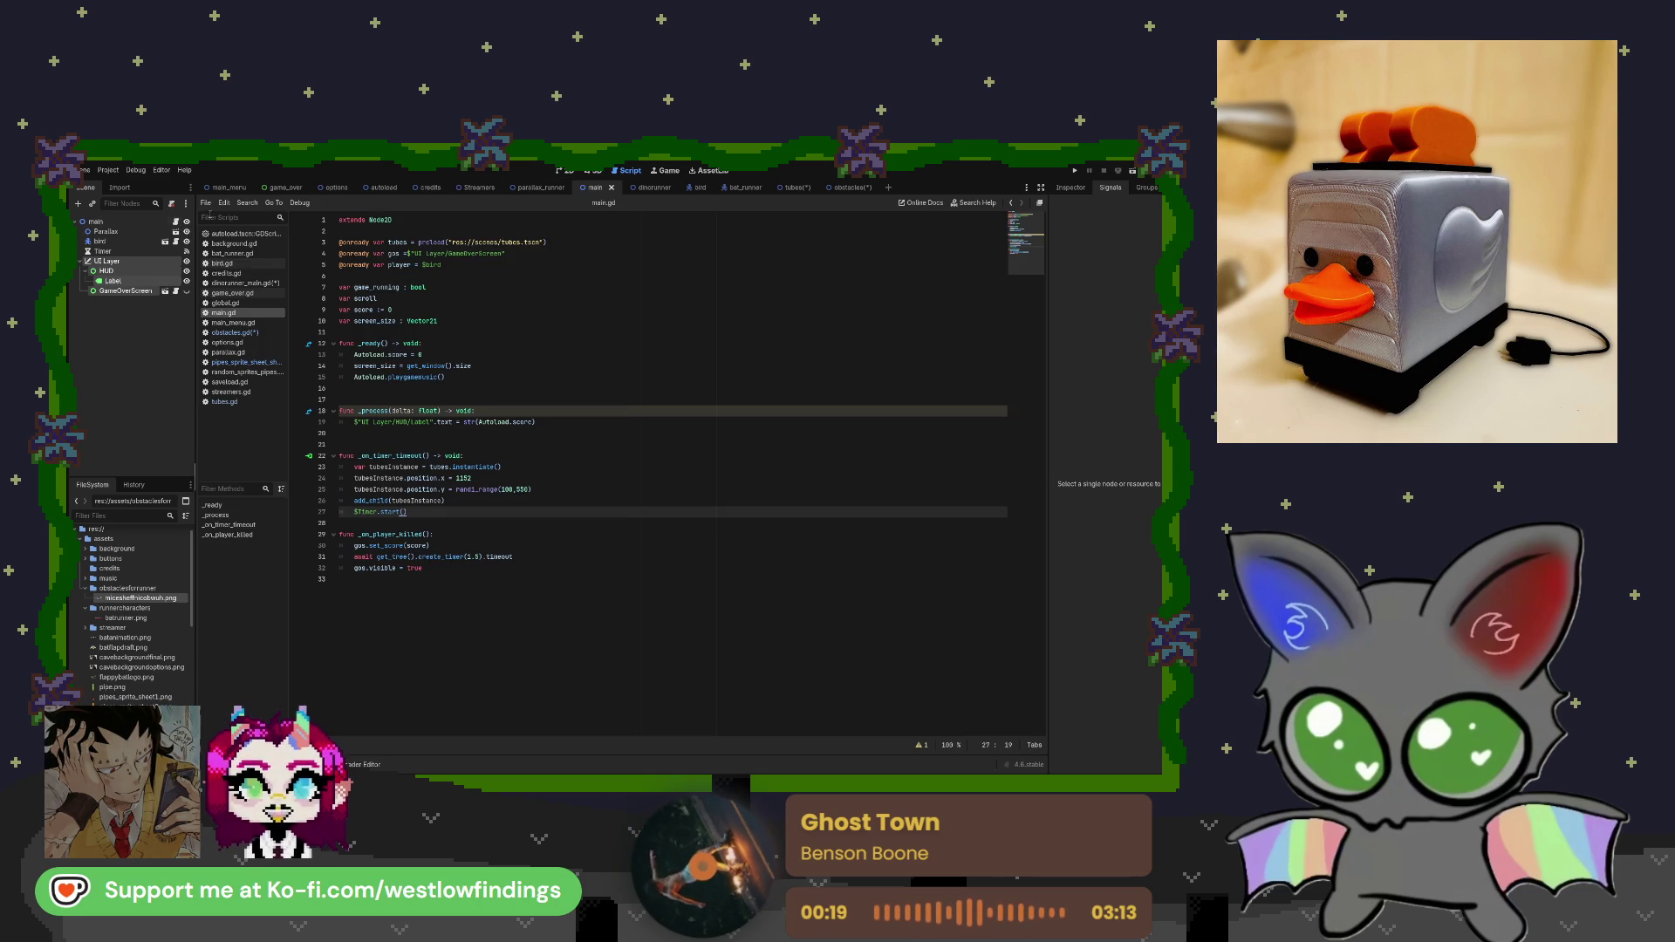
left_click(653, 188)
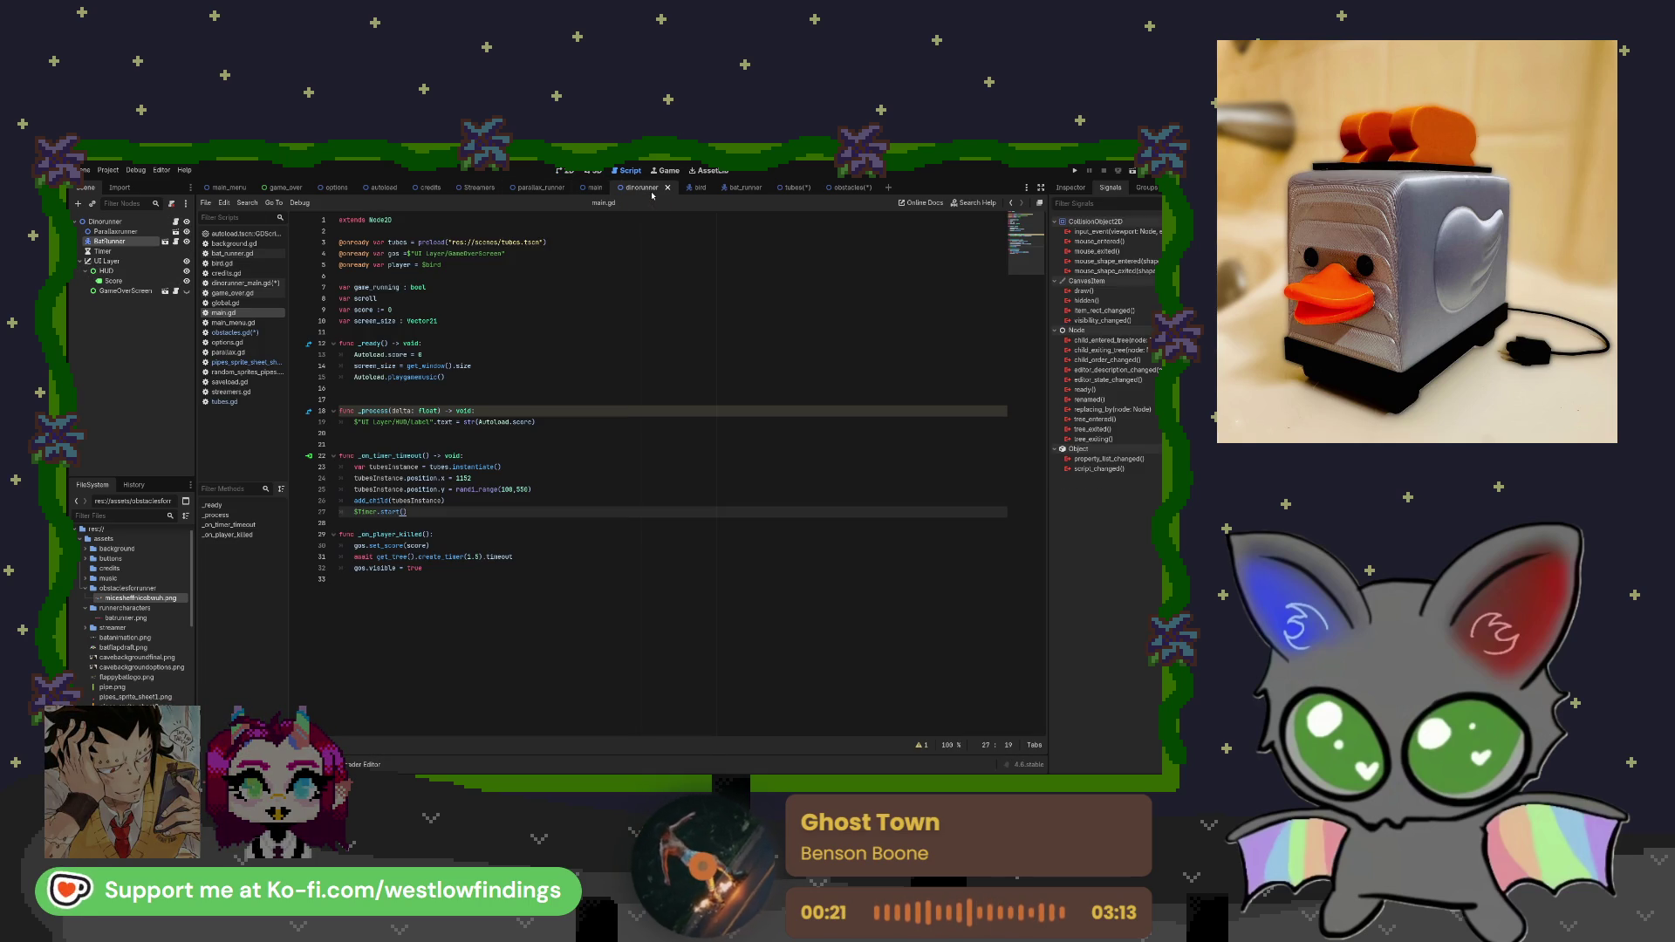
left_click(175, 221)
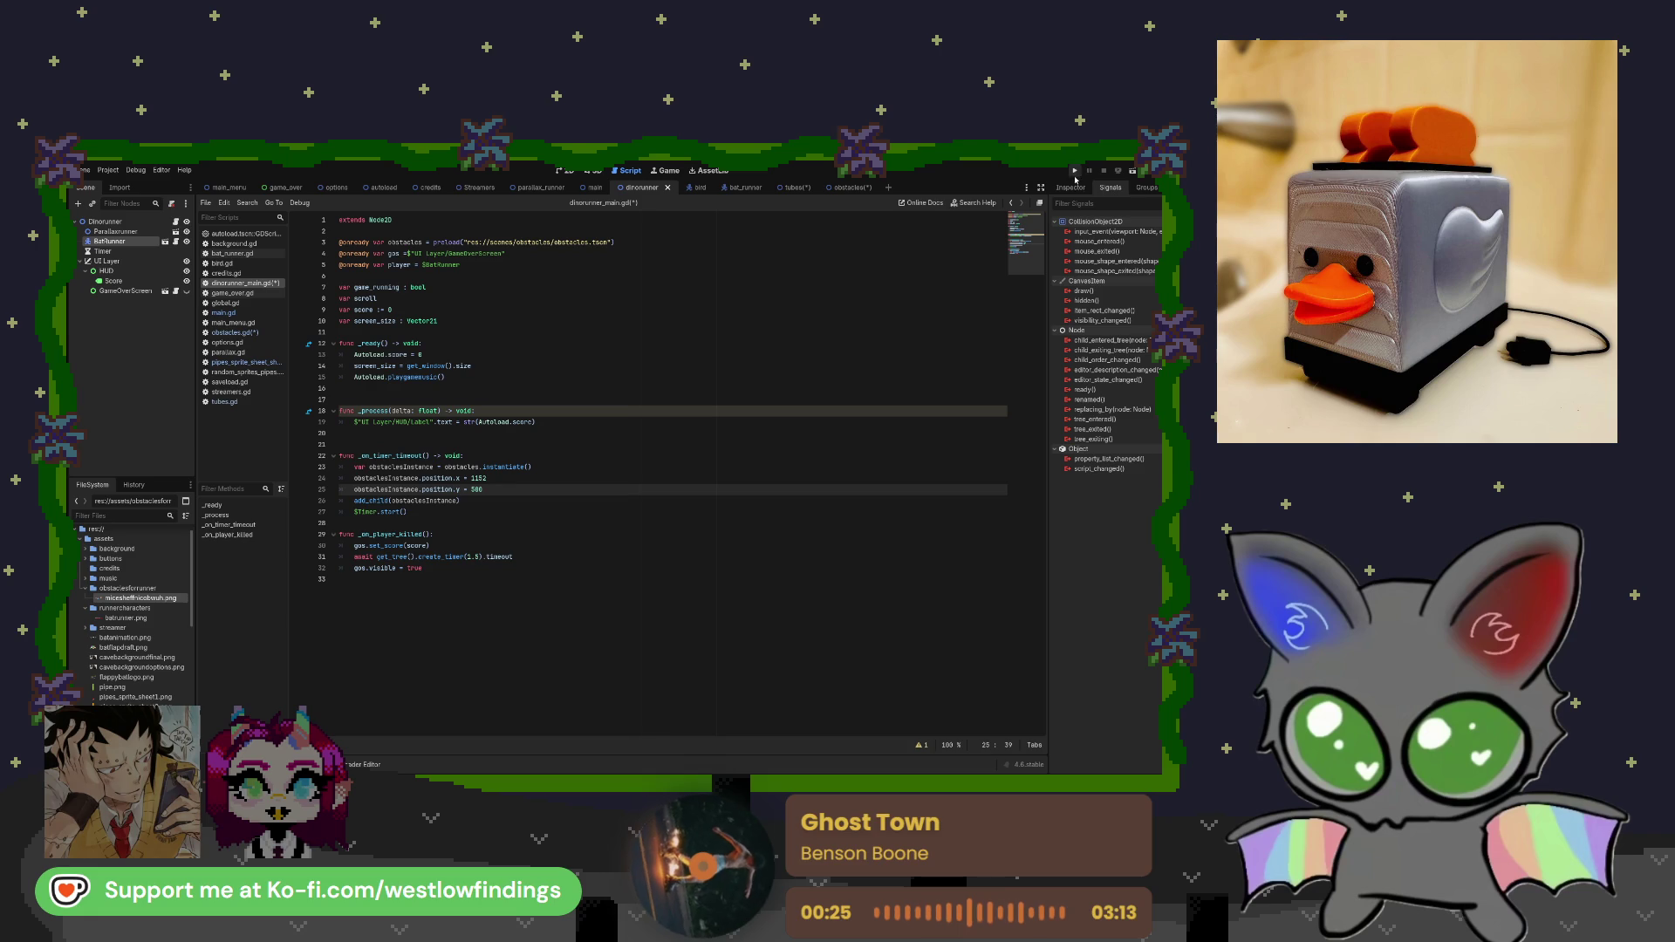
Run and stop the project, check the debugger's Errors tab, then open game_over.gd.
left_click(1132, 170)
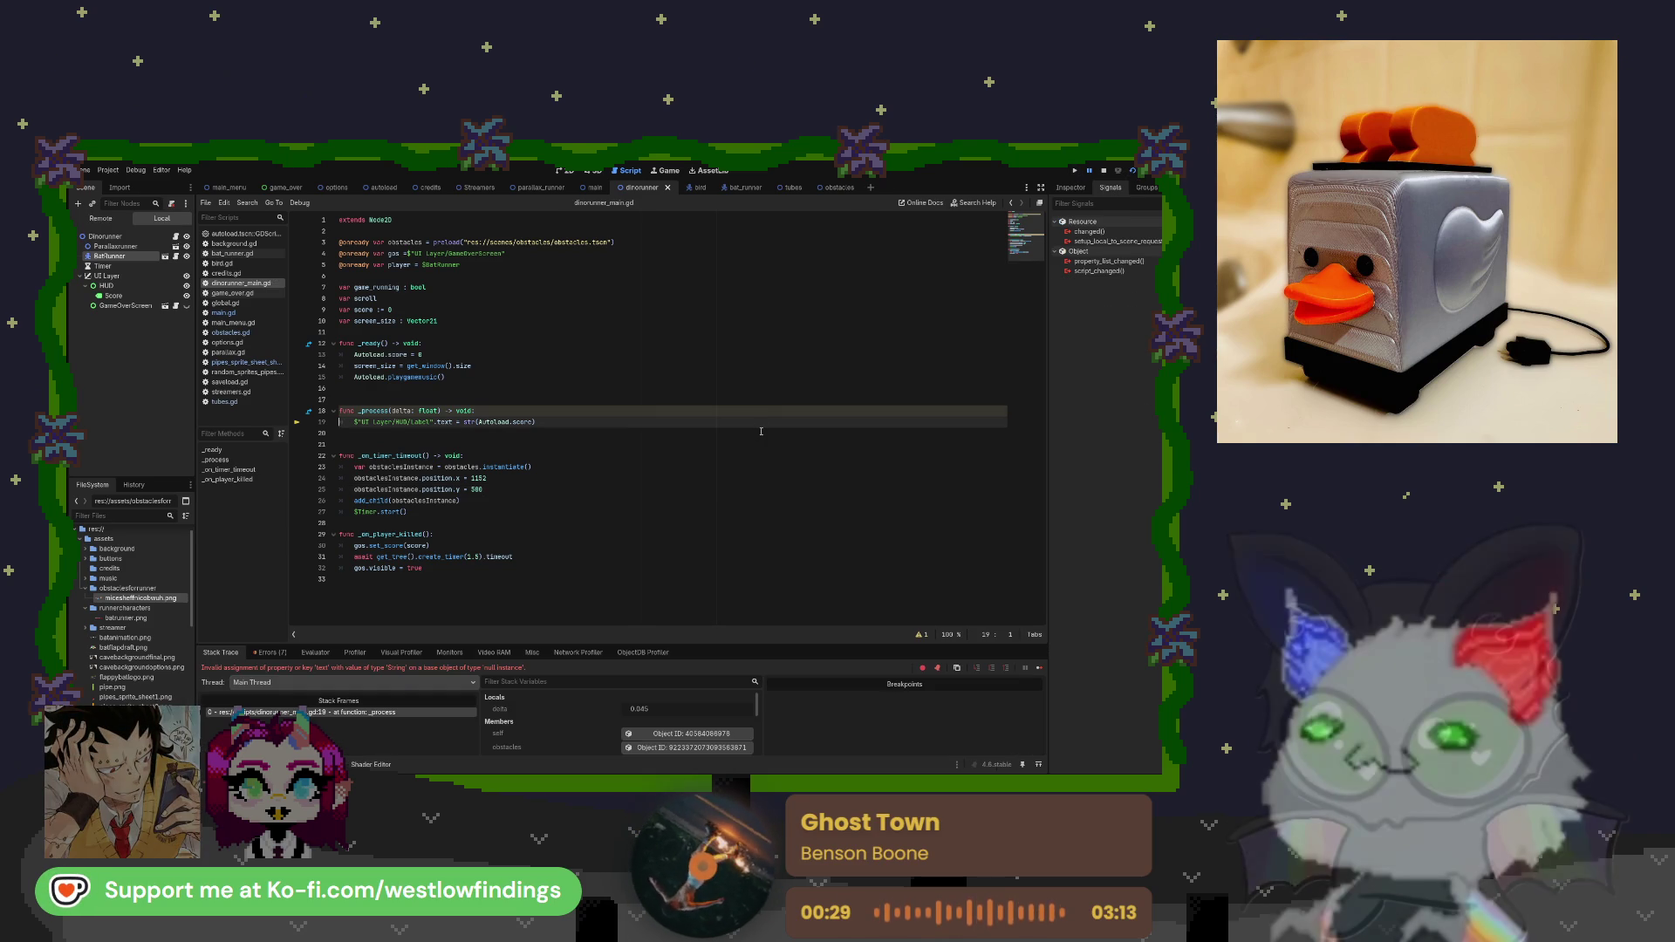
key("F8")
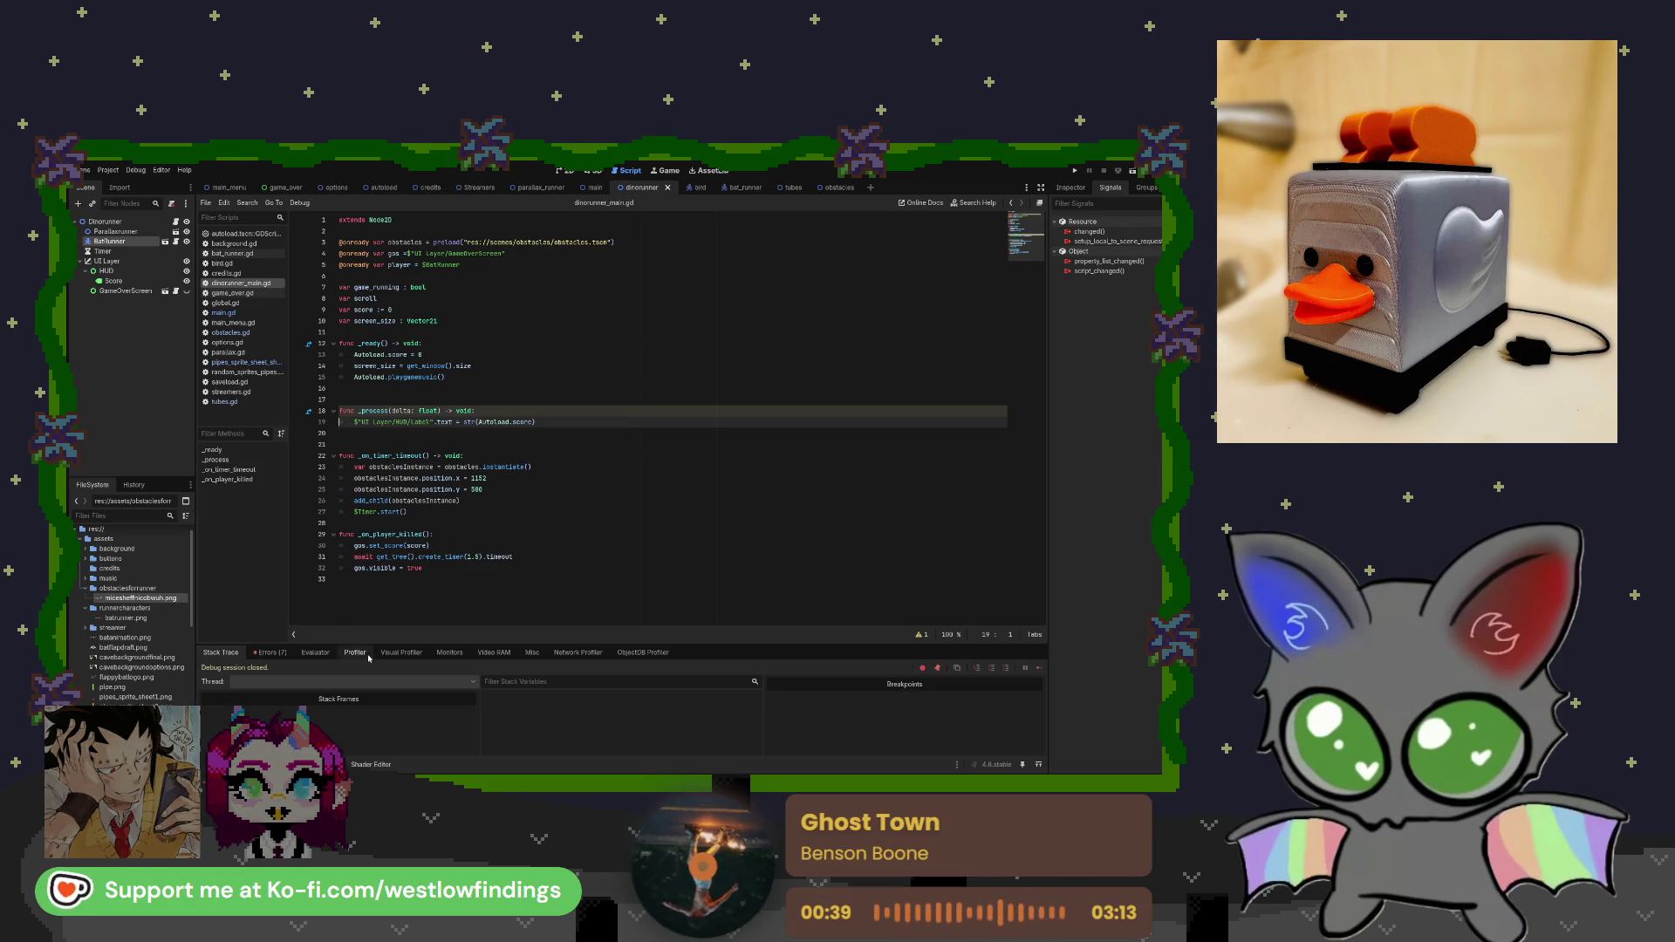
left_click(268, 652)
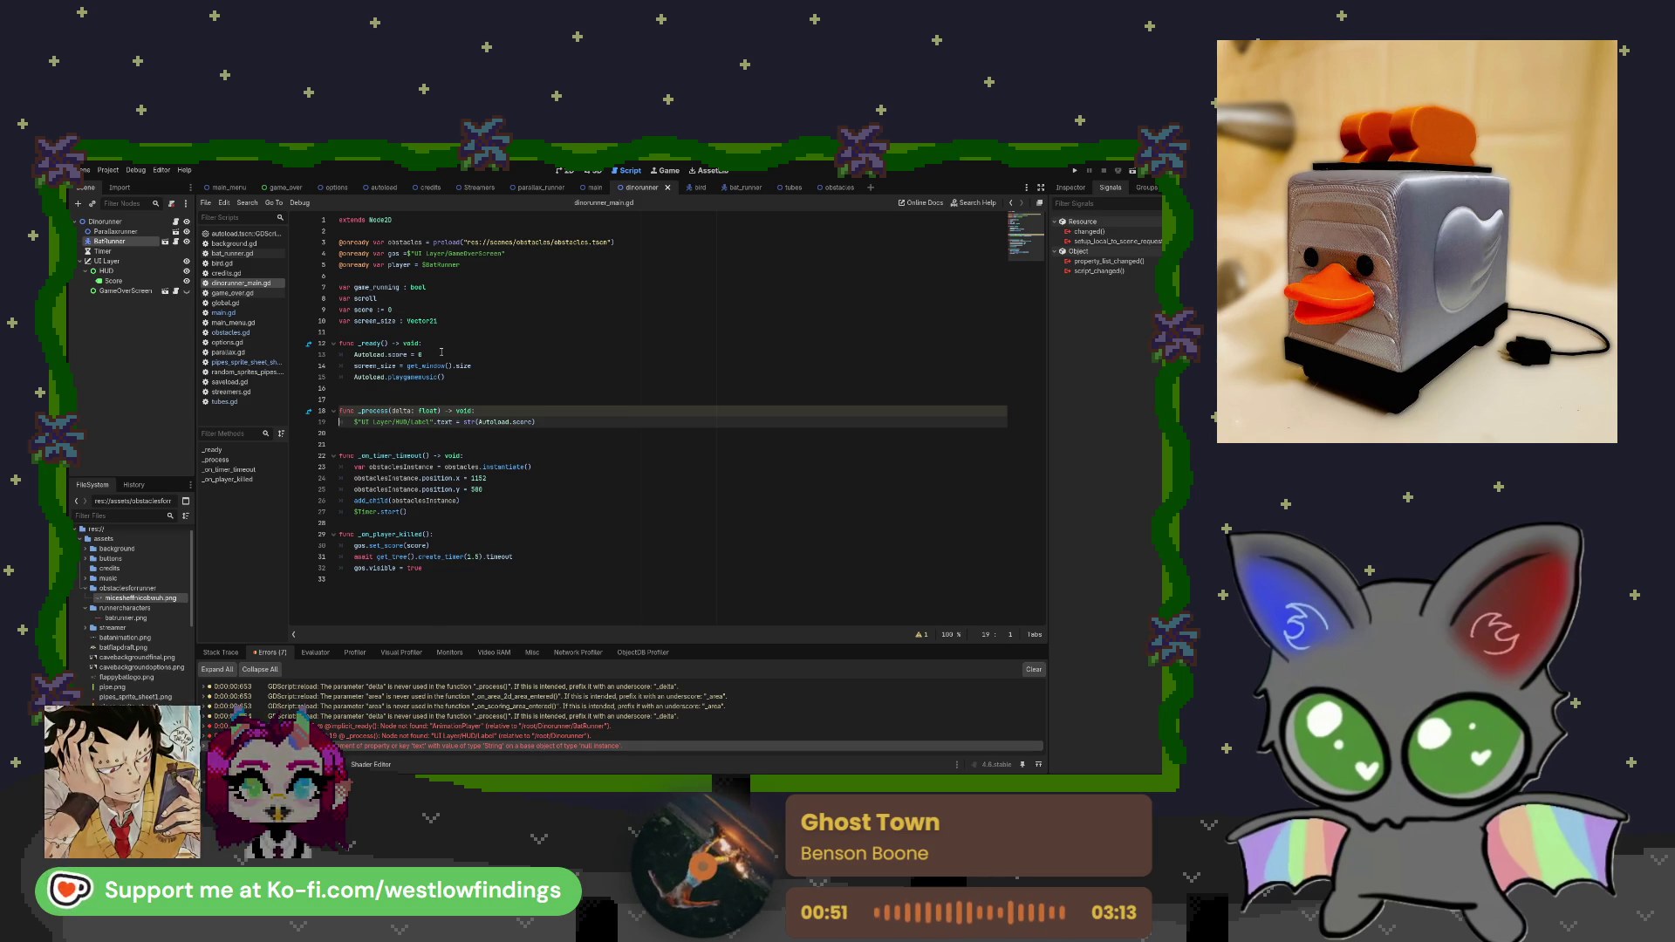
left_click(176, 293)
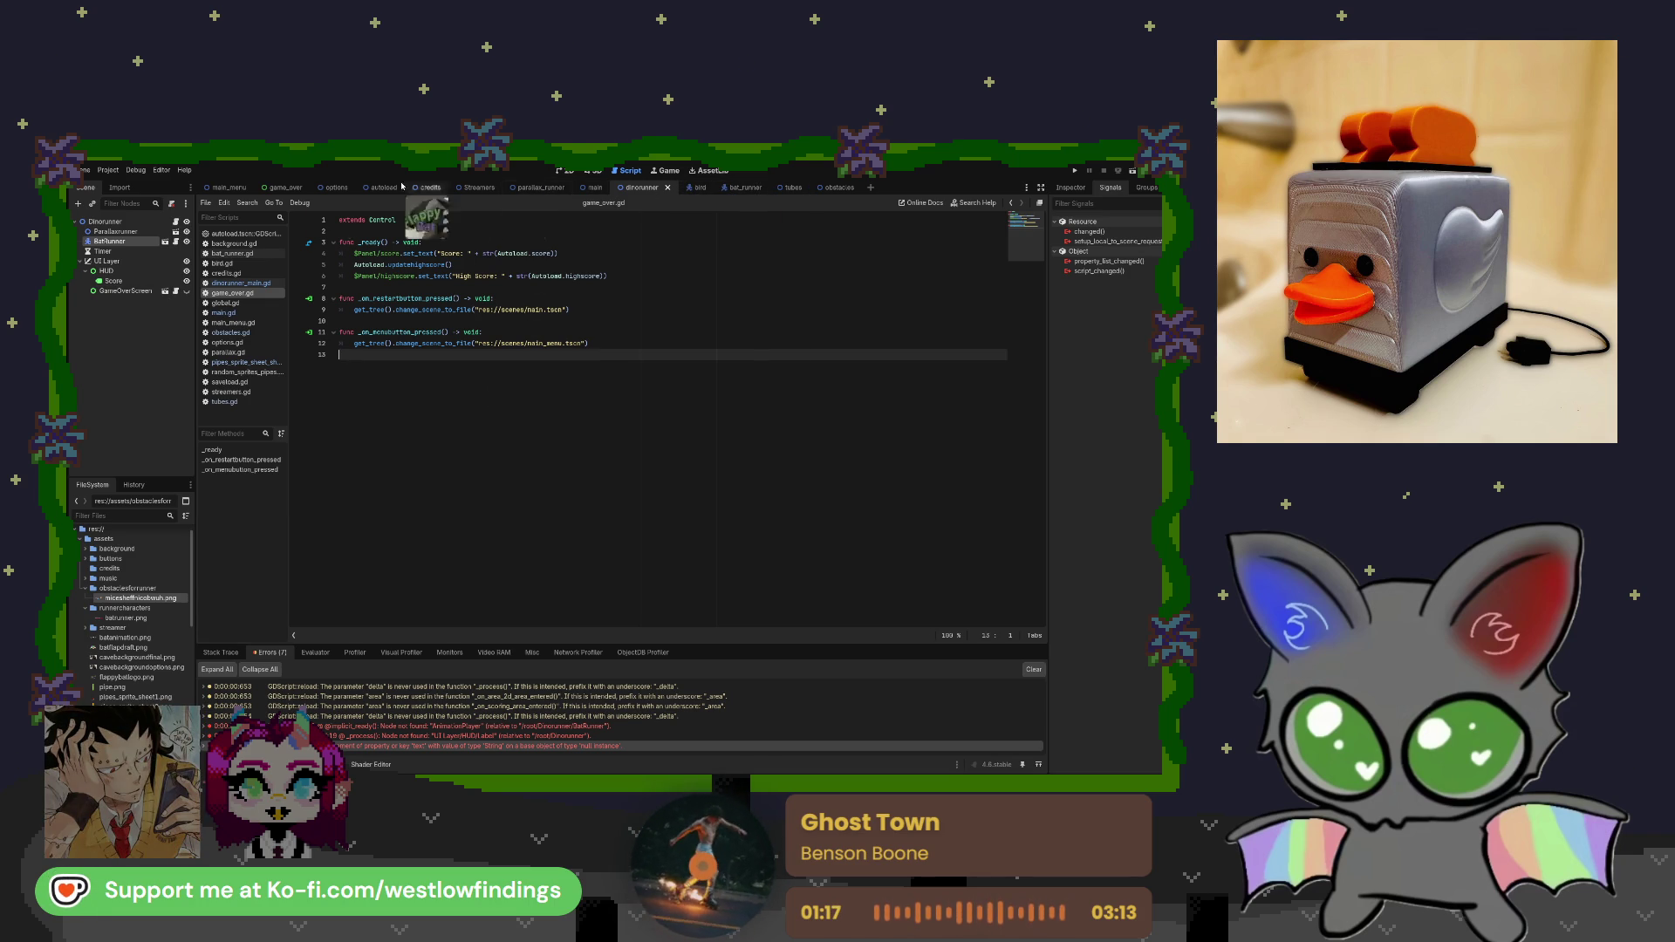
Look through main.gd and dinorunner_main.gd, then follow the AnimationPlayer error to bat_runner.gd's animation_player line.
left_click(229, 188)
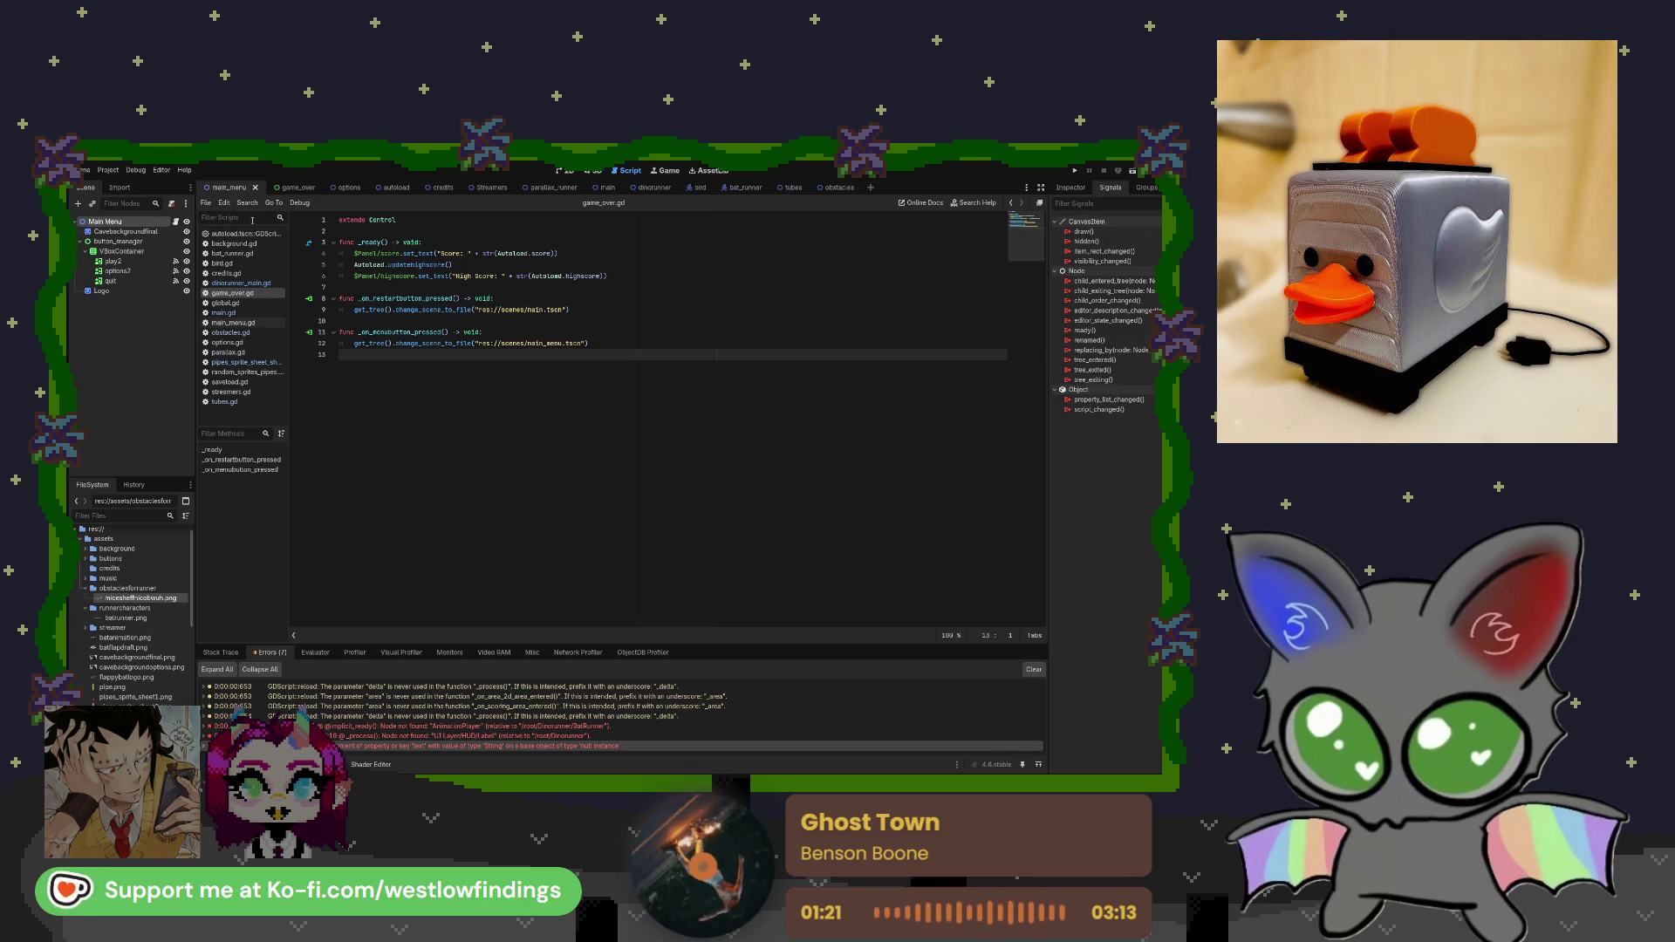
left_click(224, 312)
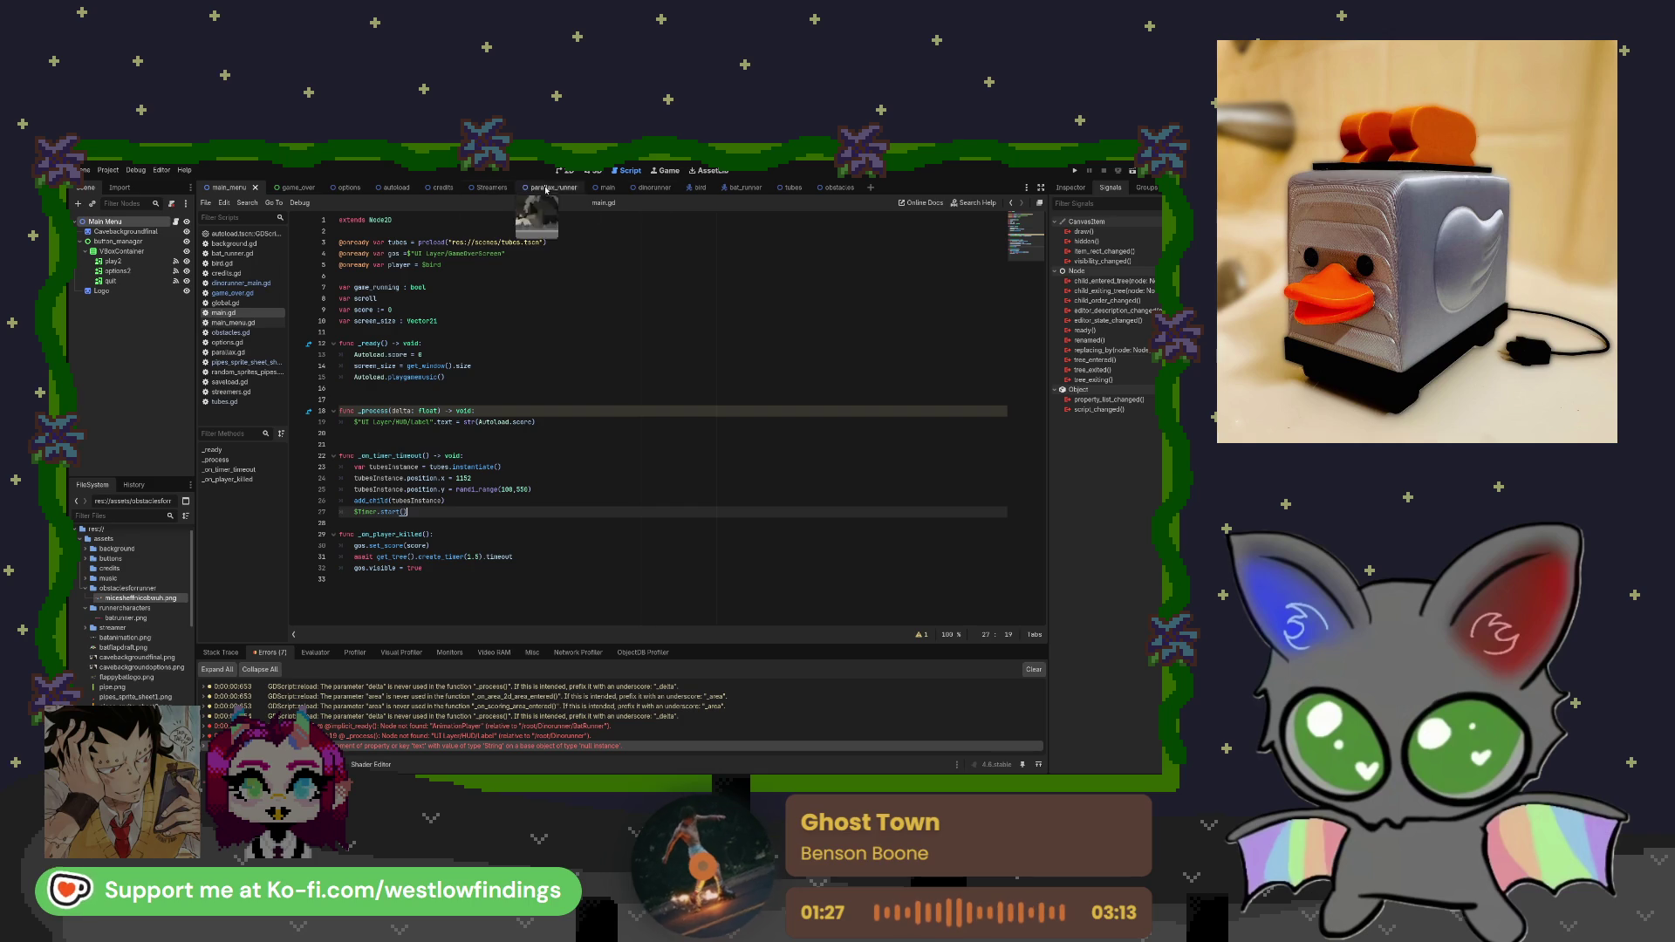
left_click(654, 188)
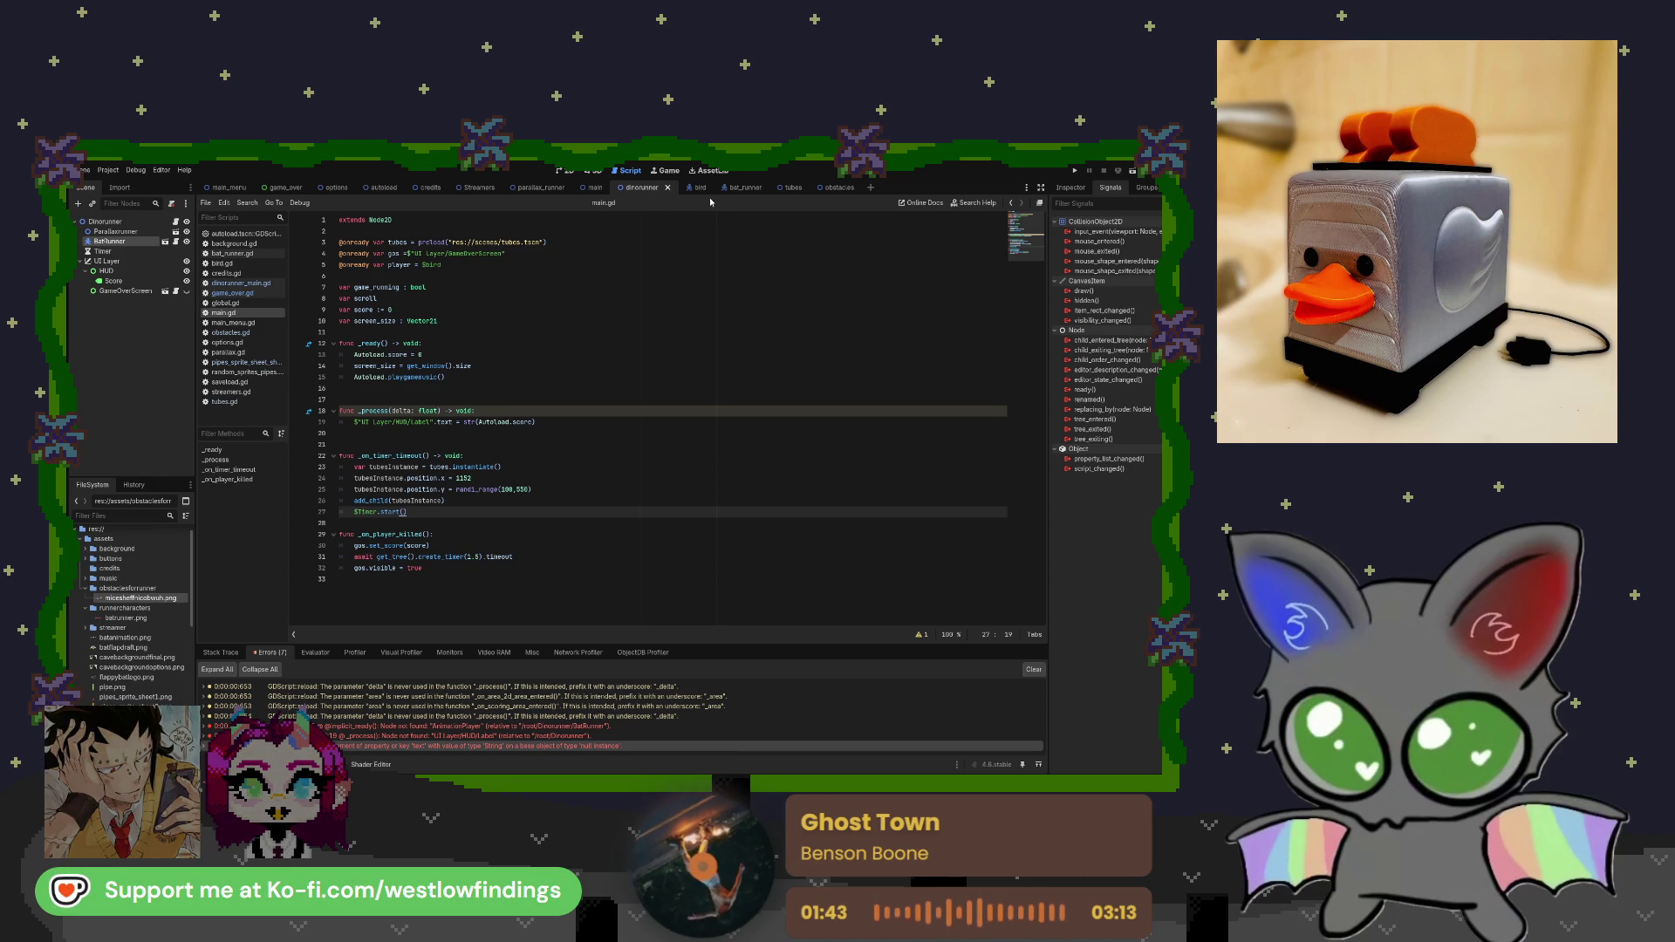
left_click(259, 285)
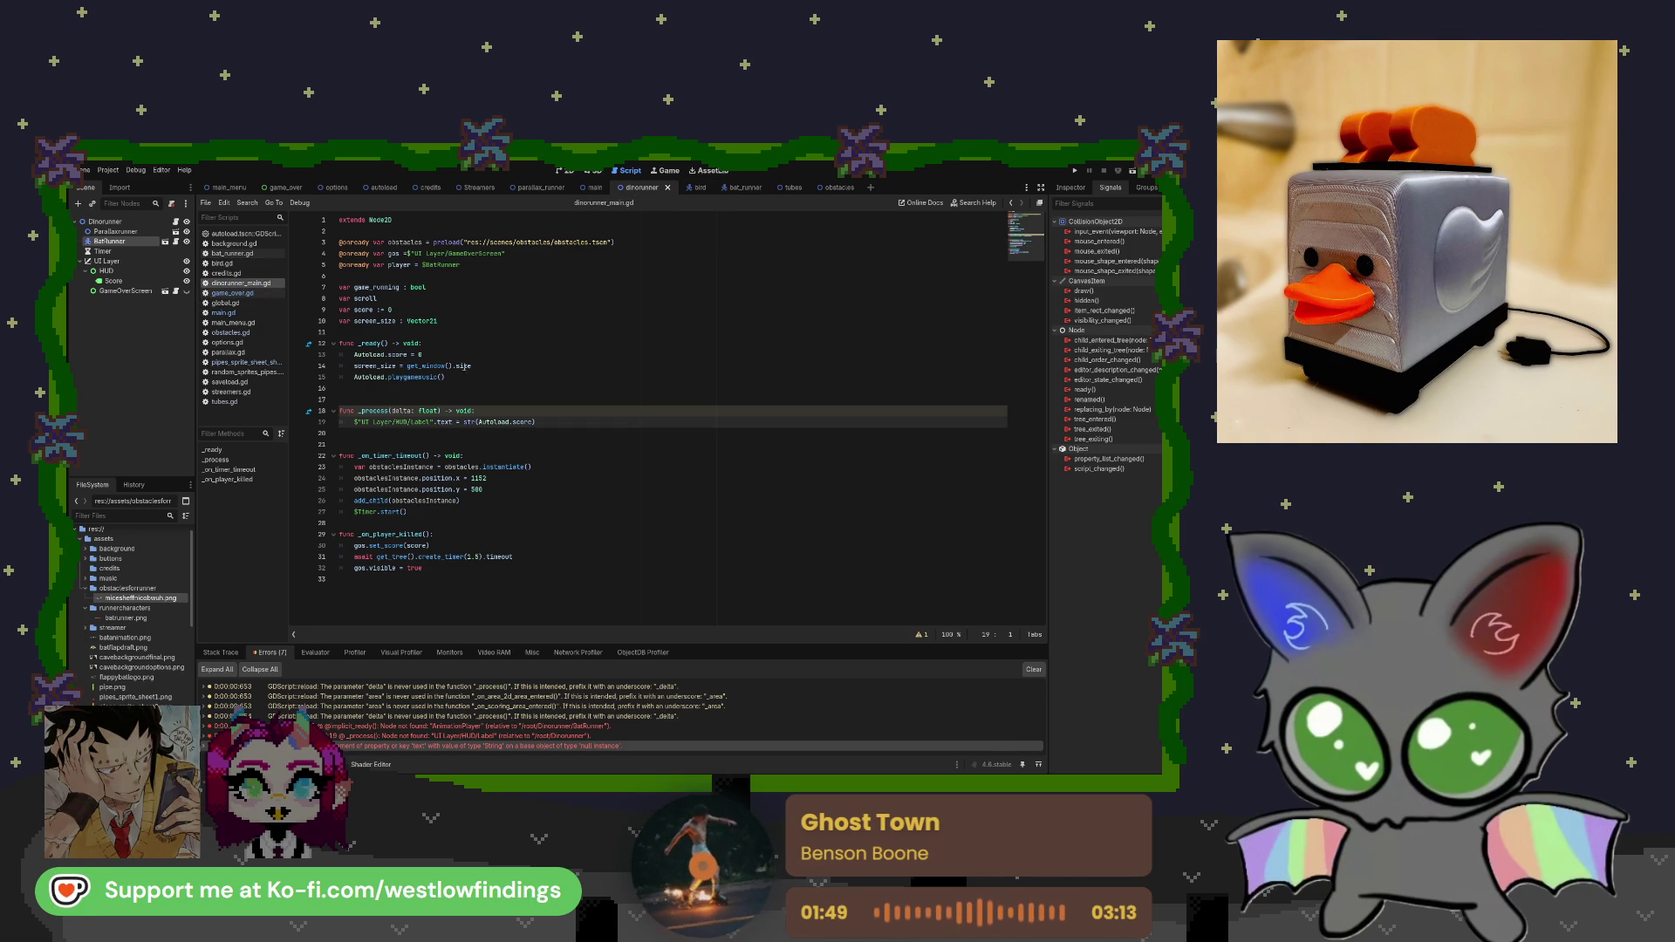
left_click(499, 726)
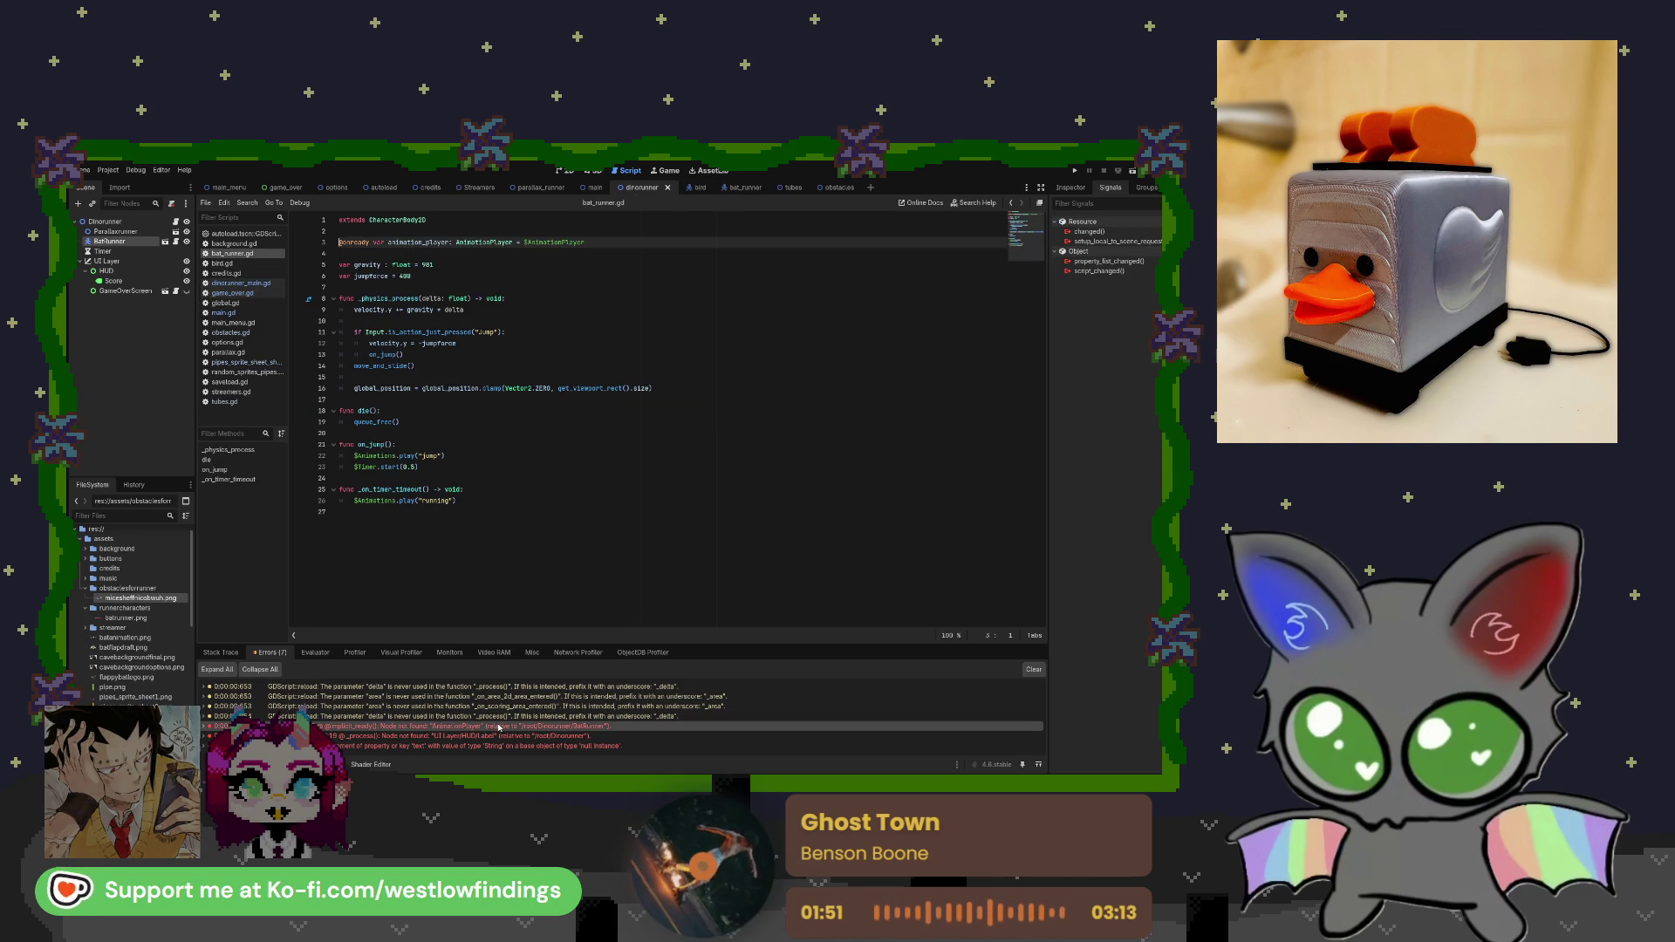
Inspect the $AnimationPlayer reference on line 3 of bat_runner.gd, briefly checking the autoload script.
left_click(453, 243)
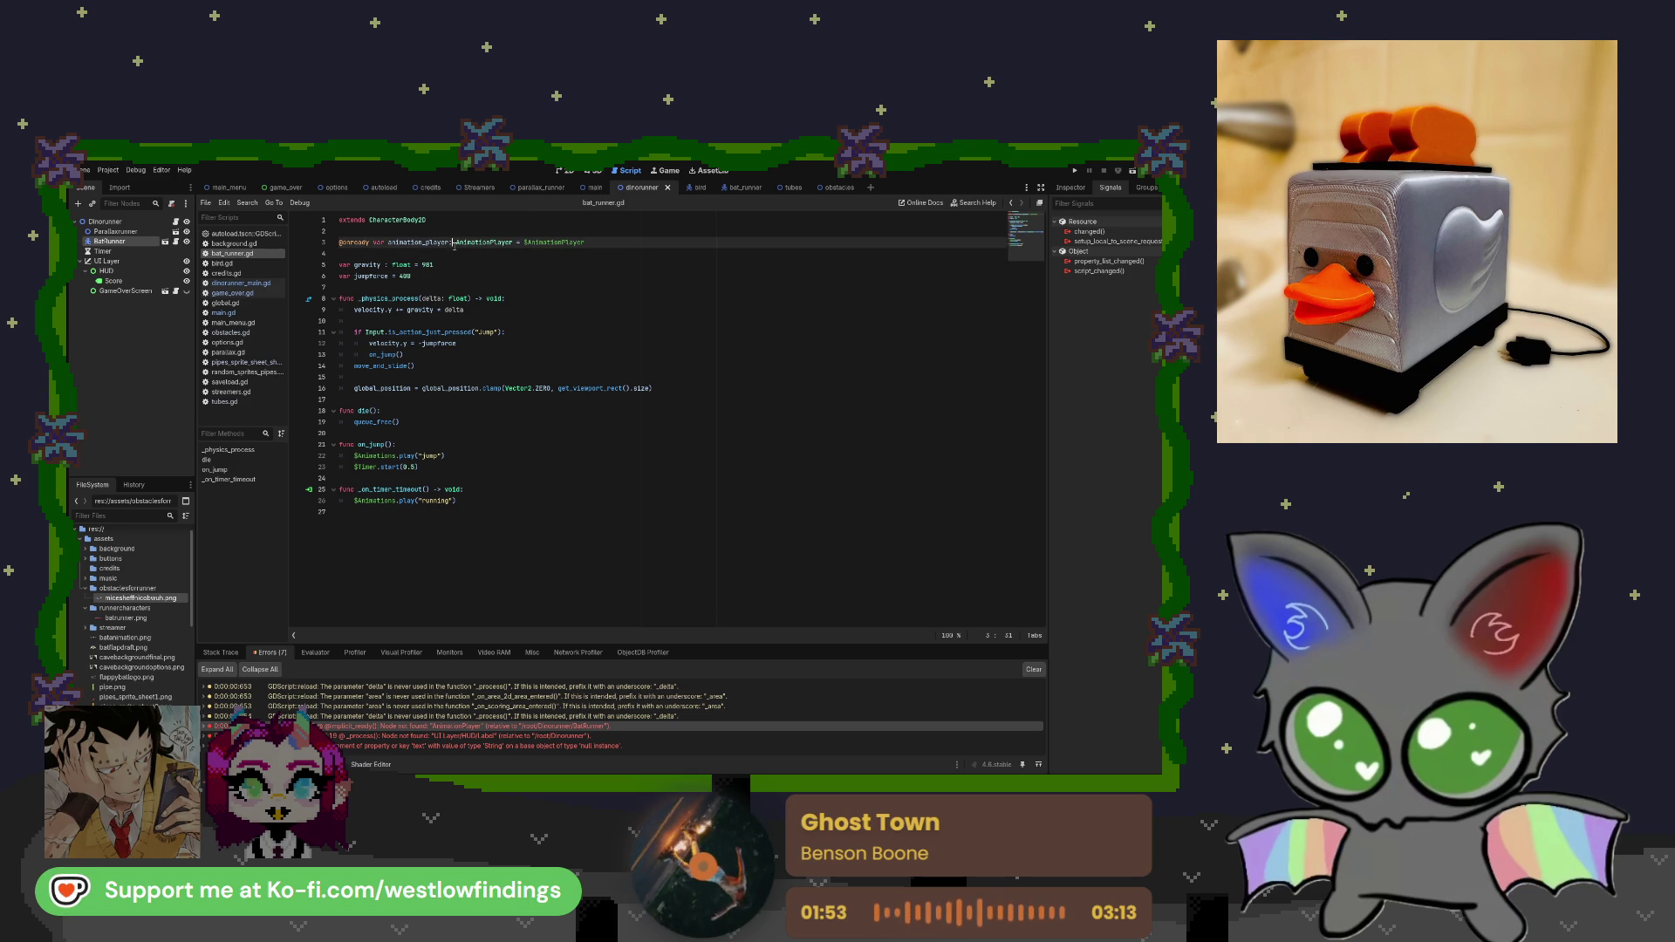
left_click_drag(576, 243, 589, 243)
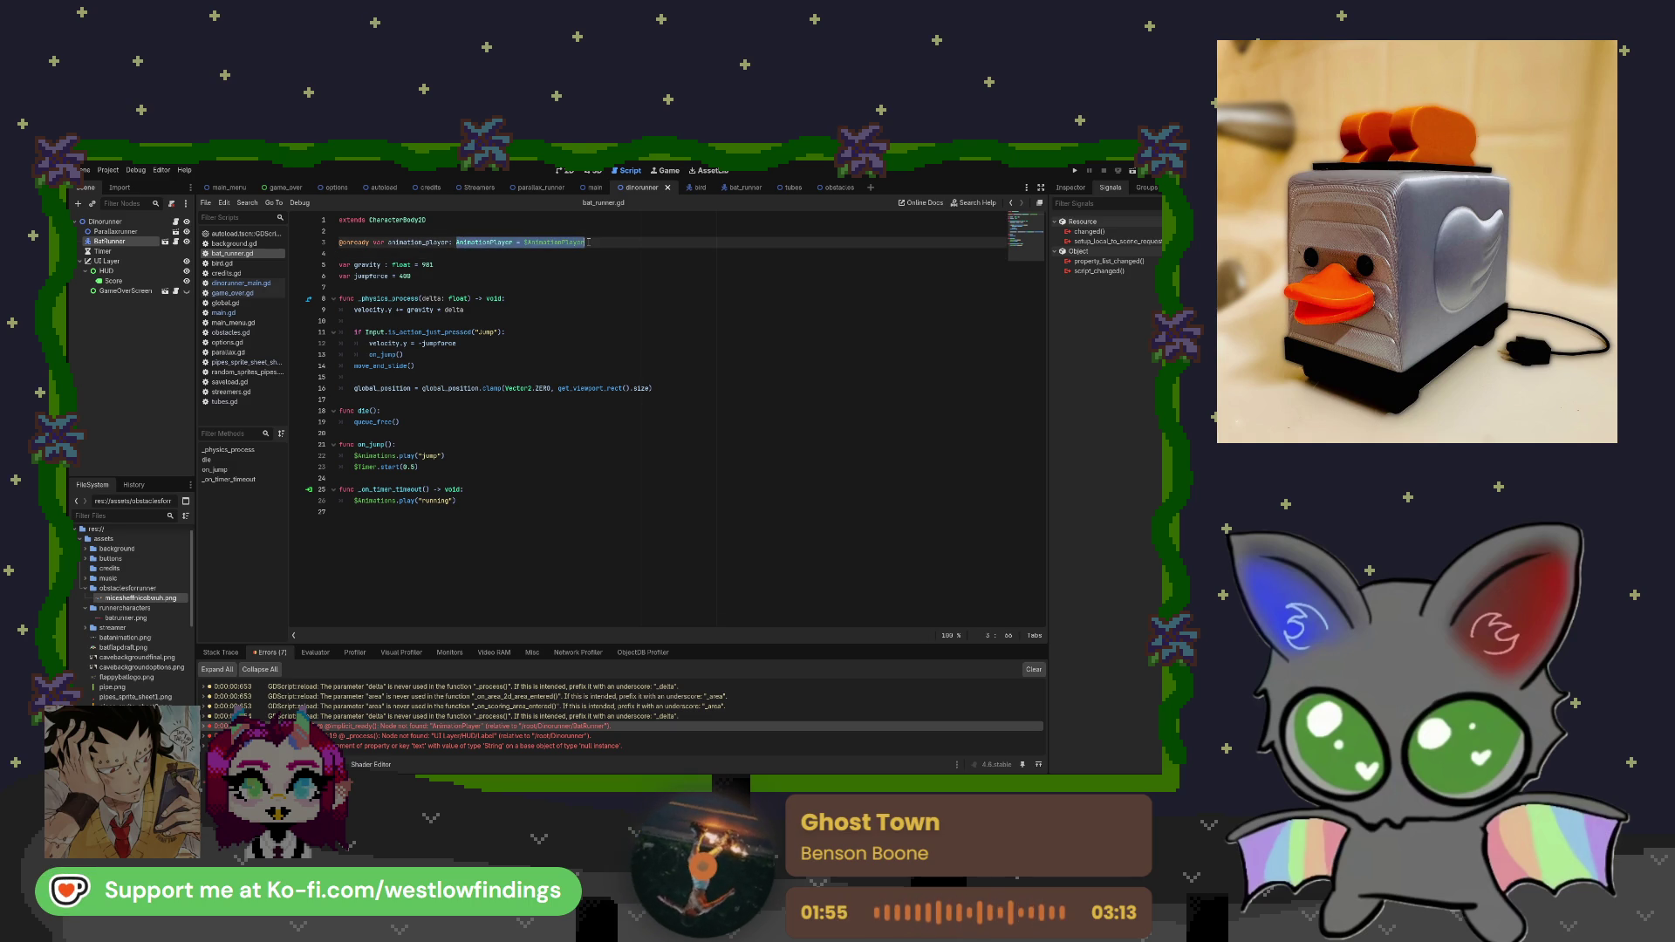
left_click(589, 242)
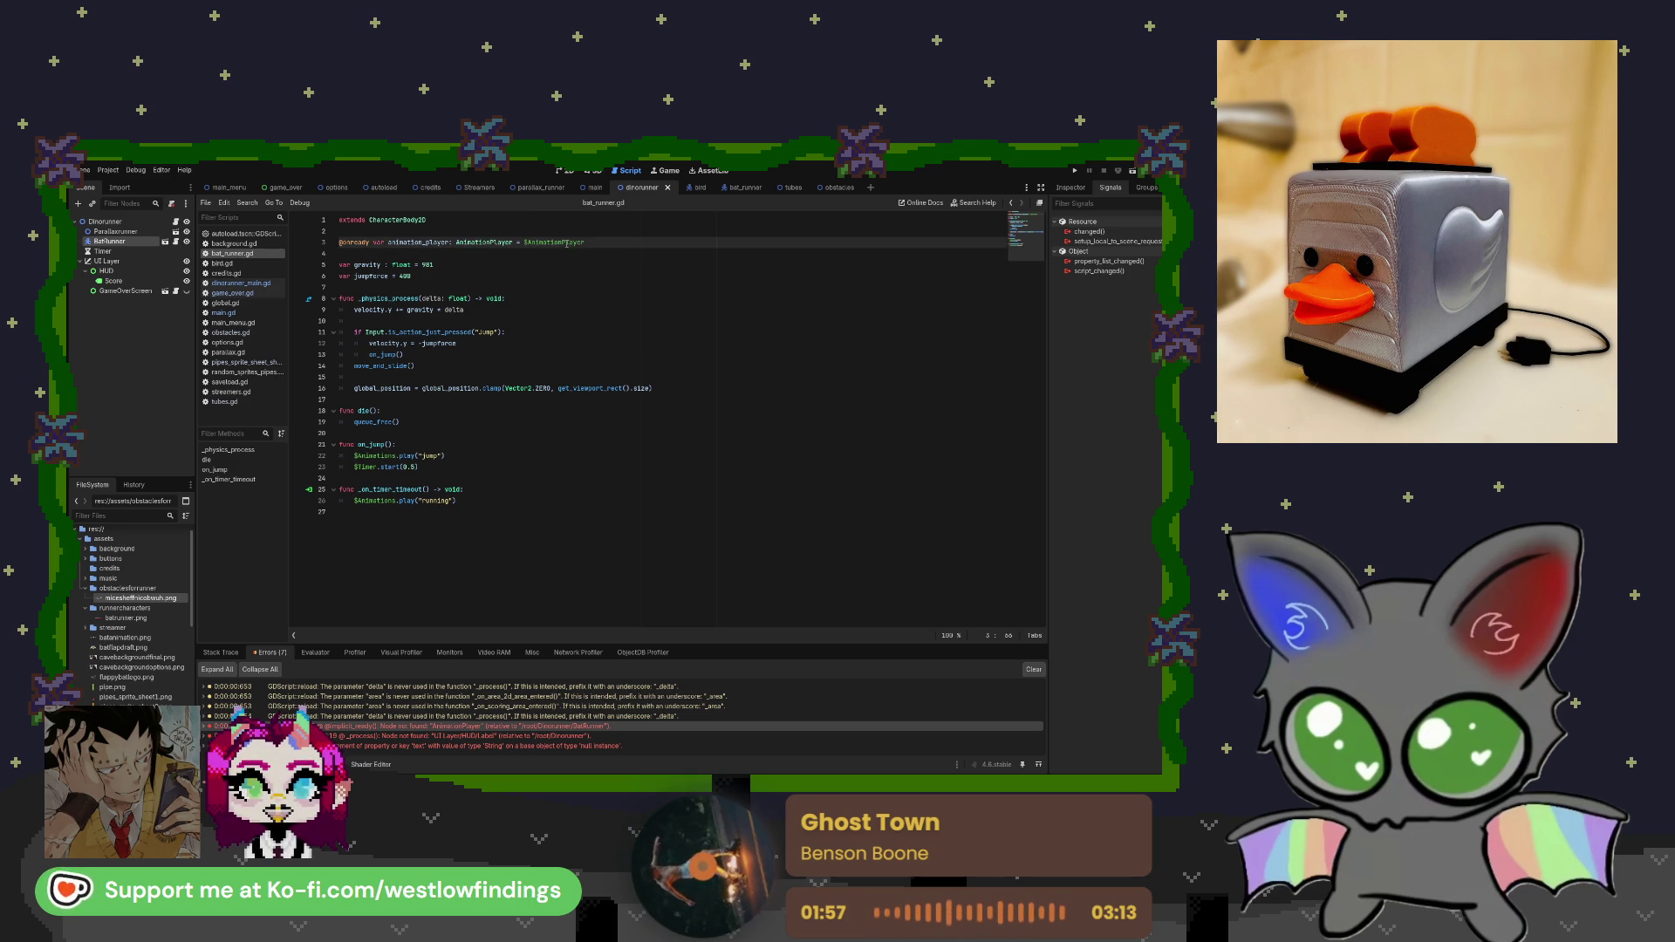
left_click_drag(524, 243, 593, 242)
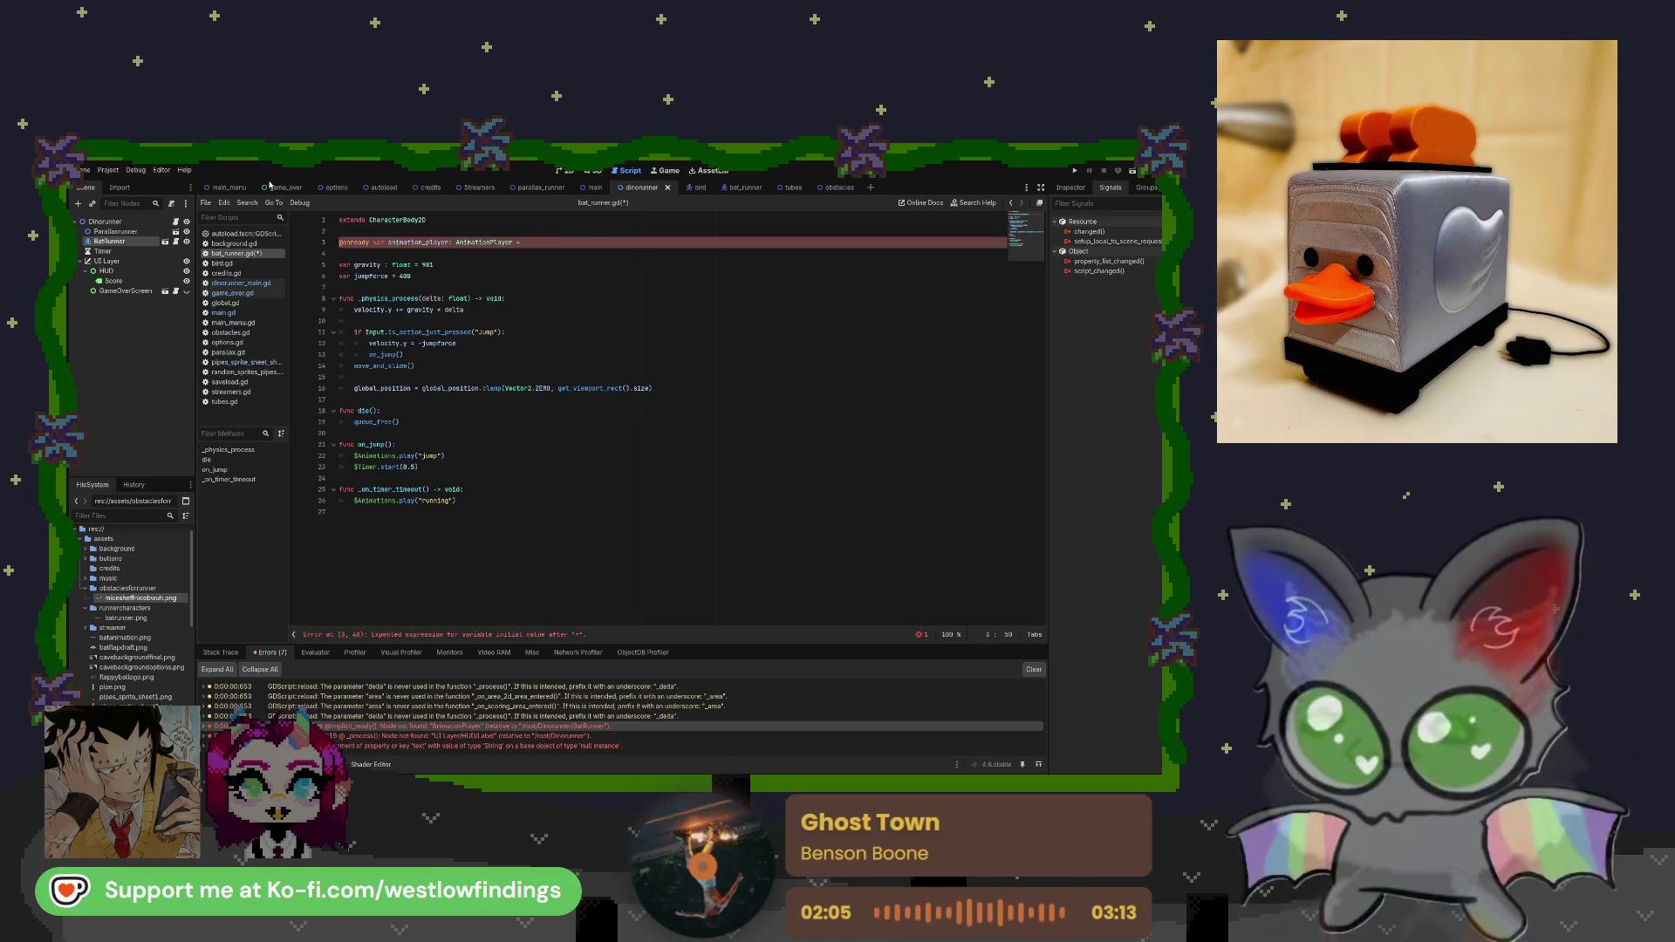
left_click(250, 236)
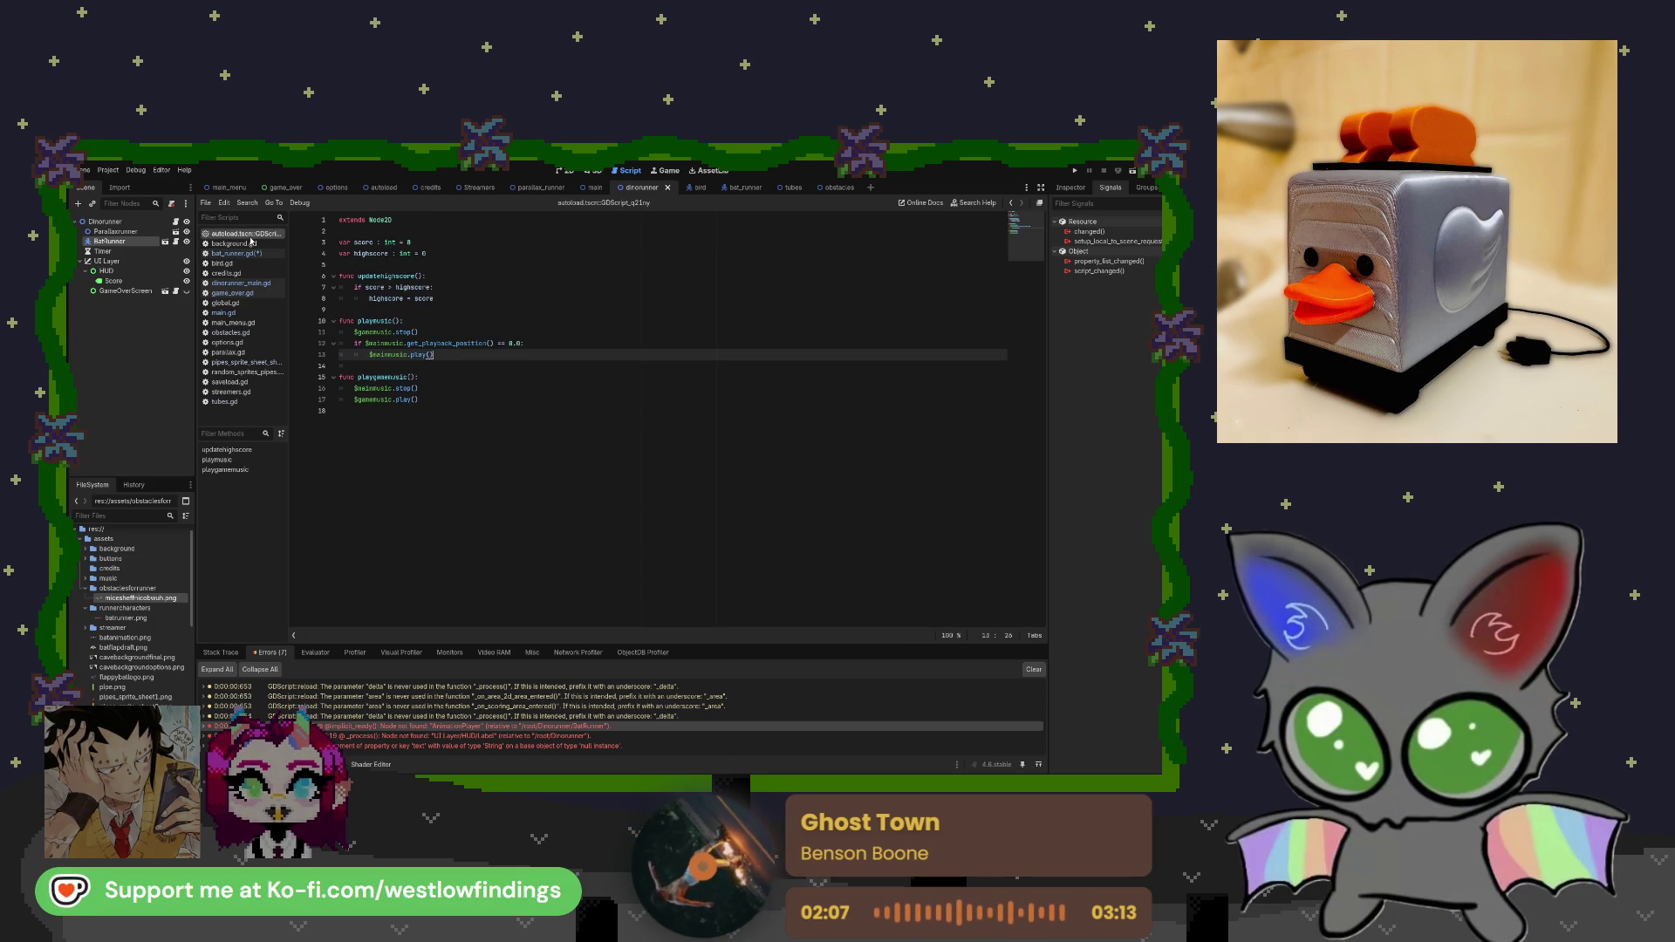
key("alt+Left")
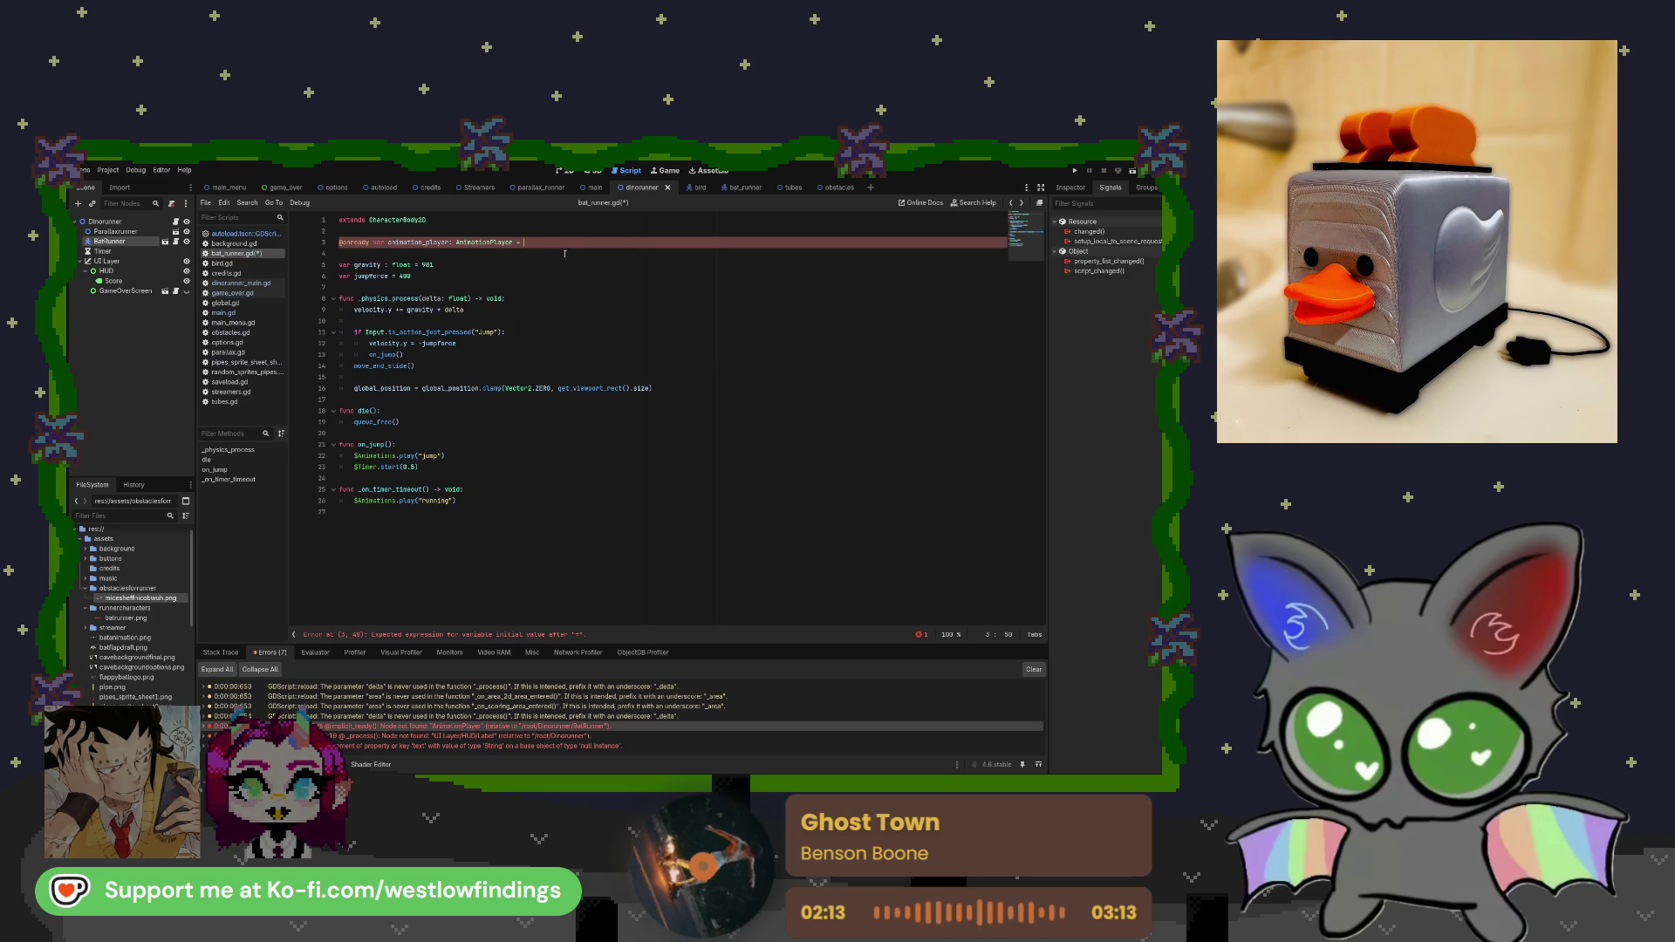
Keep line 3 as '= $AnimationPlayer', save bat_runner.gd, and bring up main.gd.
left_click(593, 187)
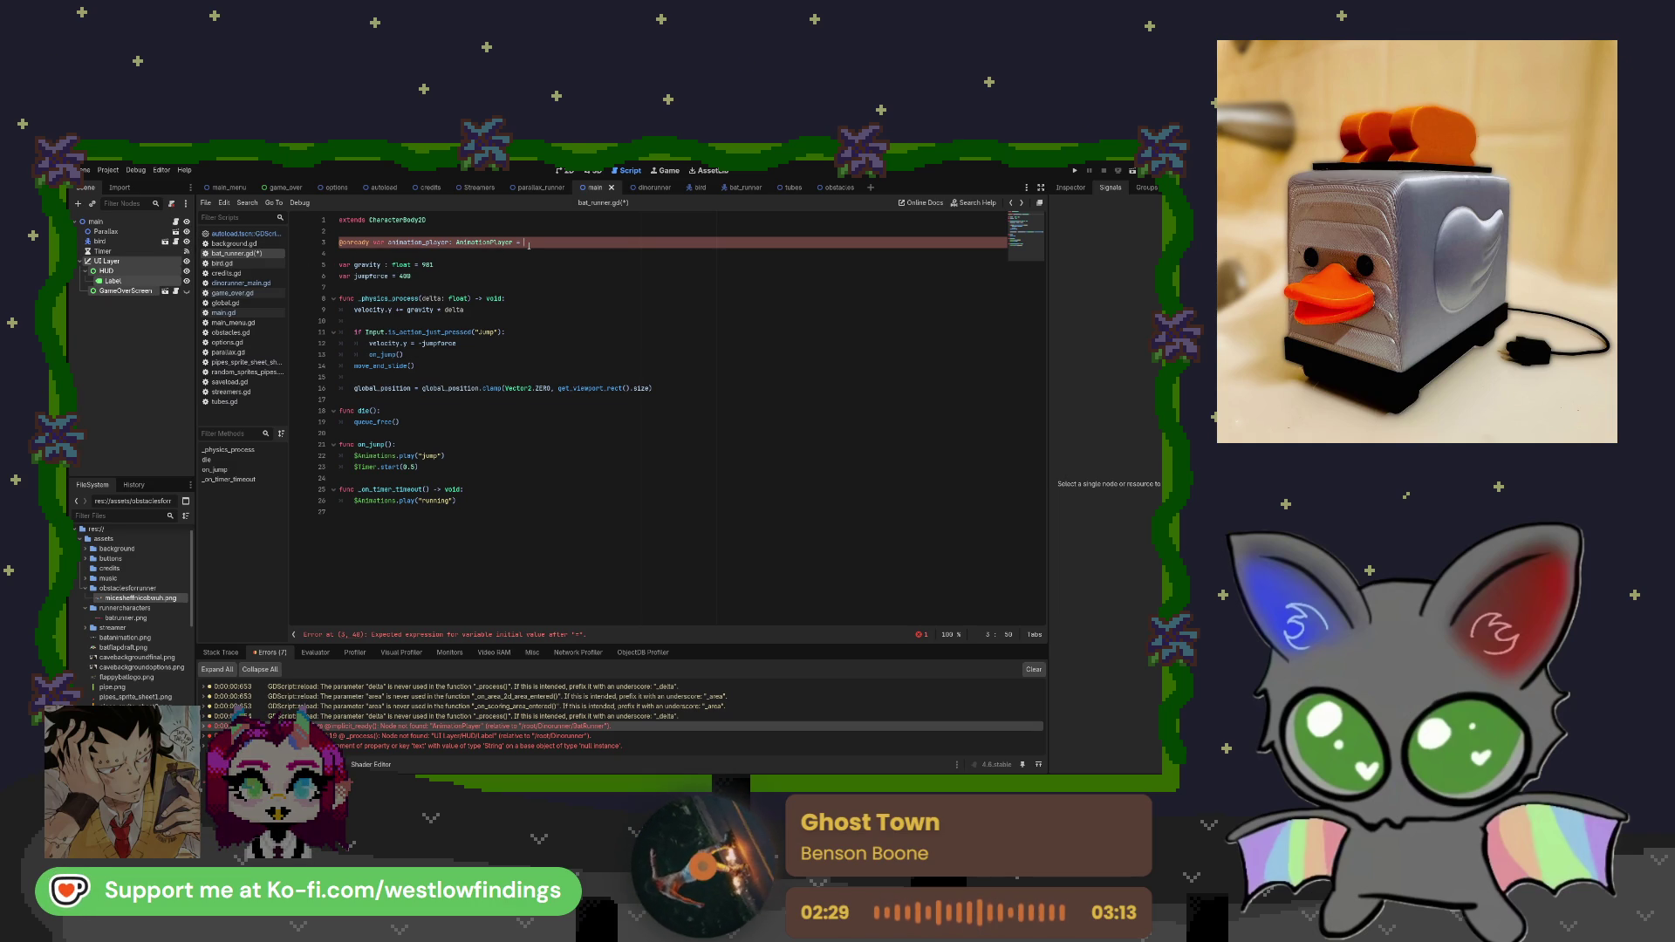
left_click_drag(535, 244, 388, 243)
key("Right")
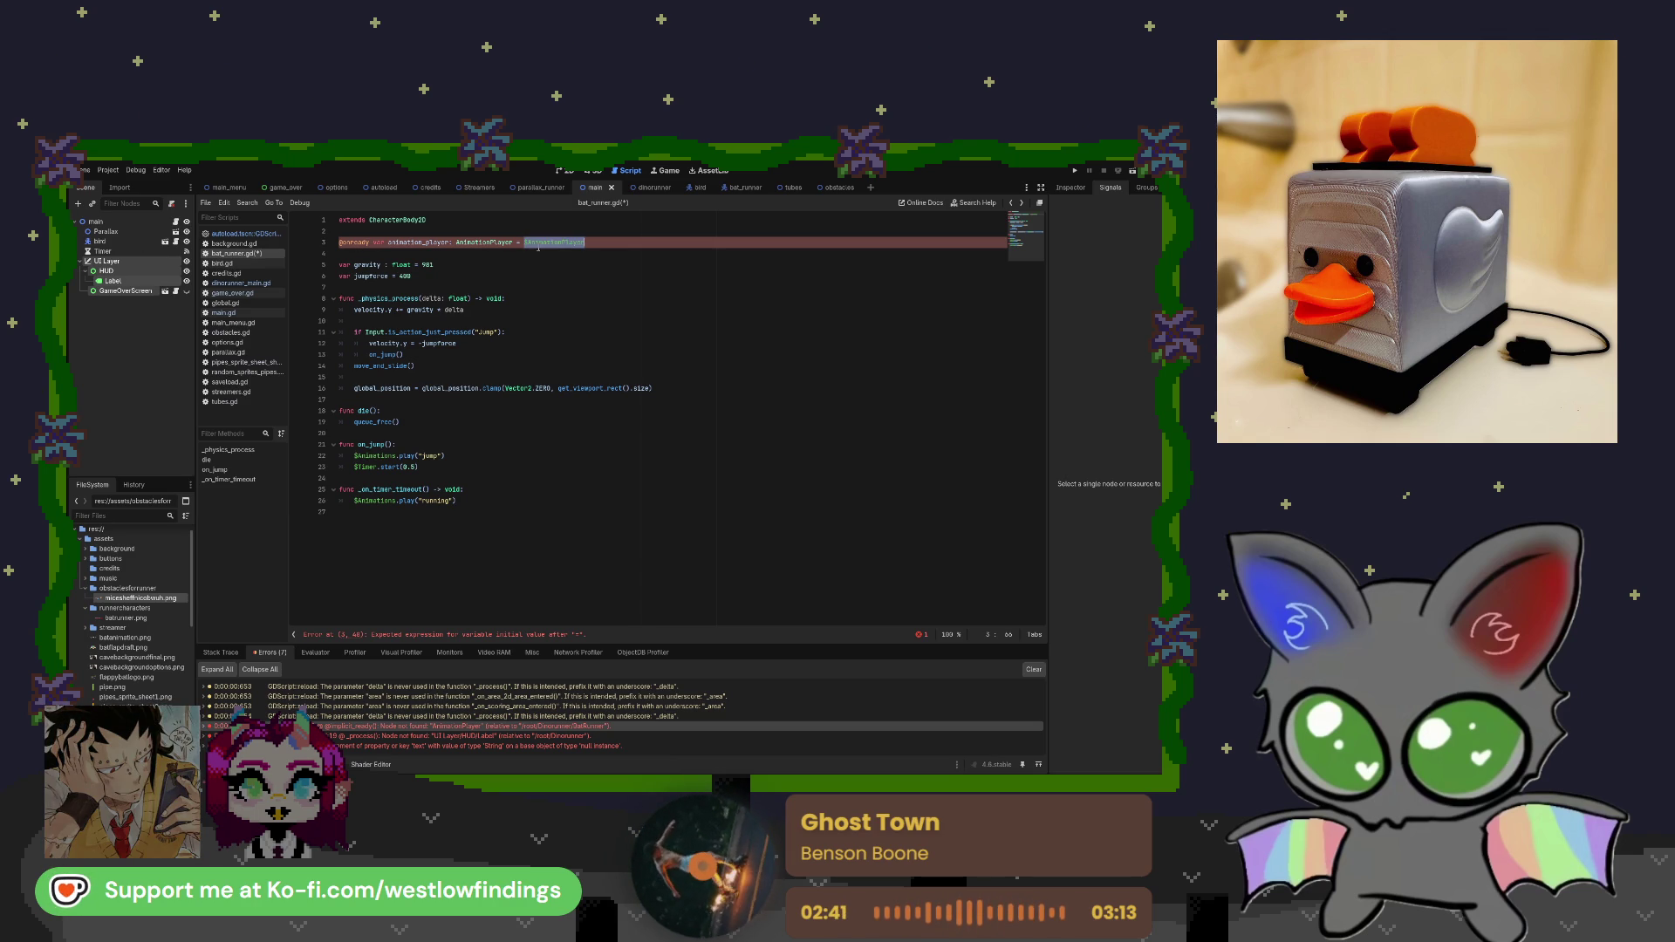
key("ctrl+s")
key("End")
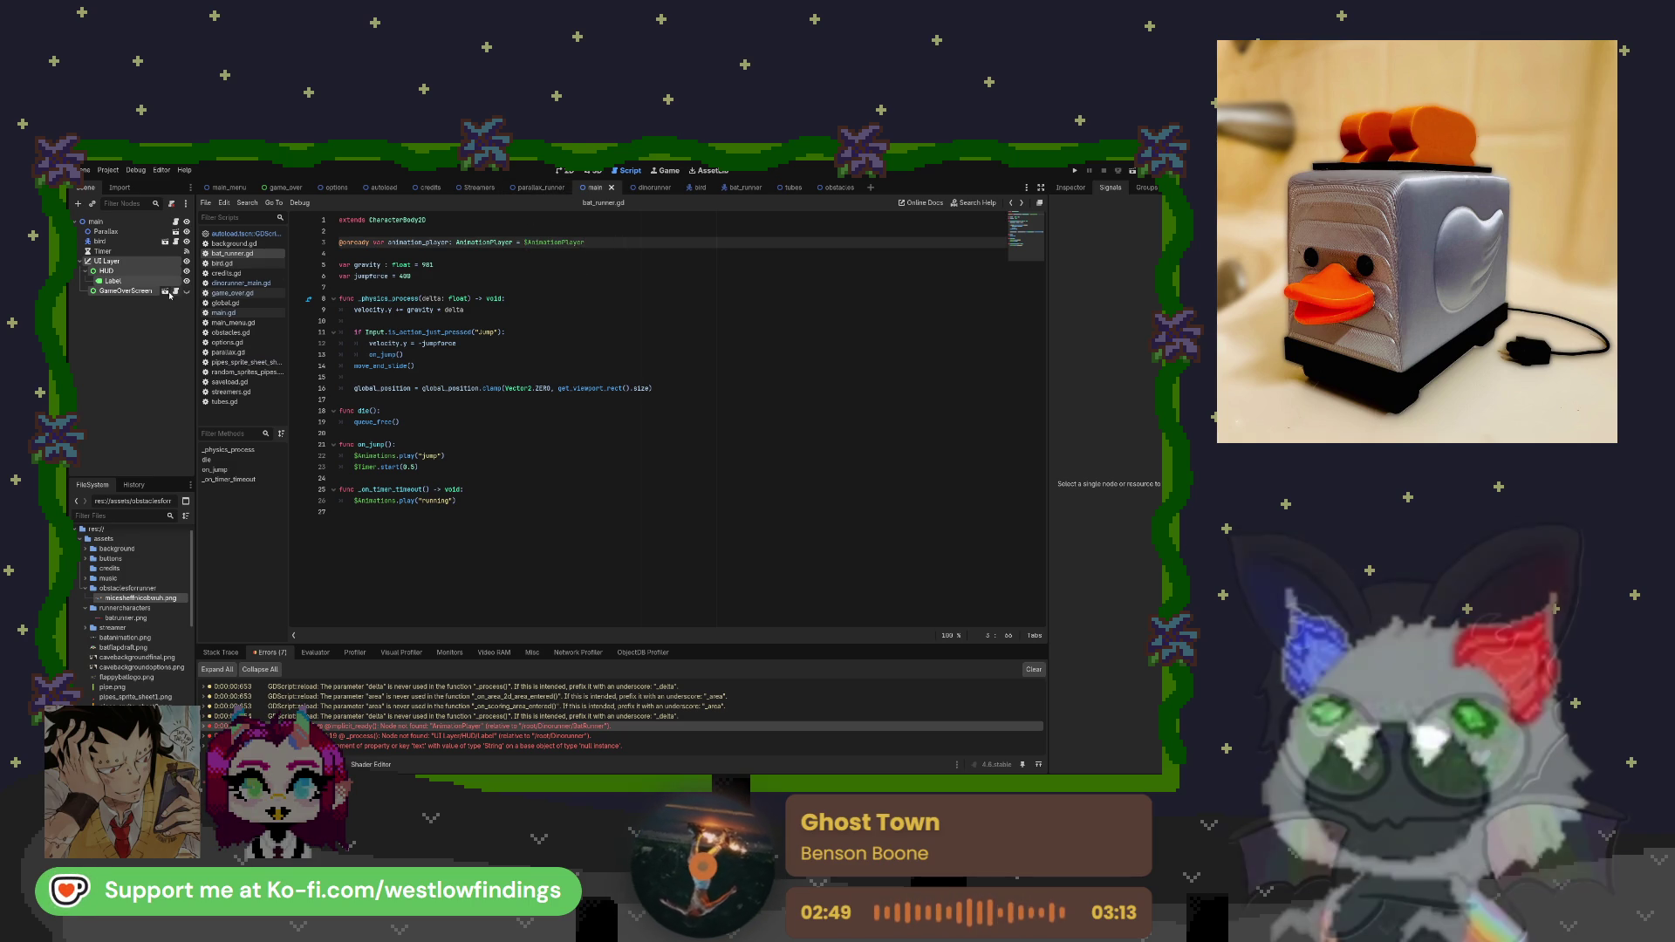
left_click(251, 314)
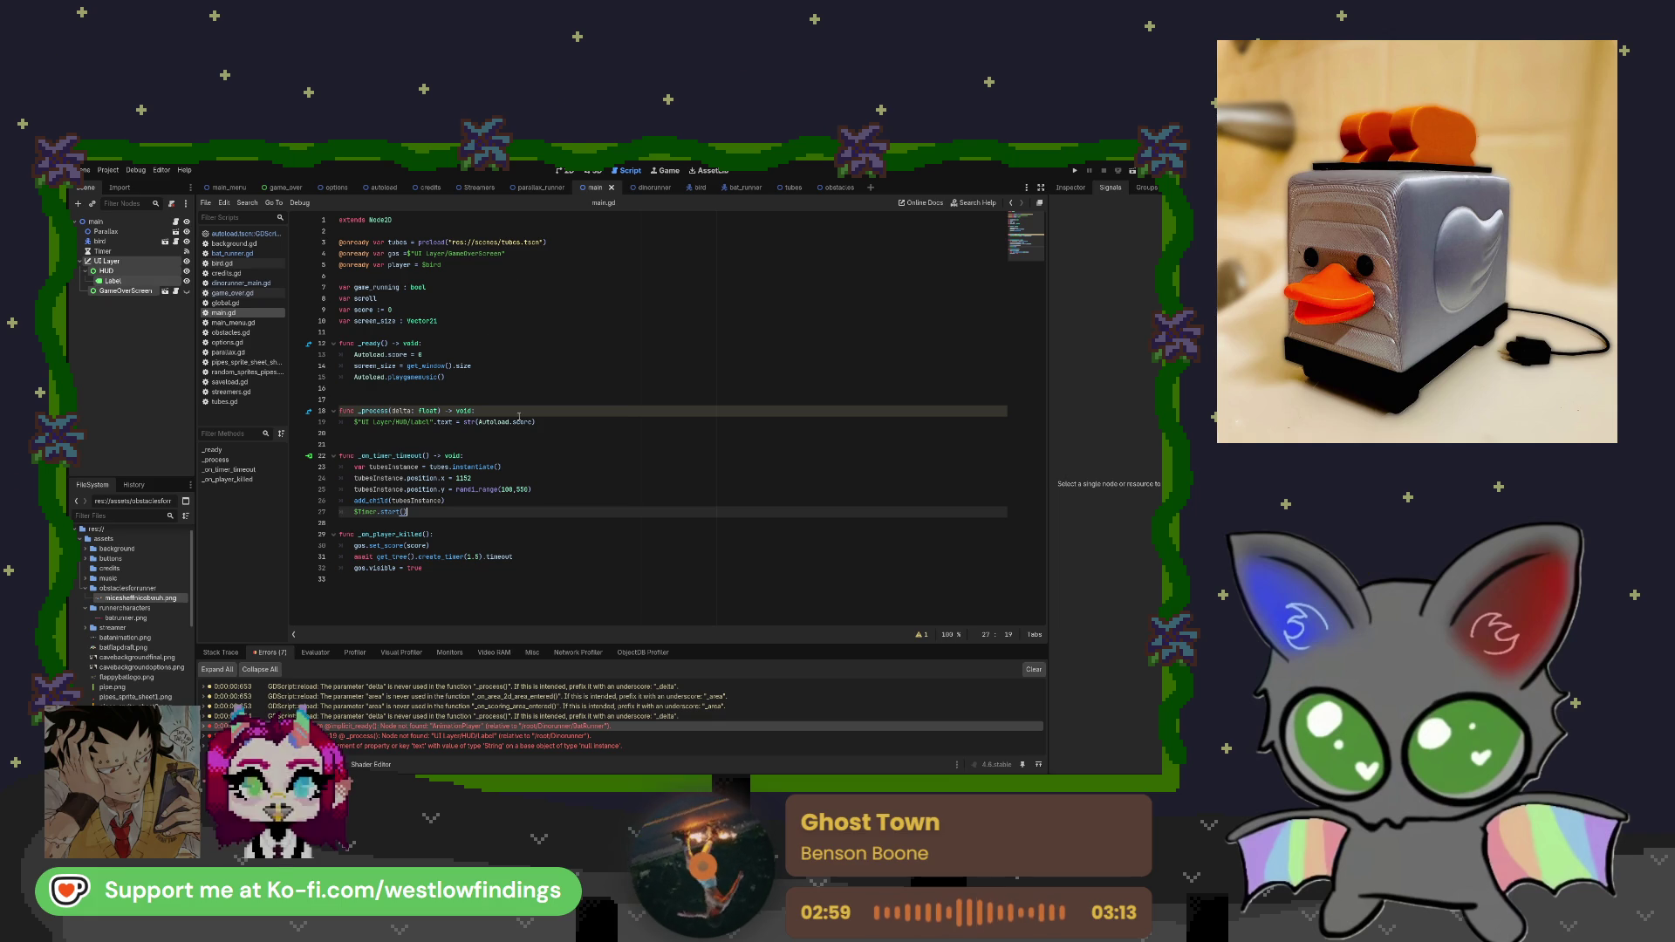
Change the HUD path on line 19 of dinorunner_main.gd from Label to Score.
left_click_drag(535, 422, 345, 422)
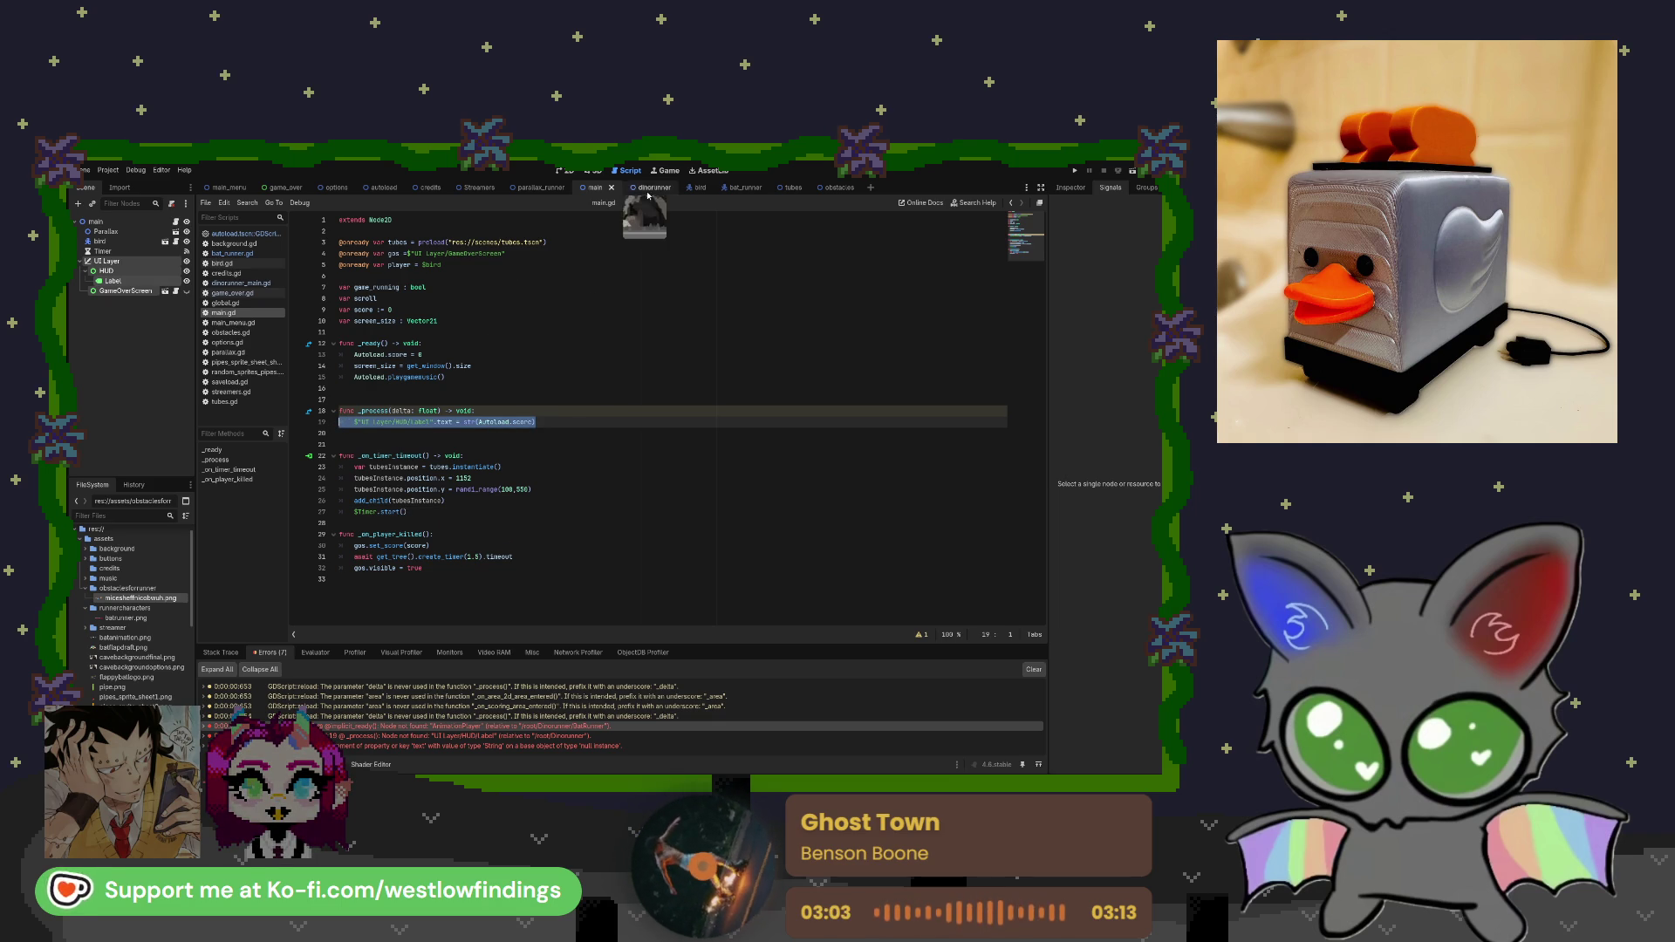
left_click(647, 195)
left_click(564, 422)
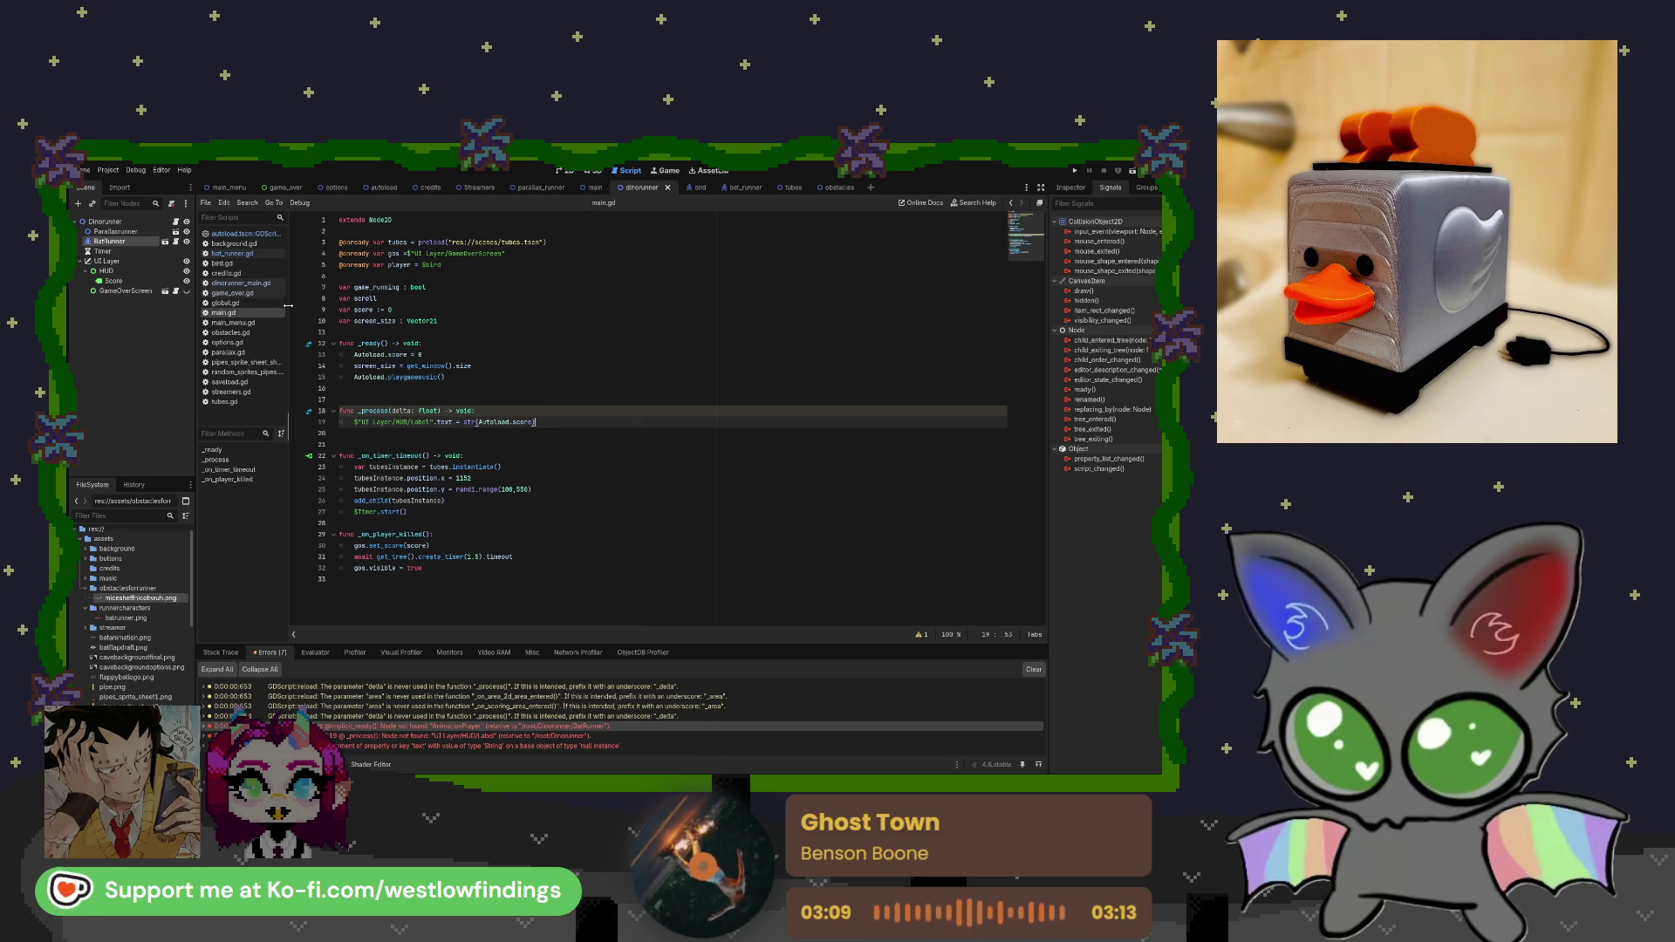
left_click(249, 284)
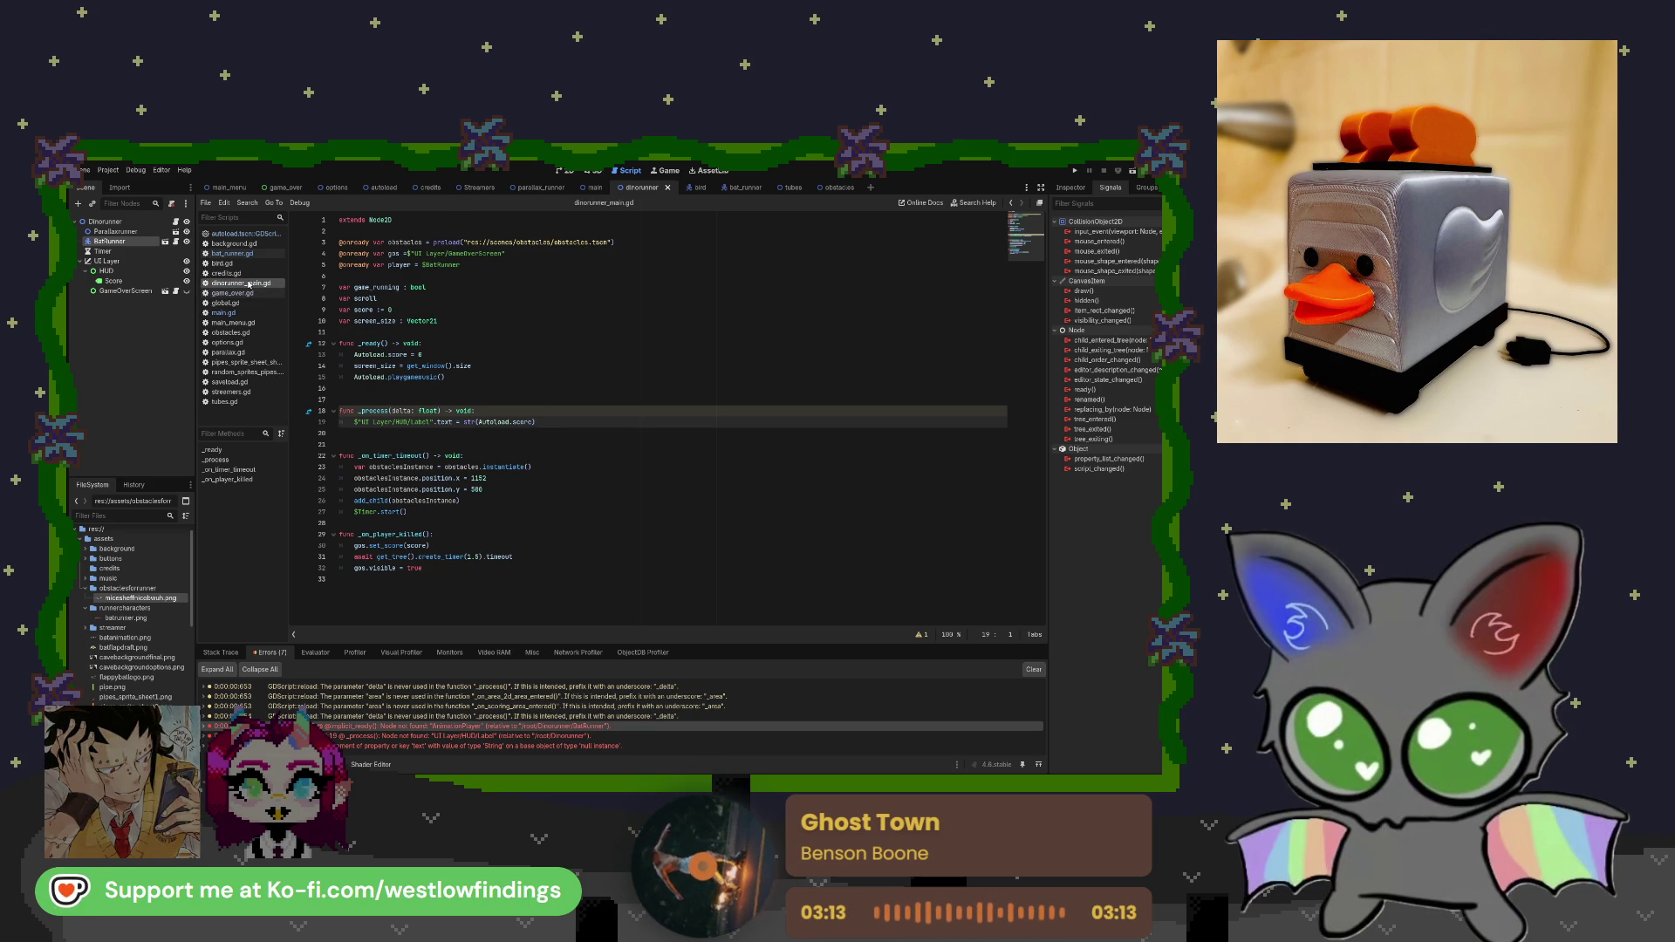
double_click(425, 422)
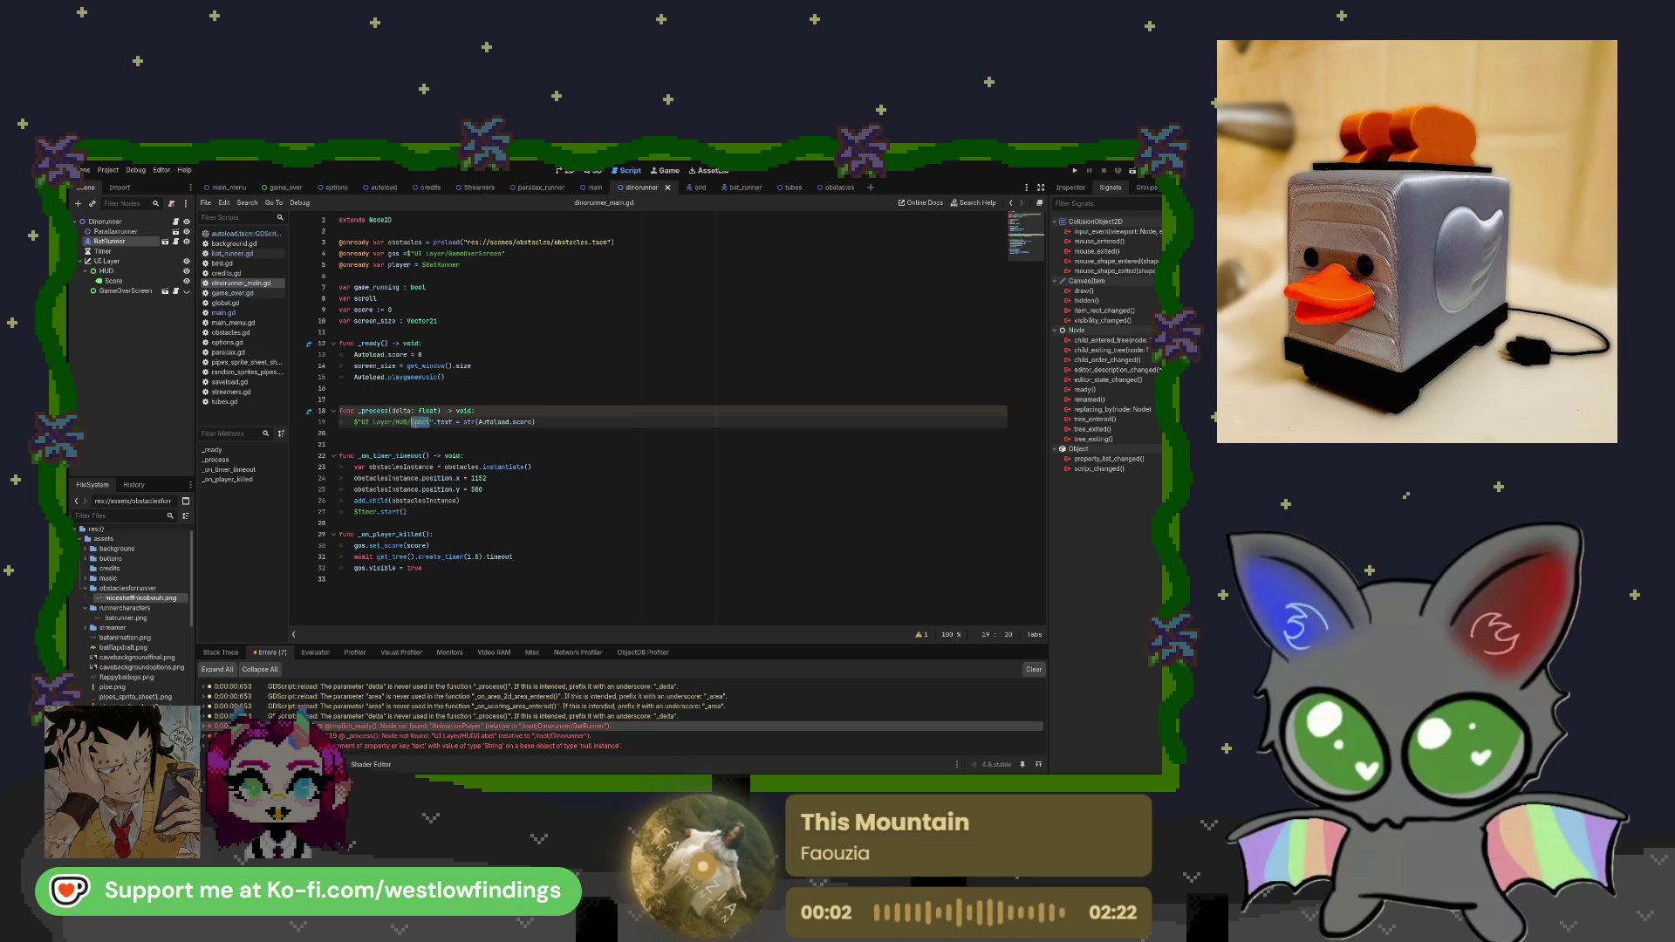
type("Score")
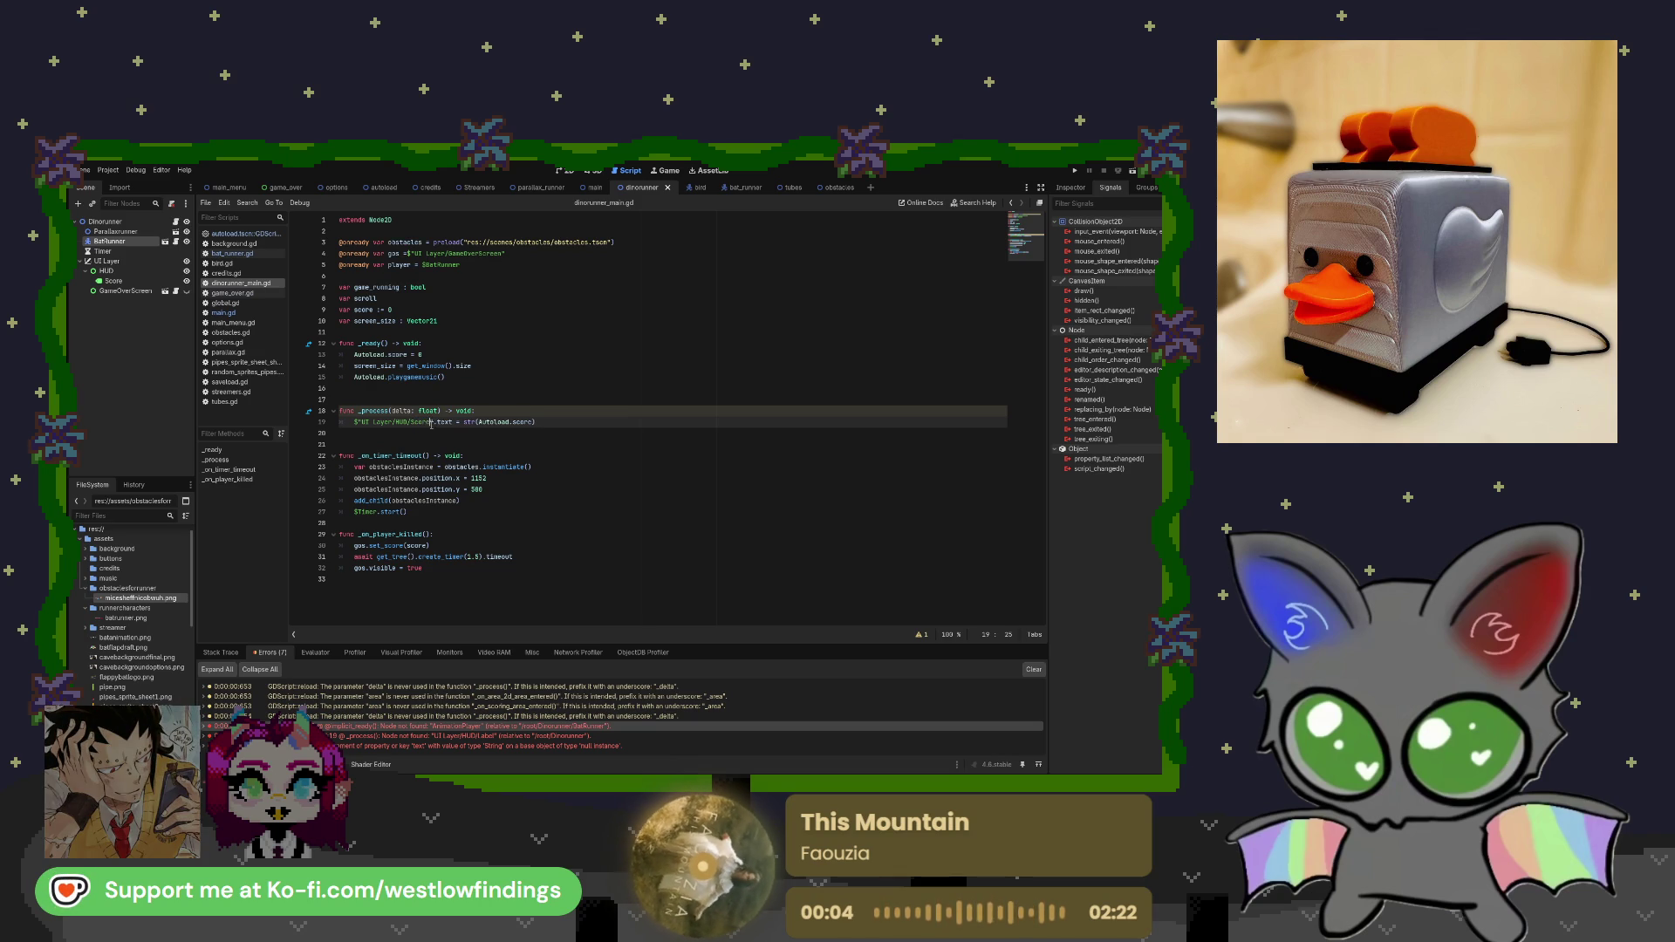
left_click(475, 422)
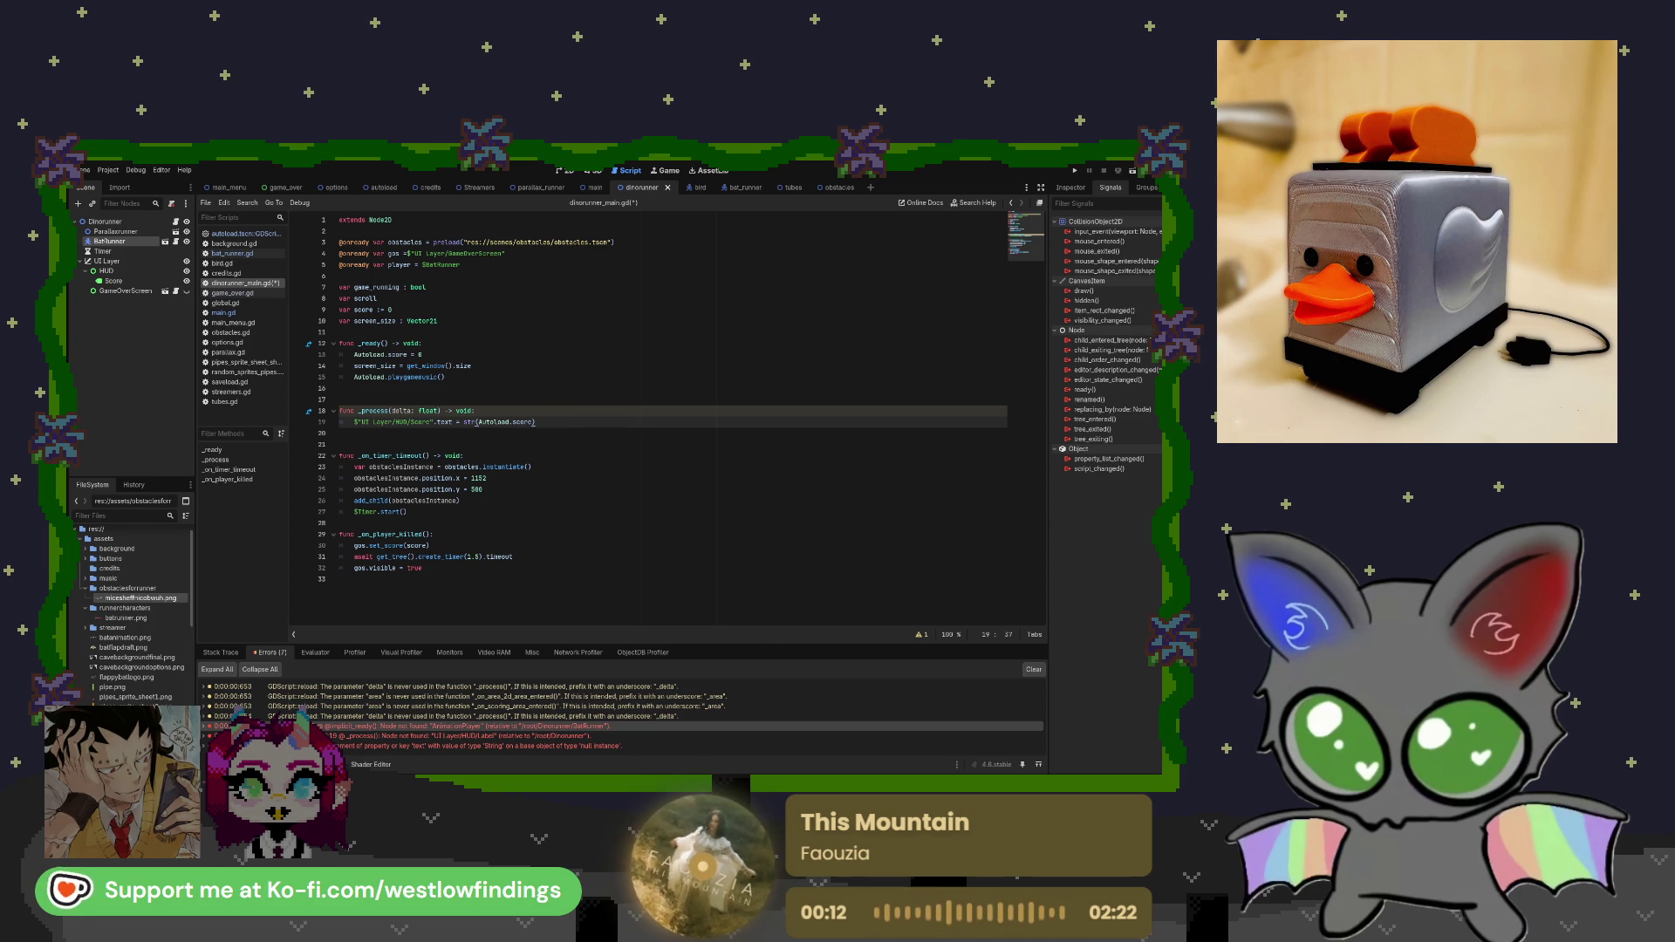
Test-run the game to check the score display, then stop it.
left_click(1134, 172)
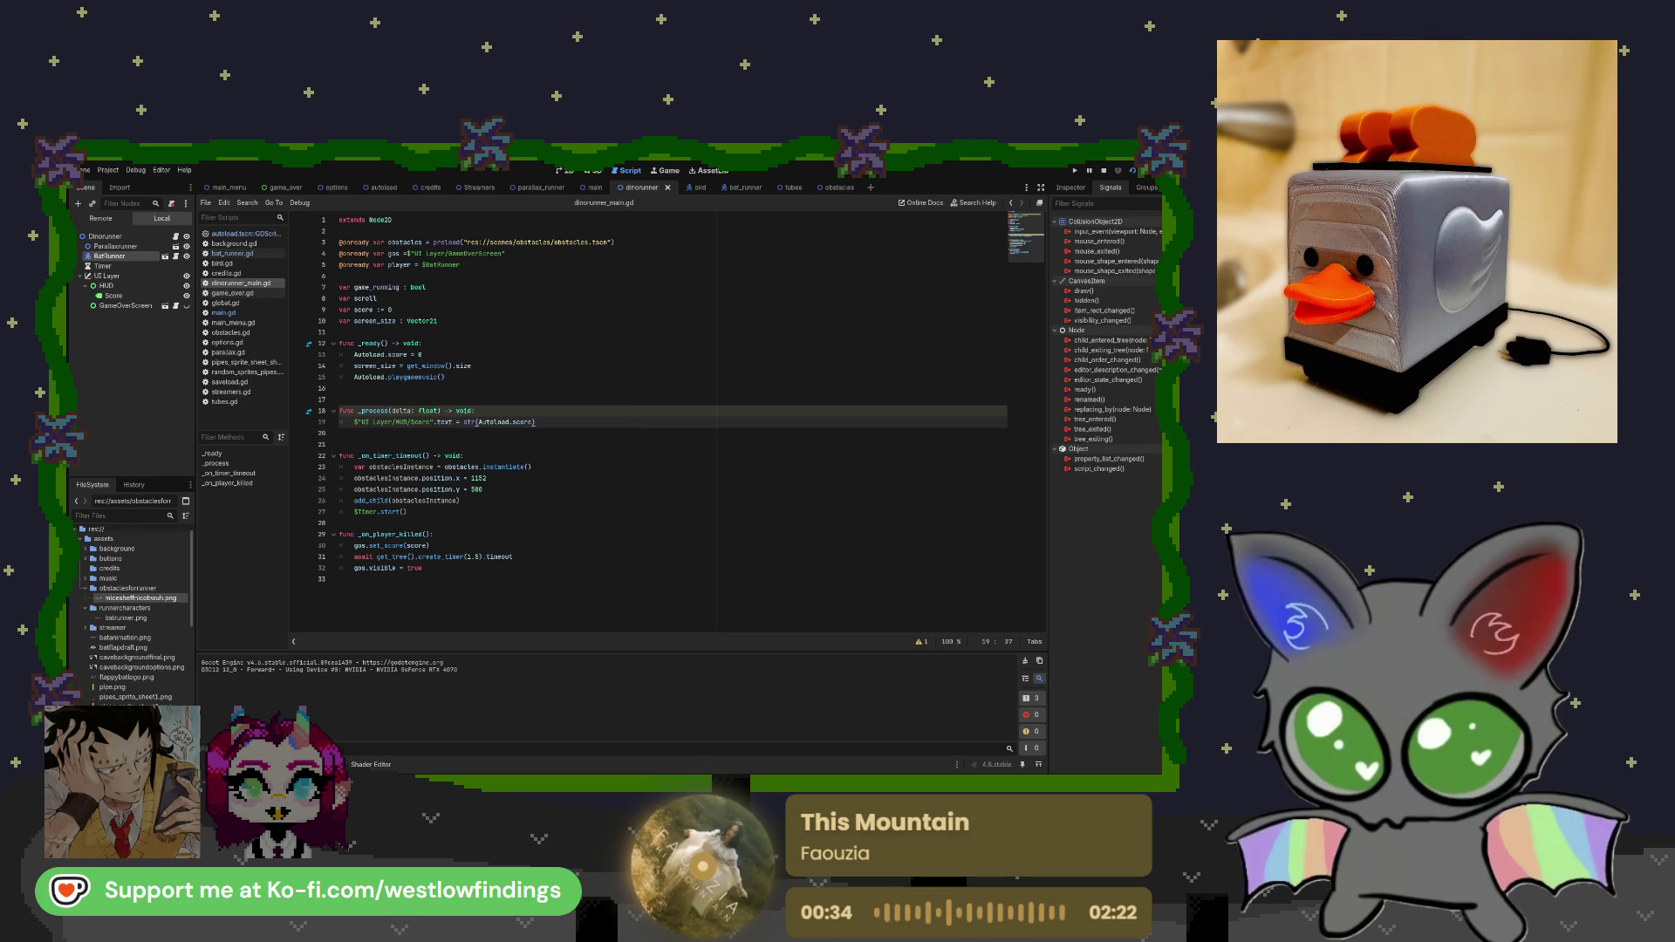
key("F8")
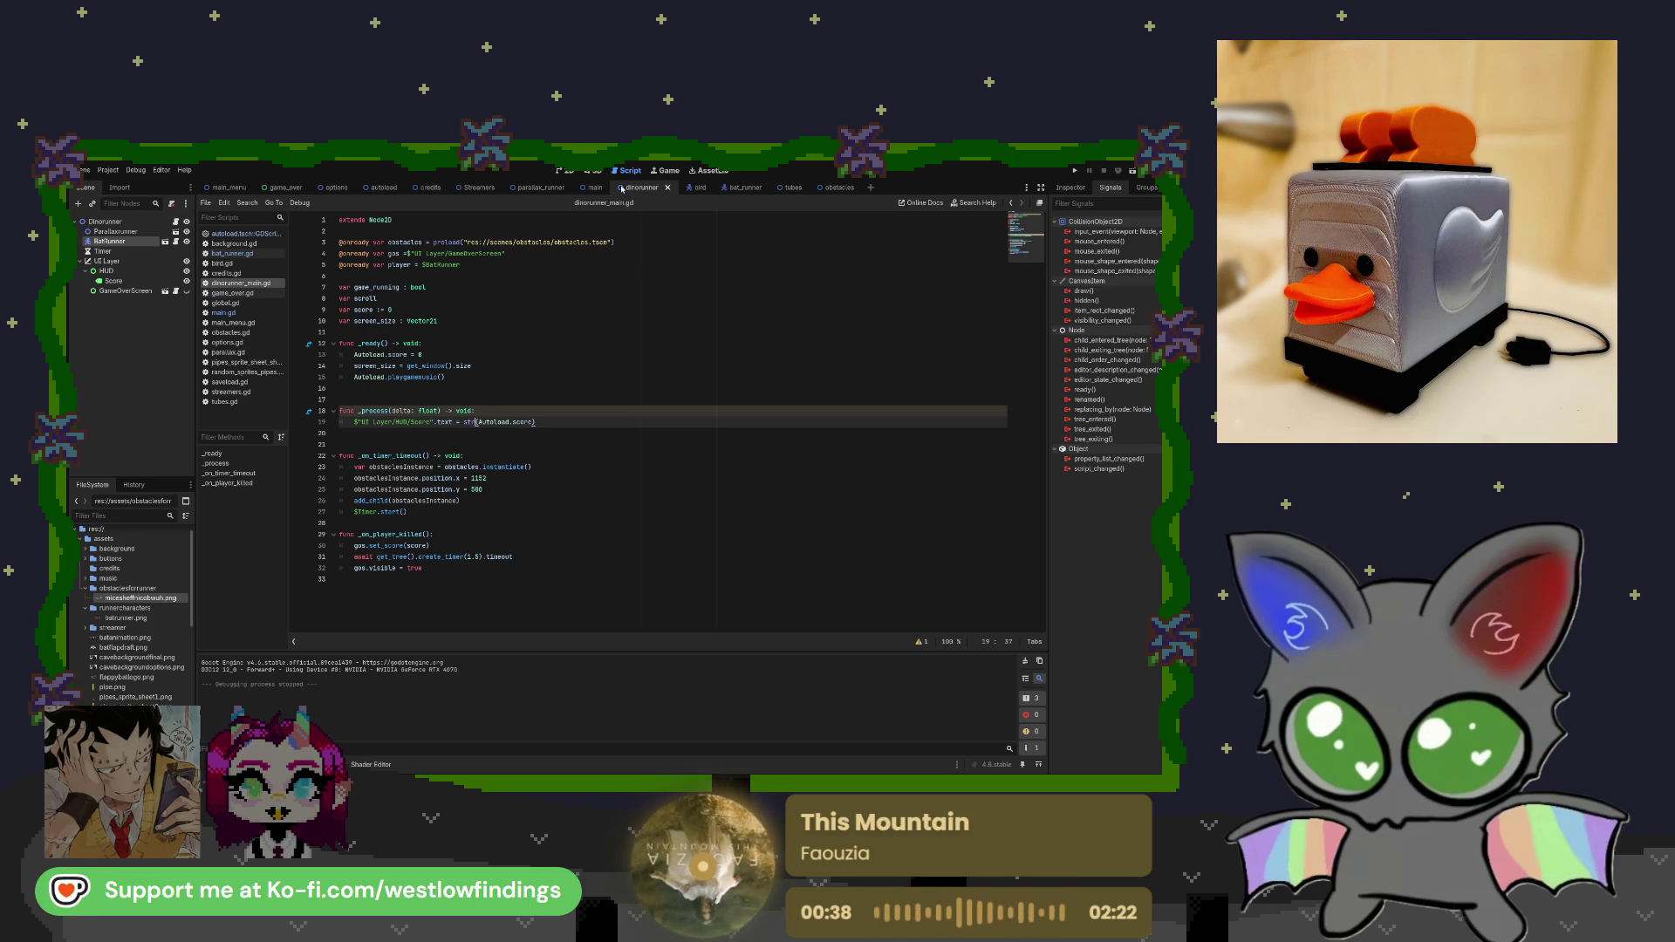
left_click(794, 188)
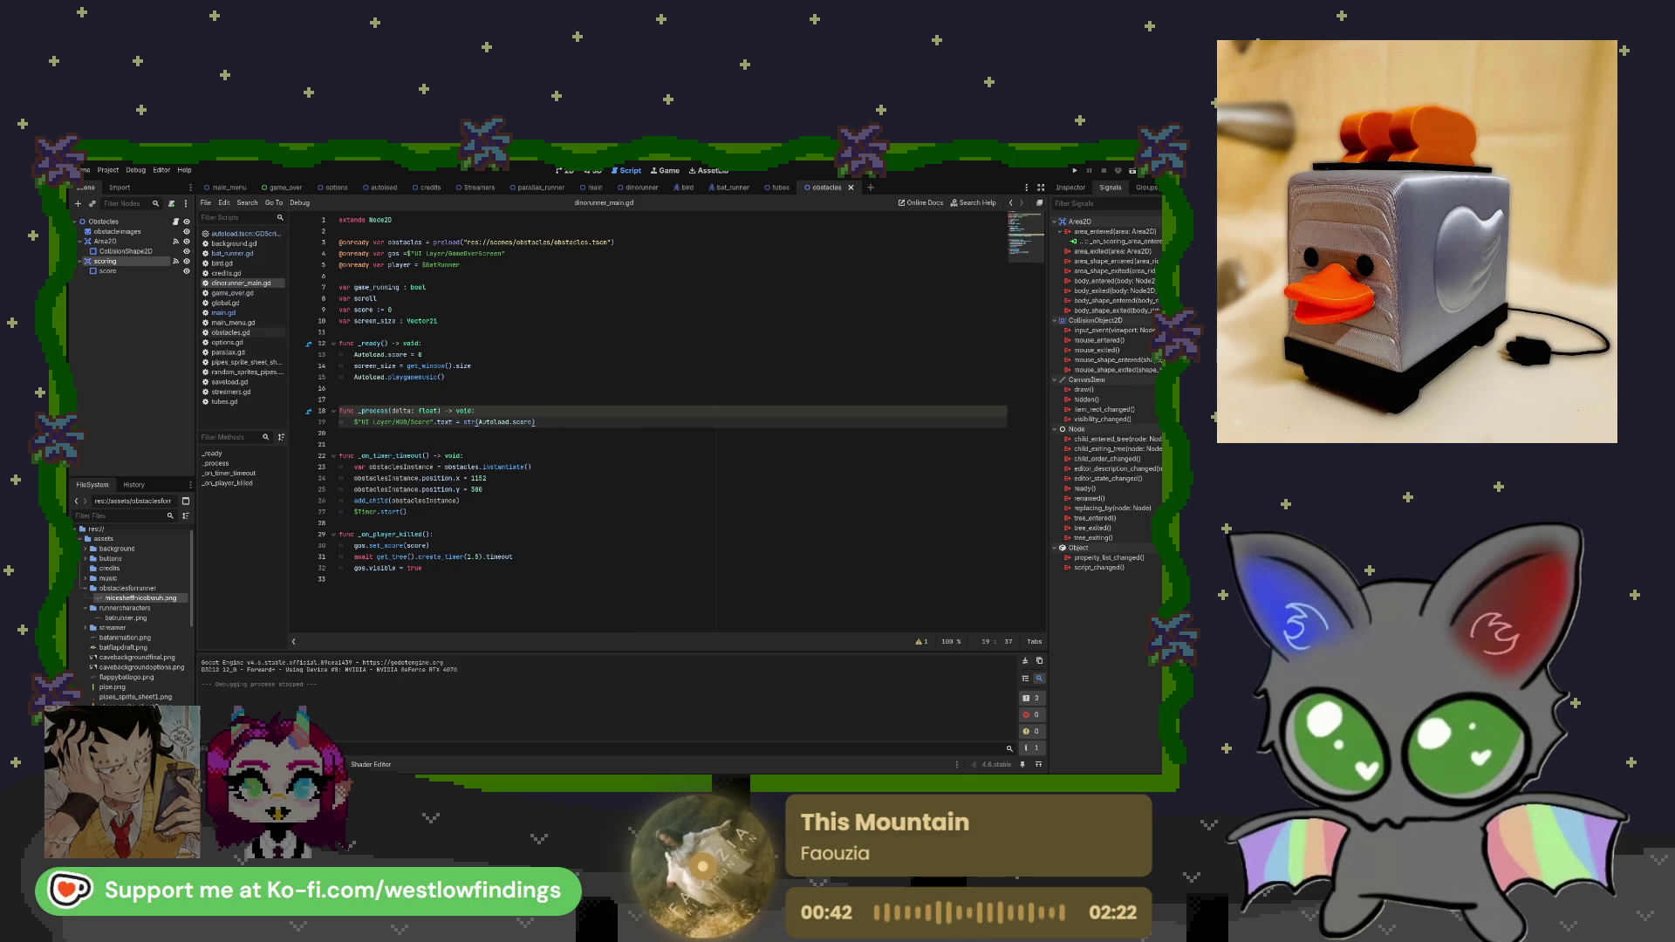
Select the score node in the obstacles scene, move it up 88 px, and save the scene.
left_click(569, 171)
scroll(786, 528, "down", 1)
left_click_drag(785, 528, 677, 453)
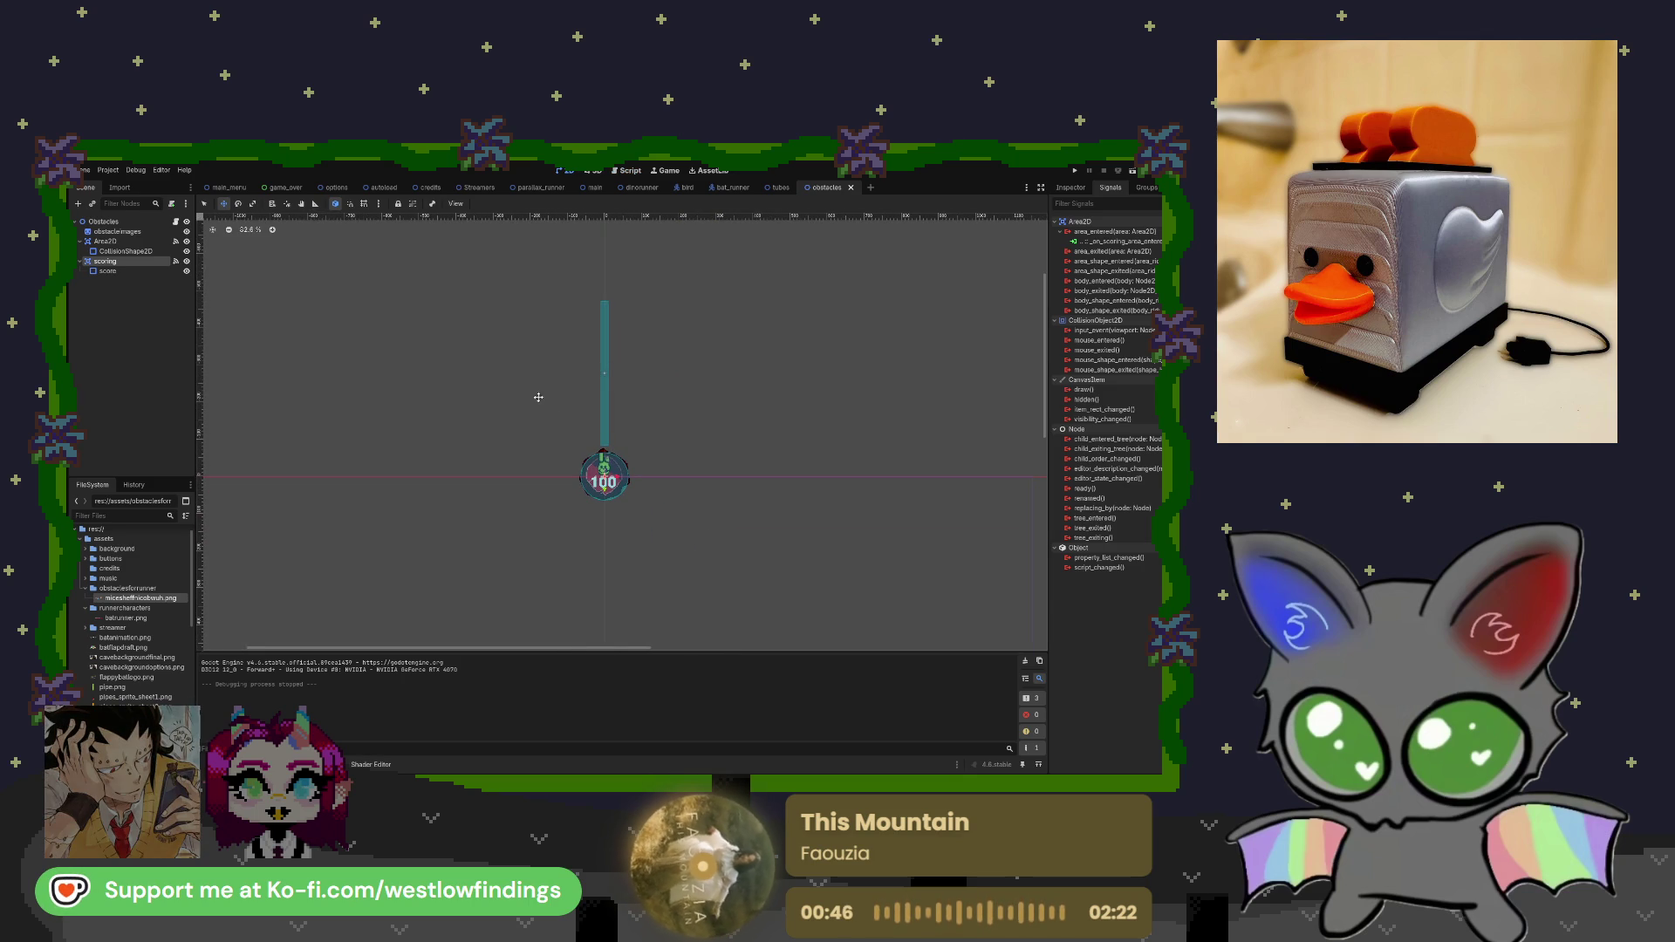
key("q")
left_click_drag(565, 426, 667, 519)
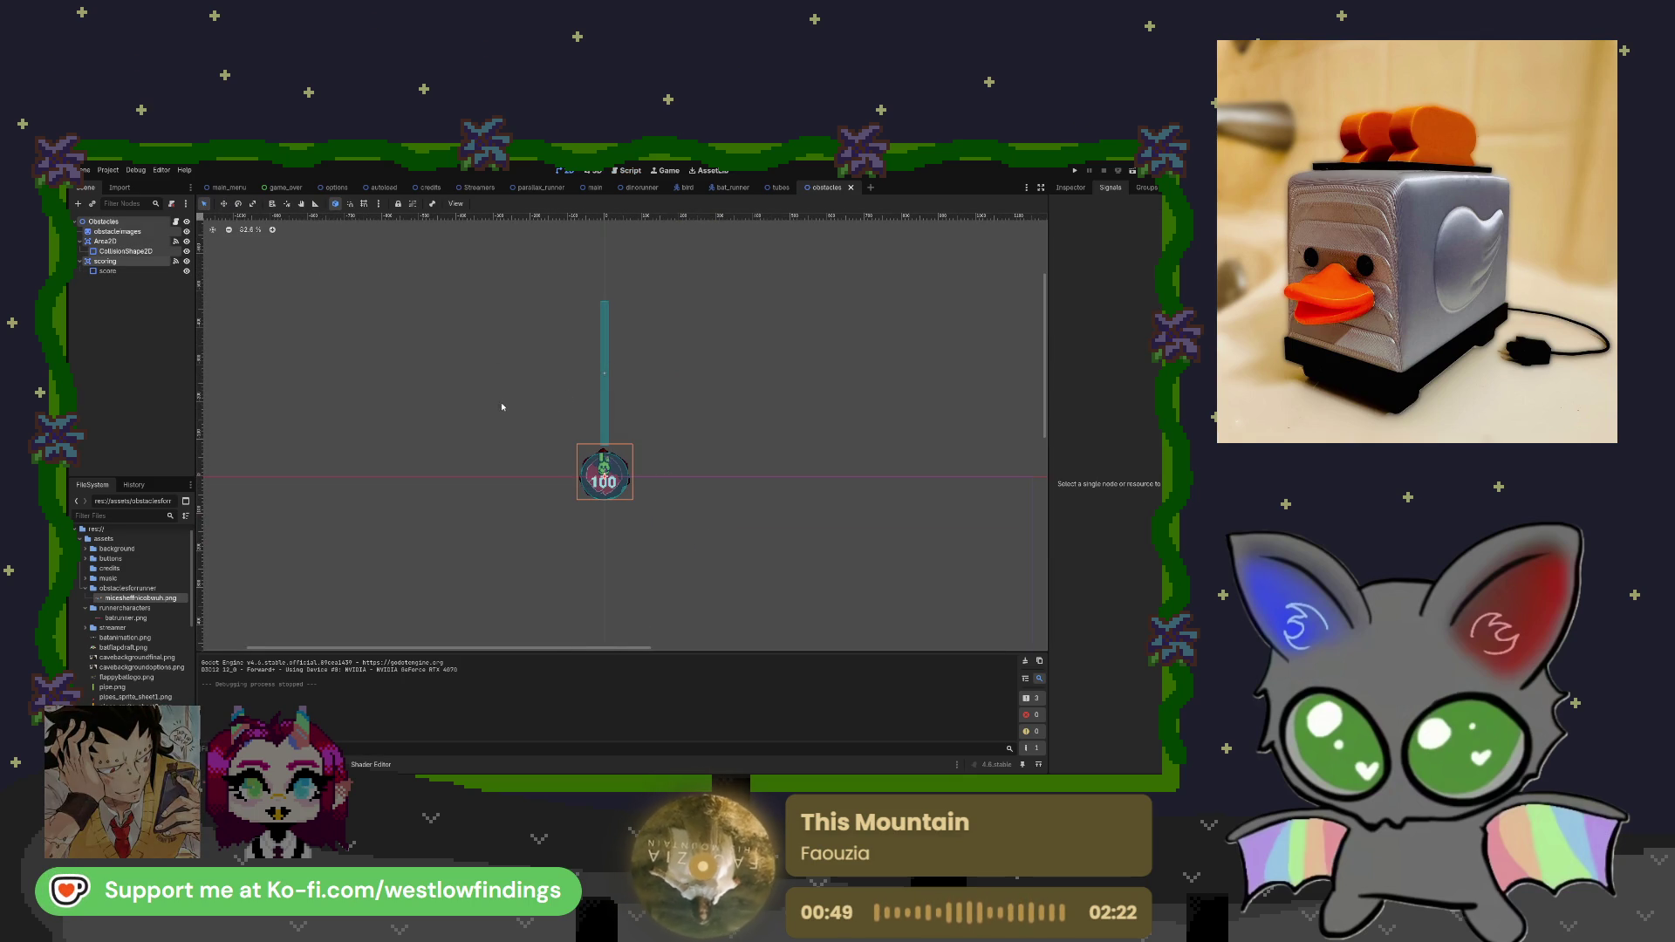
left_click(595, 379)
left_click(224, 203)
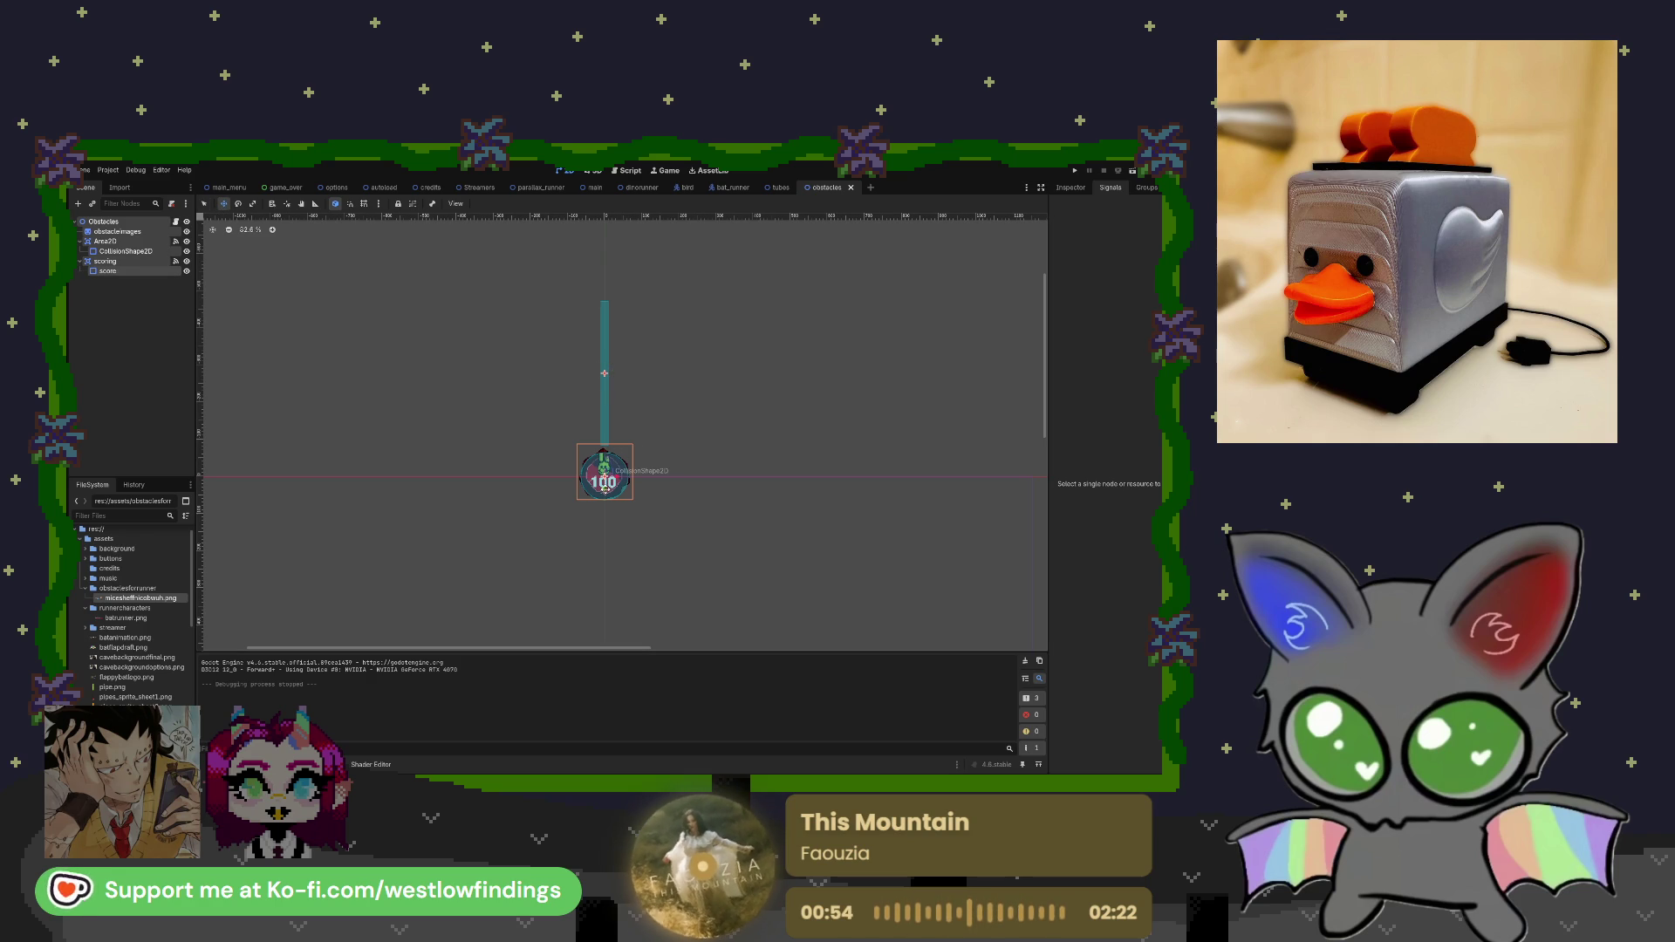
left_click_drag(604, 489, 606, 465)
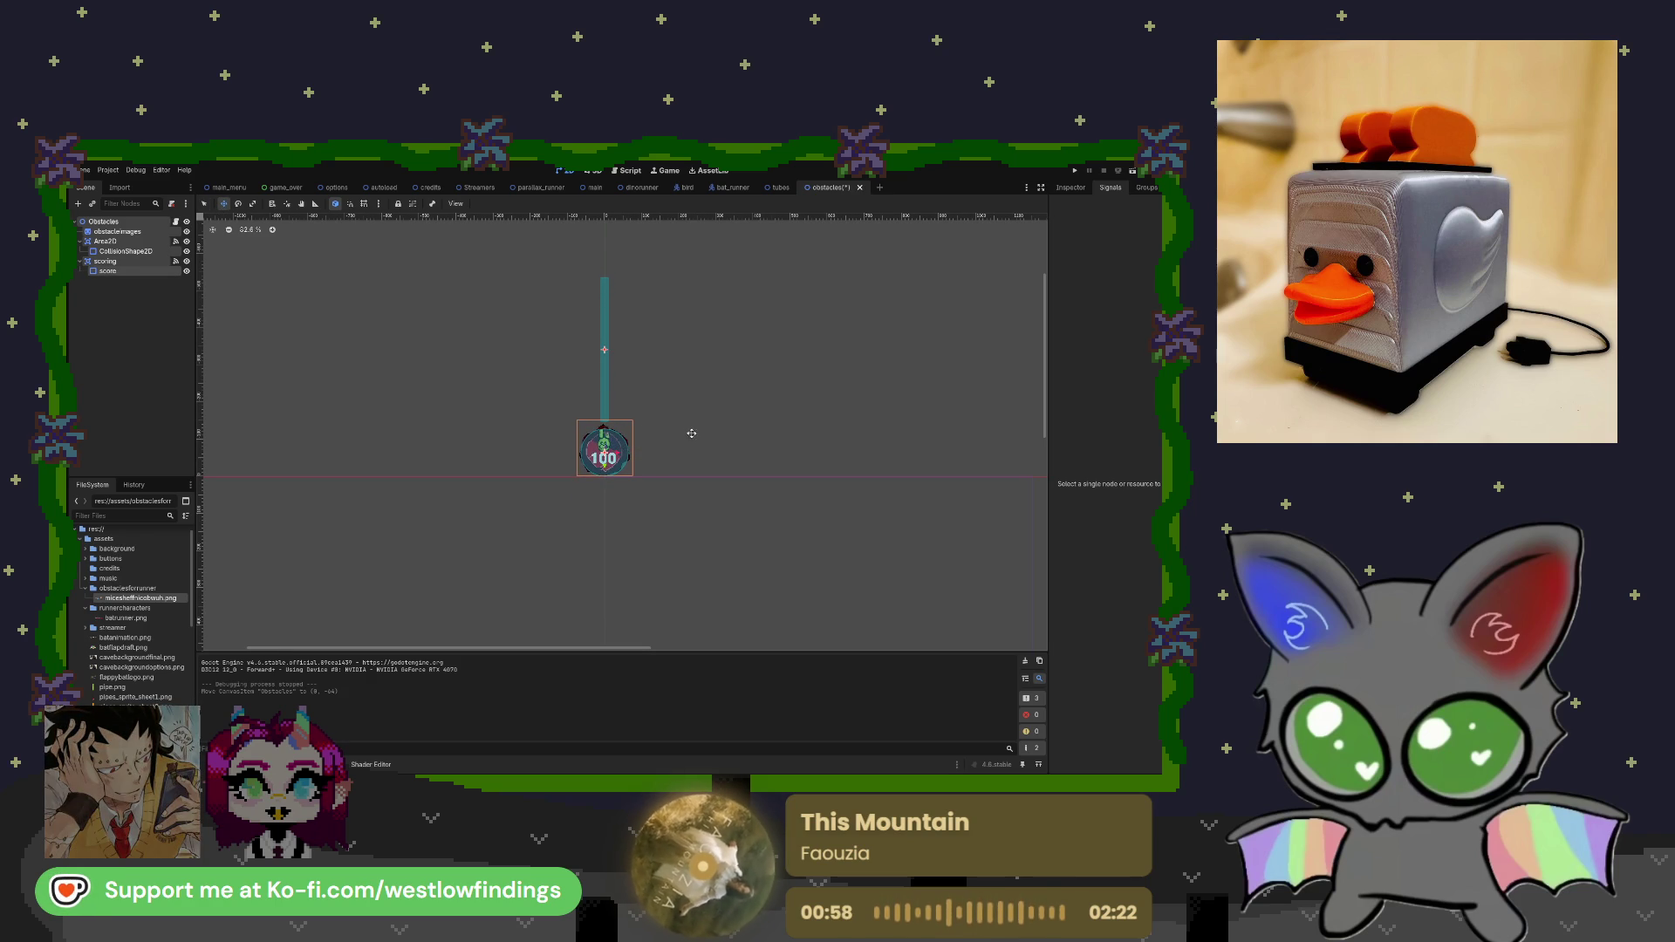
key("ctrl+s")
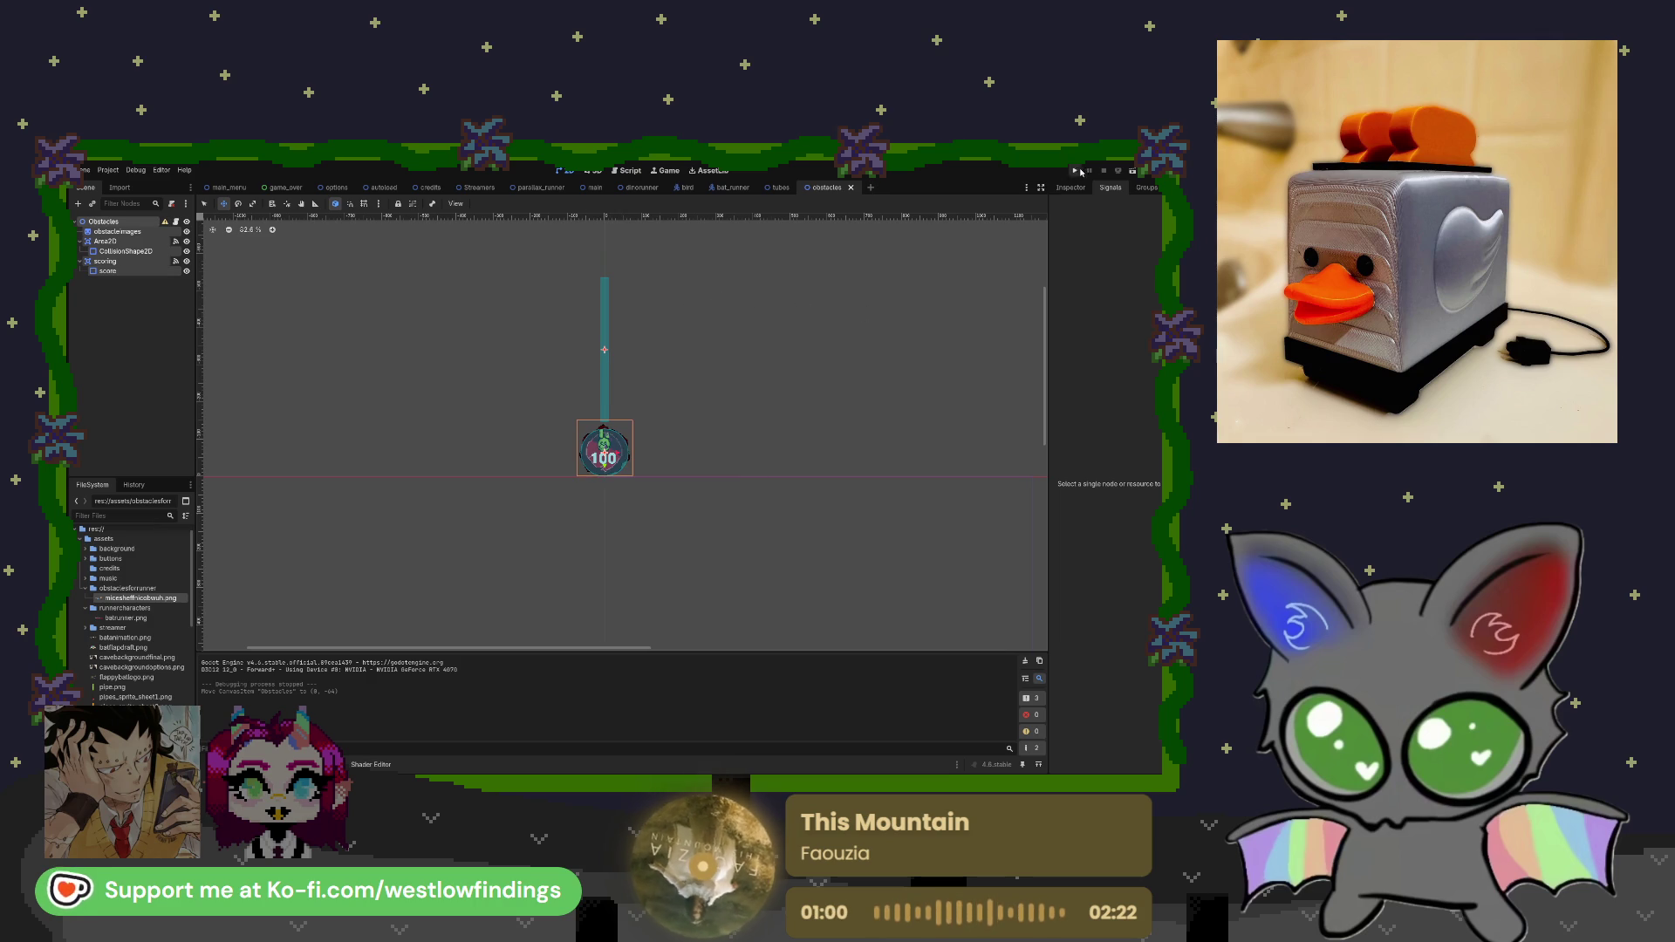
left_click(641, 187)
Run the game to test the raised score area, stop it, and bring up the Dinorunner script.
left_click(1132, 171)
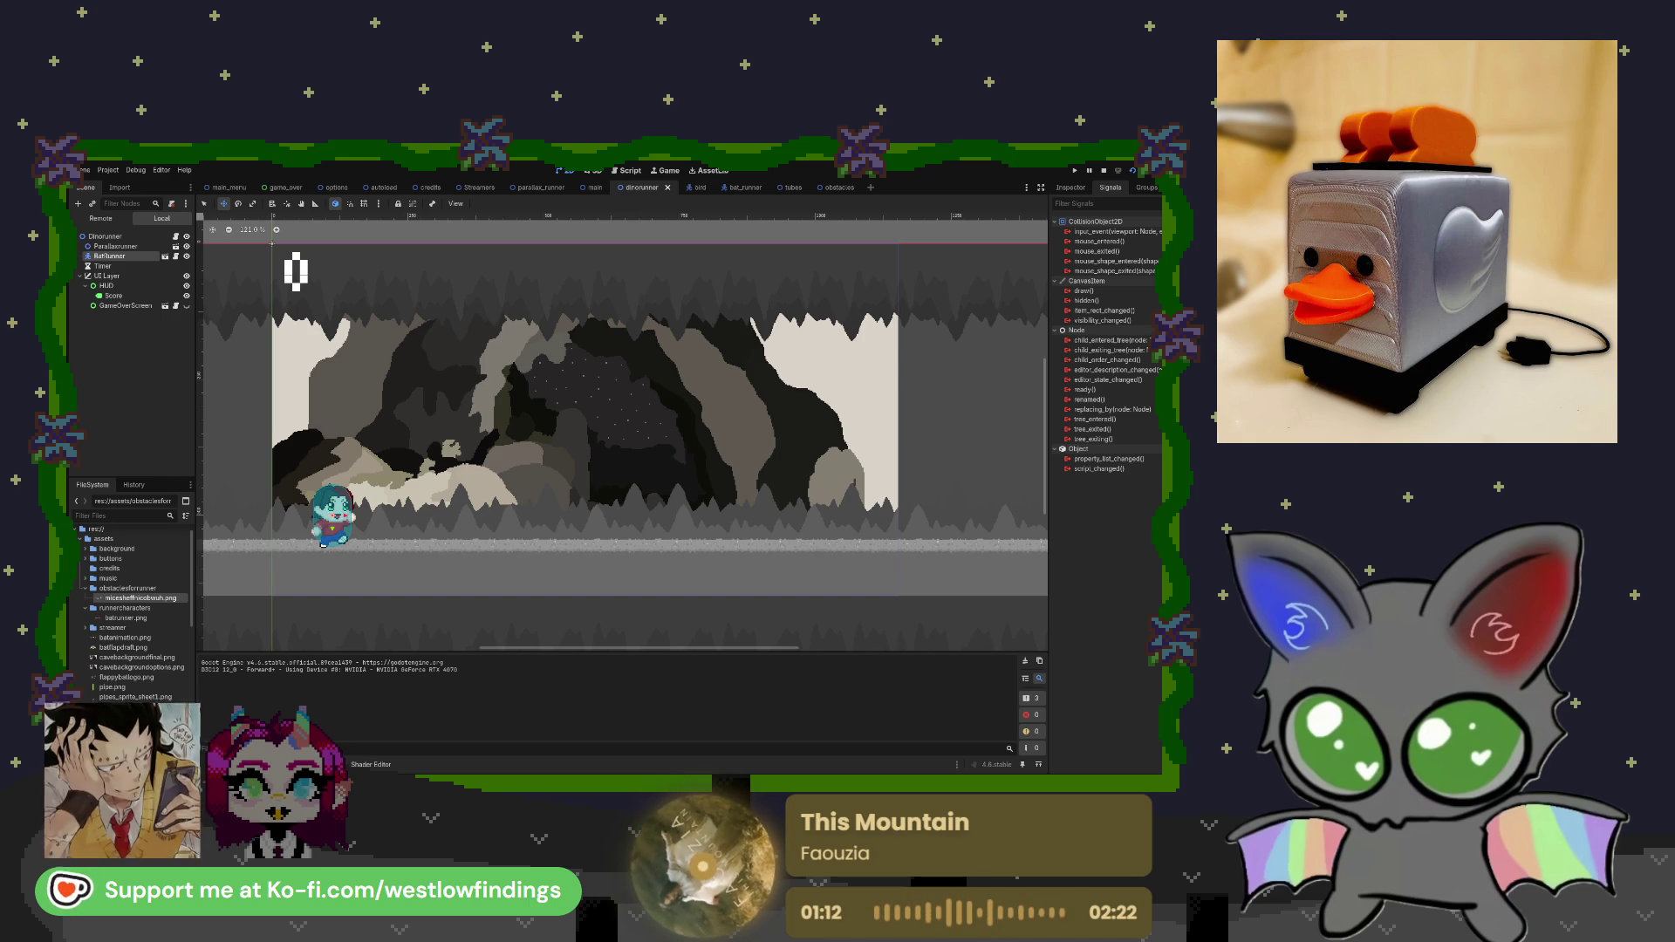
key("F8")
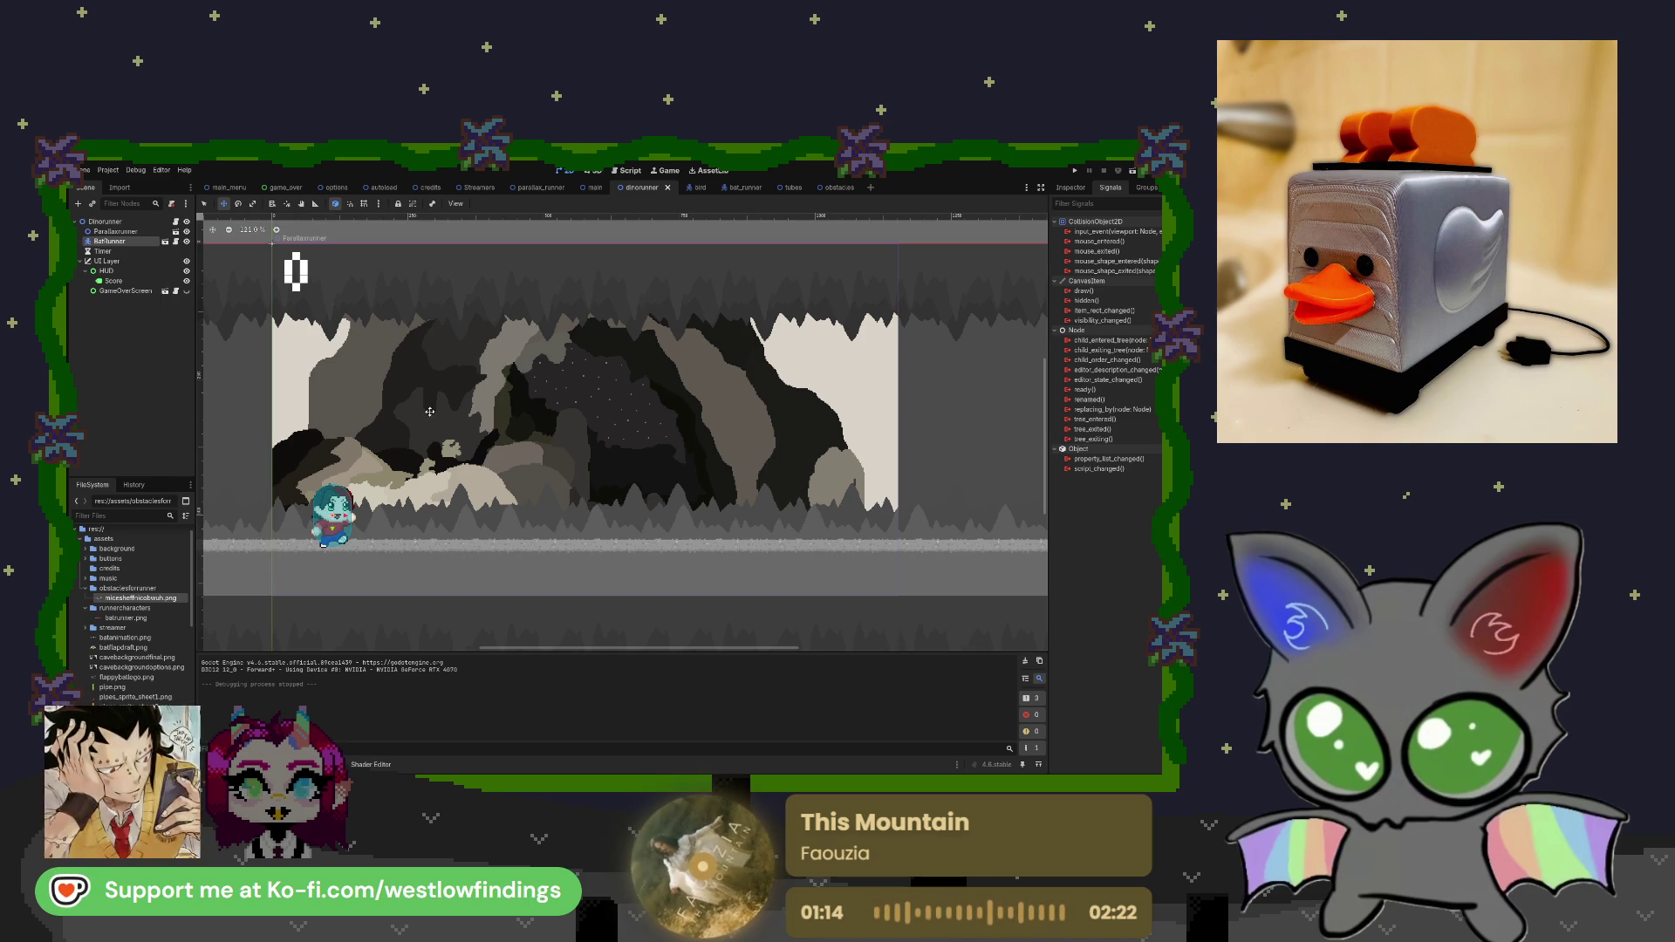
left_click(590, 187)
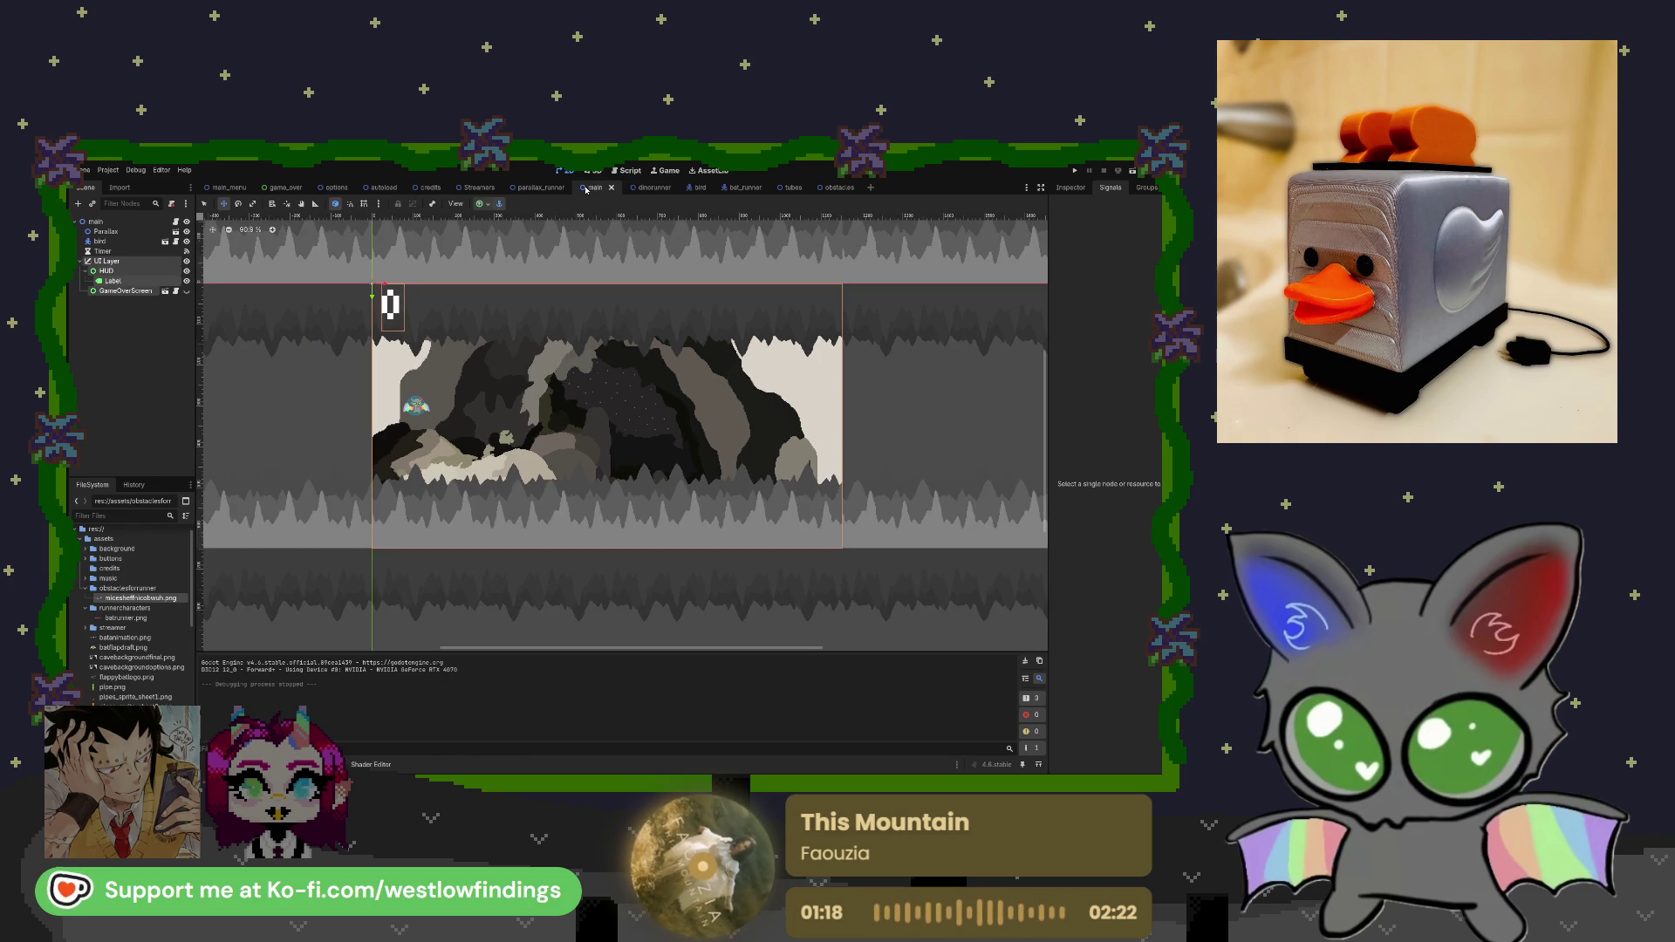
left_click(648, 188)
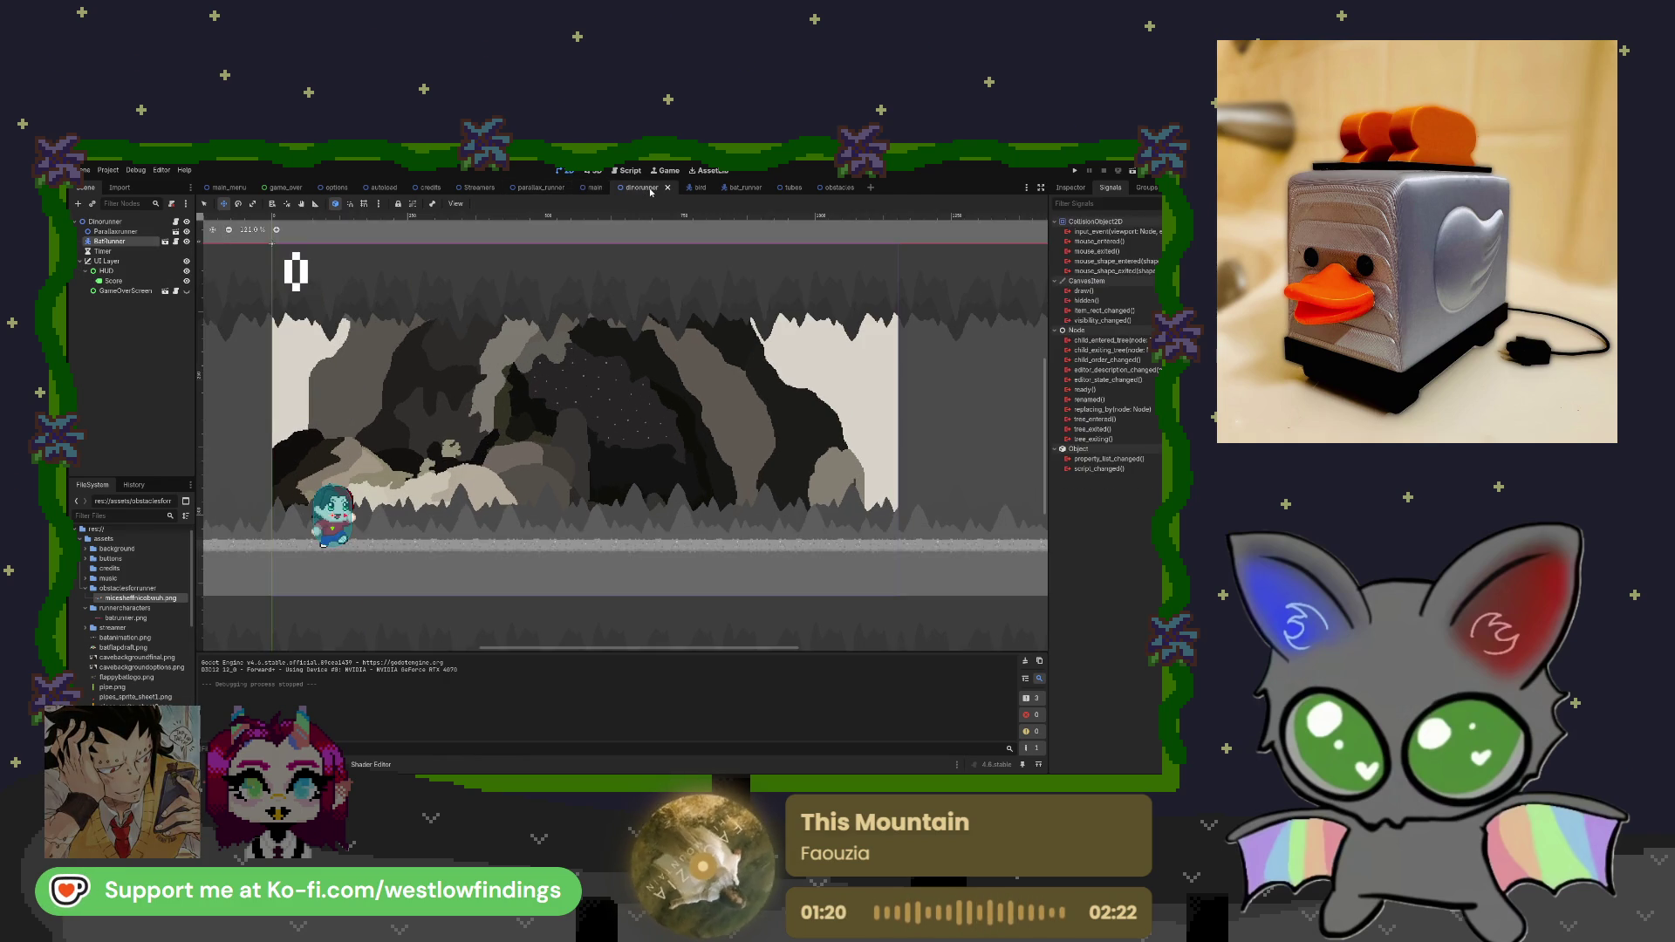
left_click(176, 221)
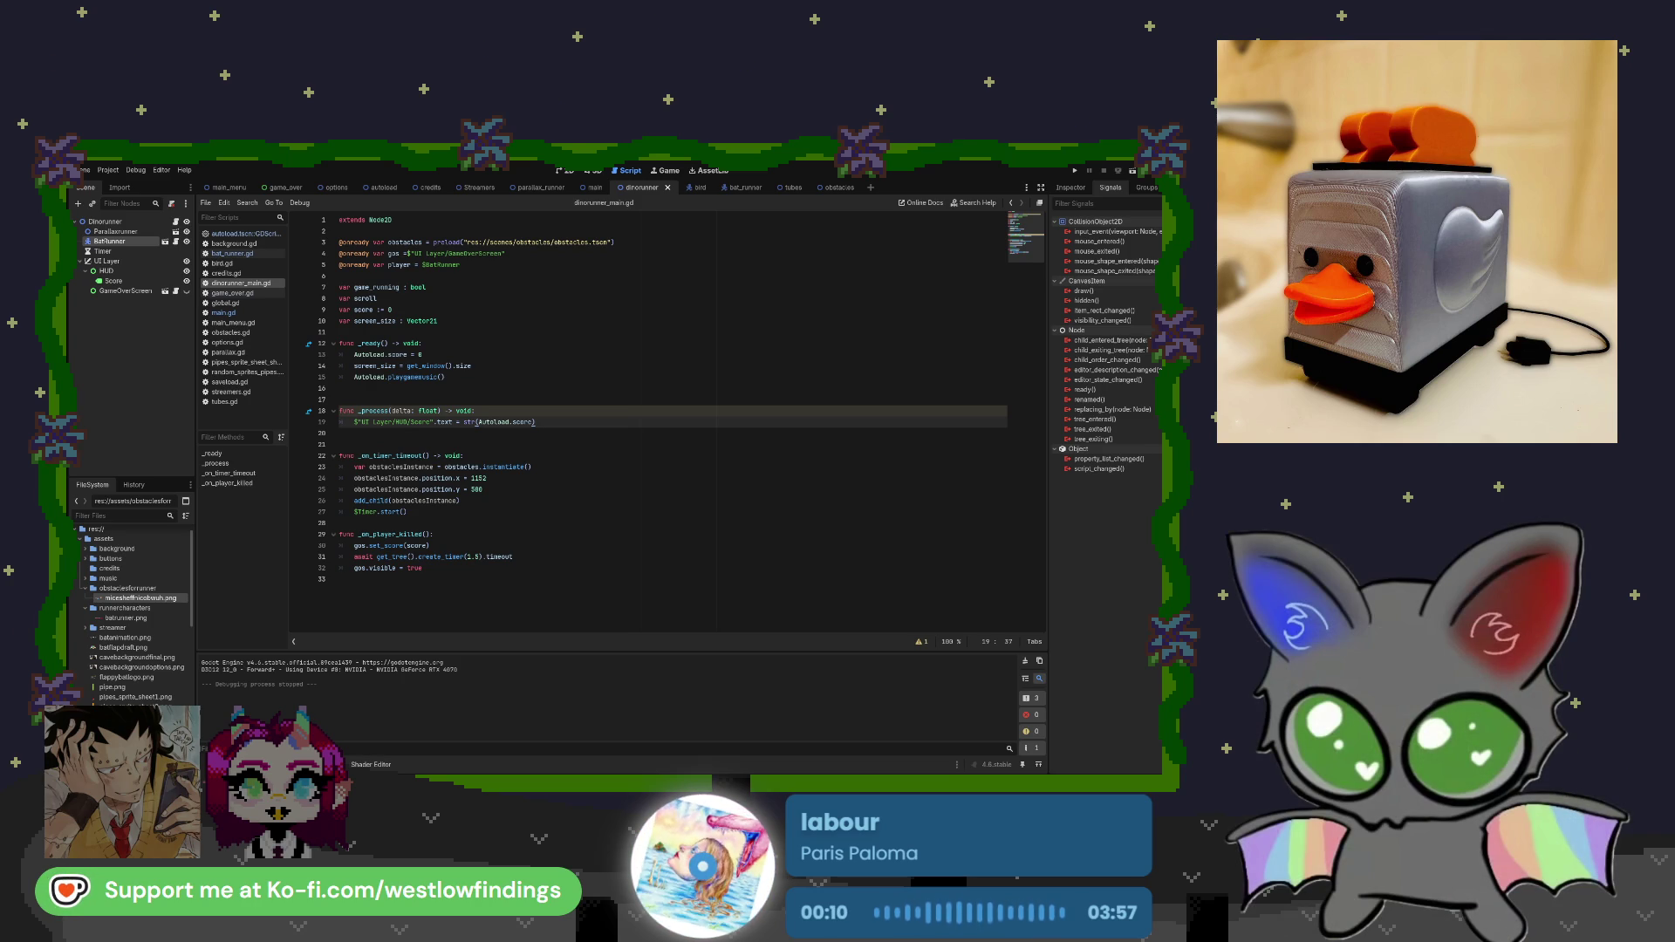
left_click(181, 422)
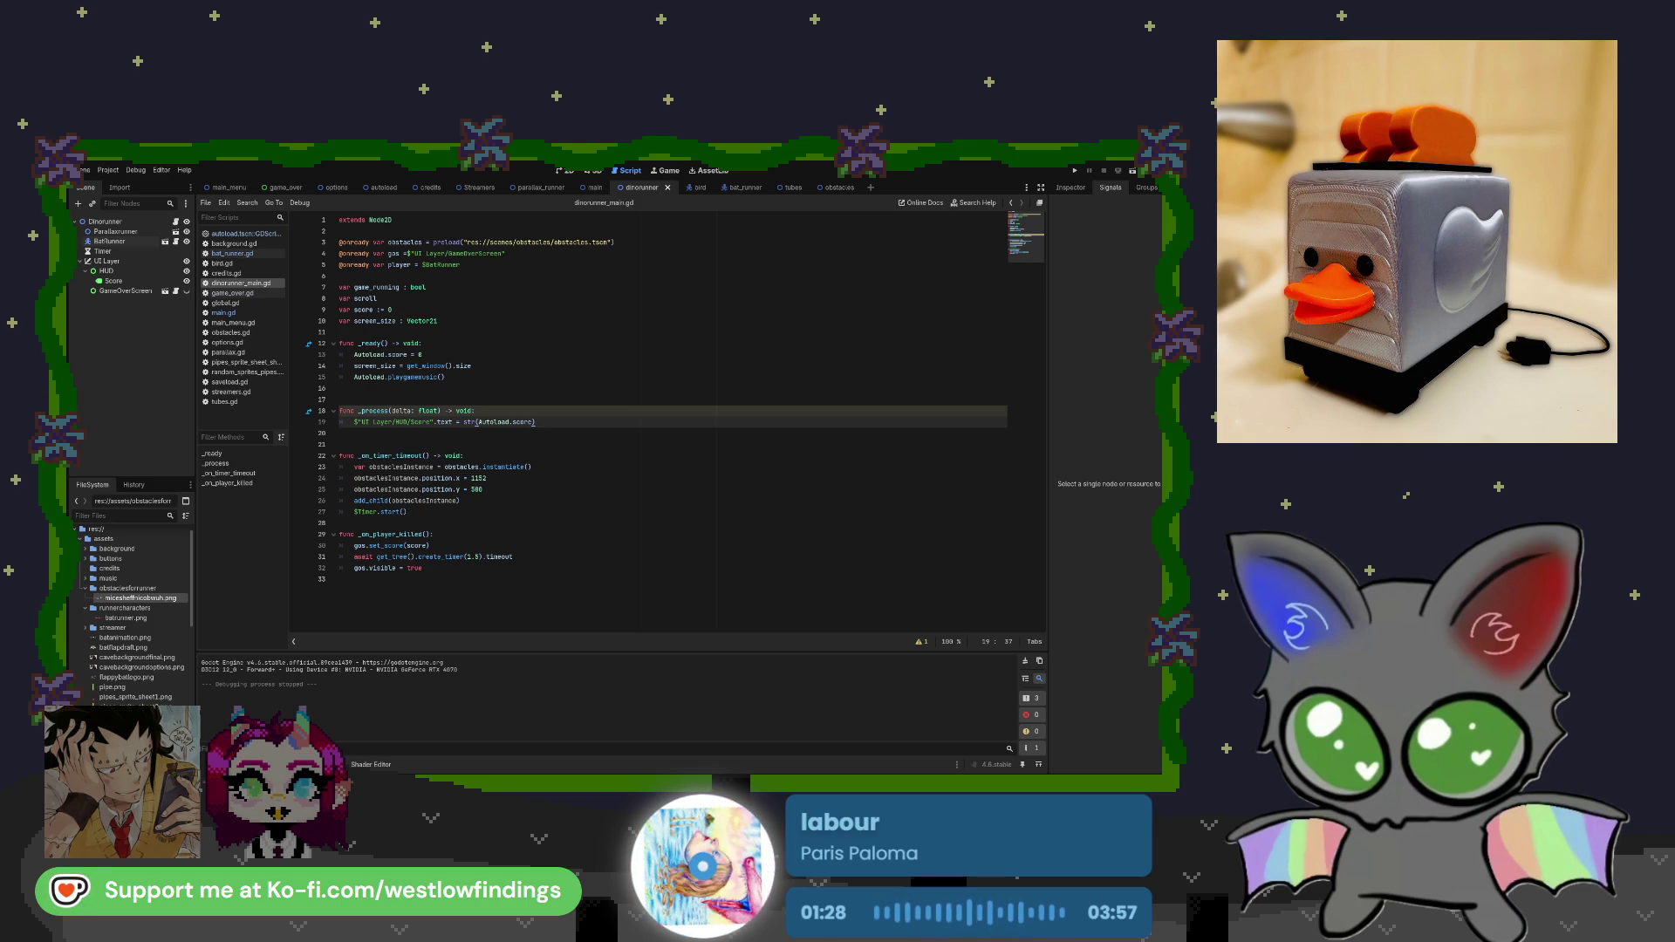
left_click(524, 231)
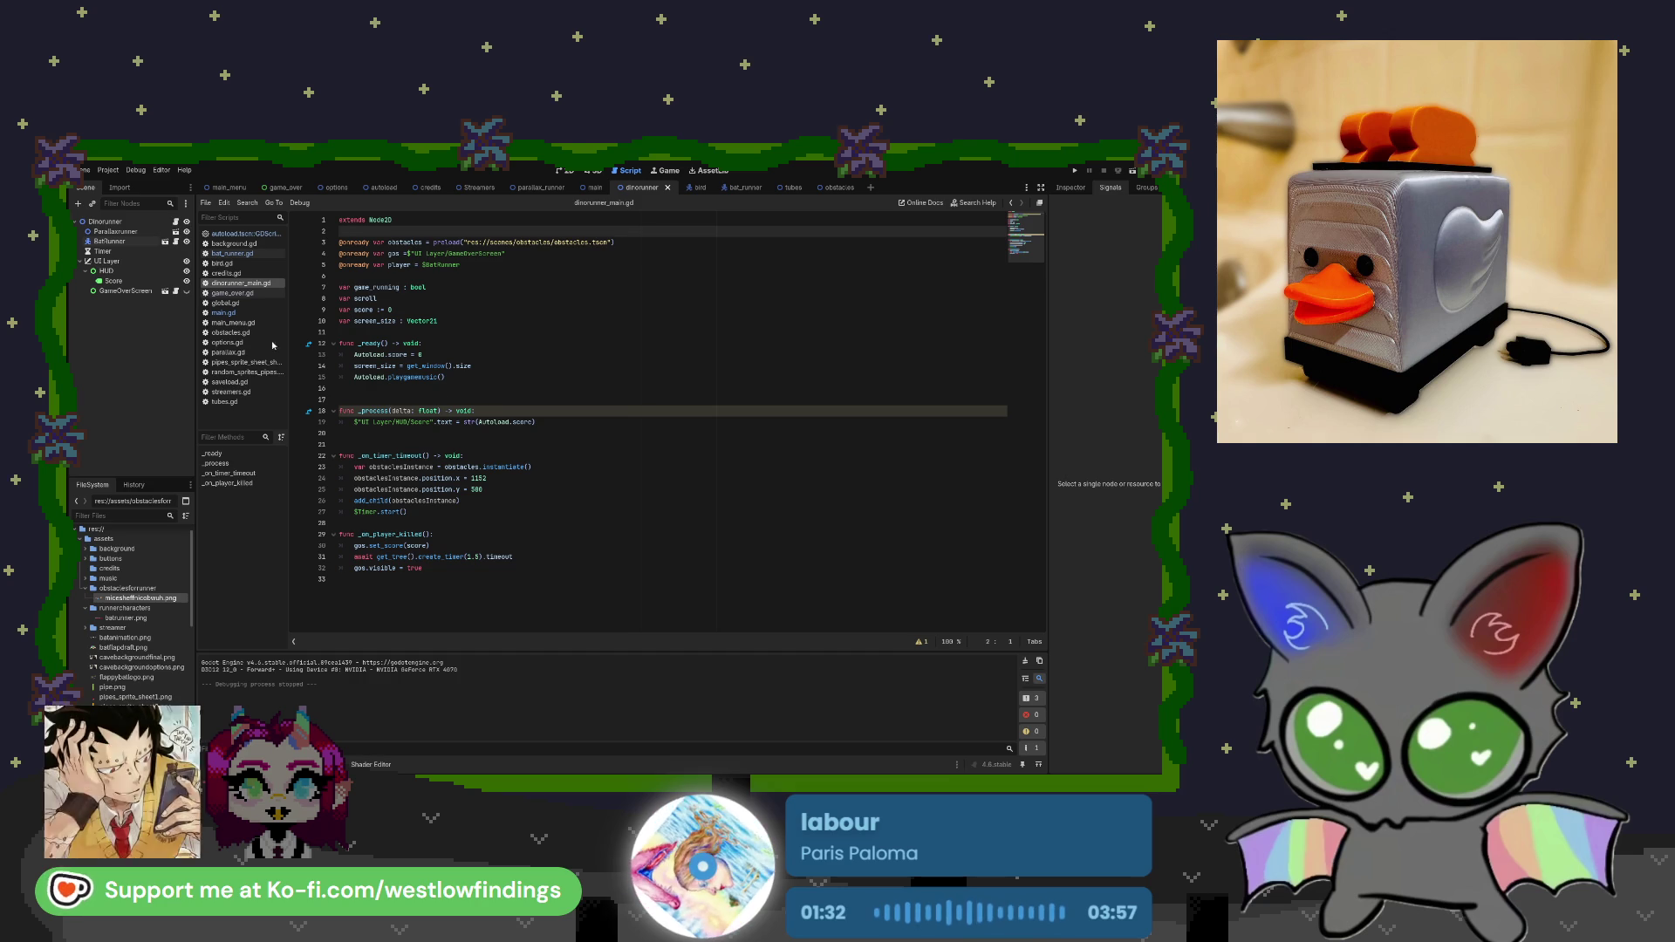
left_click(230, 332)
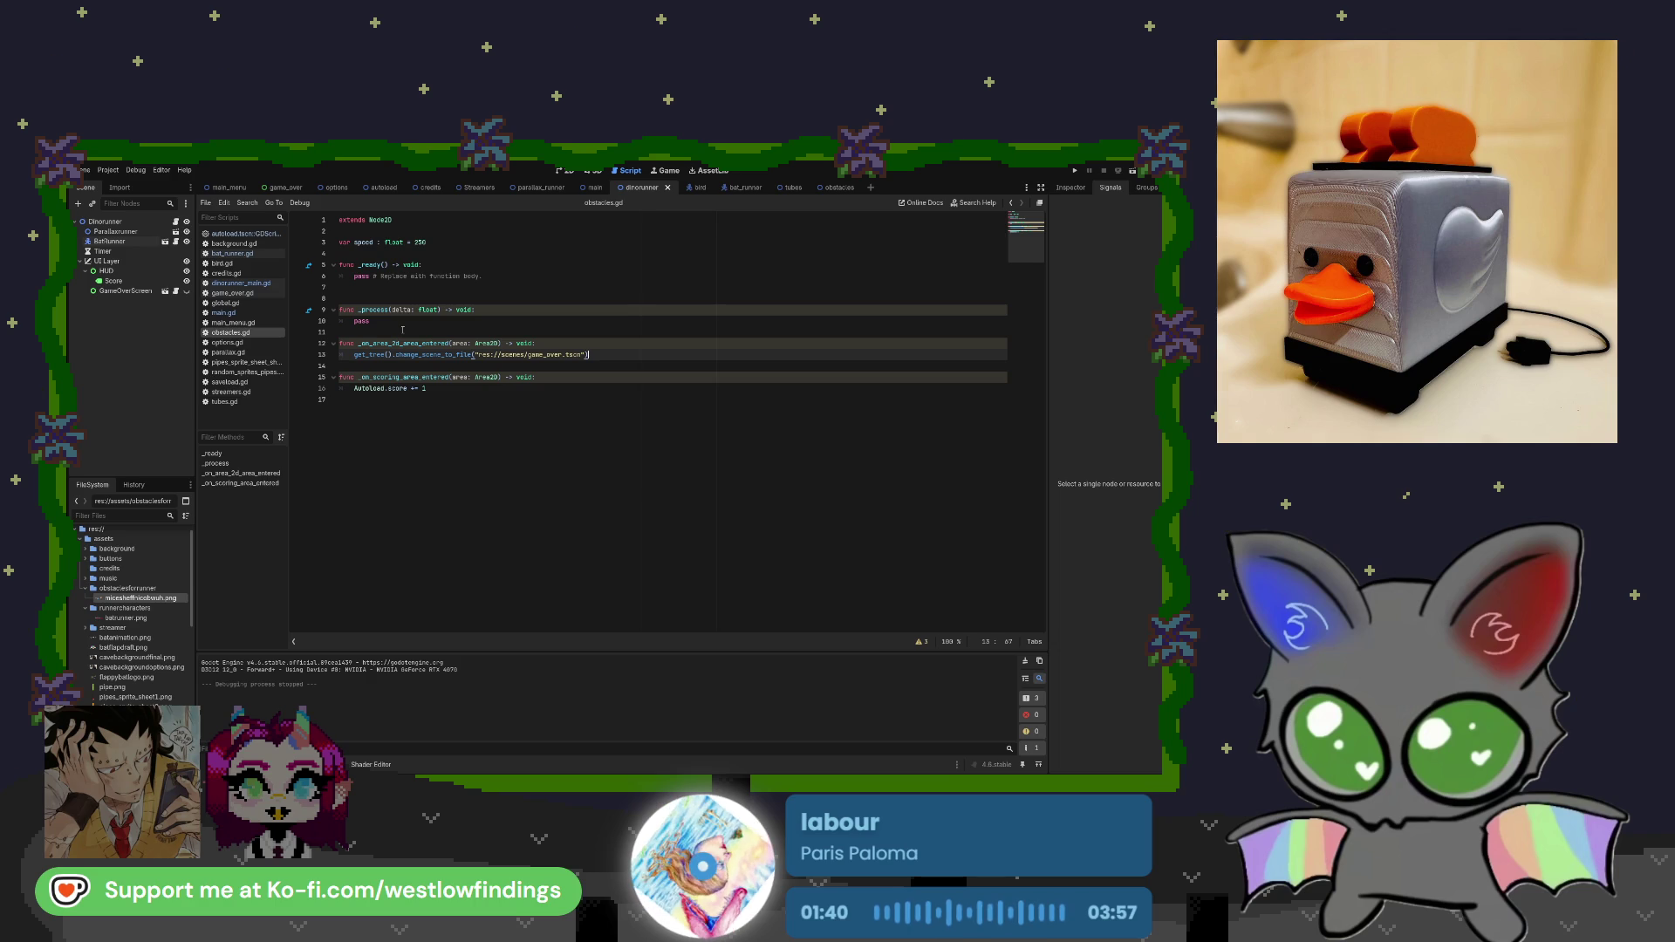
Replace pass in _process with 'position.x -= speed * delta', then test-run the game.
left_click(361, 310)
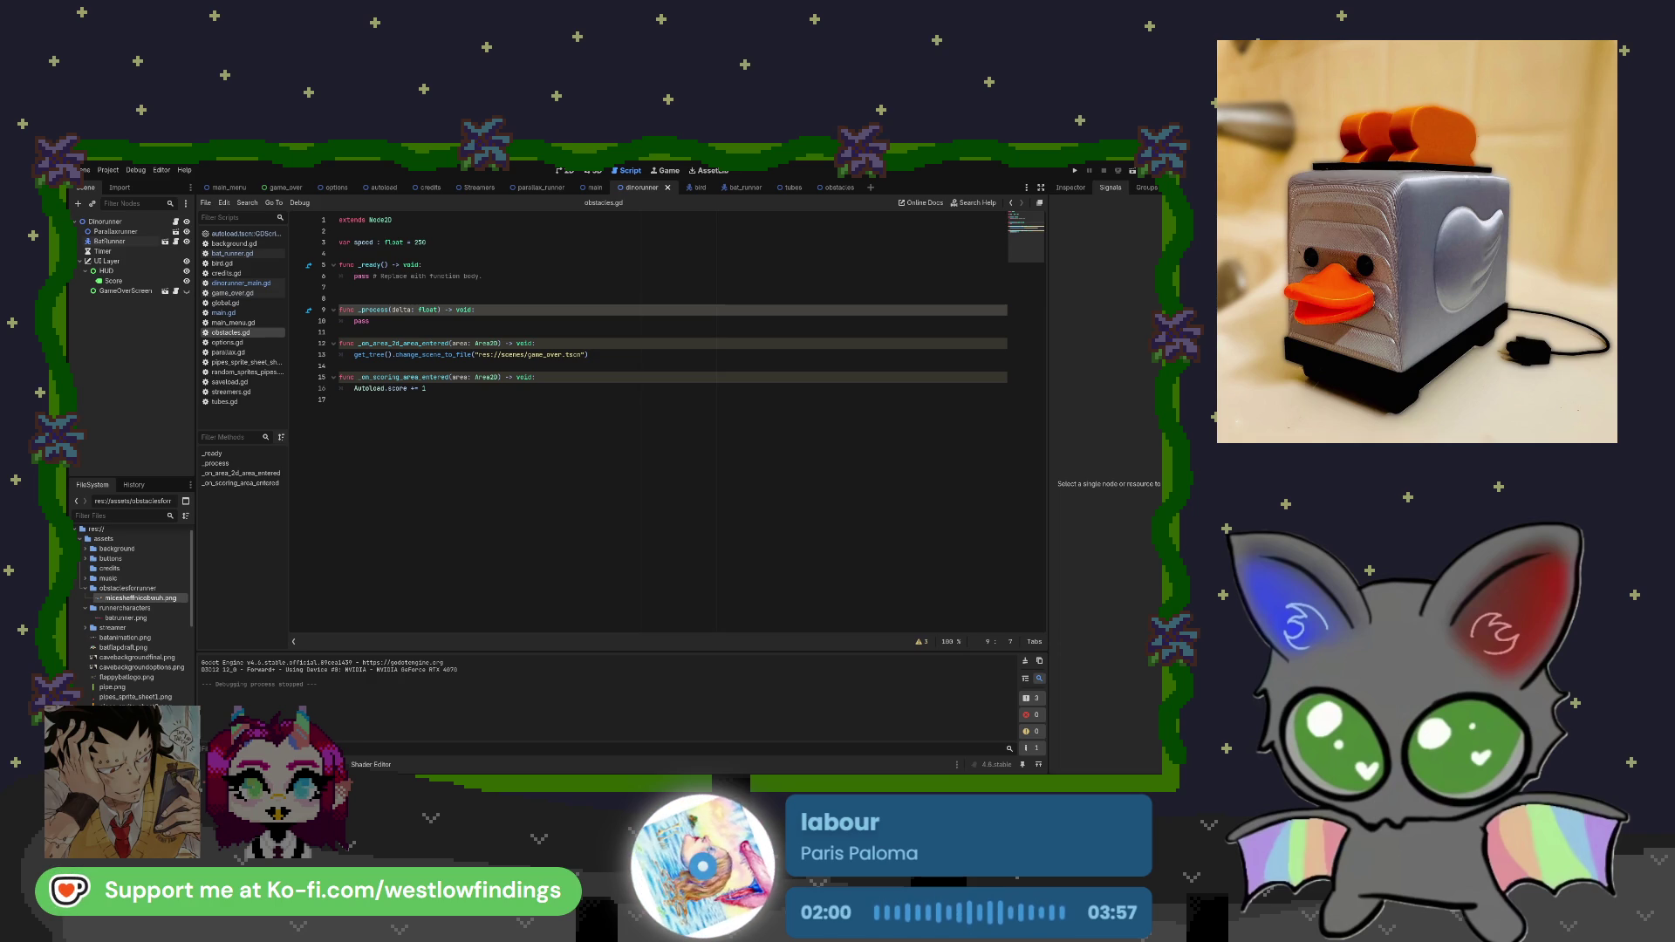
left_click(373, 321)
double_click(373, 321)
type("posi")
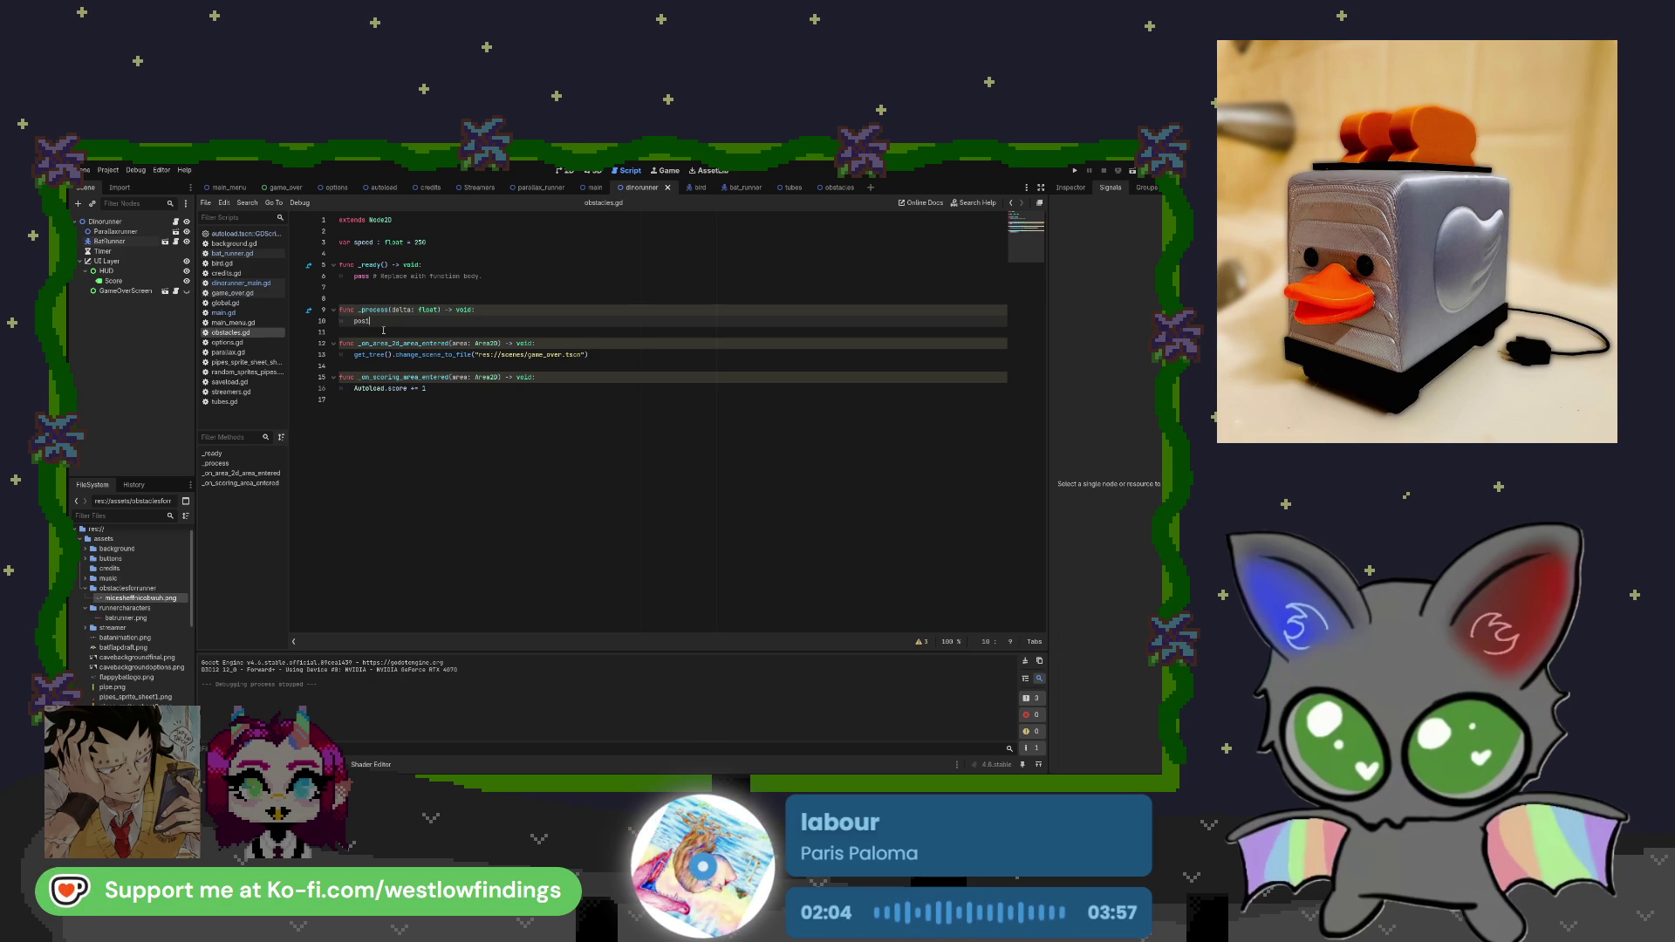
key("Return")
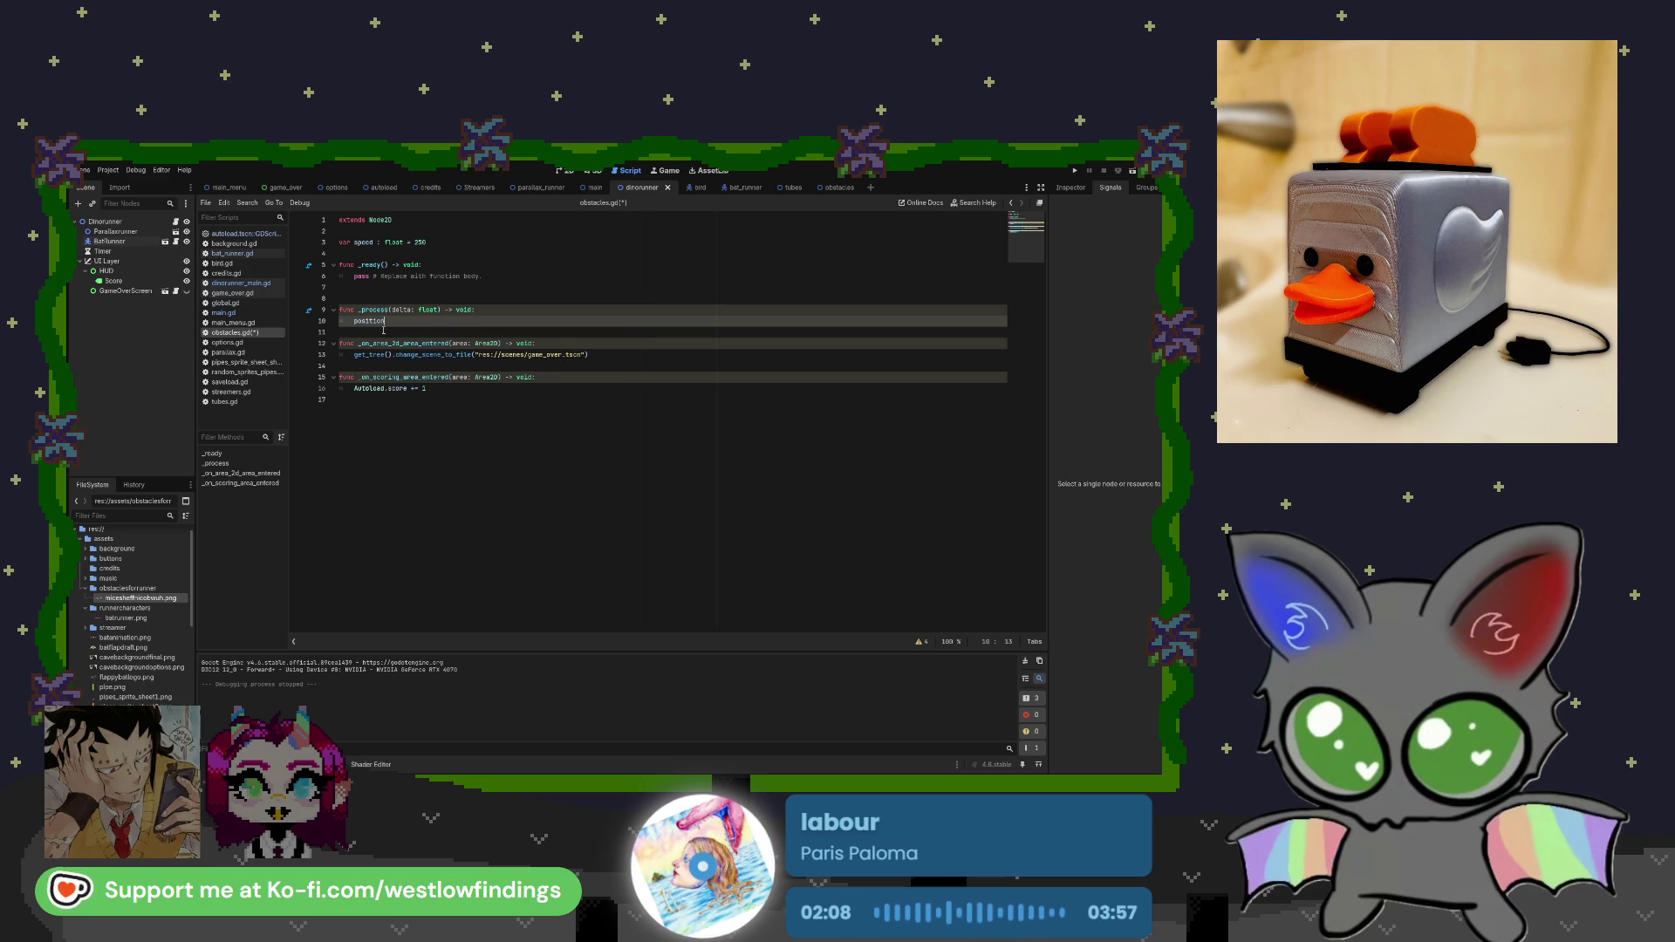
type(".x -")
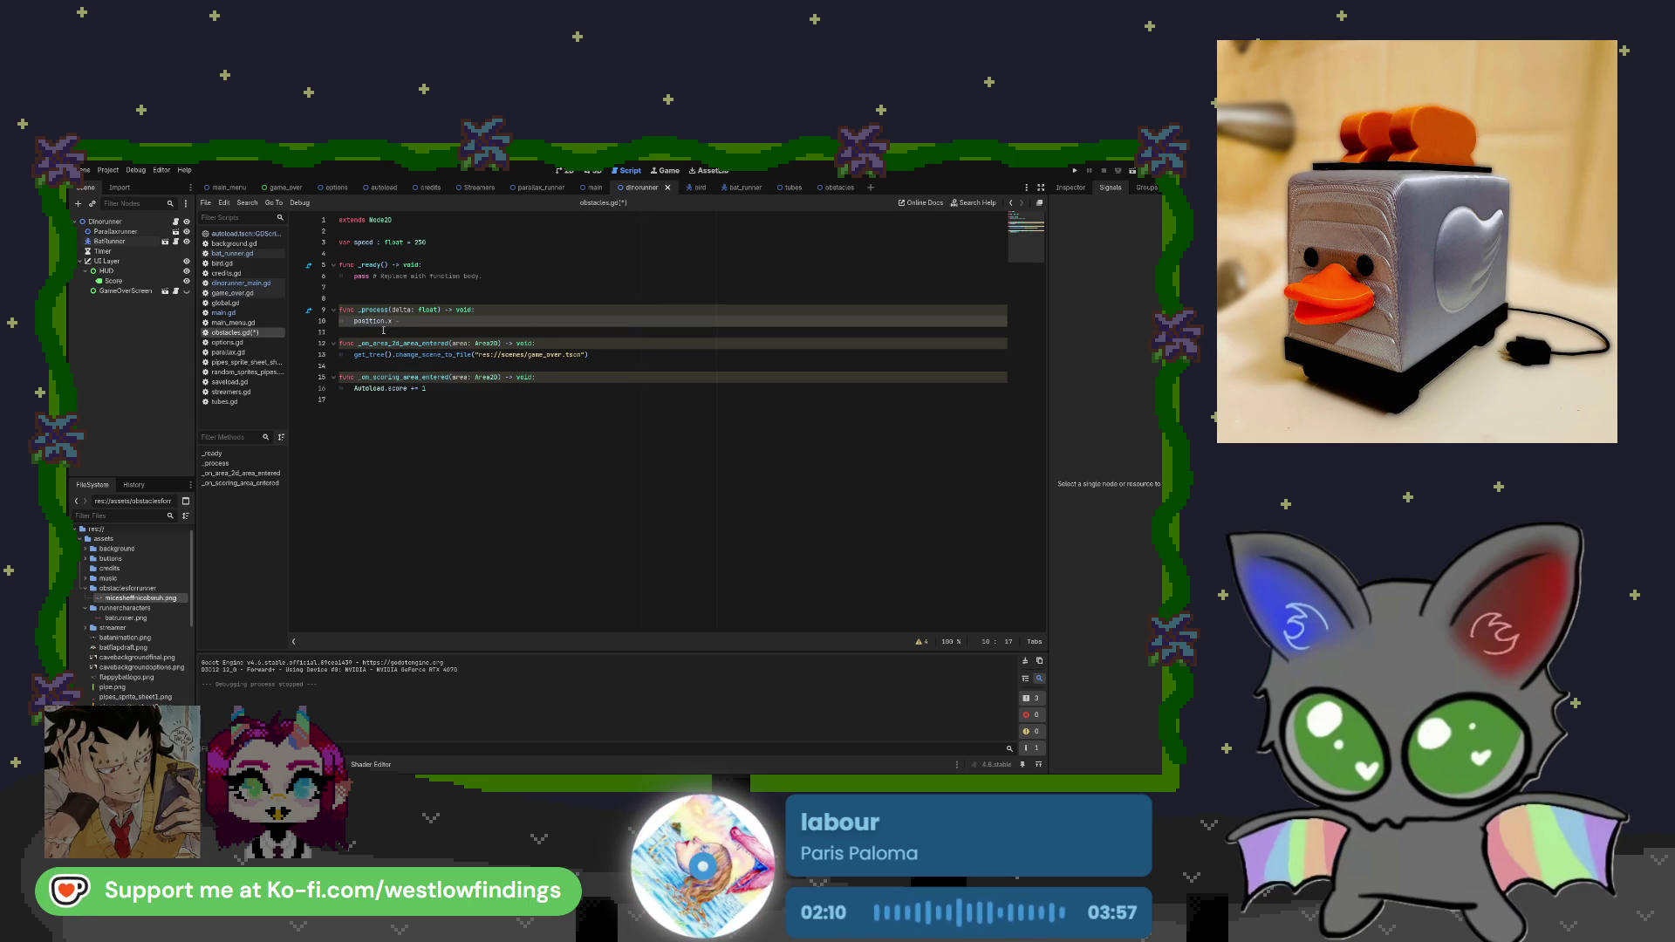
type("= ")
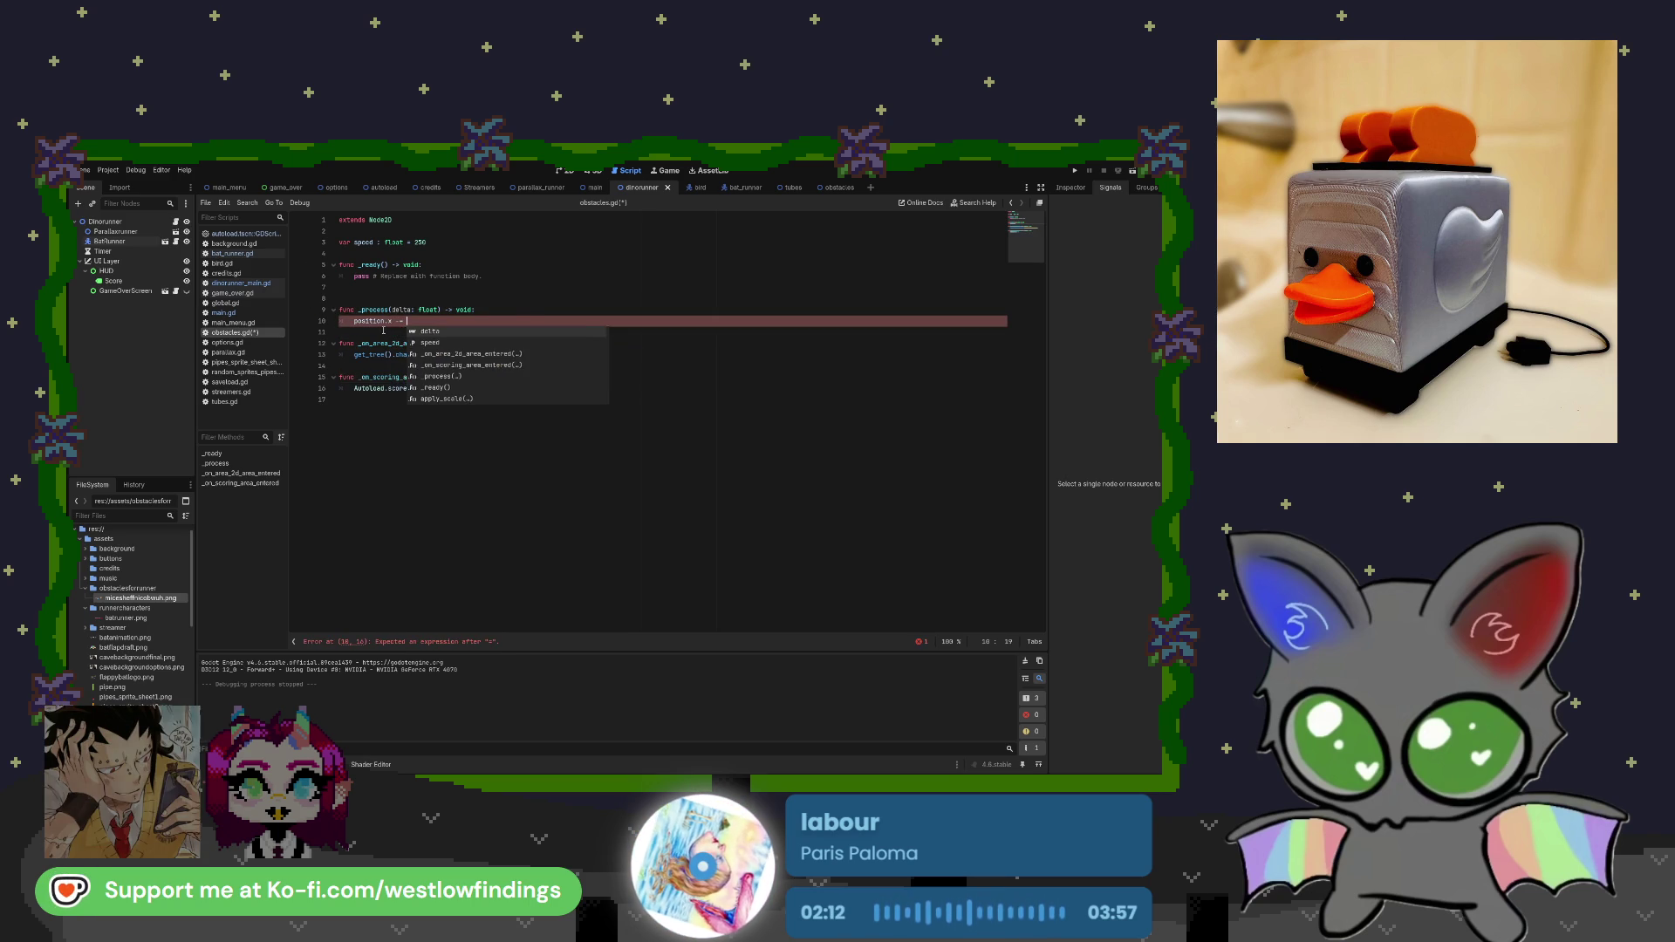
type("speed *")
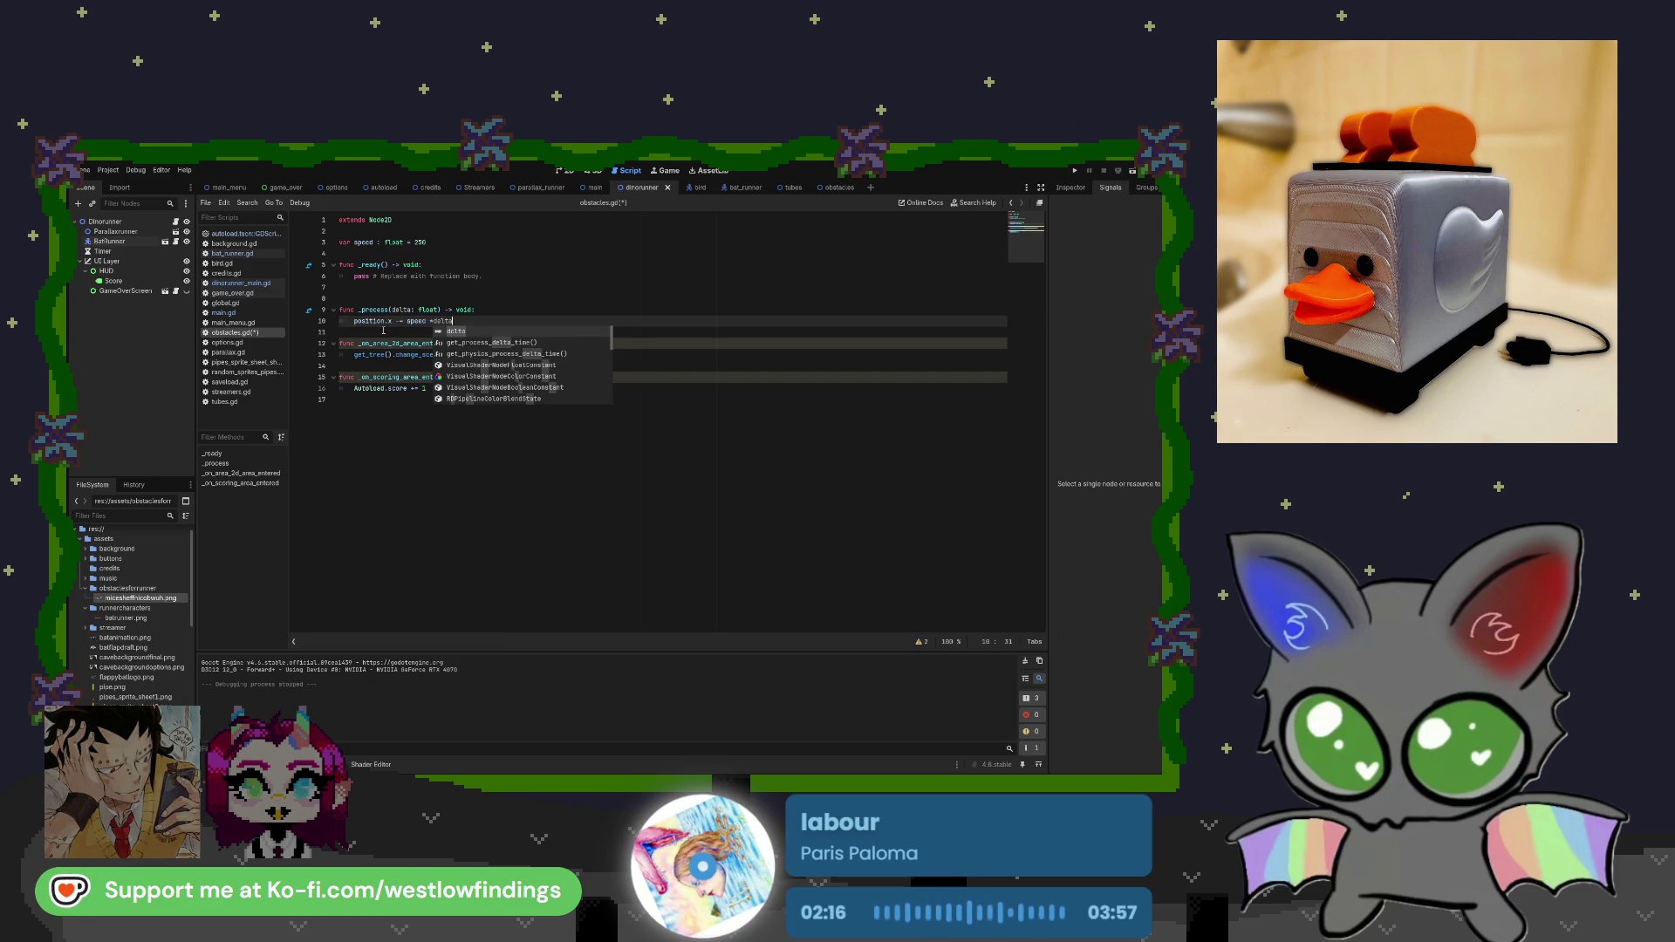
key("Return")
left_click(434, 322)
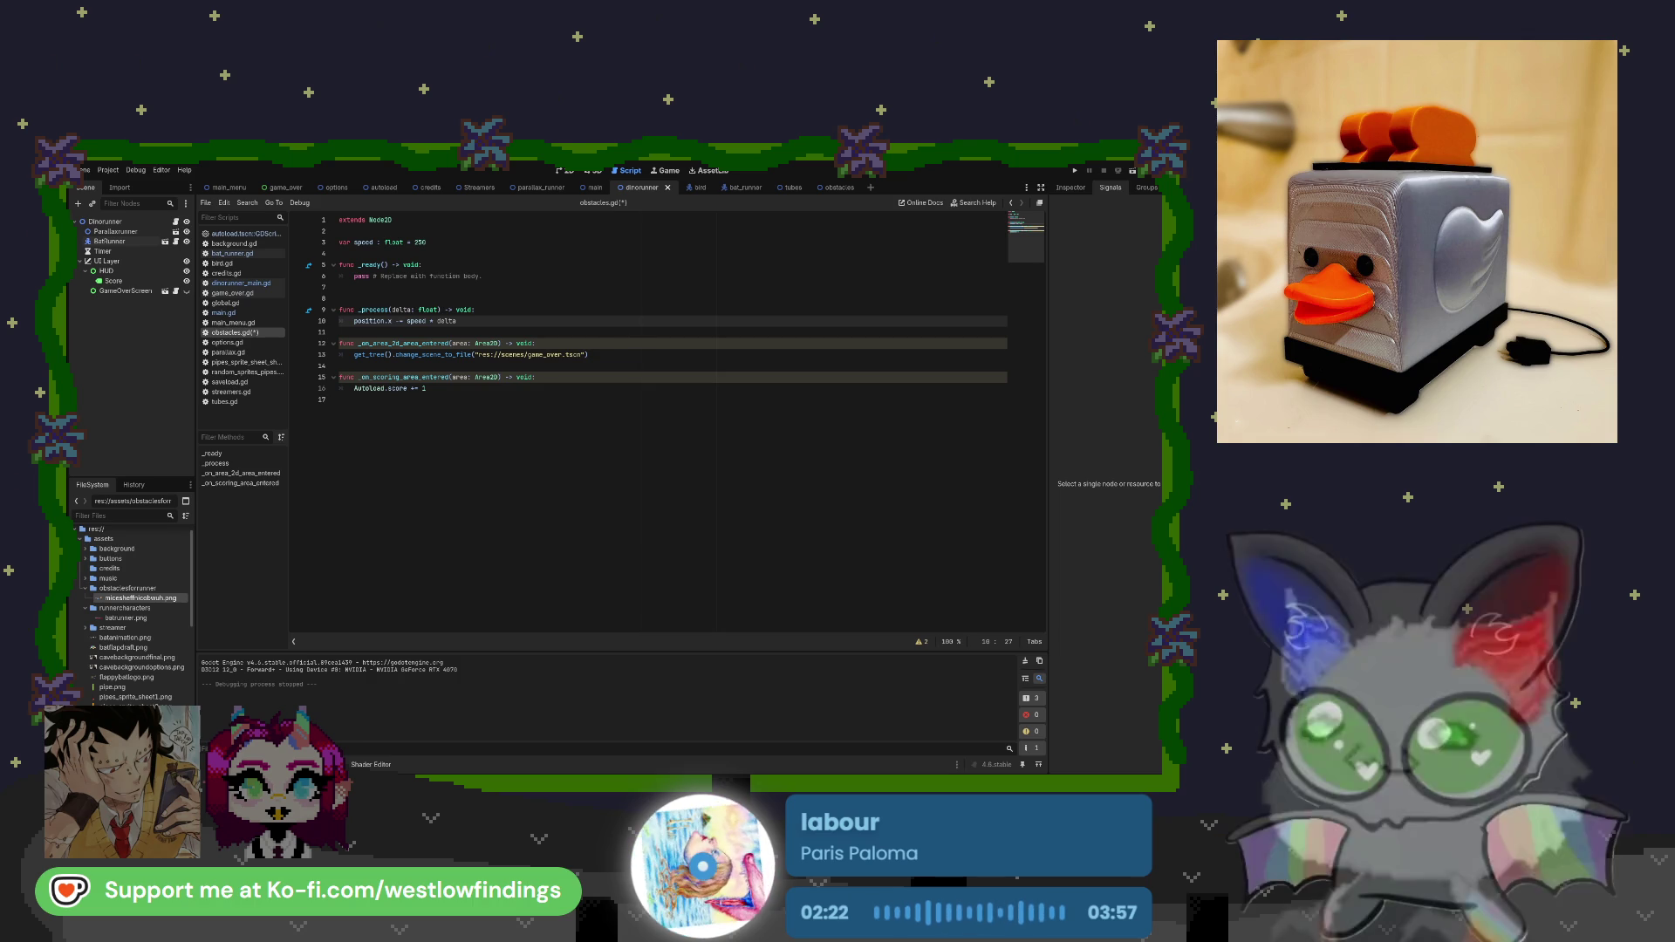
key("F5")
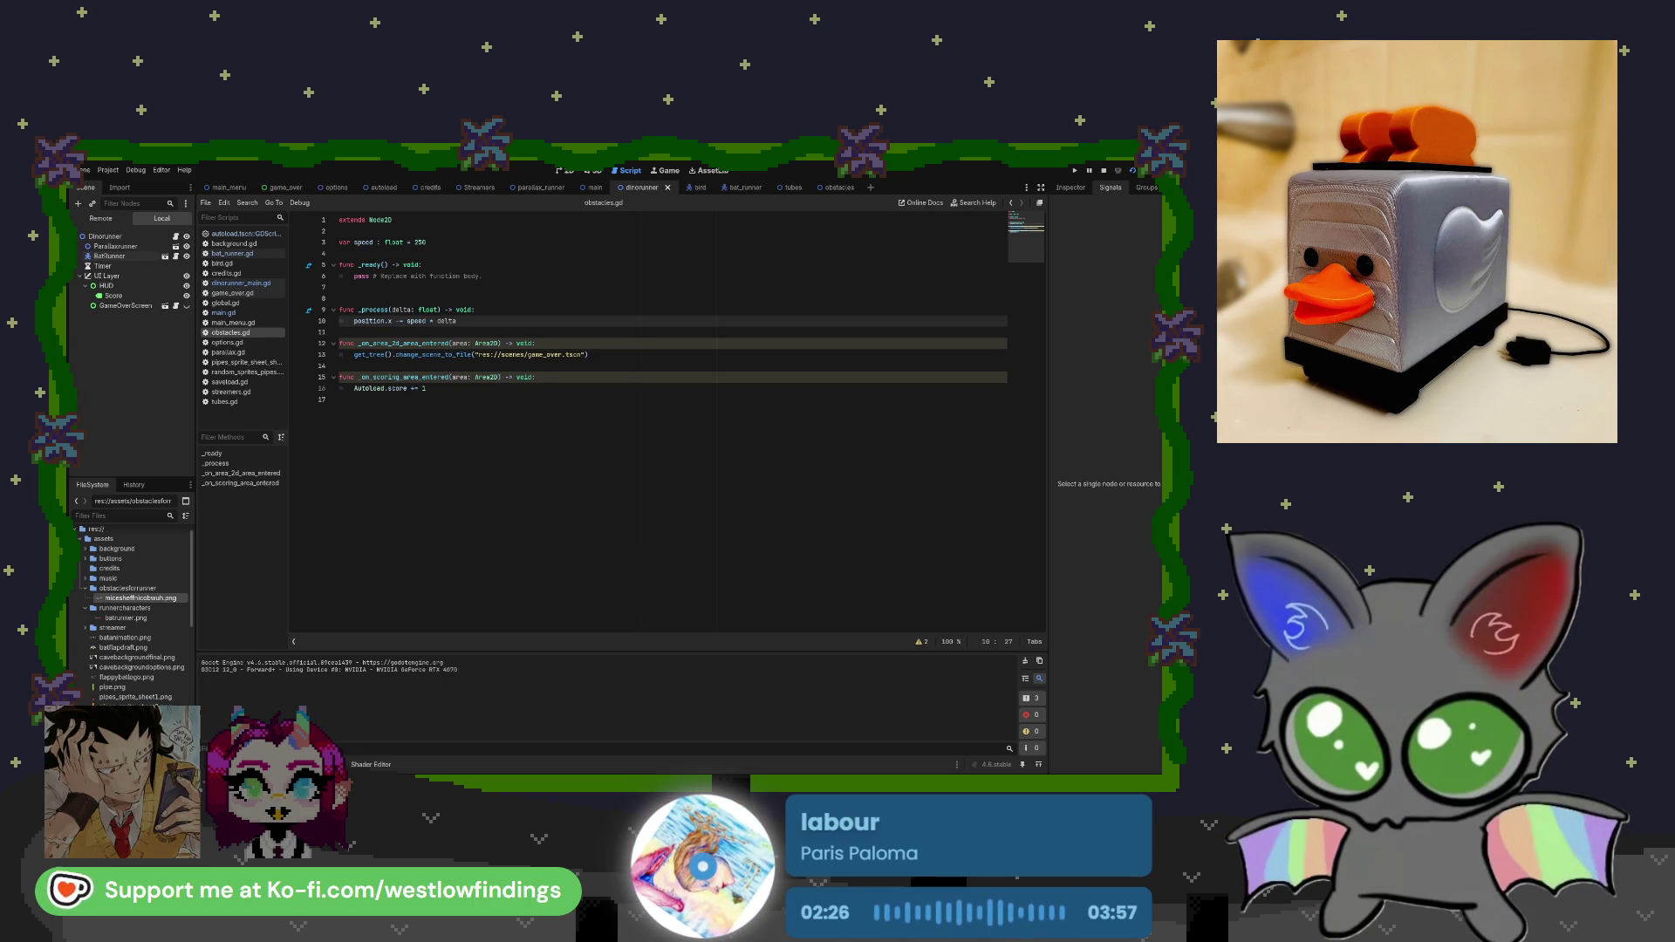
key("F8")
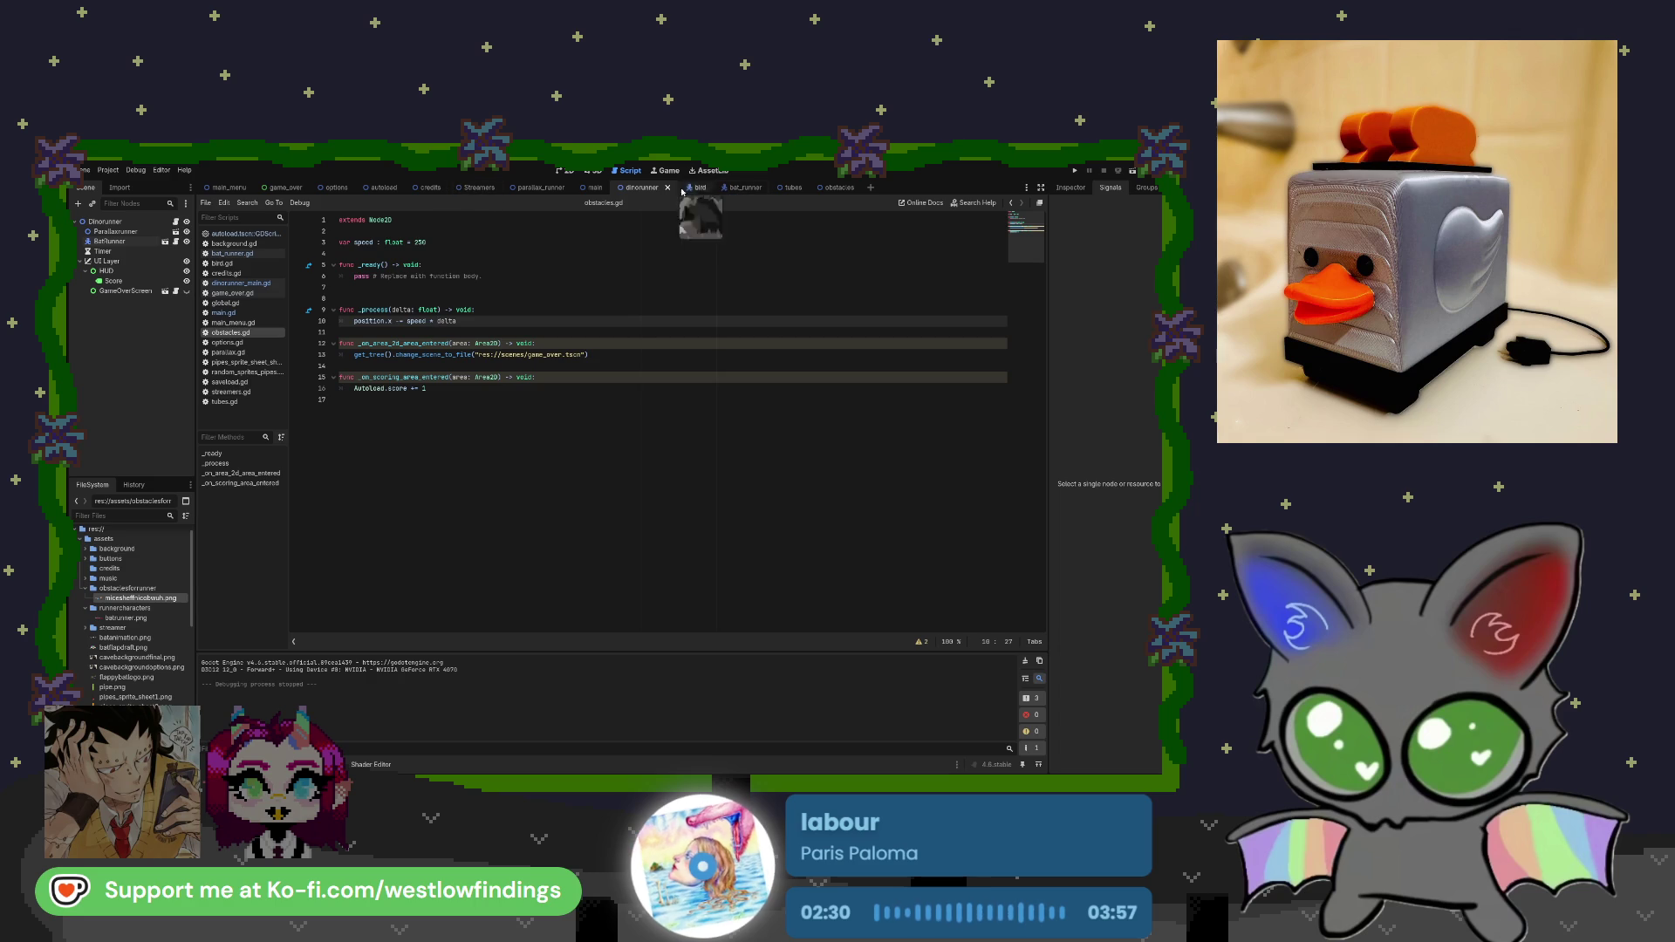
Test-run the game from dinorunner_main.gd, then bring up the obstacles scene and obstacles.gd.
left_click(241, 283)
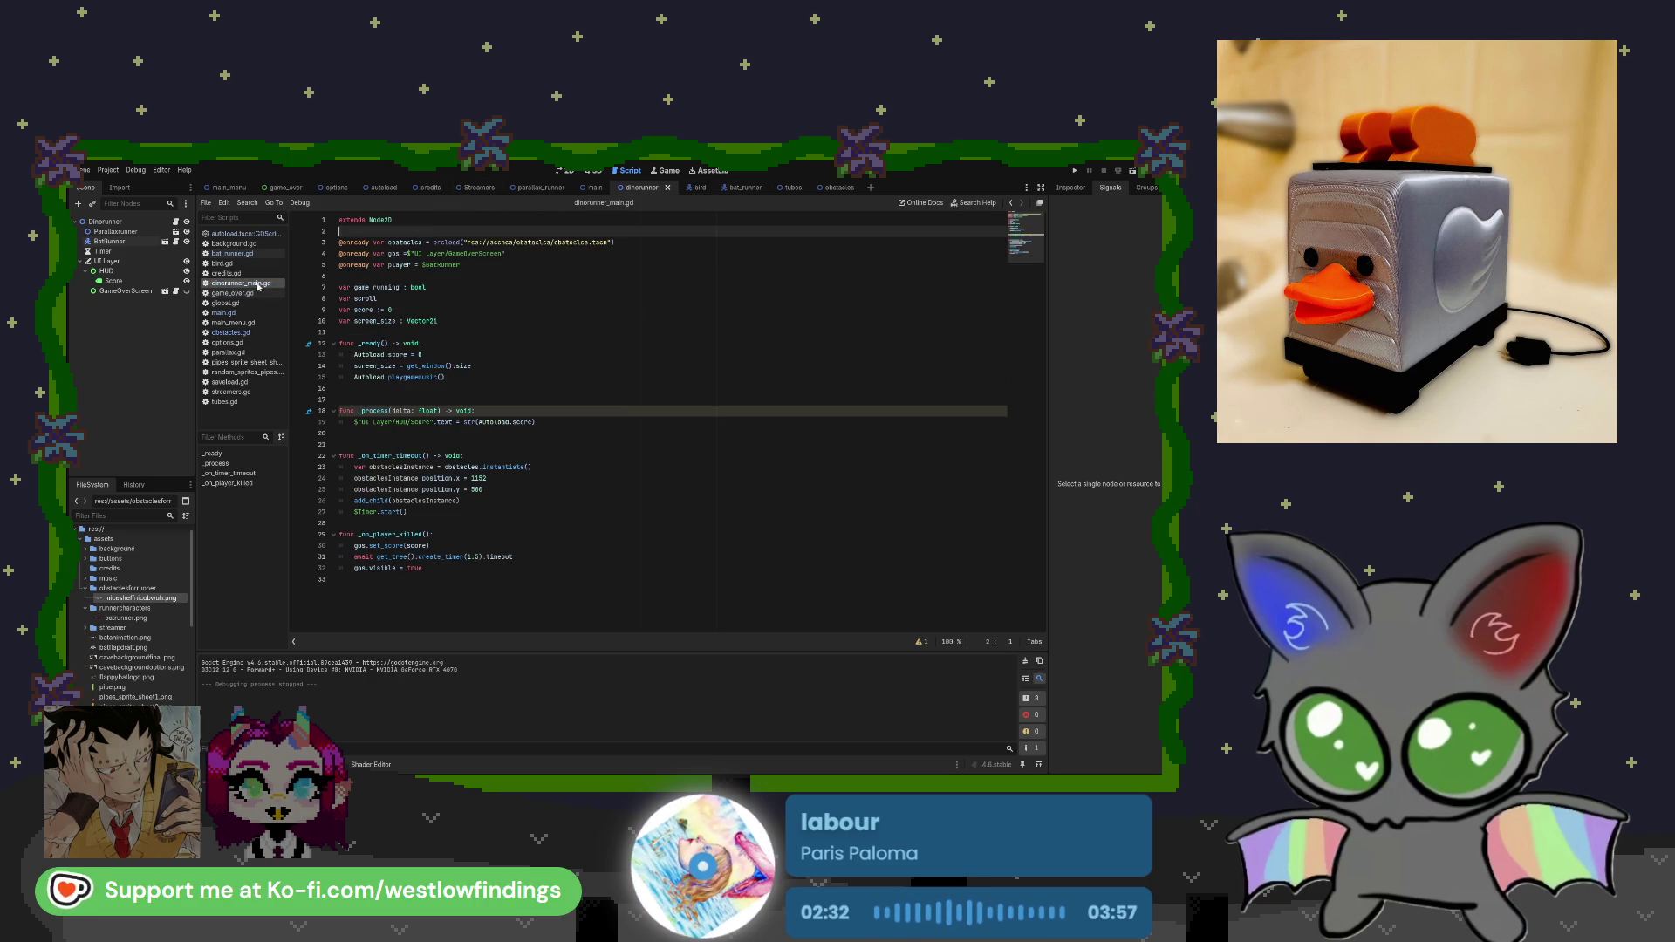
key("F5")
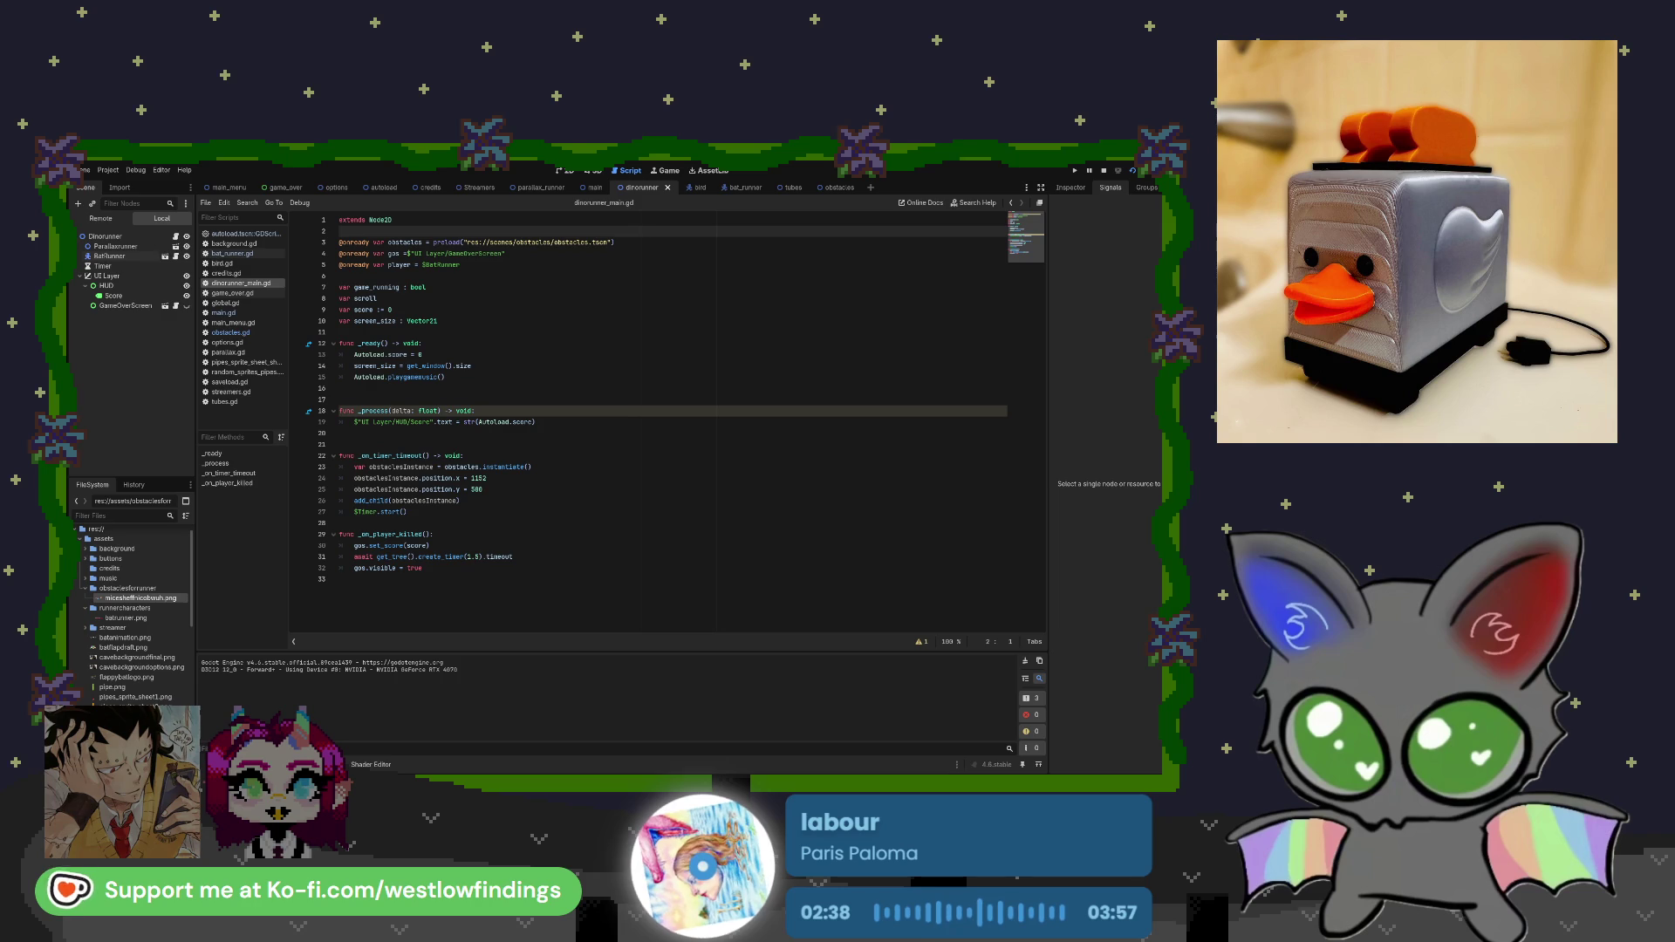
key("F8")
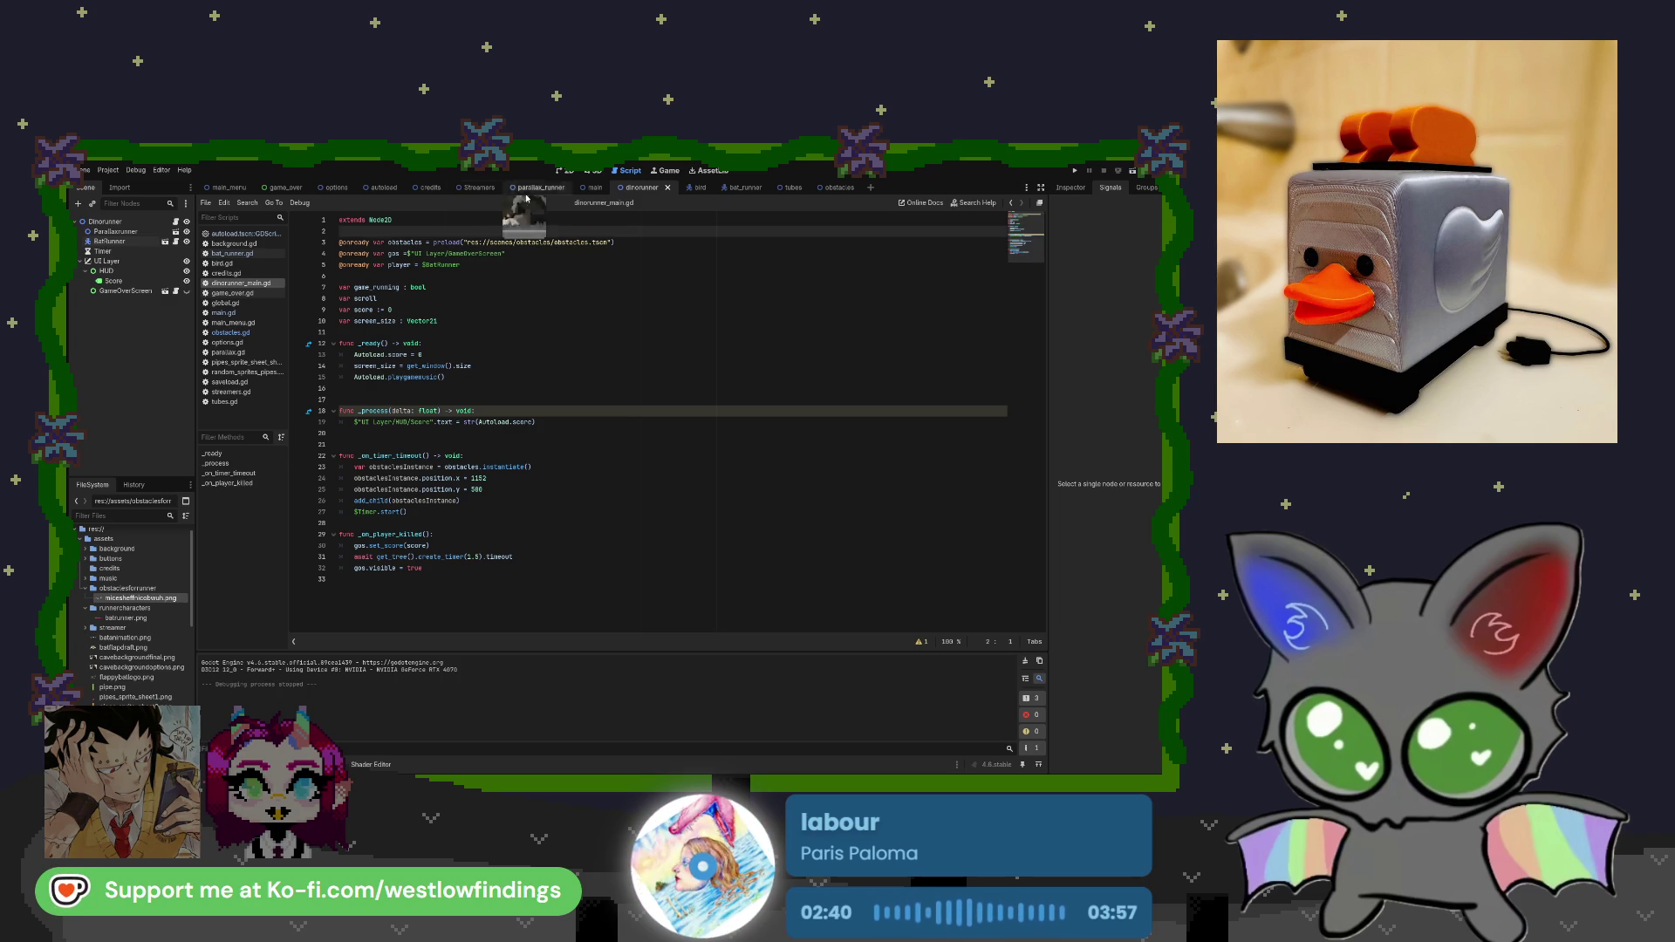
left_click(833, 188)
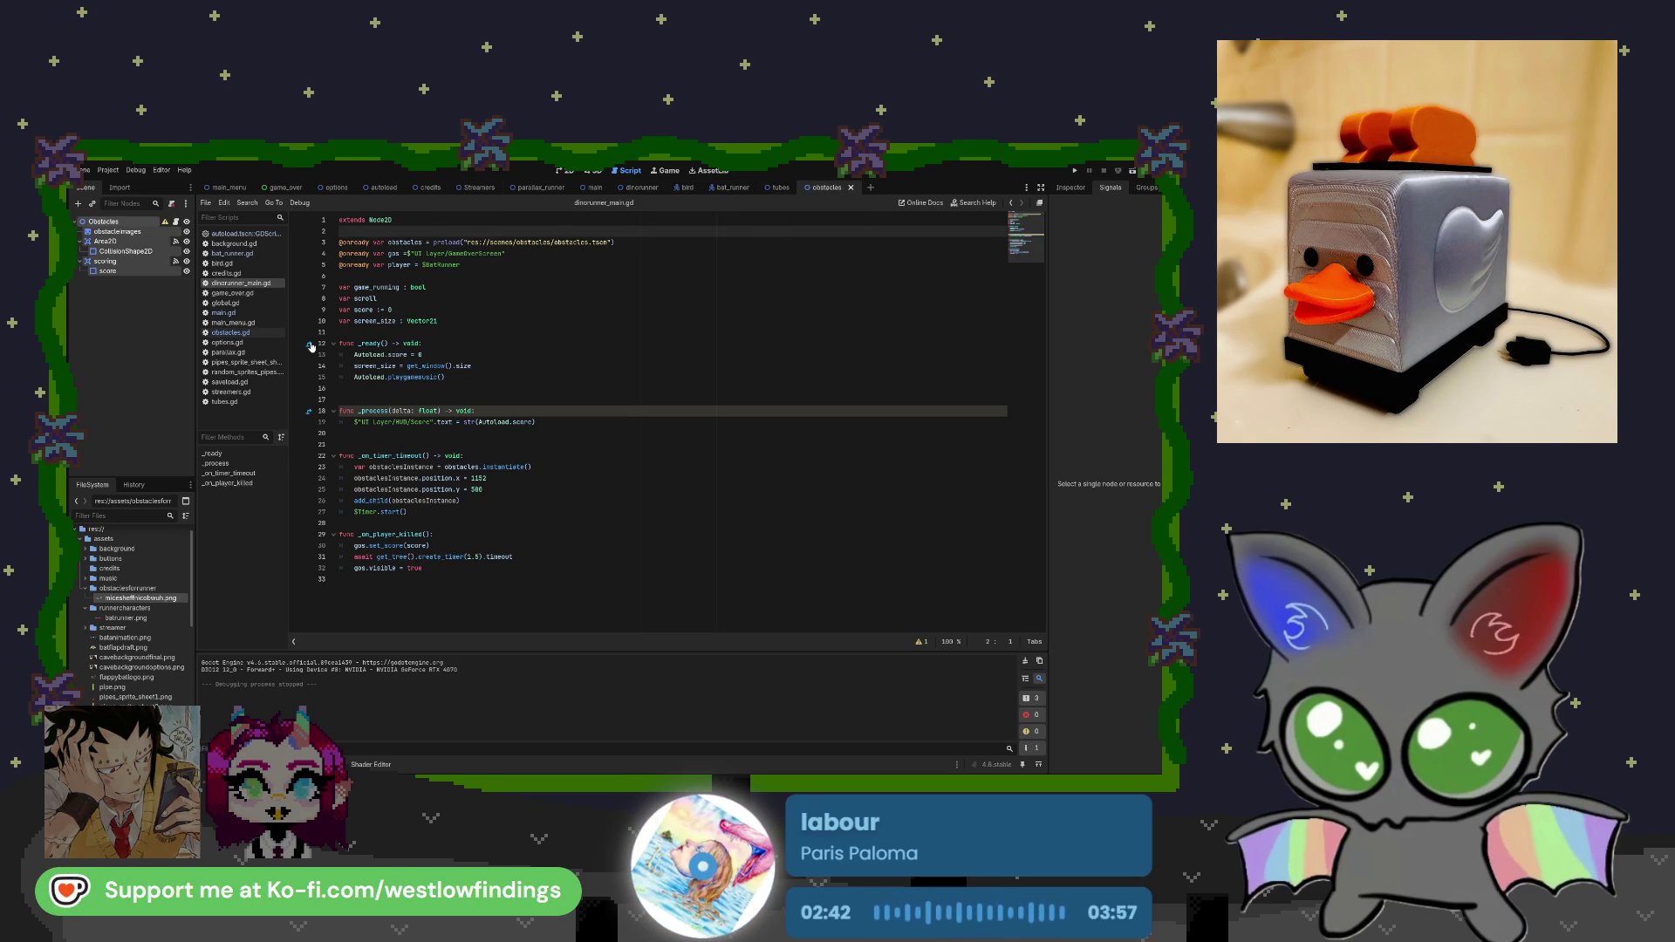
left_click(259, 335)
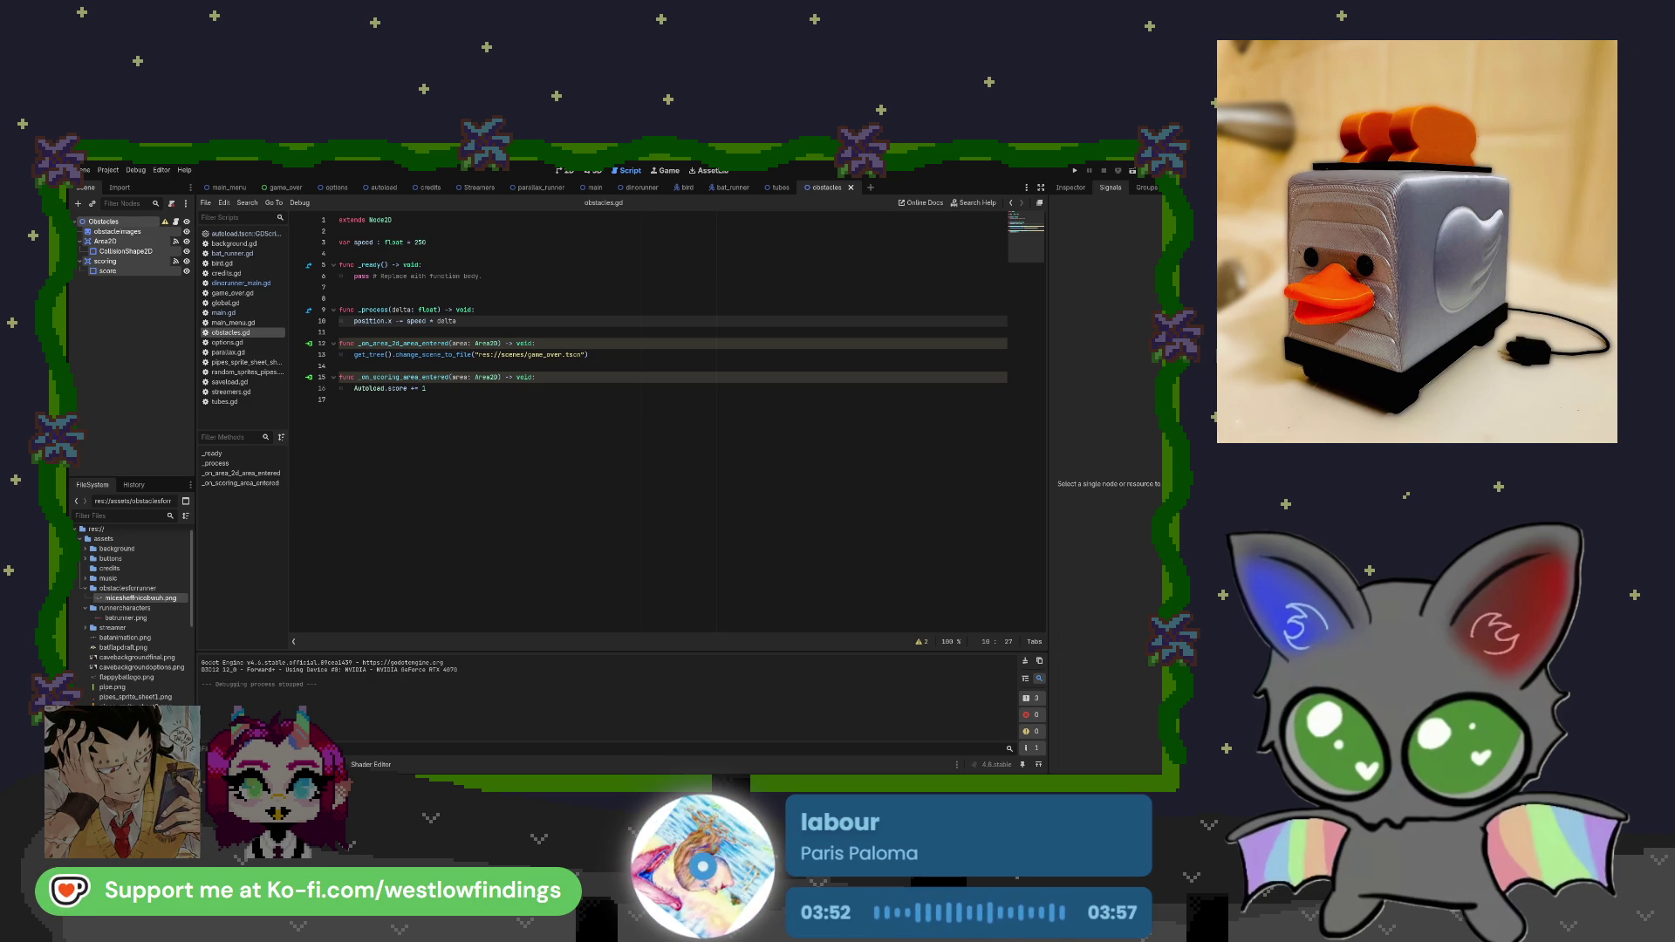
Return to the dinorunner scene and show the Timer node's properties in the Inspector.
left_click(642, 187)
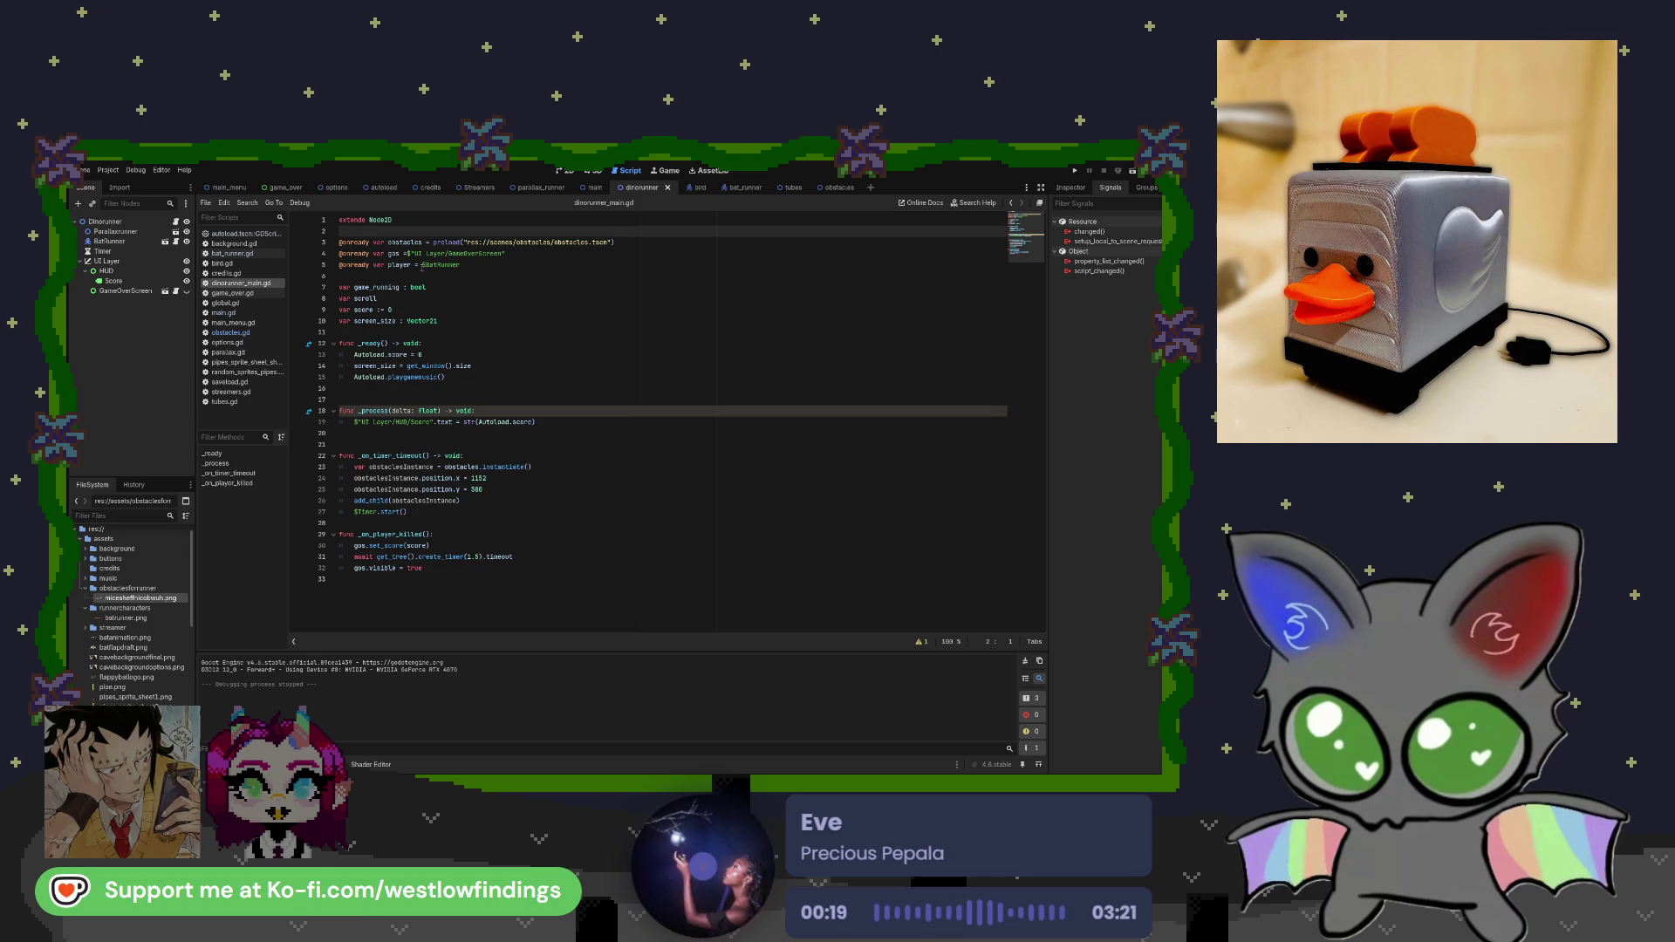
left_click(406, 253)
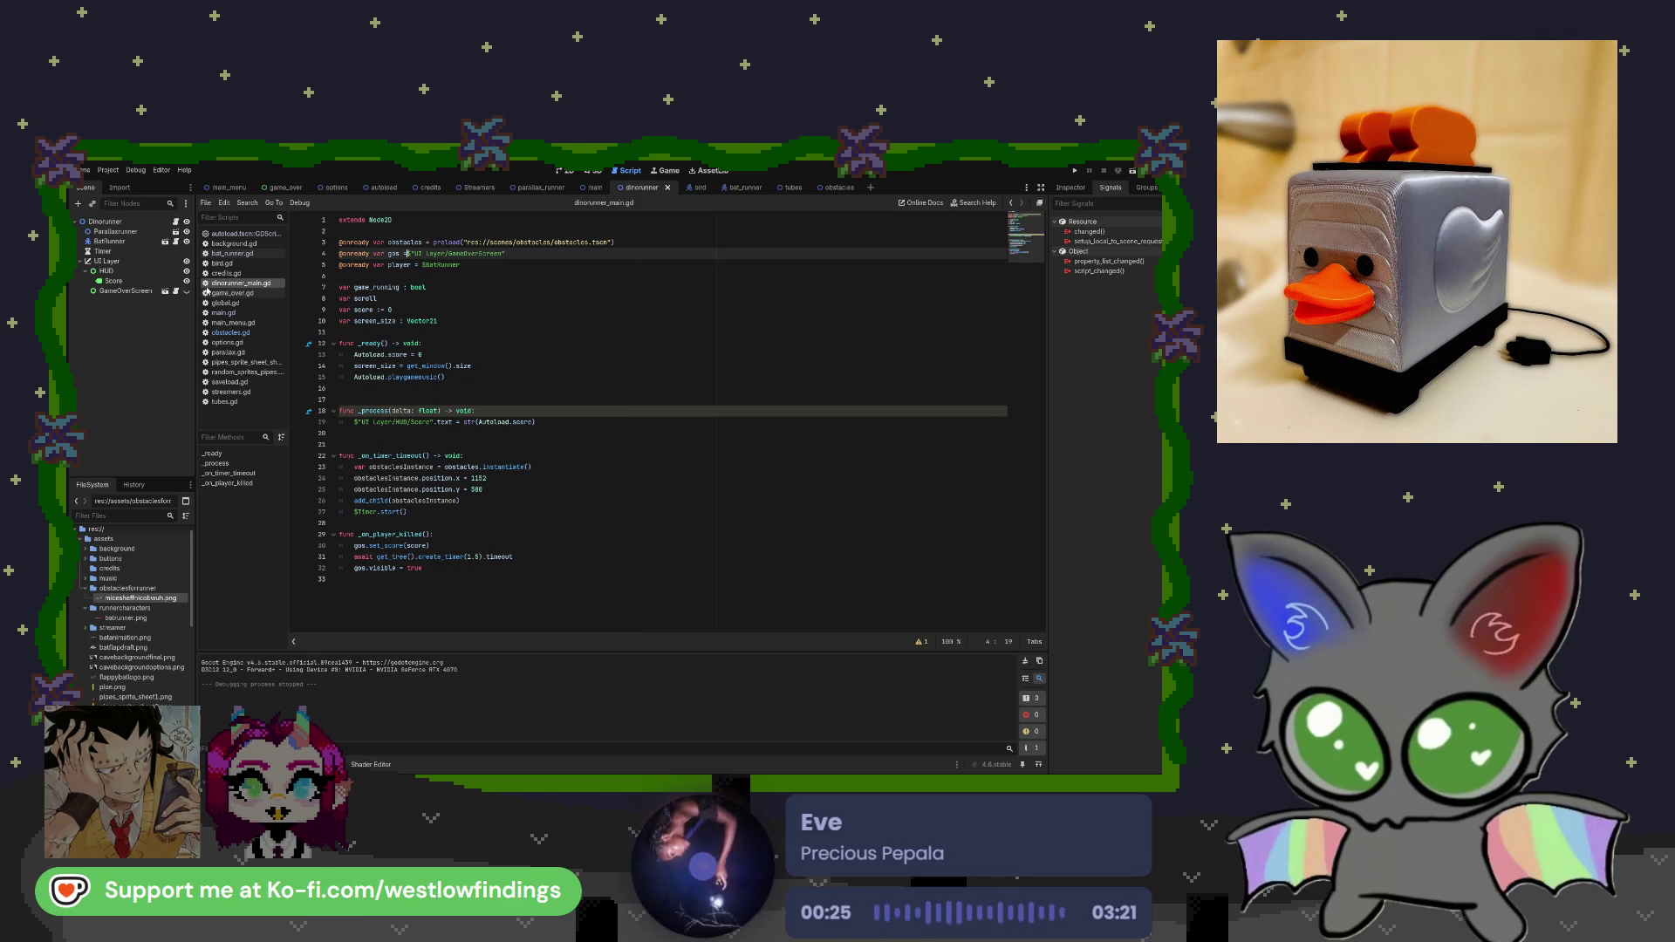
left_click(147, 253)
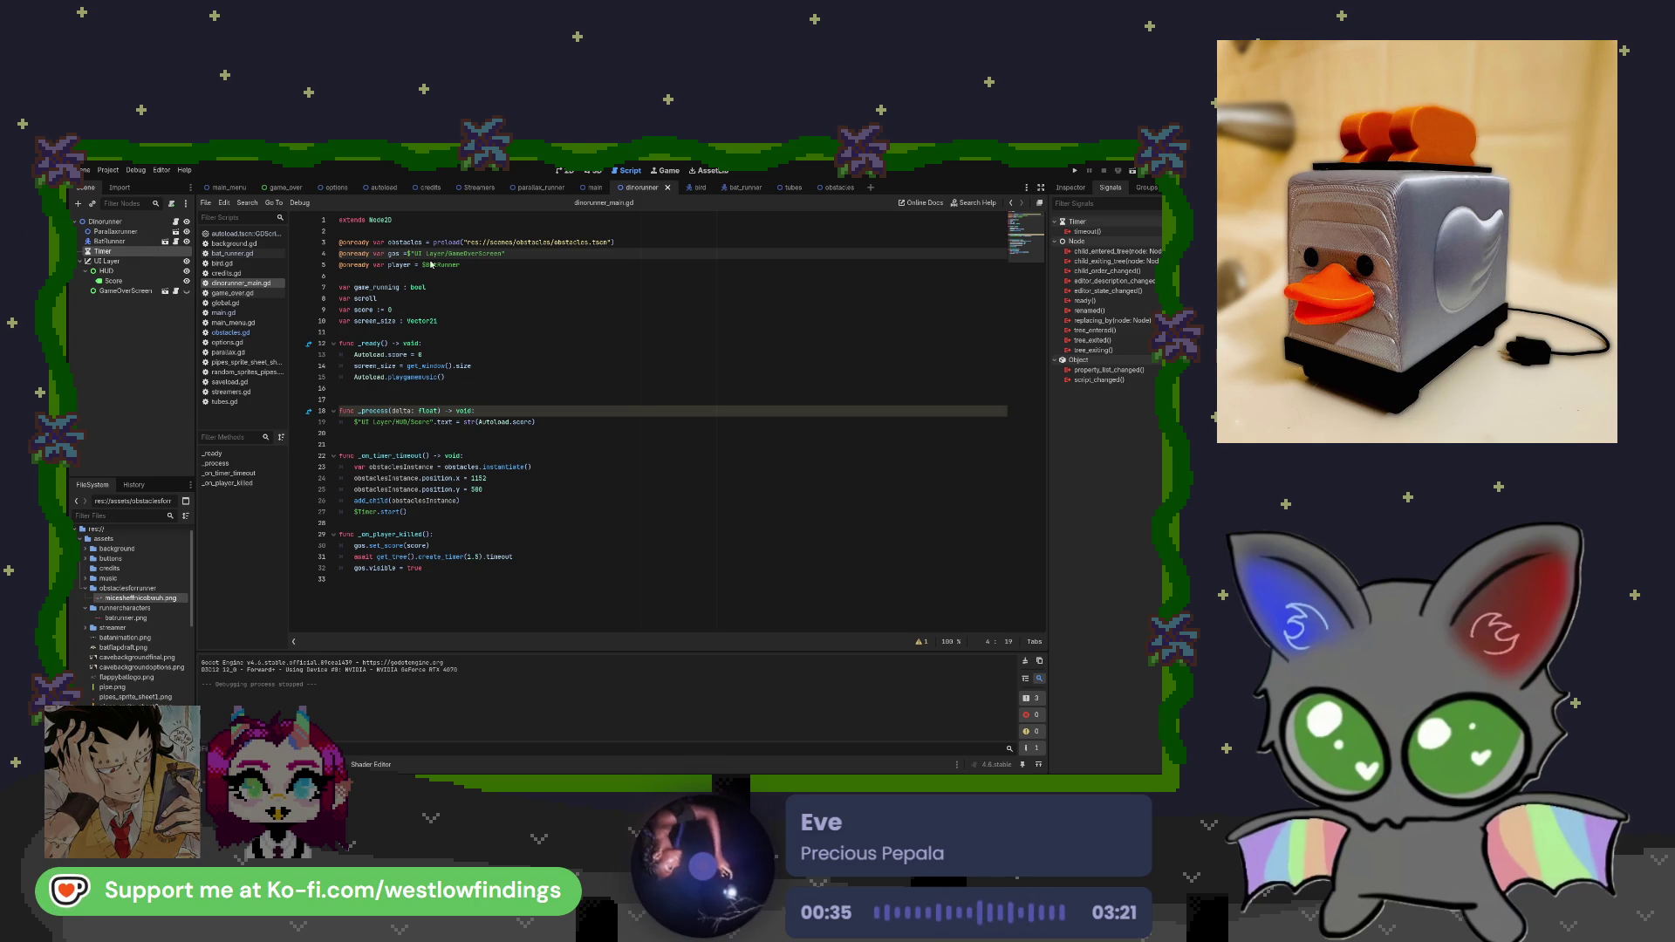
left_click(1071, 188)
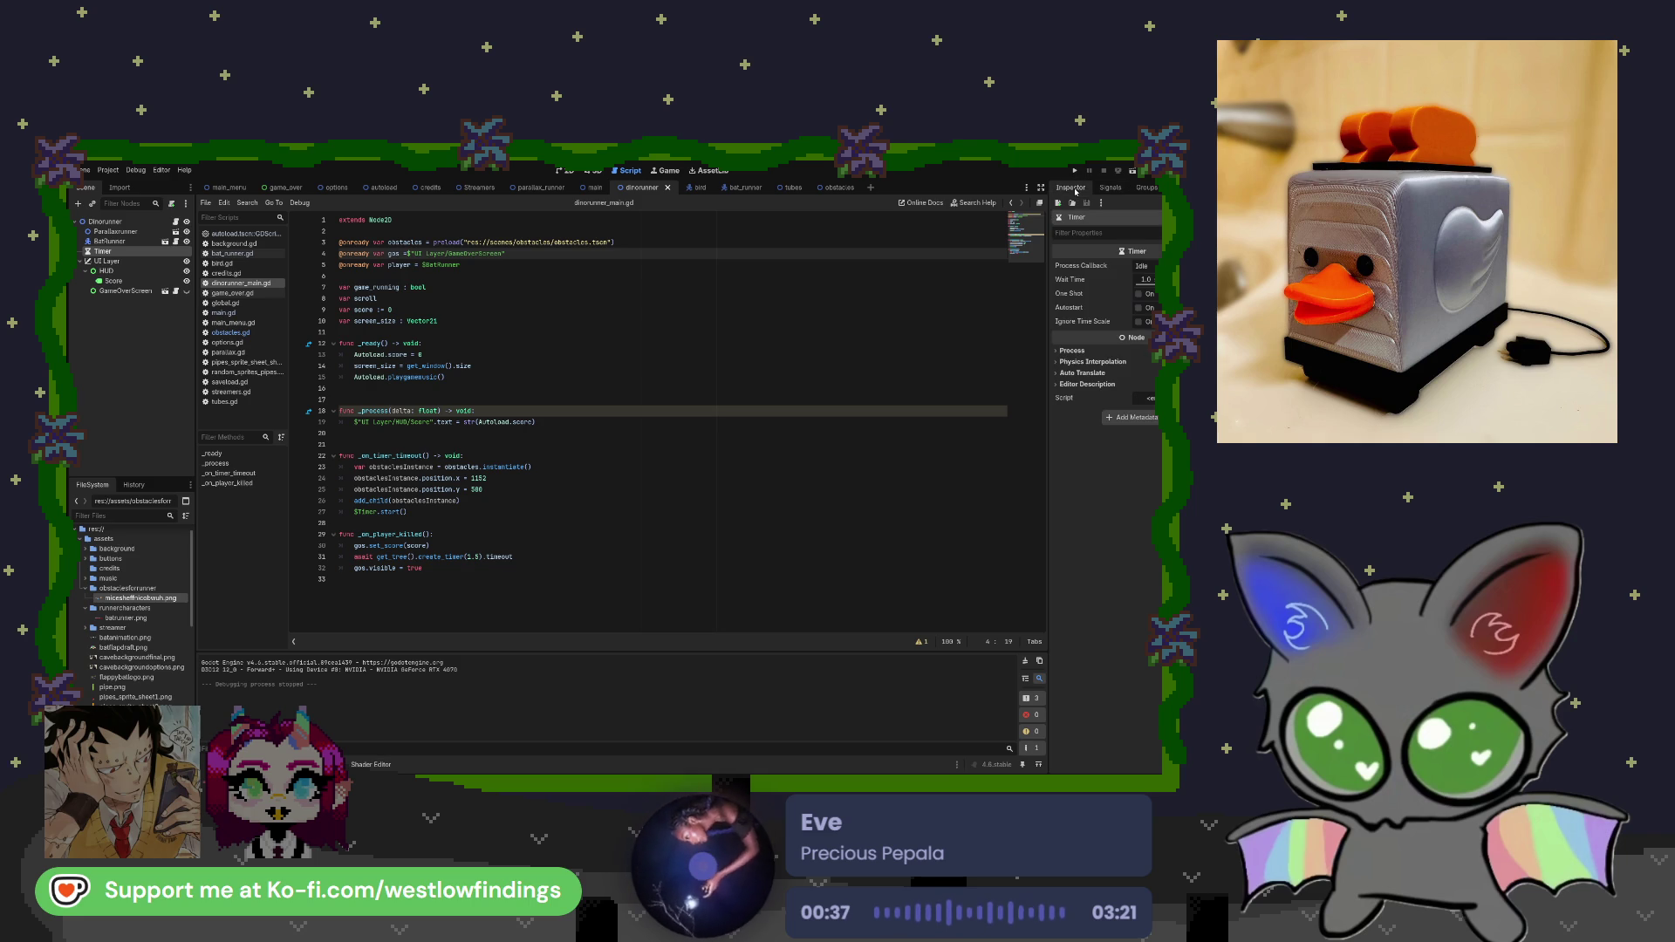
Enable One Shot and Autostart on the Timer and set its Wait Time to 1.5 s.
left_click(1140, 295)
left_click(1140, 308)
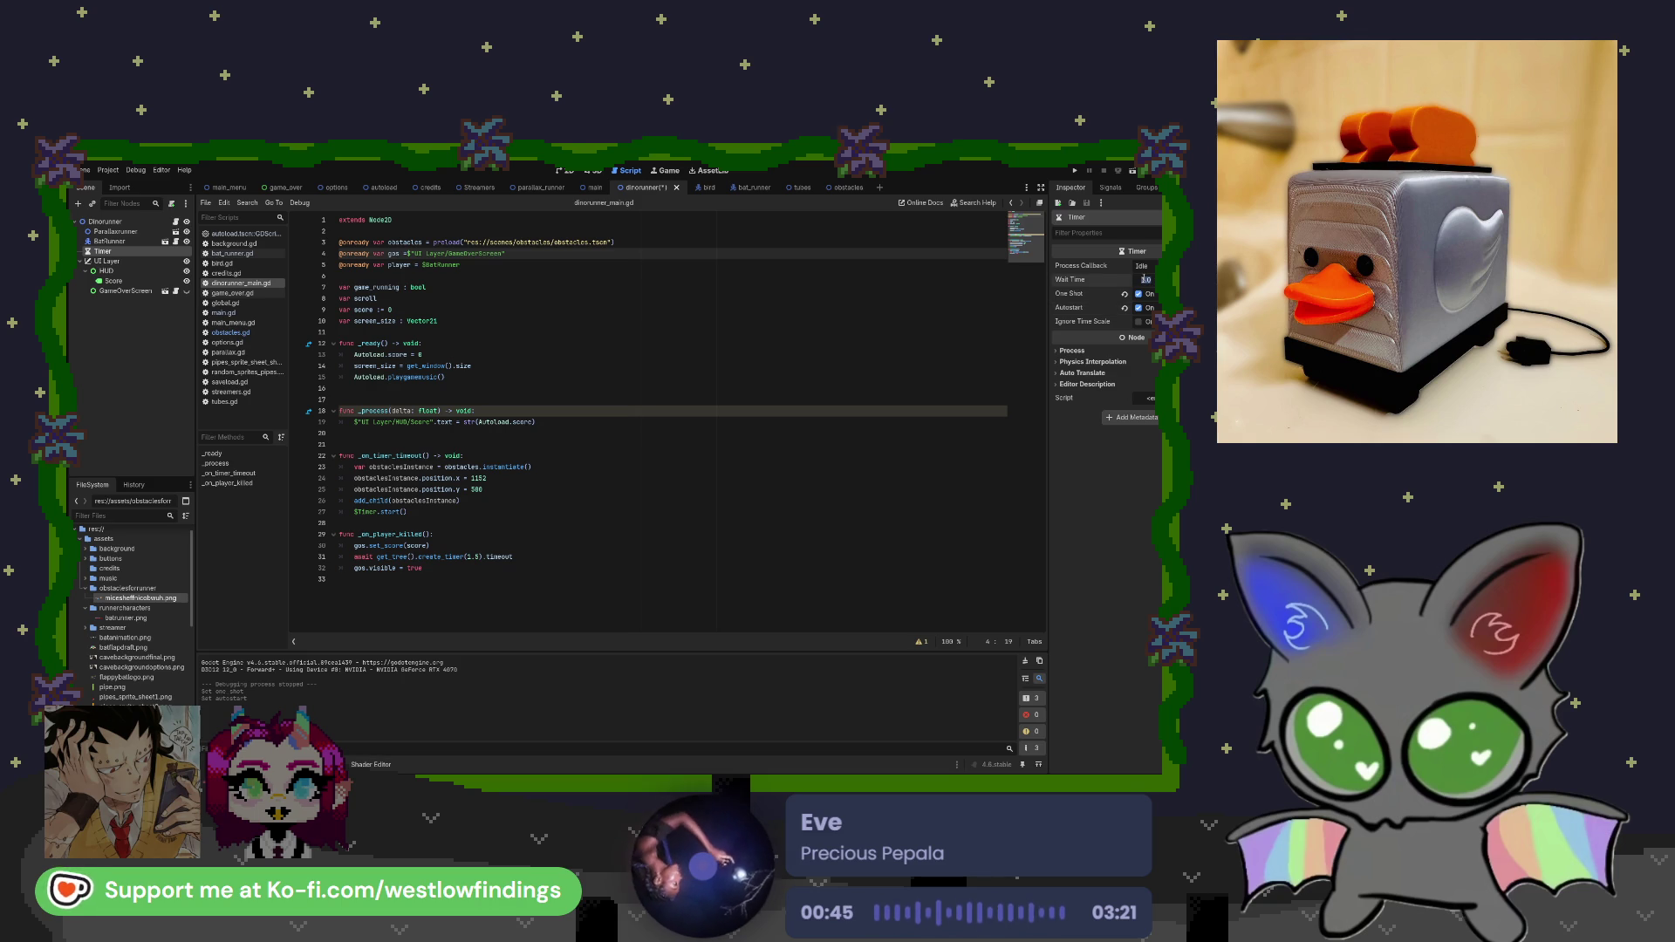
left_click(1143, 280)
type("1.5")
key("Return")
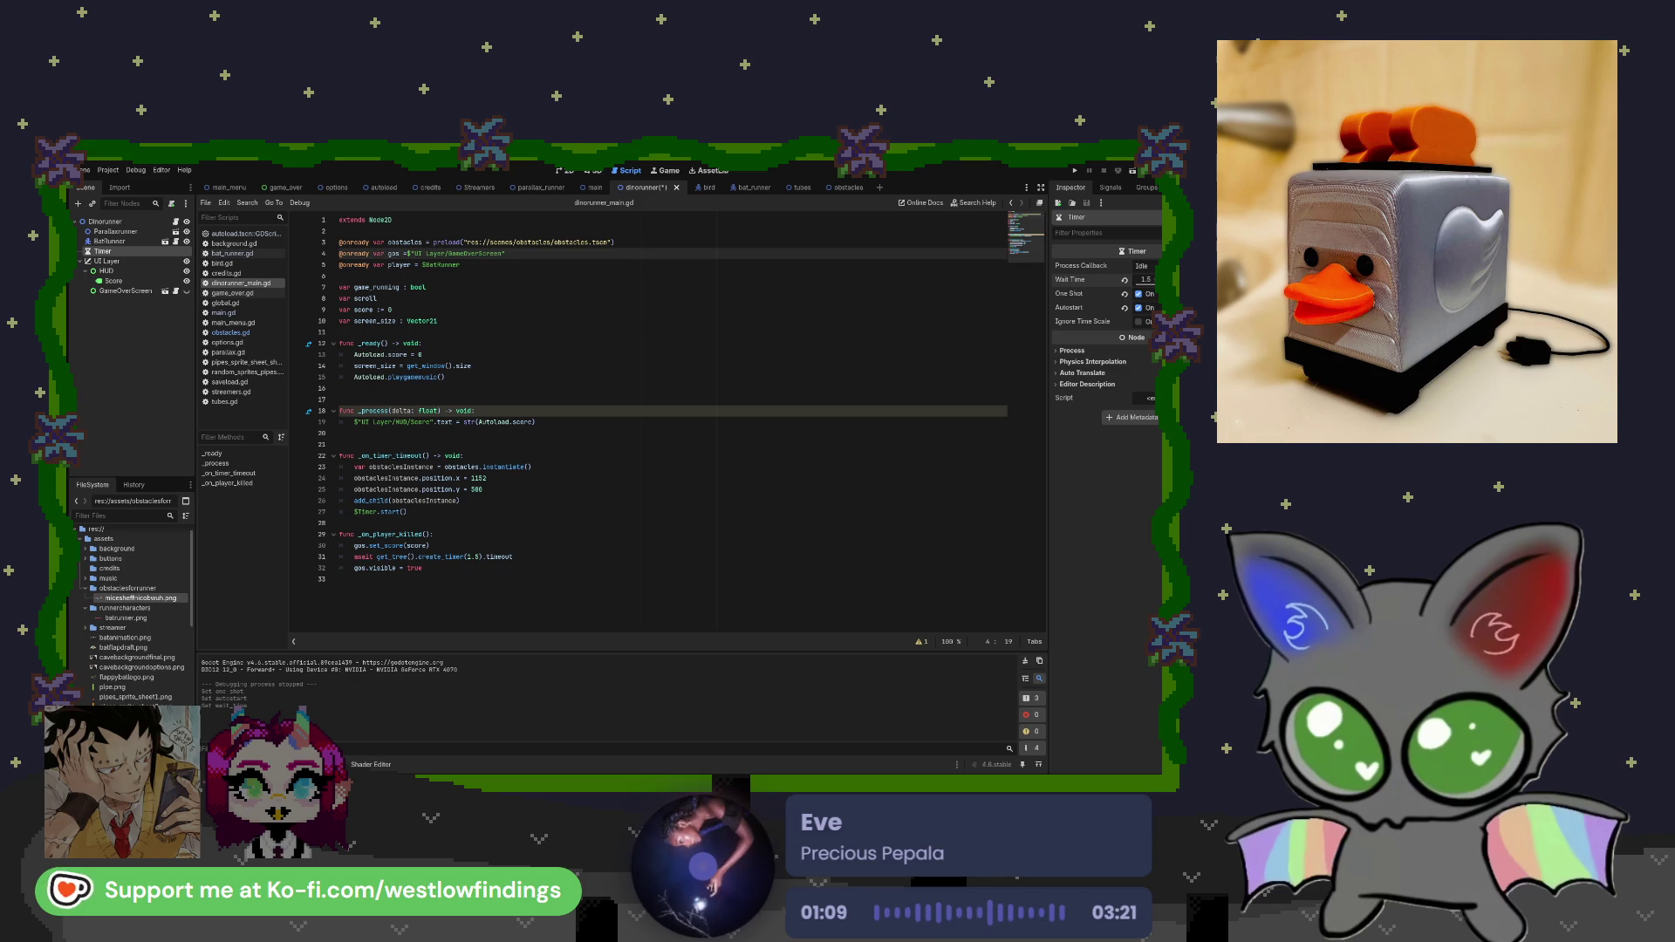
left_click(543, 446)
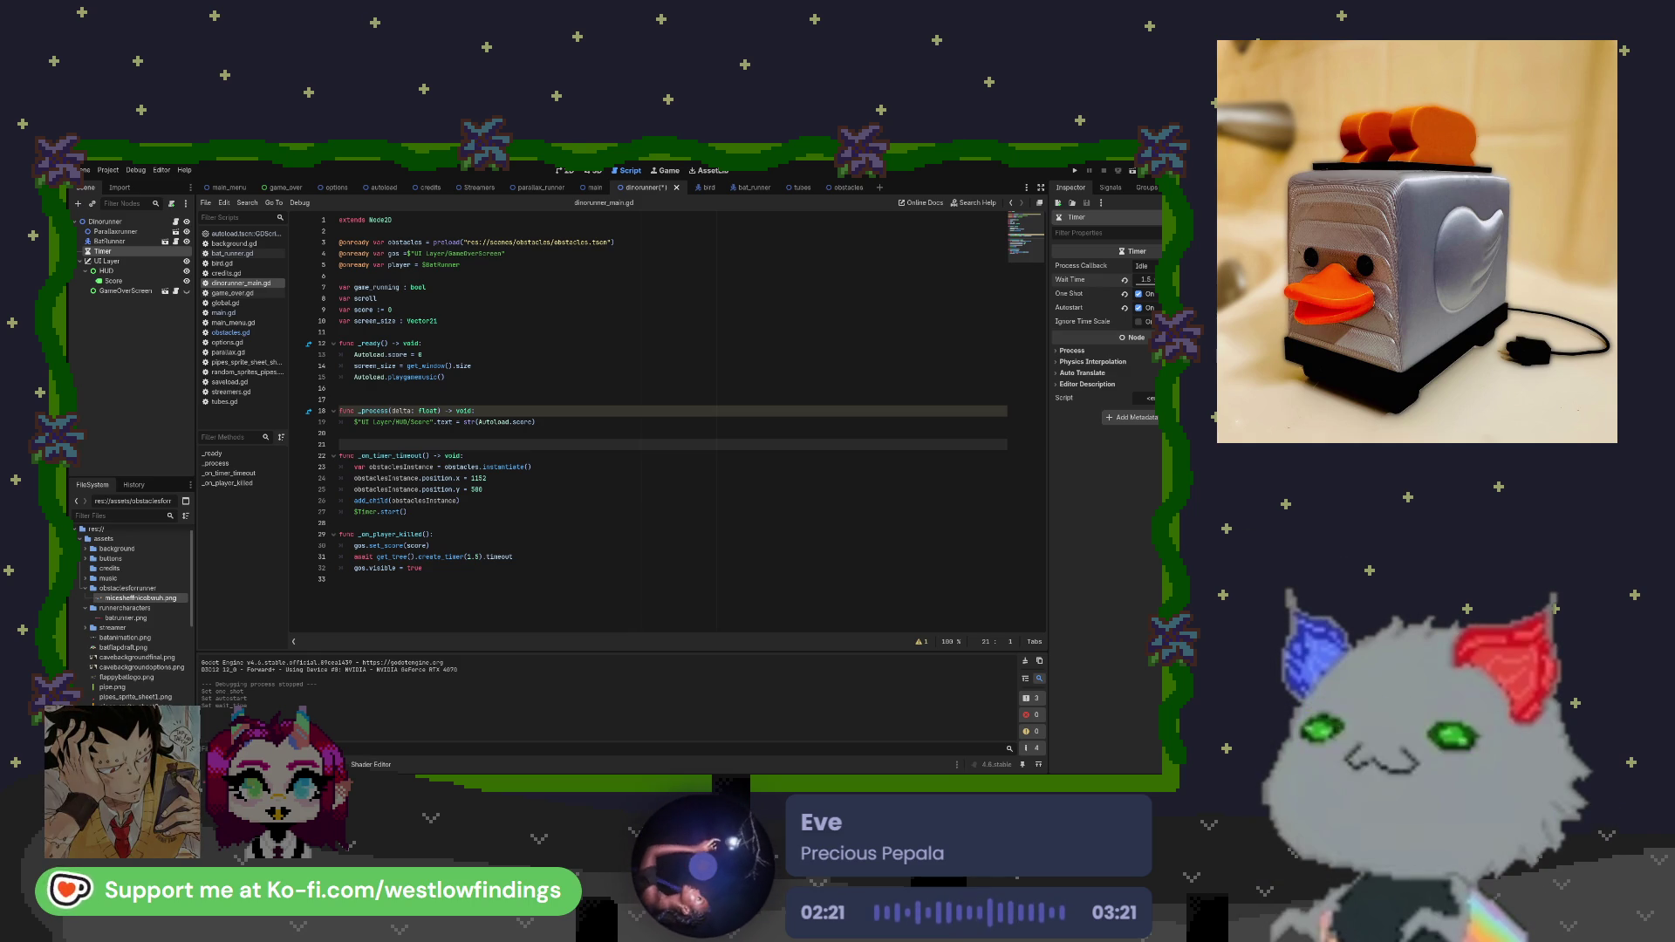
left_click(130, 366)
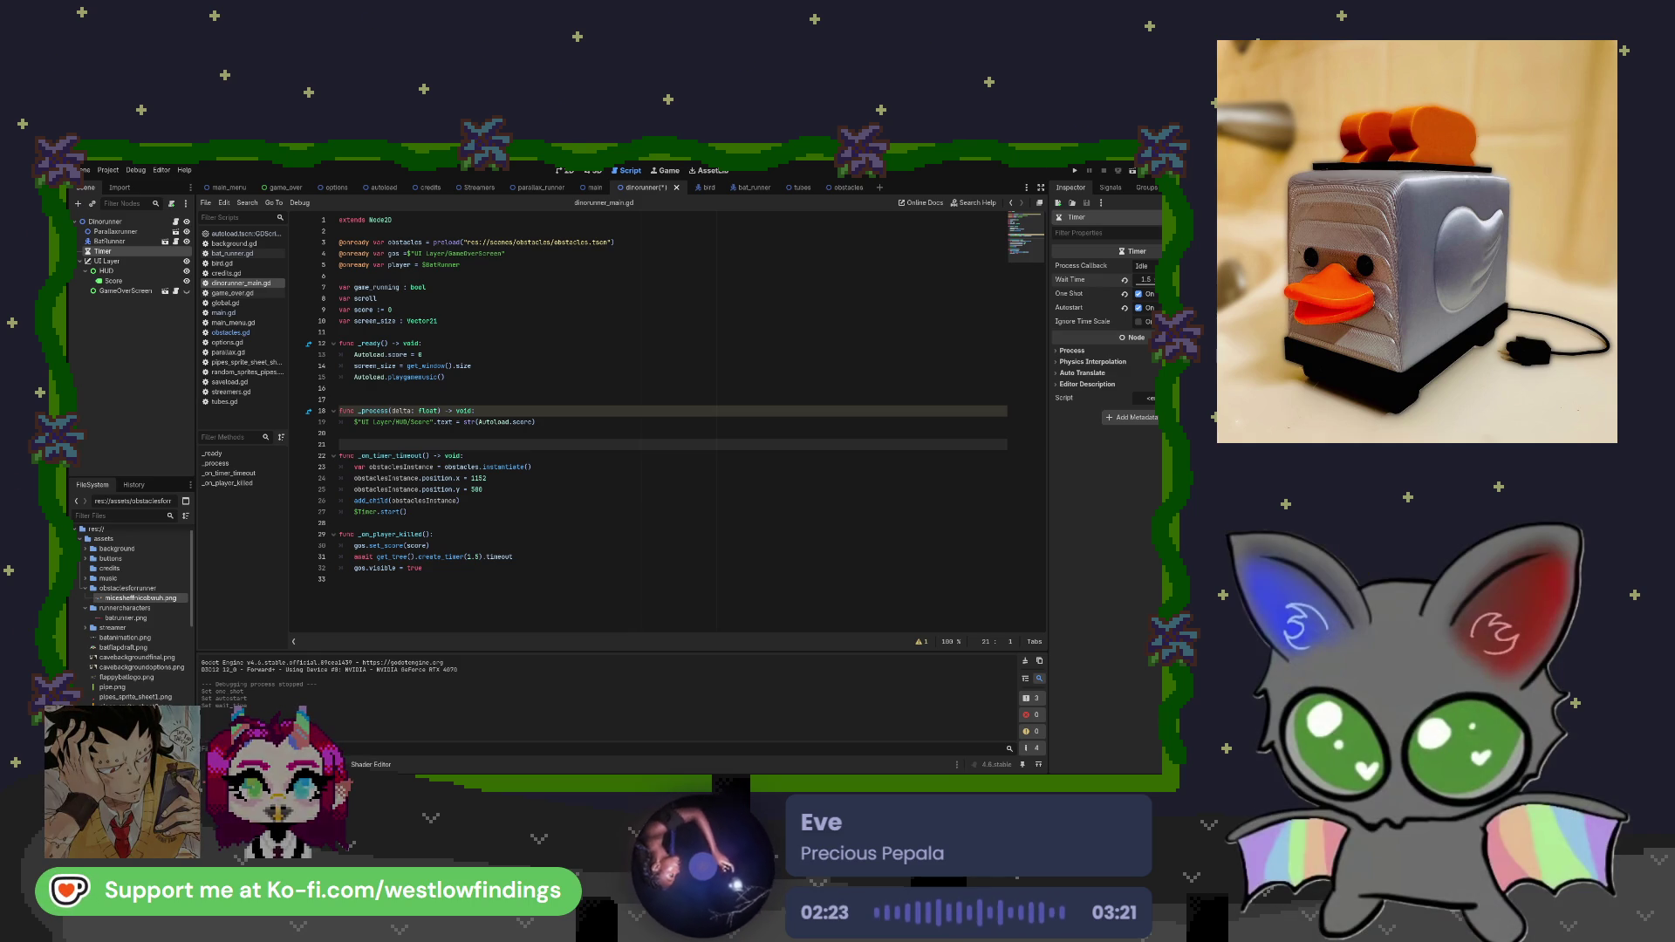
Delete the old _on_timer_timeout header and connect the Timer's timeout signal to a new _on_timer_timeout.
left_click_drag(464, 456, 339, 456)
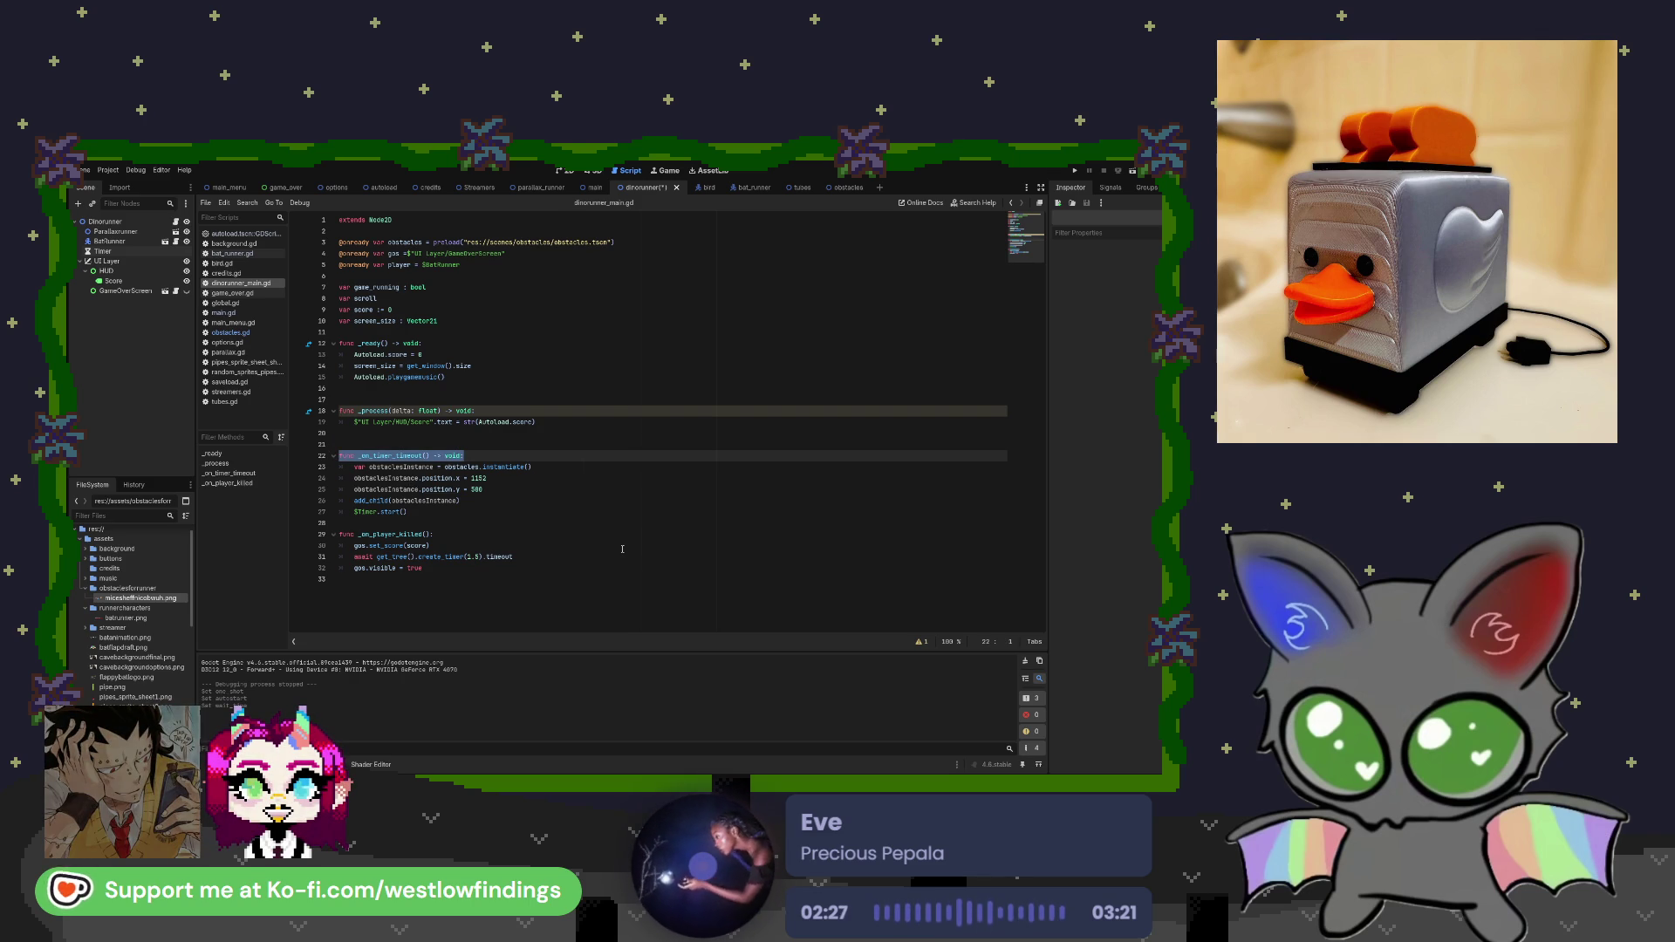
key("BackSpace")
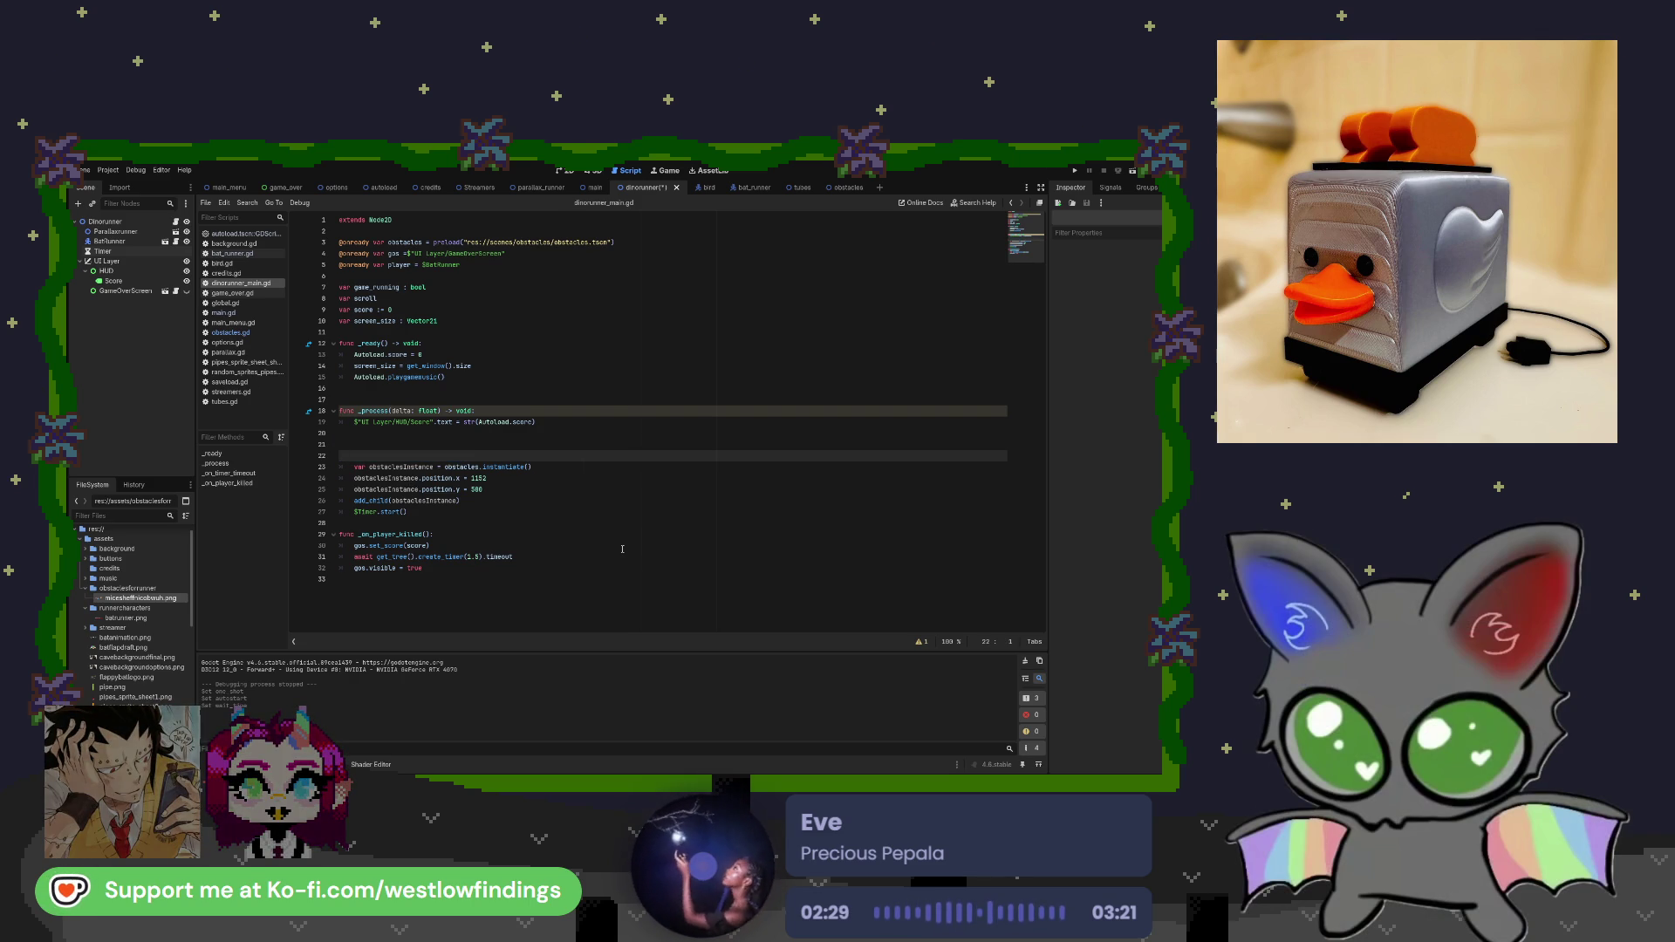
left_click(180, 252)
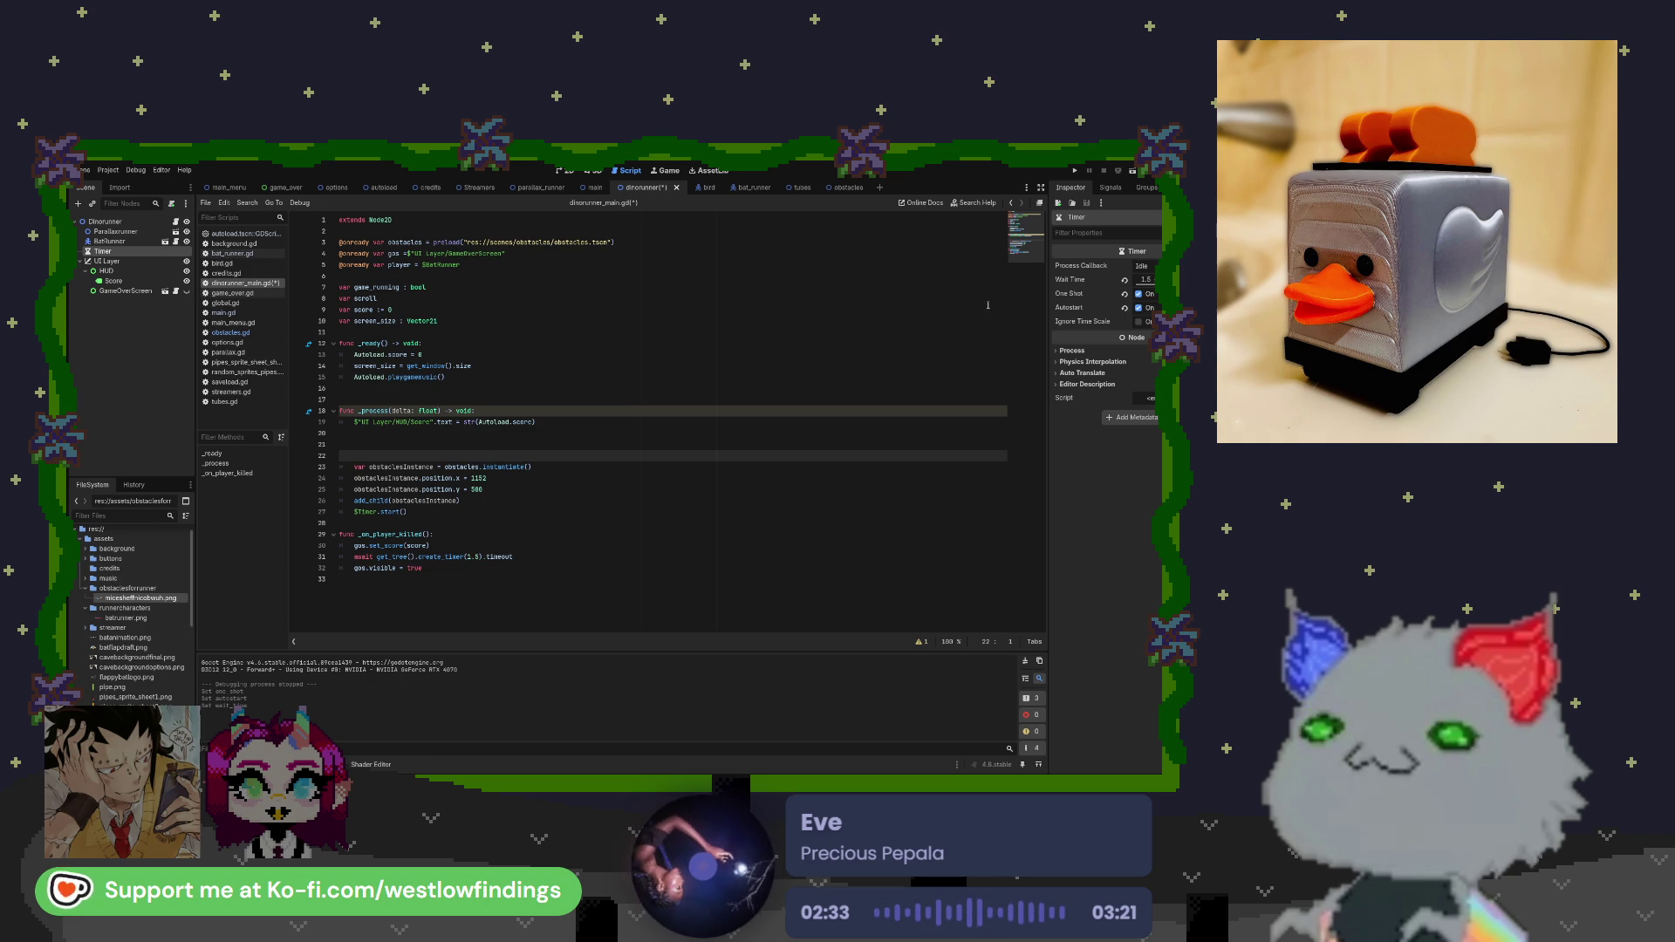
left_click(1110, 188)
mouse_move(1104, 233)
left_mouse_down()
mouse_move(786, 419)
mouse_move(610, 568)
left_mouse_up()
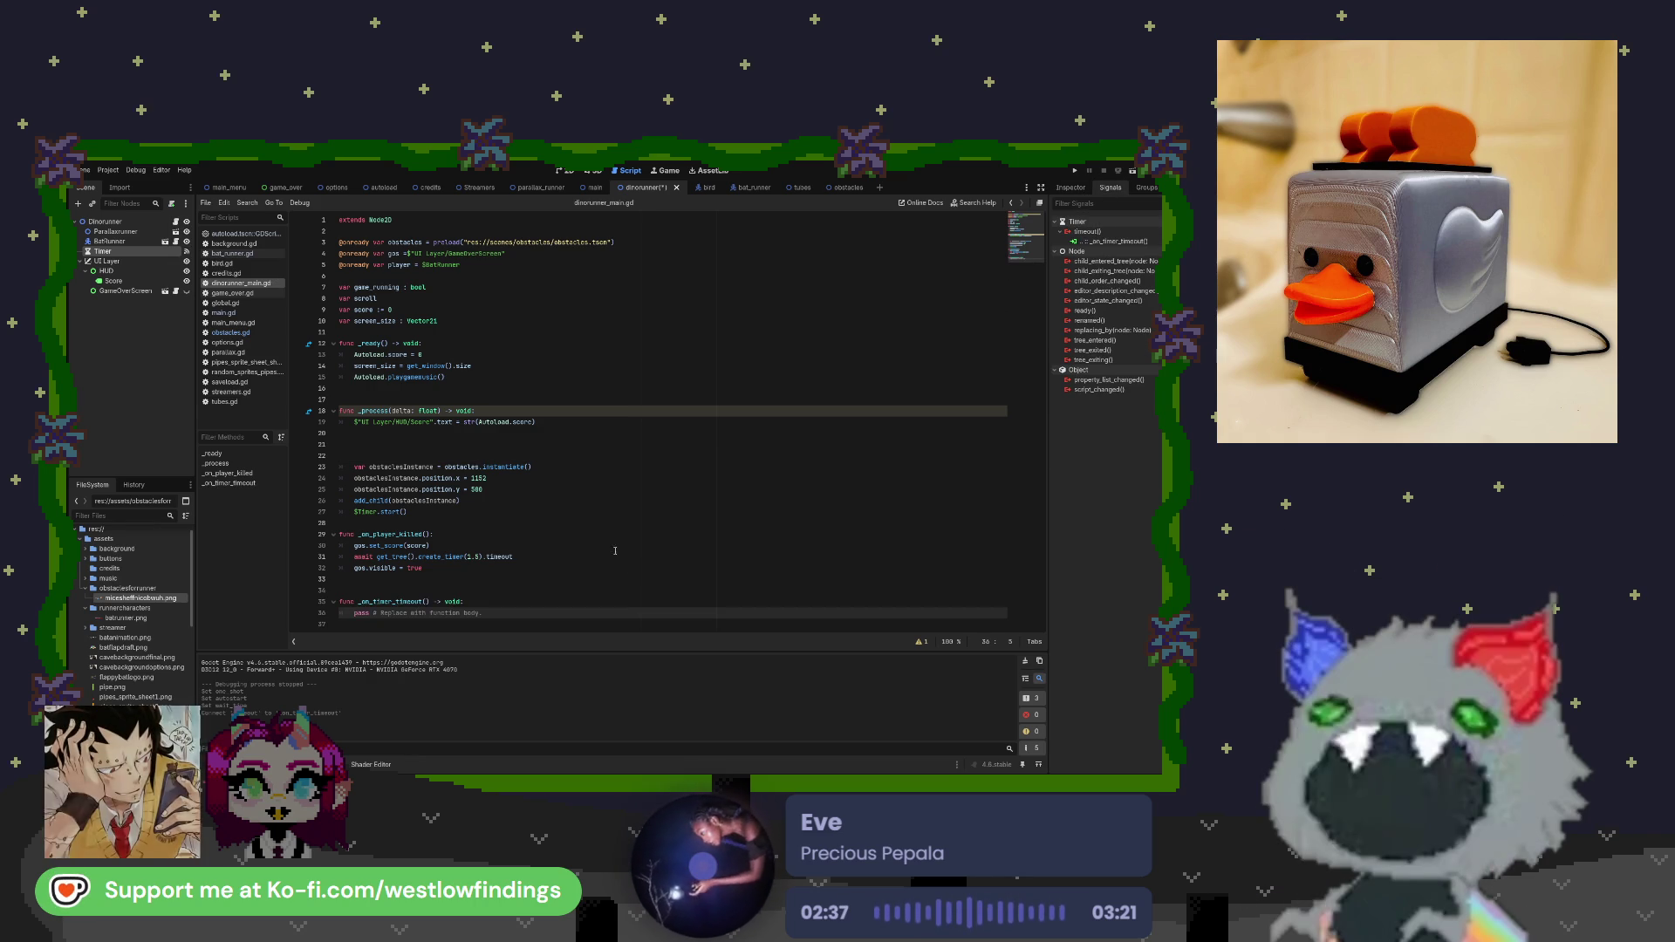
Move the obstacle-spawning code from _process into the new _on_timer_timeout function.
mouse_move(408, 512)
left_mouse_down()
mouse_move(340, 485)
mouse_move(340, 467)
left_mouse_up()
left_click_drag(483, 613, 354, 614)
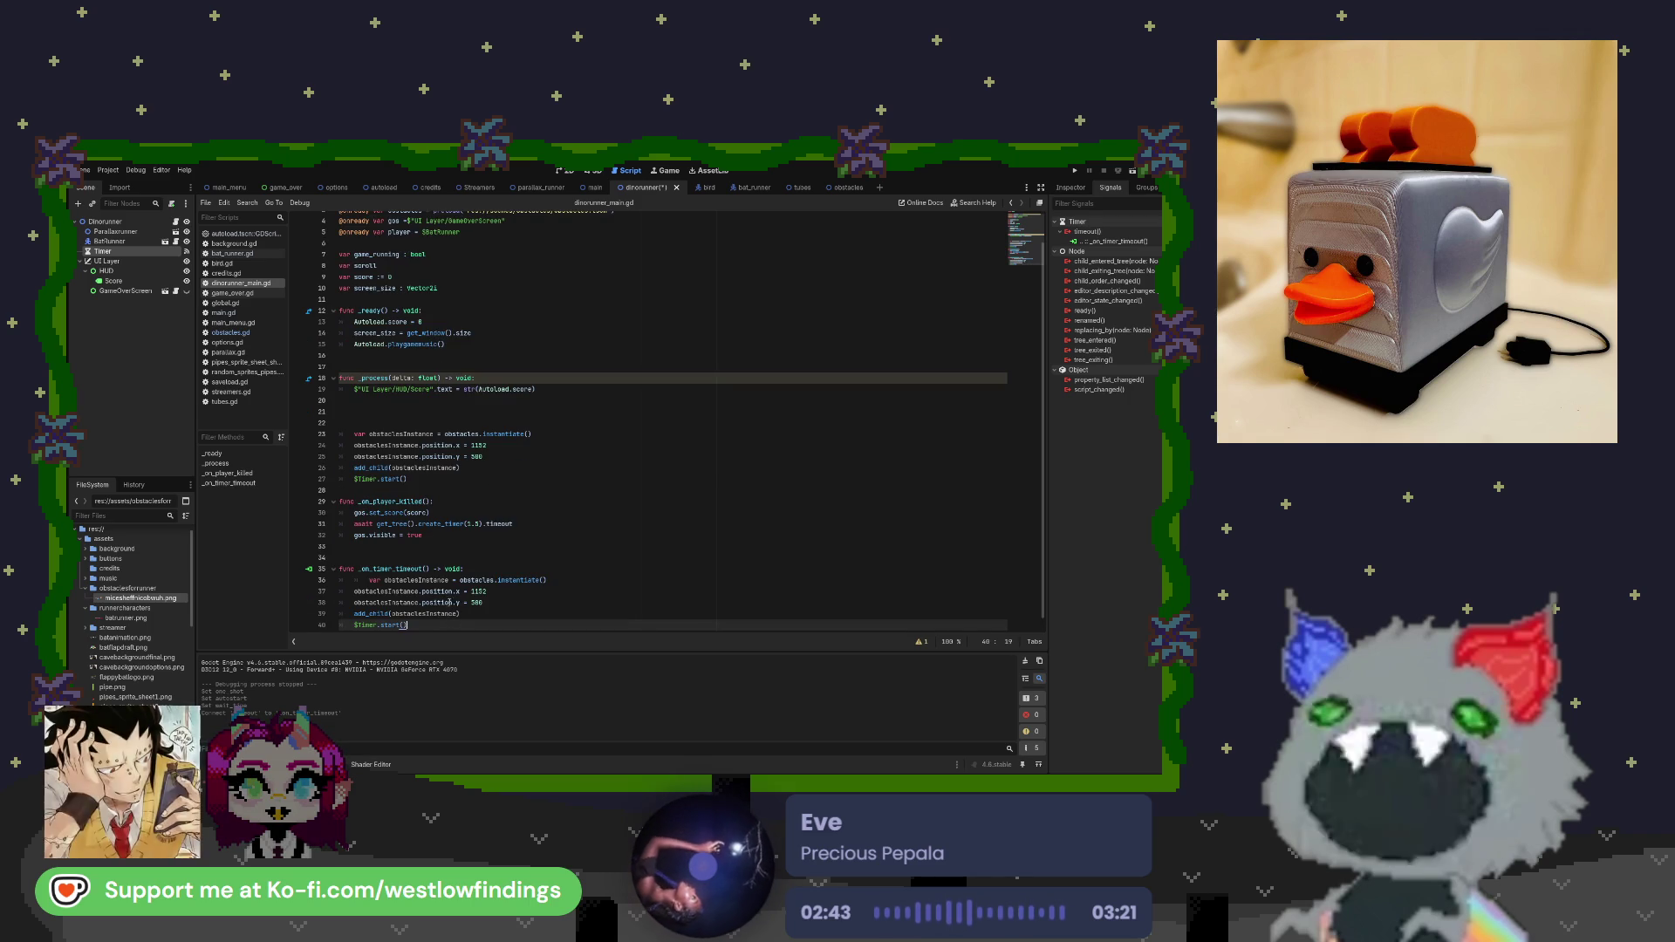
key("ctrl+v")
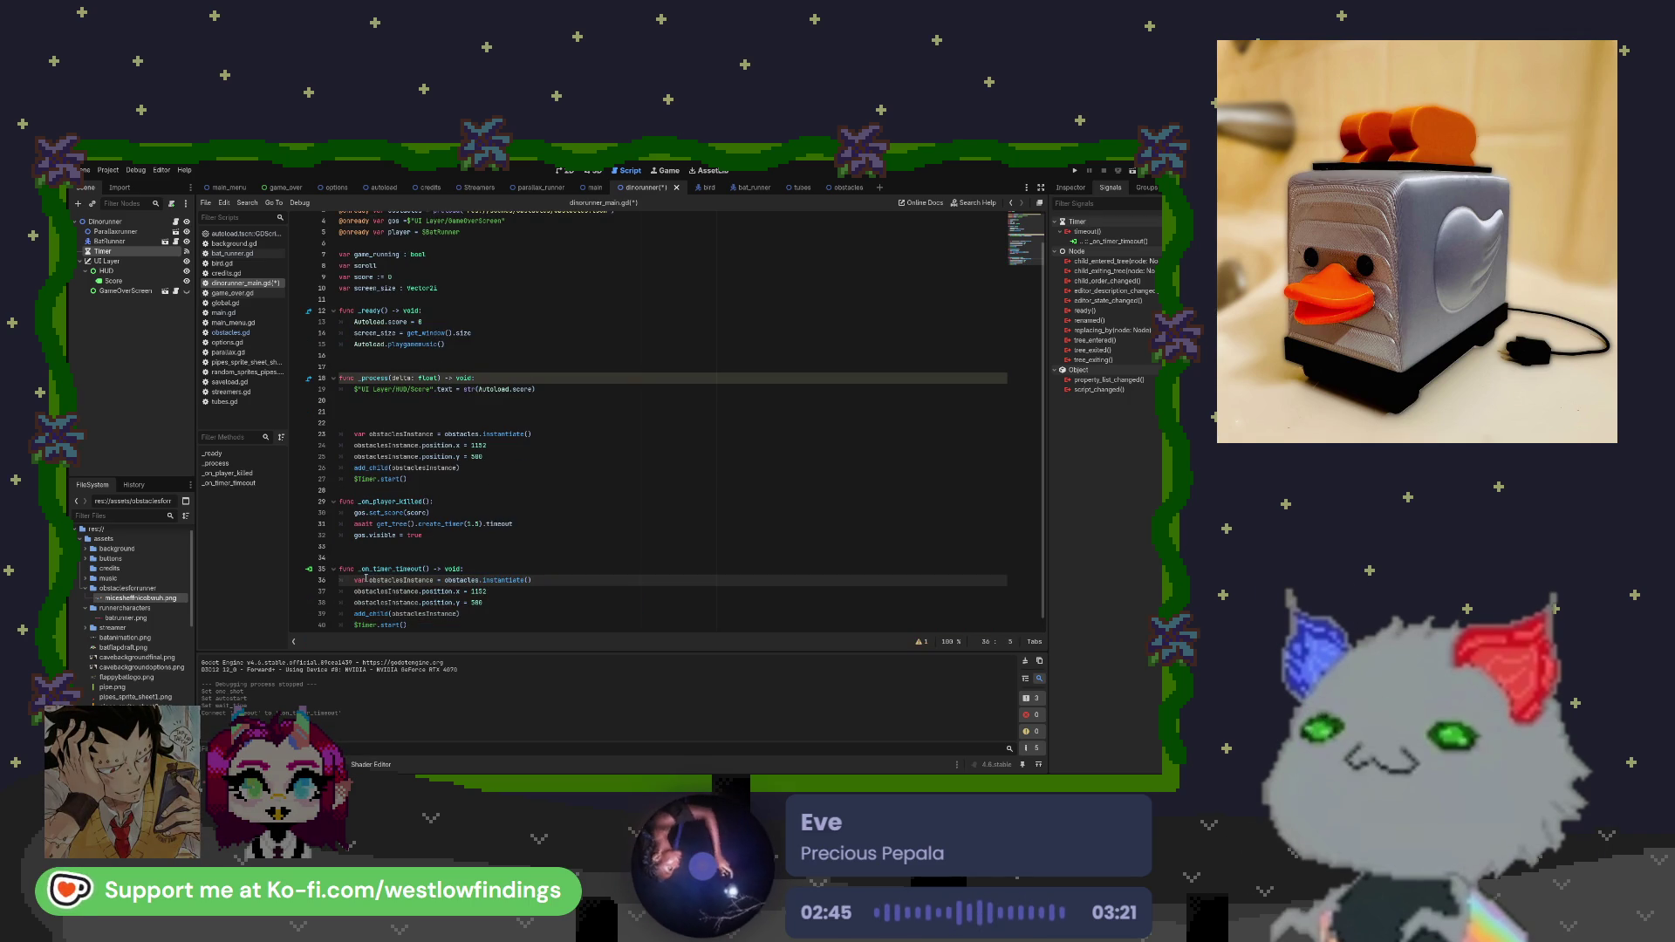
left_click_drag(410, 479, 307, 436)
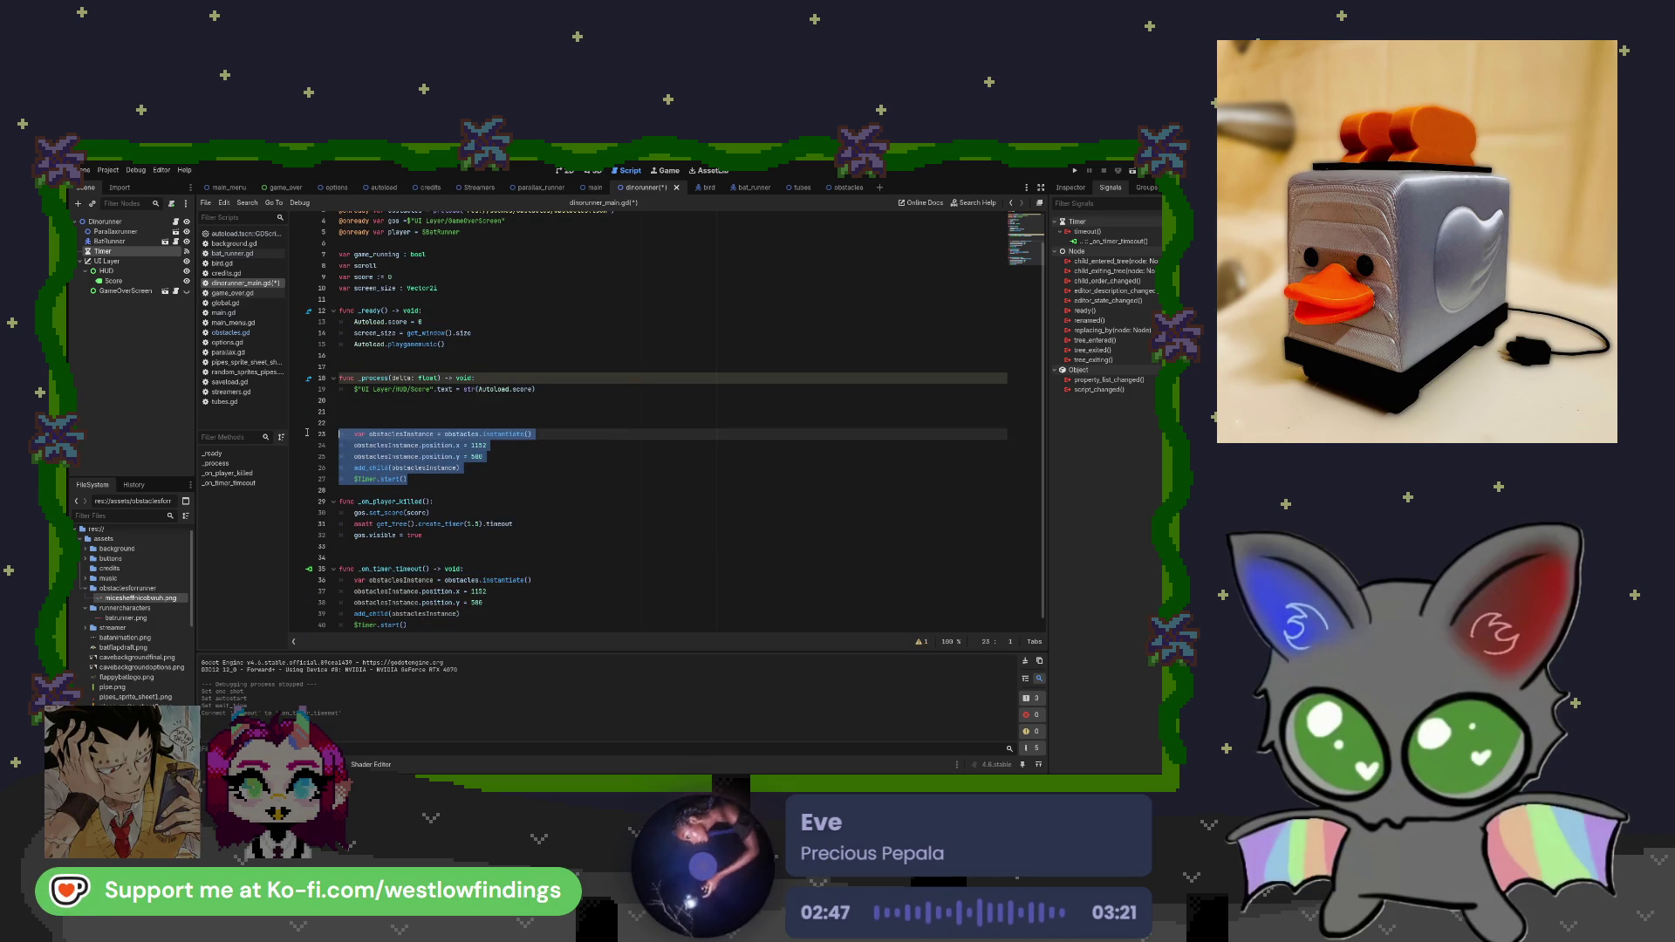
key("BackSpace")
key("BackSpace")
key("BackSpace")
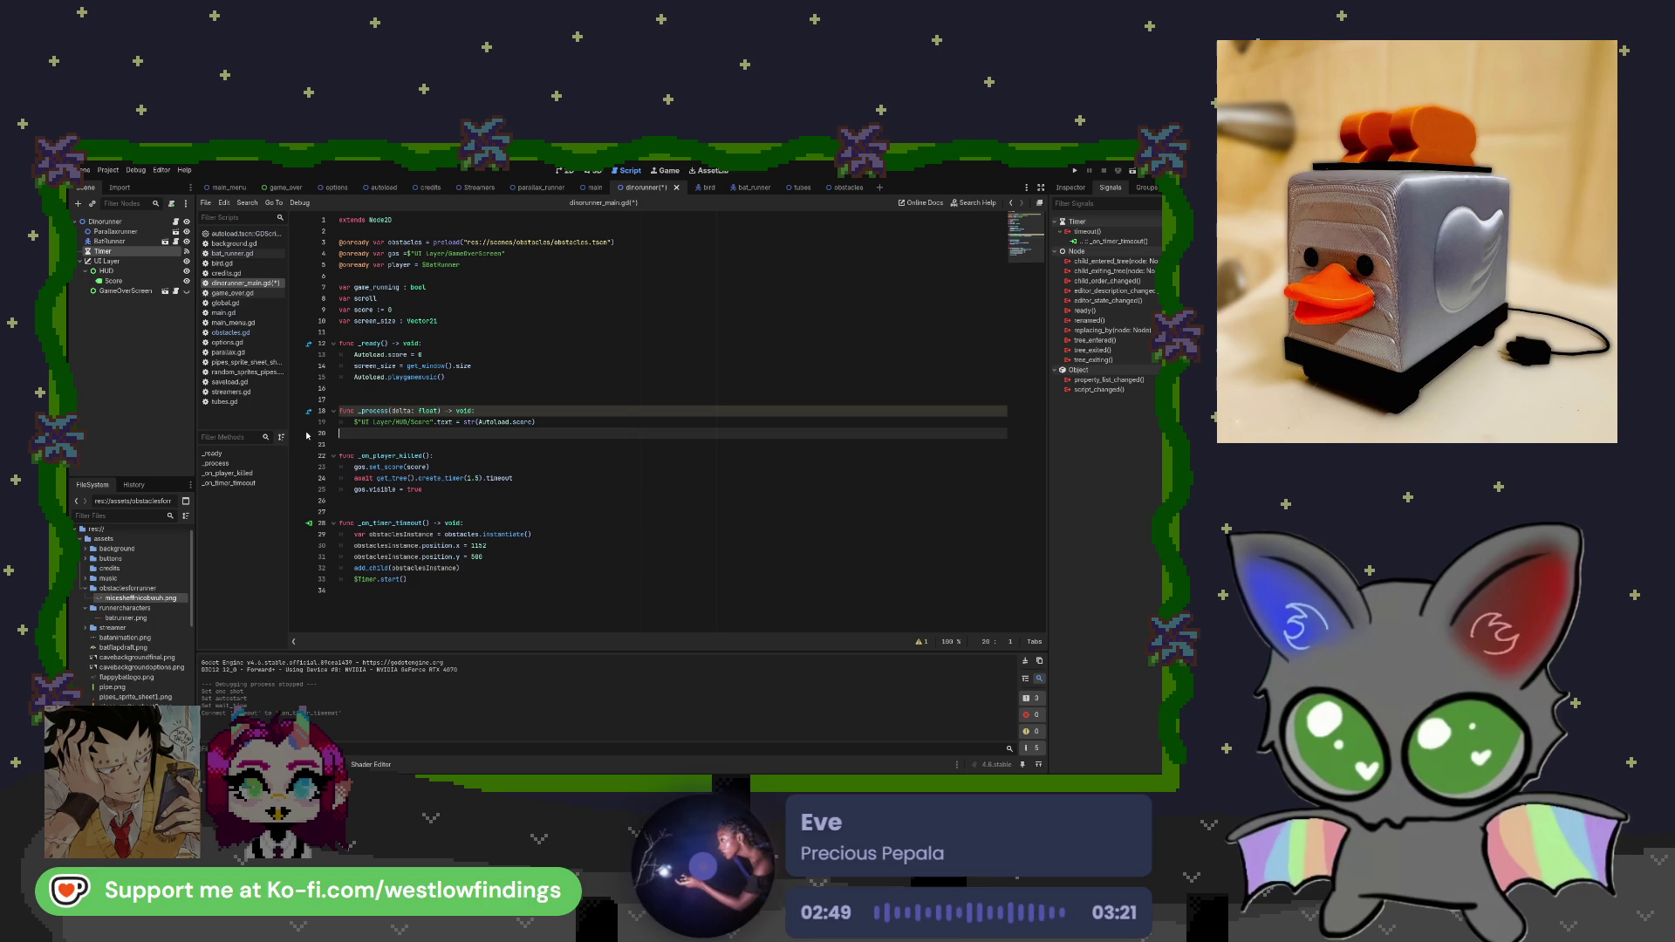
Move the _on_player_killed function to the end of the script.
left_click_drag(424, 479, 313, 446)
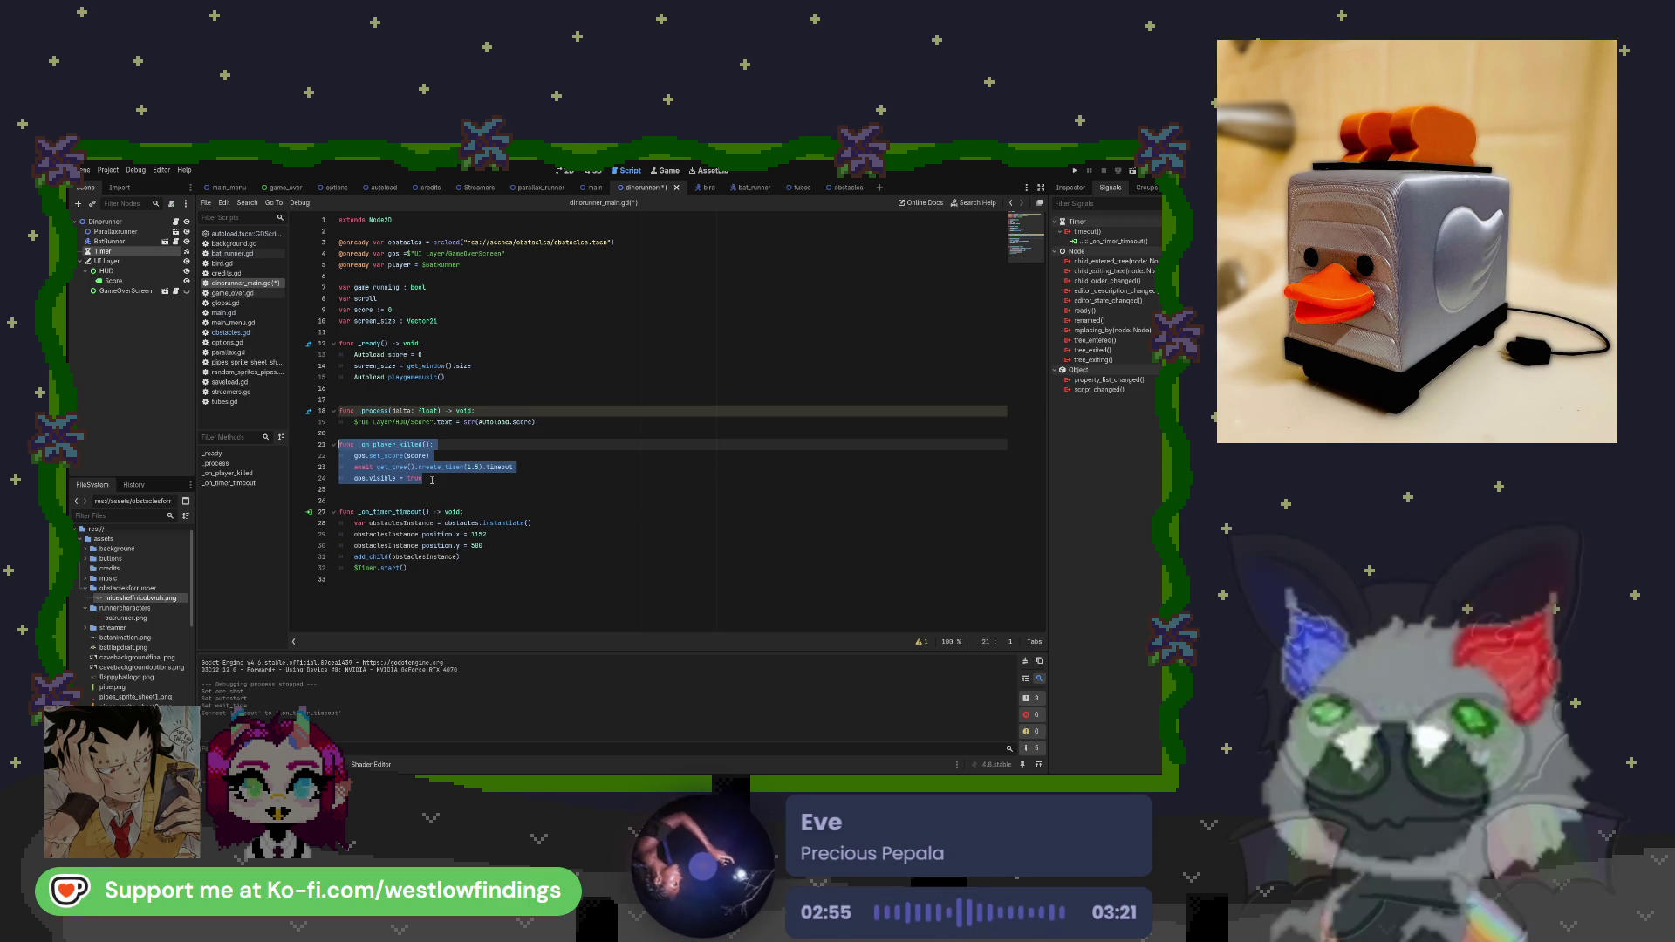
key("shift+Down")
key("shift+Up")
key("ctrl+c")
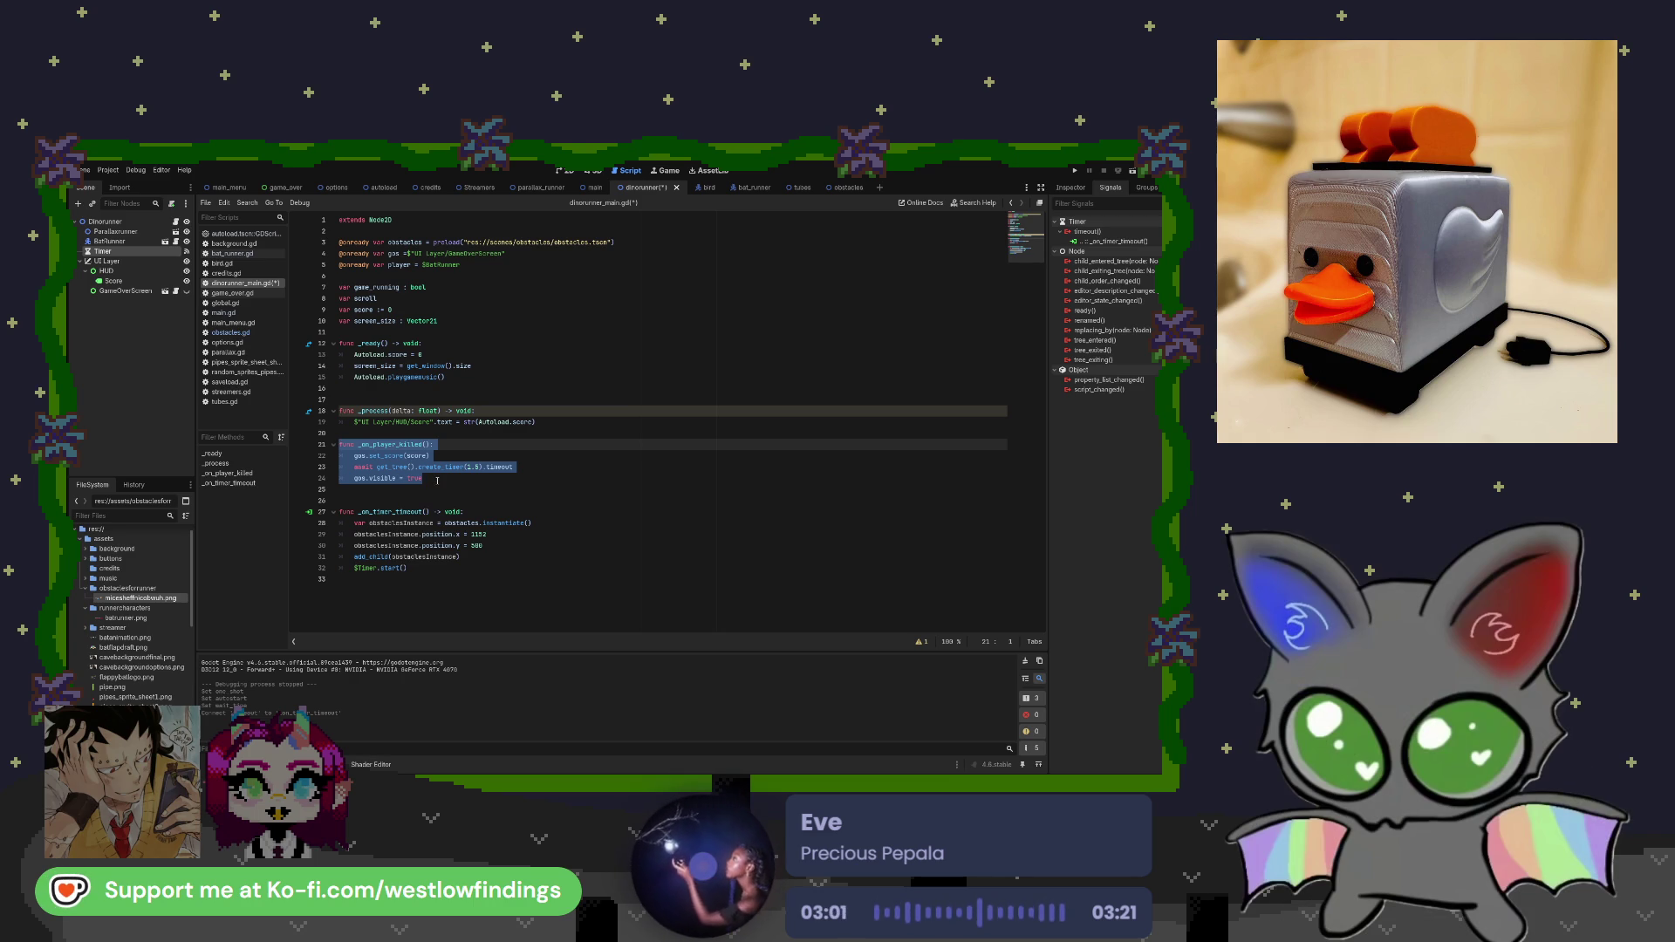
key("BackSpace")
key("BackSpace")
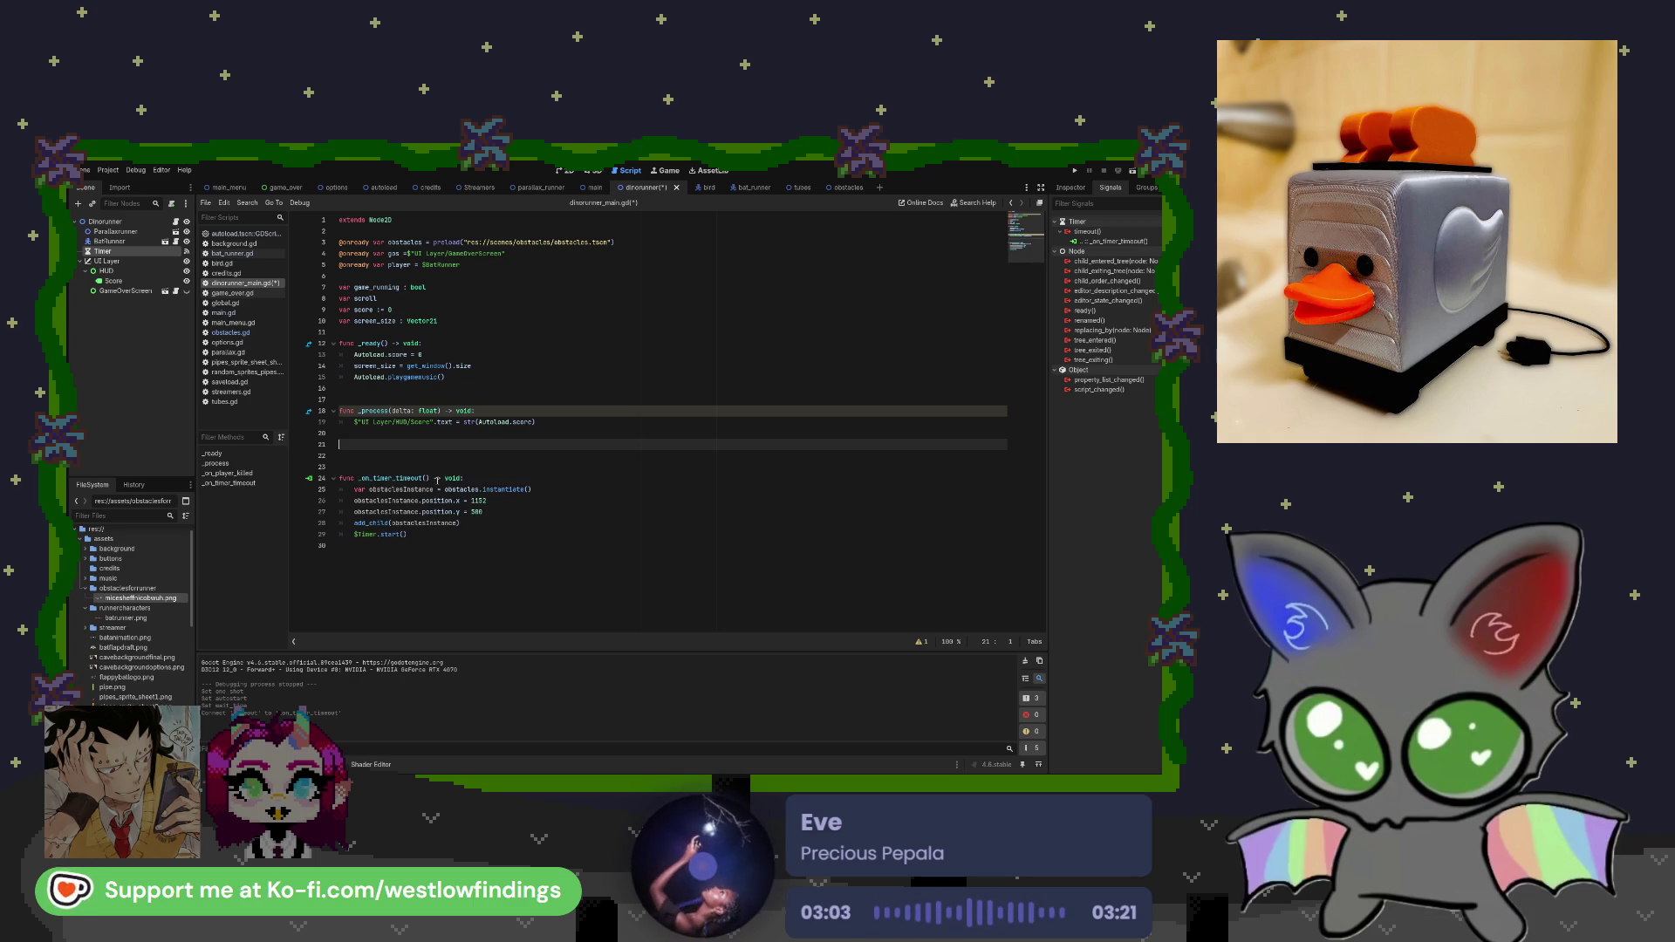
key("Delete")
key("Delete")
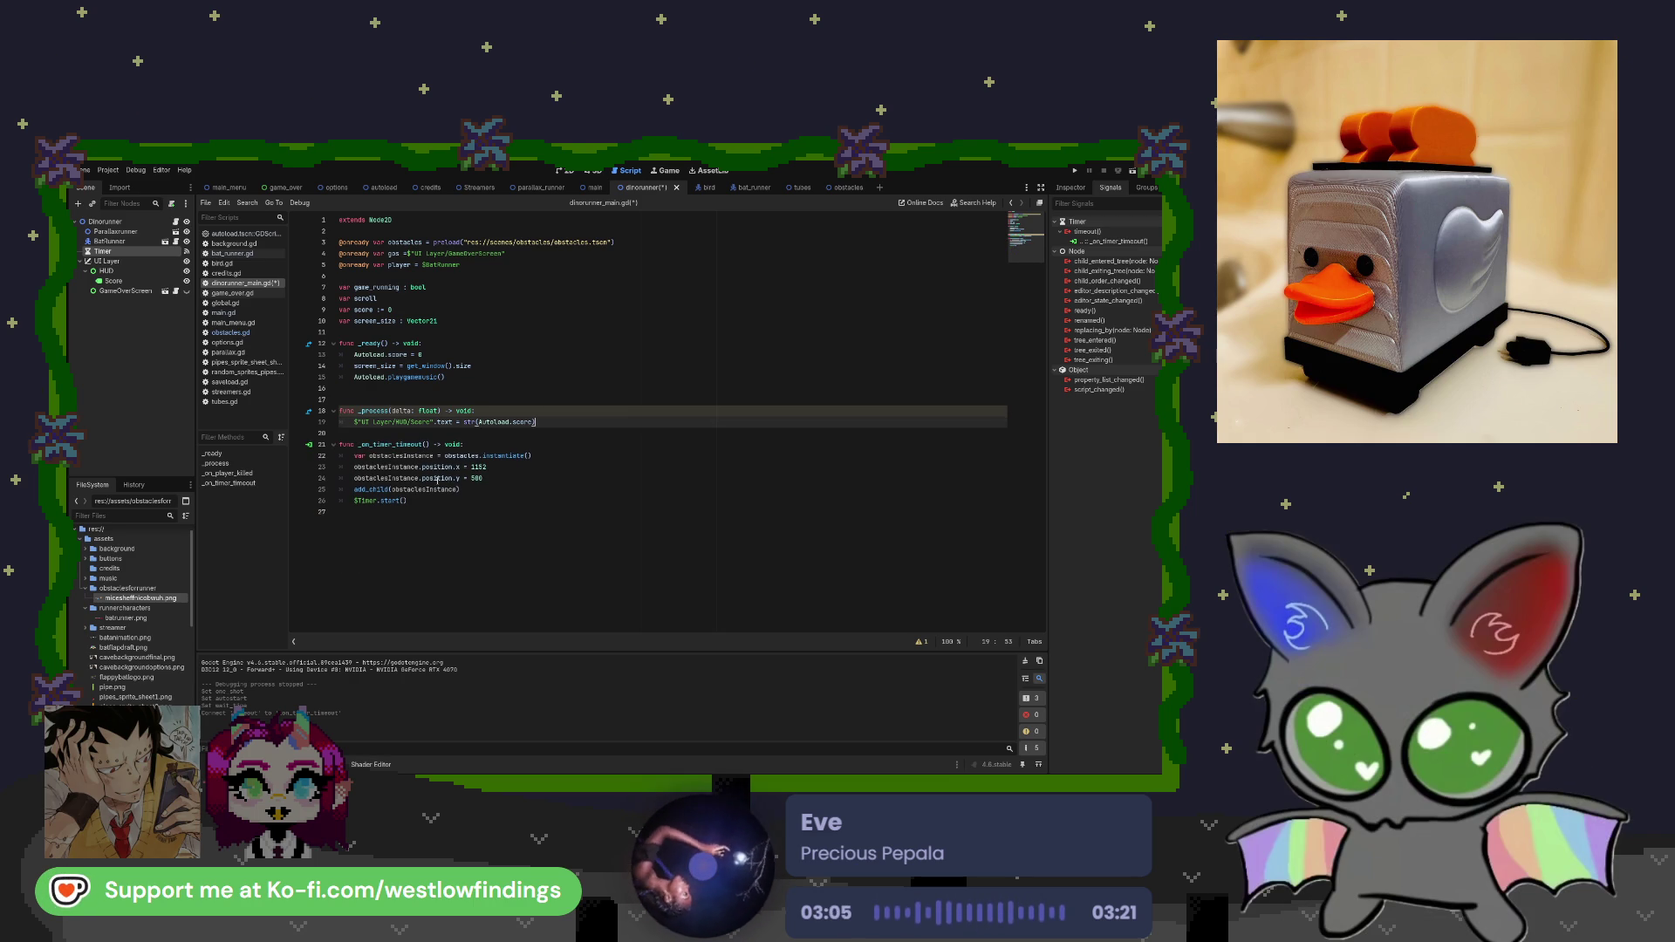
key("ctrl+End")
key("Return")
key("ctrl+v")
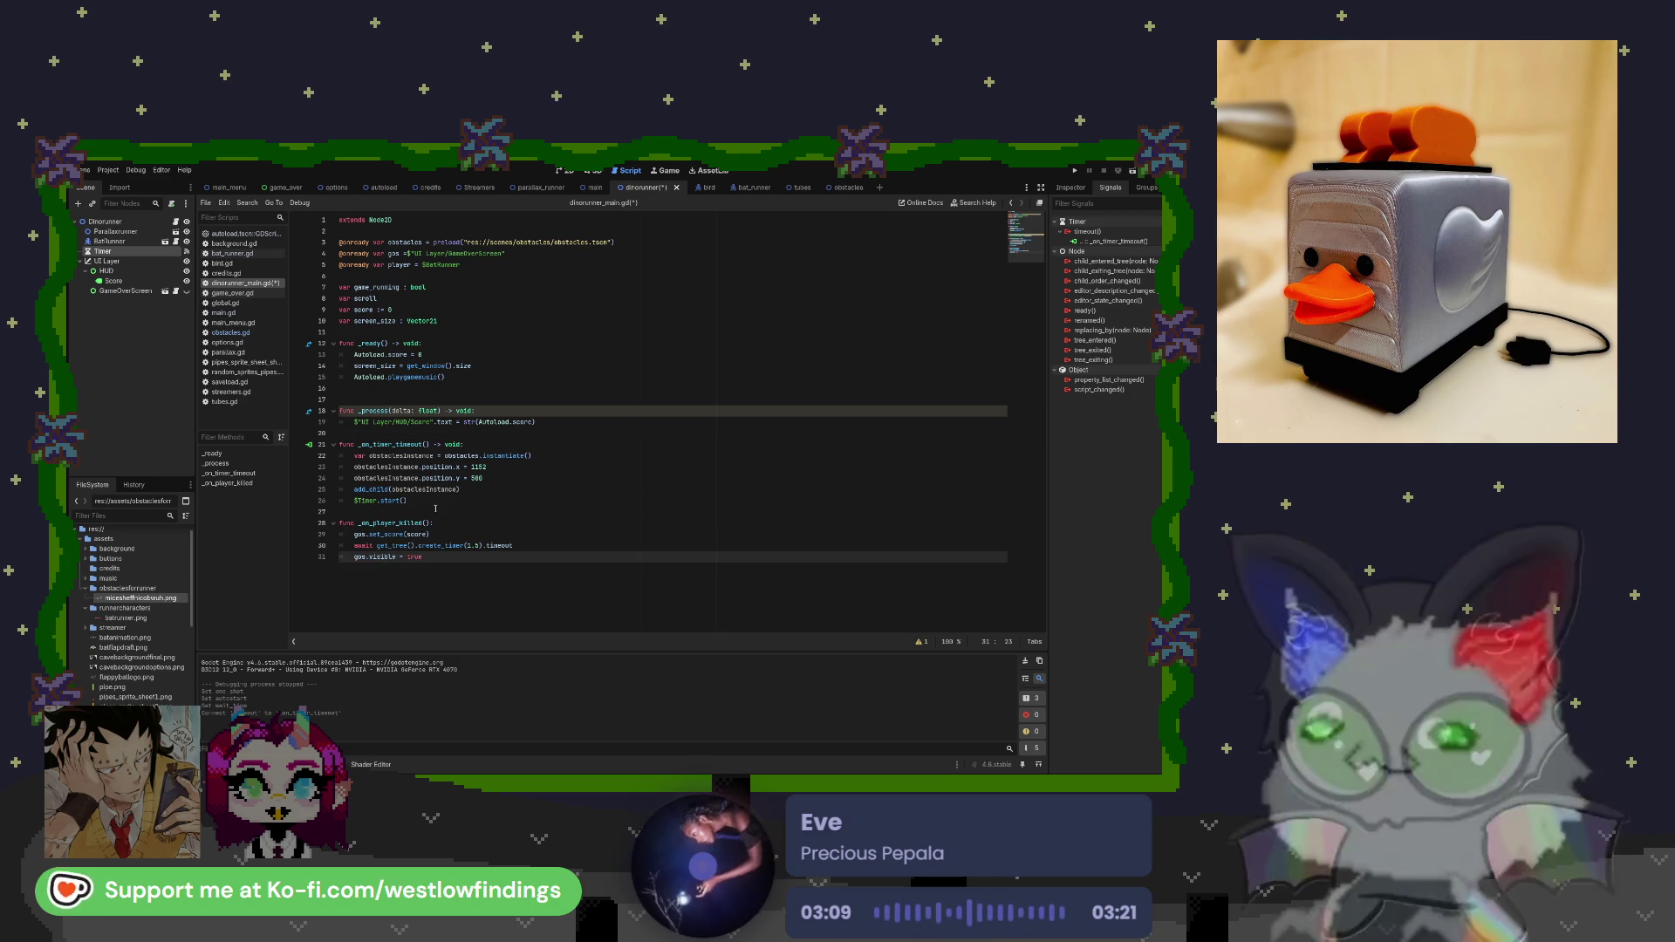
Compare the timer-timeout obstacle spawning code against main.gd, then save and test-run the game.
left_click(251, 317)
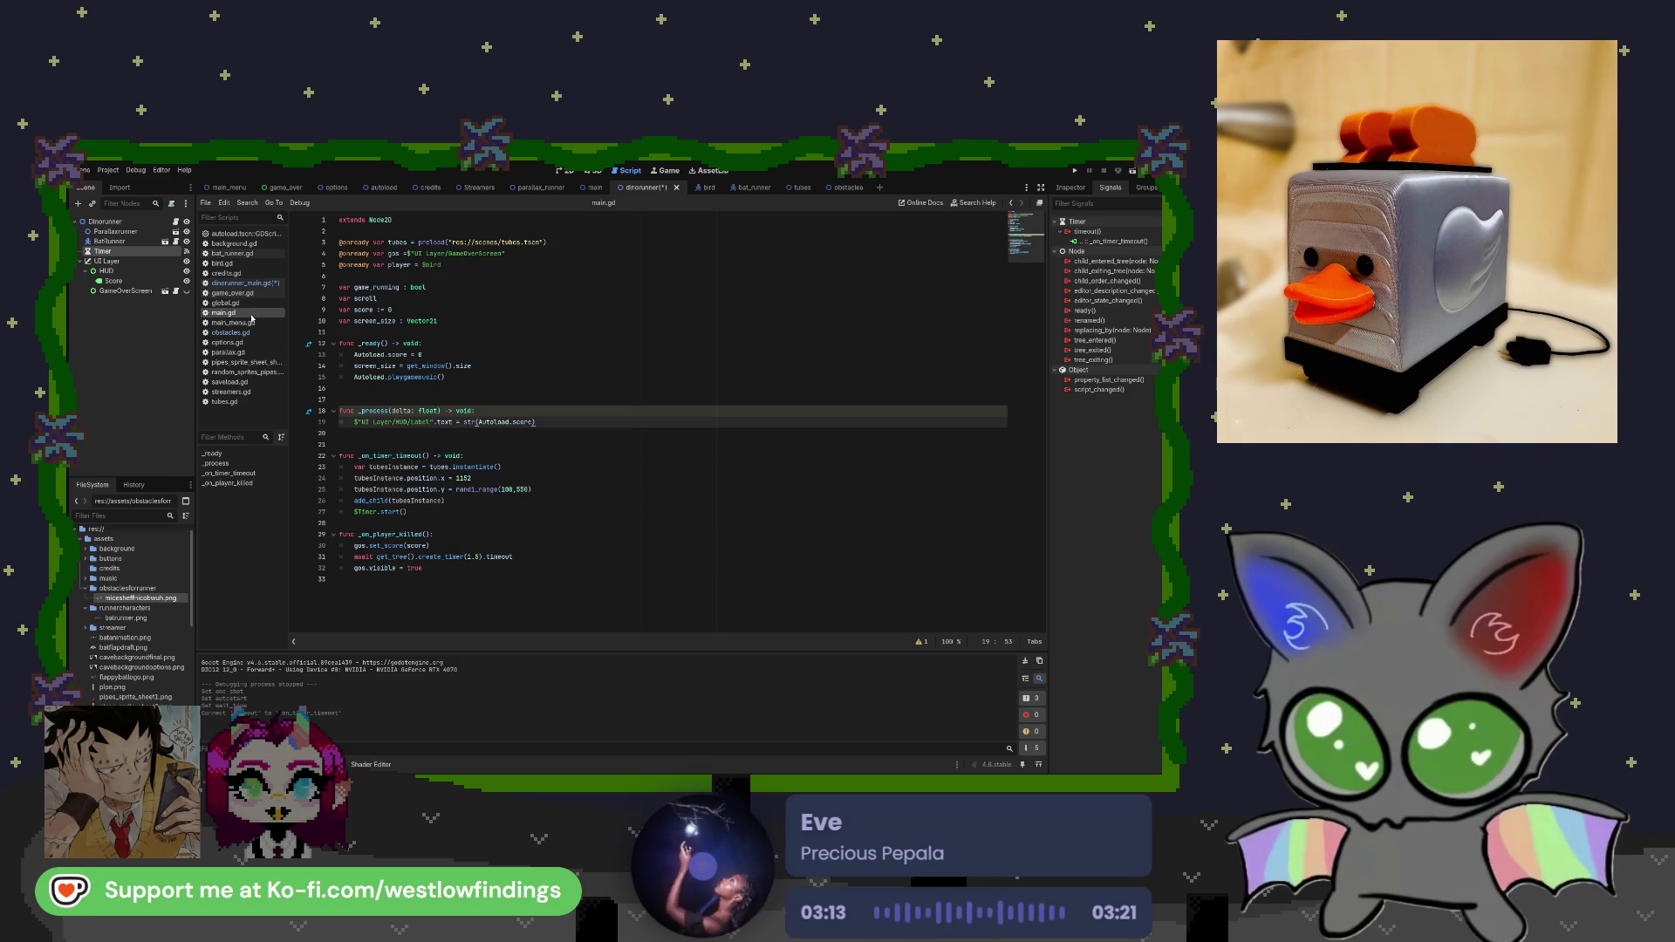
left_click(235, 283)
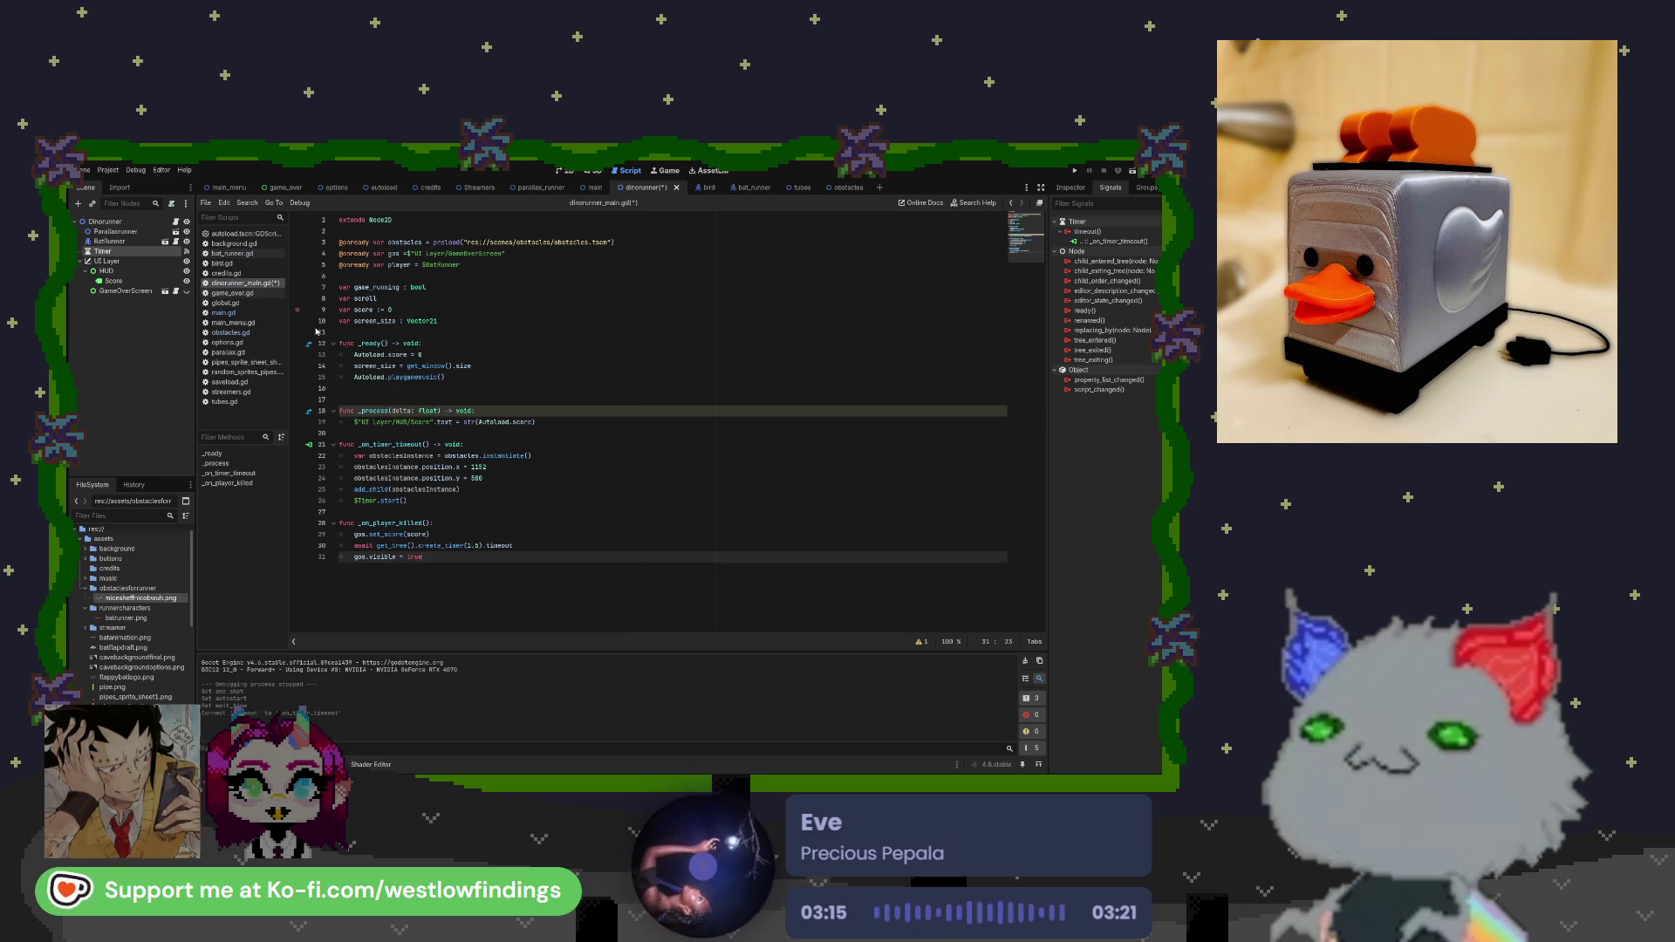
left_click(507, 536)
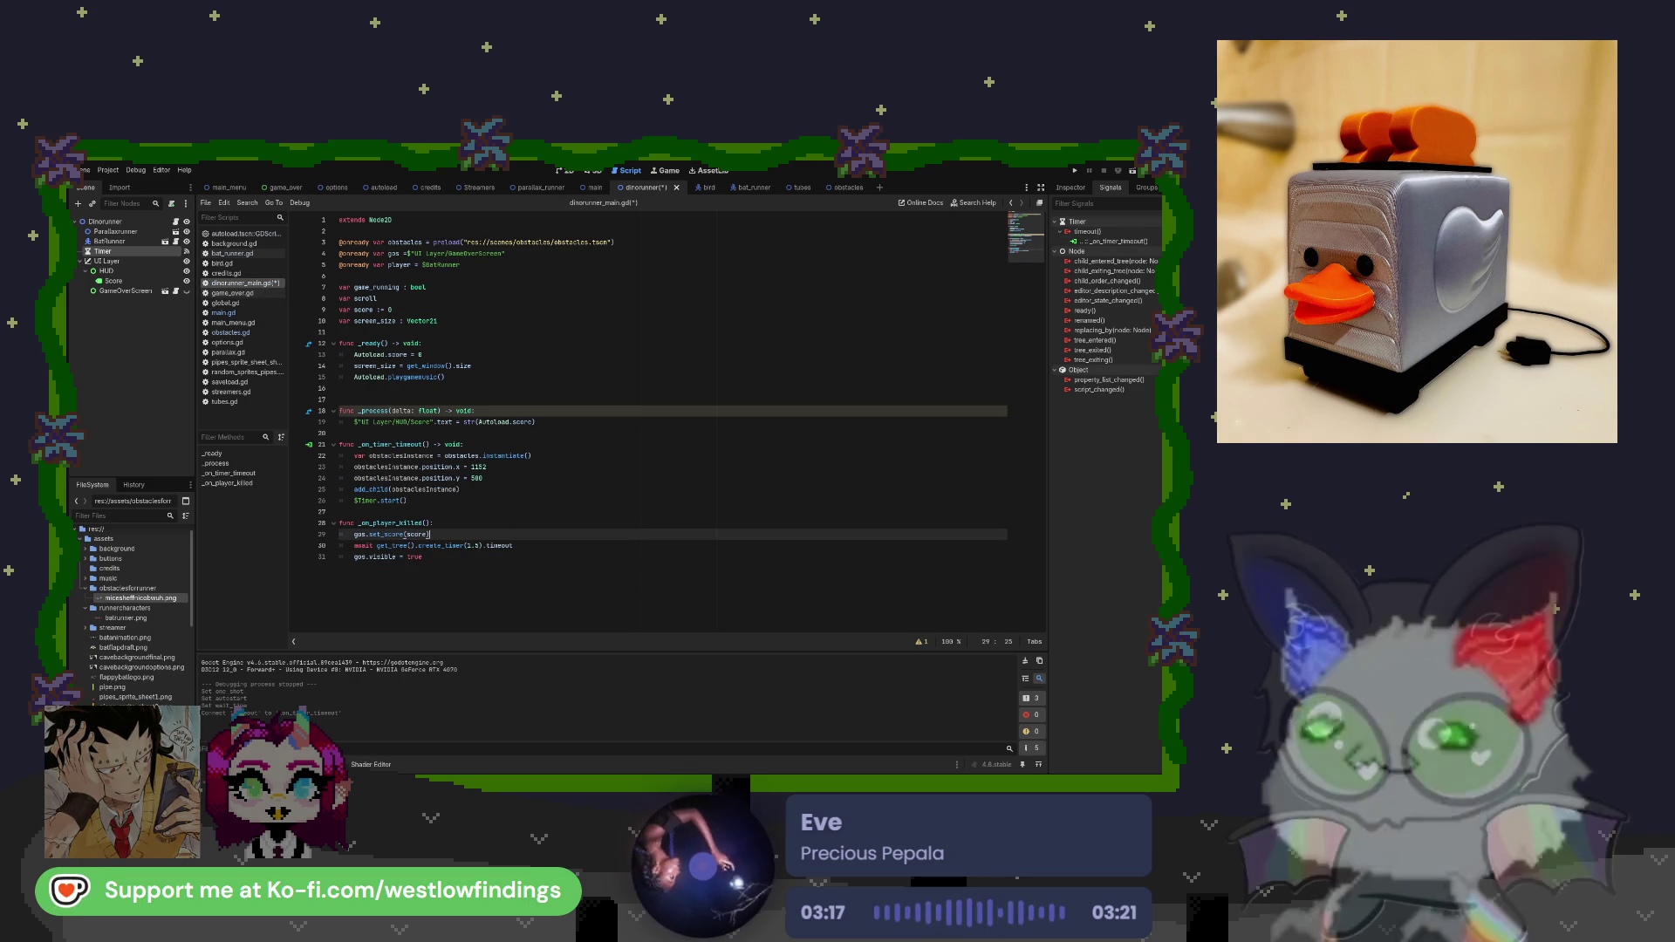
left_click(1133, 171)
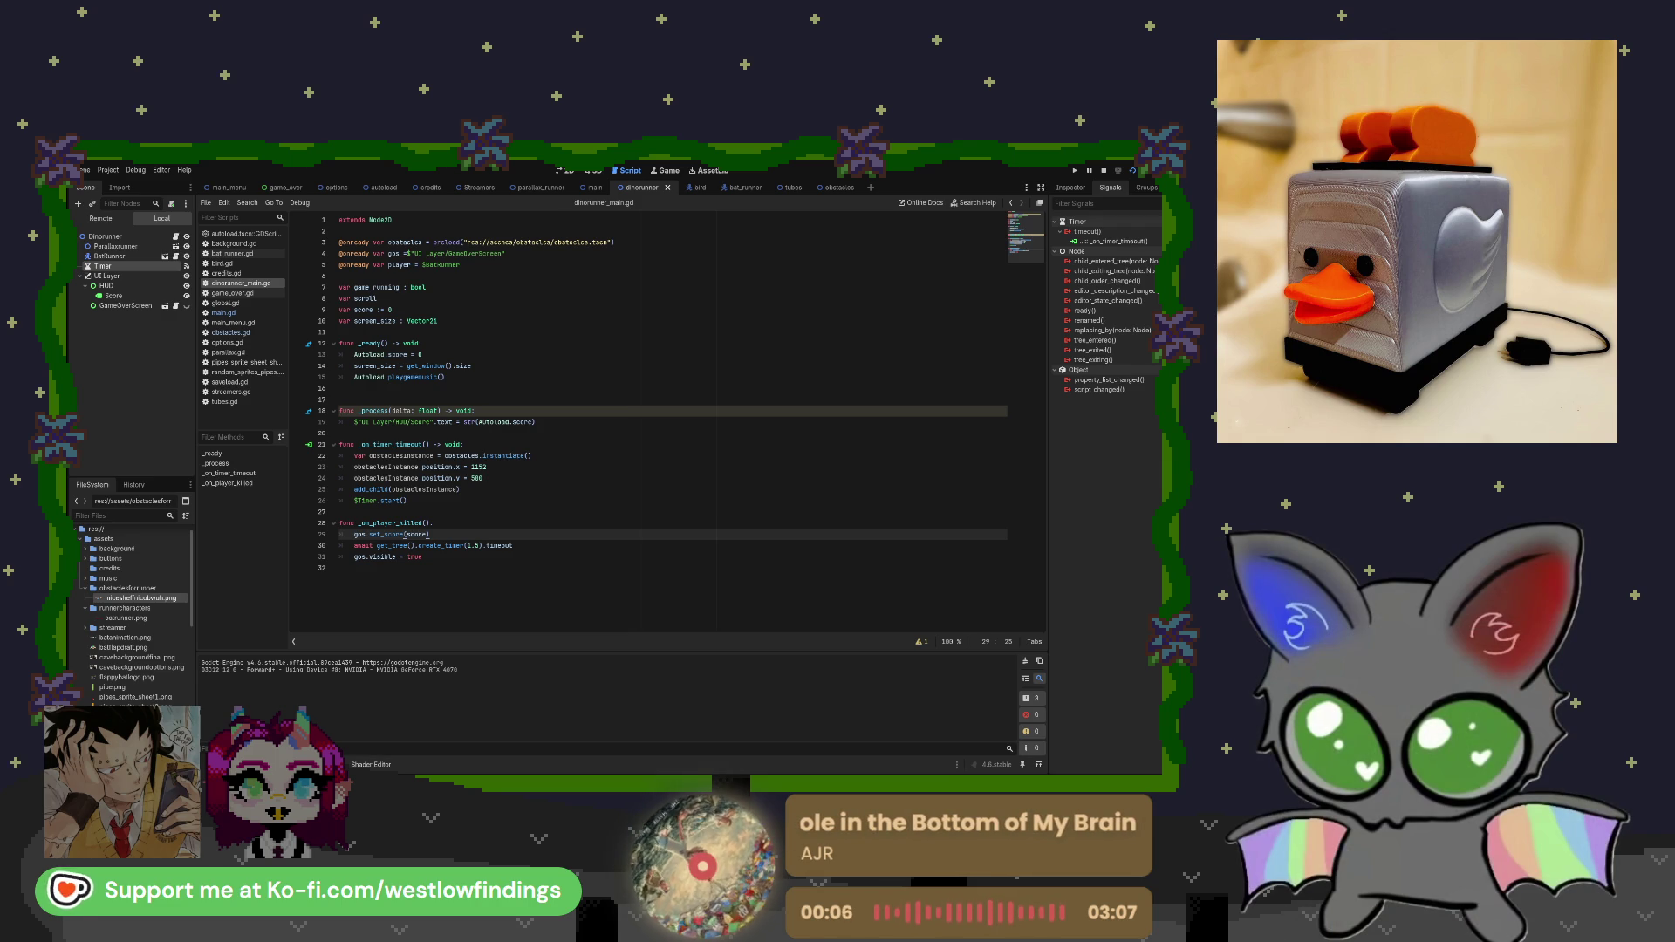
key("F8")
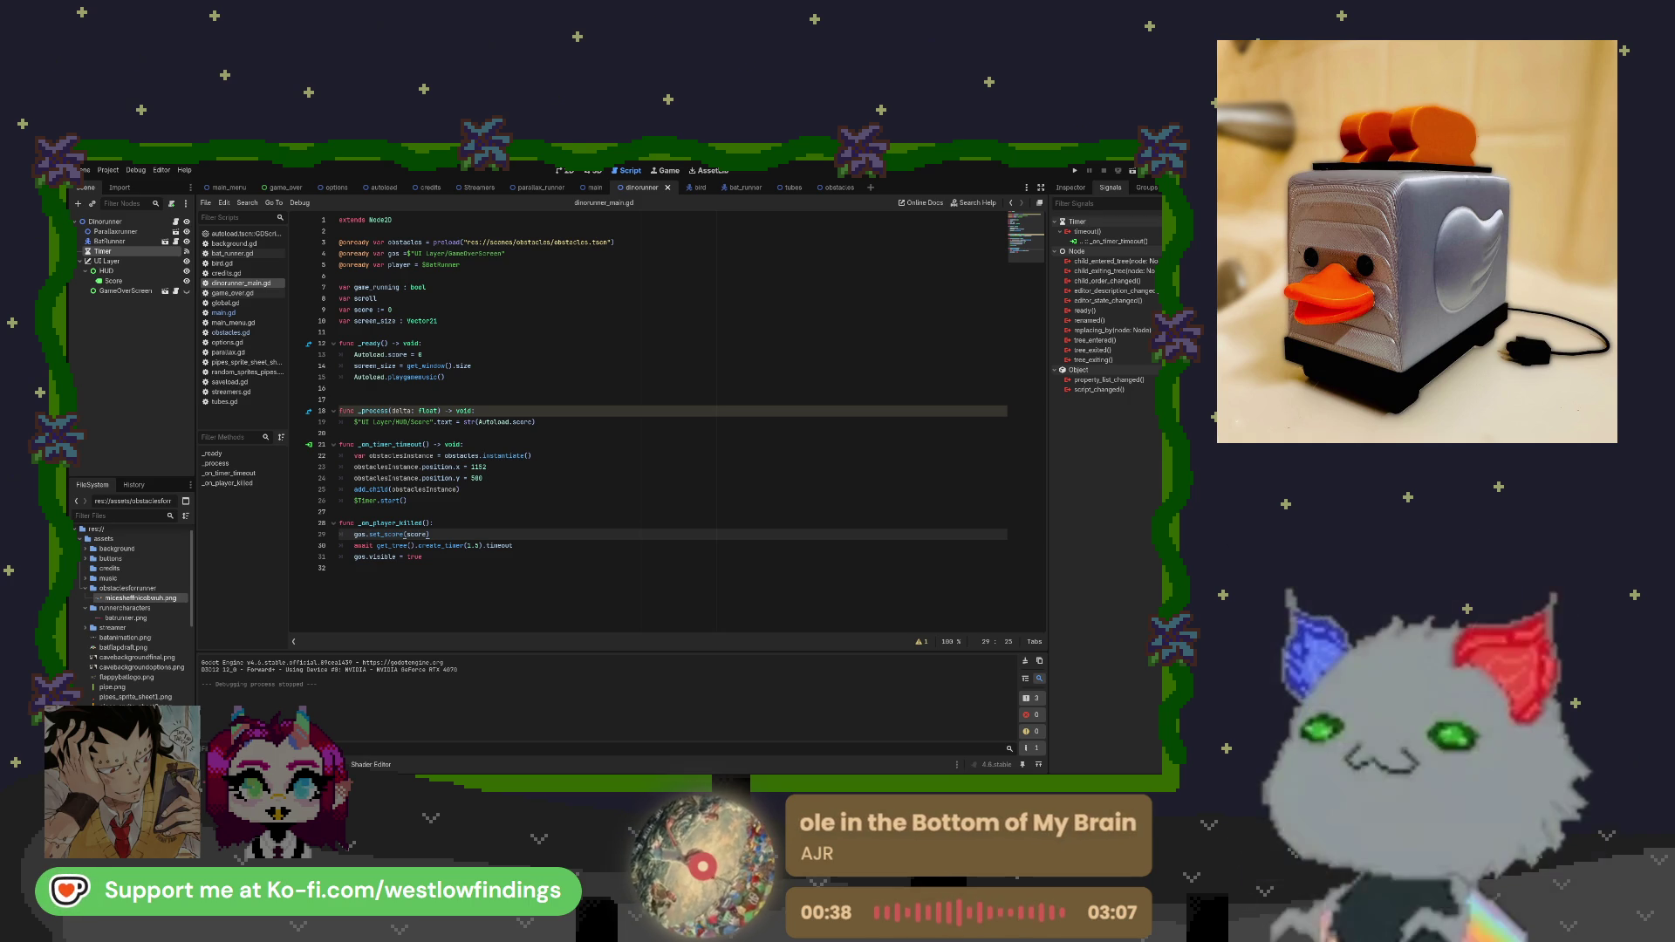
Add an Area2D under the Dinorunner root with a CollisionShape2D child, shown in the 2D workspace.
left_click(105, 221)
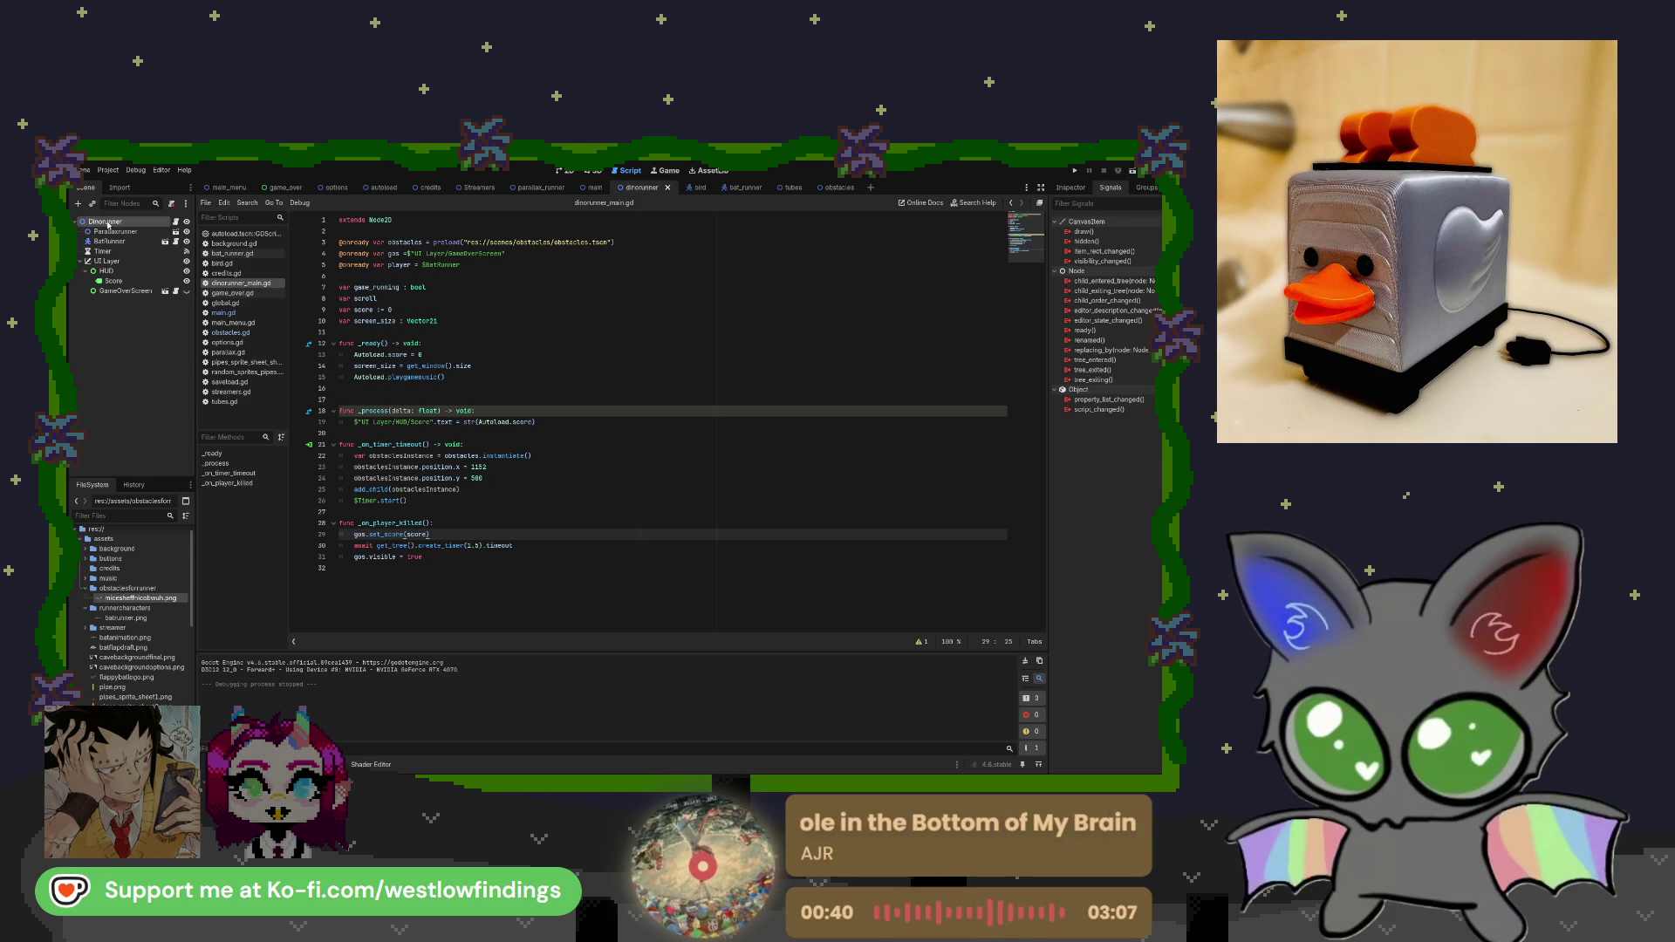
left_click(139, 349)
left_click(129, 223)
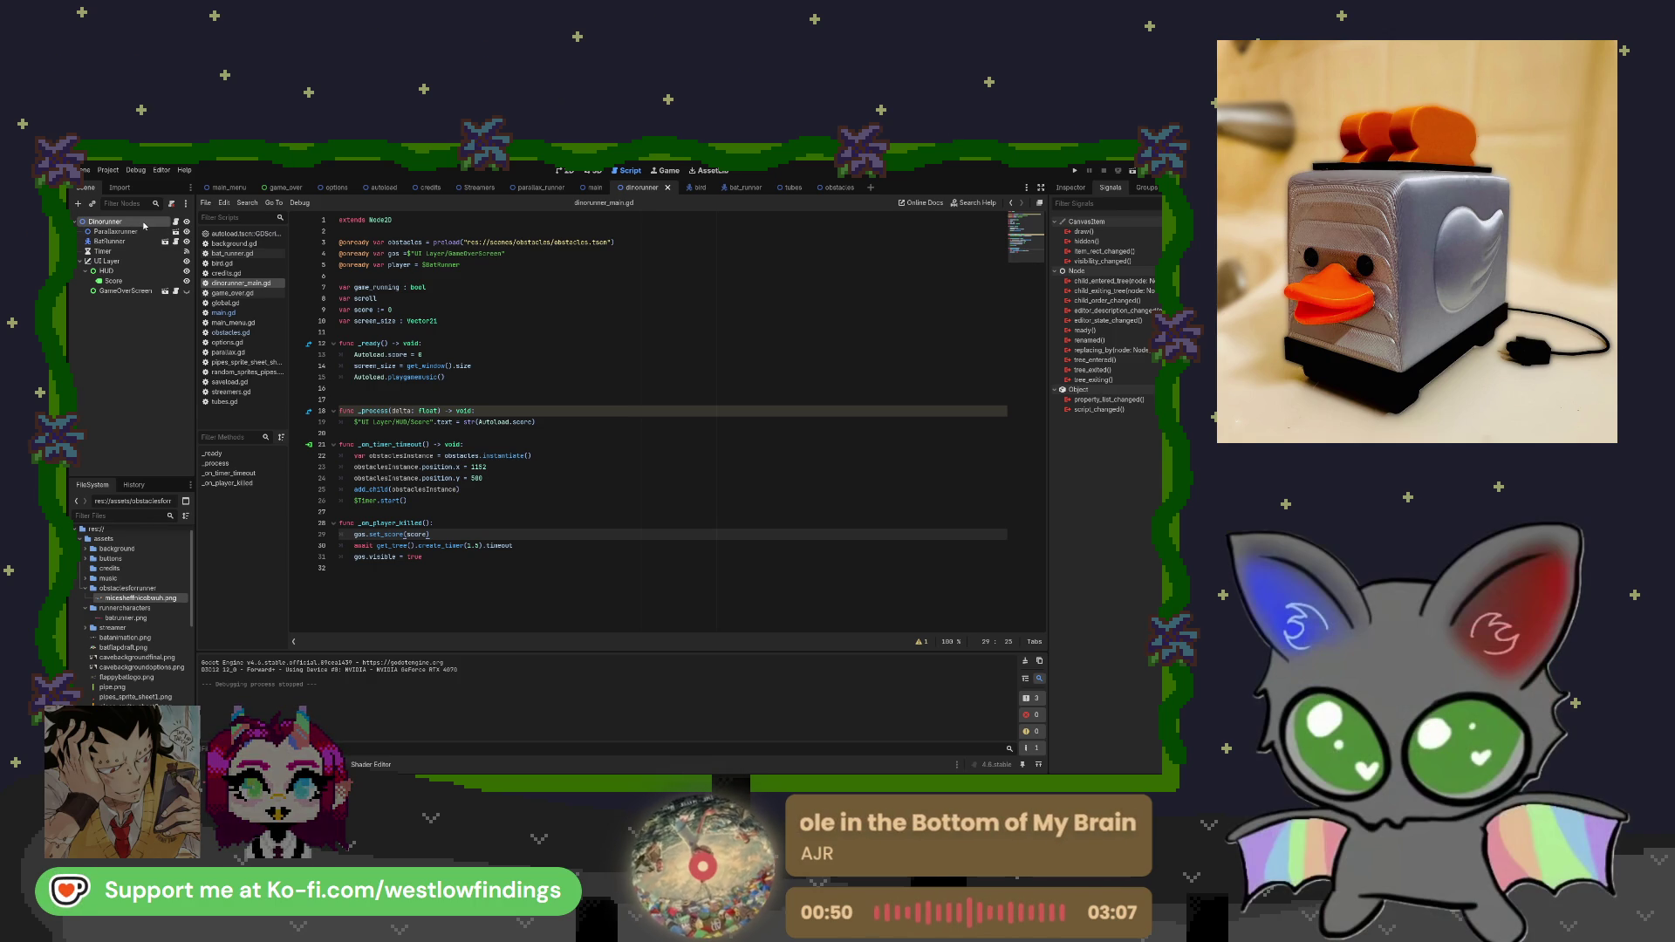
key("Return")
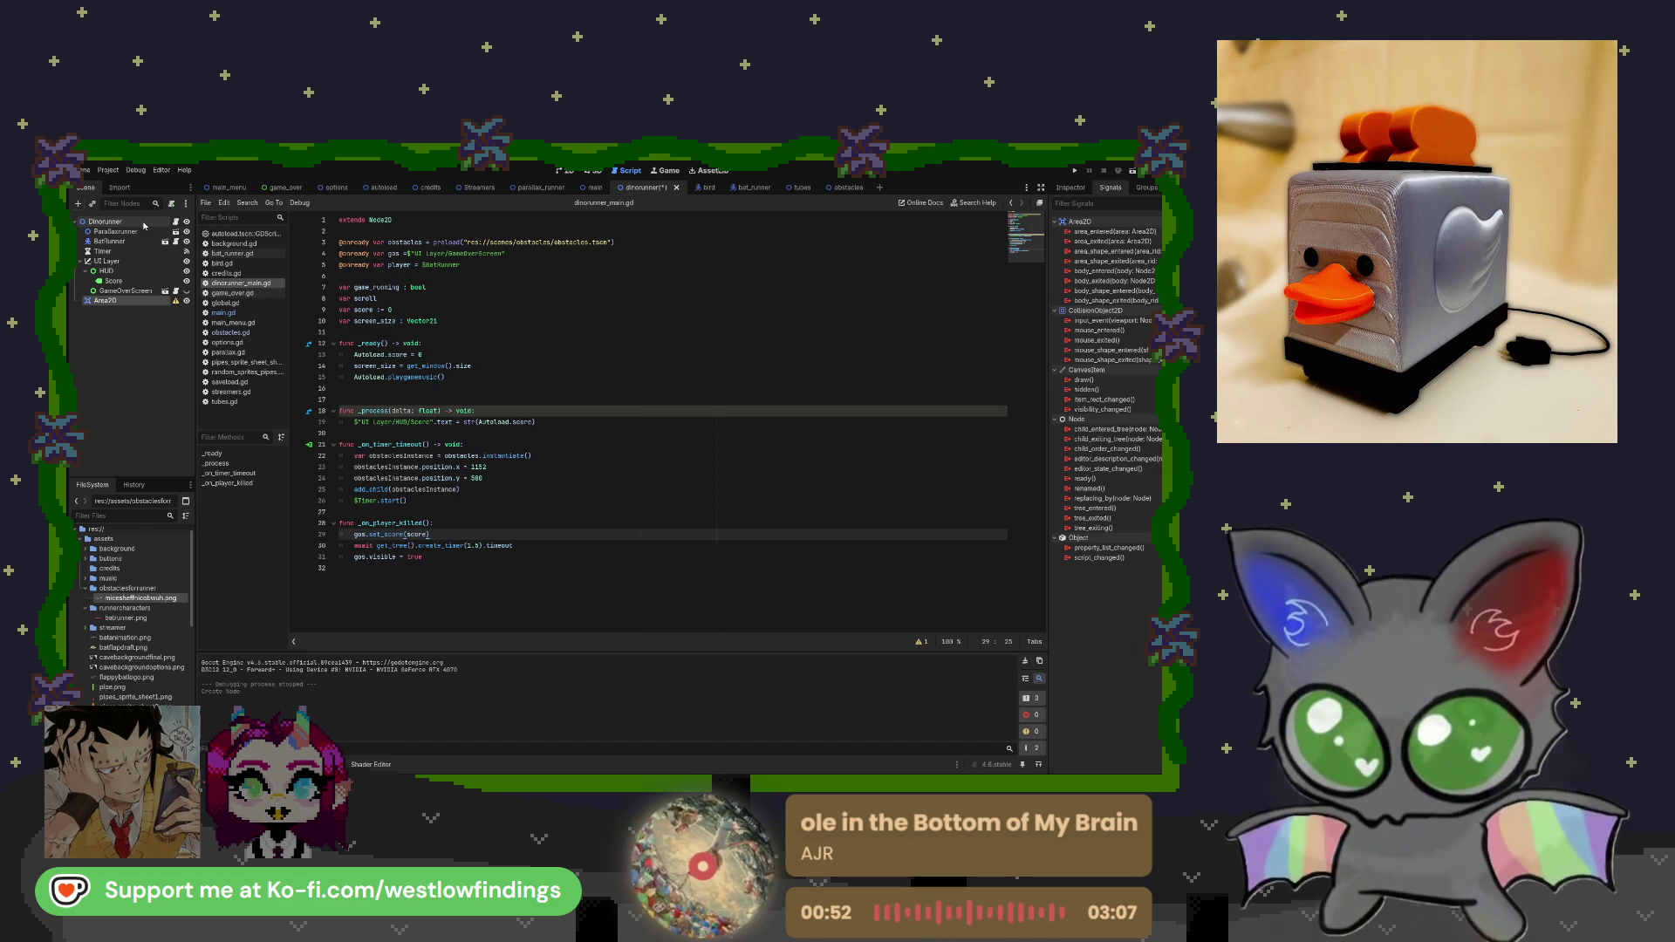
key("ctrl+a")
key("Return")
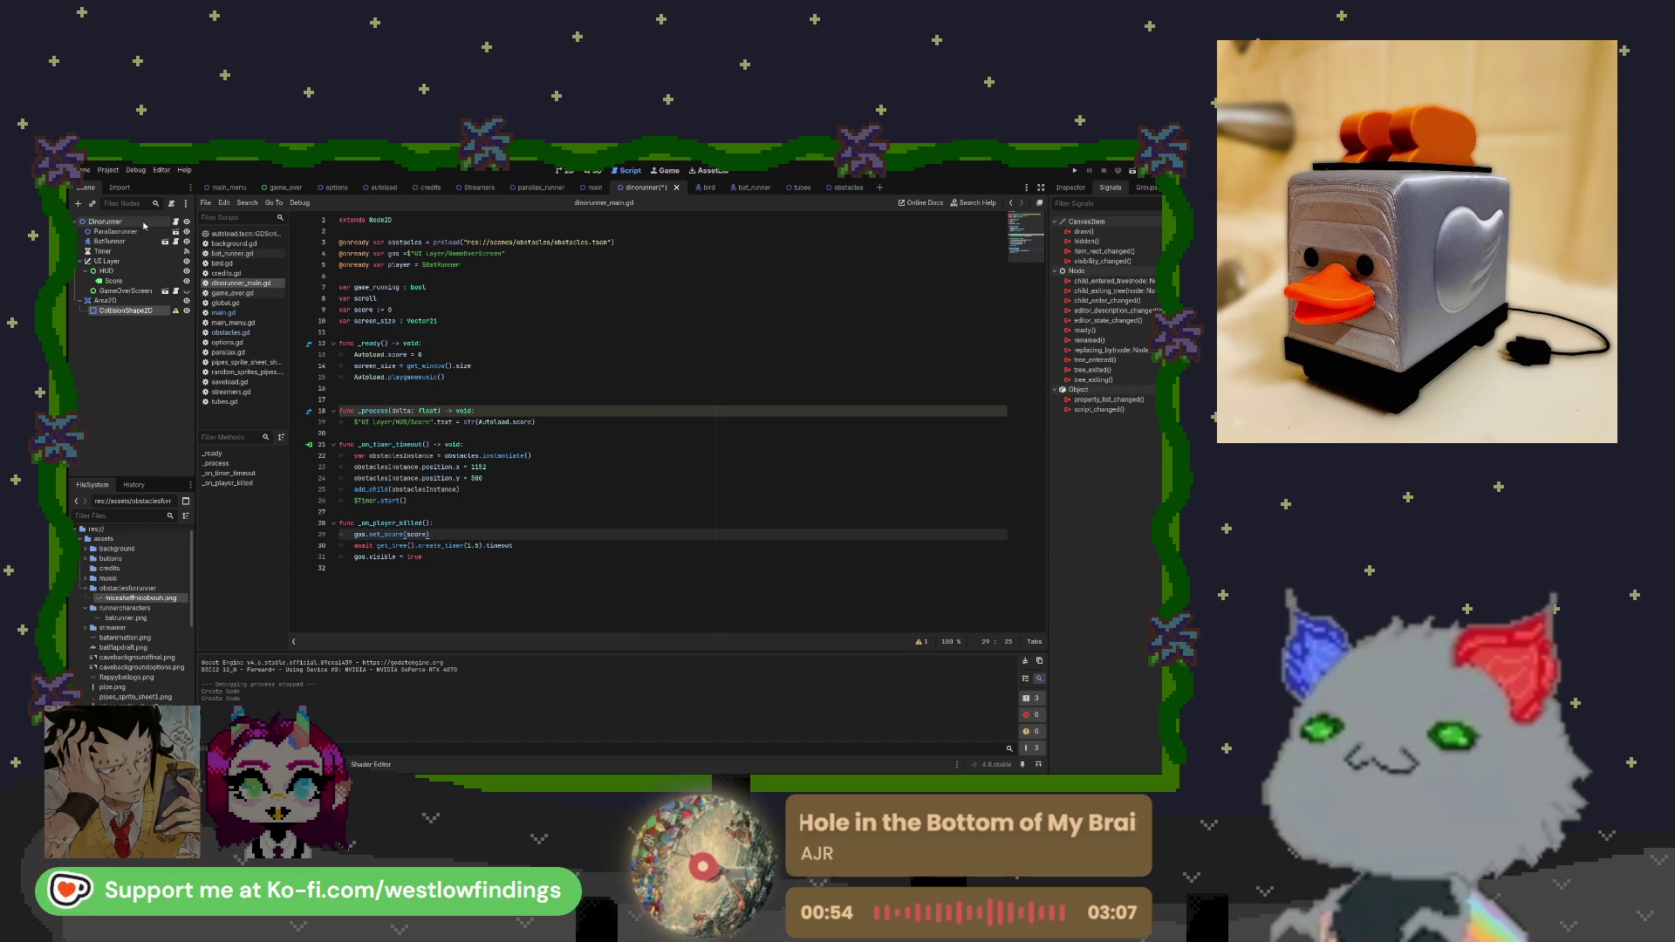
left_click(566, 170)
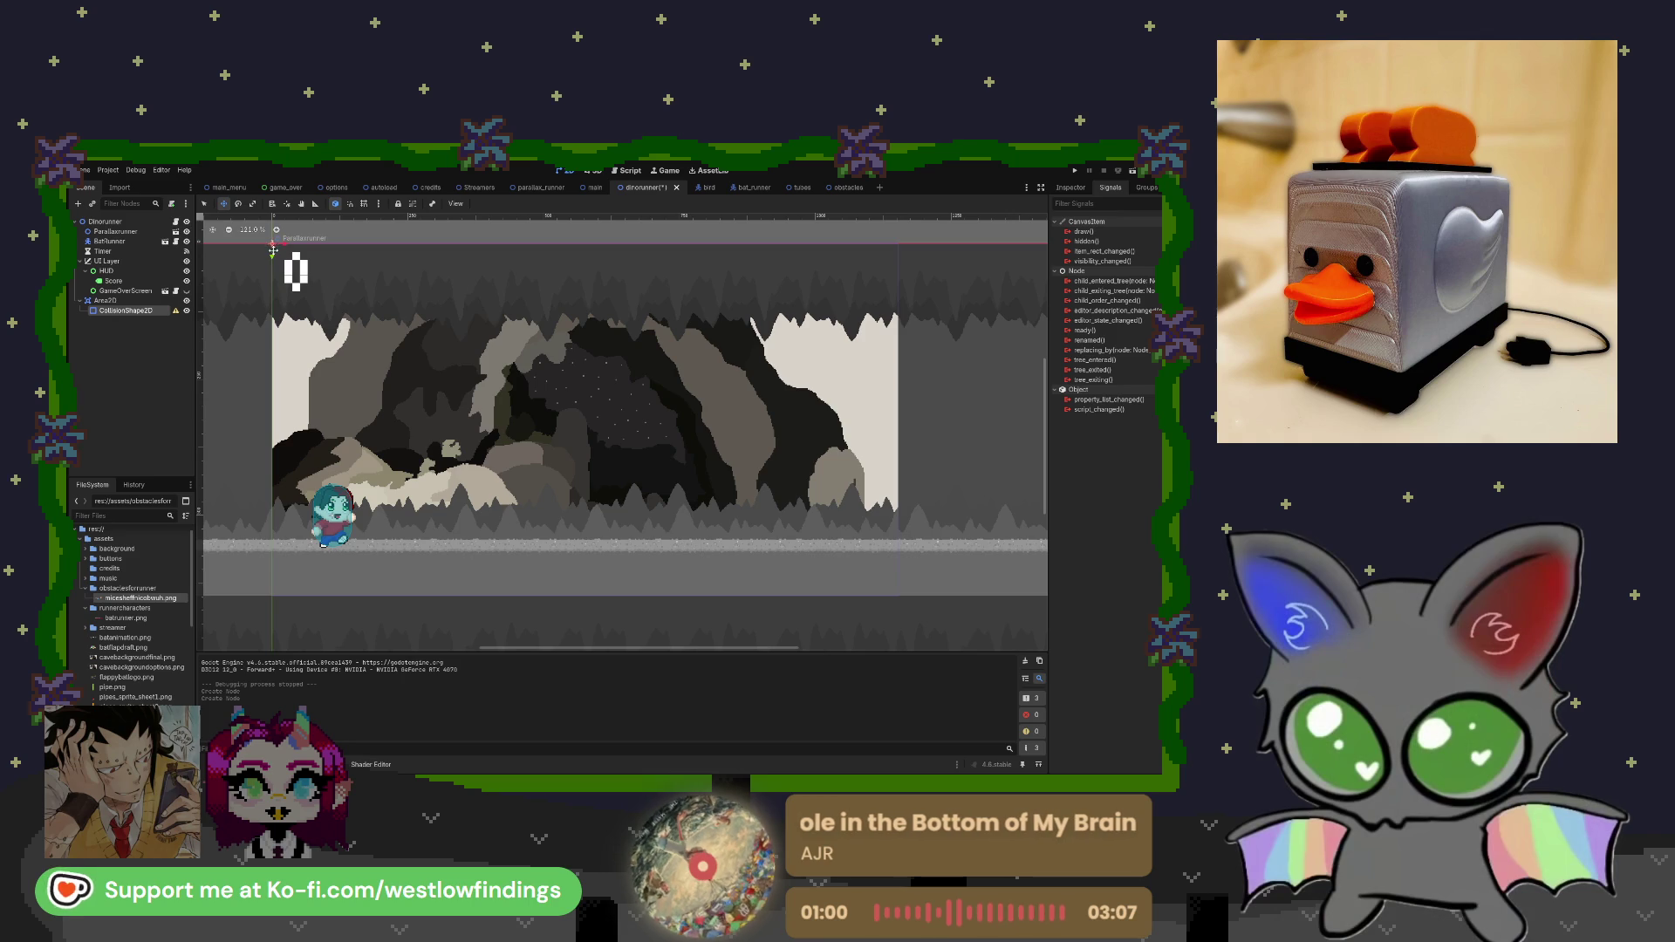
Switch to select mode, inspect the new Area2D, then select its CollisionShape2D node.
left_click(205, 205)
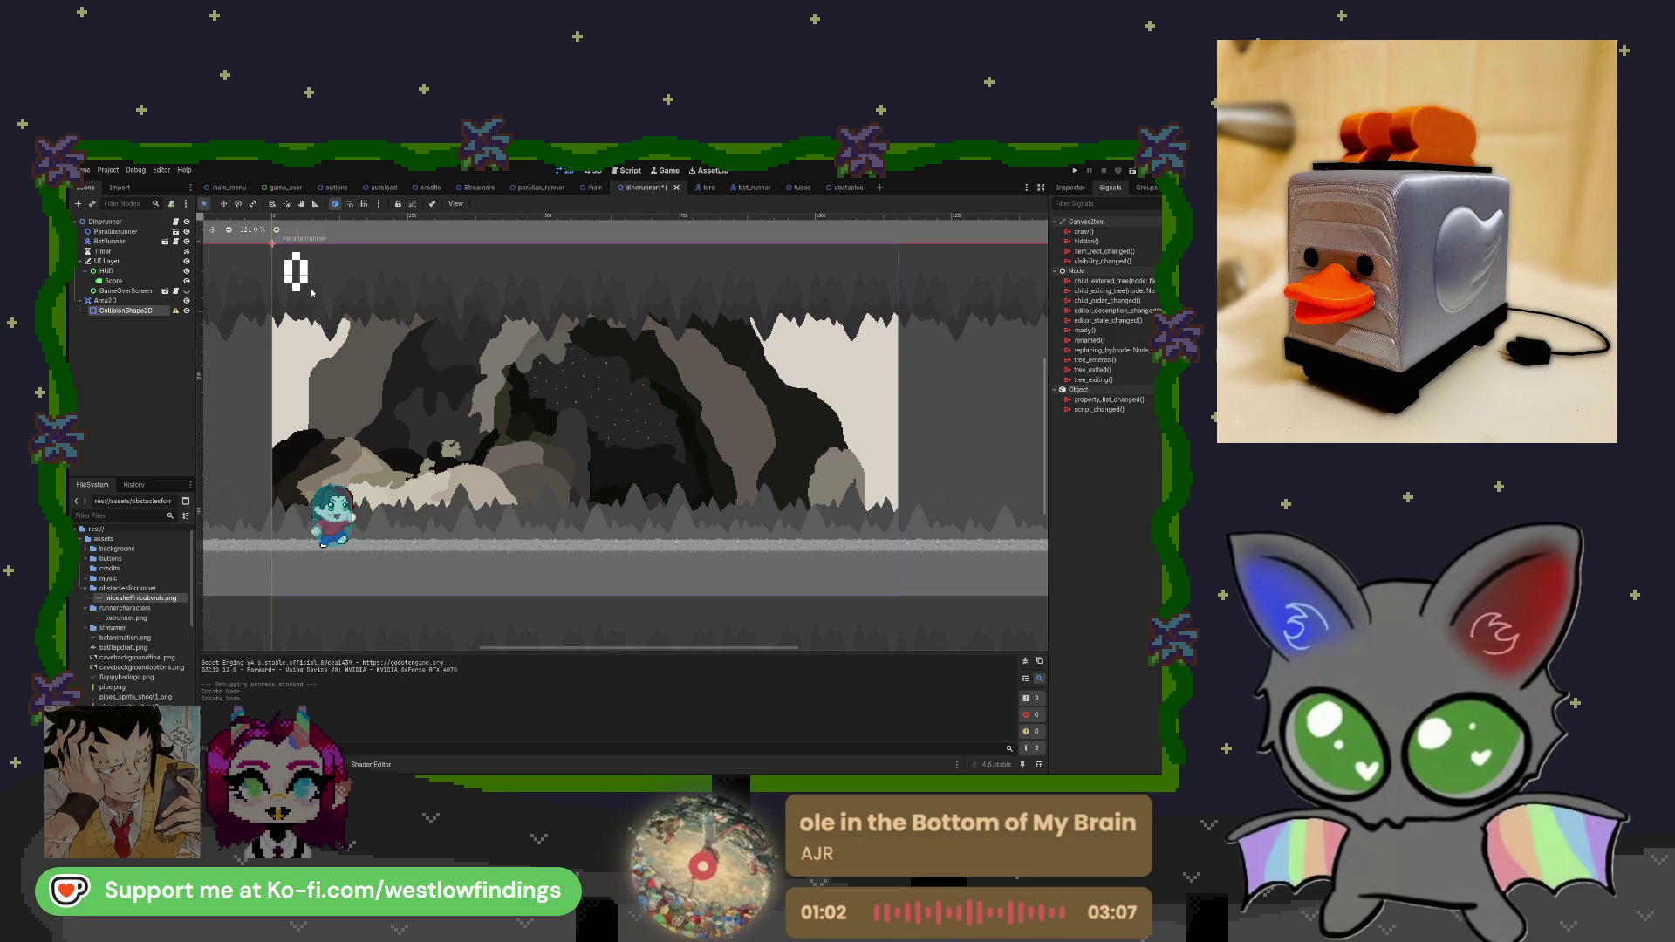
scroll(488, 406, "down", 3)
left_click(140, 300)
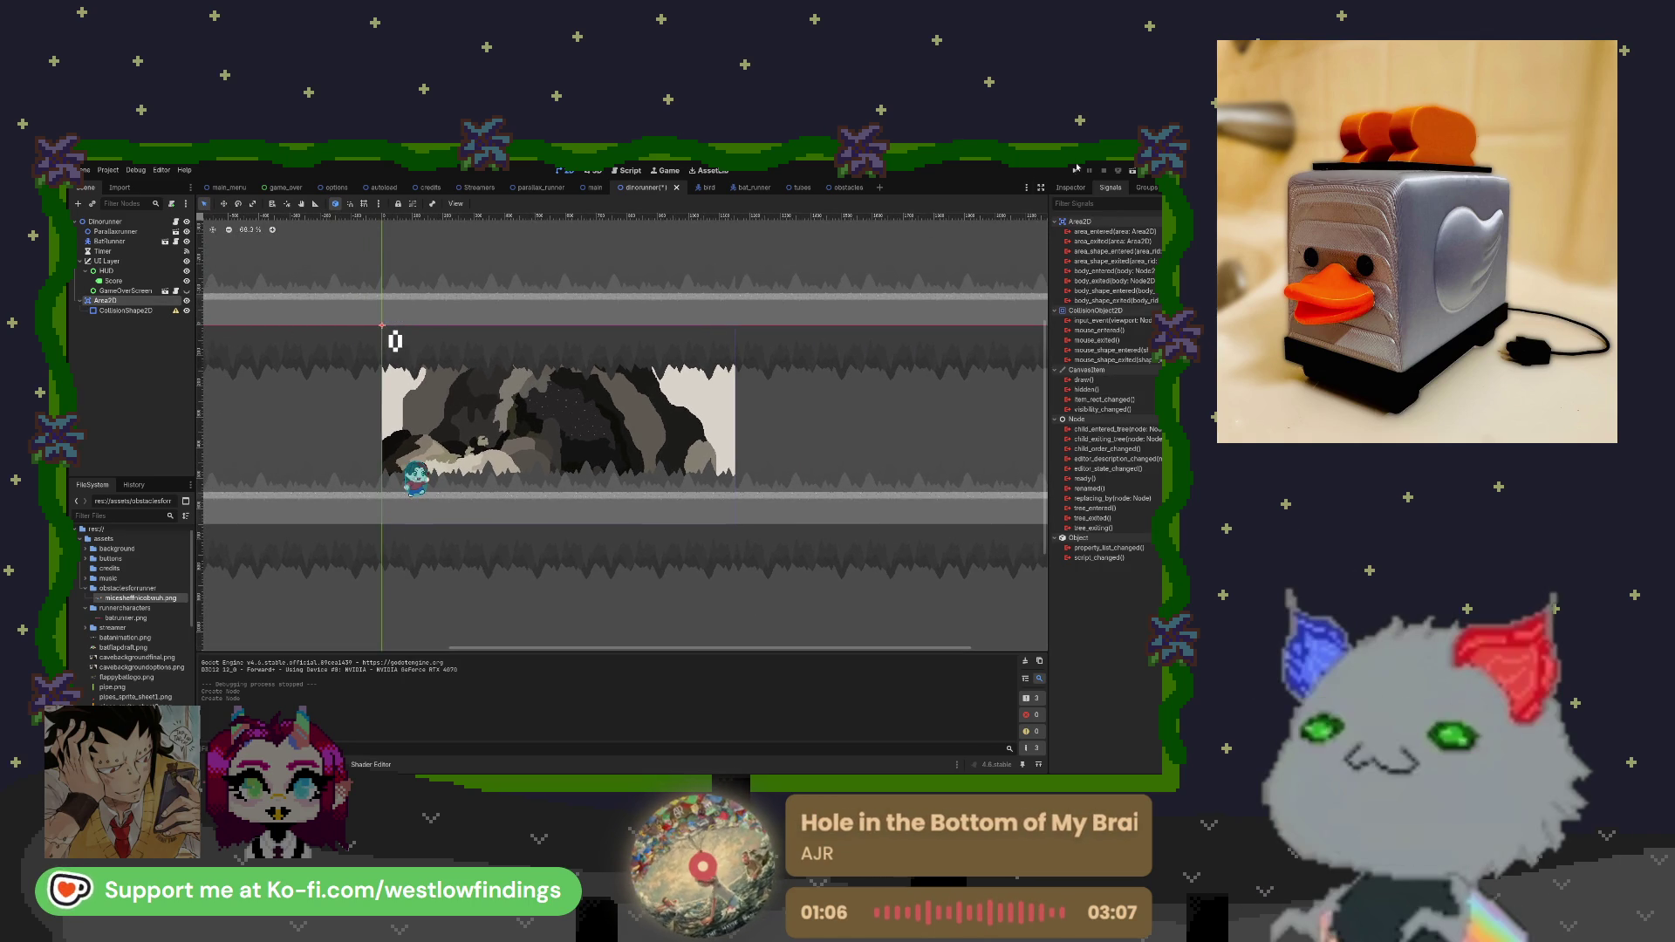
left_click(1071, 187)
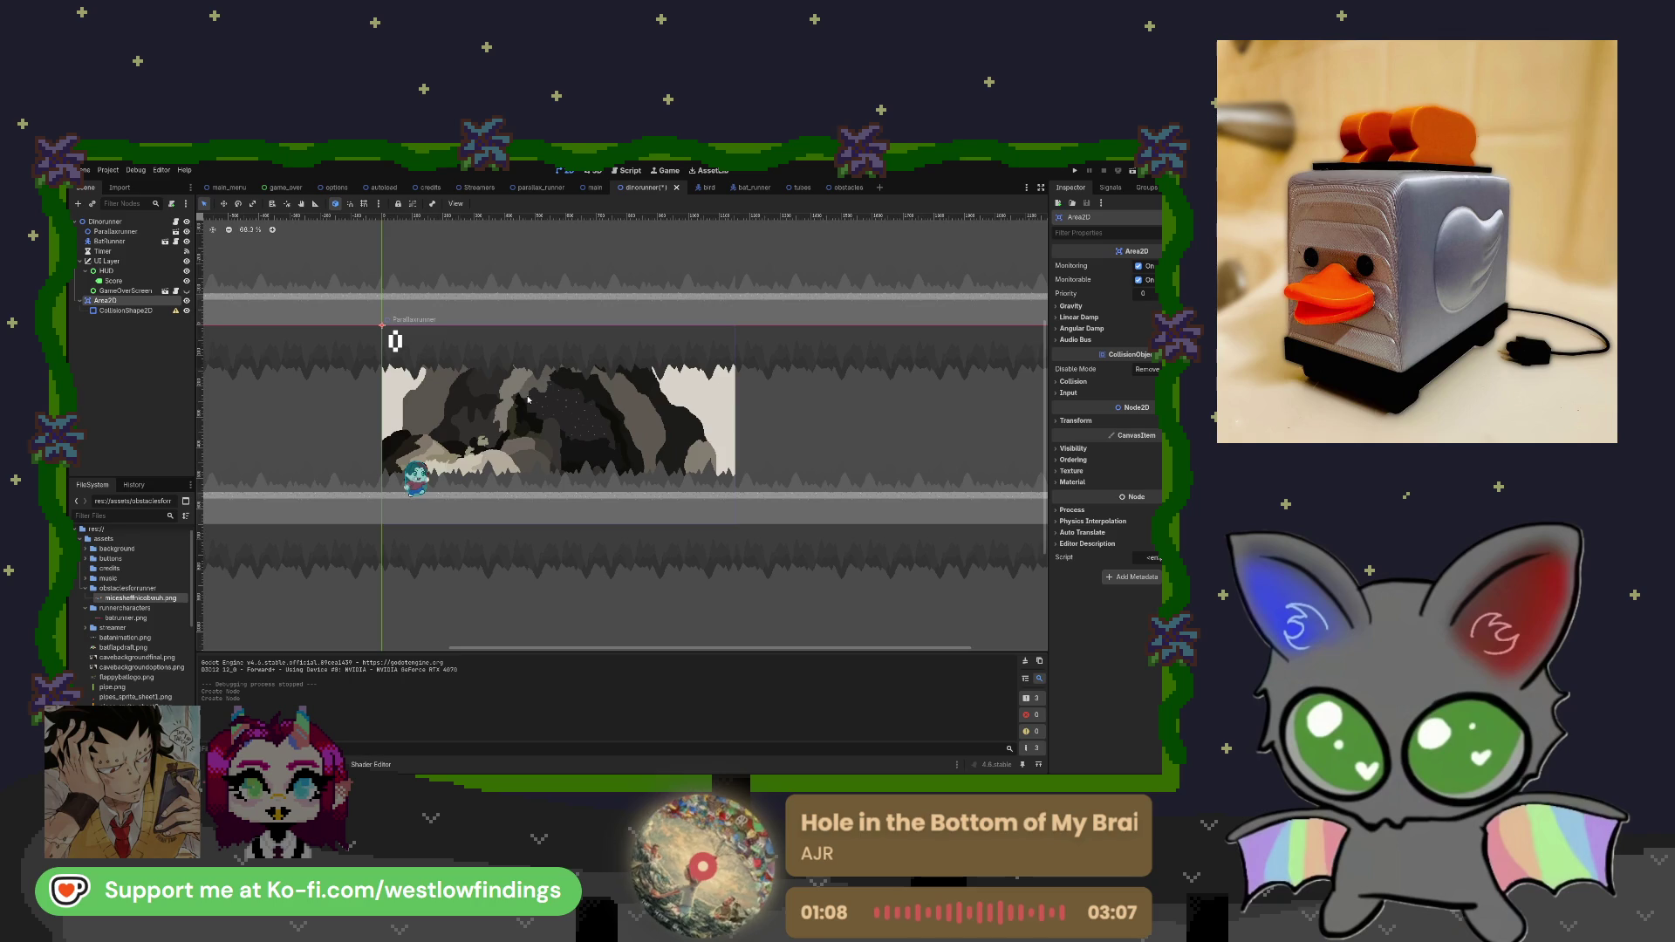
scroll(380, 323, "up", 7)
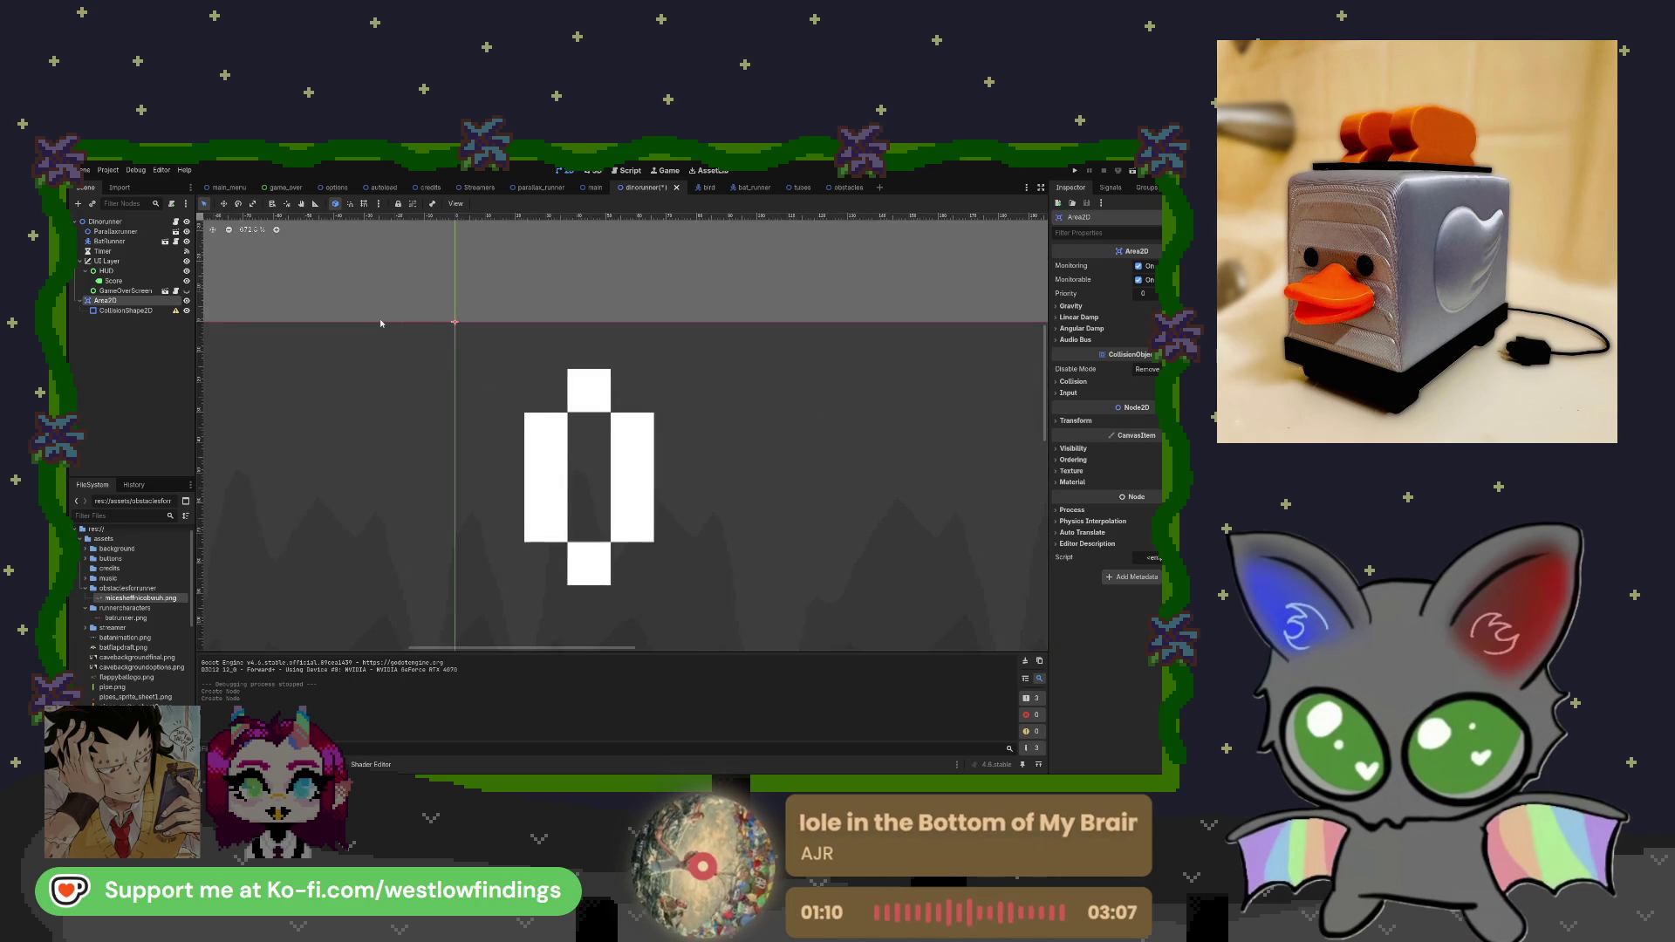
scroll(380, 323, "down", 7)
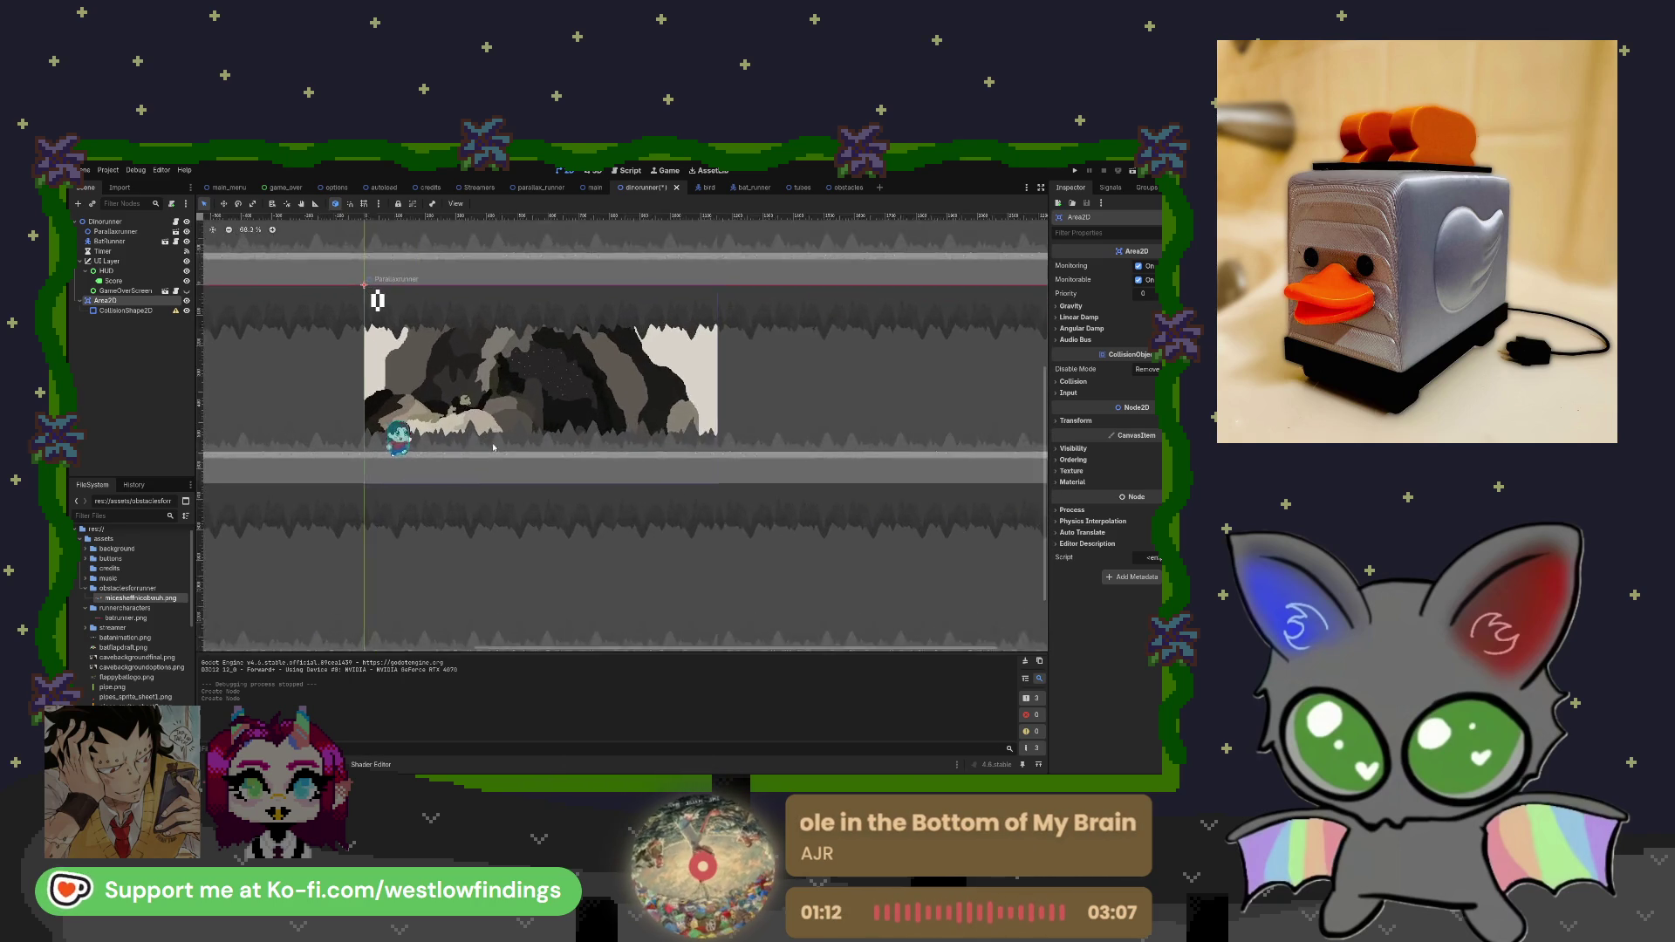
scroll(493, 448, "up", 1)
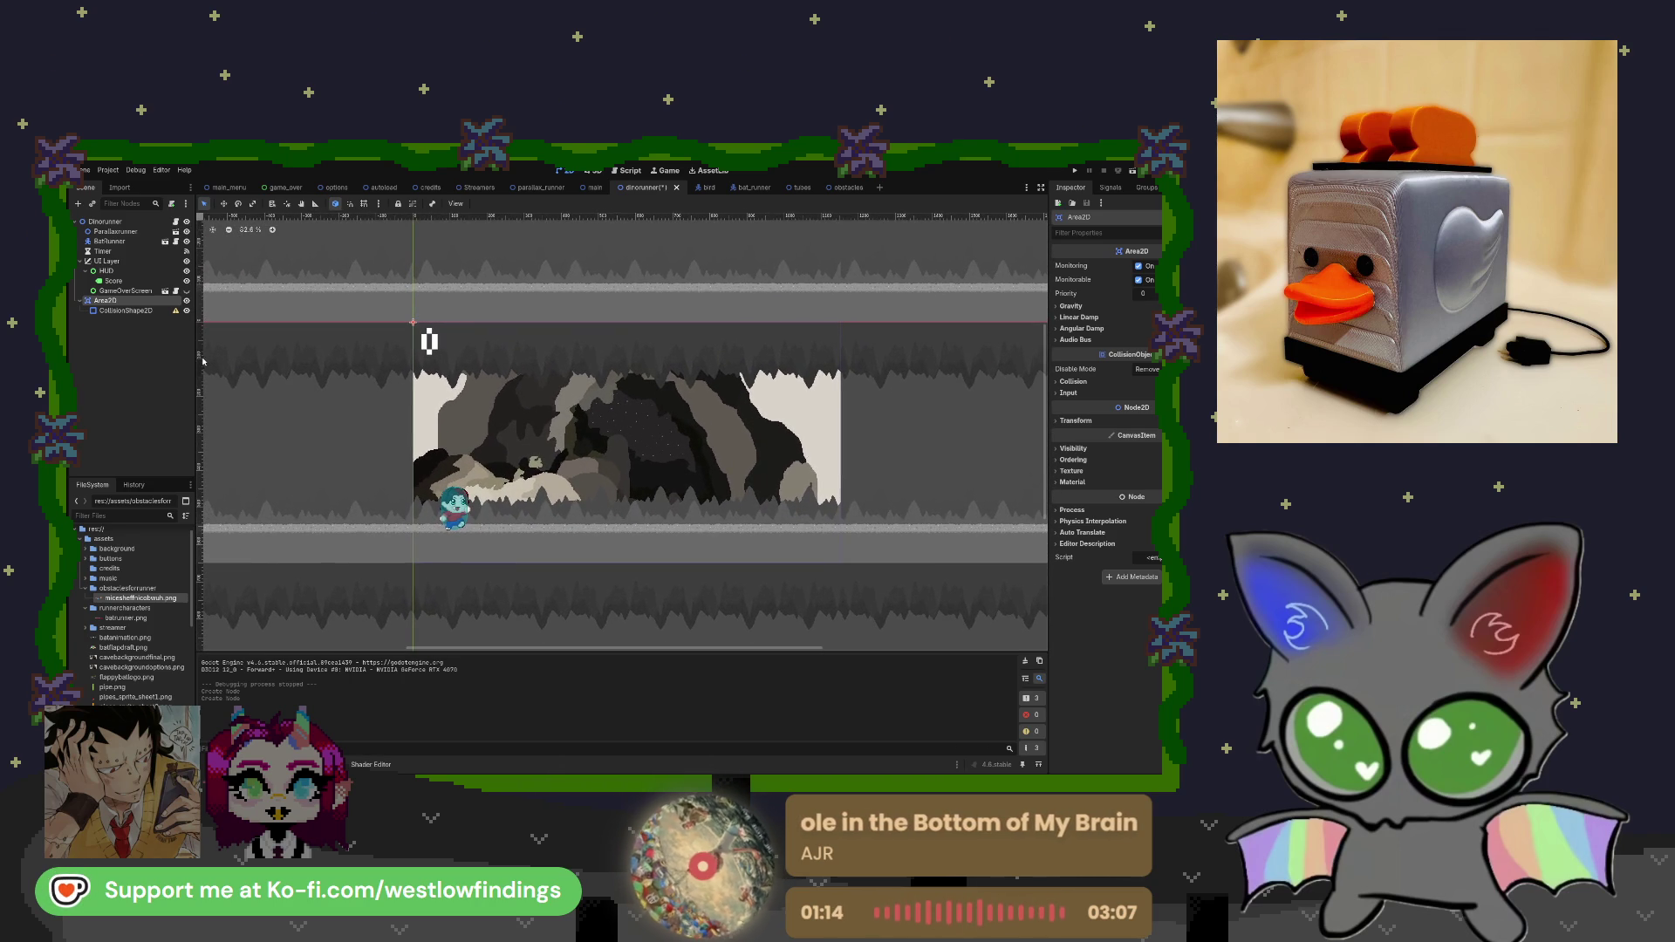
left_click(157, 312)
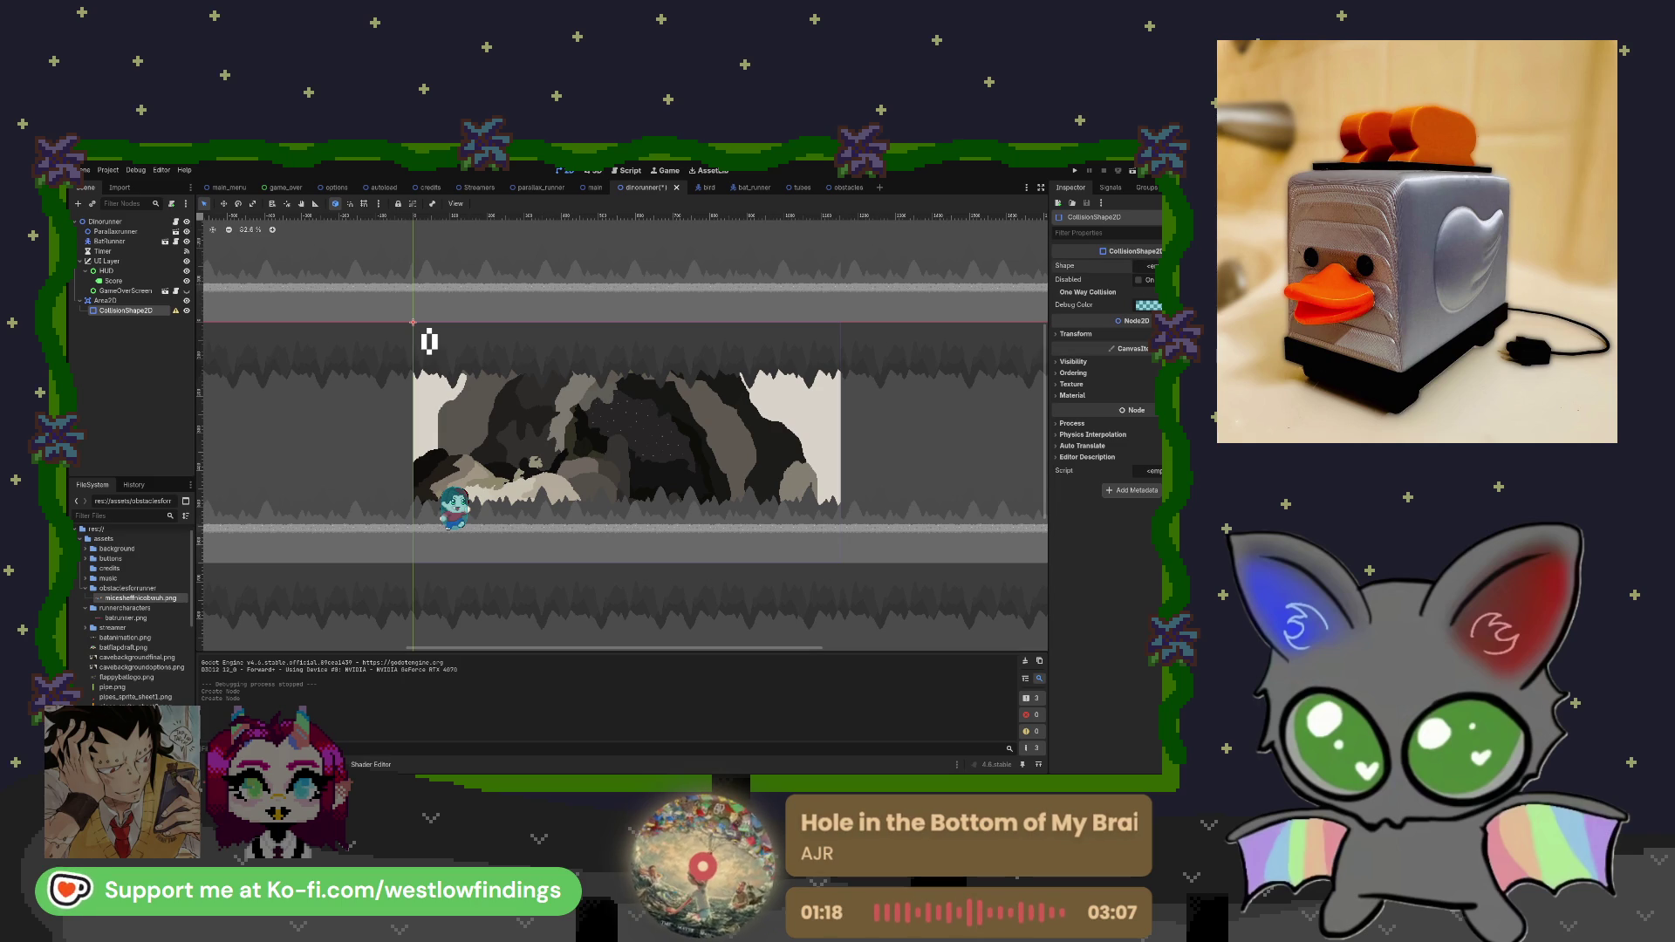
Stretch the collision rectangle into a long strip and drag it down onto the floor line.
left_click_drag(416, 325, 856, 322)
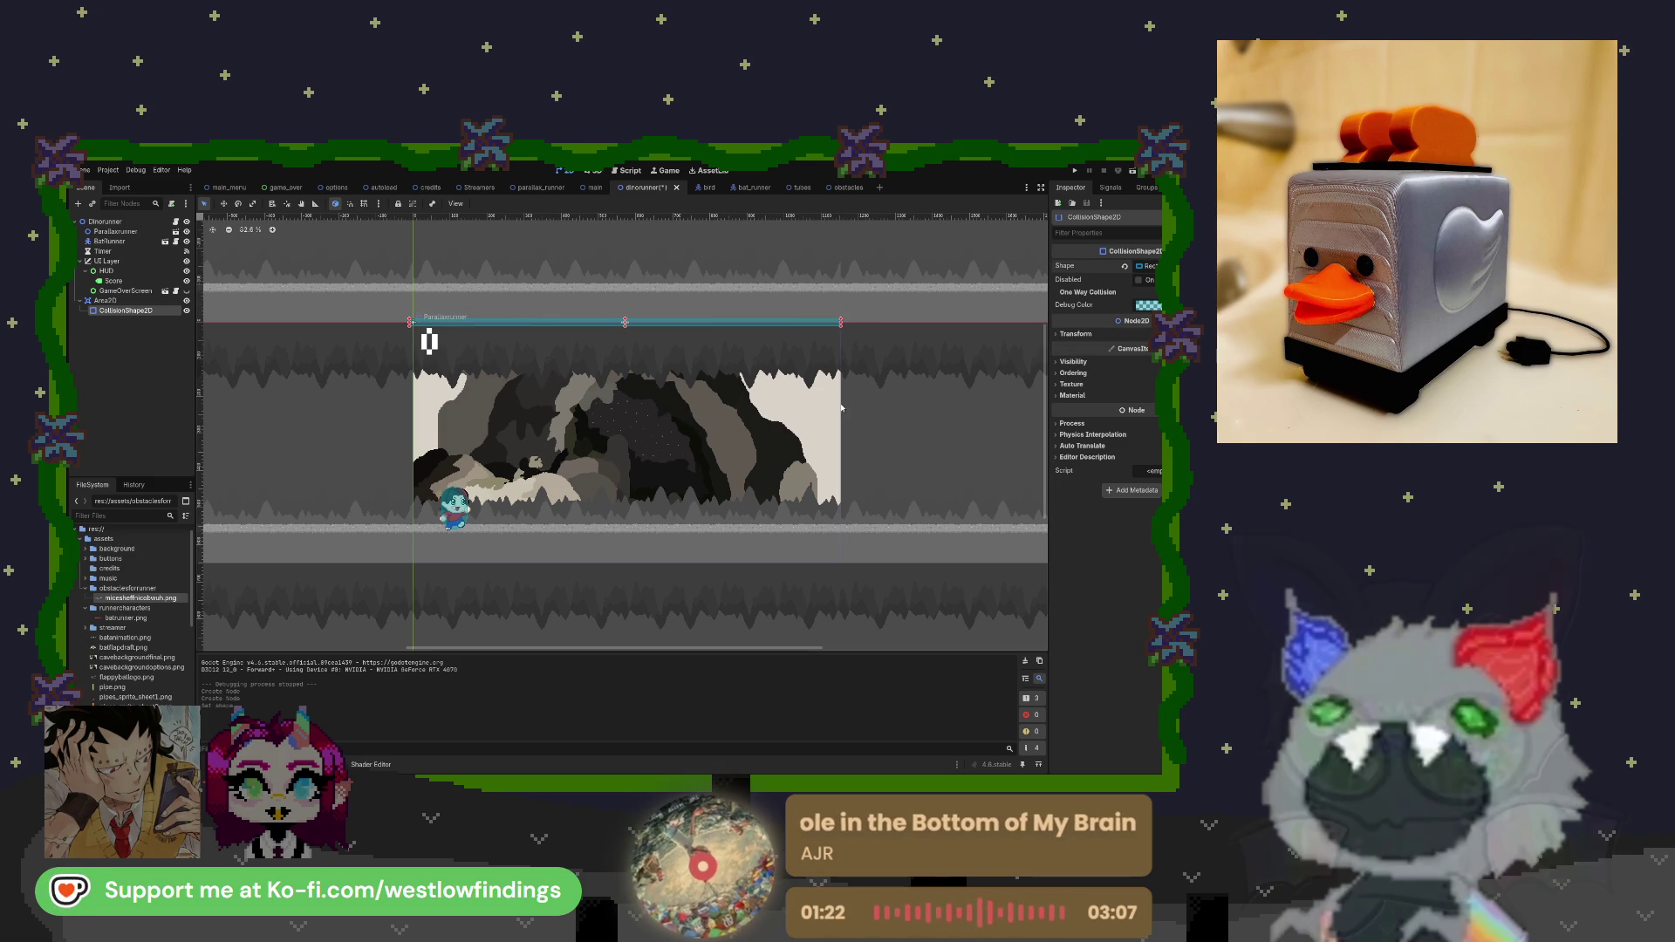
left_click_drag(721, 324, 724, 536)
scroll(611, 541, "up", 5)
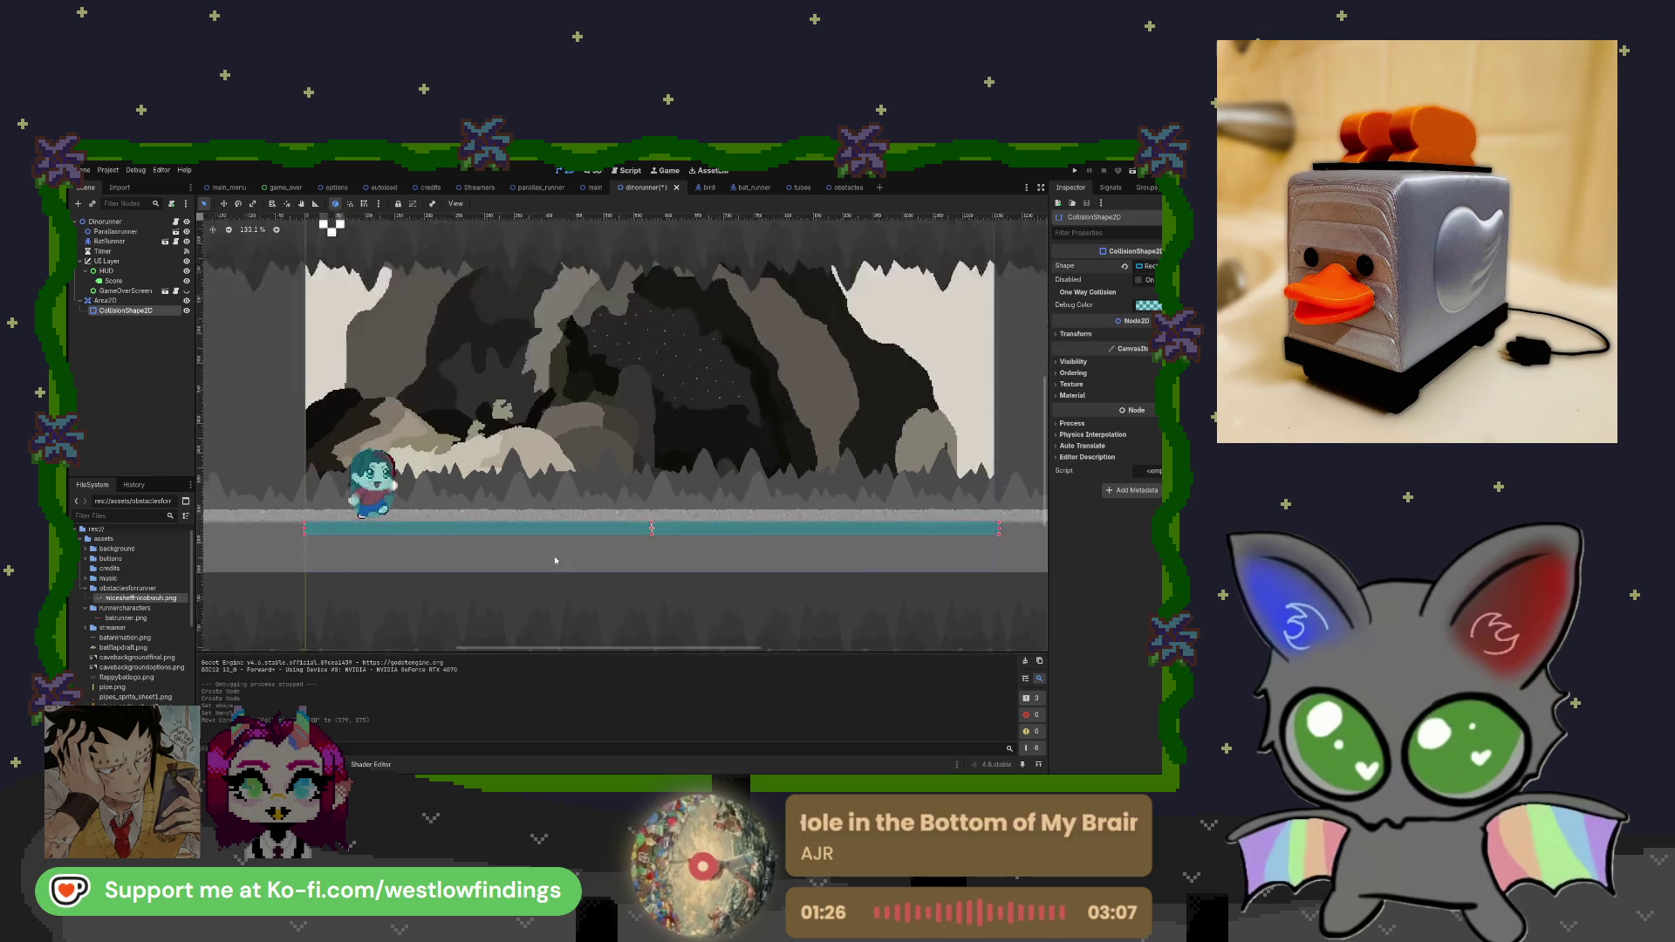
scroll(282, 524, "up", 7)
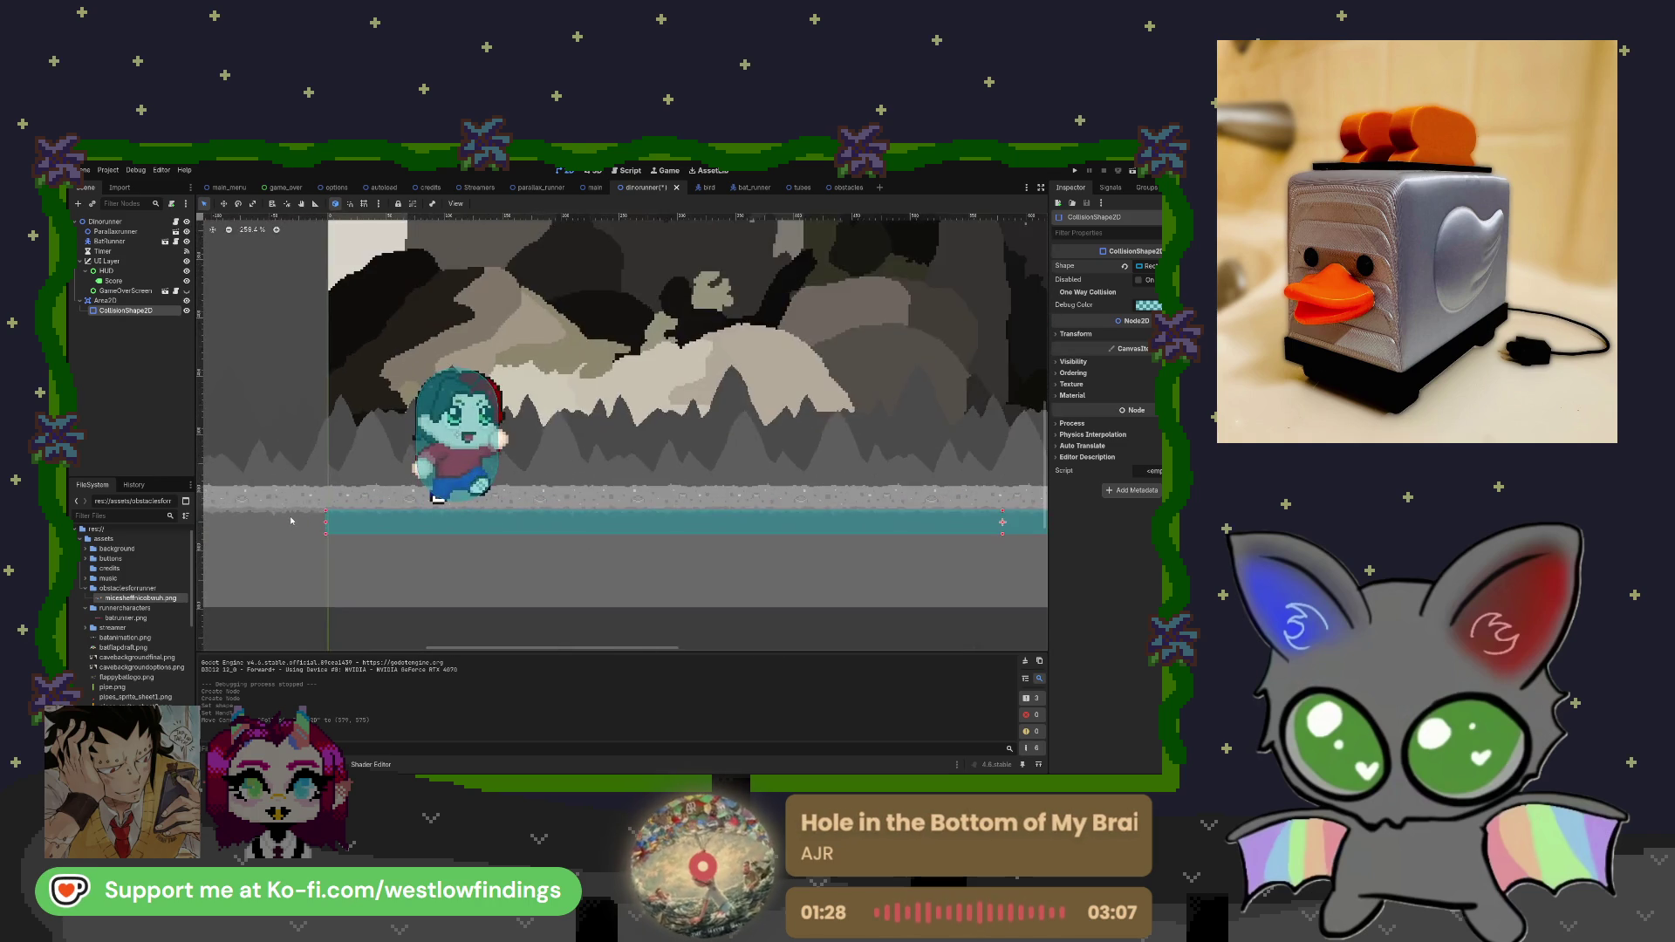
left_click_drag(371, 506, 374, 507)
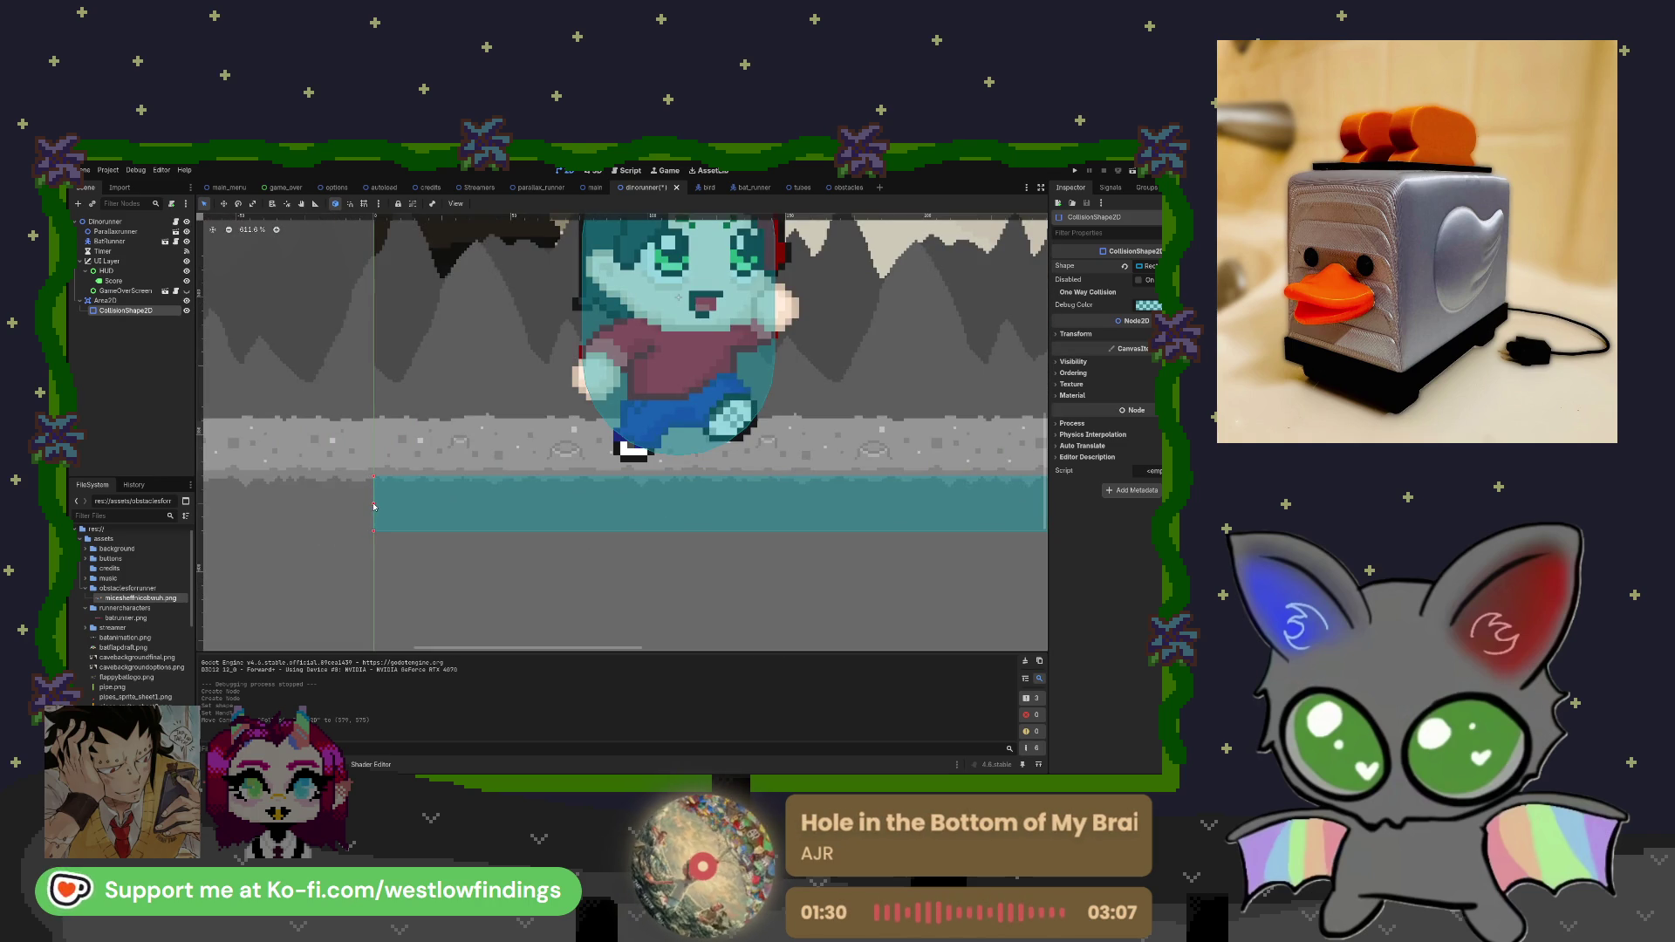
scroll(429, 528, "down", 10)
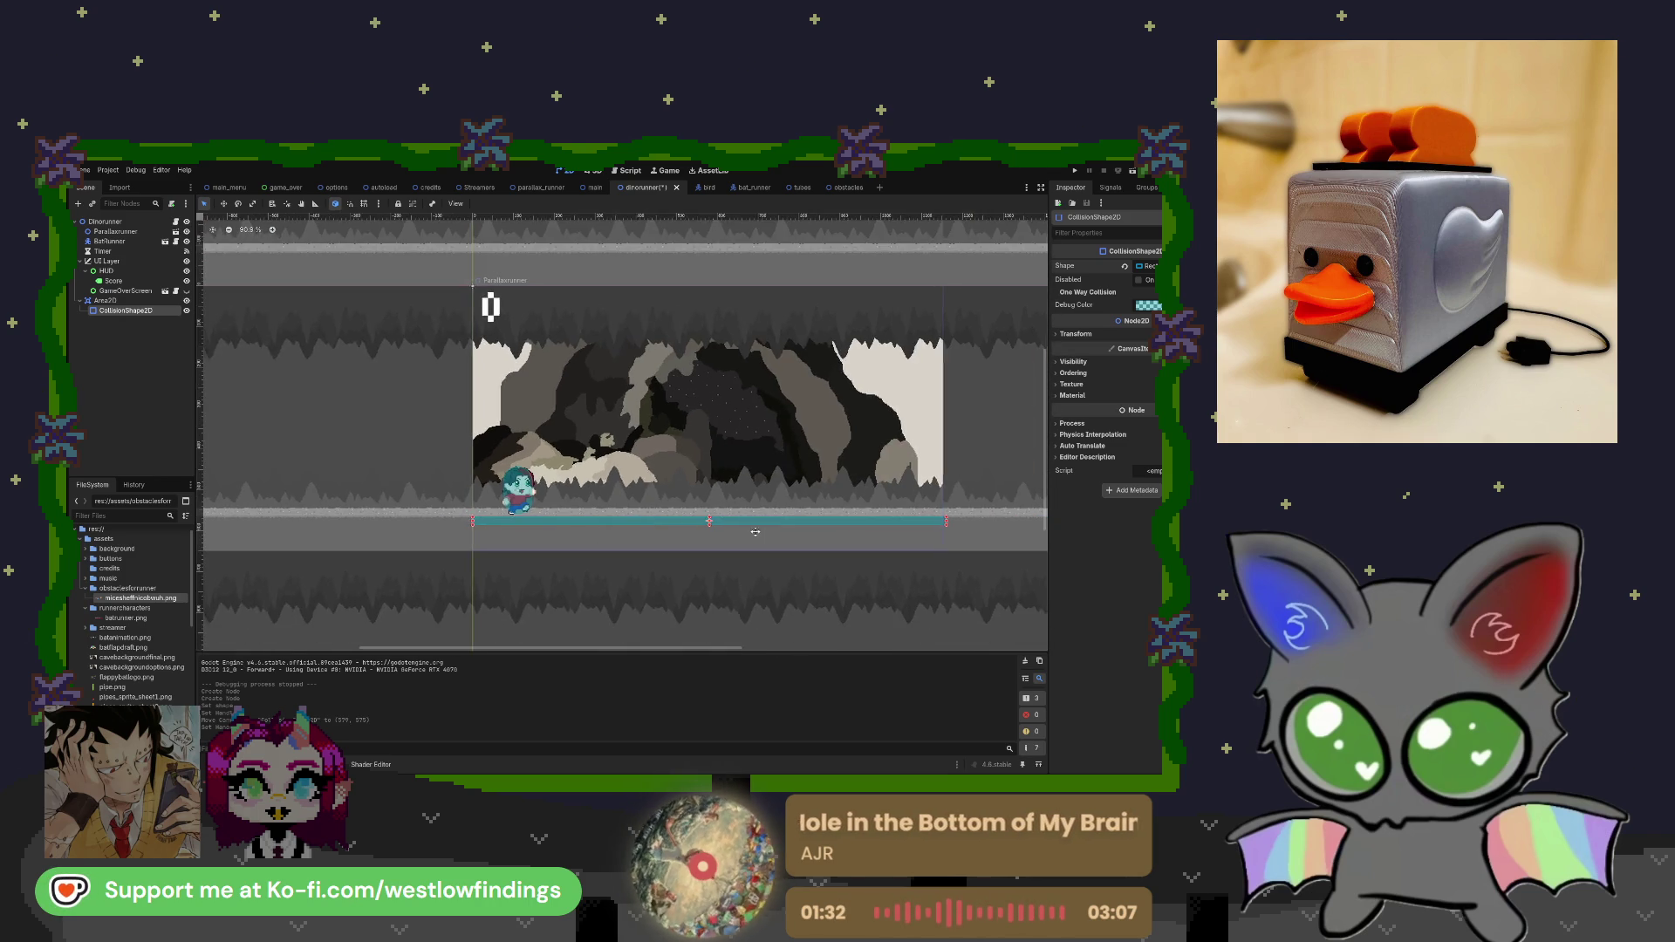
scroll(698, 524, "up", 6)
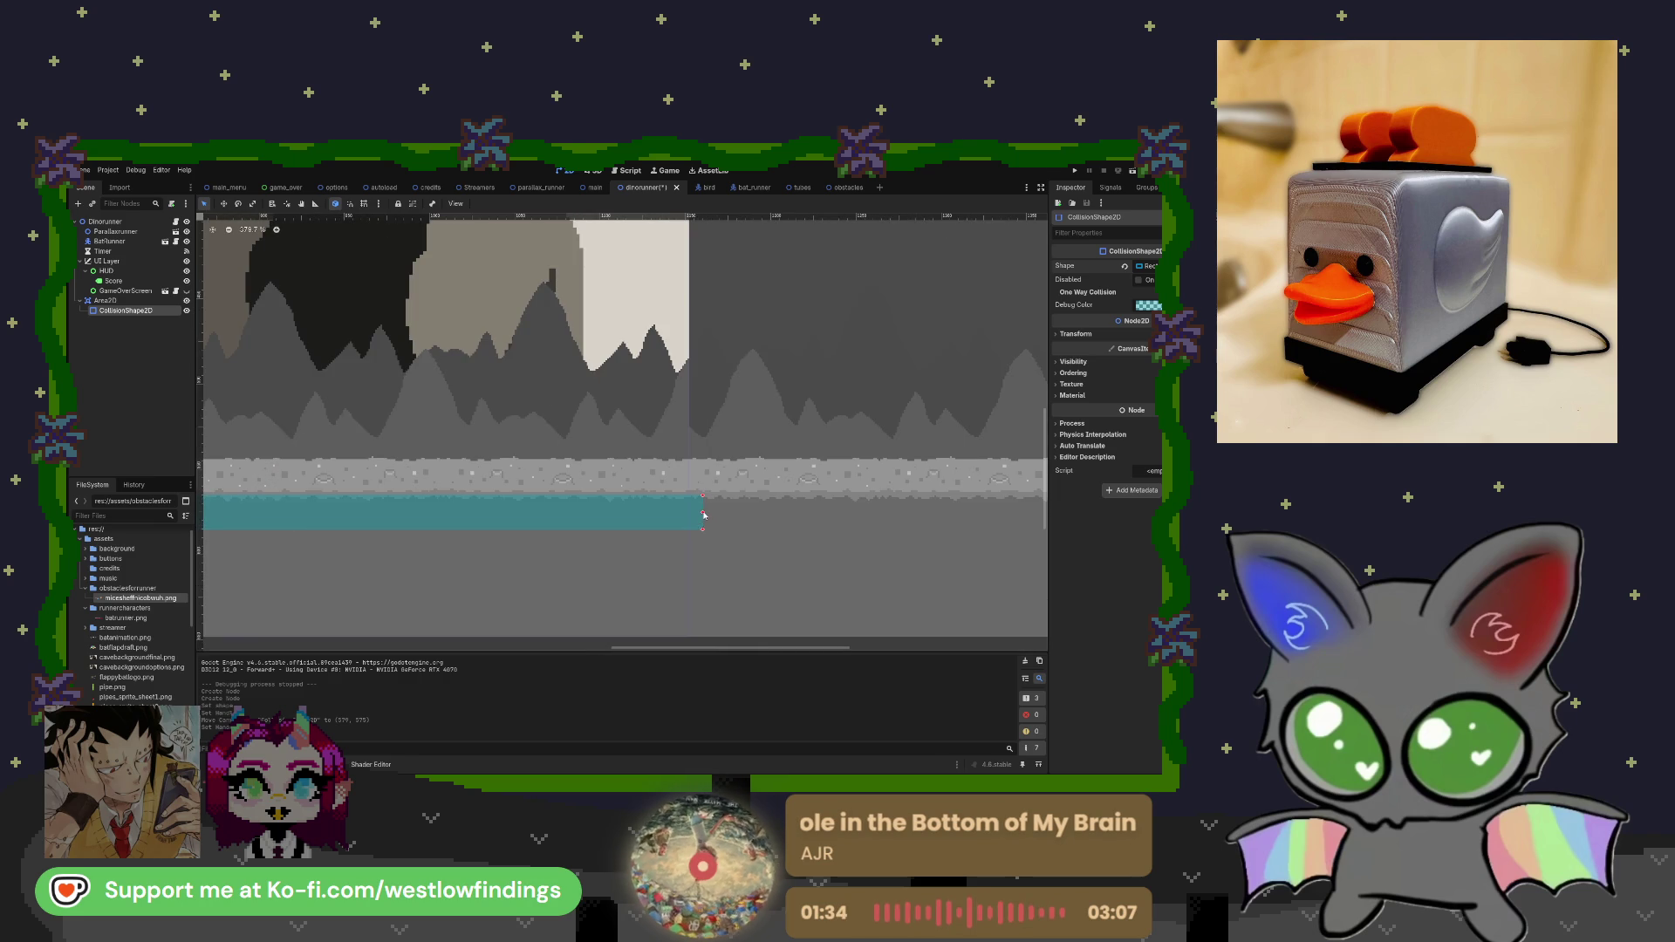
scroll(689, 516, "down", 5)
left_click_drag(738, 467, 748, 470)
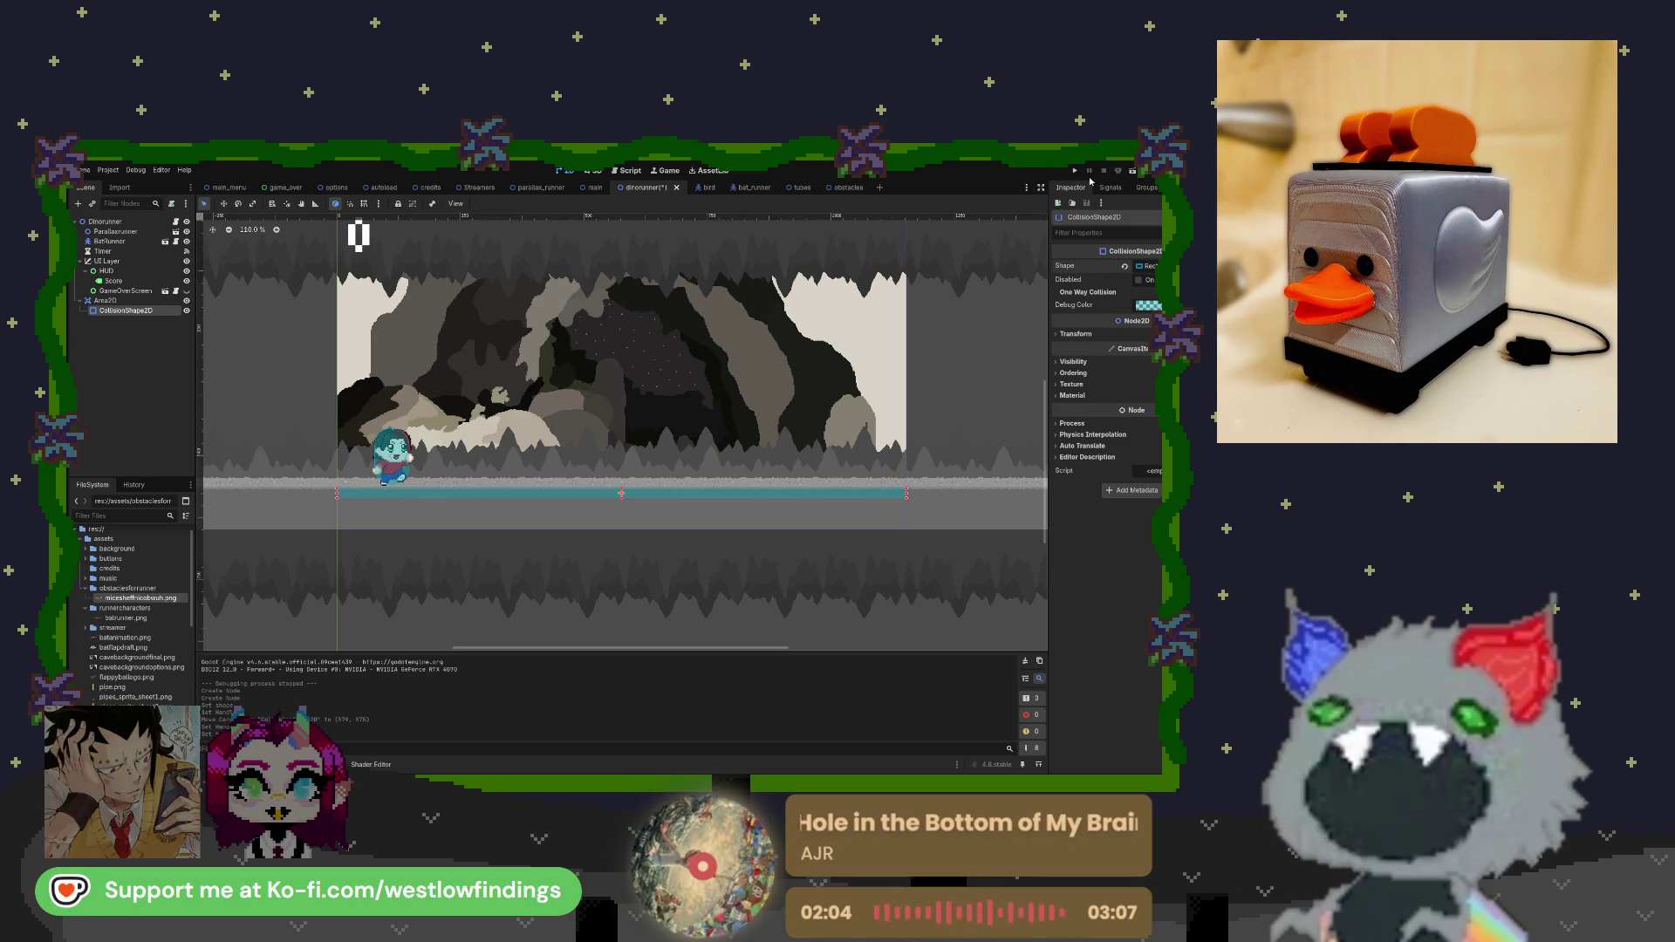
Test-run the game, leave One Way Collision off after a toggle, and list the shape's signals.
key("F5")
key("F8")
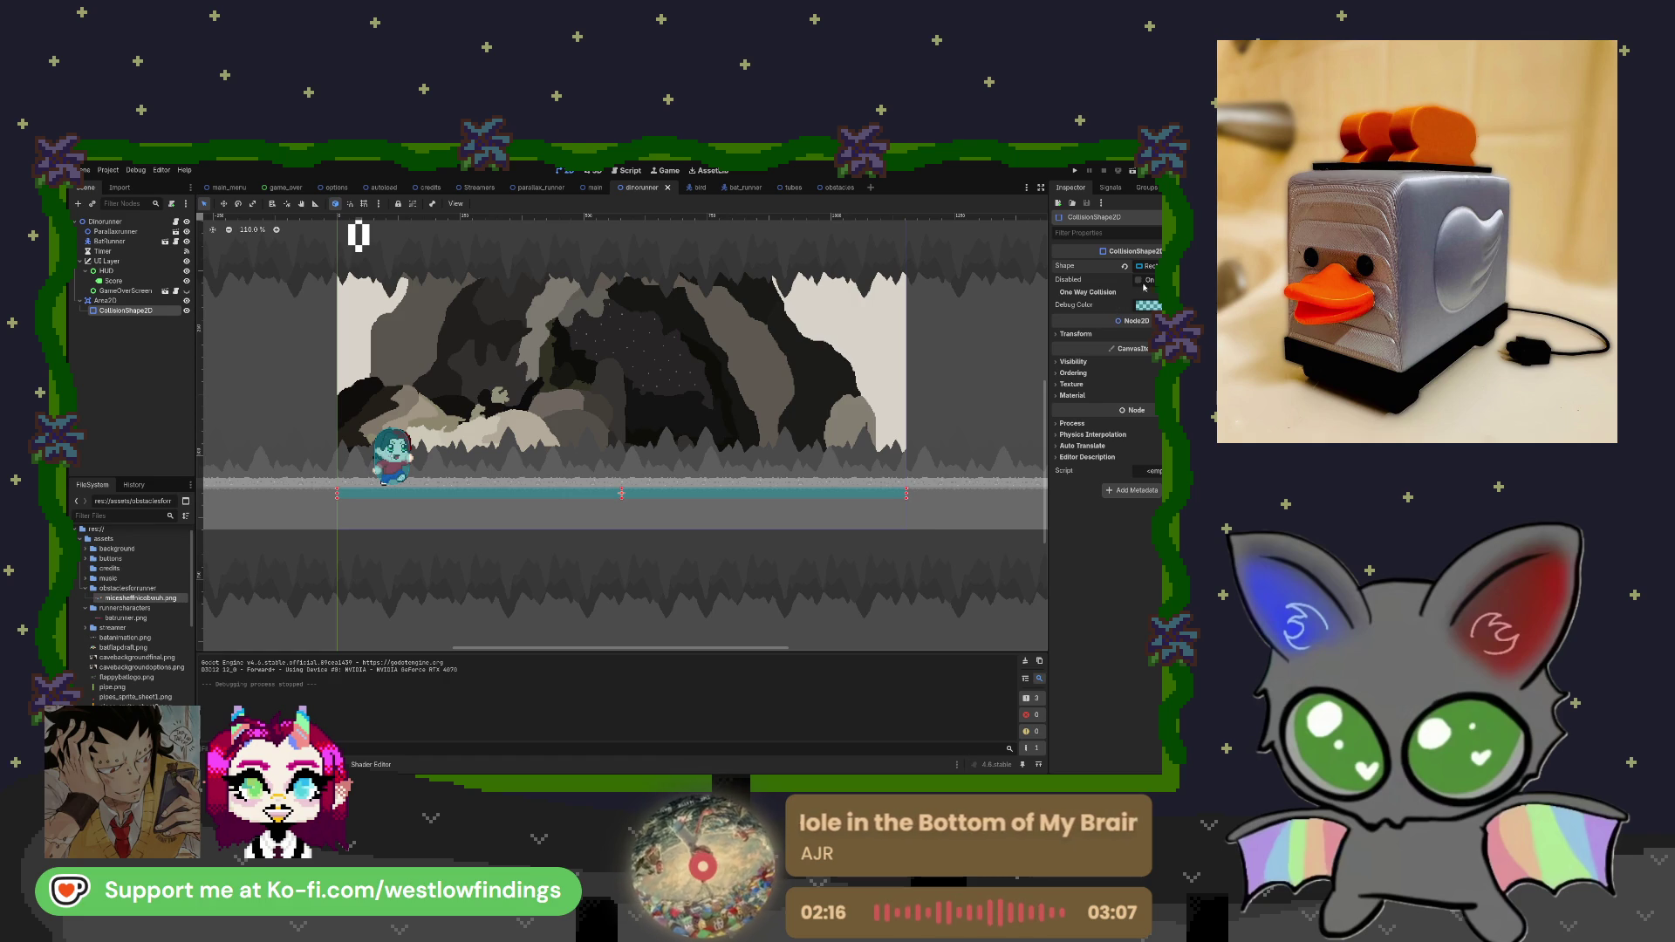
left_click(1057, 292)
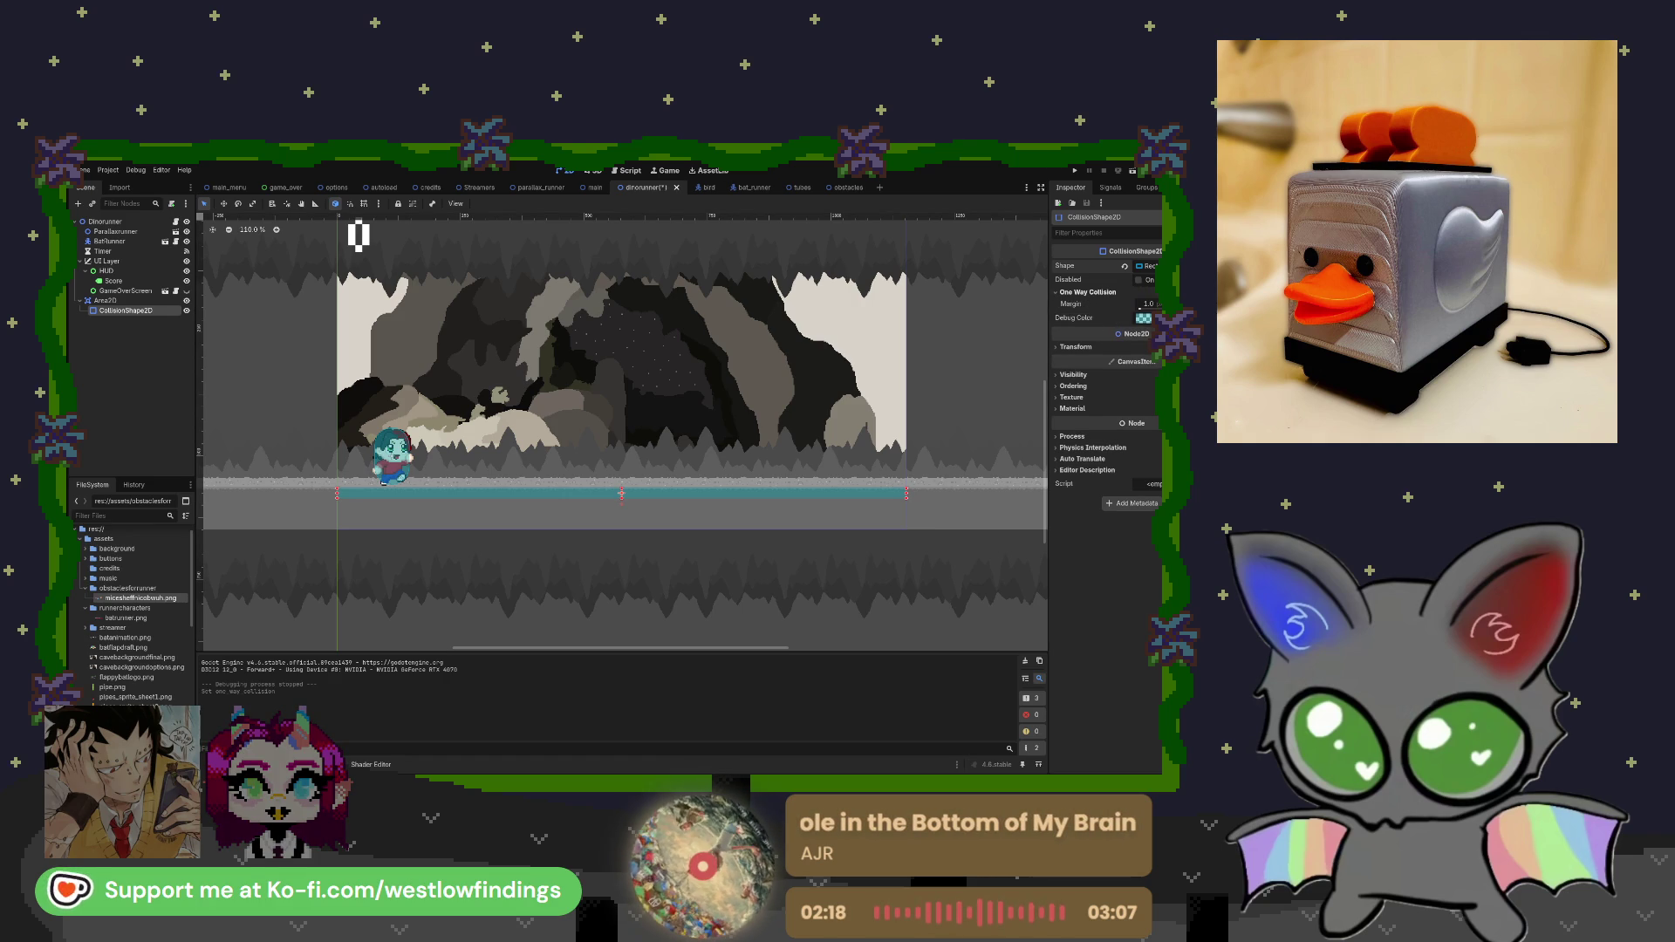
left_click(1057, 293)
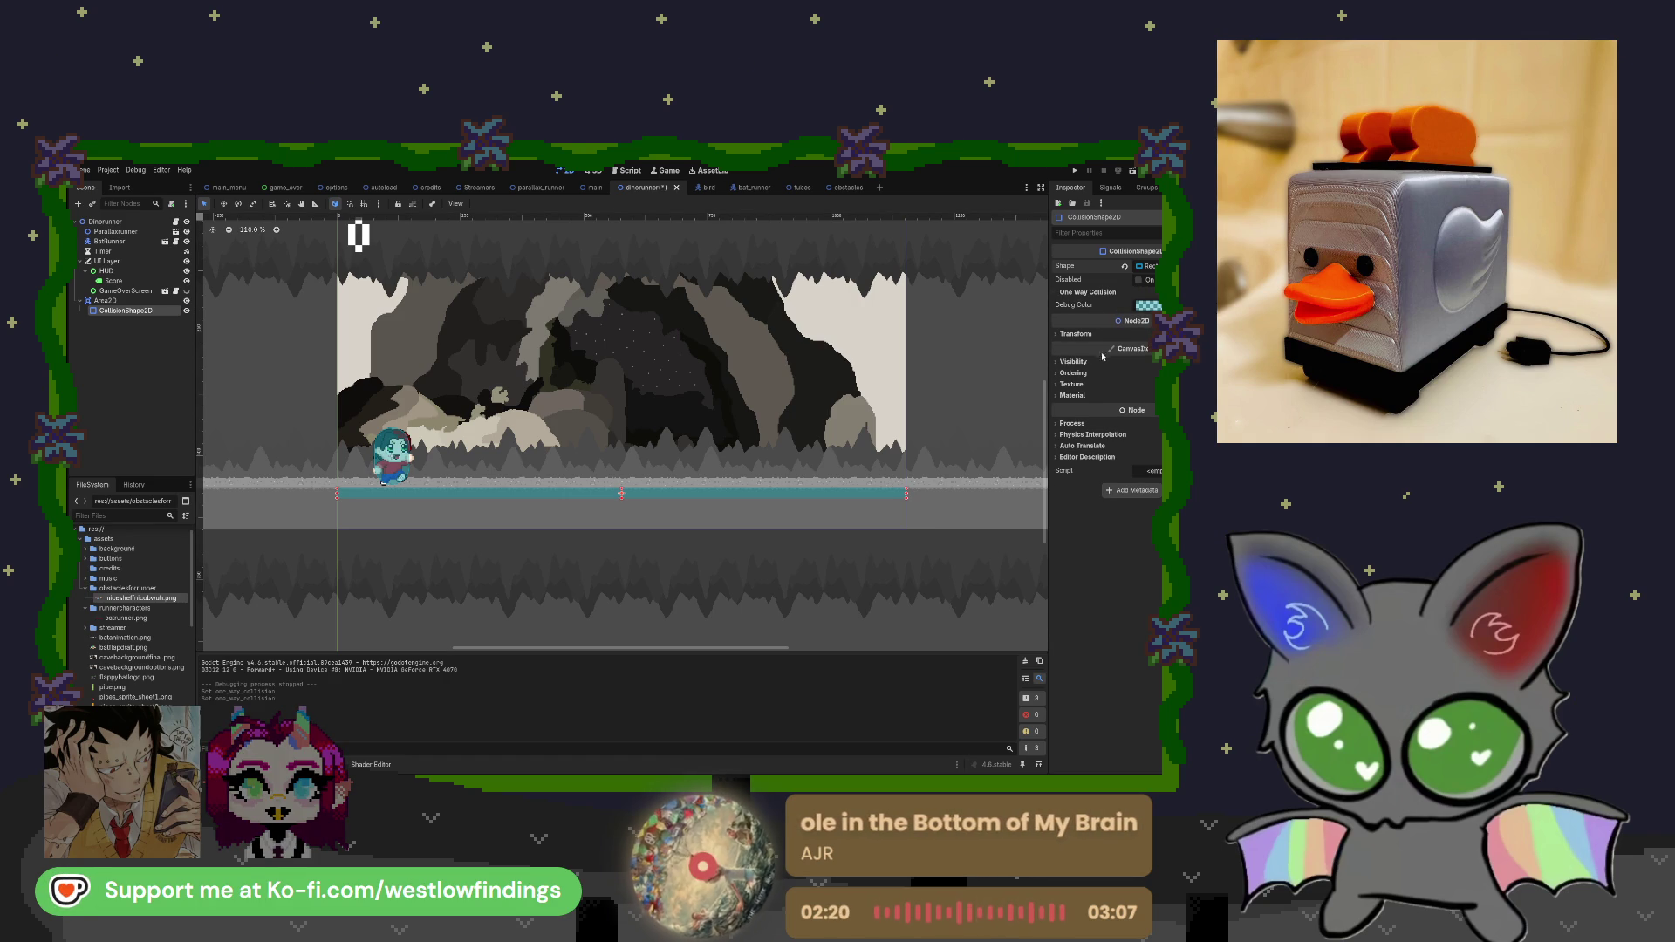
left_click(1110, 187)
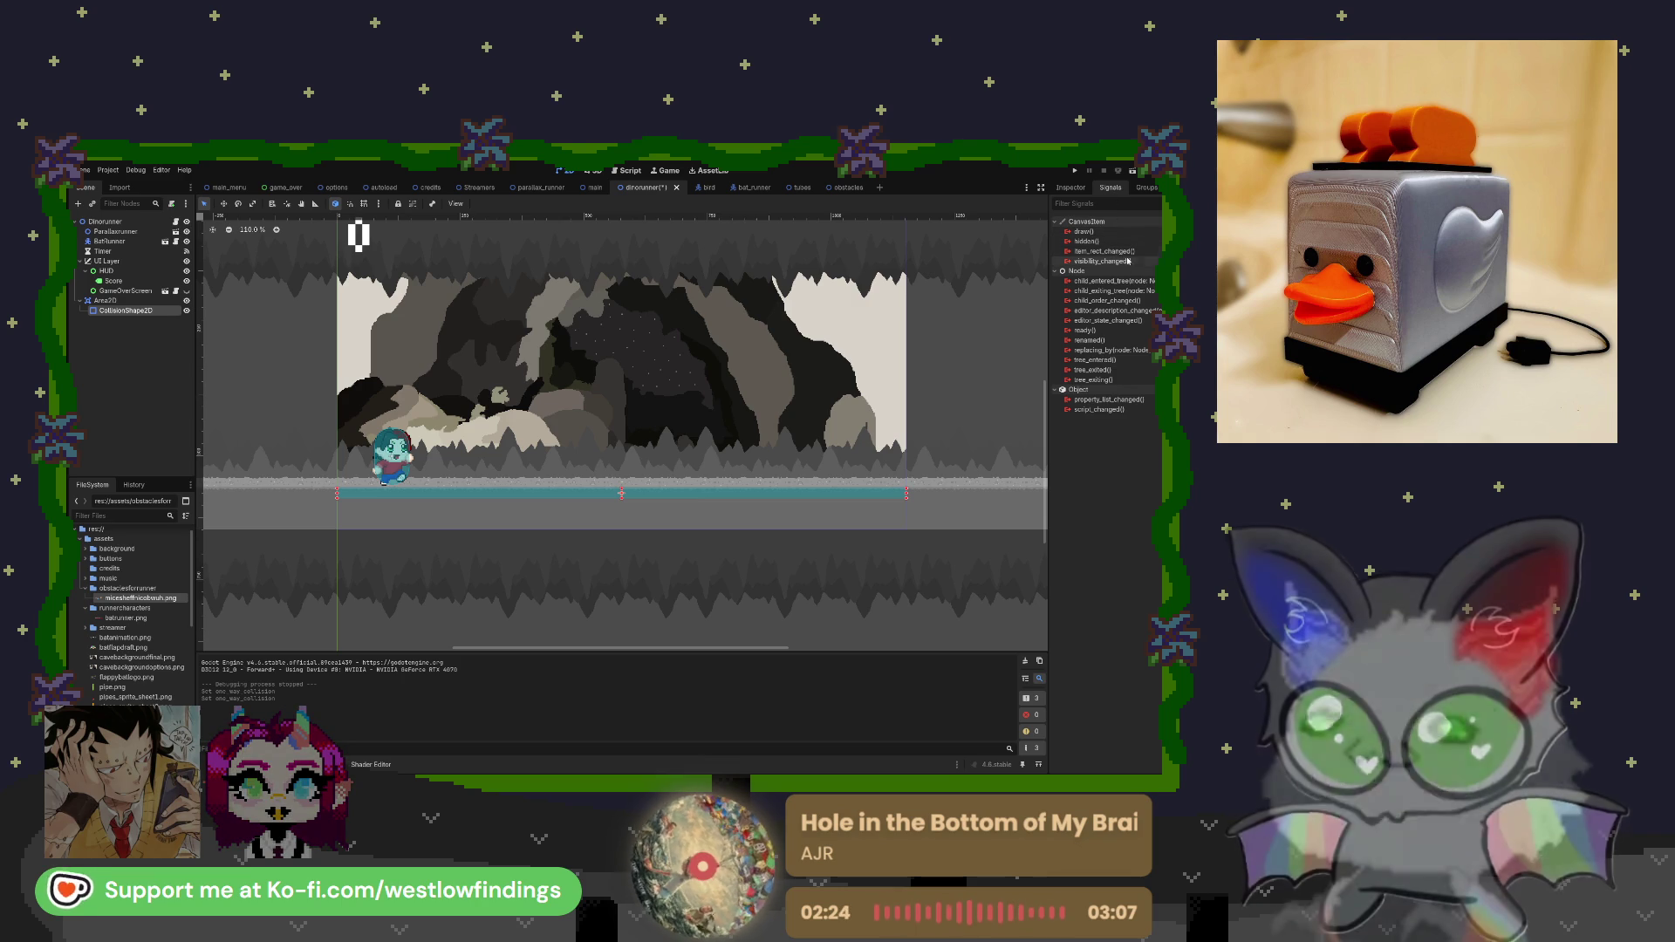
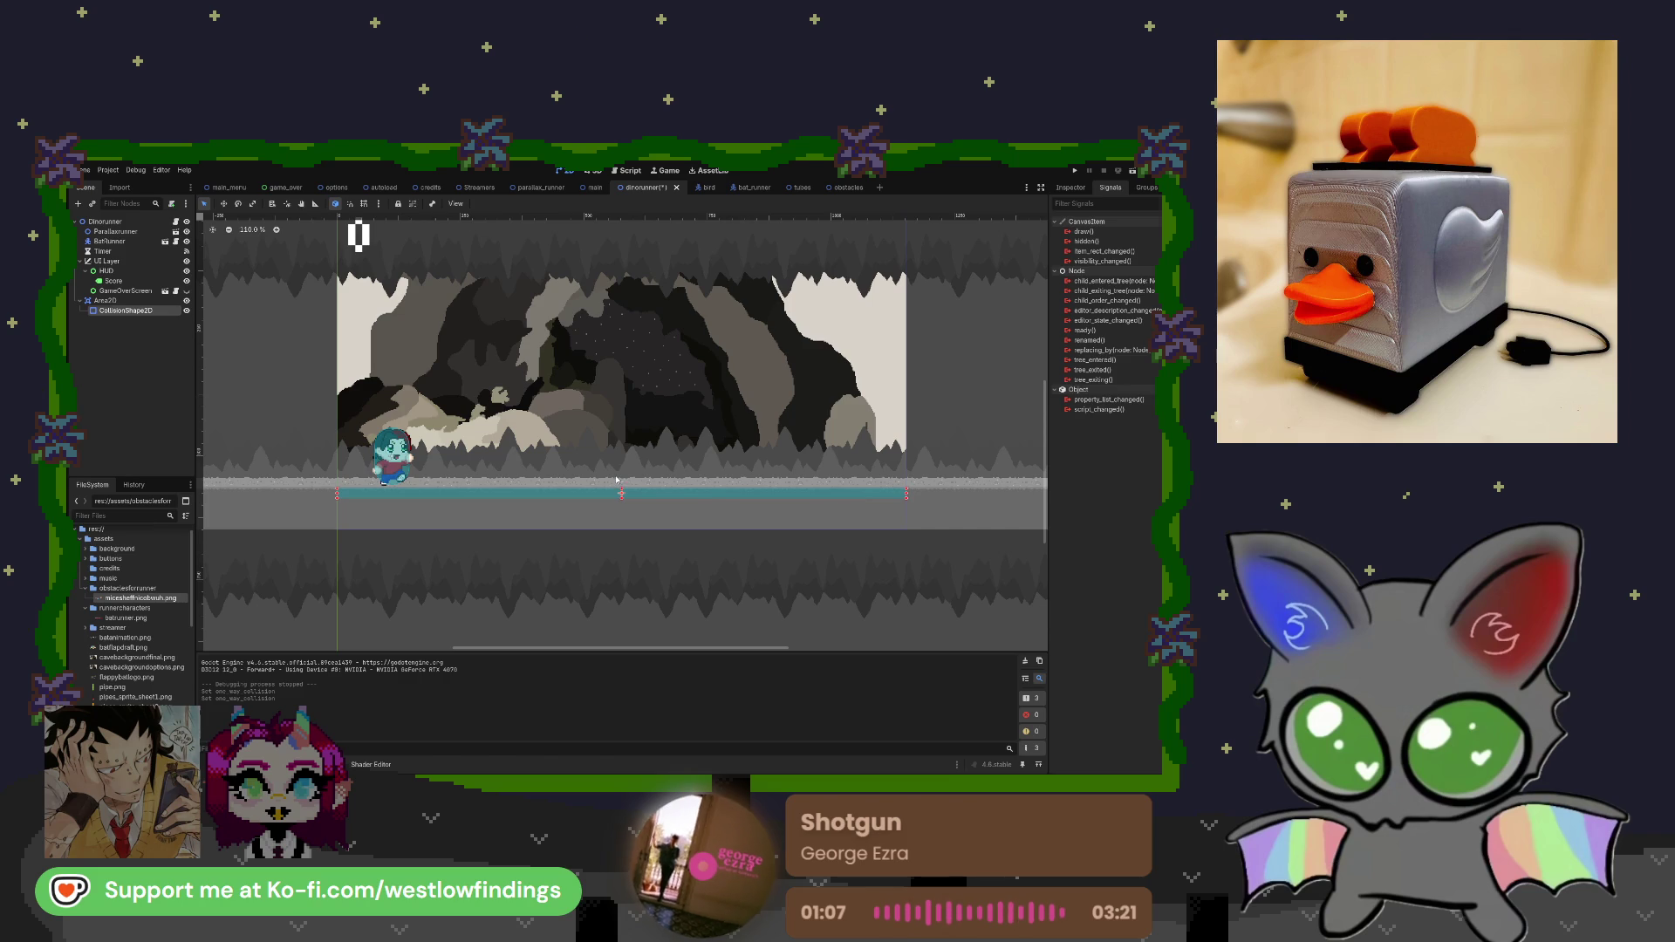
Delete the old CollisionShape2D and the Area2D ground detector nodes.
key("Delete")
left_click(123, 301)
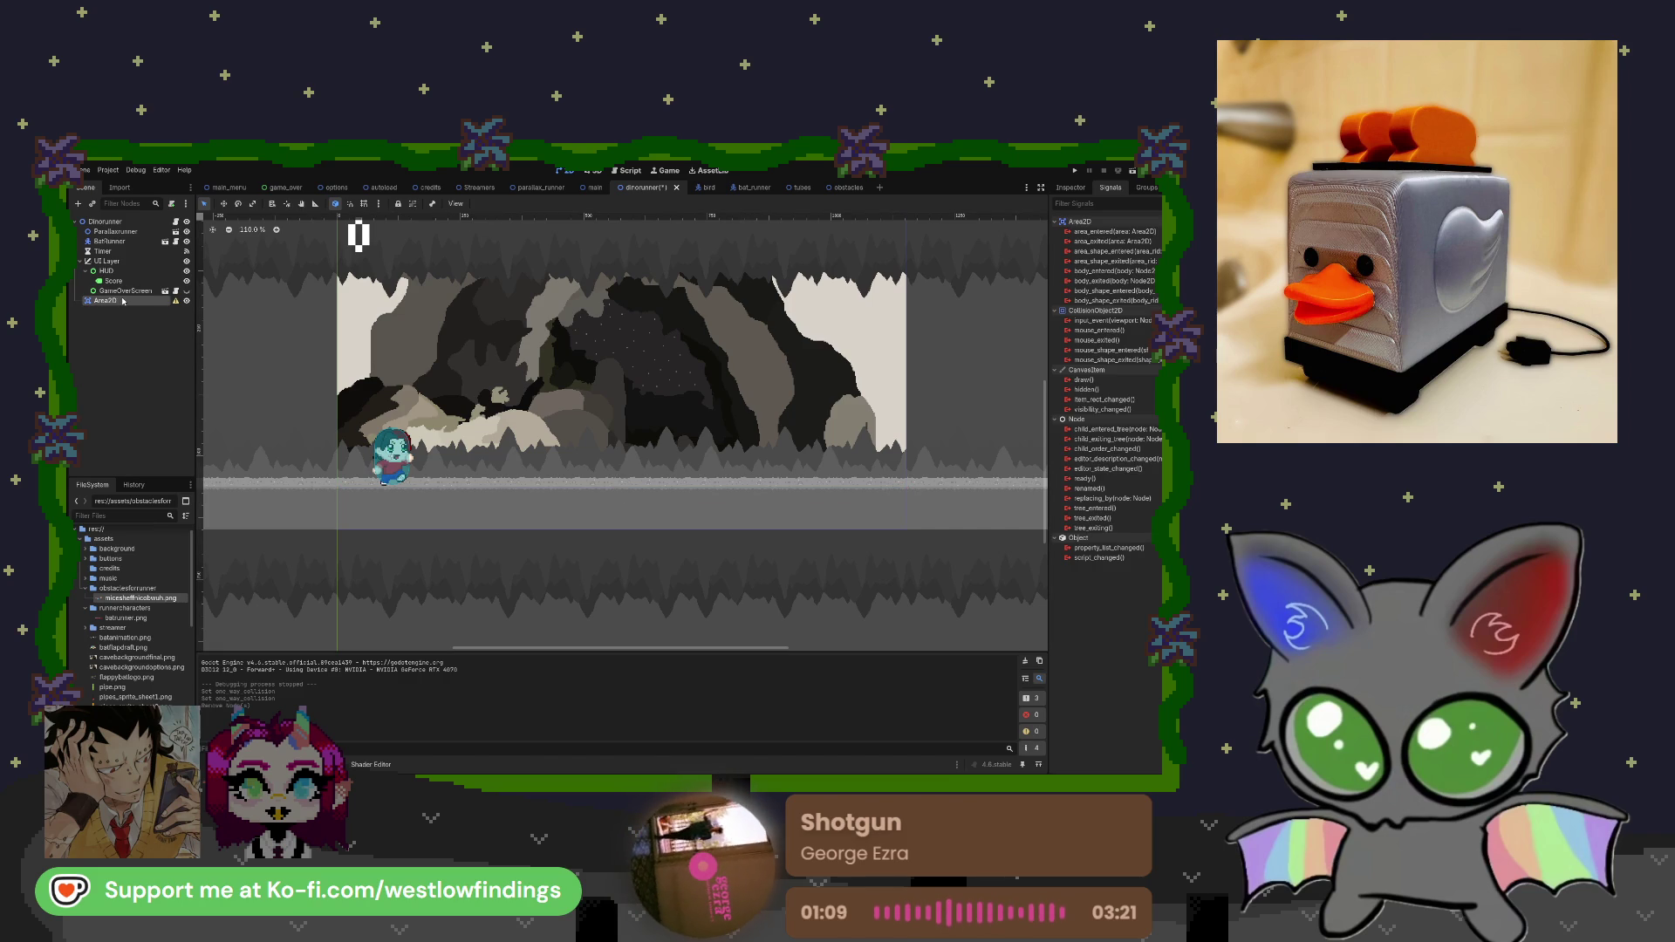
key("Delete")
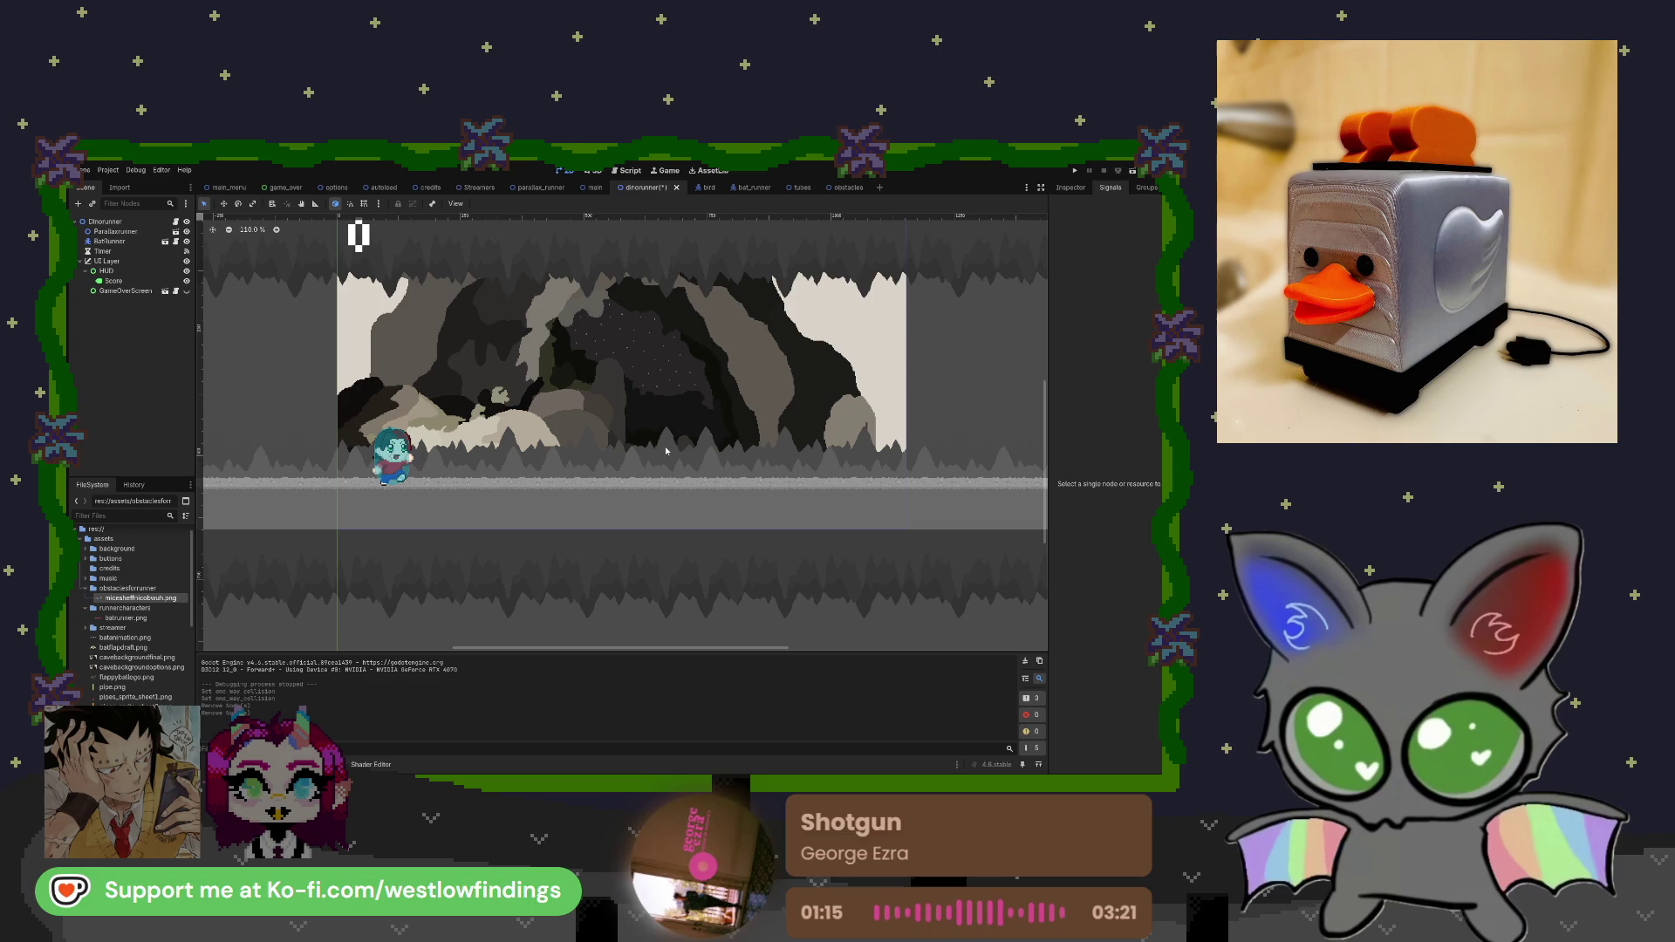
Add a StaticBody2D node with a CollisionShape2D child under it.
key("ctrl+a")
key("Return")
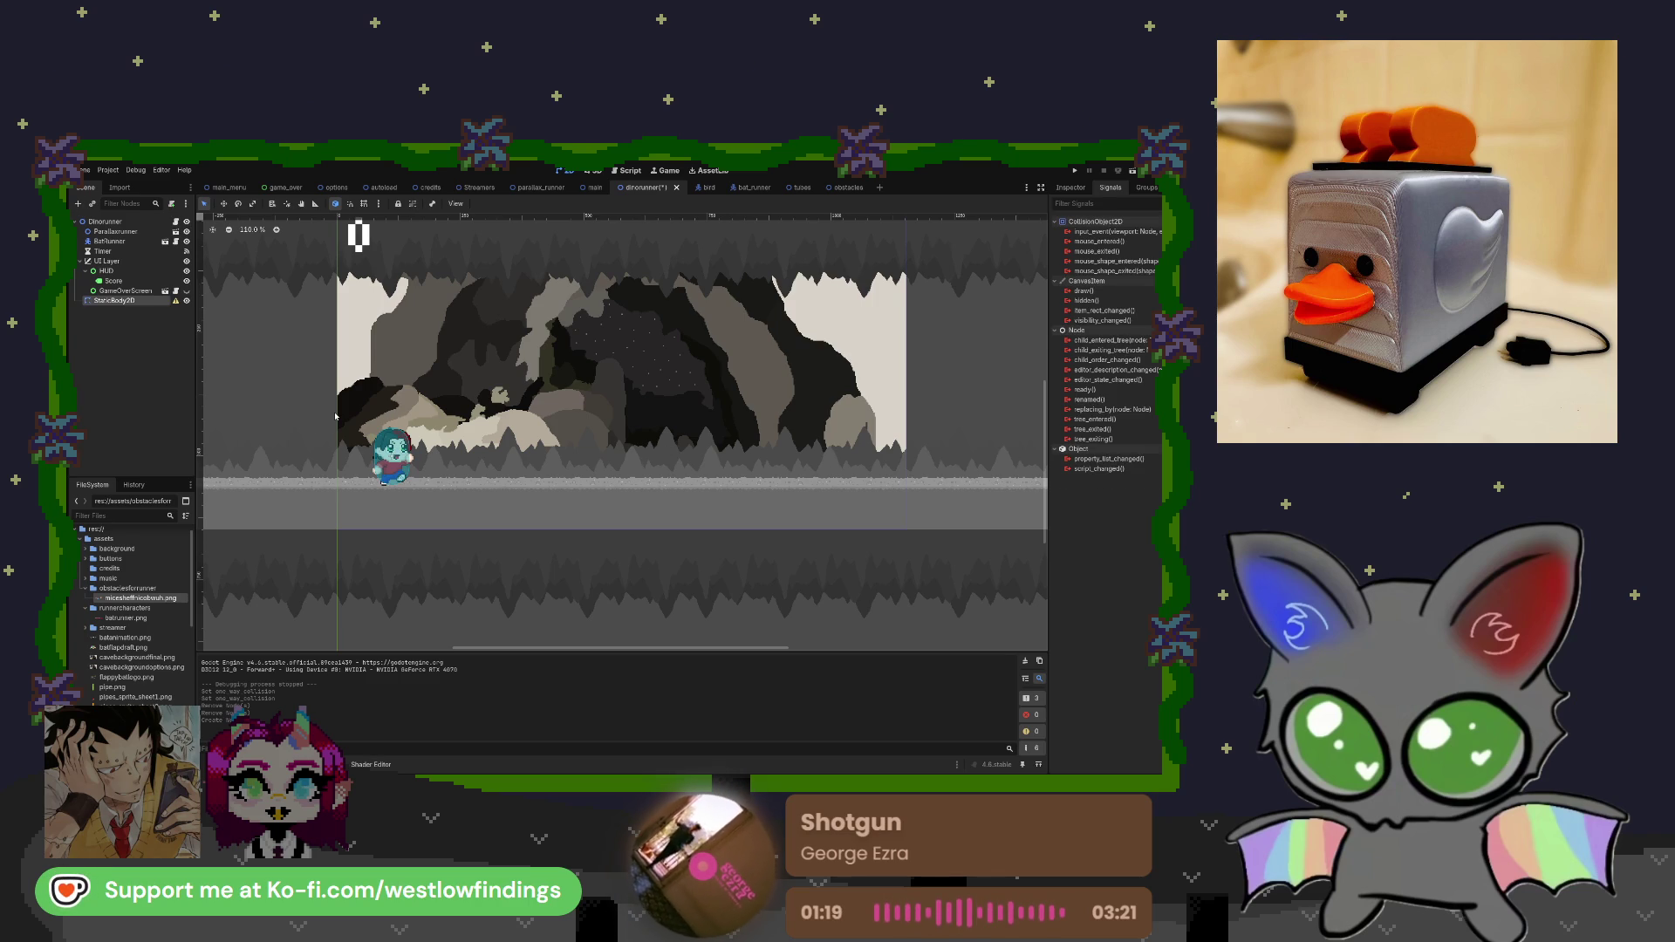
key("ctrl+a")
key("Return")
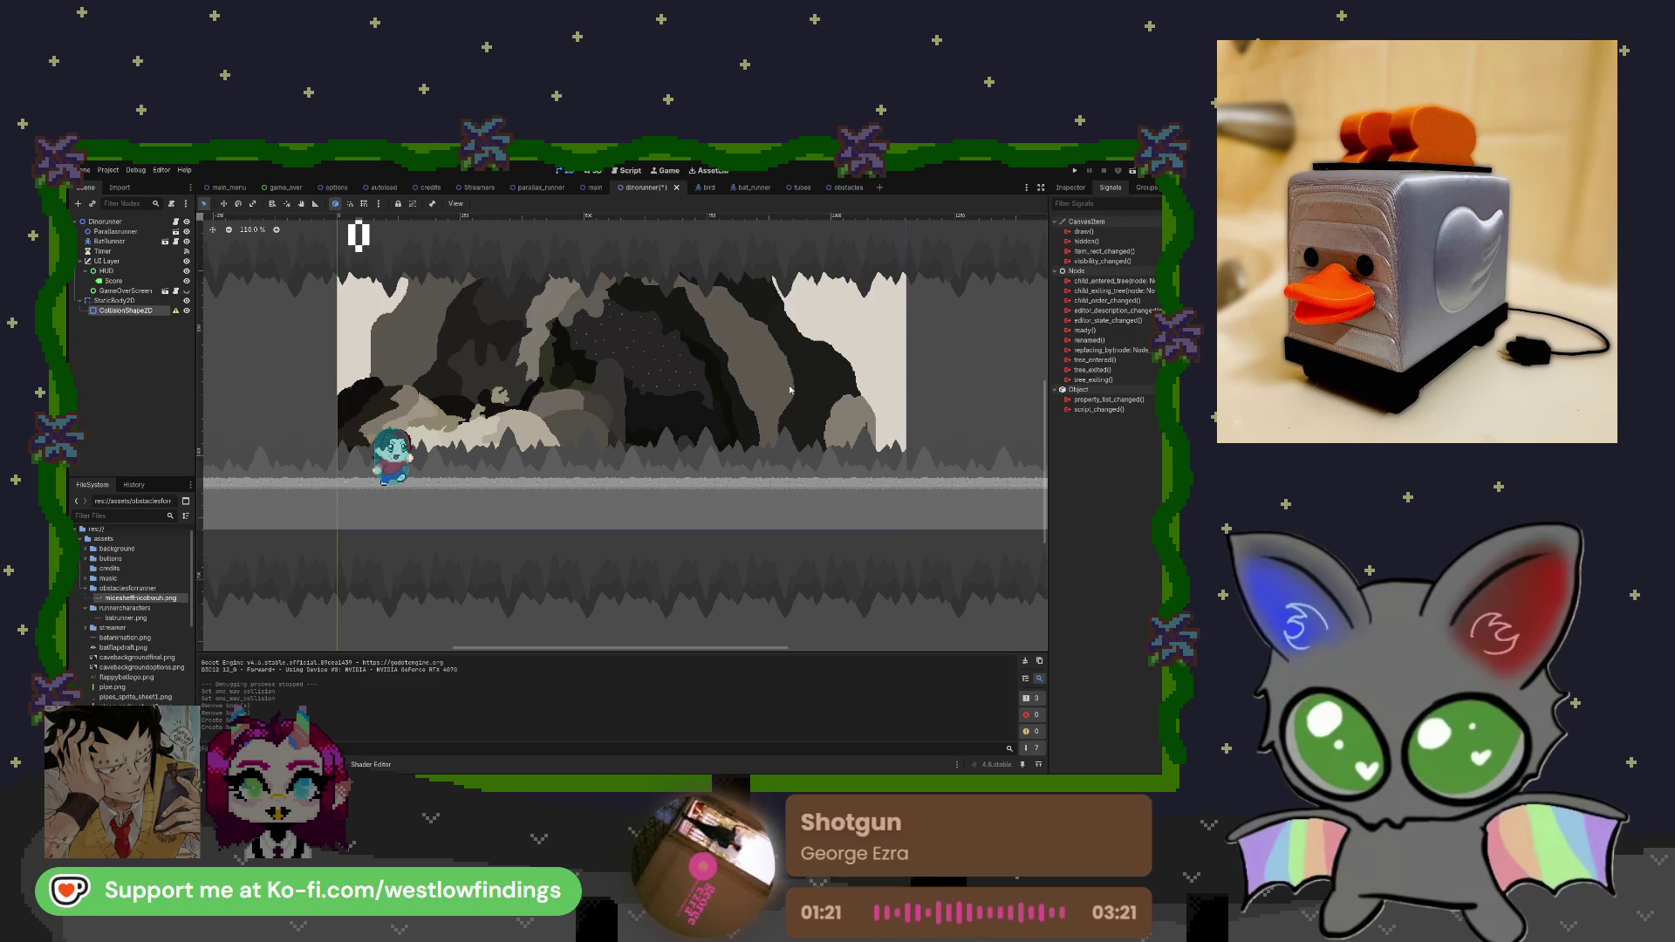
Give the CollisionShape2D a new RectangleShape2D in the Inspector.
left_click(1070, 187)
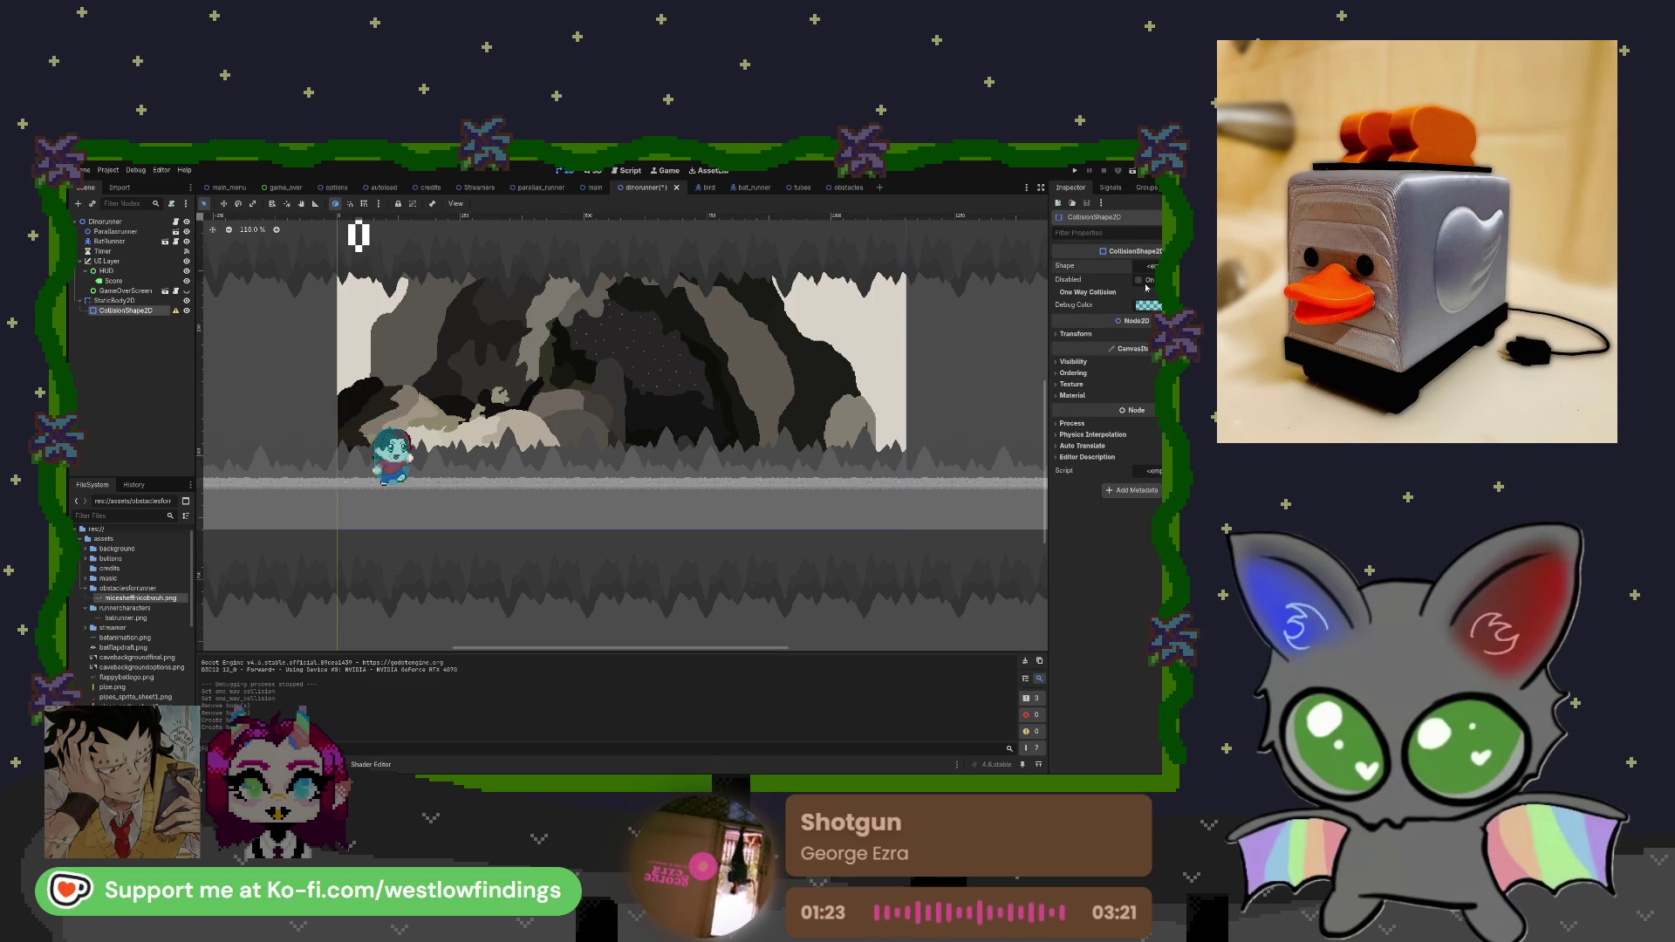
left_click(1145, 346)
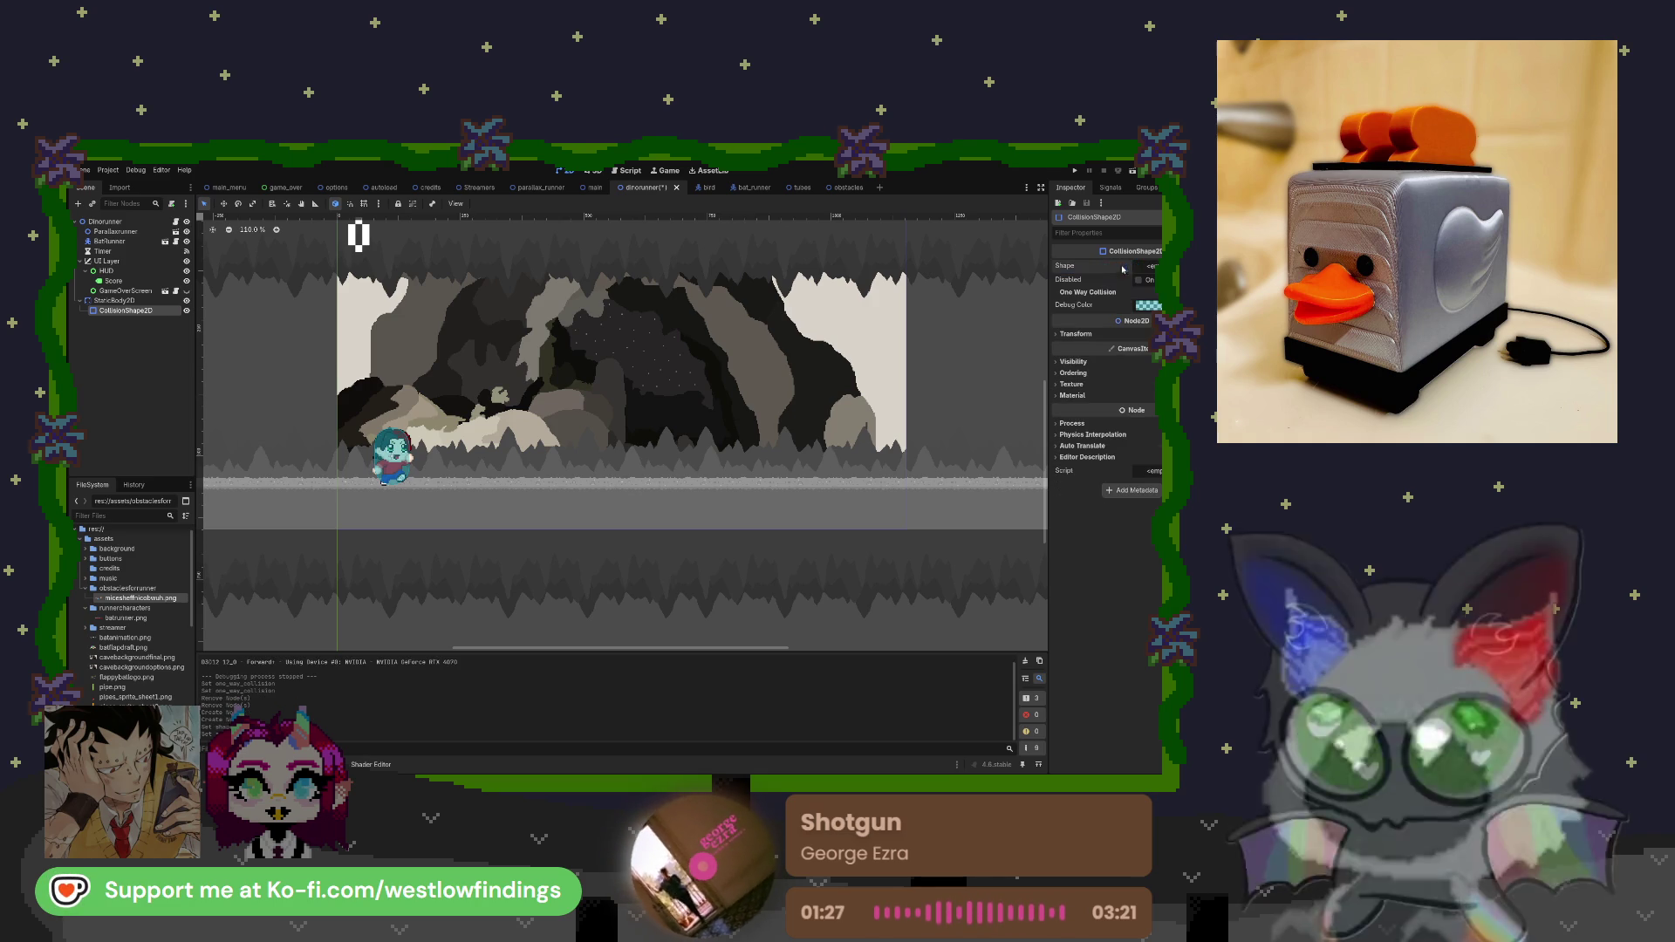
left_click(1148, 265)
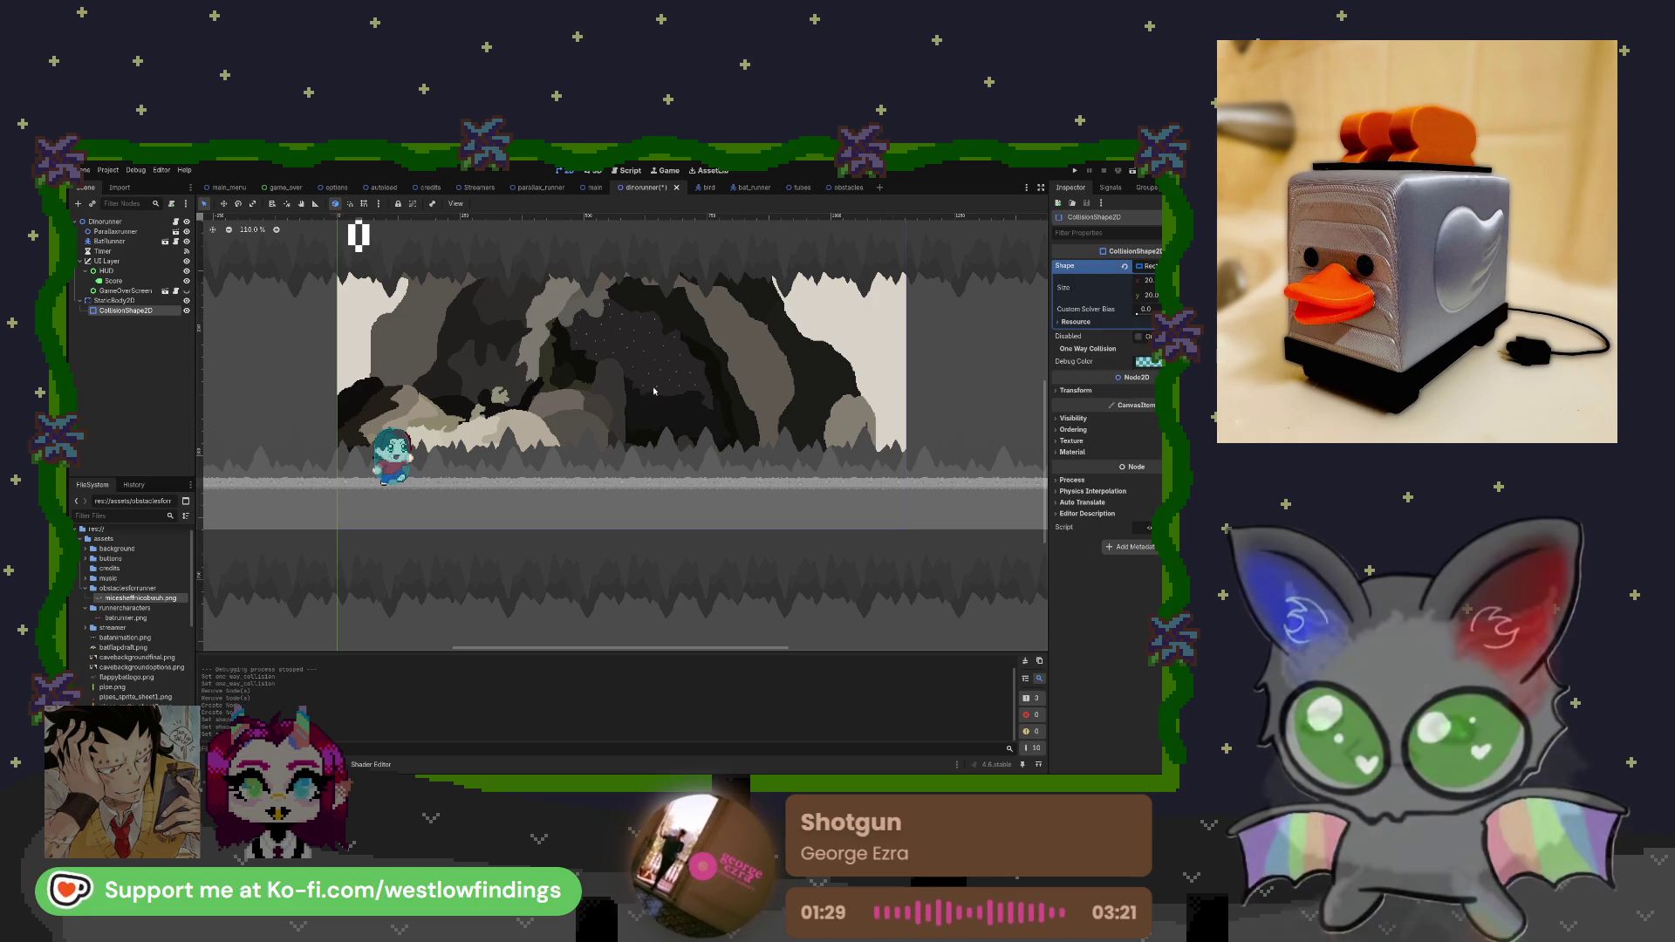
Stretch the rectangle, move it down onto the ground, and shrink it to a thin floor strip.
scroll(337, 324, "up", 3)
mouse_move(337, 324)
left_mouse_down()
mouse_move(841, 393)
mouse_move(907, 441)
left_mouse_up()
mouse_move(717, 381)
left_mouse_down()
mouse_move(721, 583)
mouse_move(667, 553)
mouse_move(675, 529)
left_mouse_up()
scroll(720, 581, "down", 3)
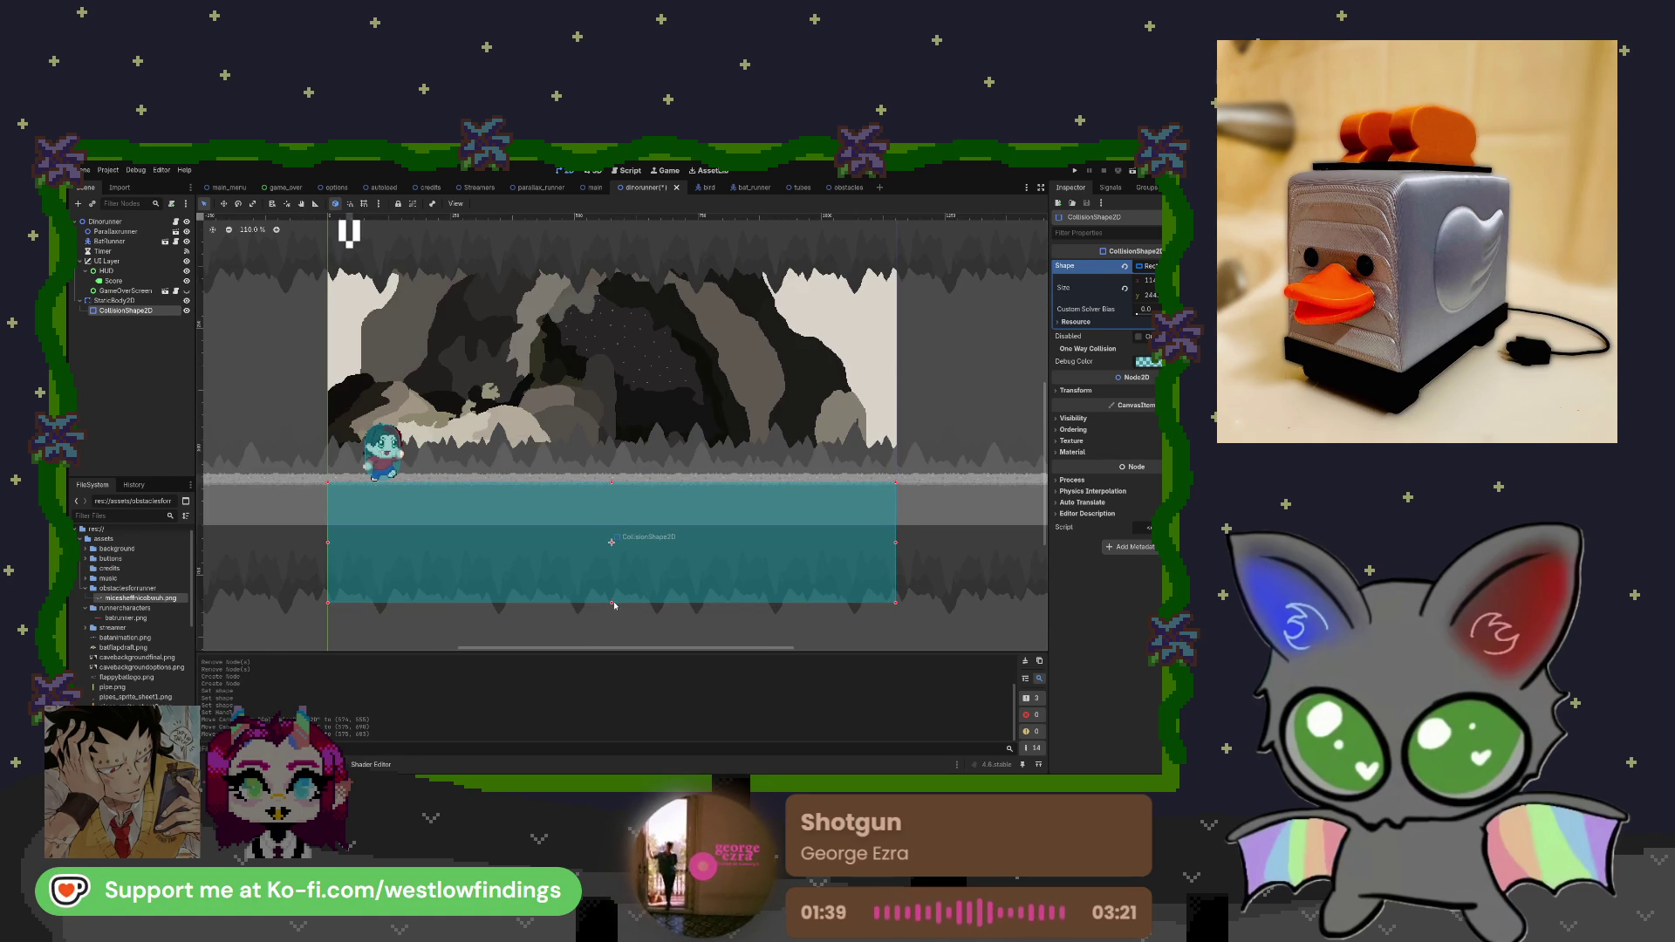
left_click_drag(614, 604, 620, 528)
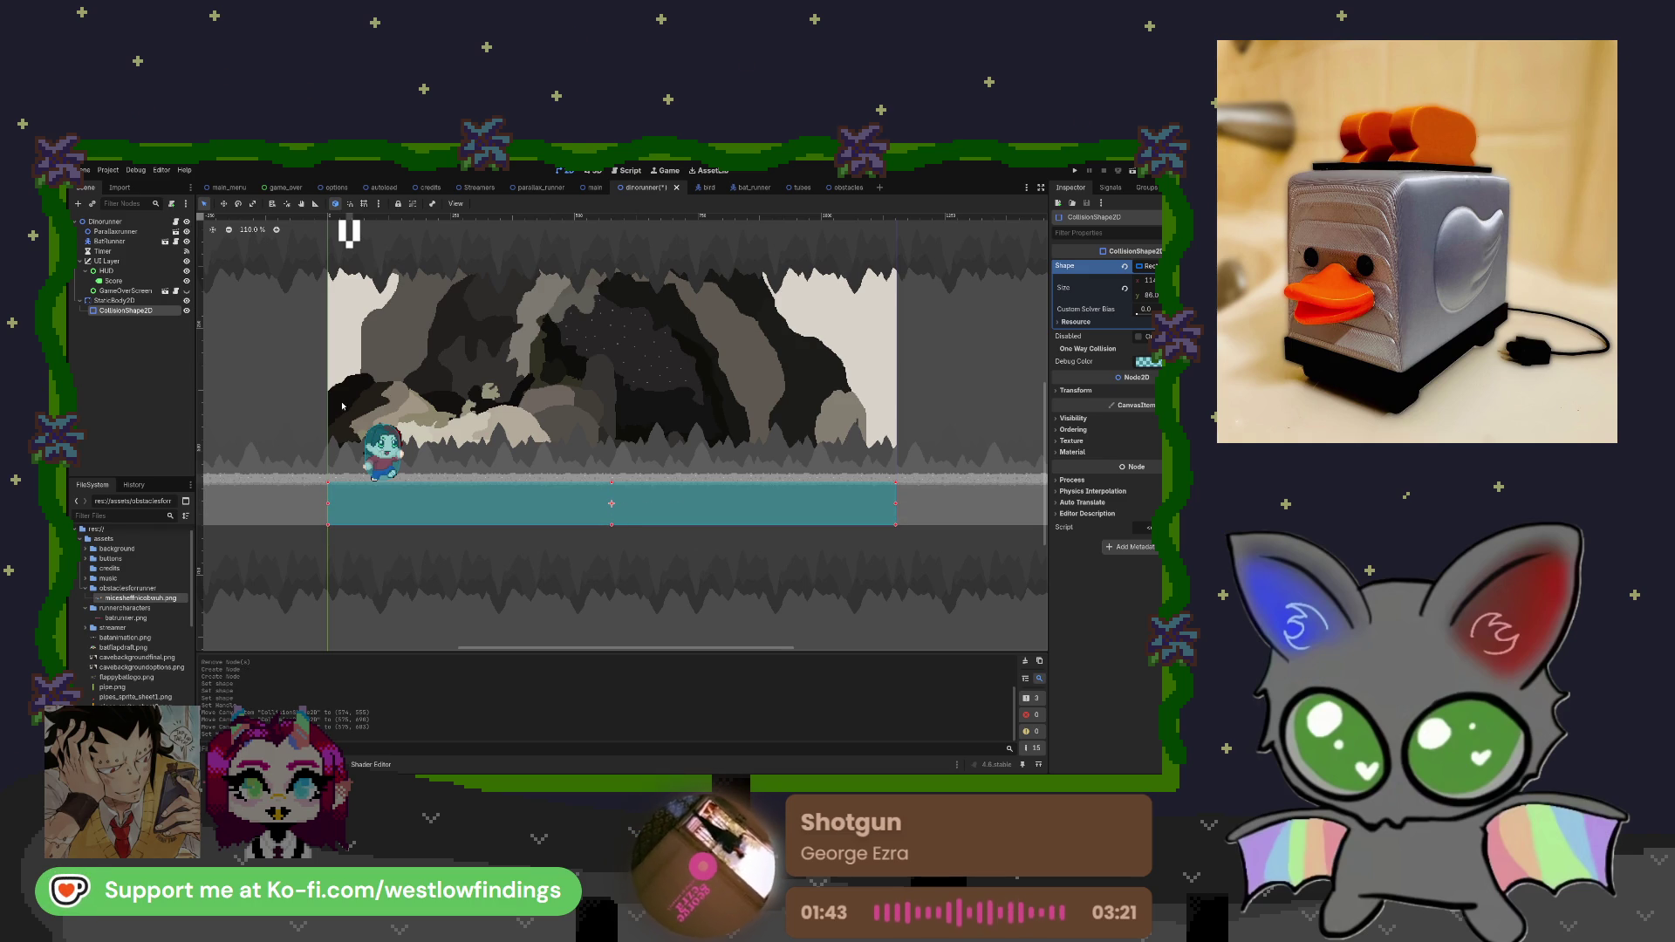
Check the shape's Transform position, keep x at 57, and nudge its left edge right.
scroll(349, 488, "up", 8)
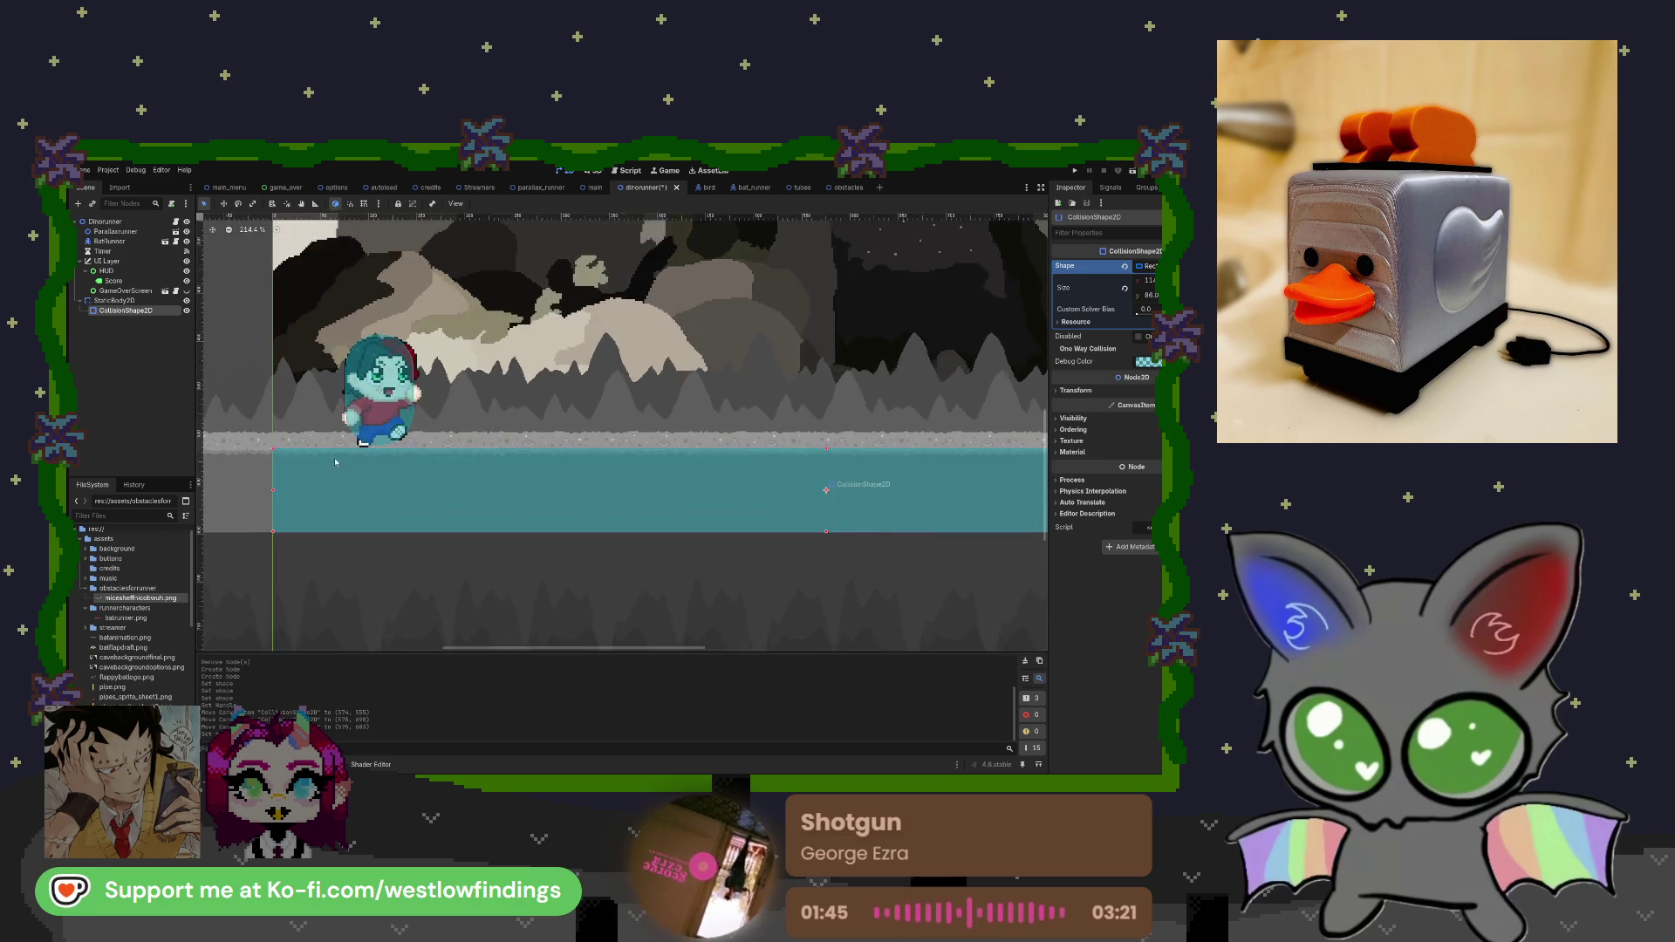
left_click_drag(405, 483, 414, 488)
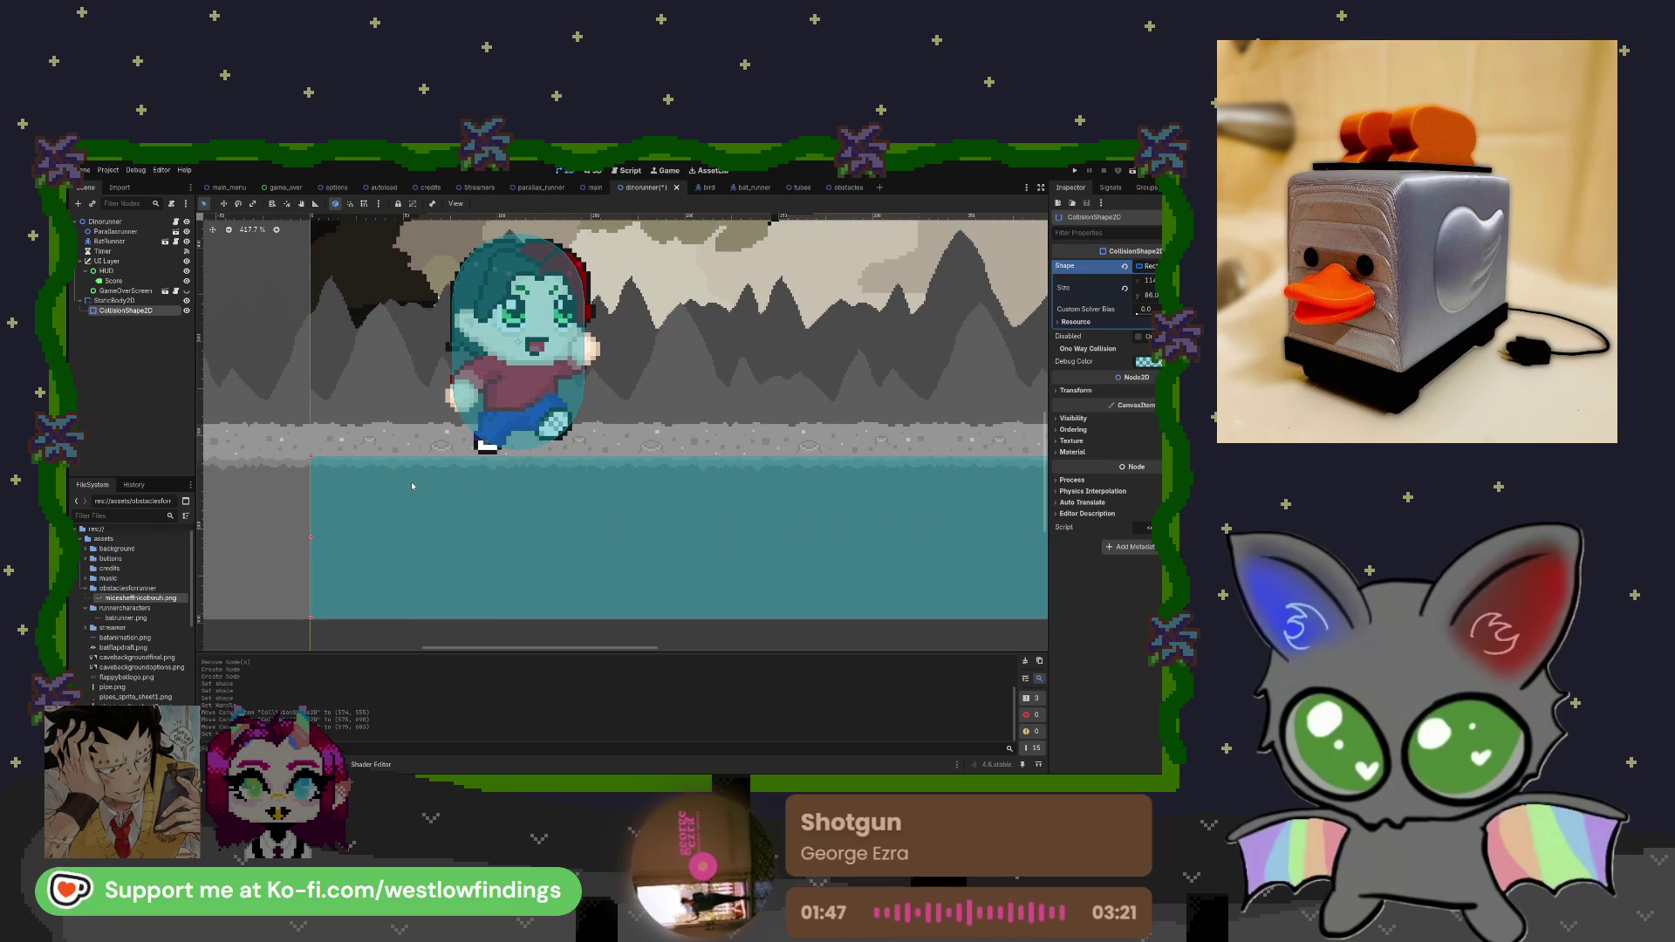
left_click(1066, 391)
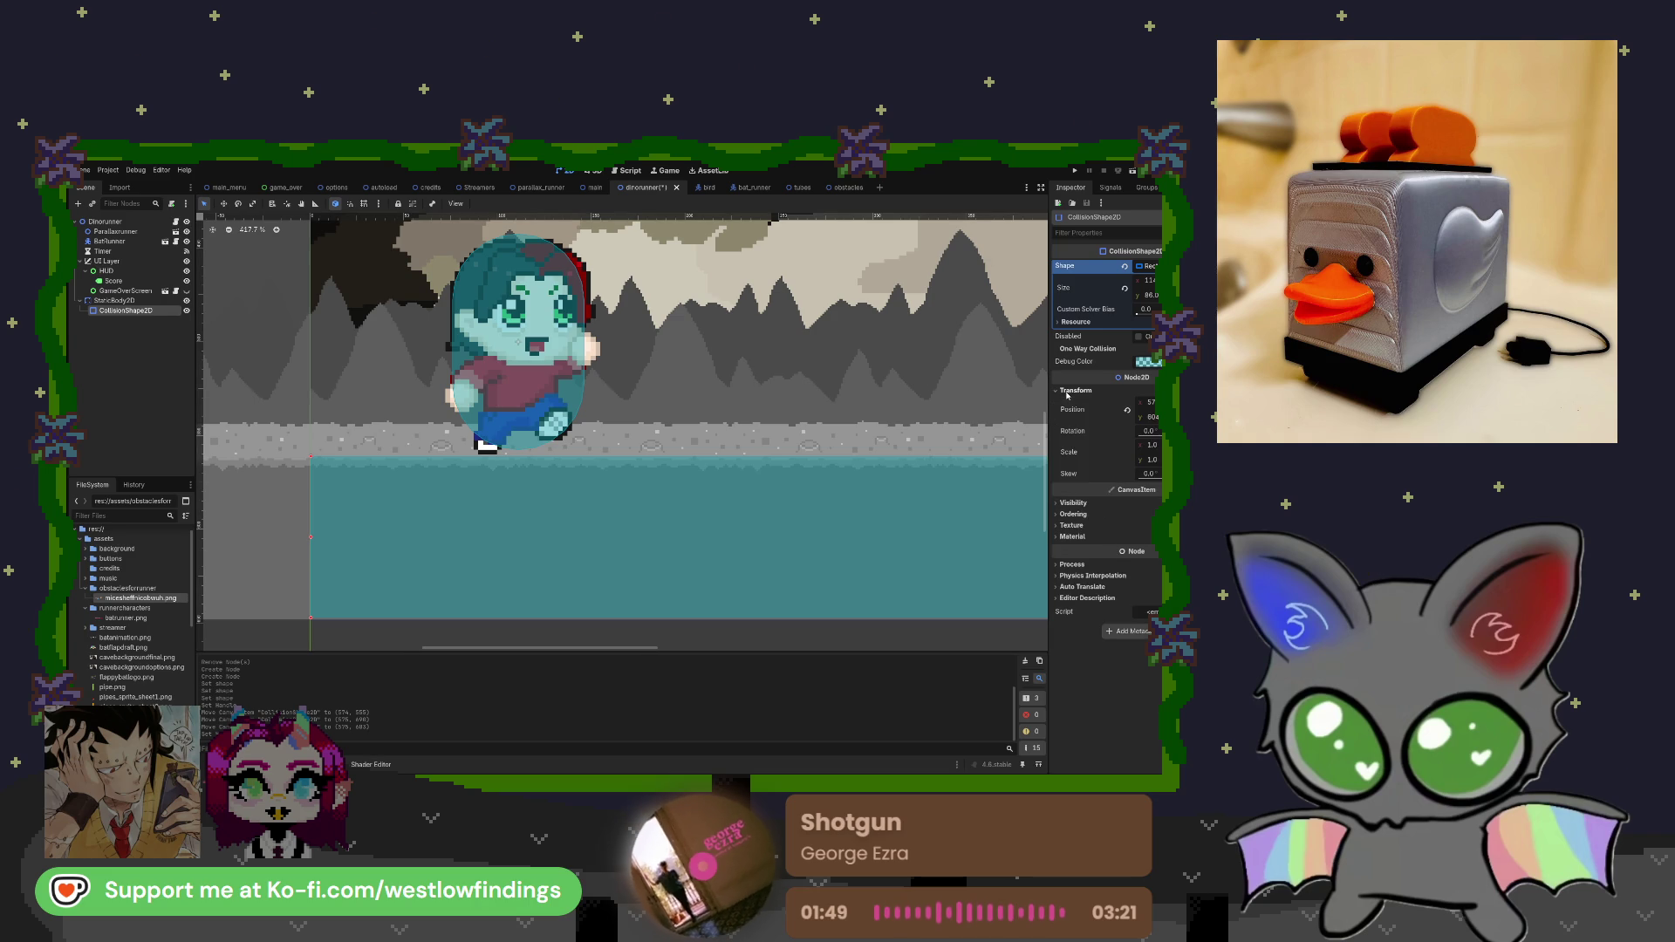
left_click(1150, 403)
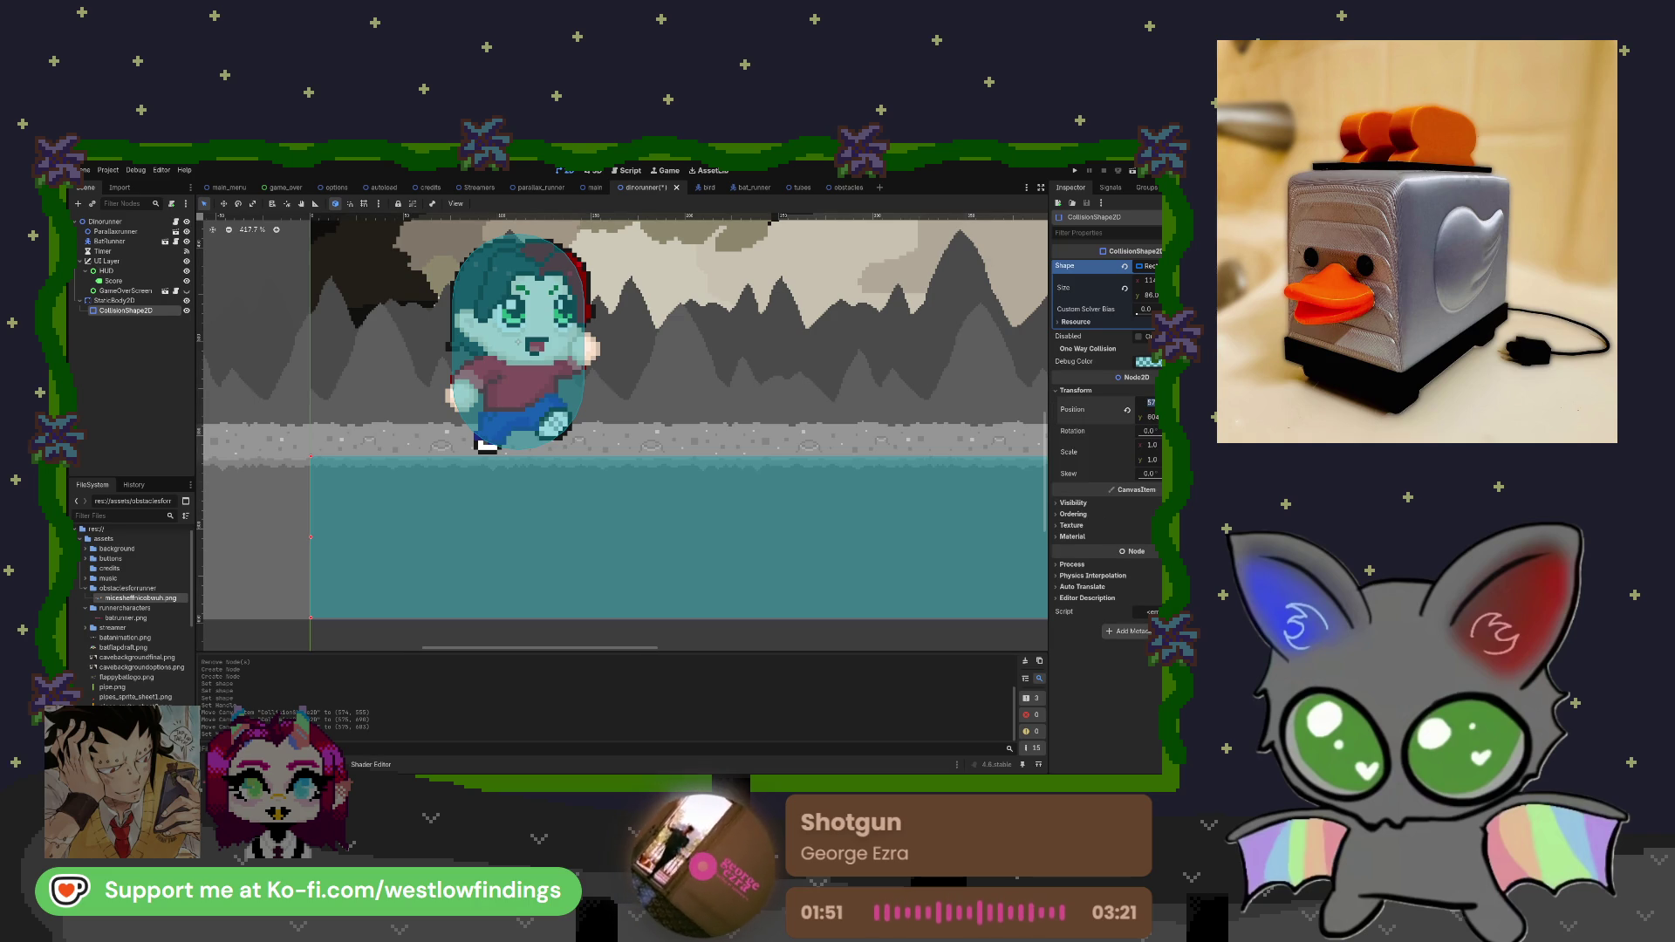
key("Return")
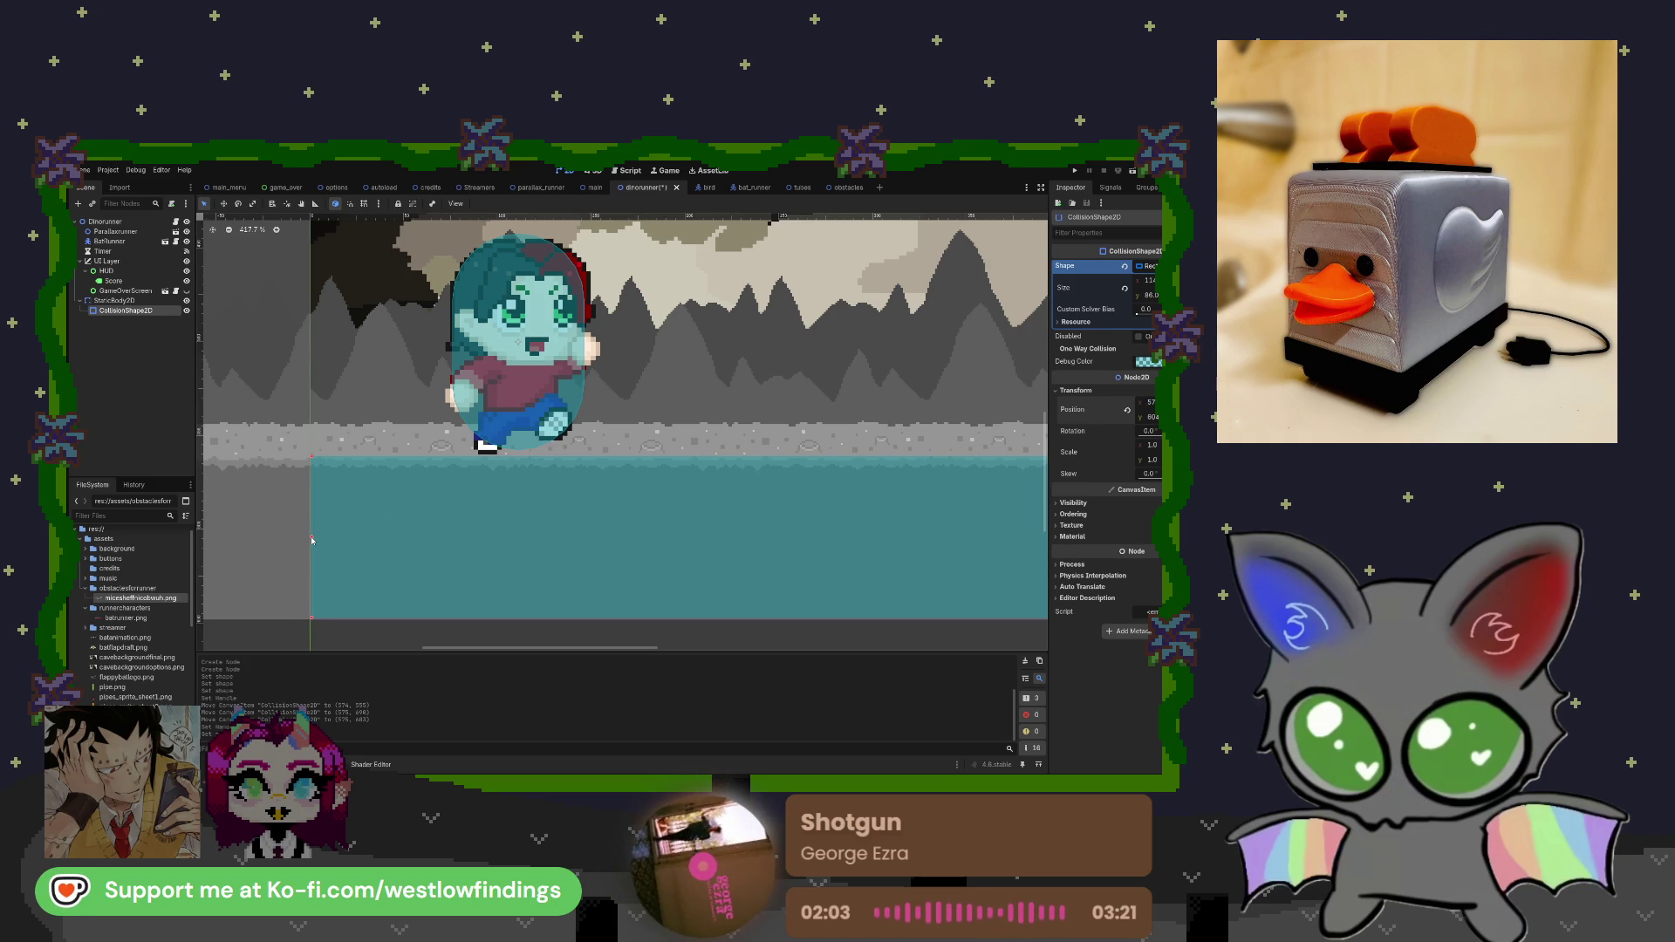
left_click_drag(309, 540, 313, 540)
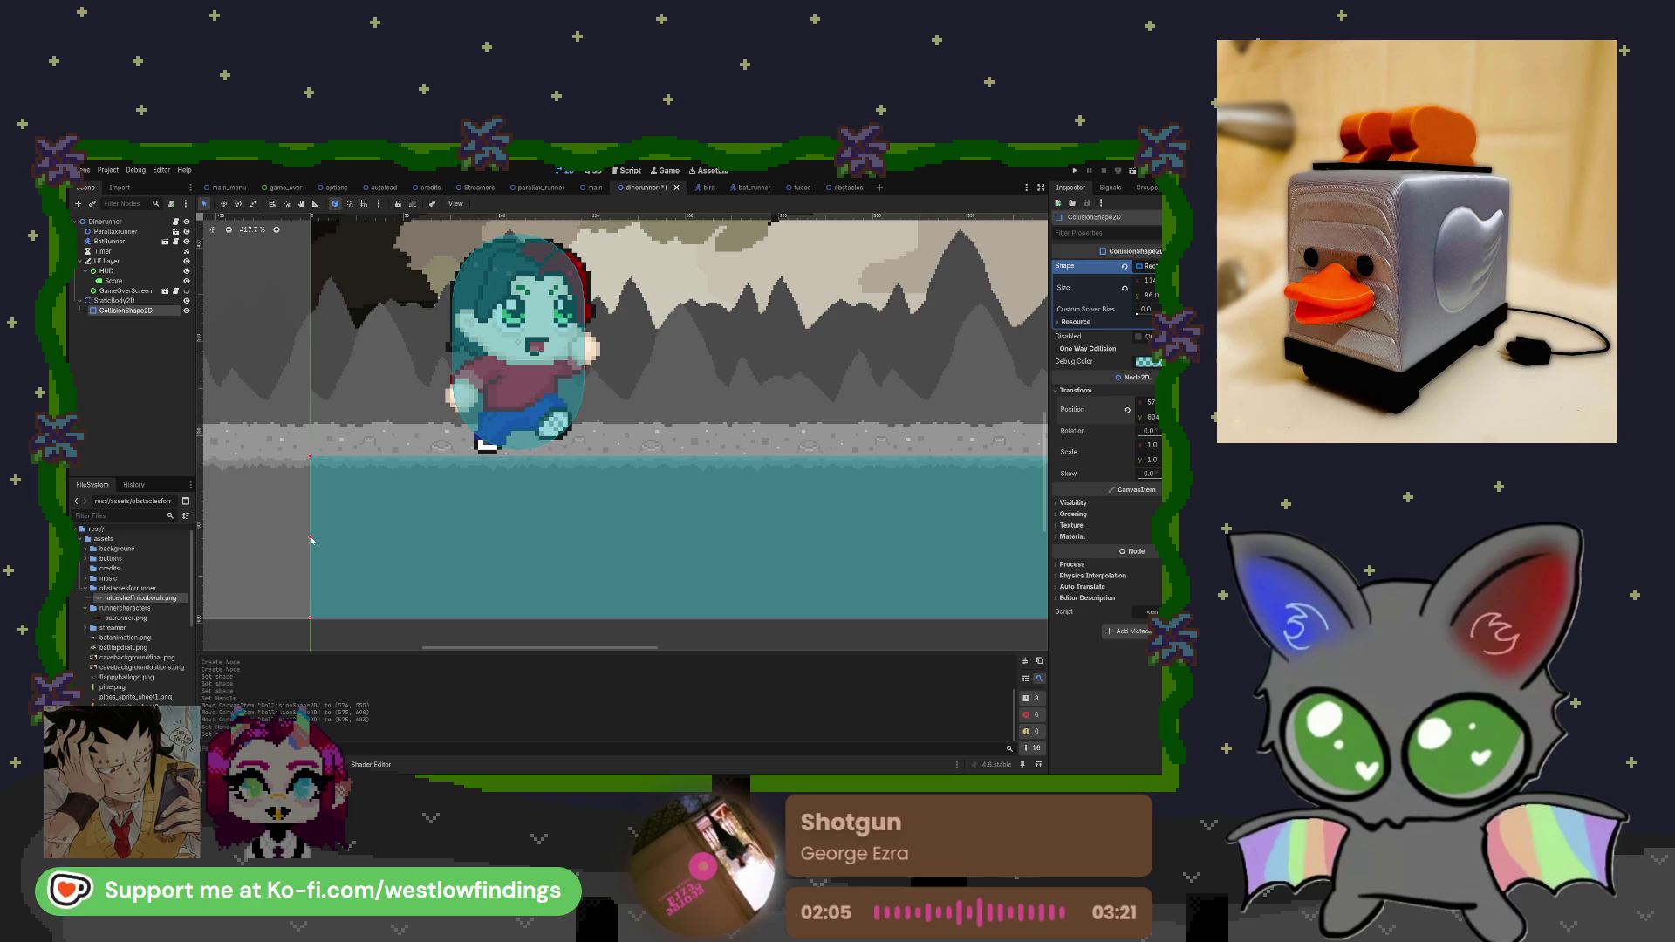
Widen the floor rectangle's edge slightly, taking Size x from 114 to 115 across the screen.
scroll(311, 541, "up", 6)
scroll(310, 542, "down", 10)
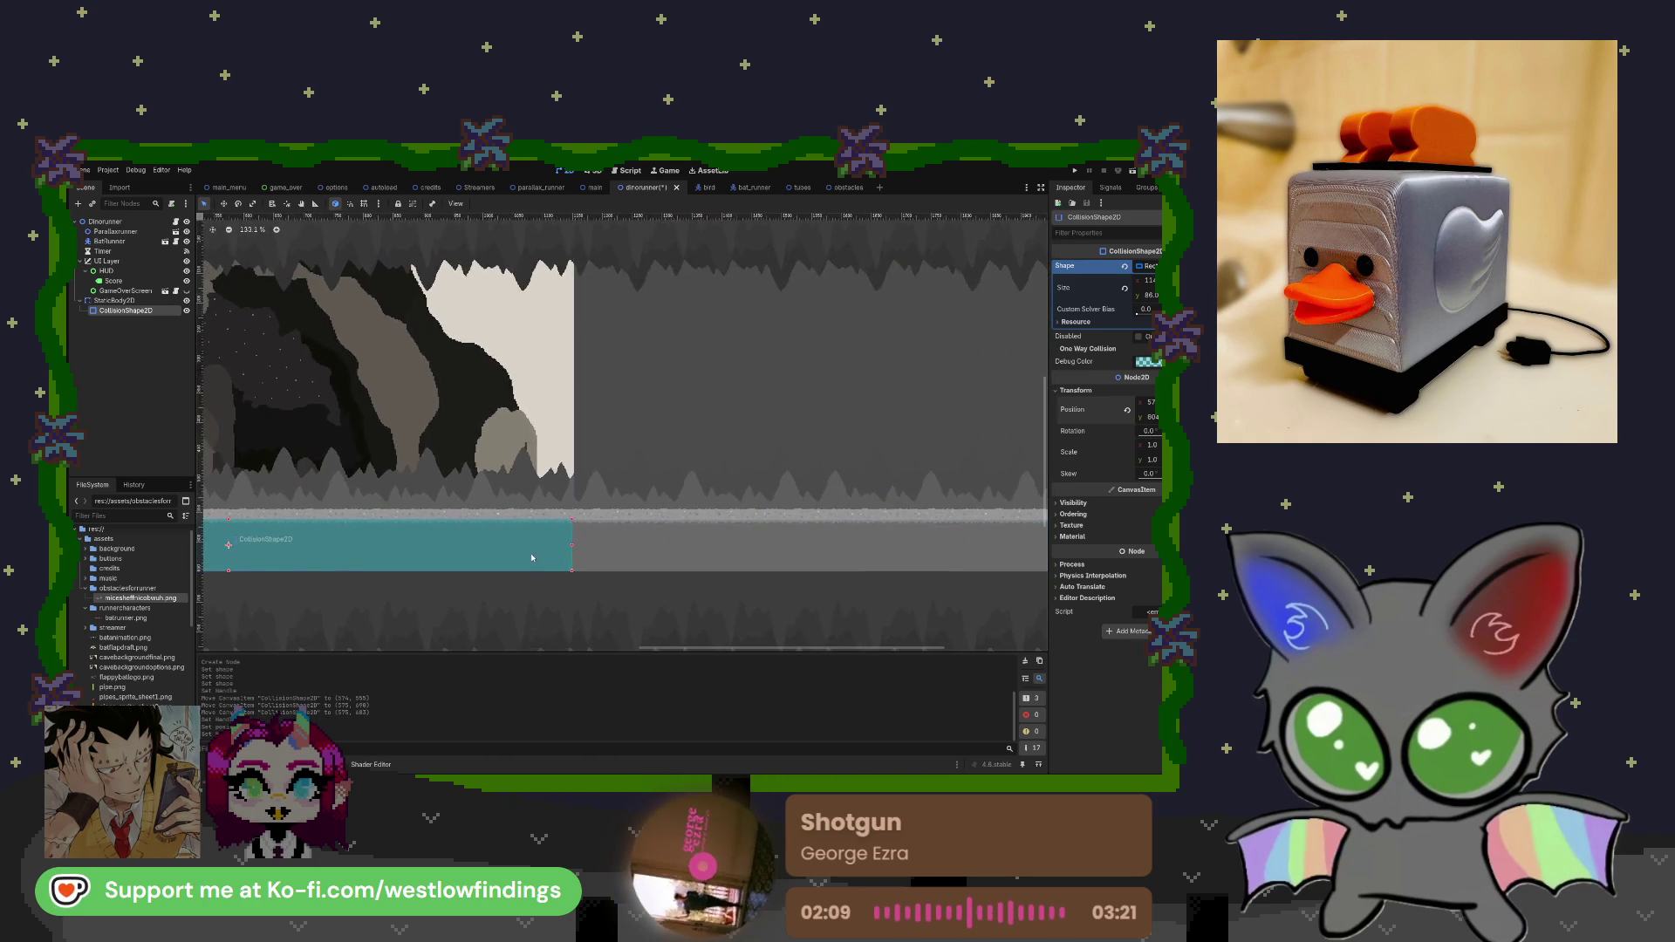
scroll(573, 546, "up", 10)
left_click_drag(575, 543, 584, 544)
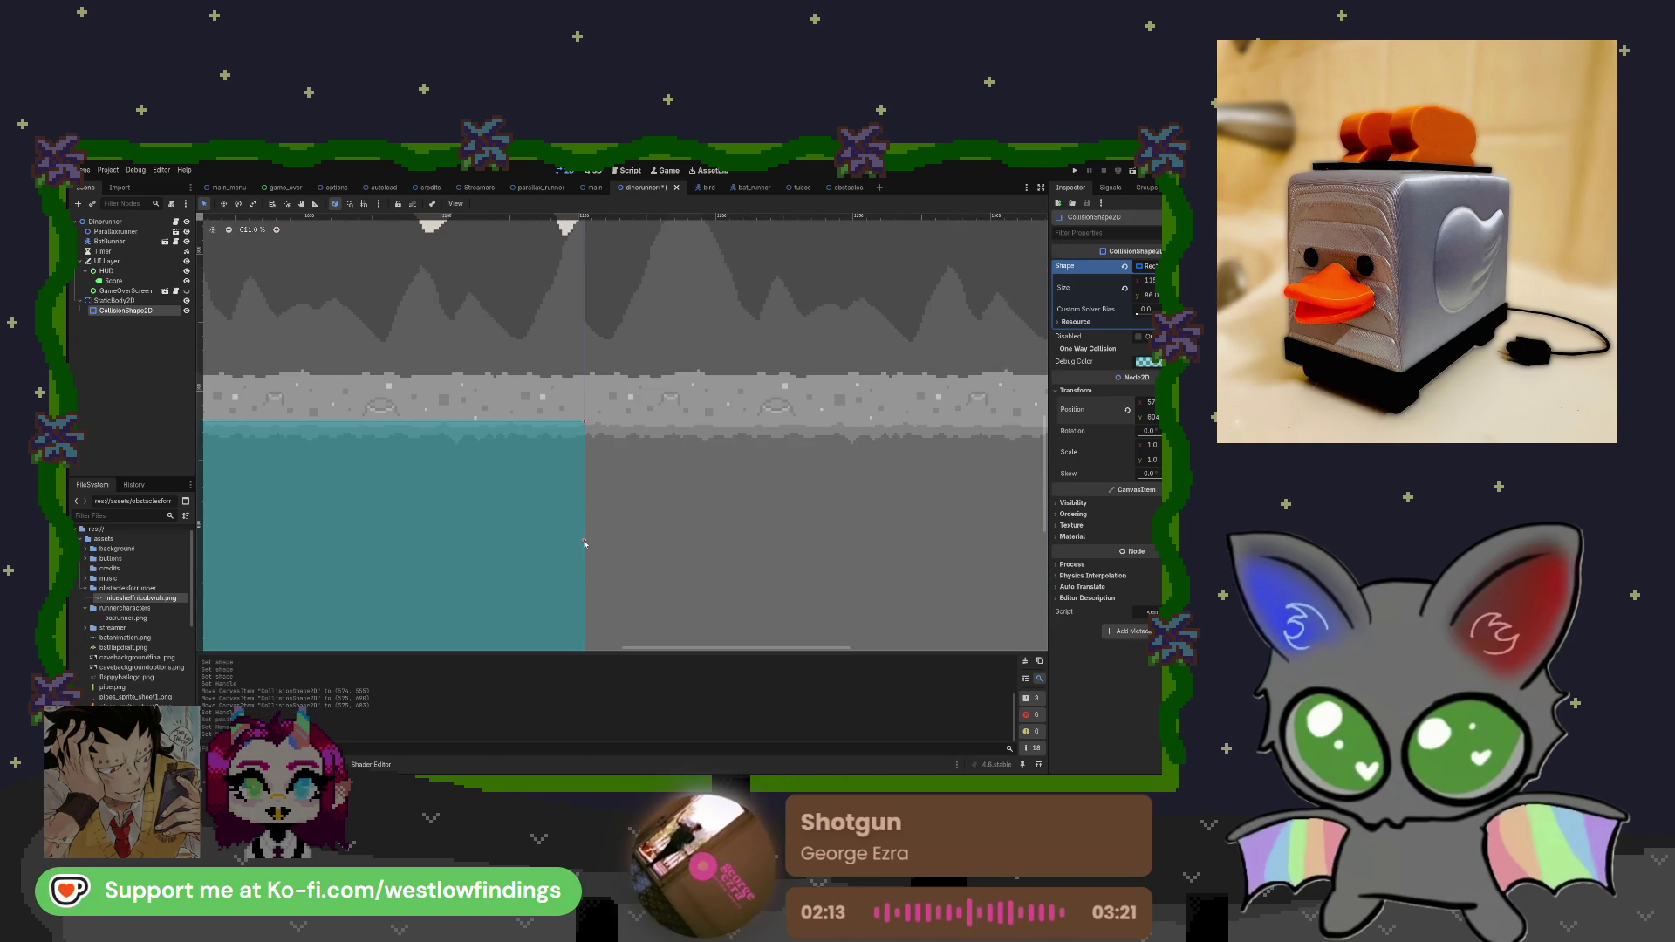
scroll(540, 539, "down", 4)
scroll(368, 528, "left", 10)
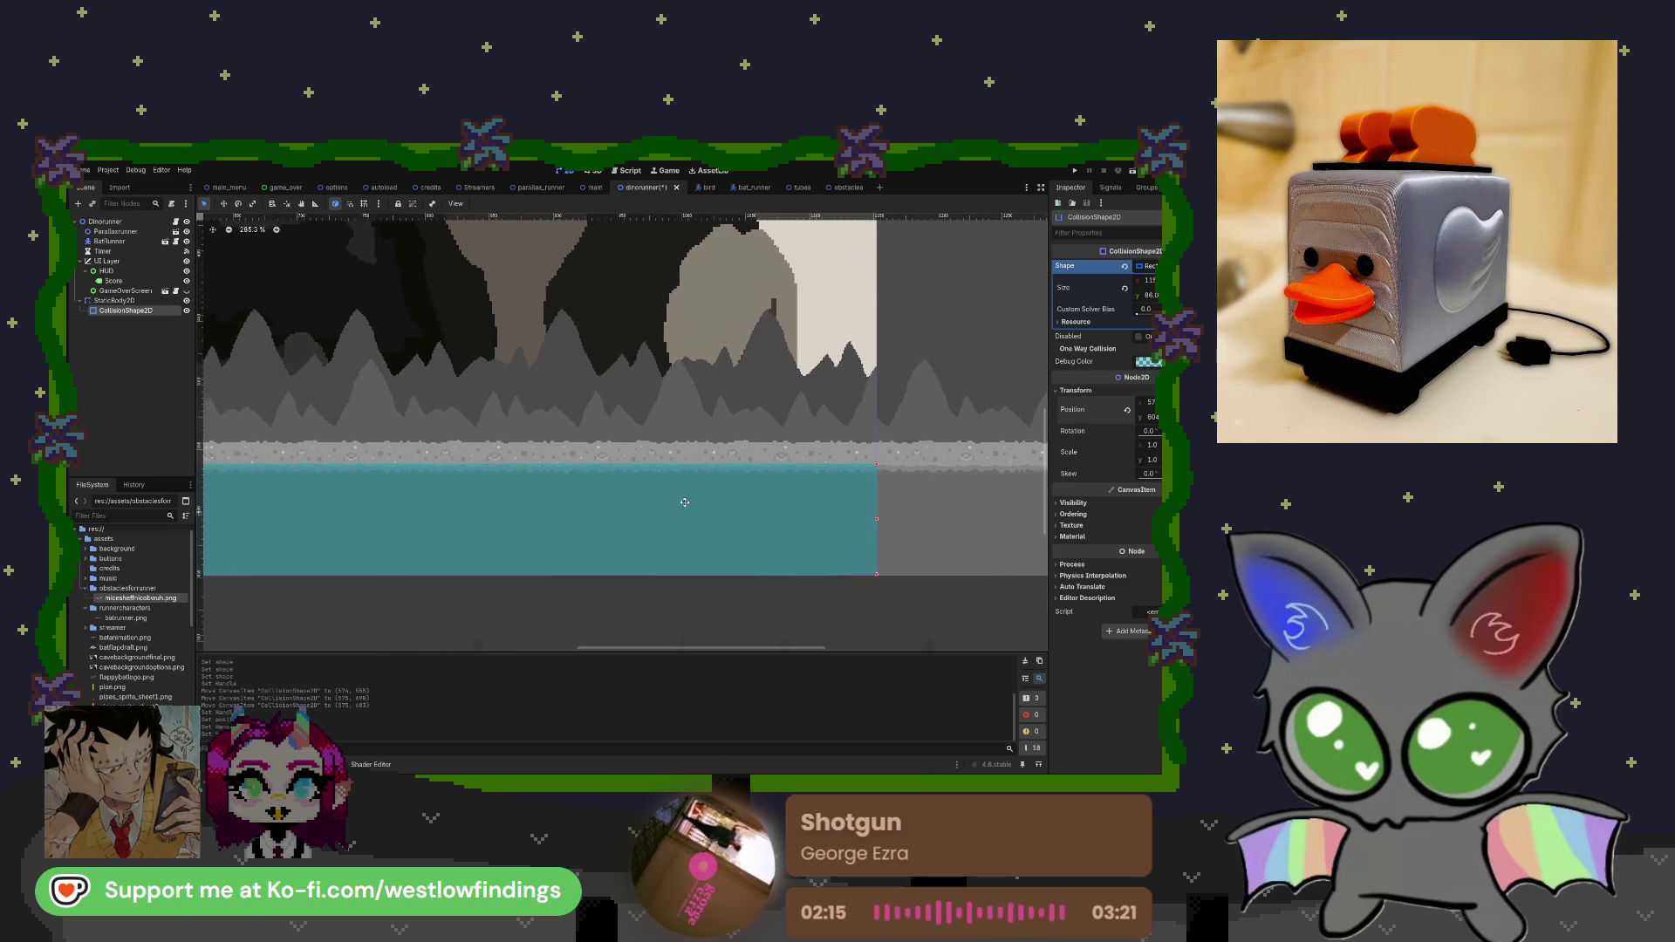
scroll(560, 507, "left", 10)
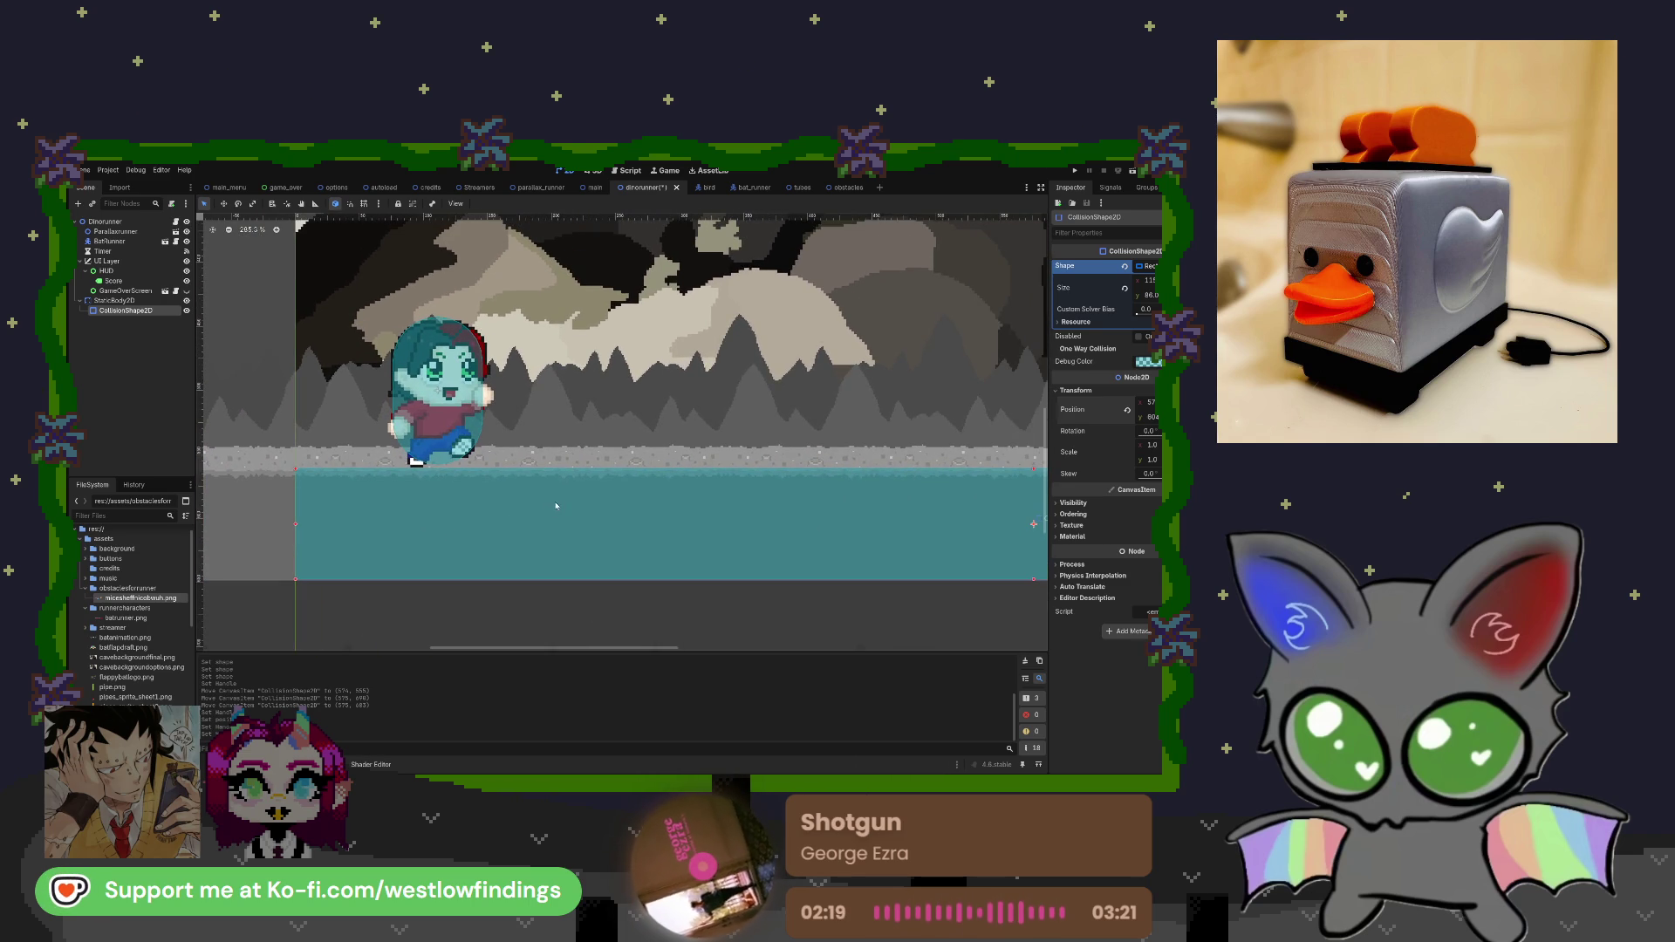
scroll(555, 507, "down", 6)
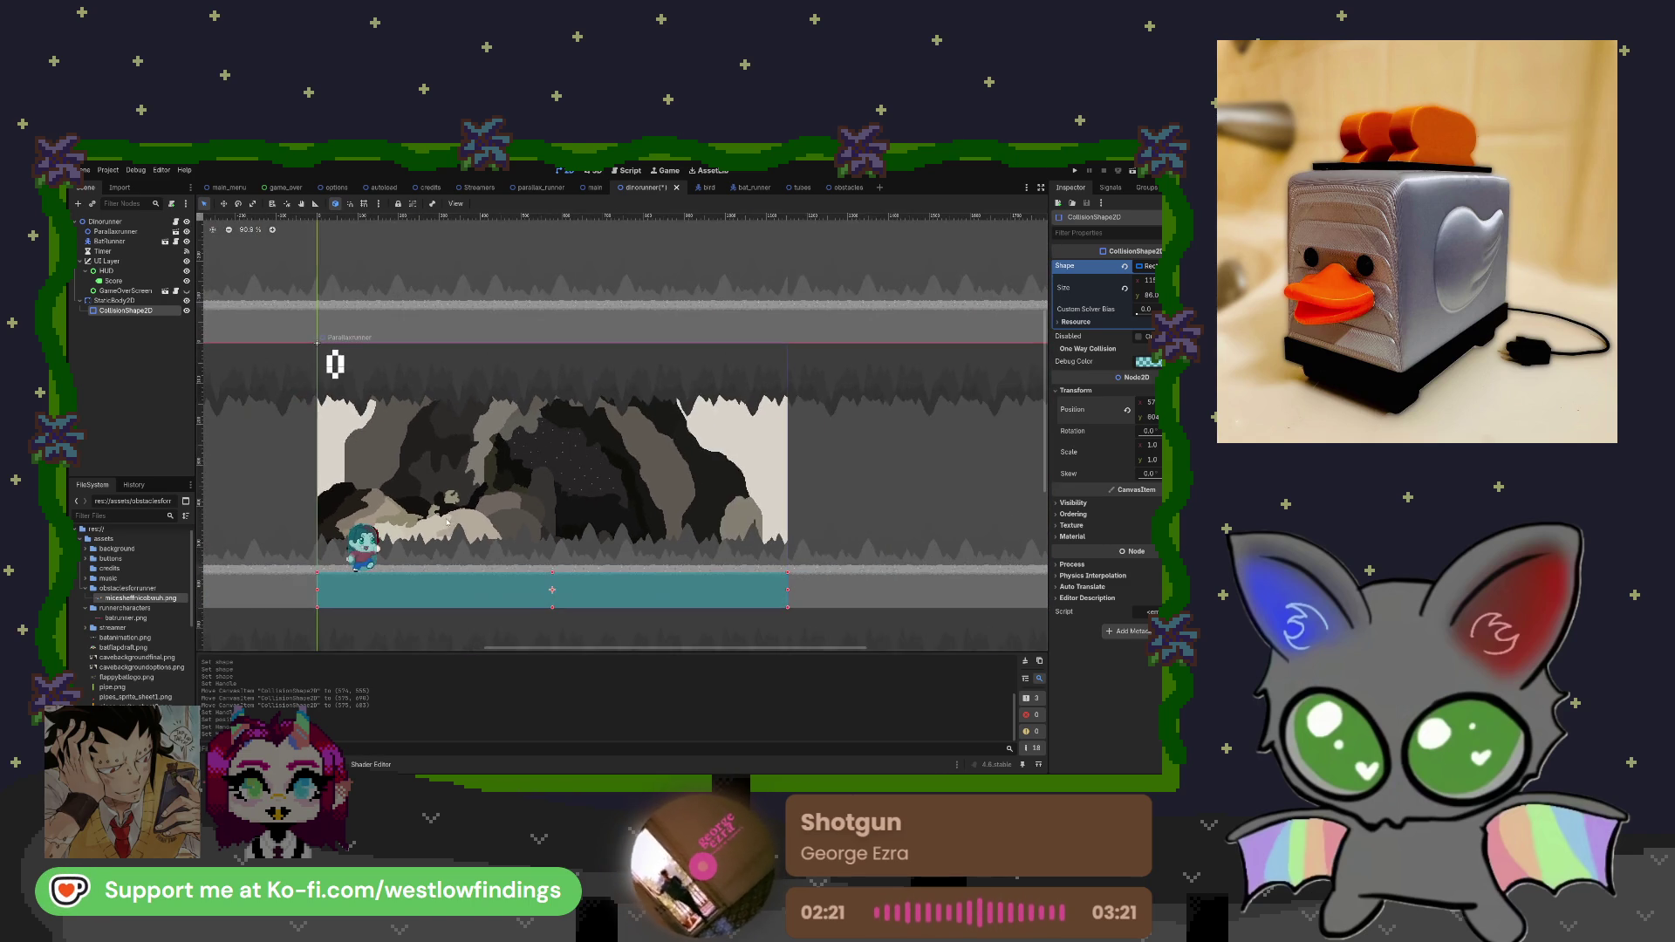
scroll(349, 454, "down", 2)
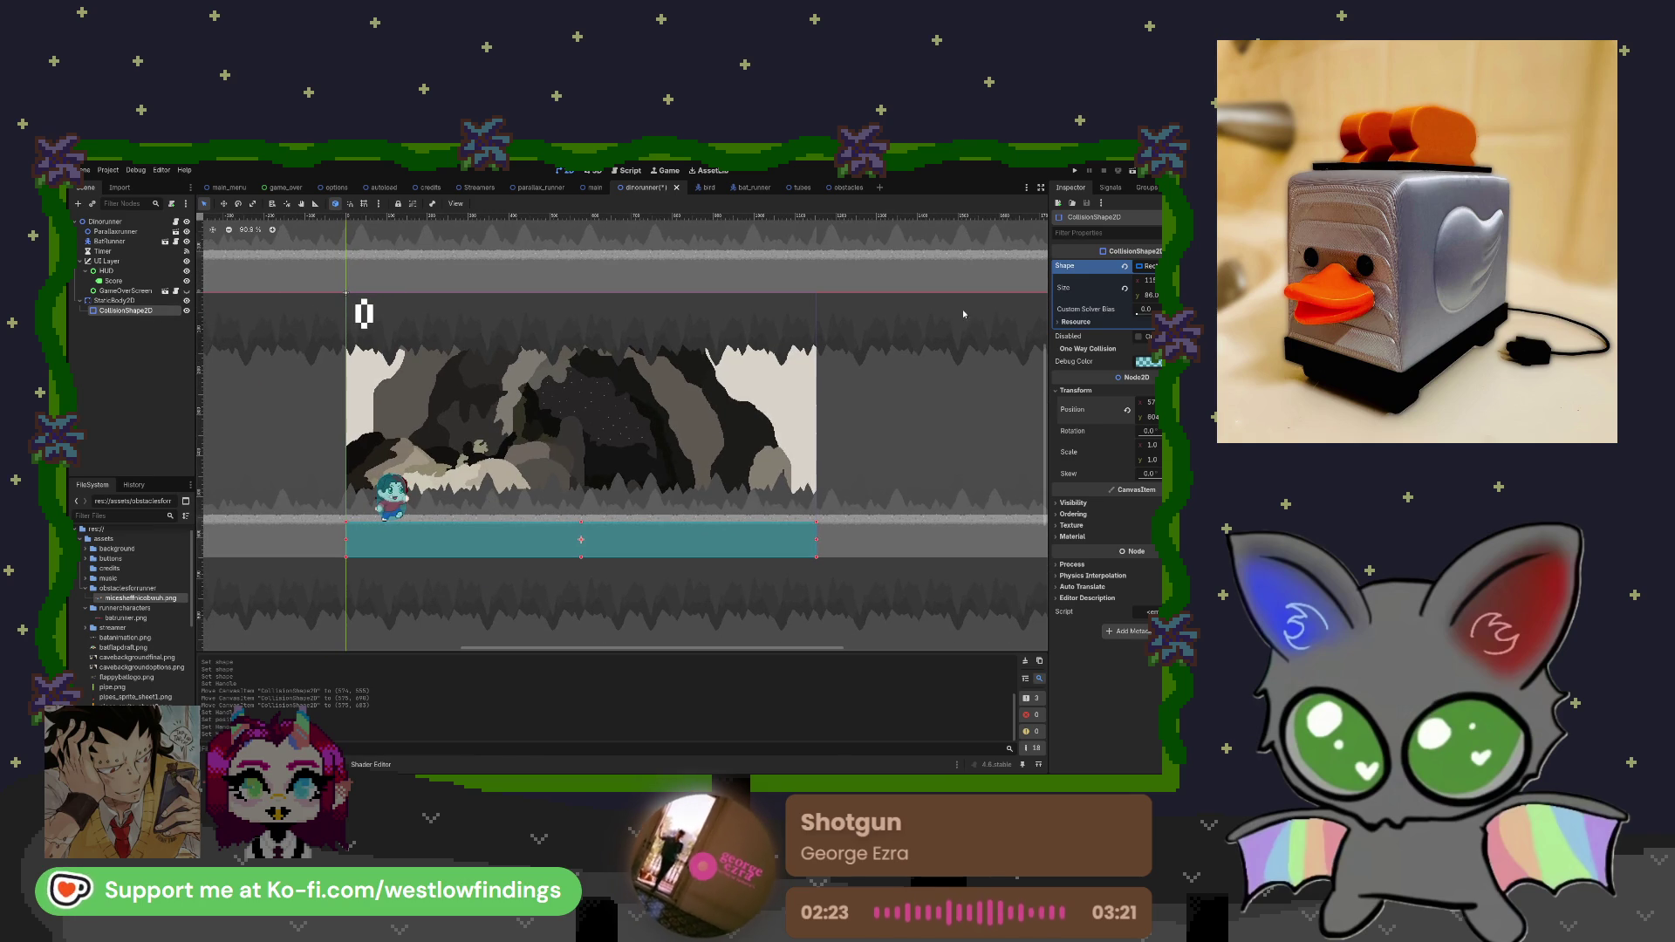
Save and run the dinorunner scene with F6 to test the floor collision, then stop it.
key("F6")
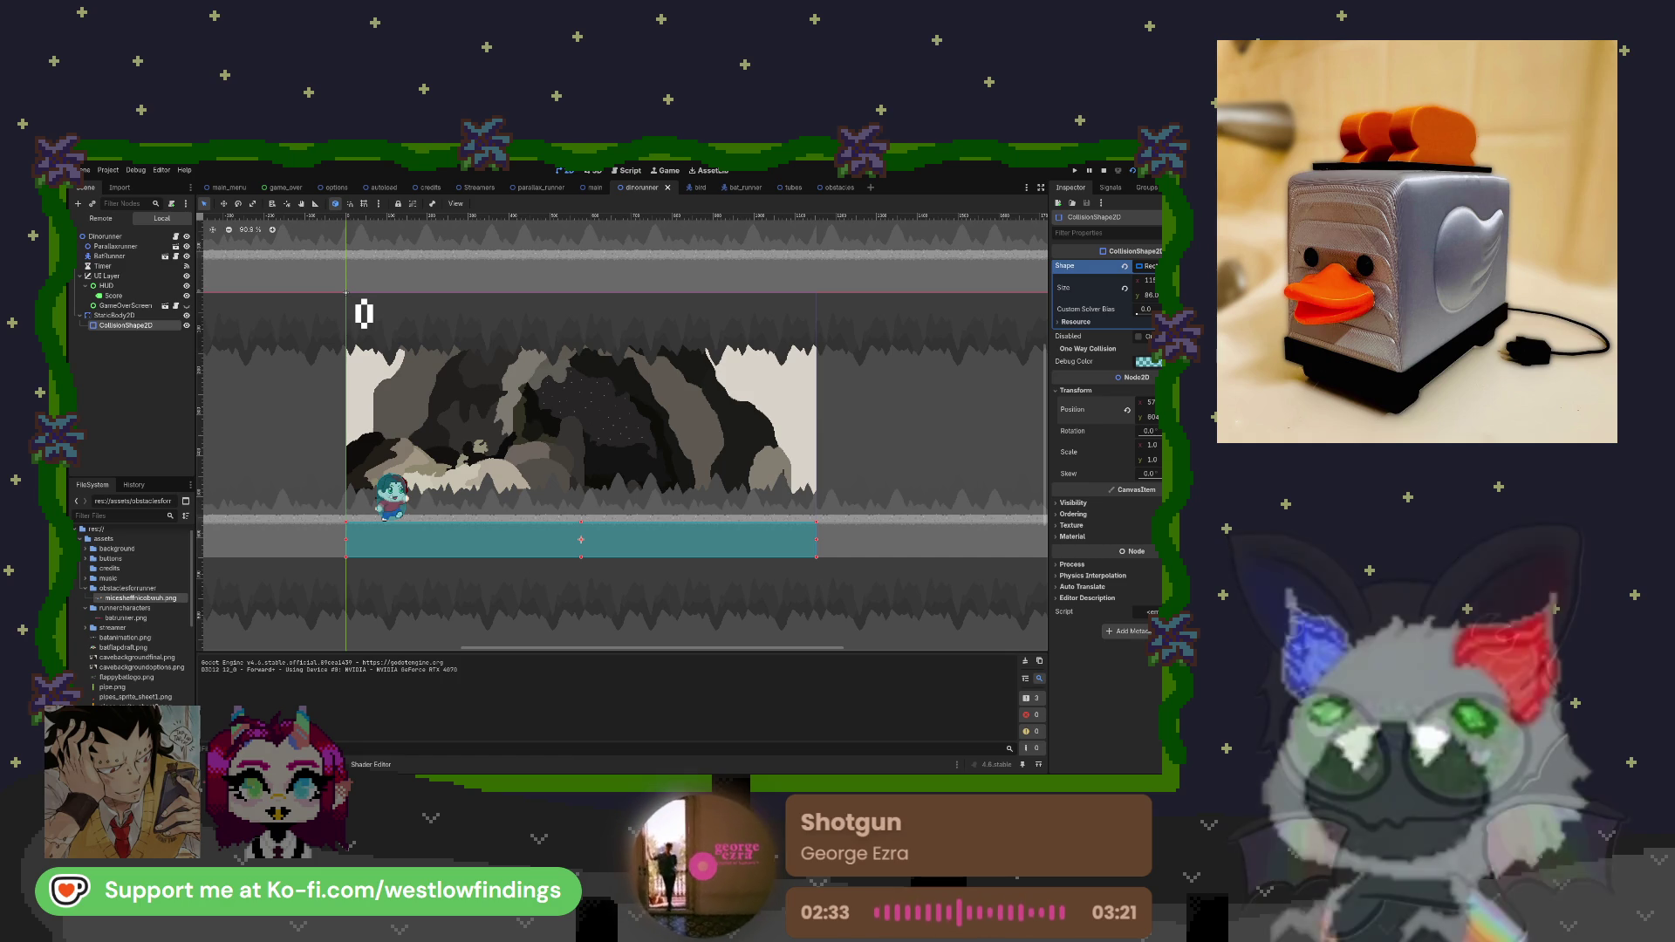
key("F8")
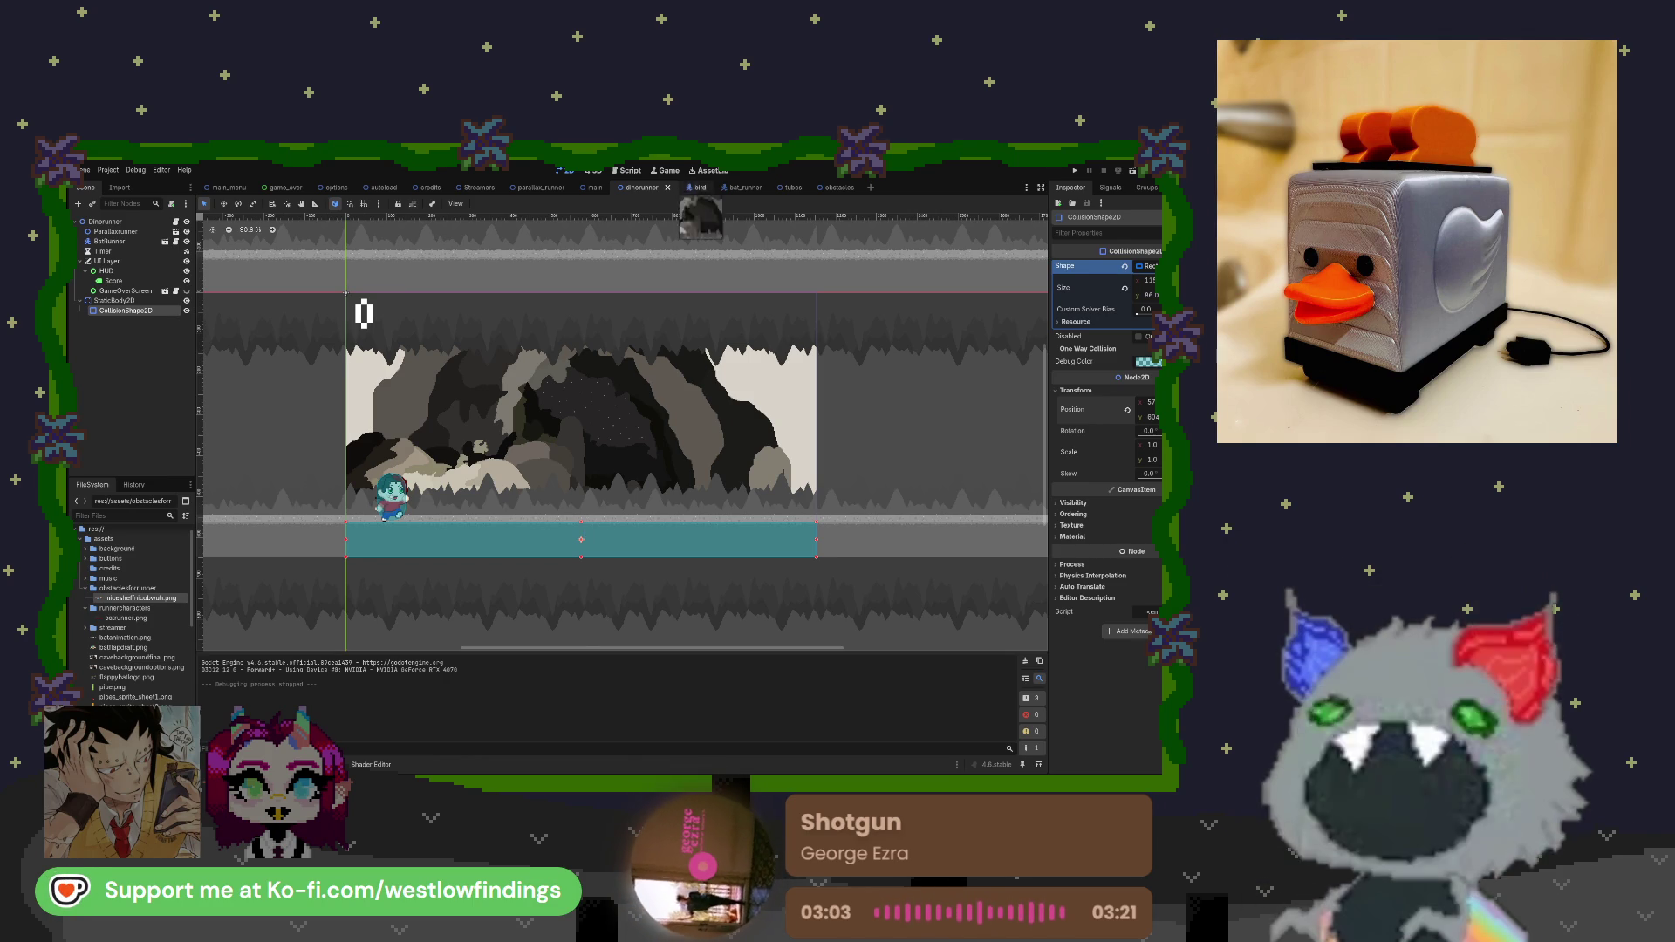
left_click(688, 188)
Close the bird scene and change jumpforce in bat_runner.gd from 400 to 600.
left_click(703, 187)
left_click(697, 188)
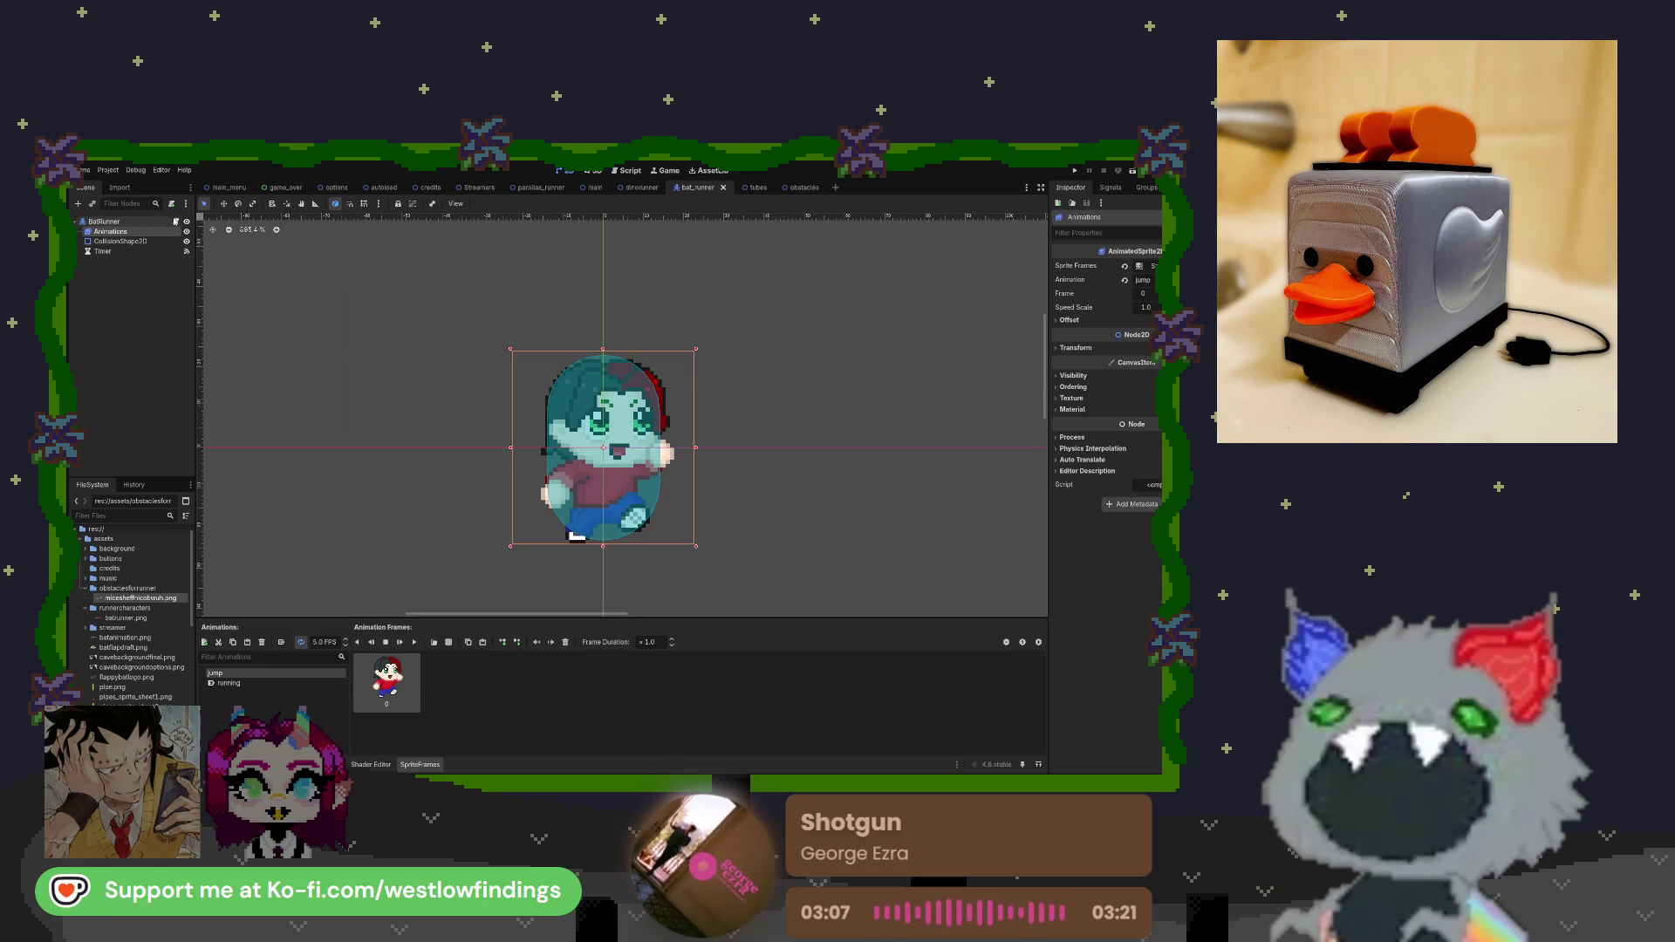
left_click(176, 222)
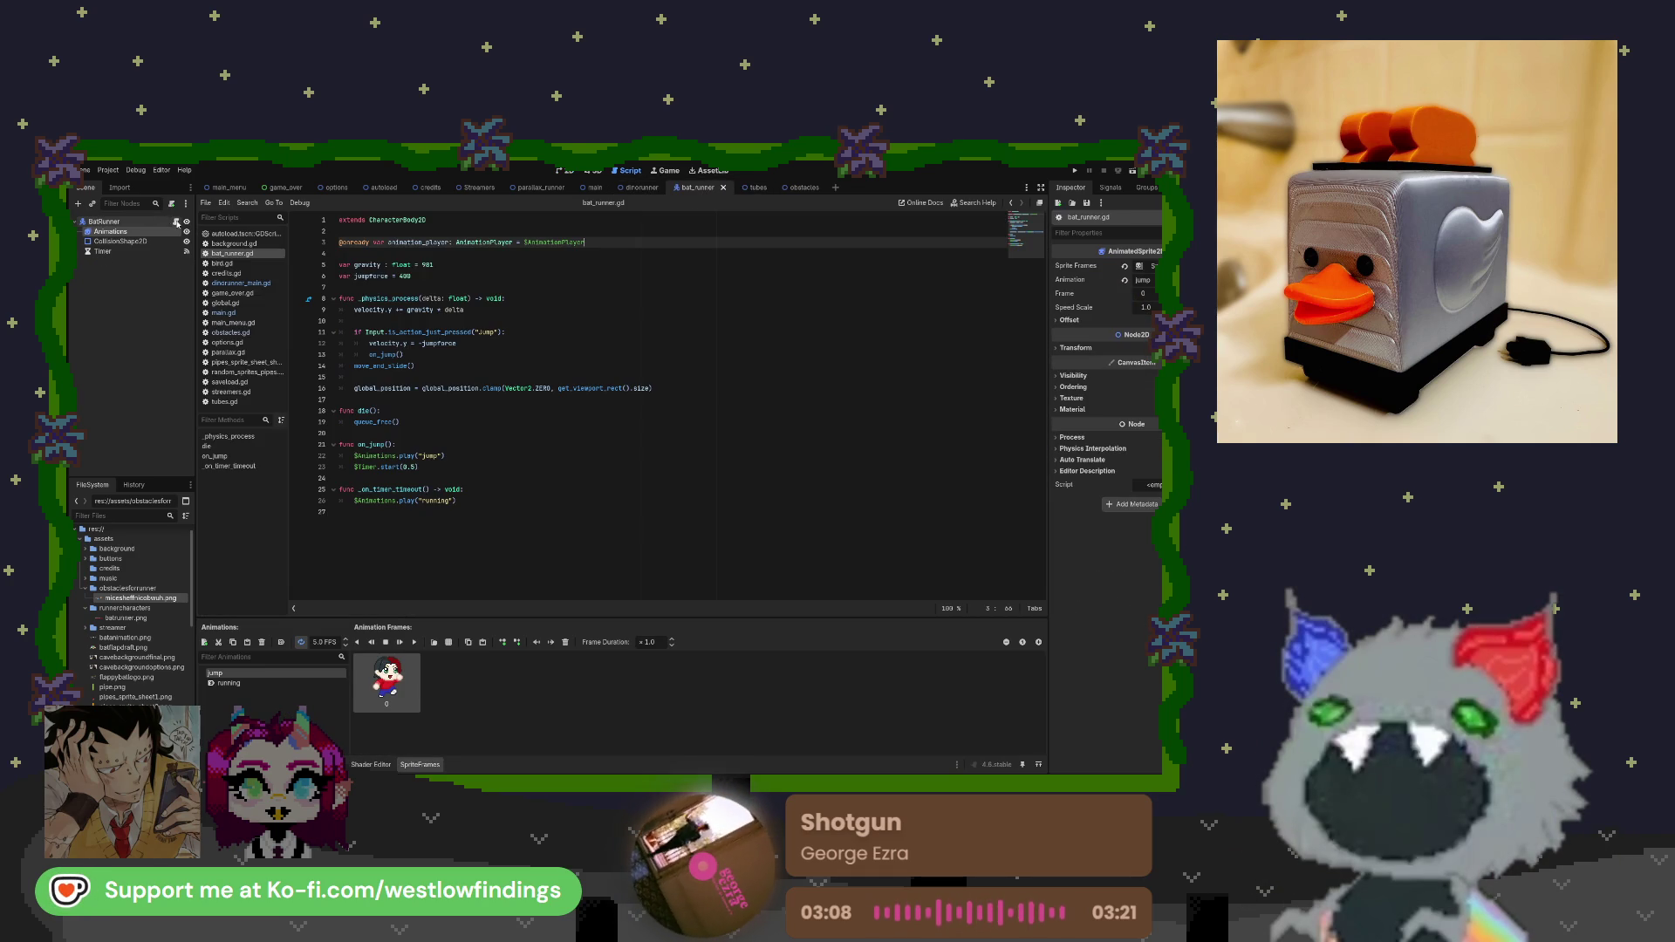
double_click(403, 276)
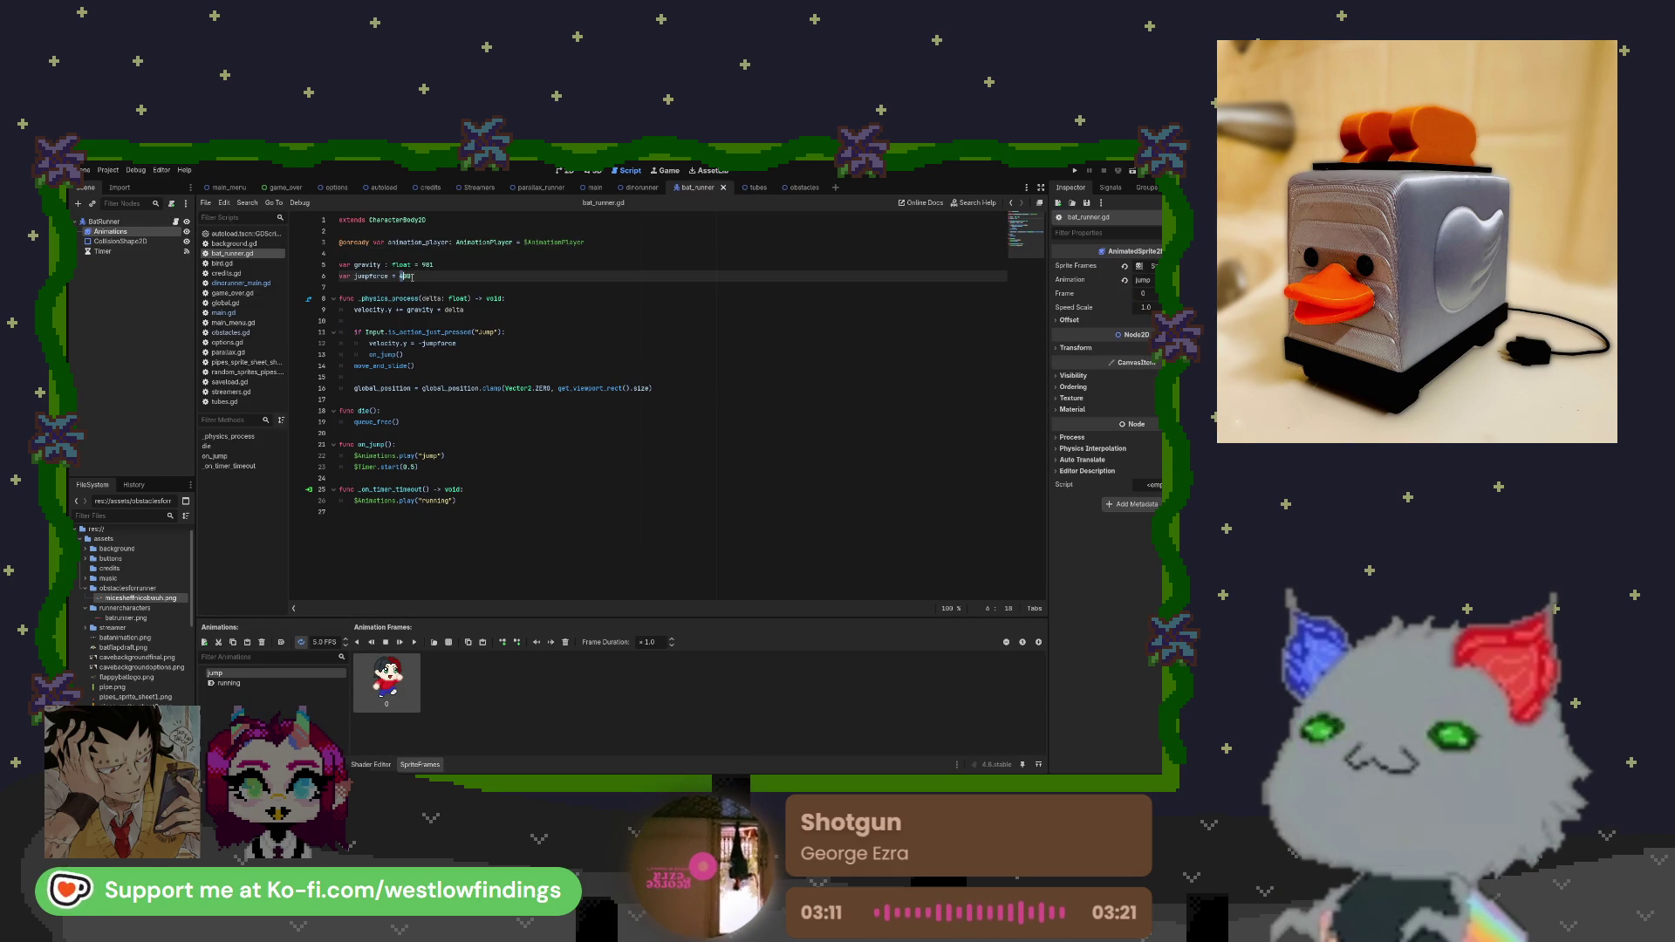
type("60")
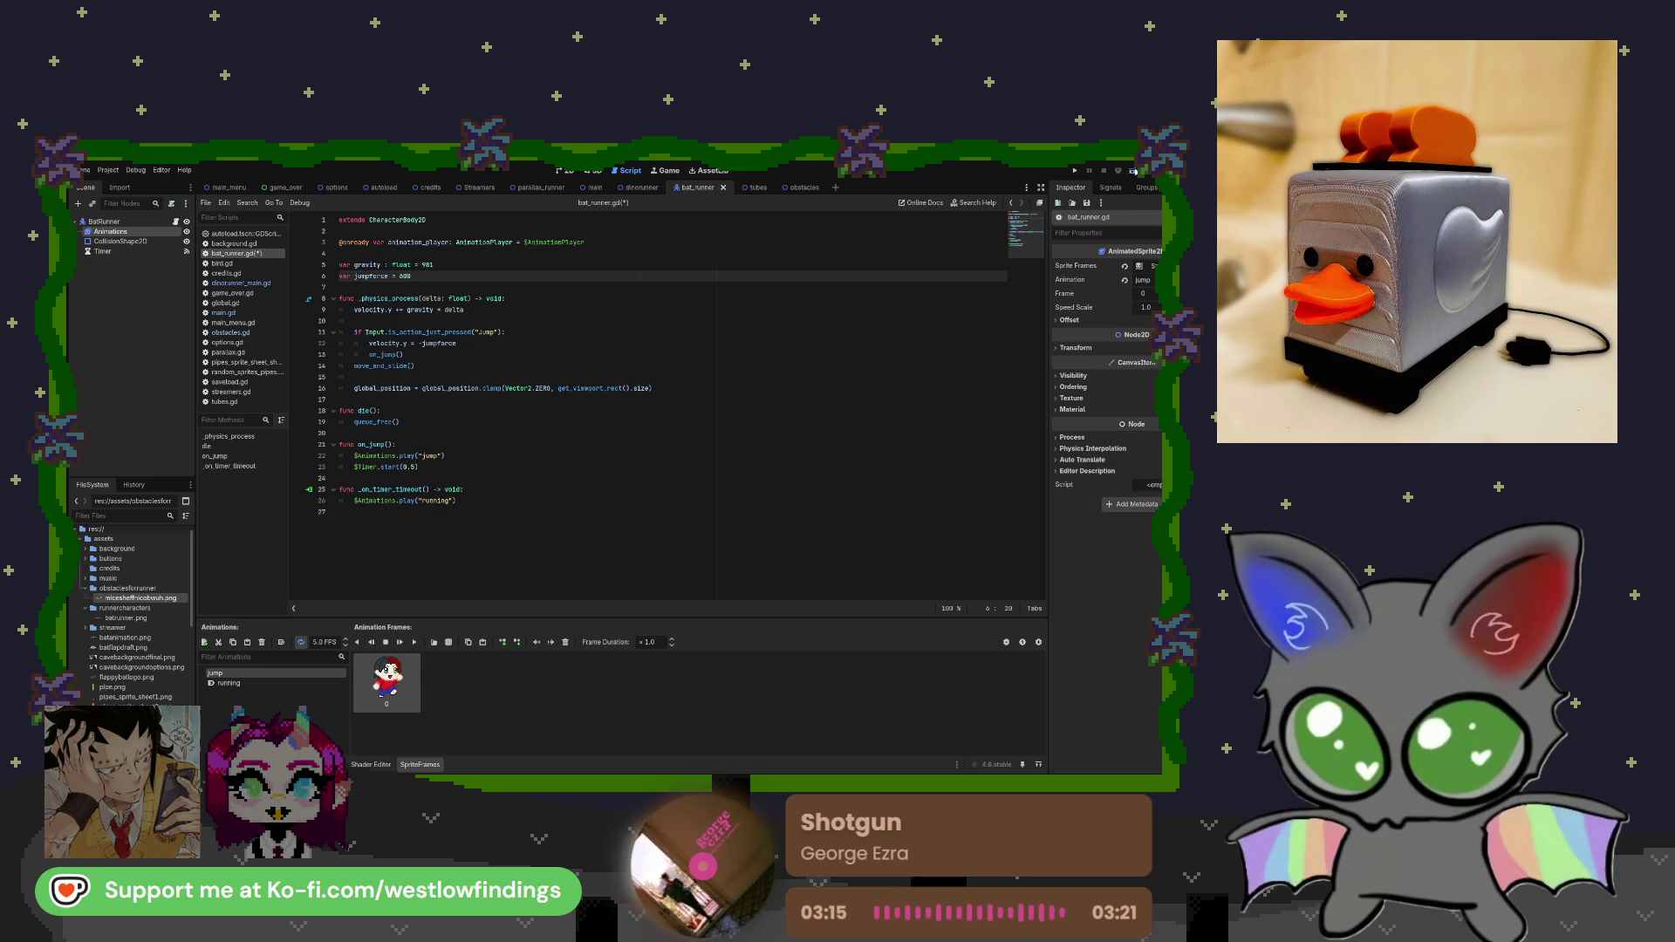
Test-run the game with the new jump, stop it, and return to the dinorunner scene.
key("F5")
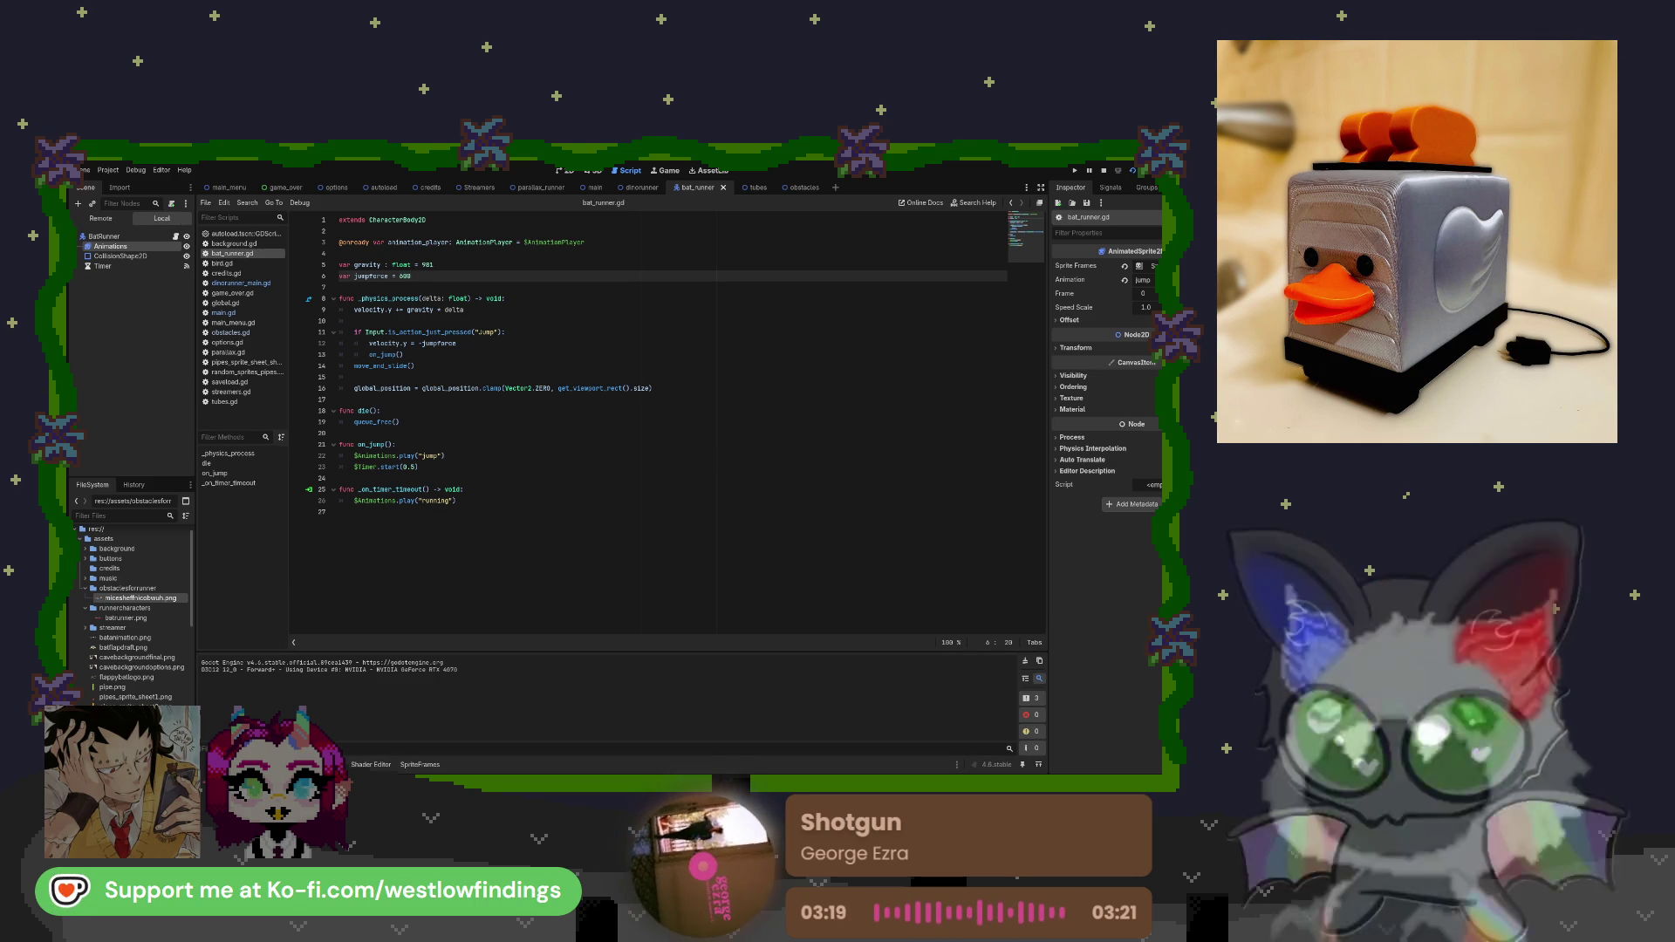
key("F8")
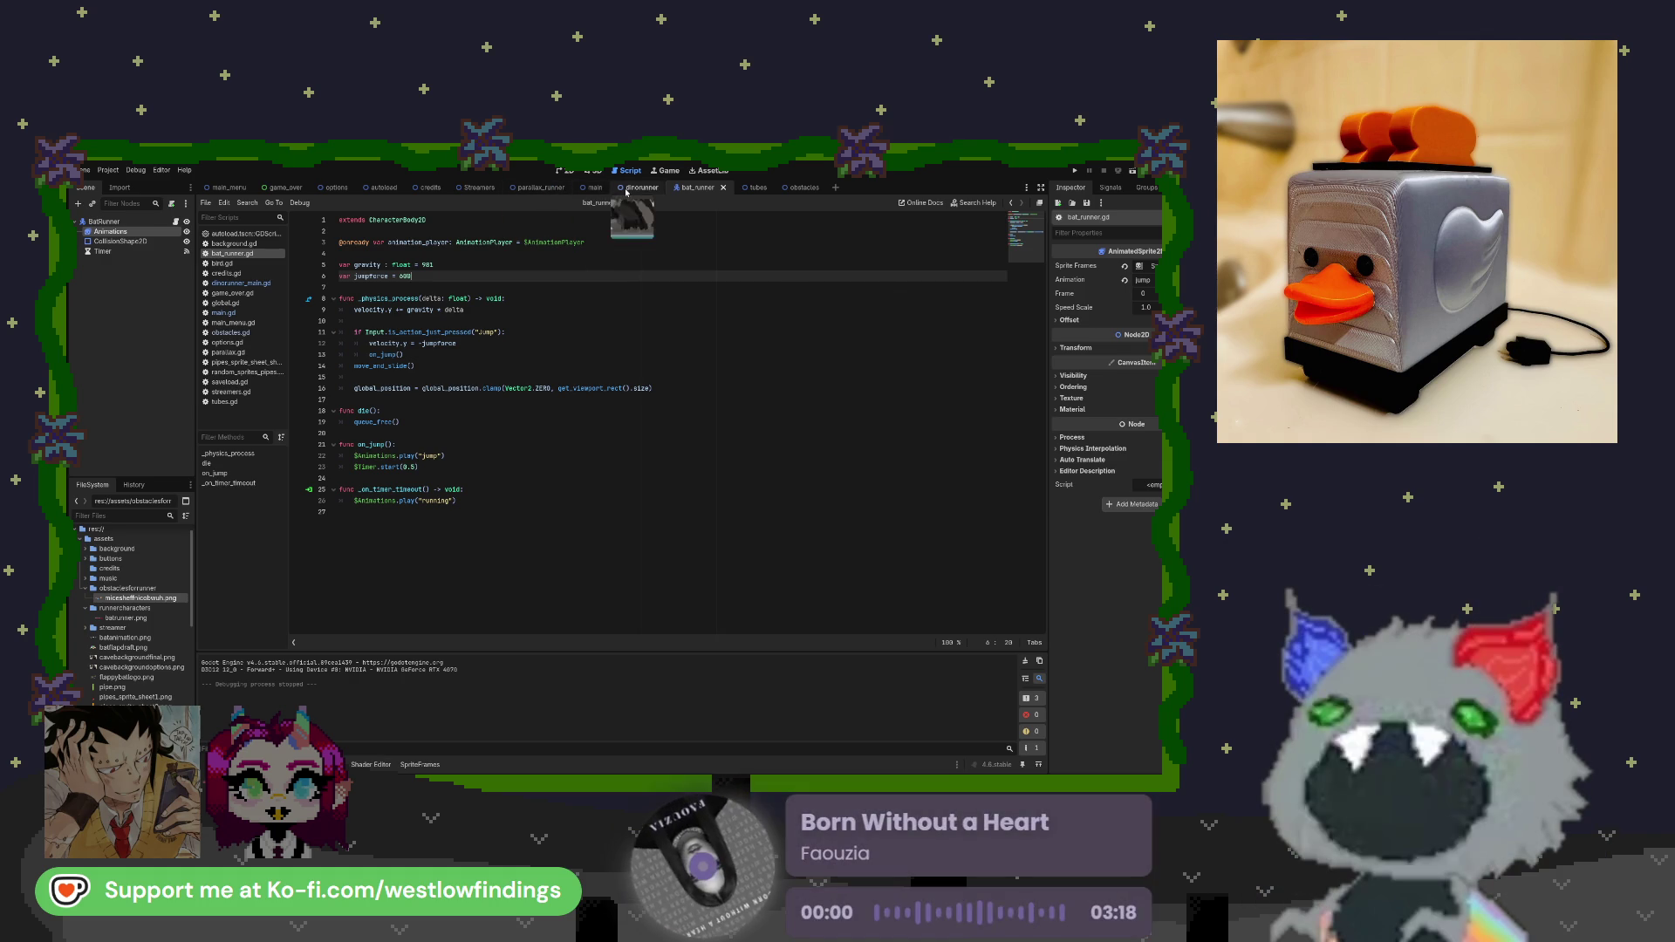
left_click(641, 187)
left_click(1132, 174)
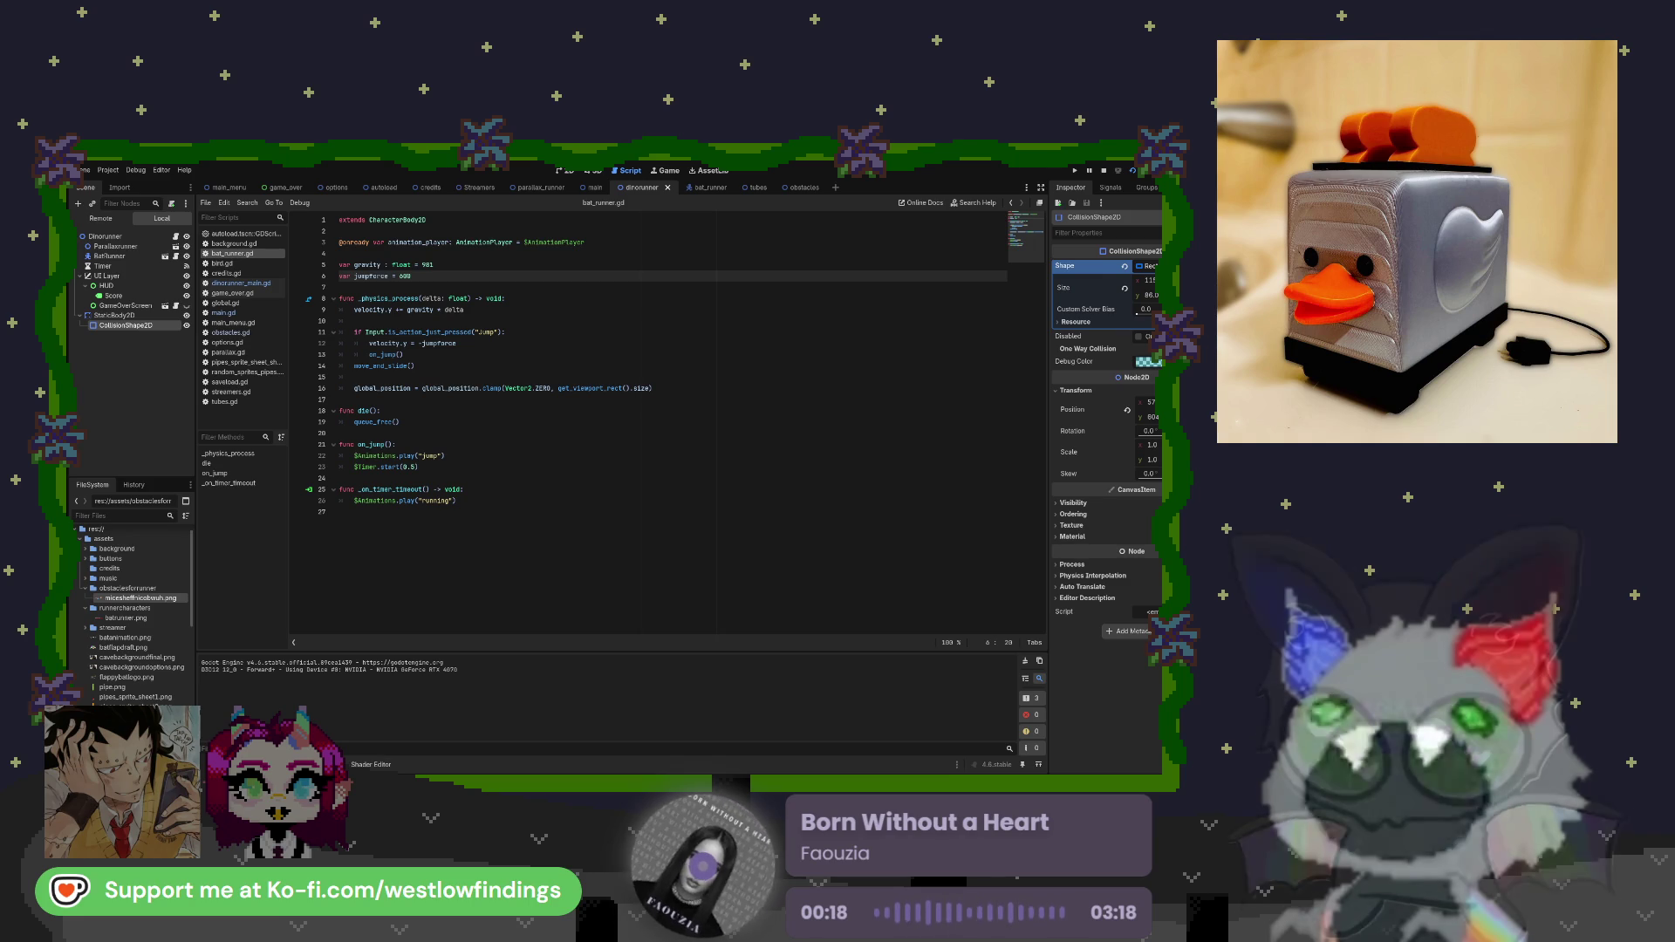
Stop the game and raise jumpforce on line 6 to 700.
key("F8")
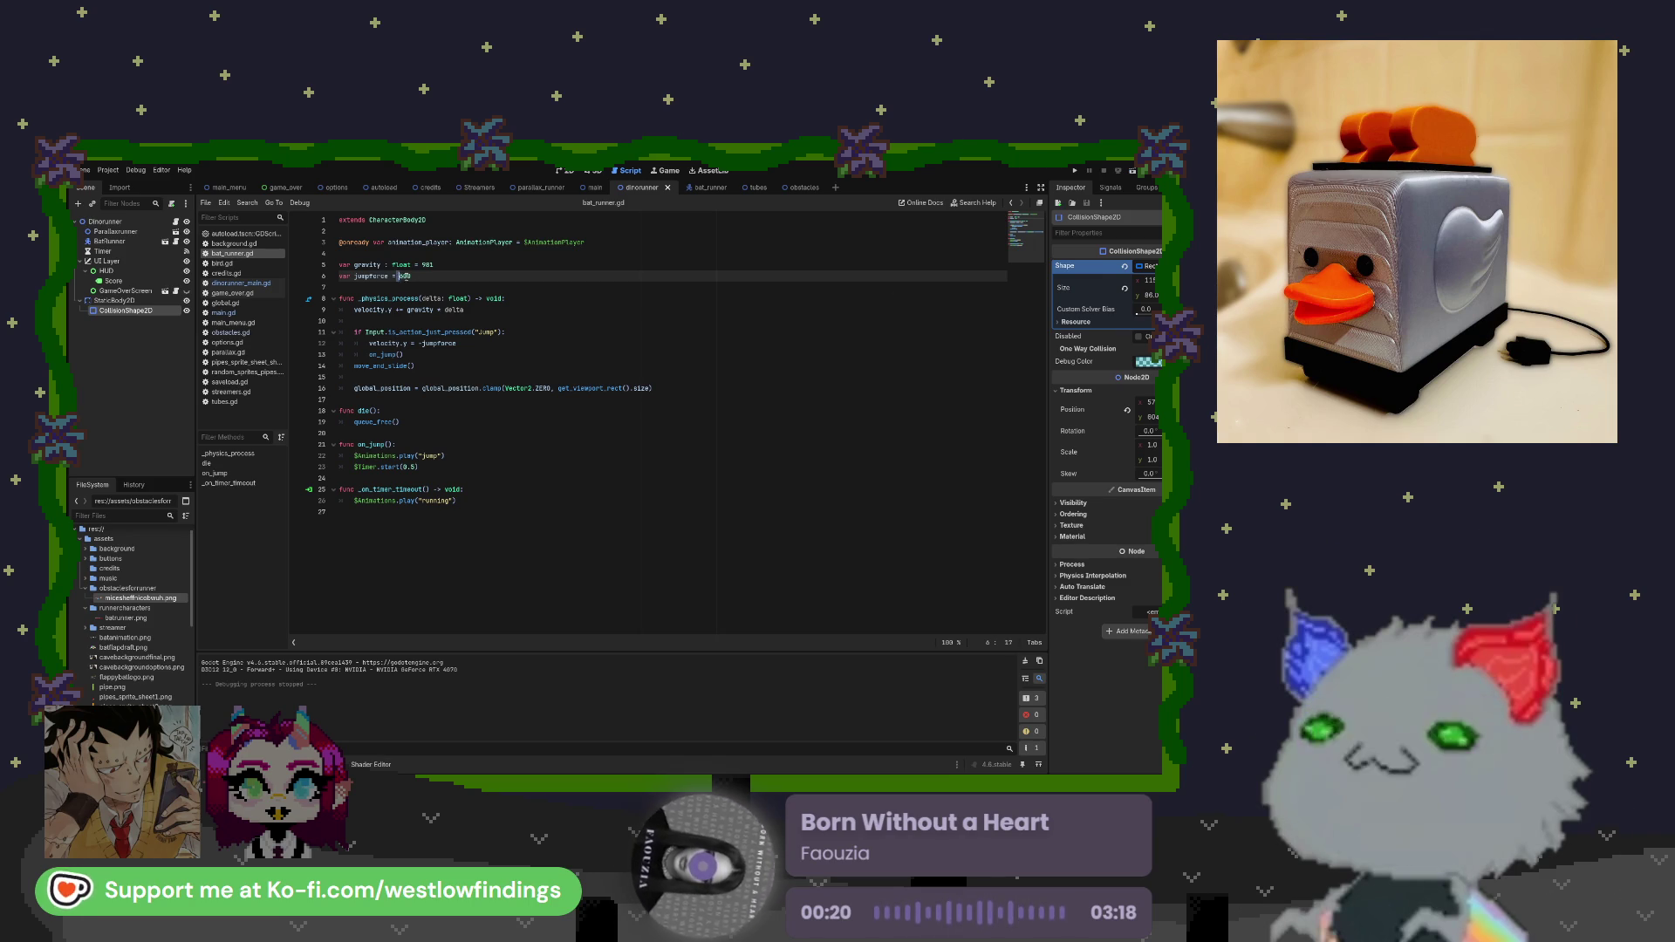
double_click(405, 276)
type("7")
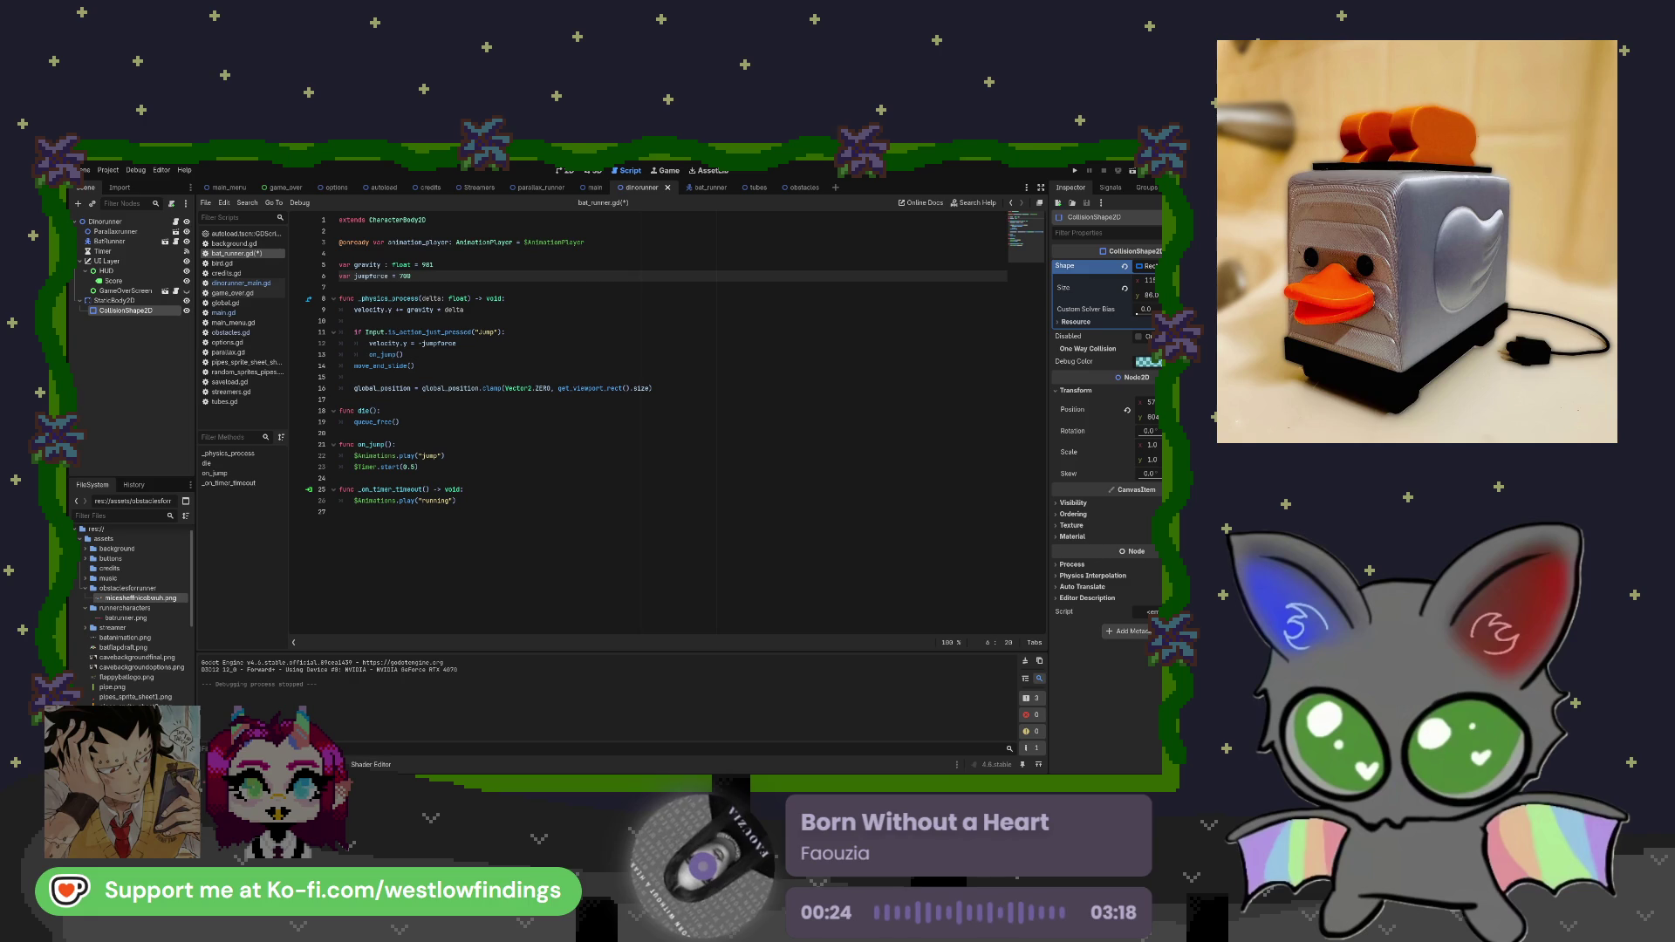
Run the project to test the 700 jump, stop it, and show the debugger's Errors list.
left_click(1124, 171)
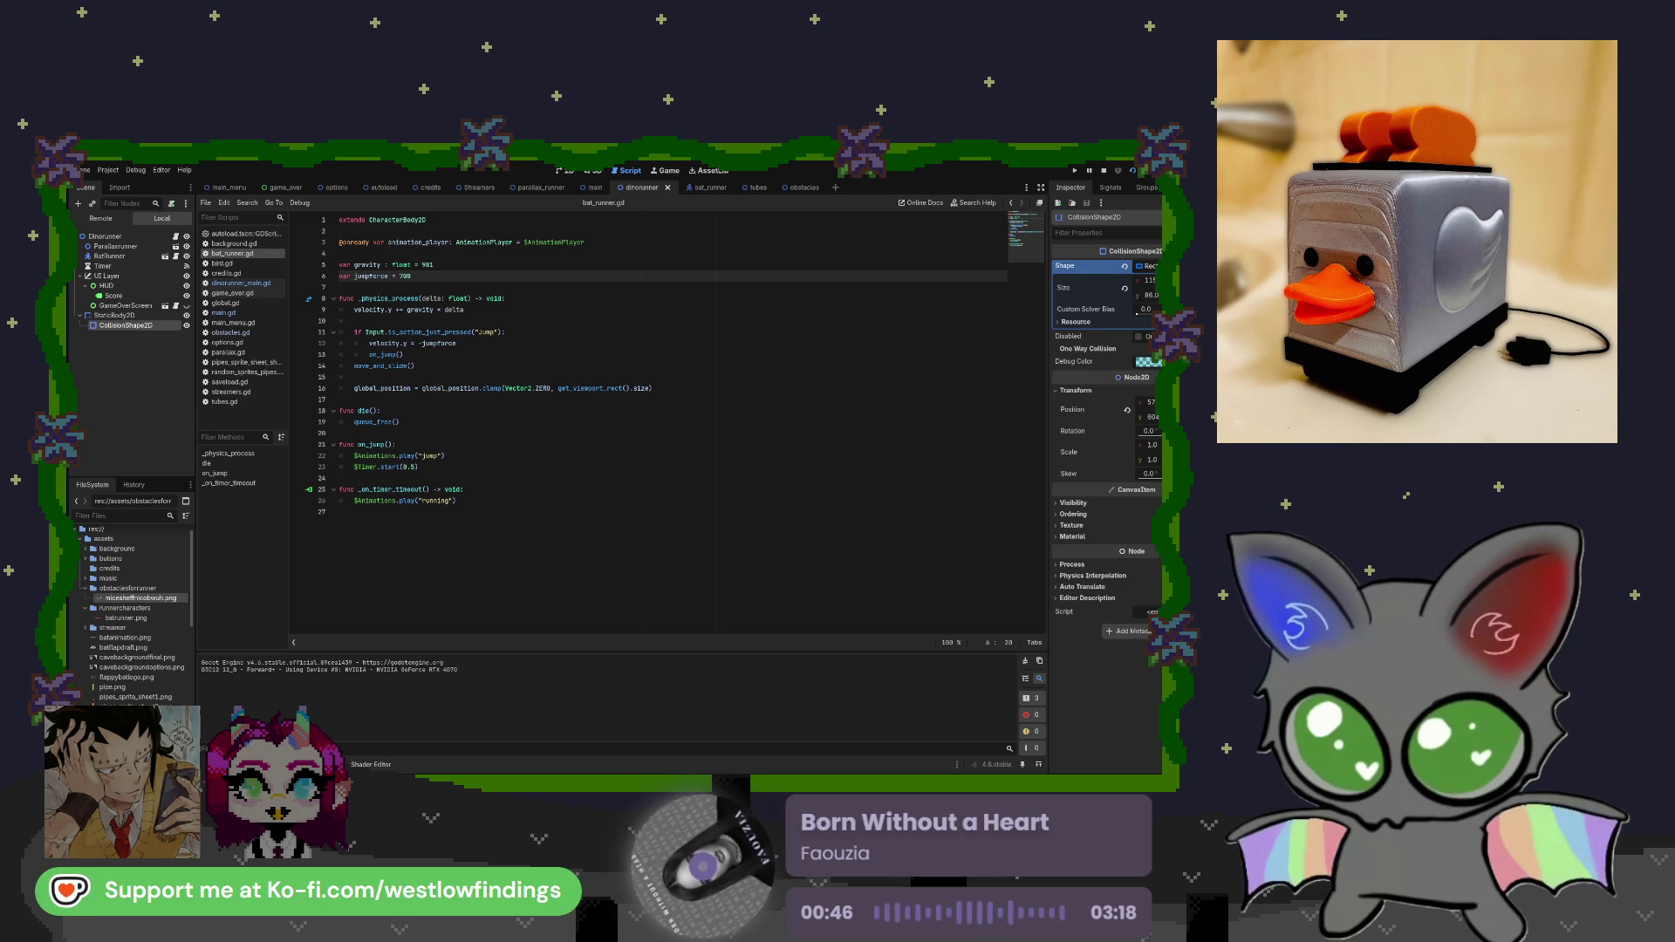
key("F8")
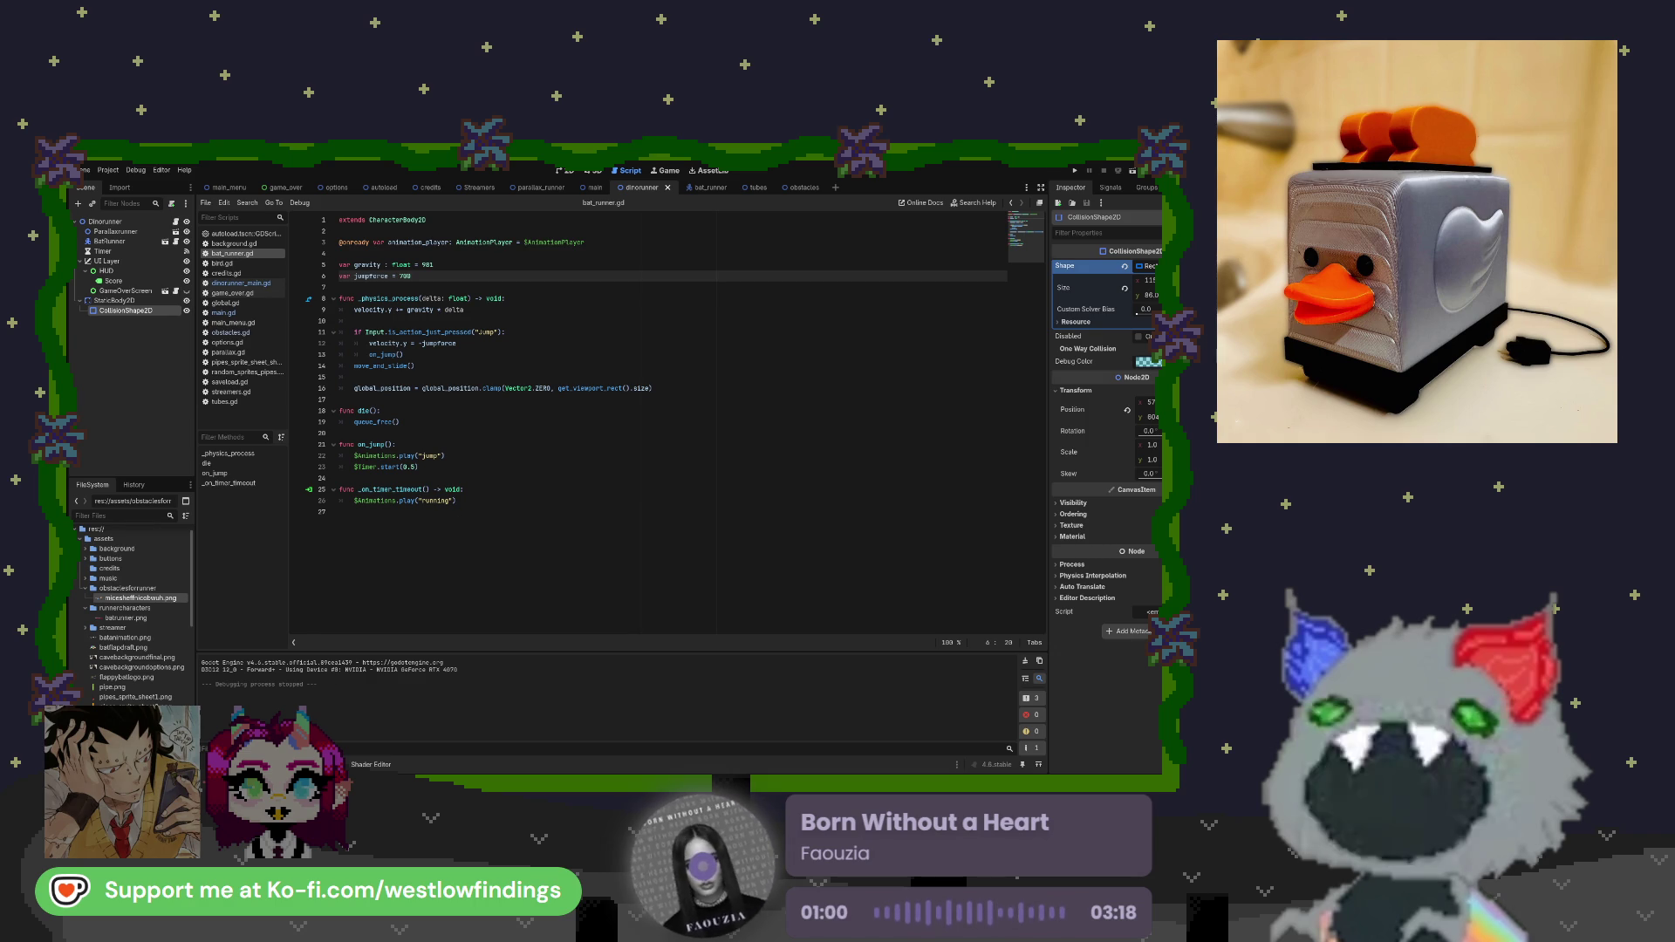
key("alt+d")
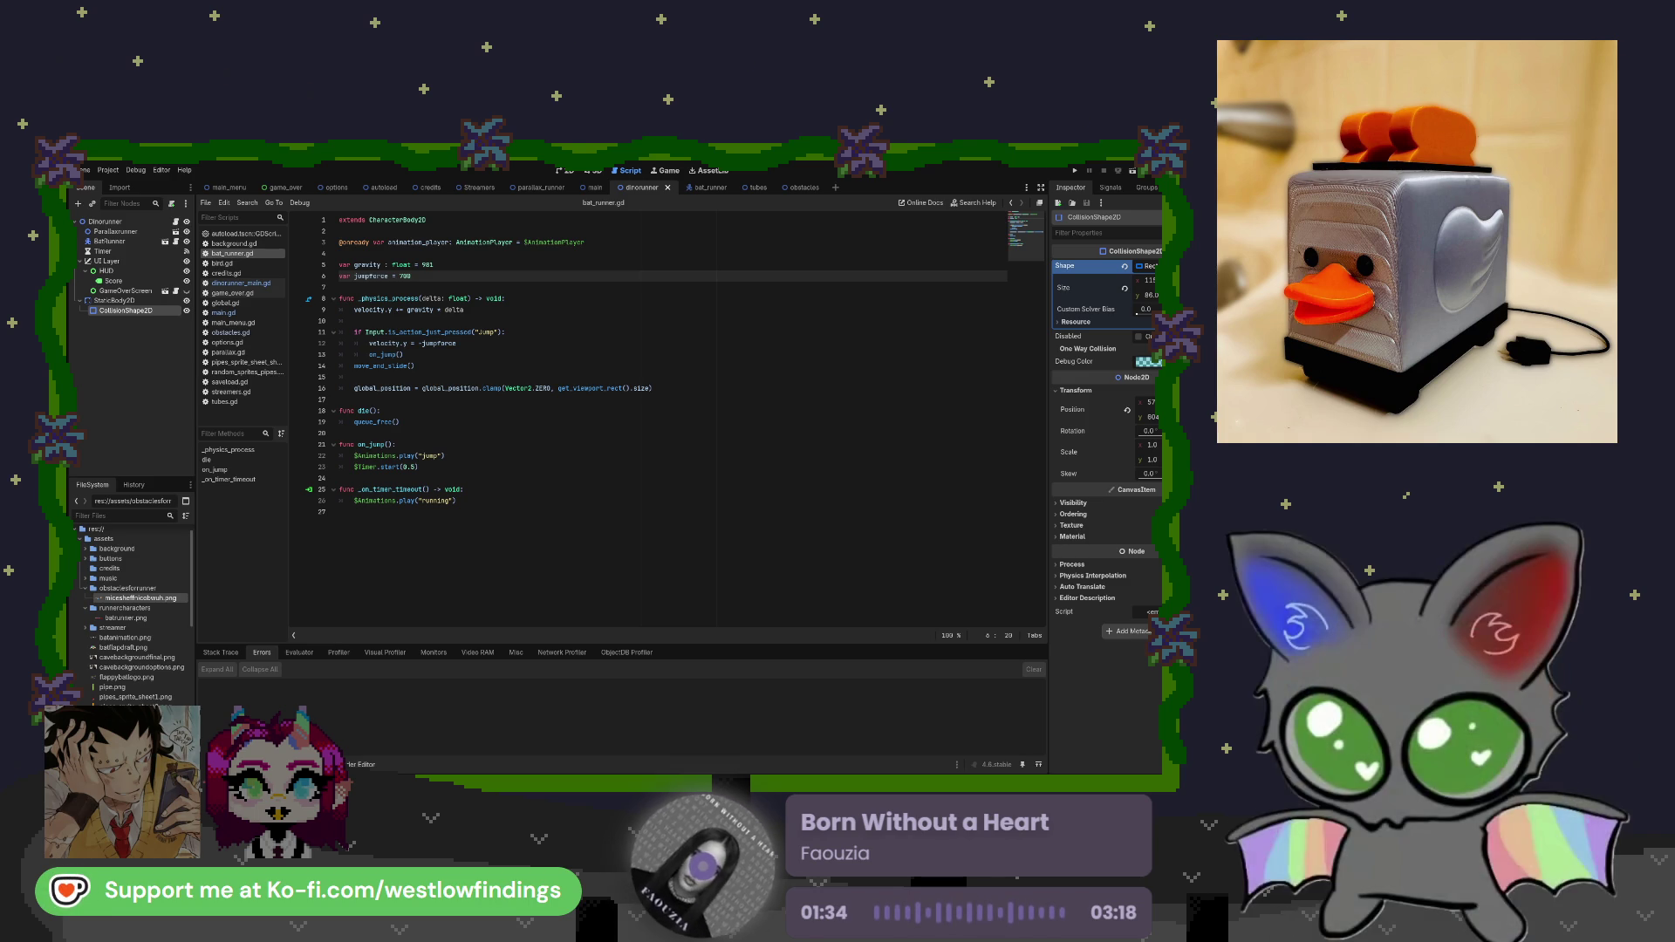
Review the bat runner's script and node, then view tubes.gd in the tubes scene.
left_click(569, 243)
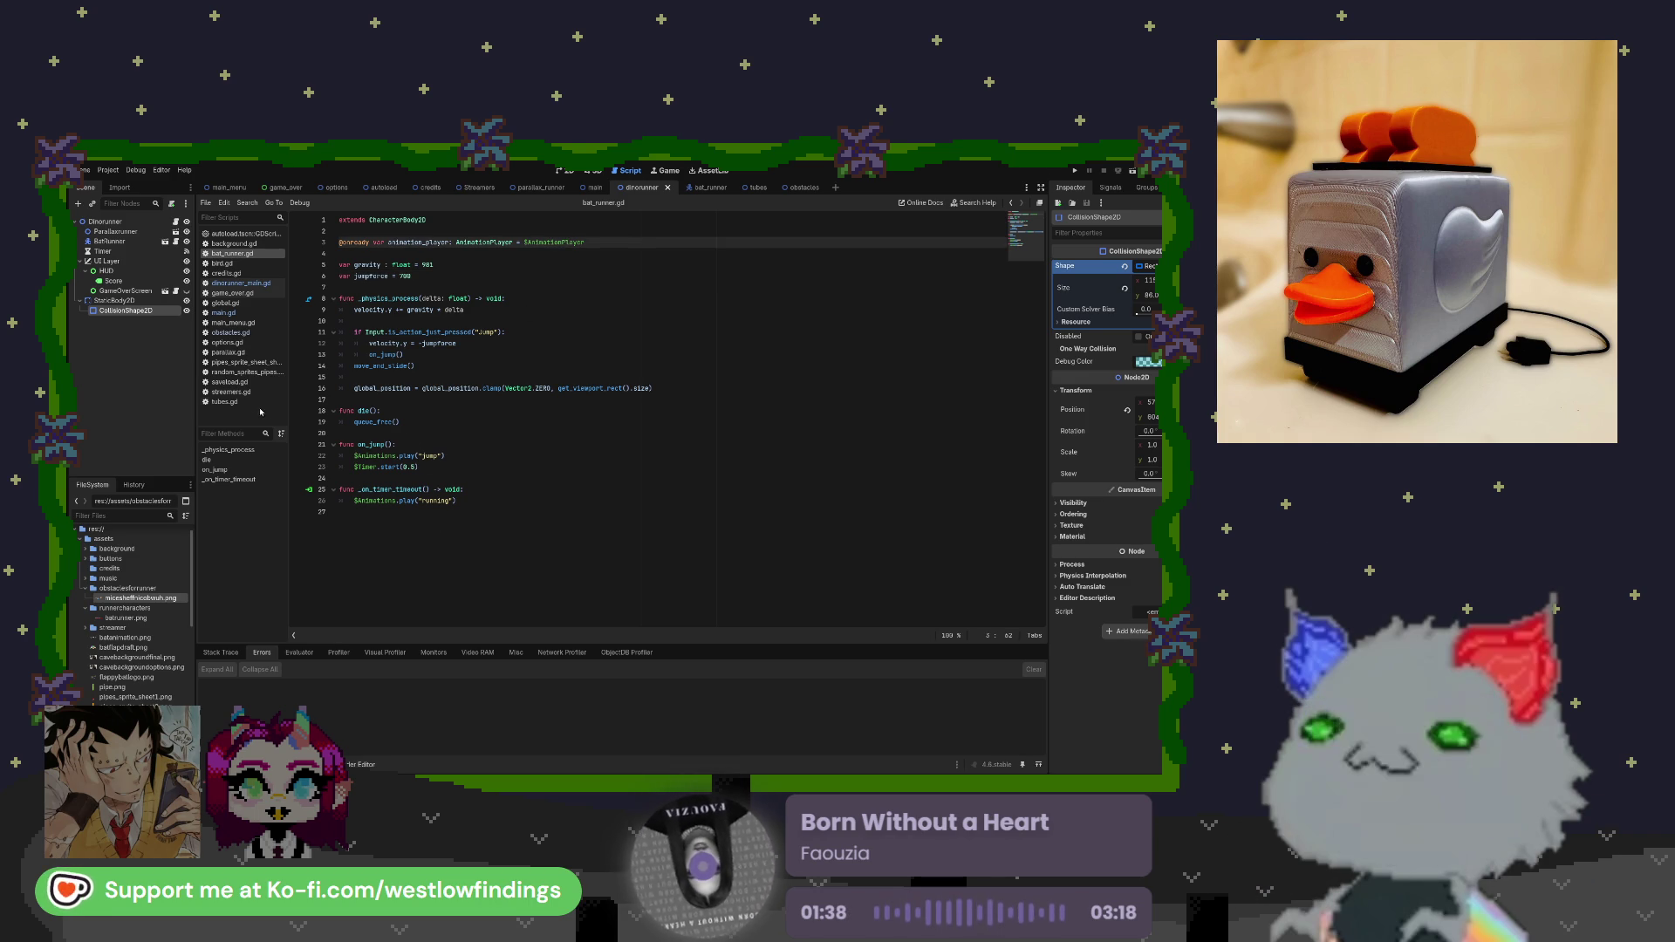
left_click(139, 242)
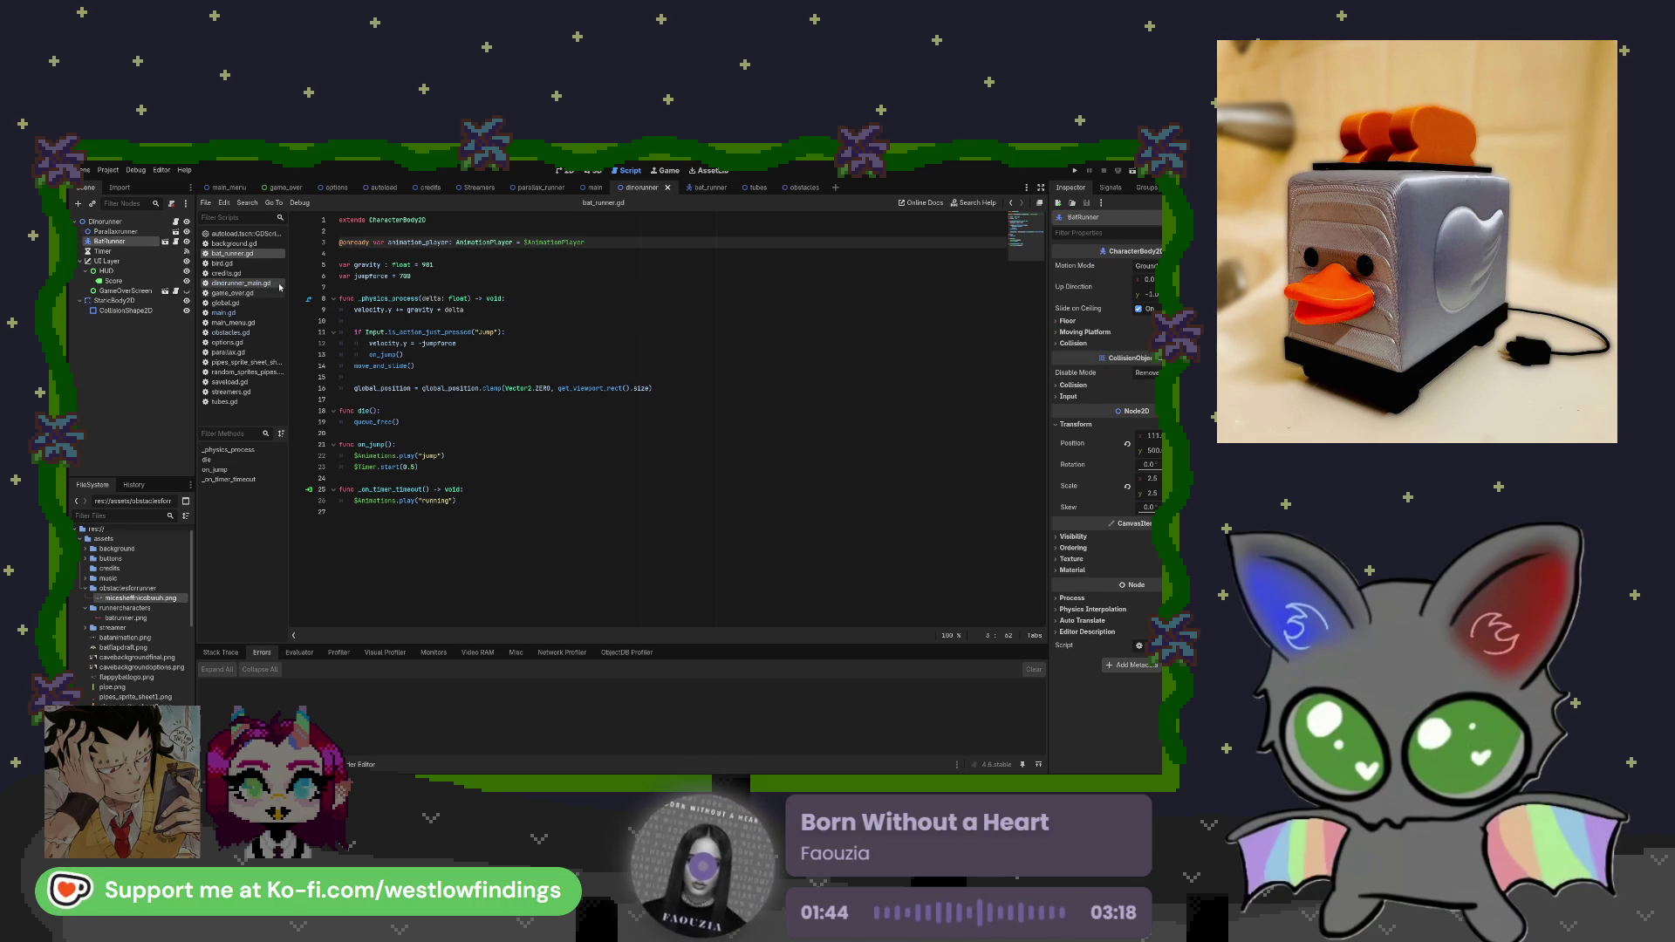
left_click(702, 188)
left_click(746, 188)
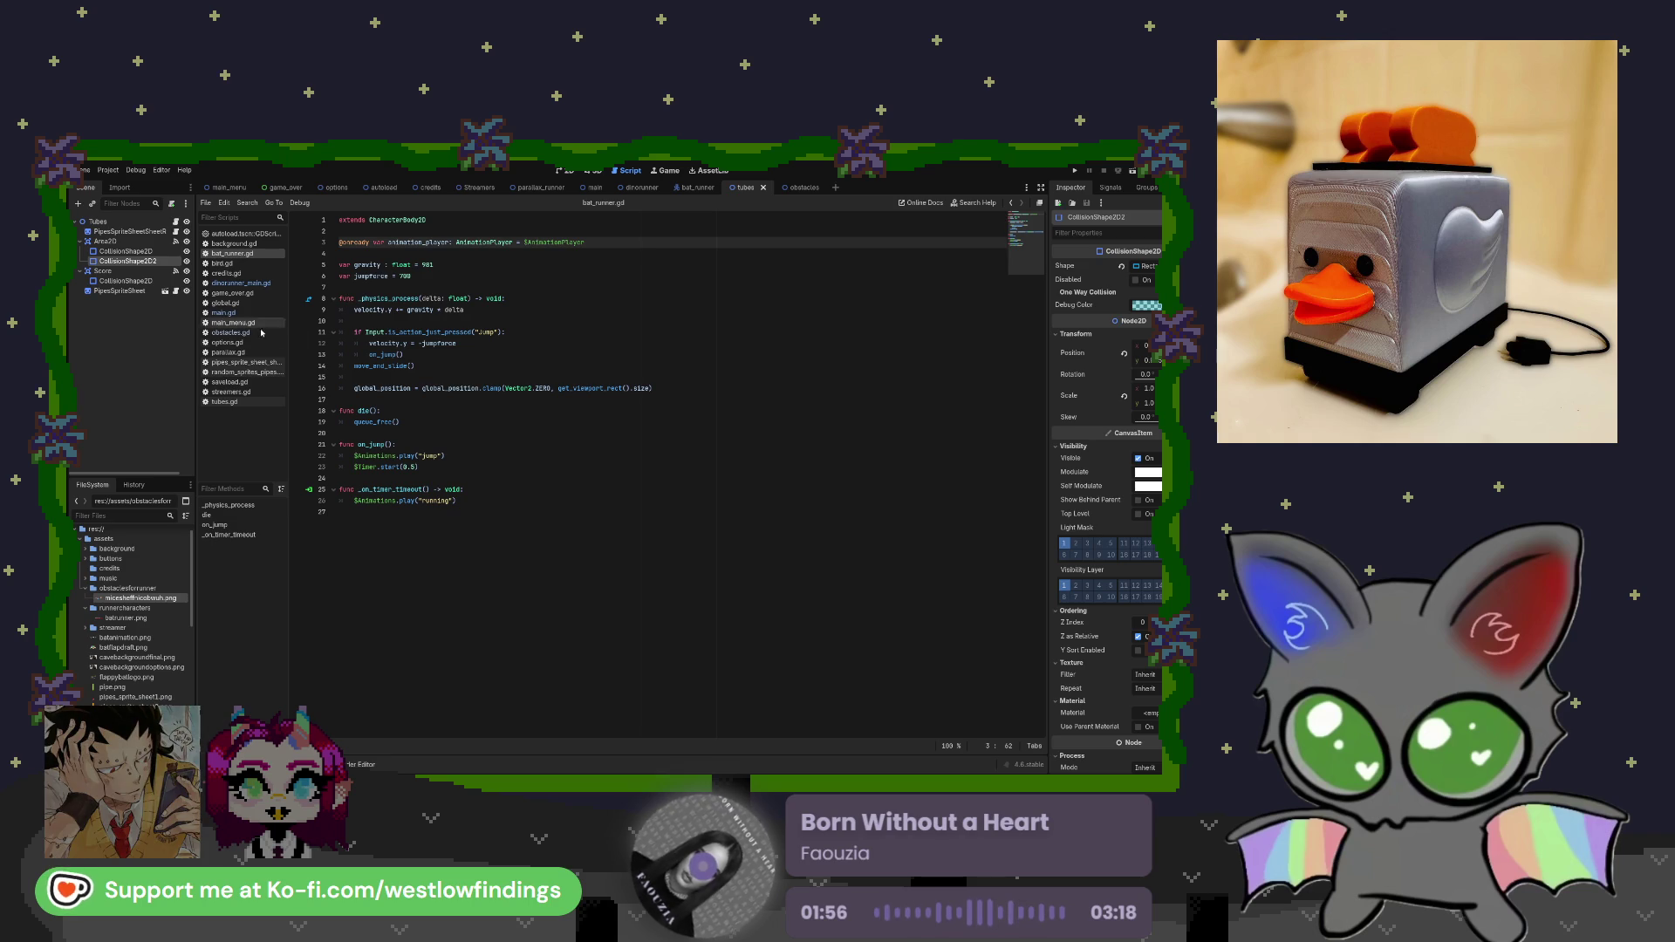
left_click(229, 401)
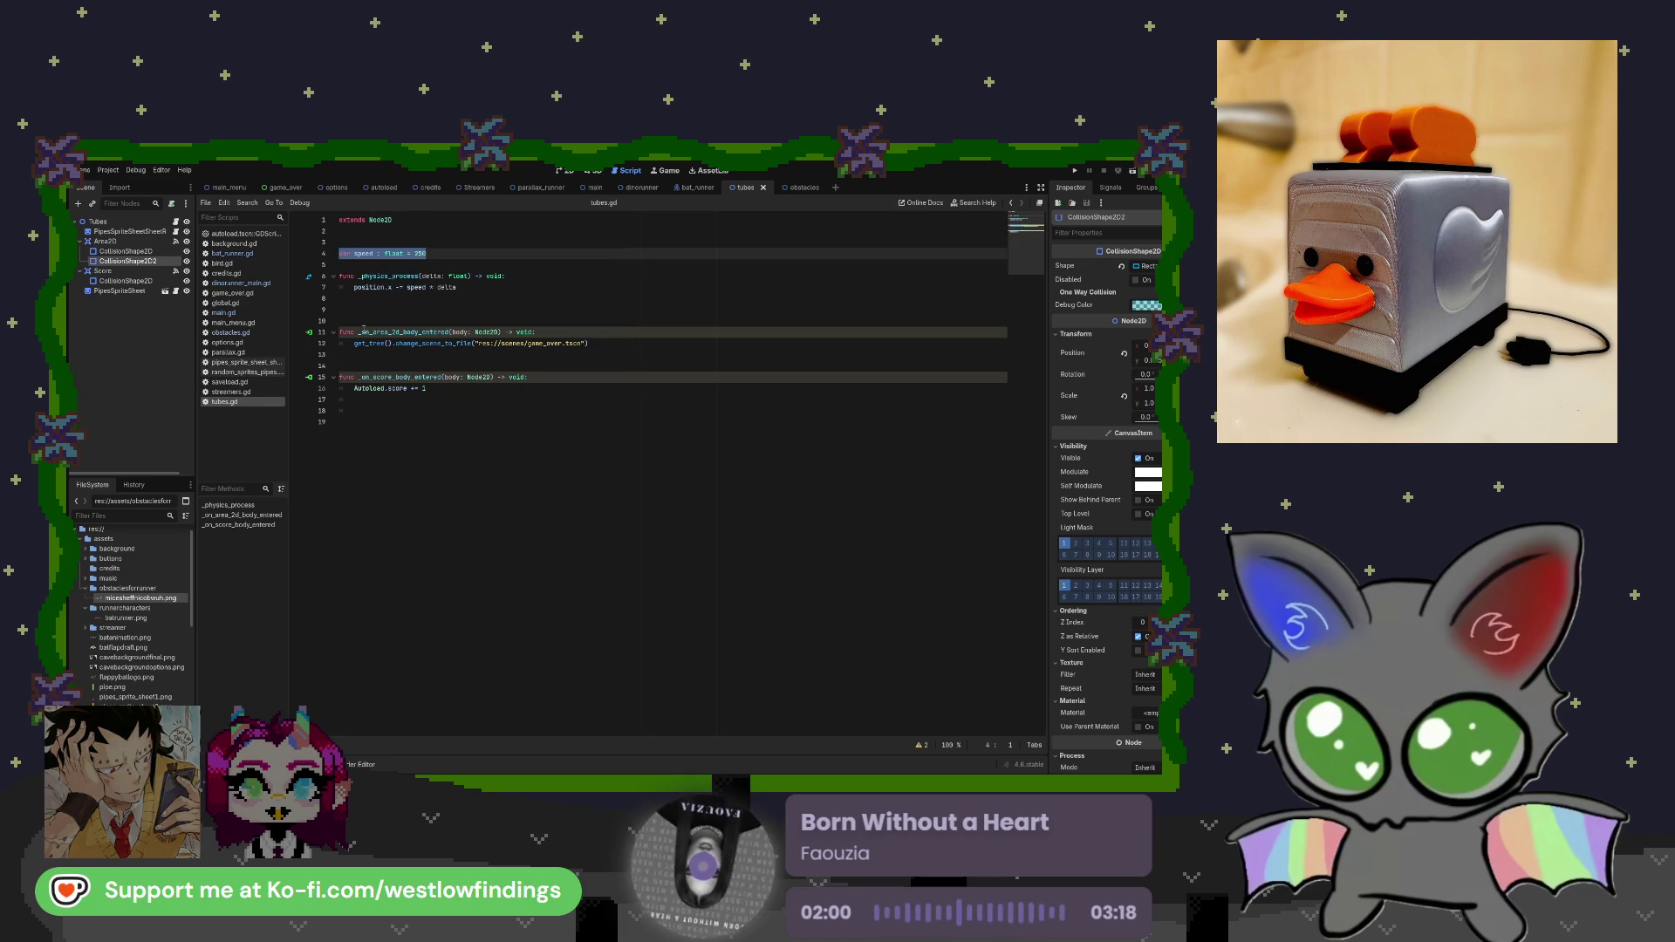
Read obstacles.gd, including its game-over scene change, and select the obstacle's Area2D node.
left_click(792, 187)
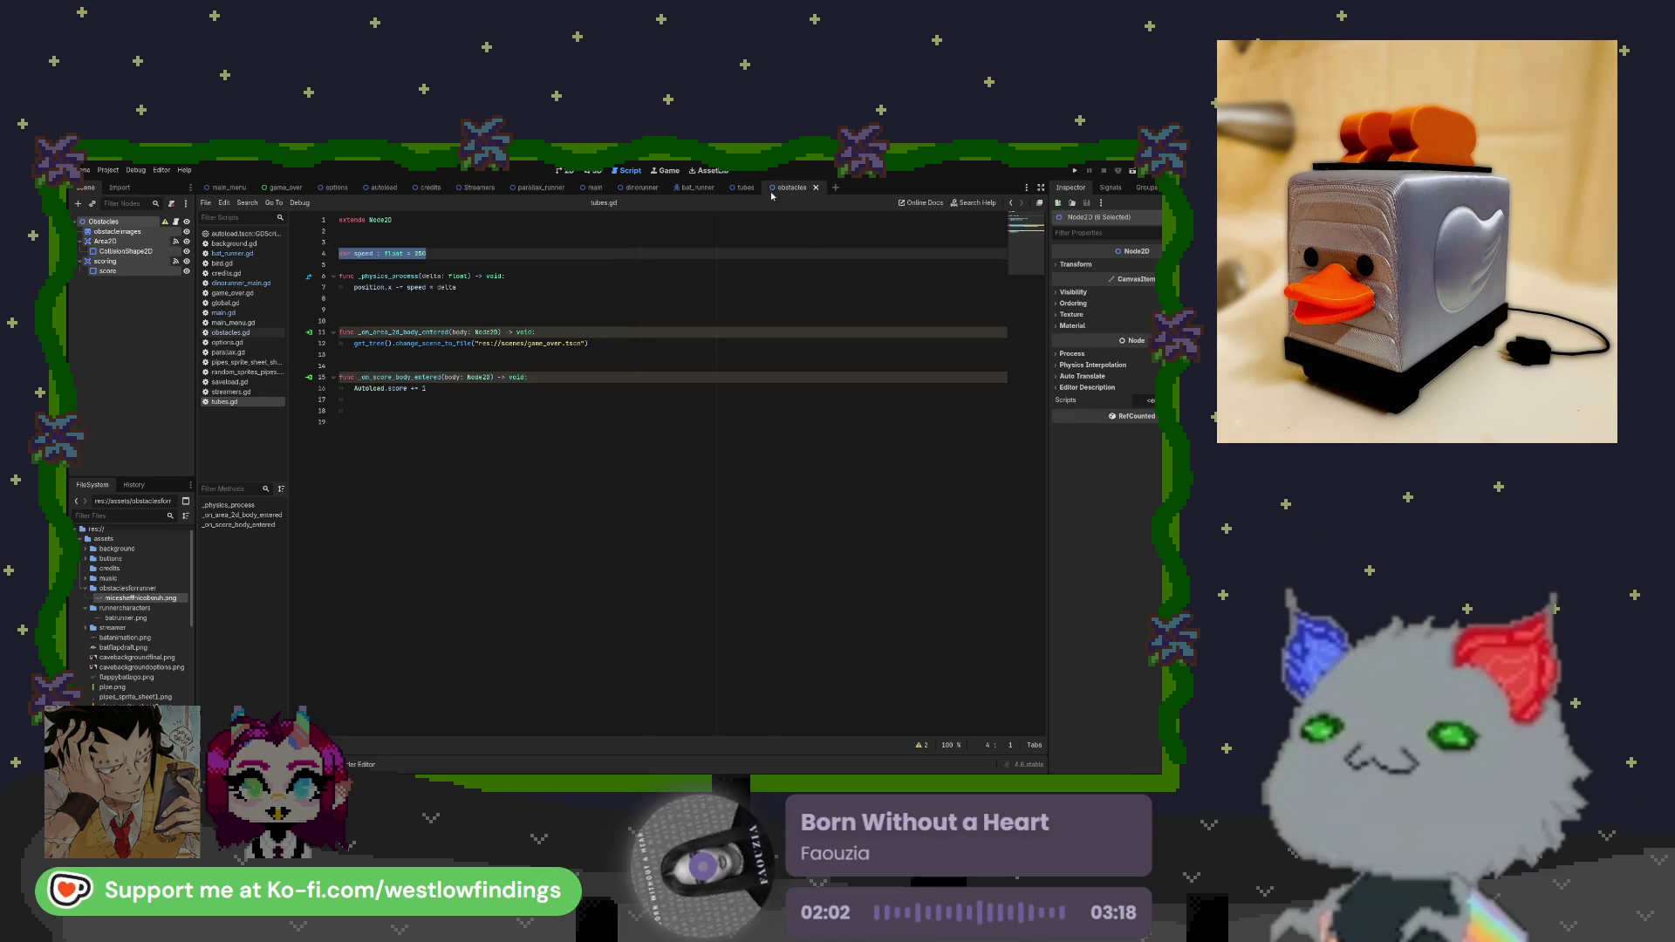
left_click(254, 344)
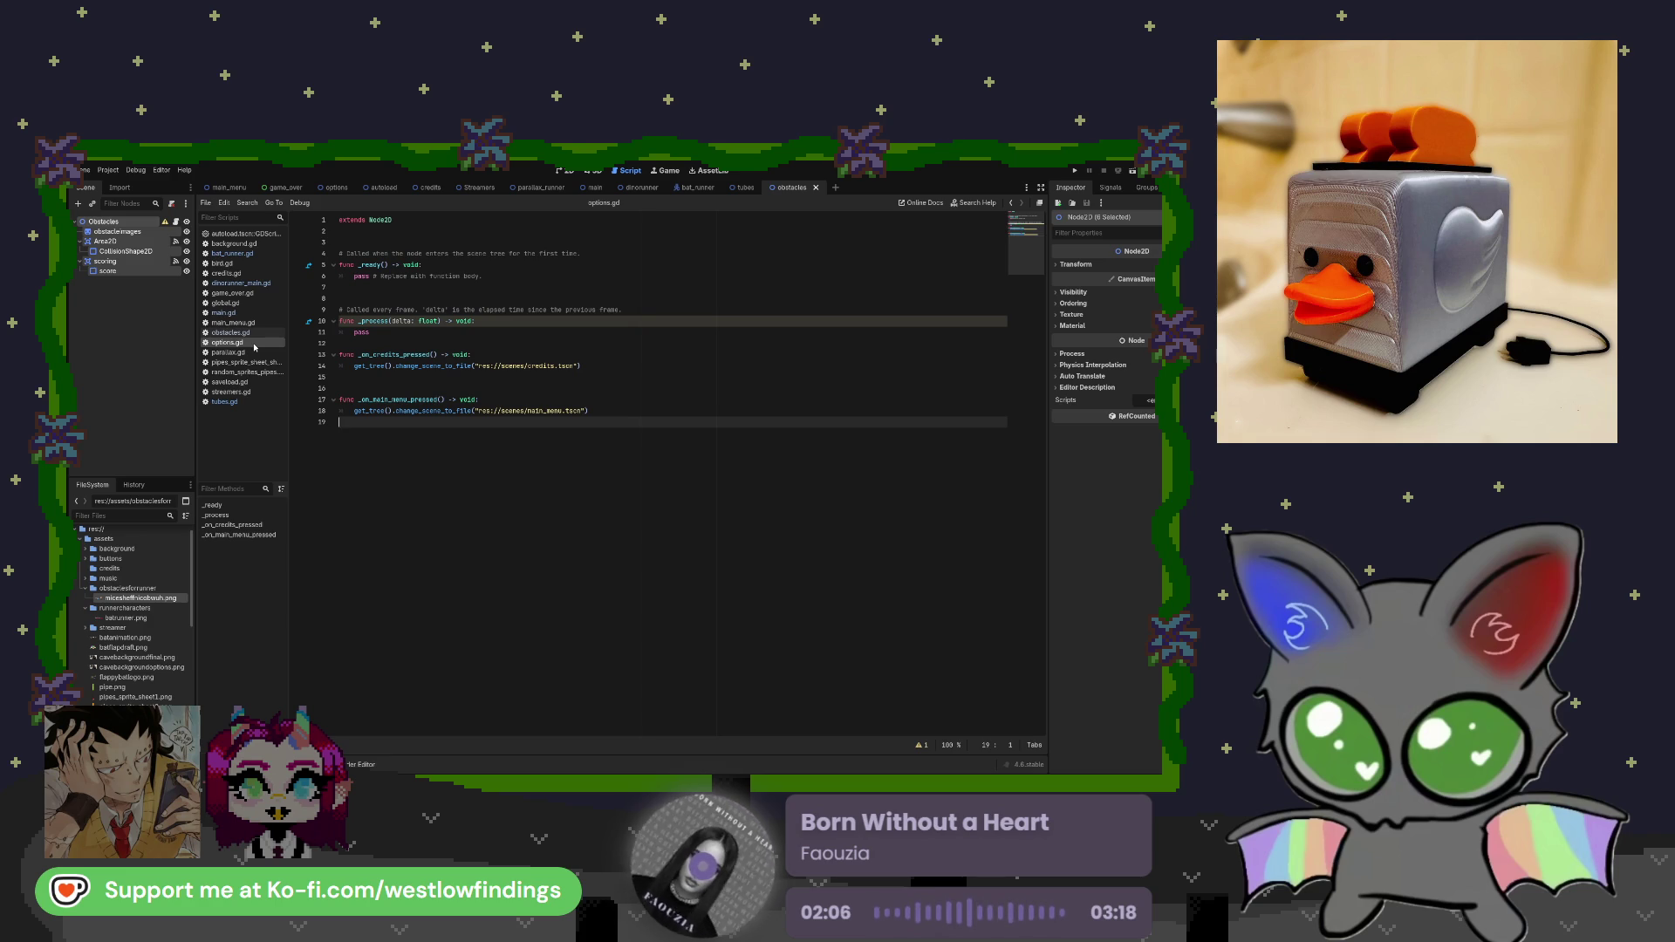
left_click(261, 334)
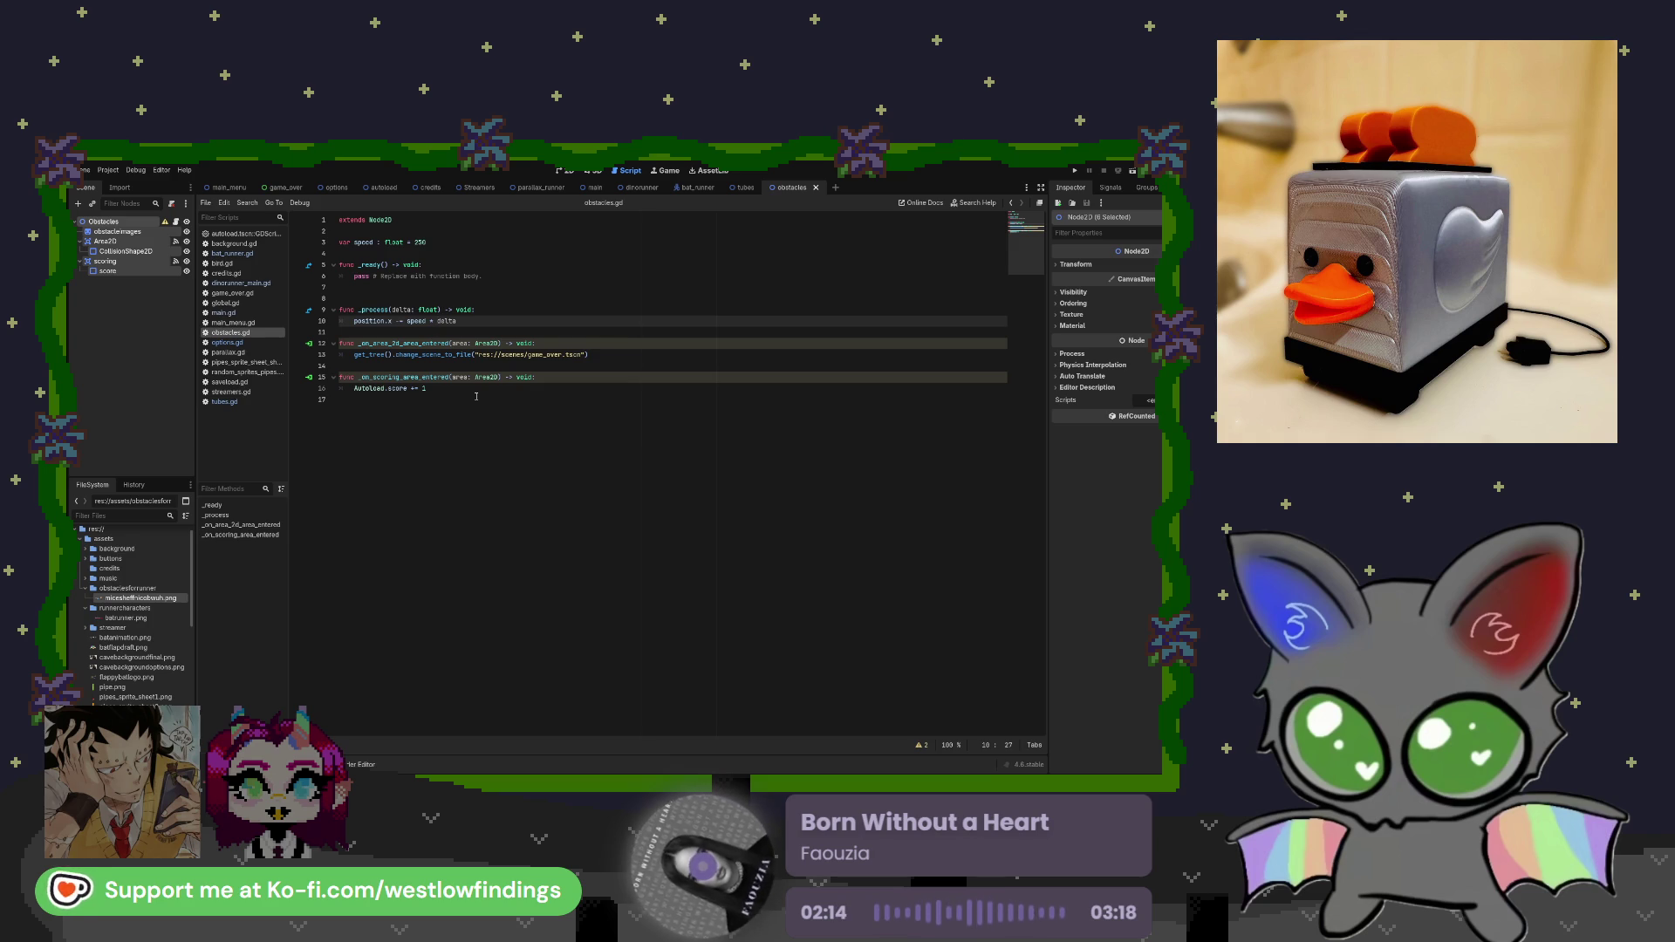
left_click(477, 396)
left_click(471, 354)
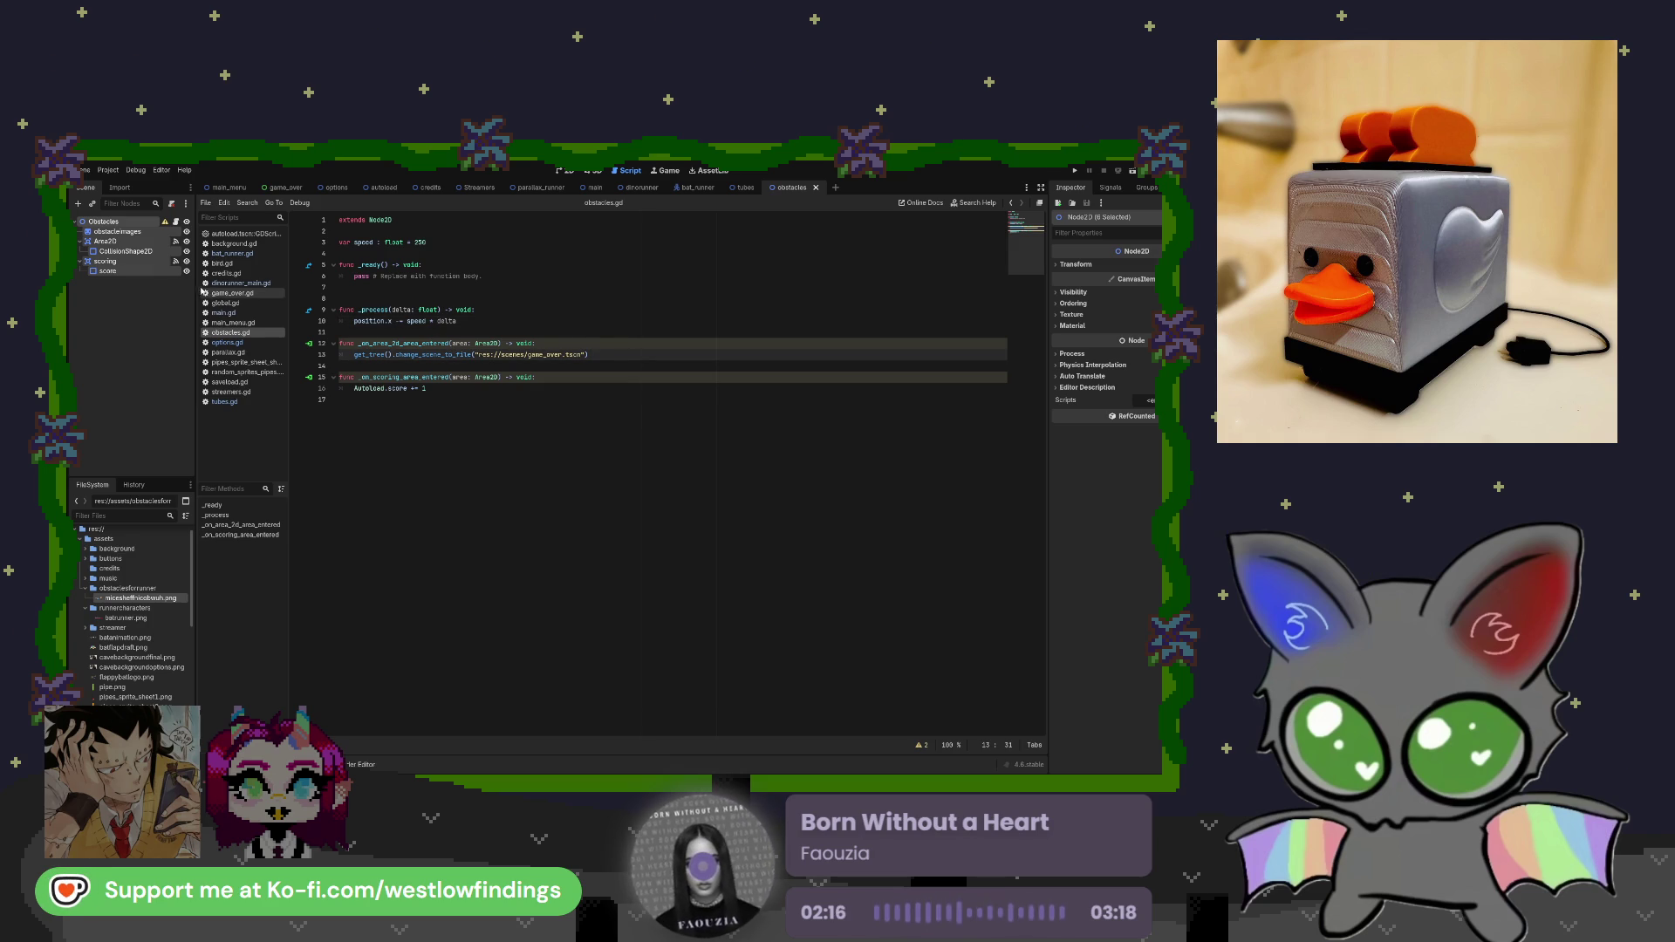
left_click(131, 241)
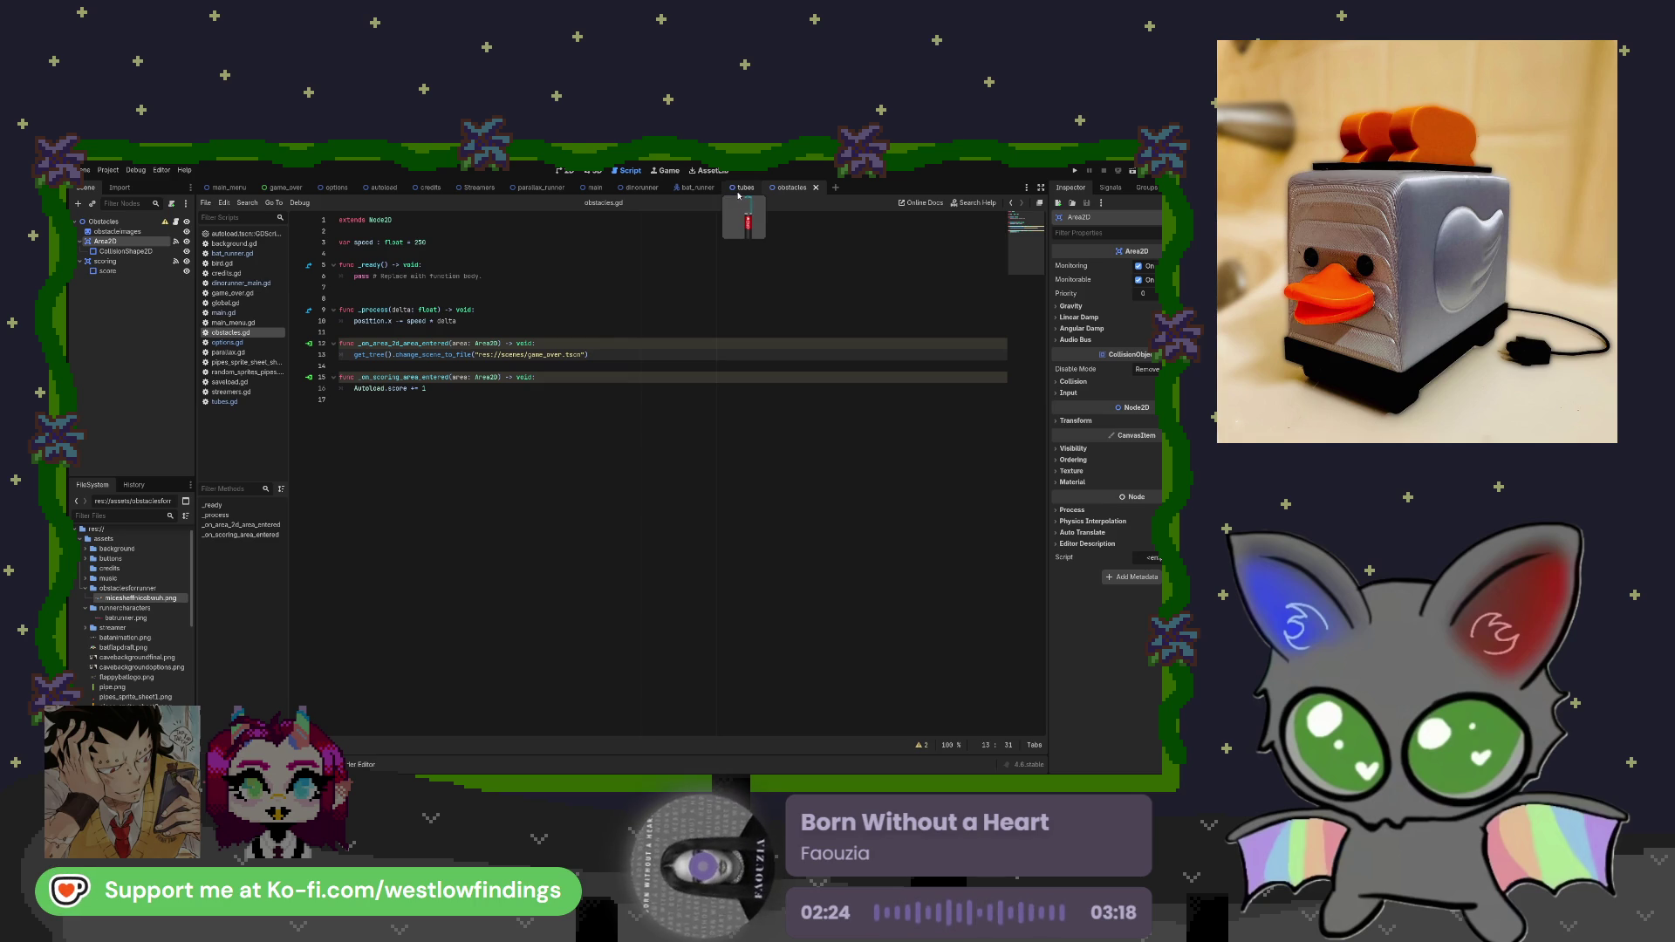
Look through game_over.gd and the HUD and UI Layer nodes.
left_click(592, 189)
left_click(642, 189)
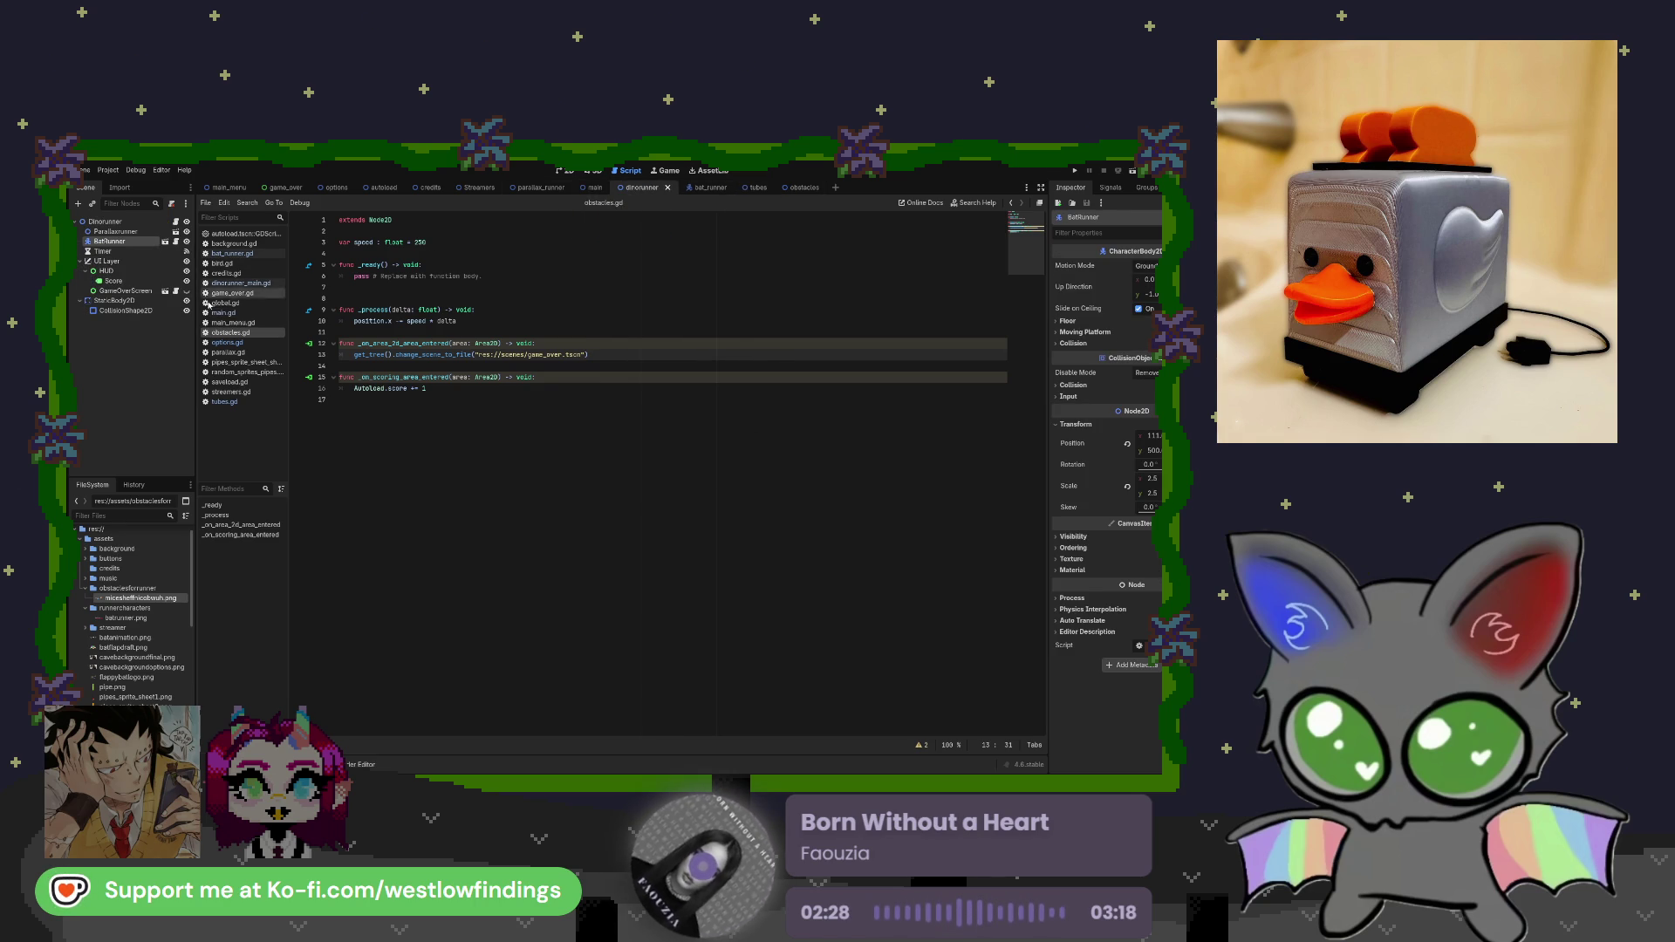
left_click(175, 292)
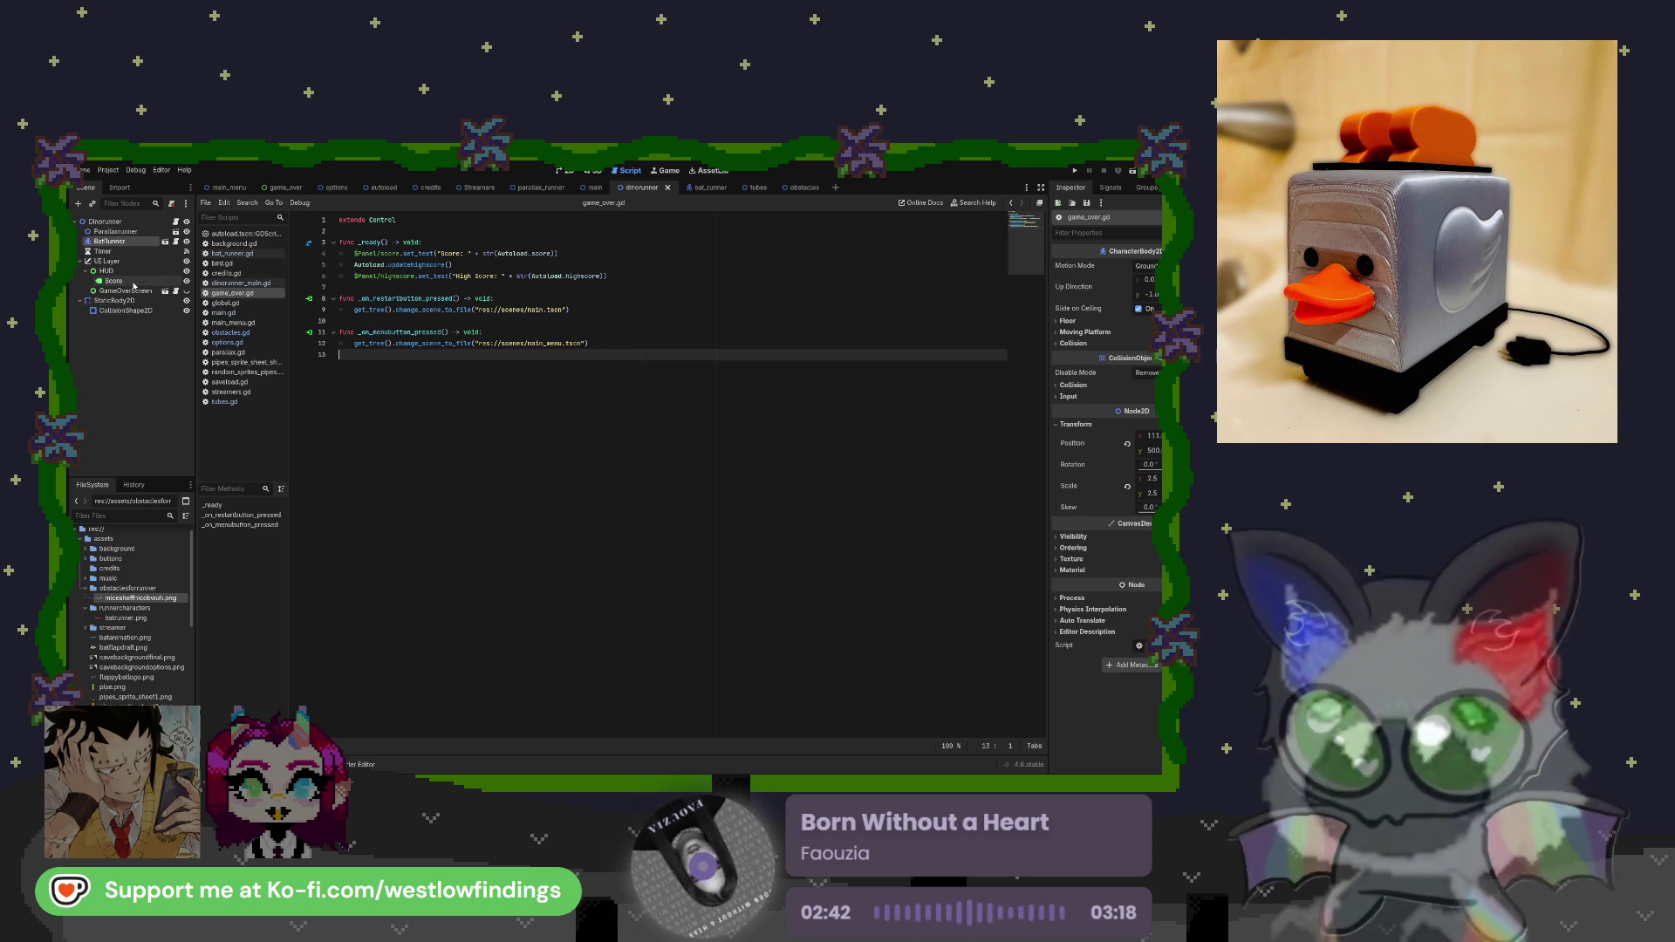
left_click(138, 273)
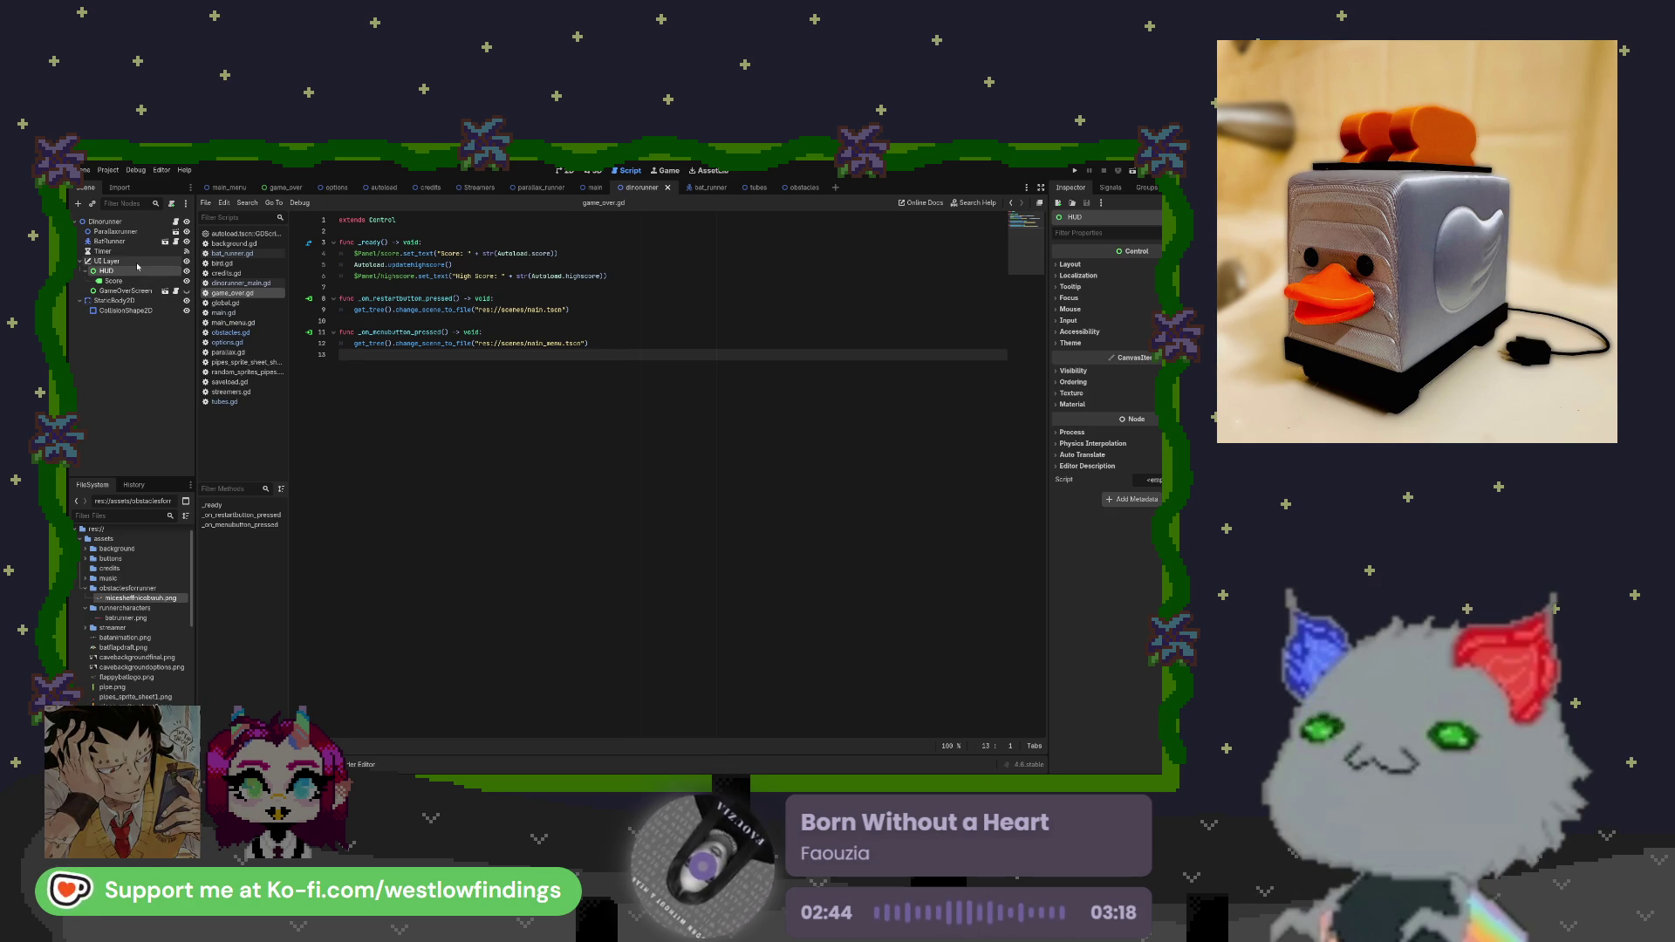
left_click(140, 264)
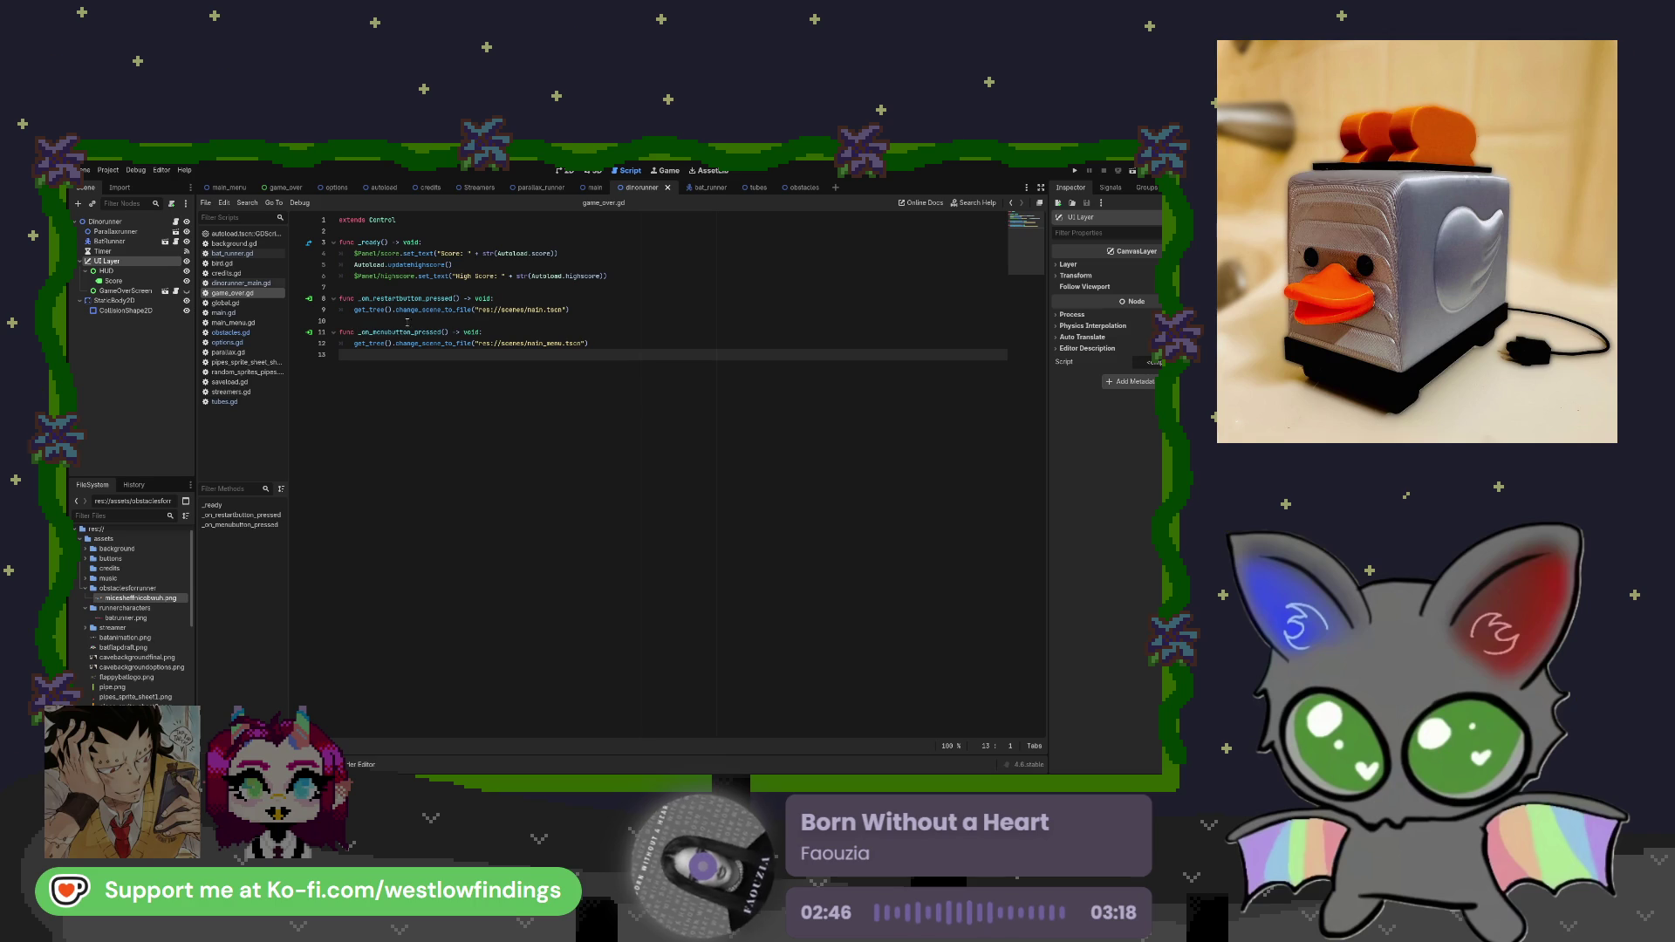
Select the main scene's GameOverScreen node and view the scene in the 2D canvas.
left_click(587, 188)
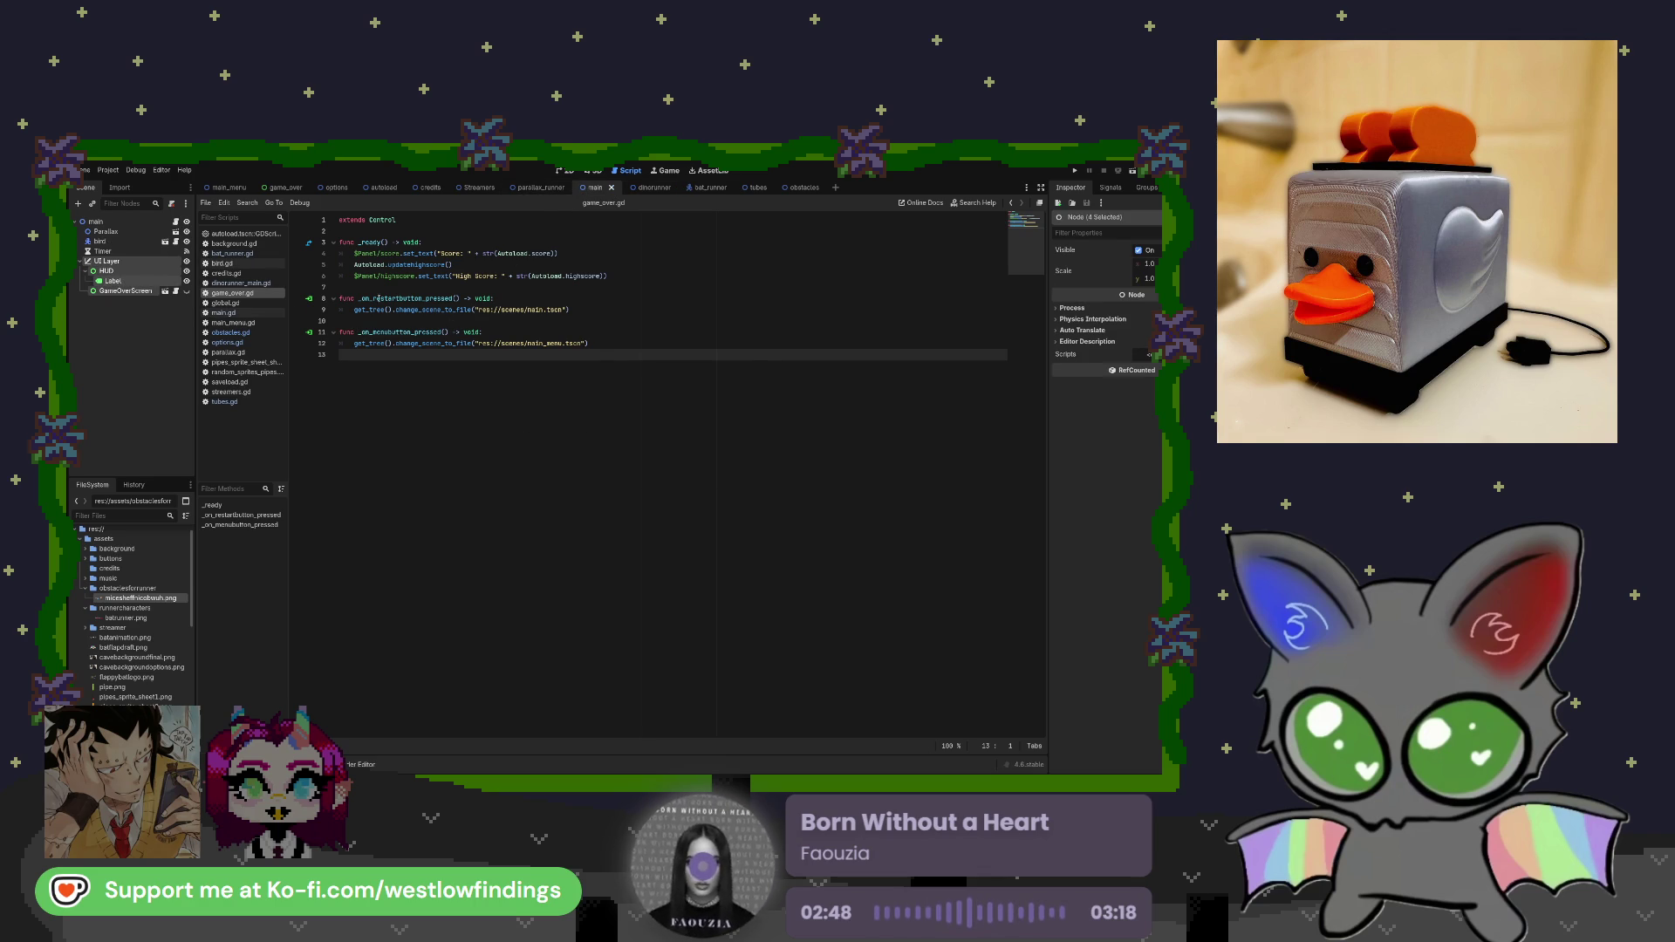
left_click(176, 293)
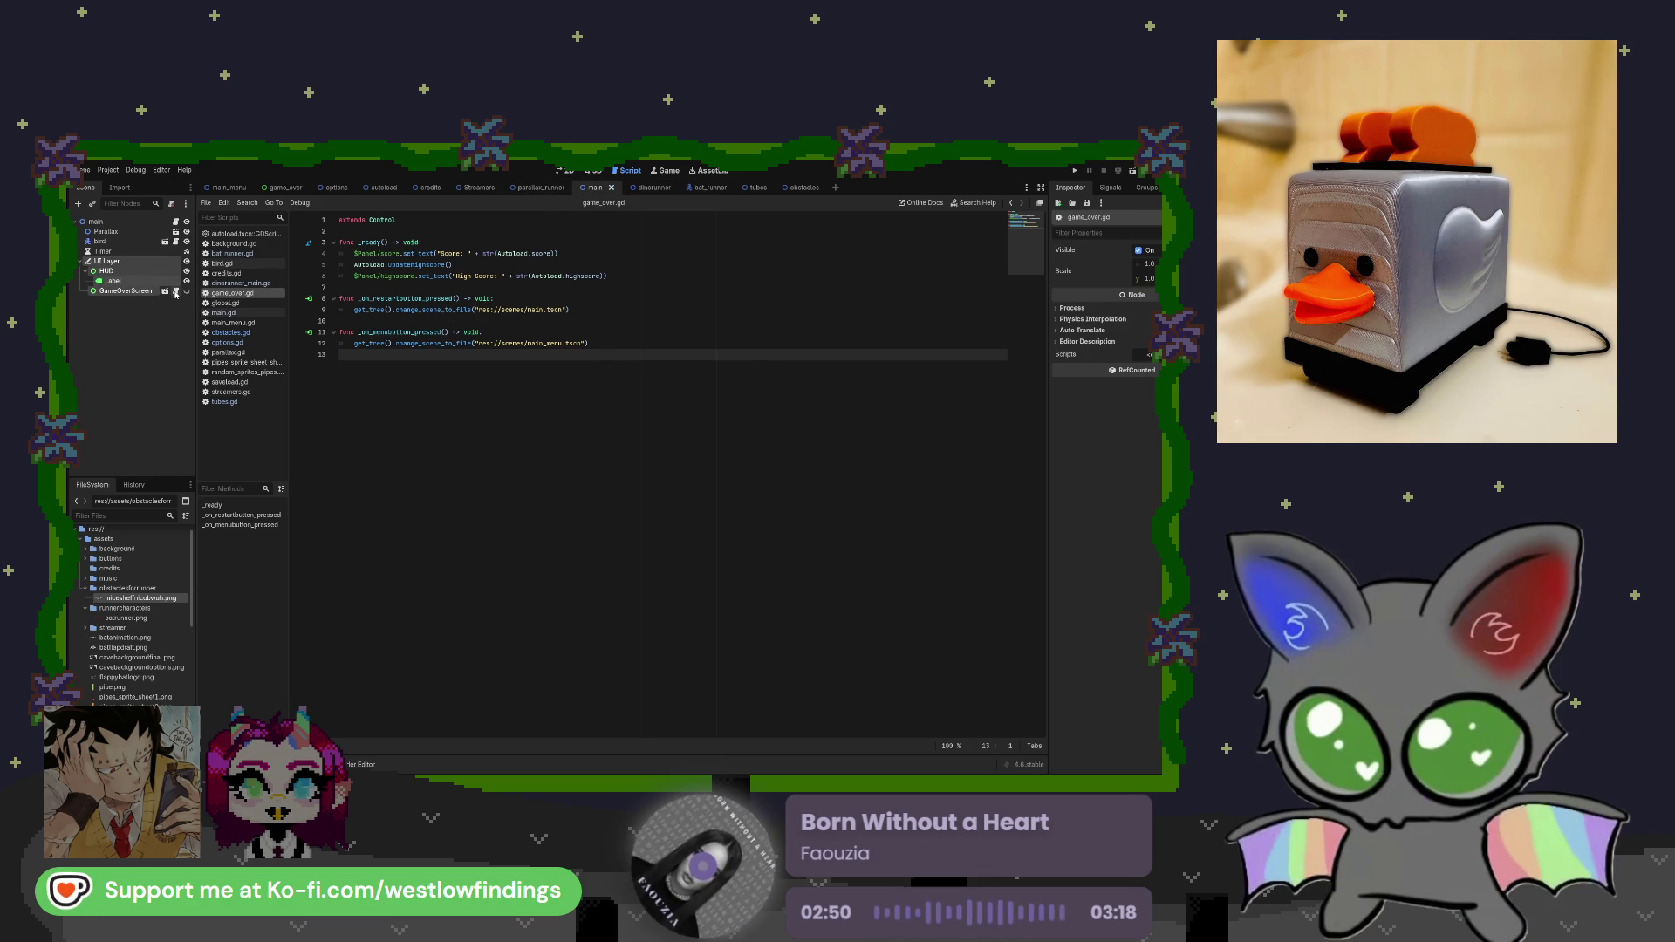
left_click(143, 293)
left_click(564, 172)
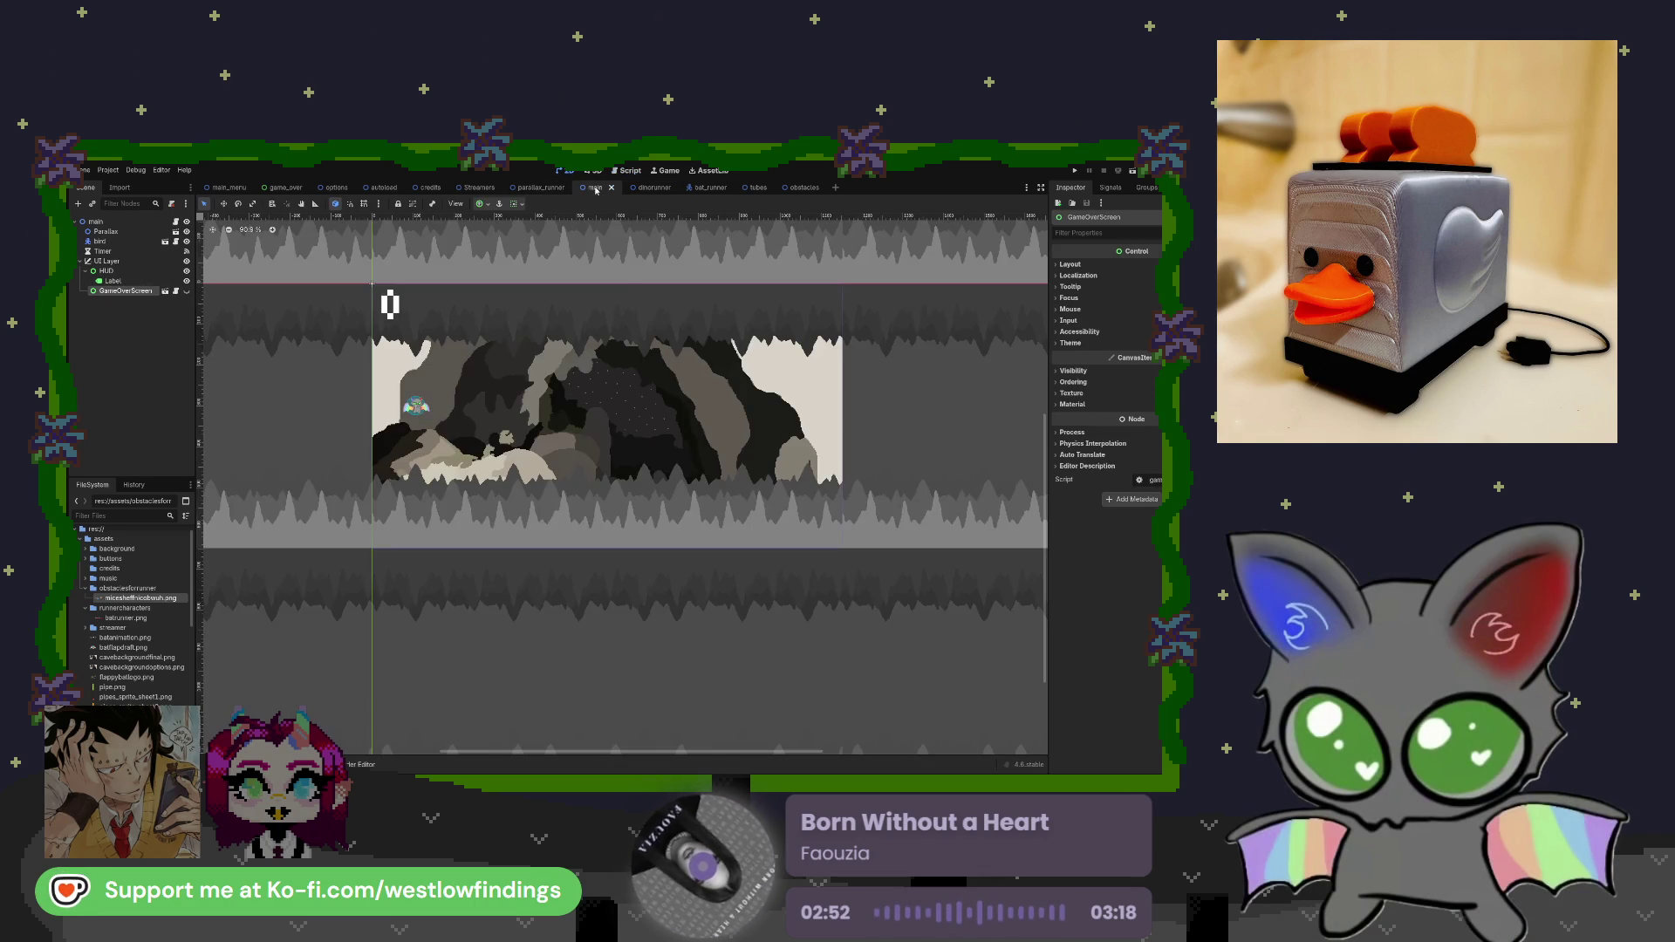
Select the bat_runner scene's CollisionShape2D, then open scripts/bird.gd from the FileSystem dock.
left_click(645, 187)
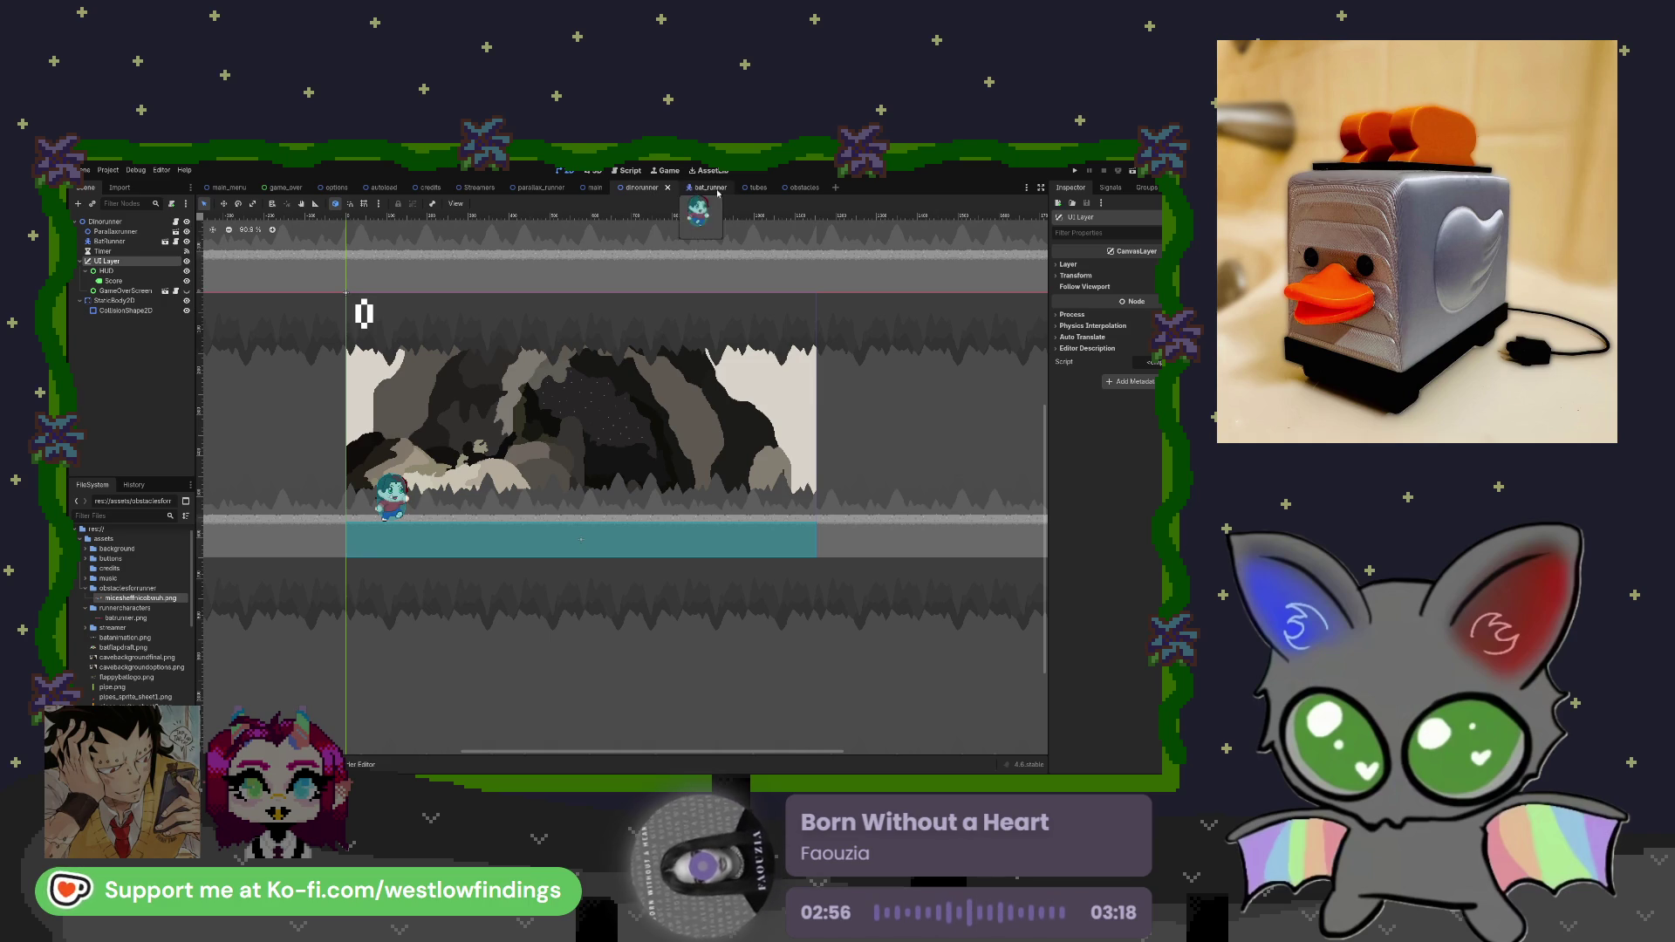
left_click(698, 188)
left_click(759, 189)
left_click(689, 189)
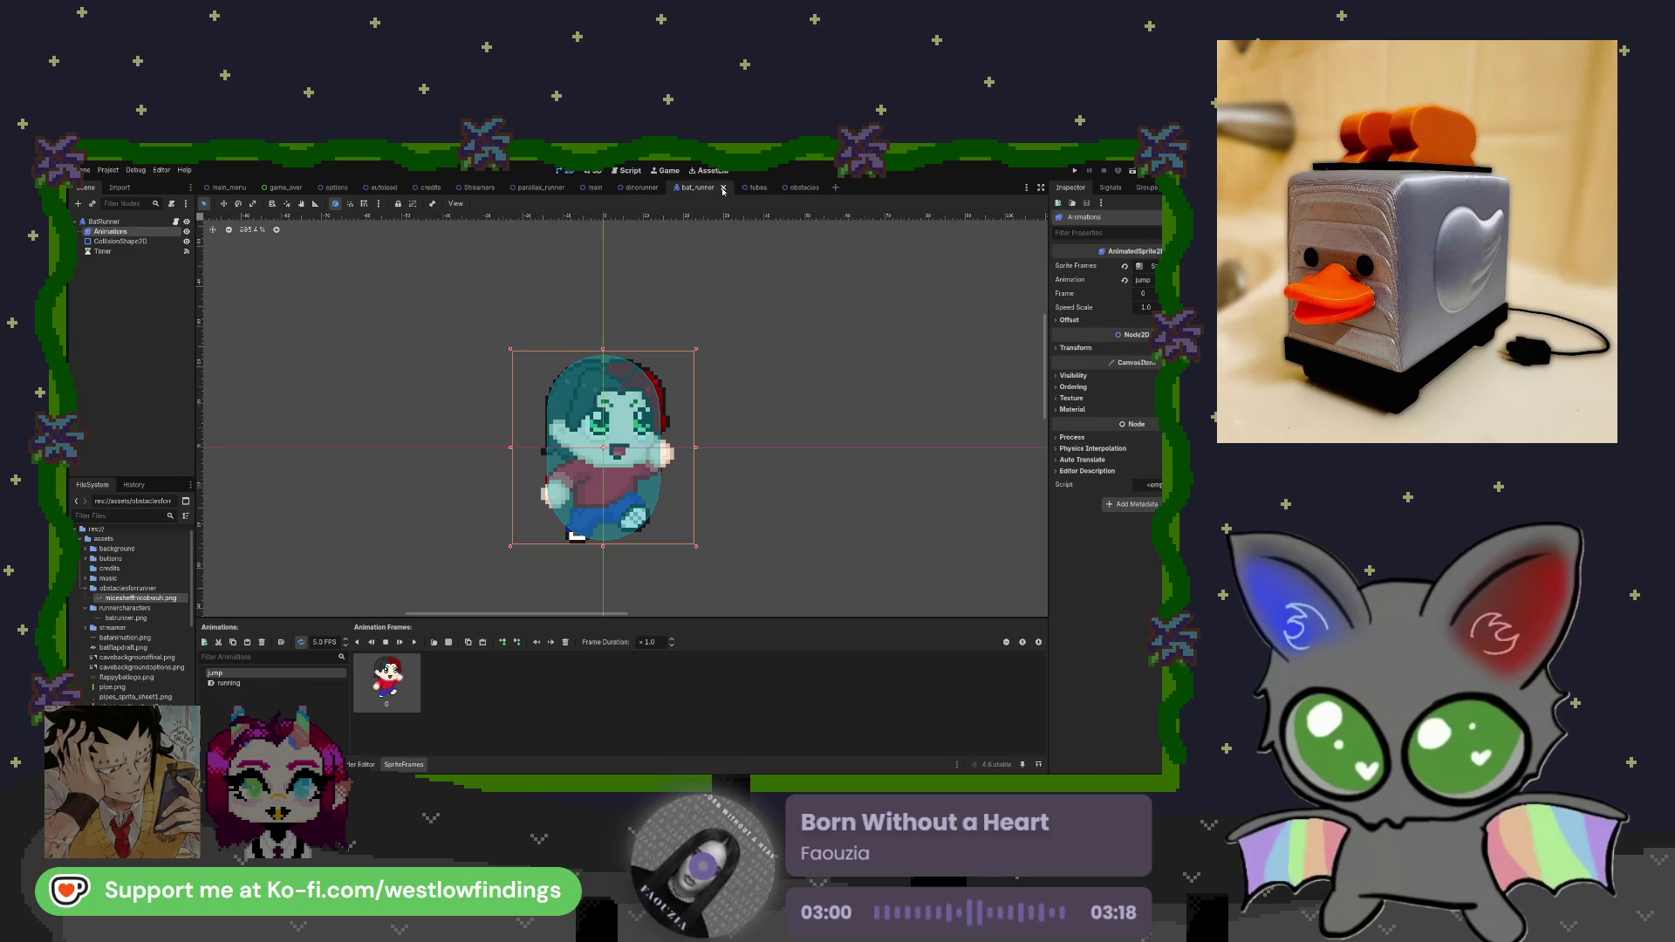
left_click(121, 241)
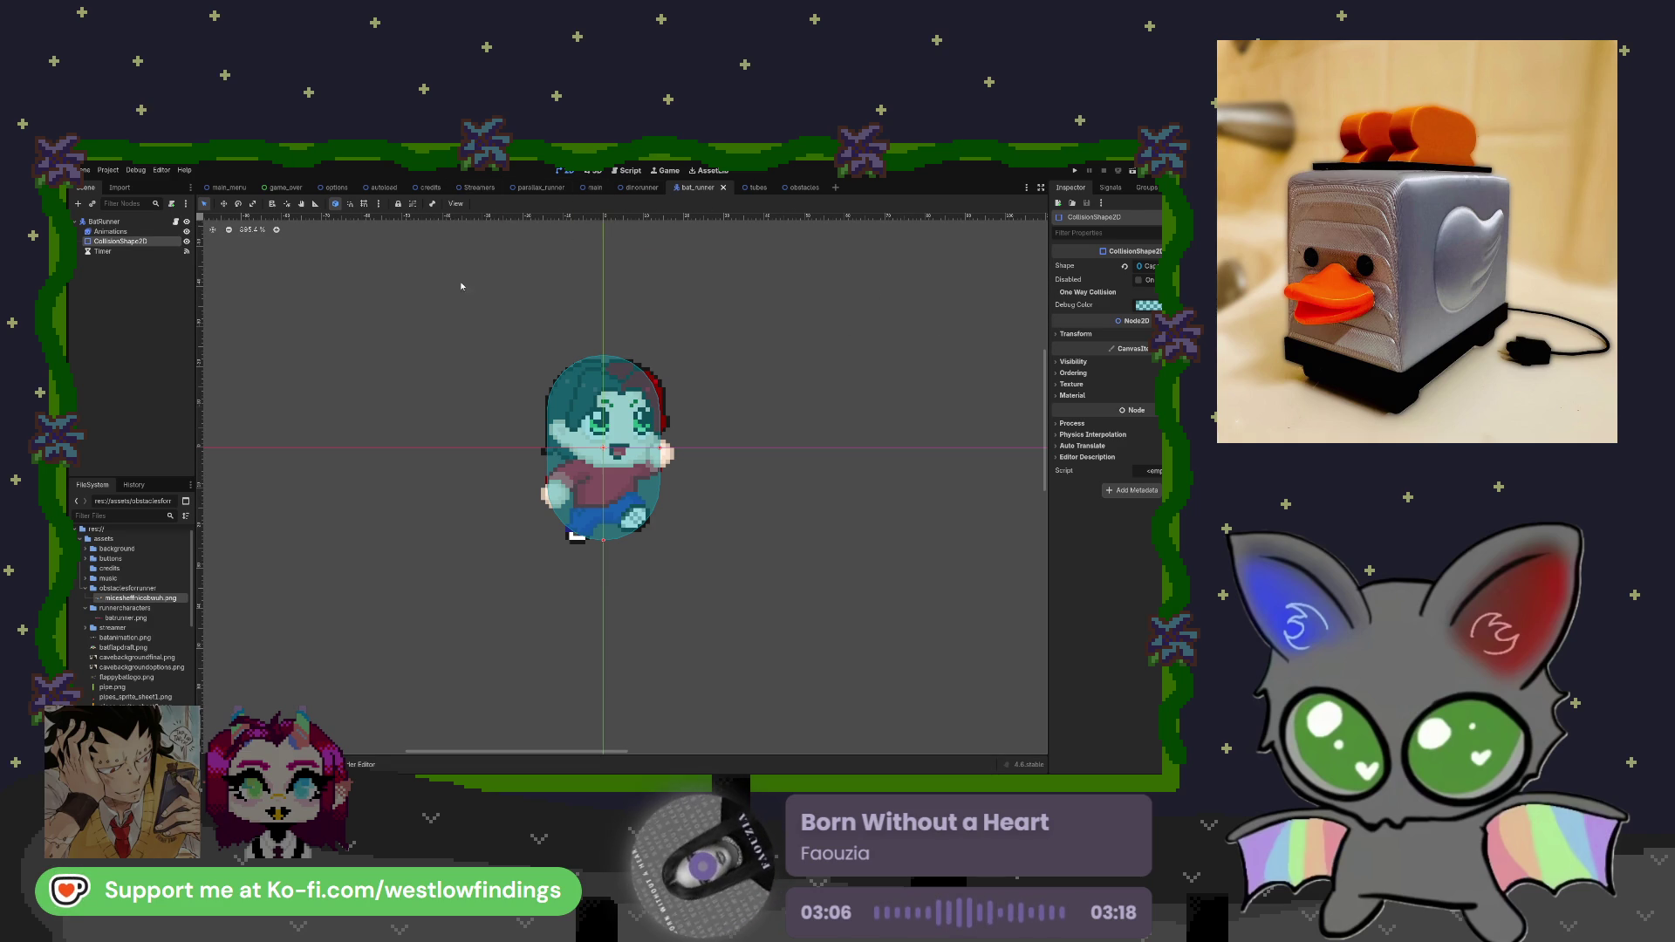
scroll(125, 625, "down", 10)
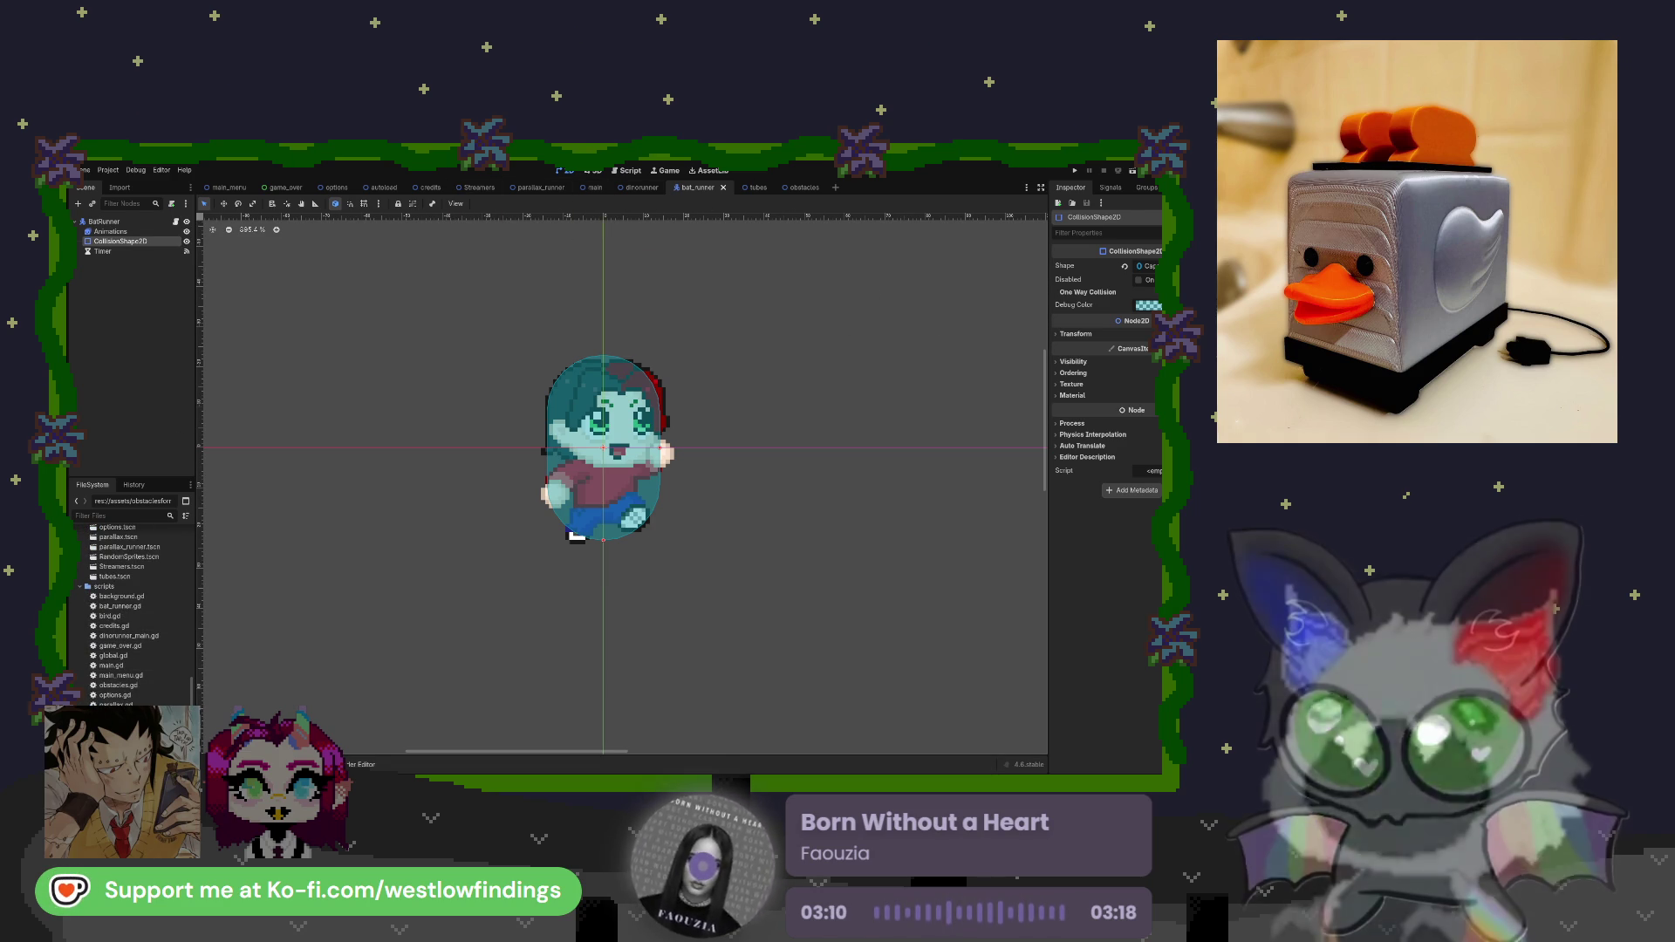
double_click(110, 616)
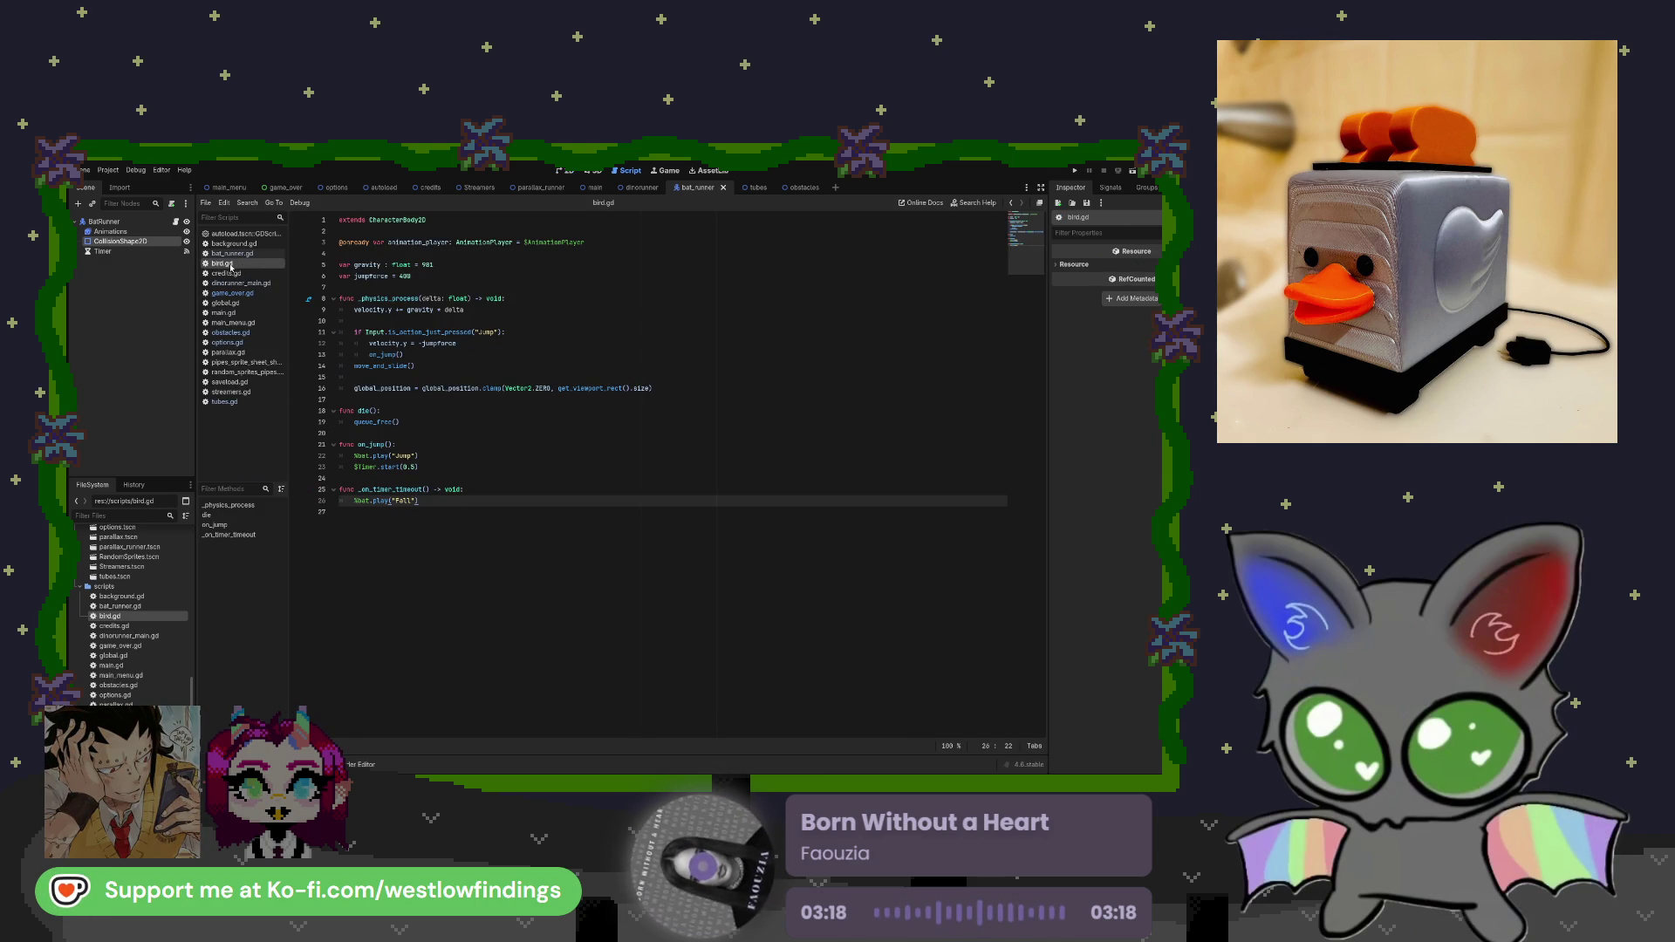
Open the bird scene and select the bat sprite to show its animation frames.
scroll(109, 616, "up", 4)
double_click(123, 588)
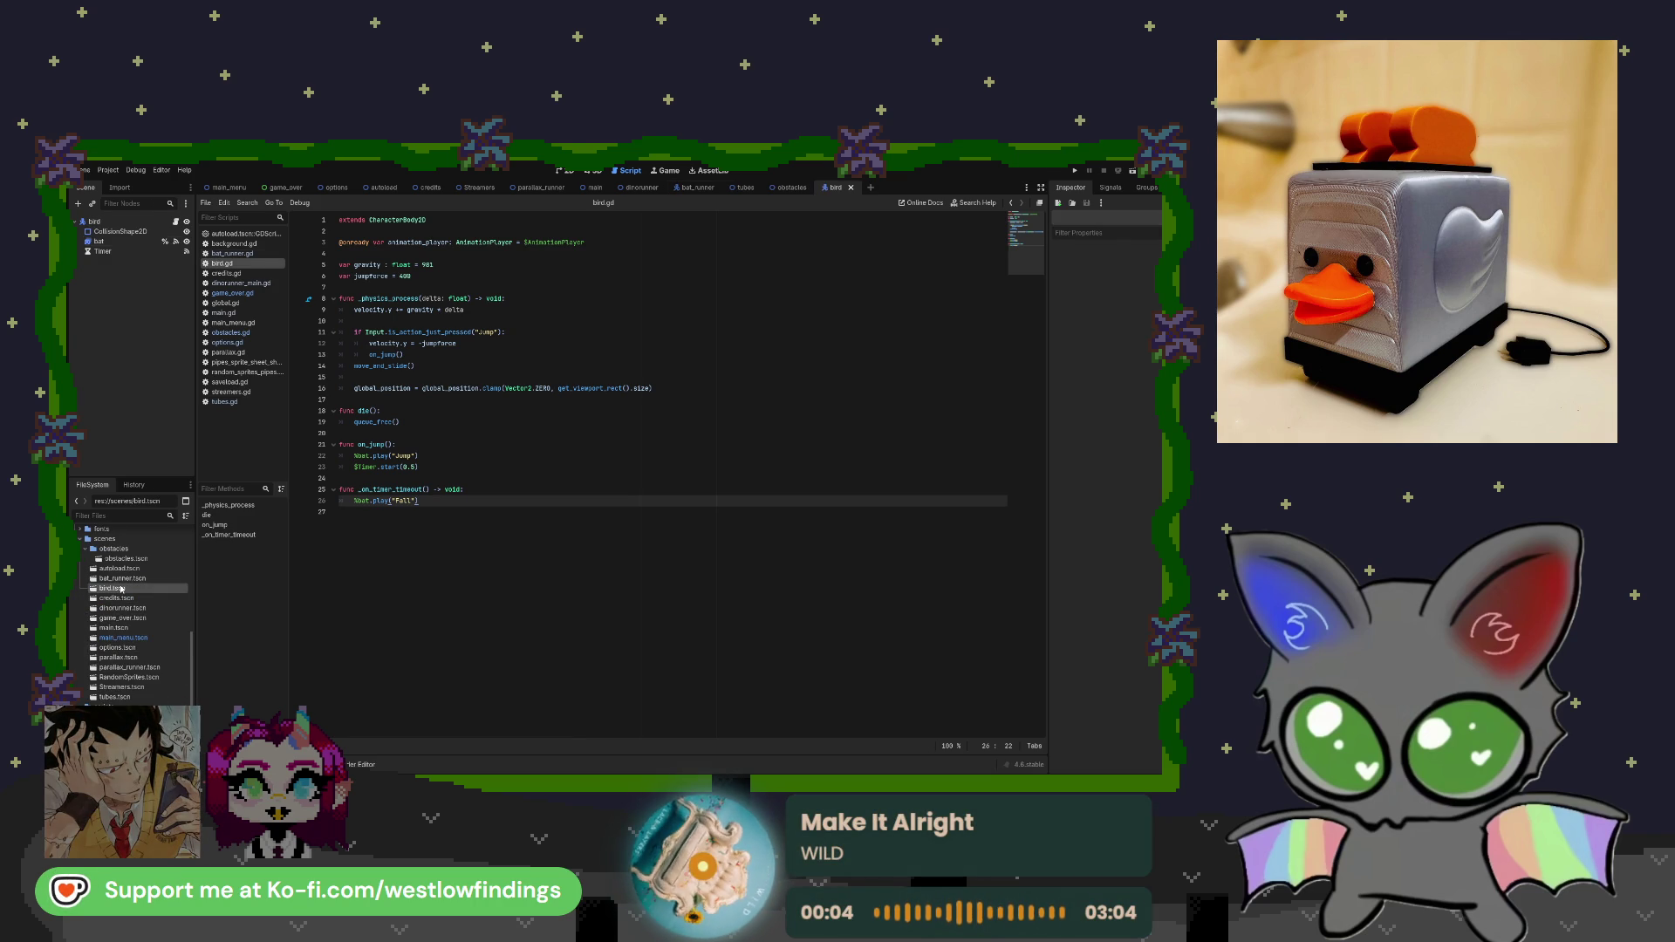
left_click(135, 241)
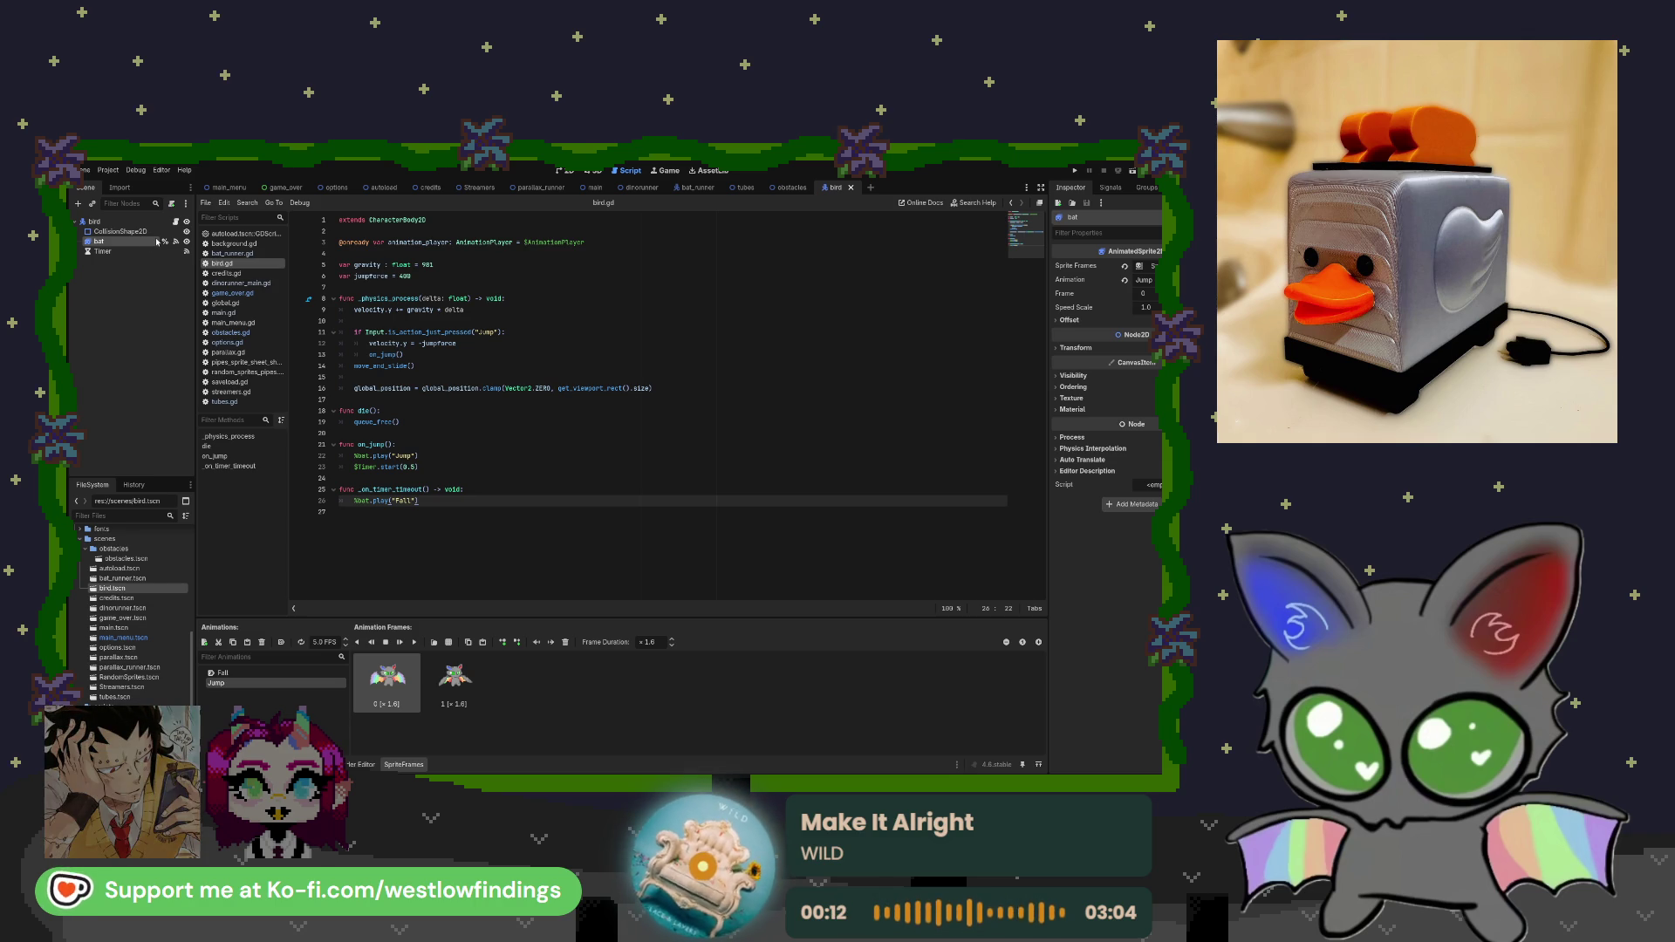
Move through the tubes, bat_runner and bird scene tabs, then bring up obstacles.gd.
left_click(740, 190)
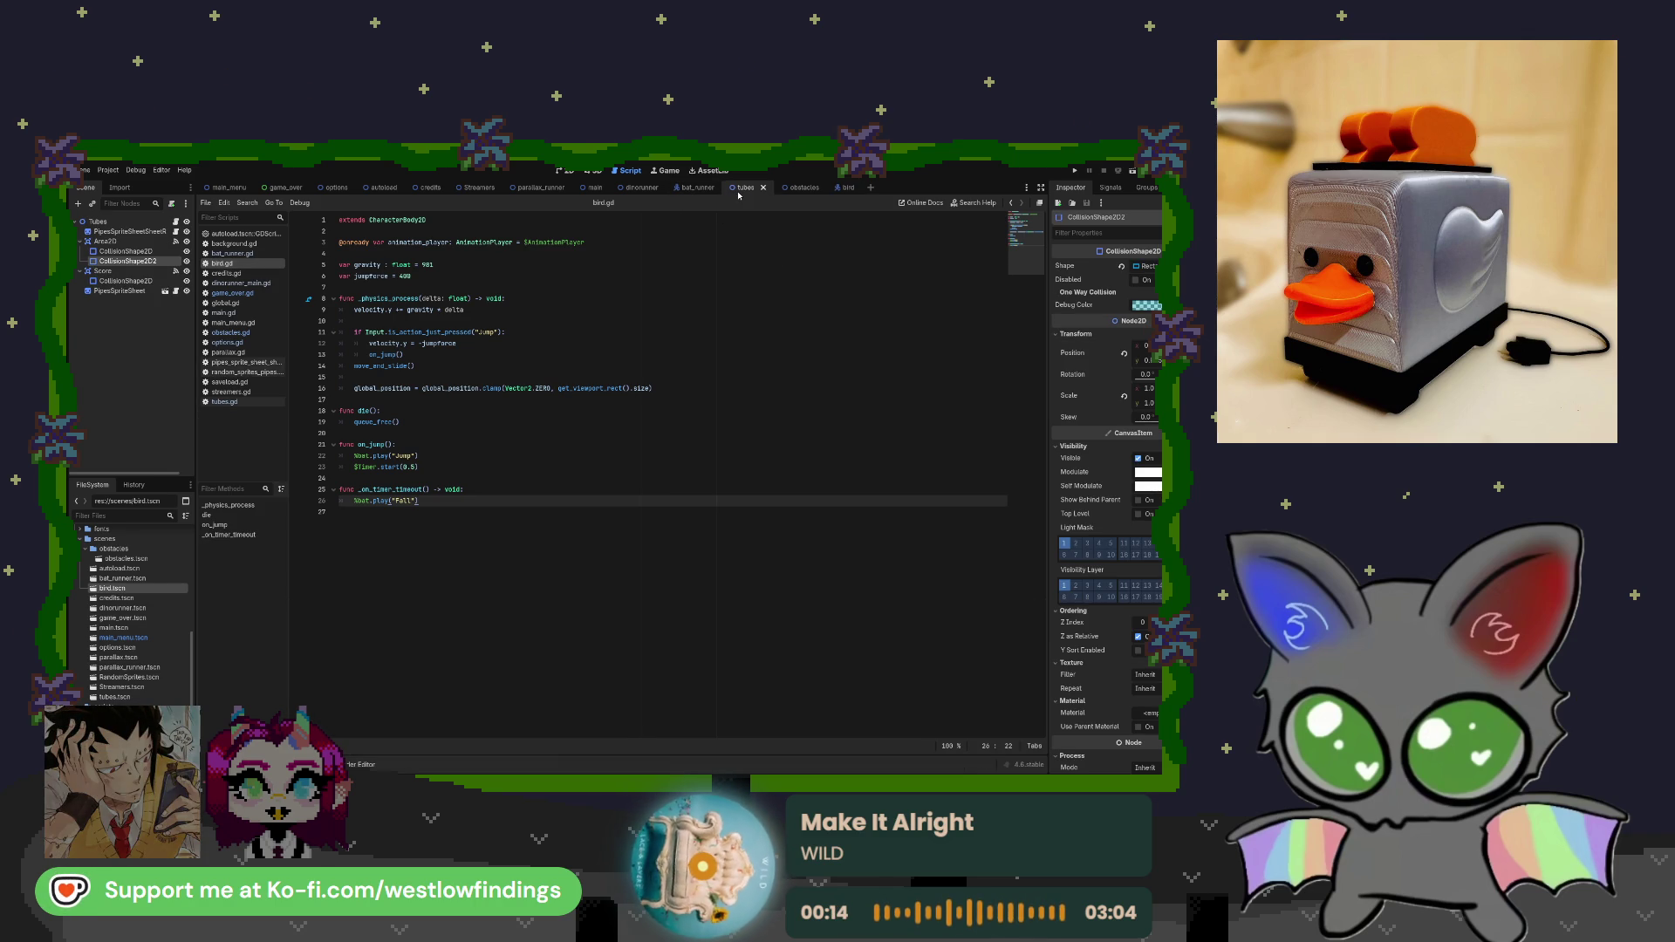
key("ctrl+shift+Tab")
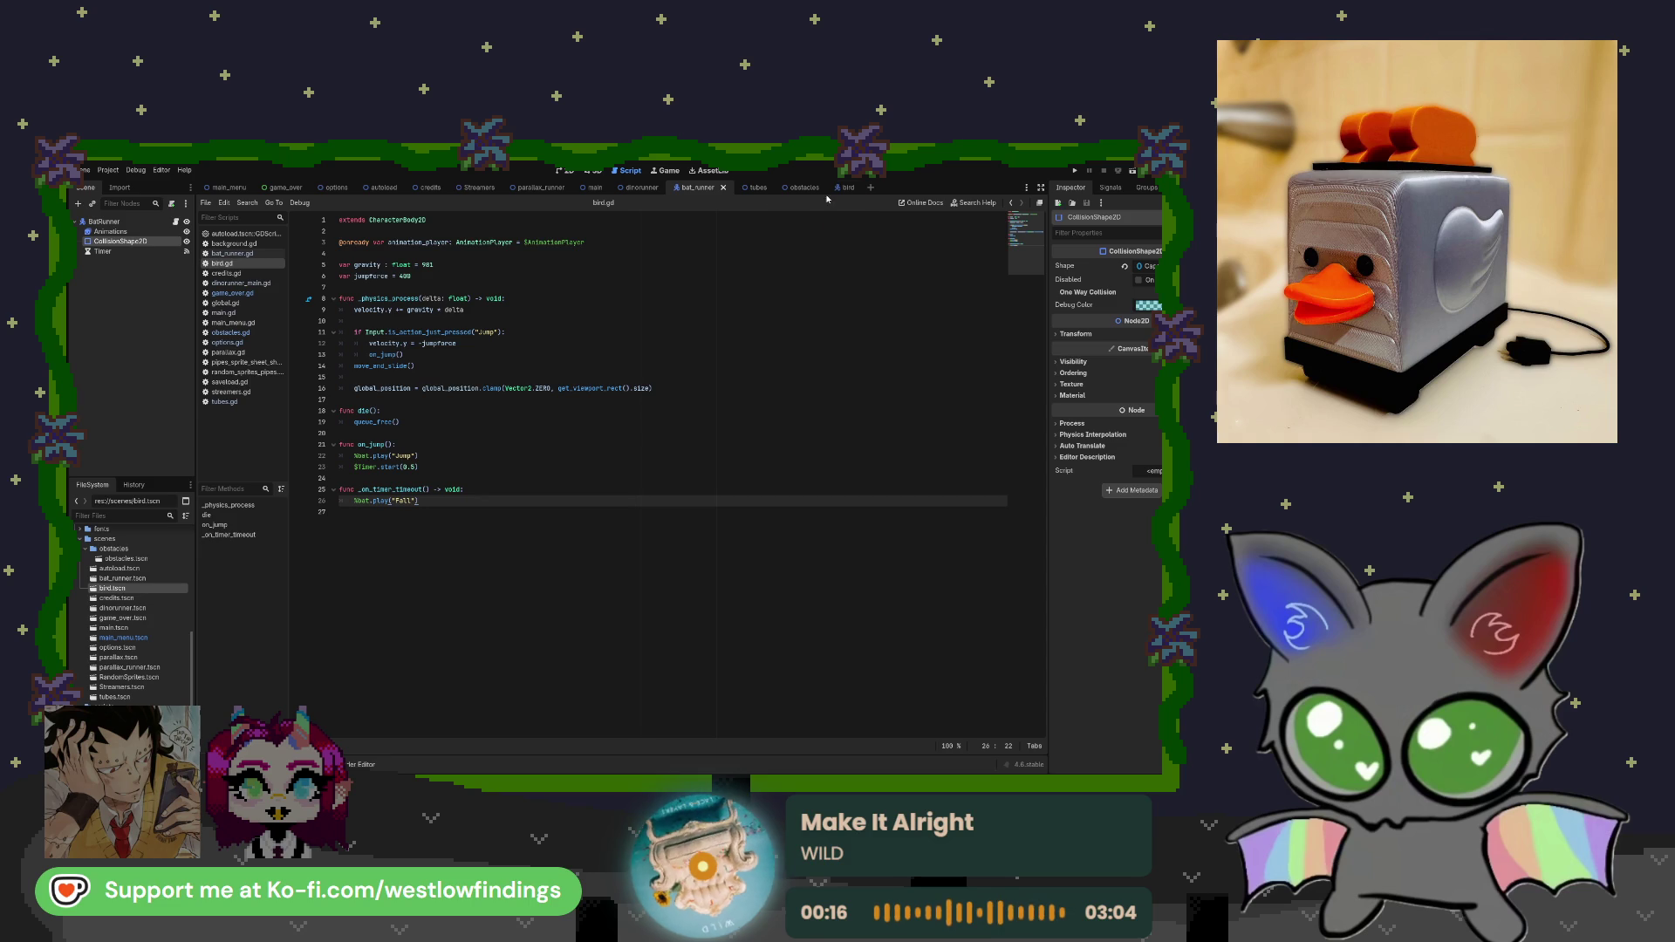
left_click(845, 188)
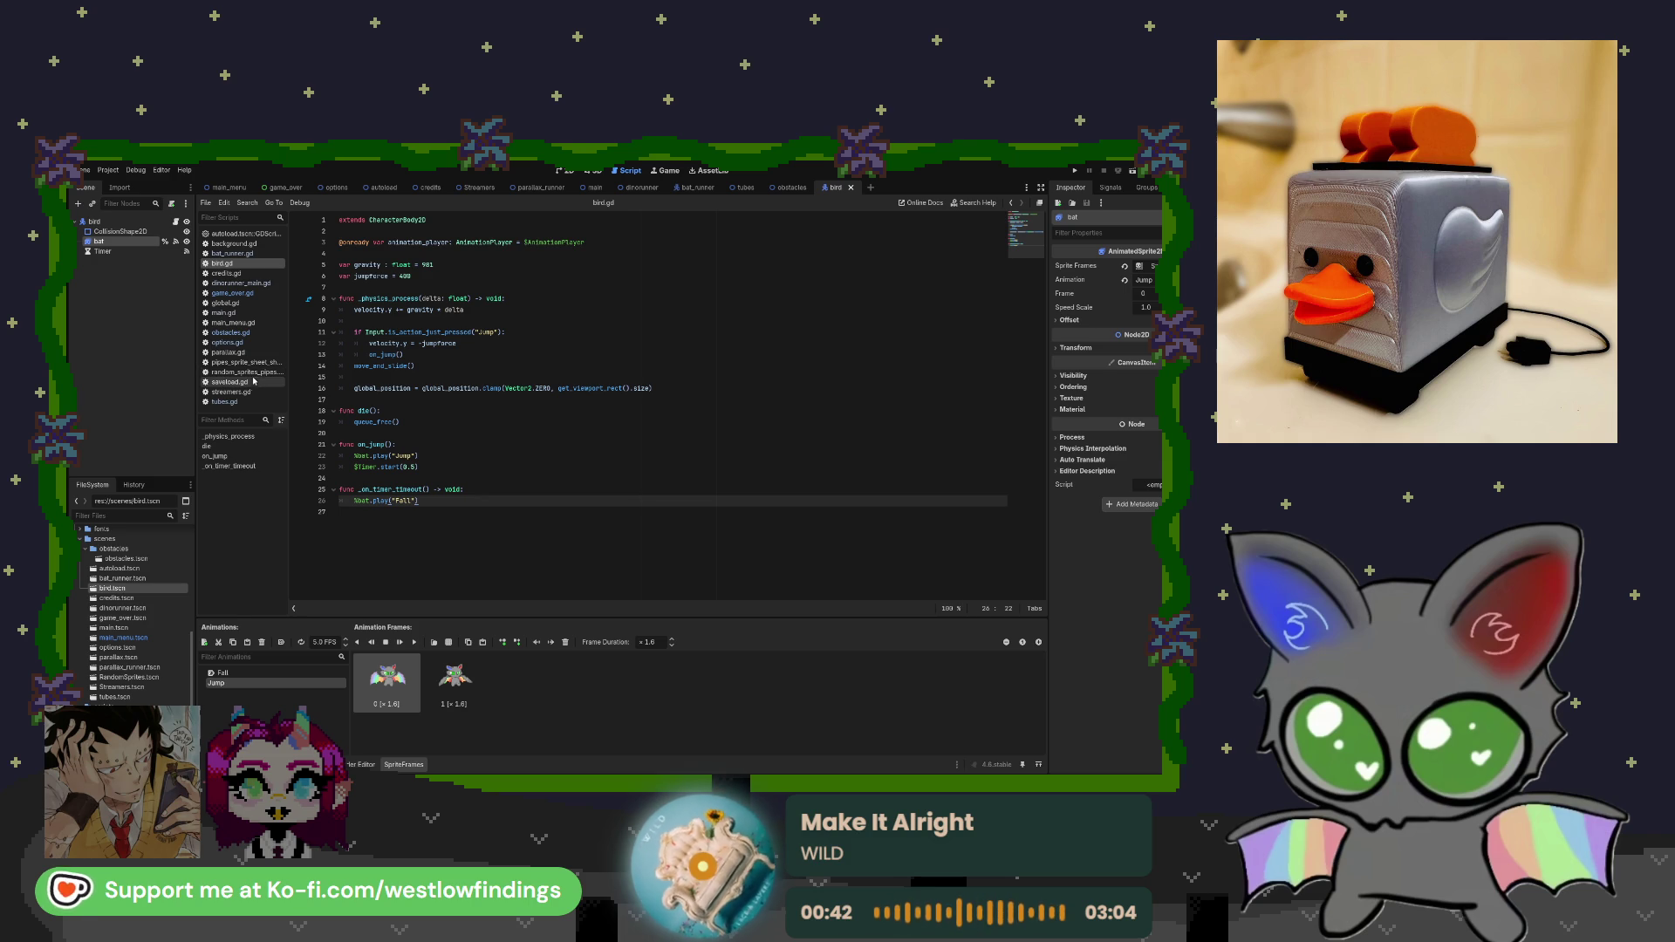
left_click(253, 333)
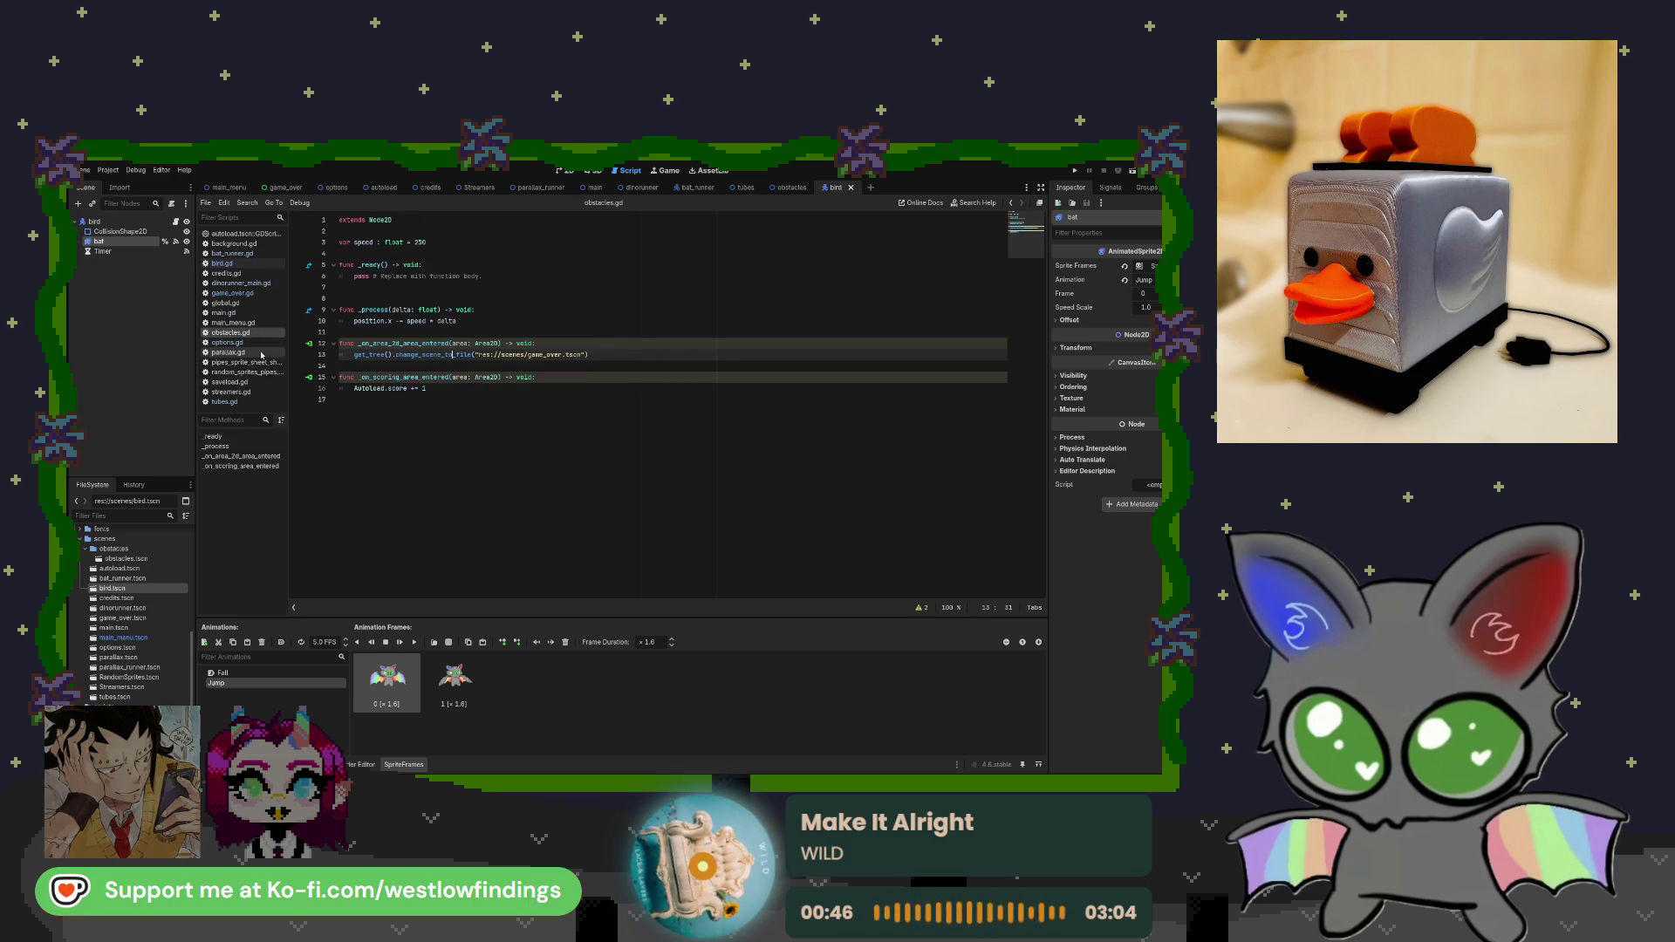
Compare obstacles.gd against bat_runner.gd and tubes.gd in the script list.
left_click(253, 283)
left_click(260, 254)
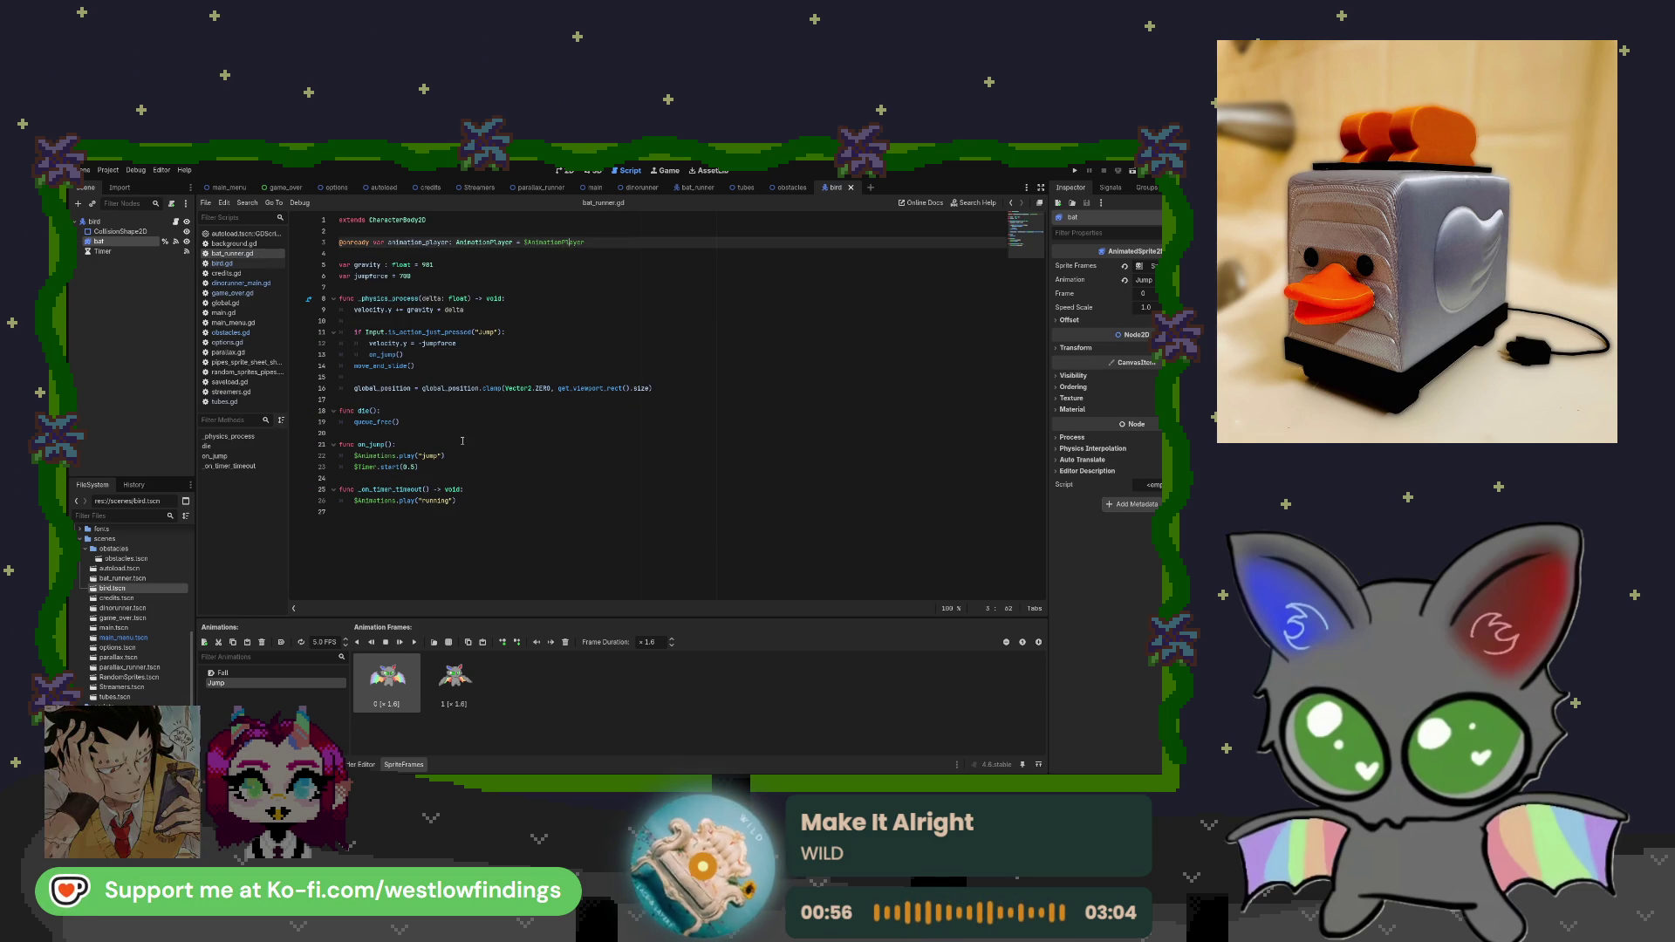
left_click(231, 333)
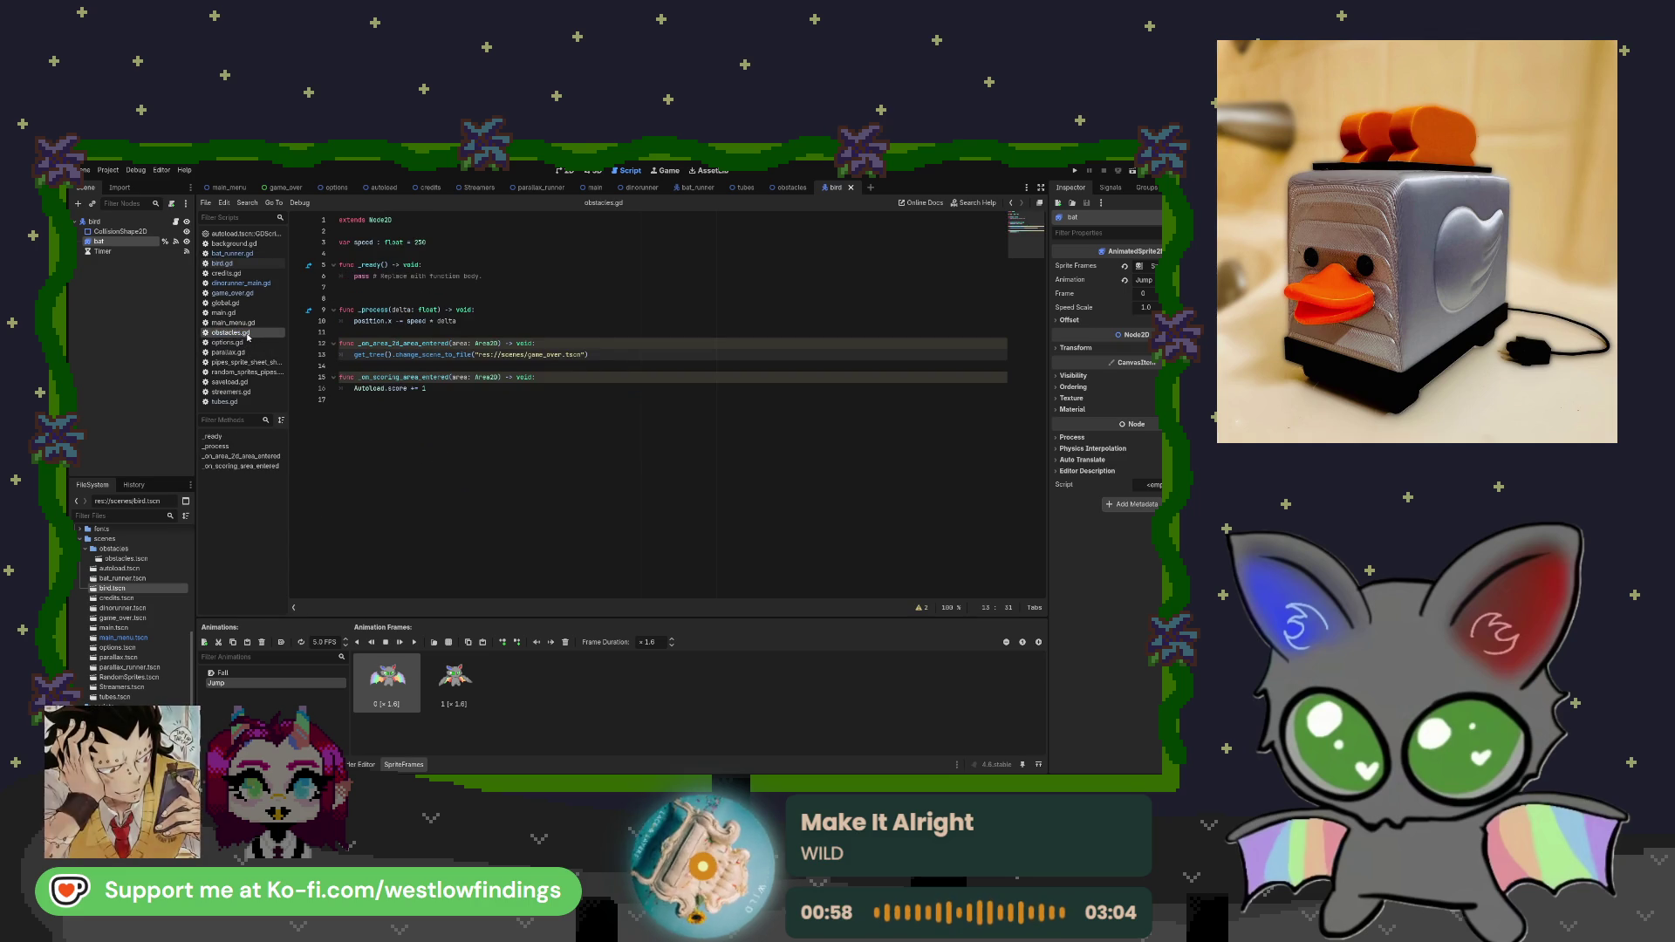
left_click(426, 333)
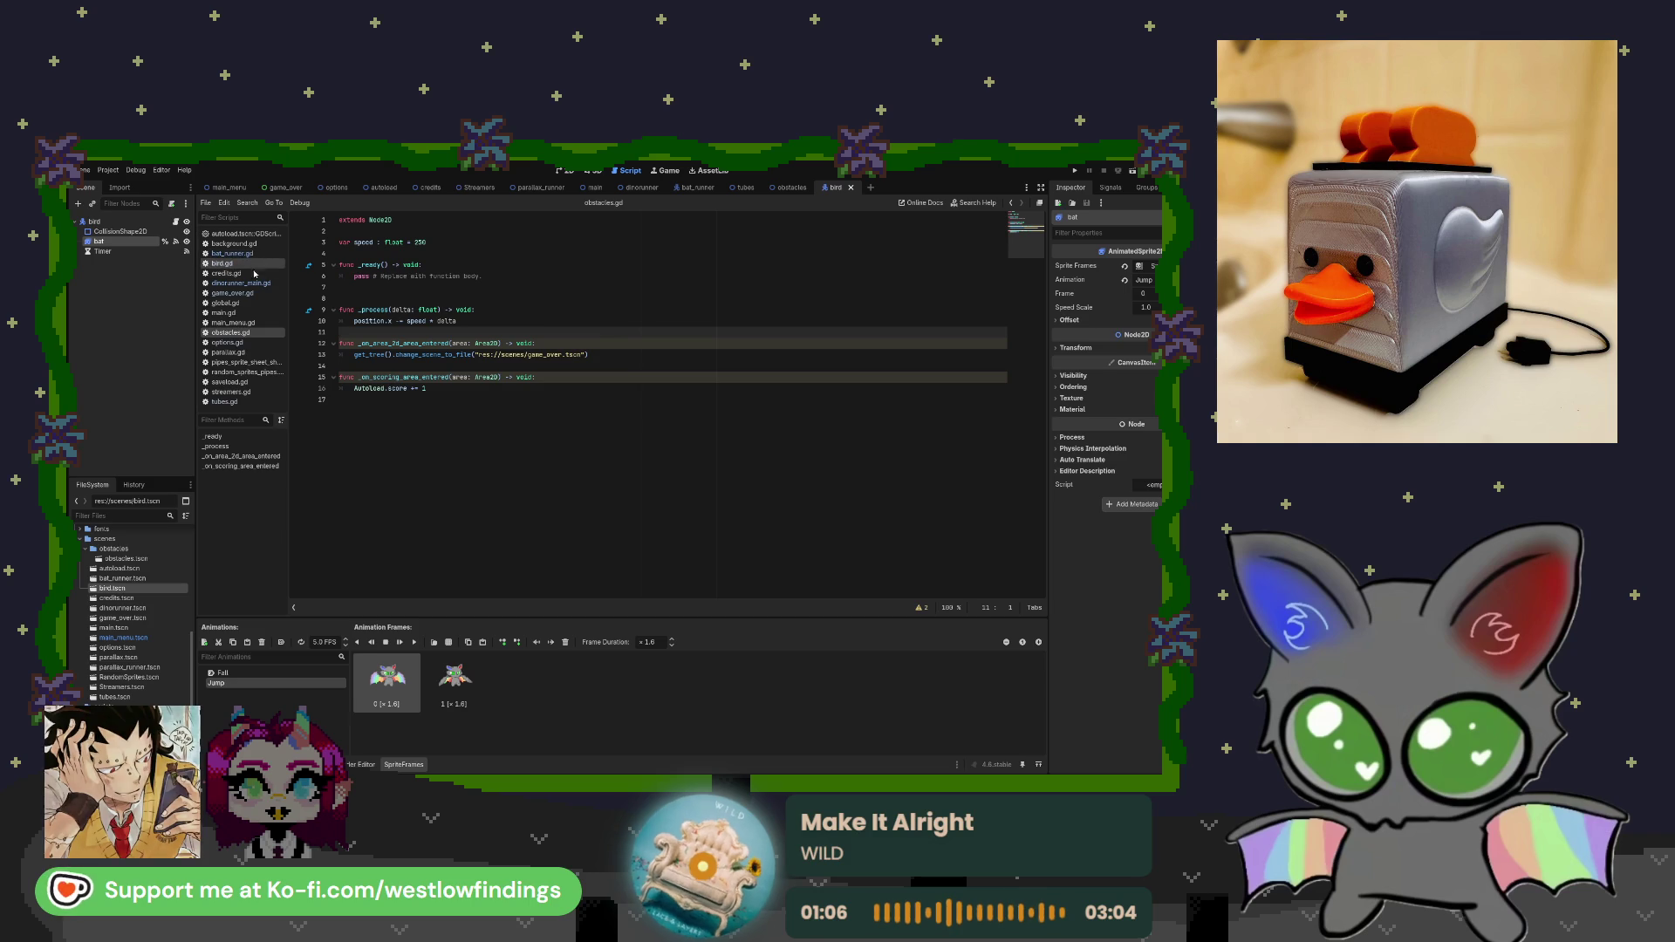
left_click(257, 403)
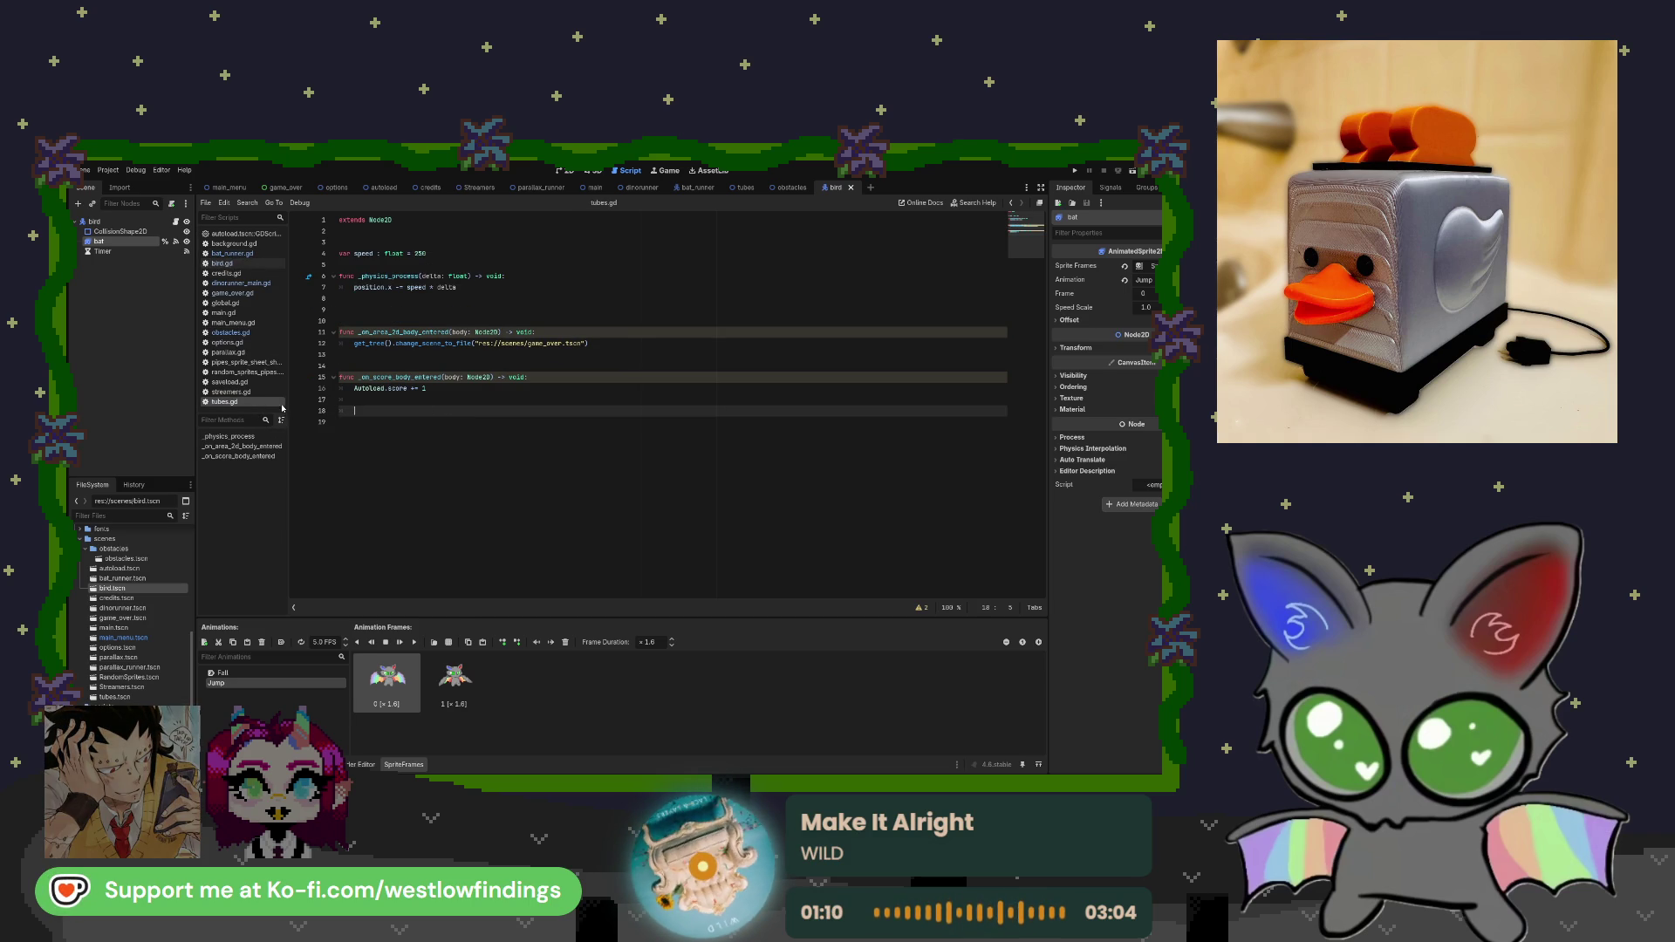
left_click(230, 332)
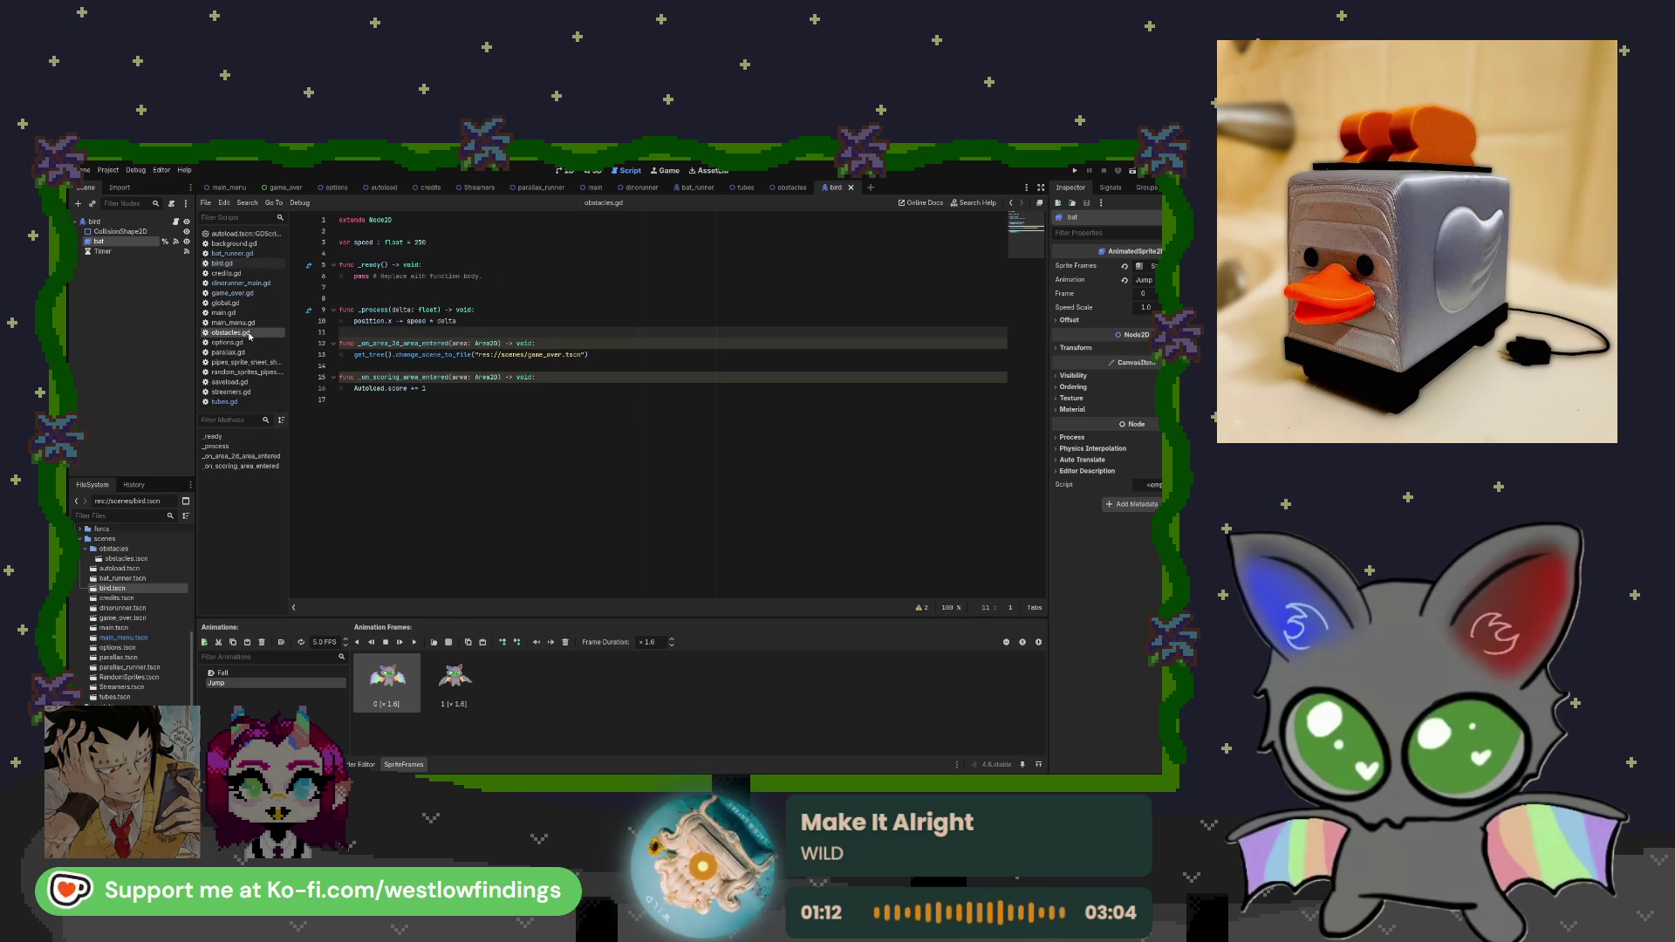
left_click(226, 401)
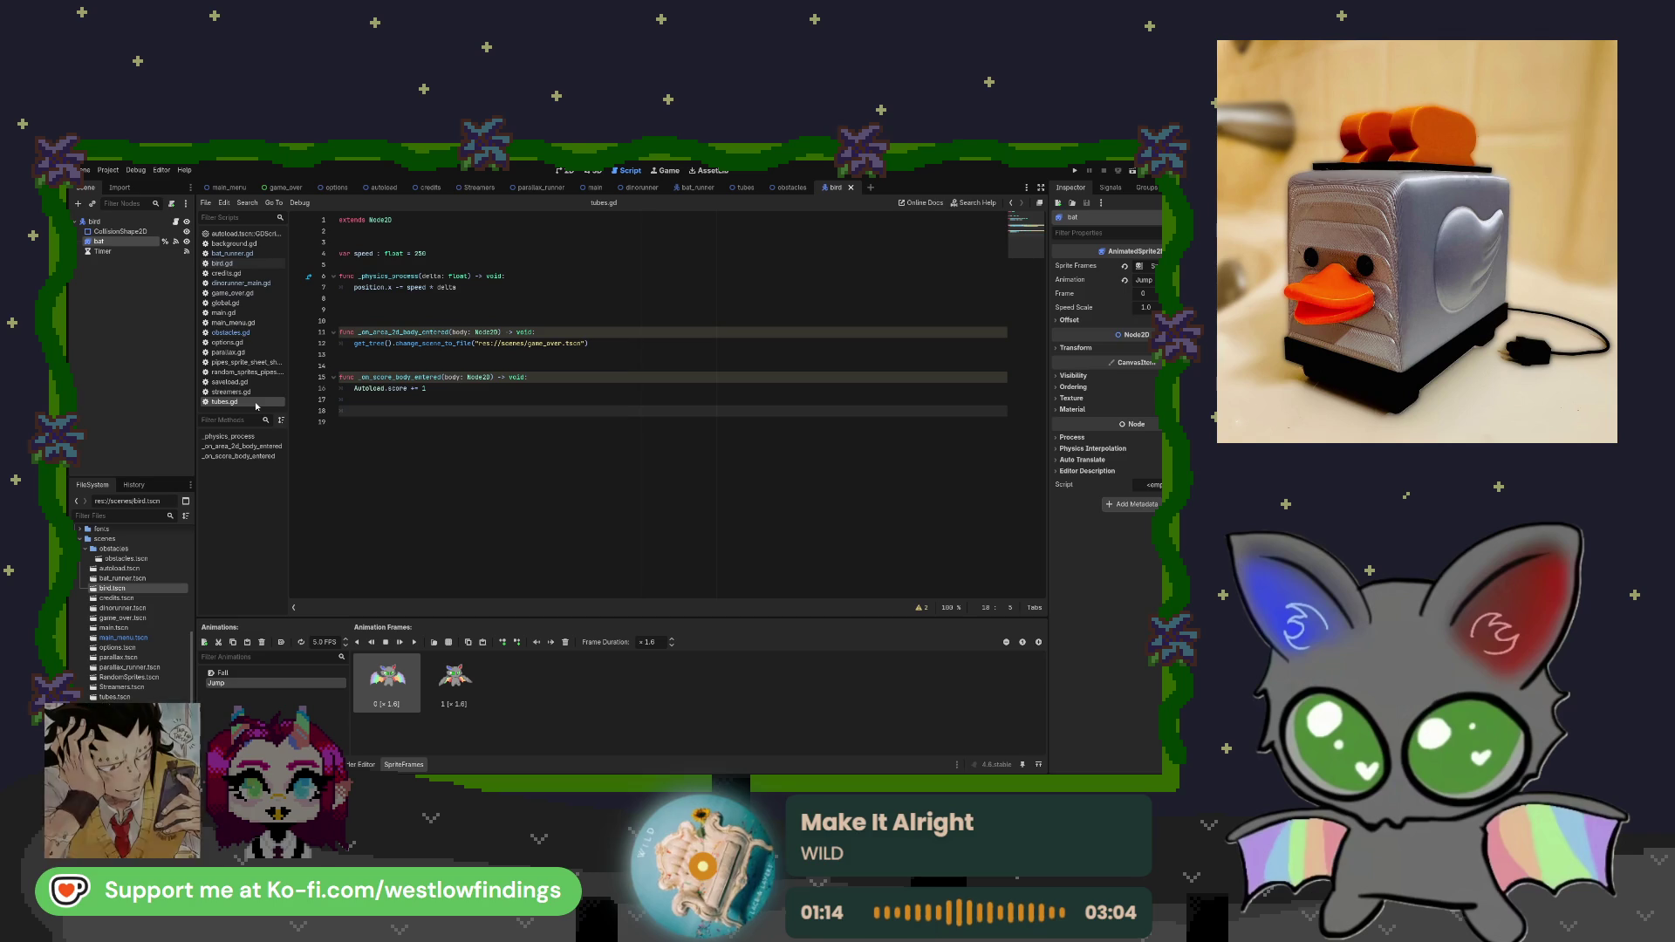
left_click(234, 332)
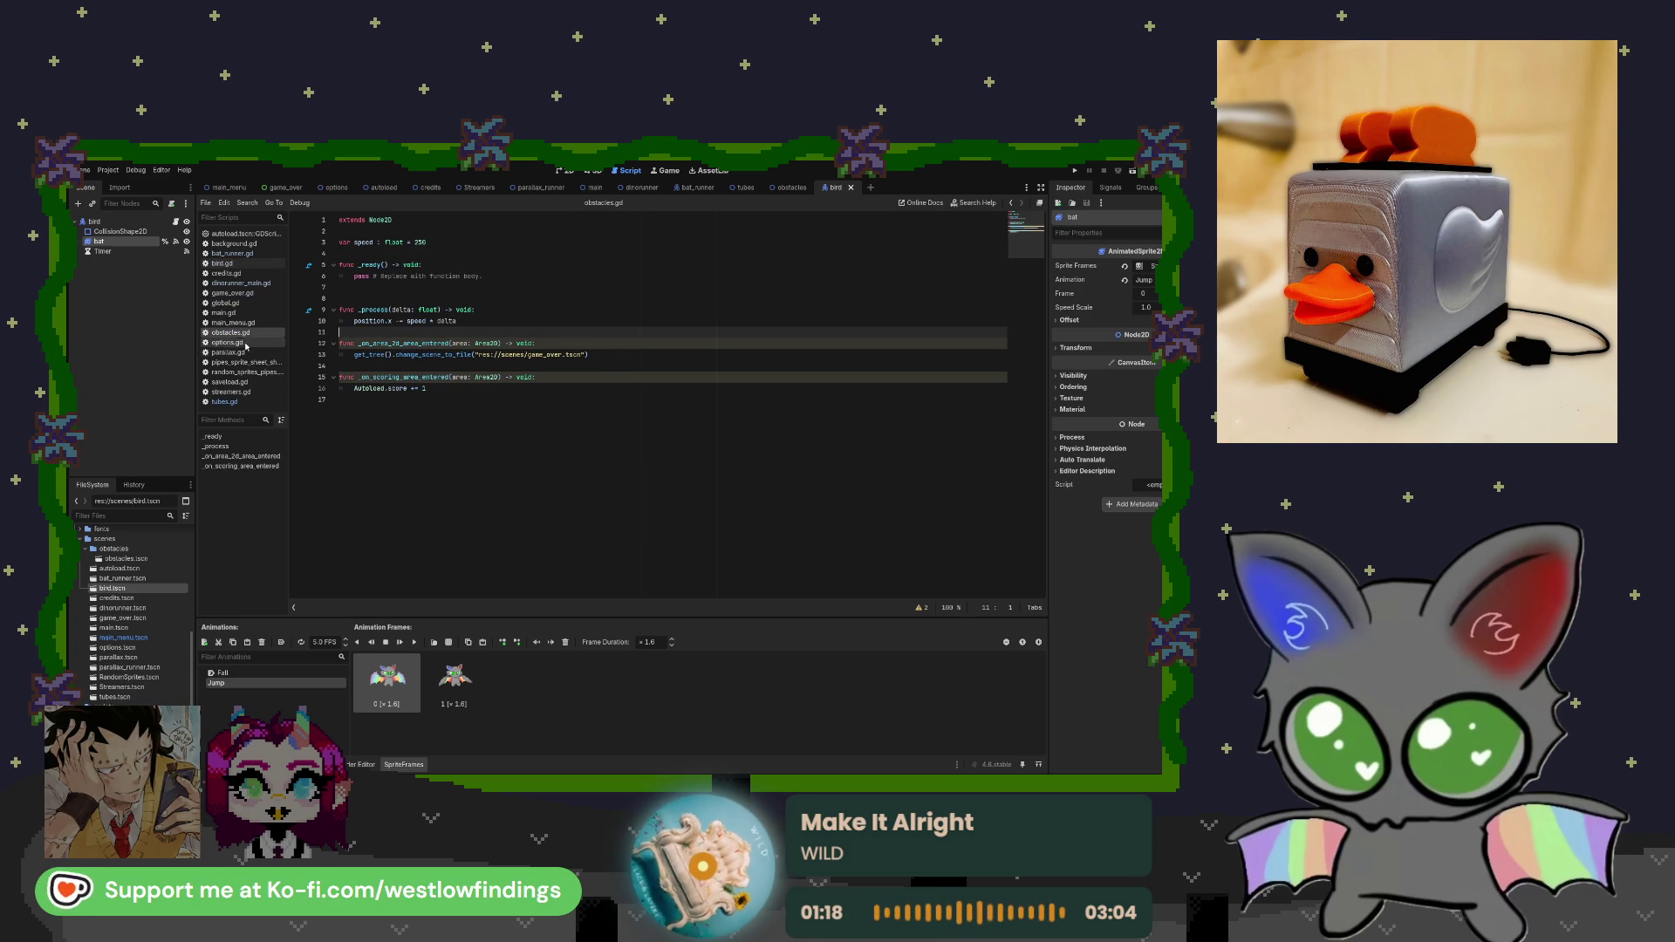
left_click(256, 404)
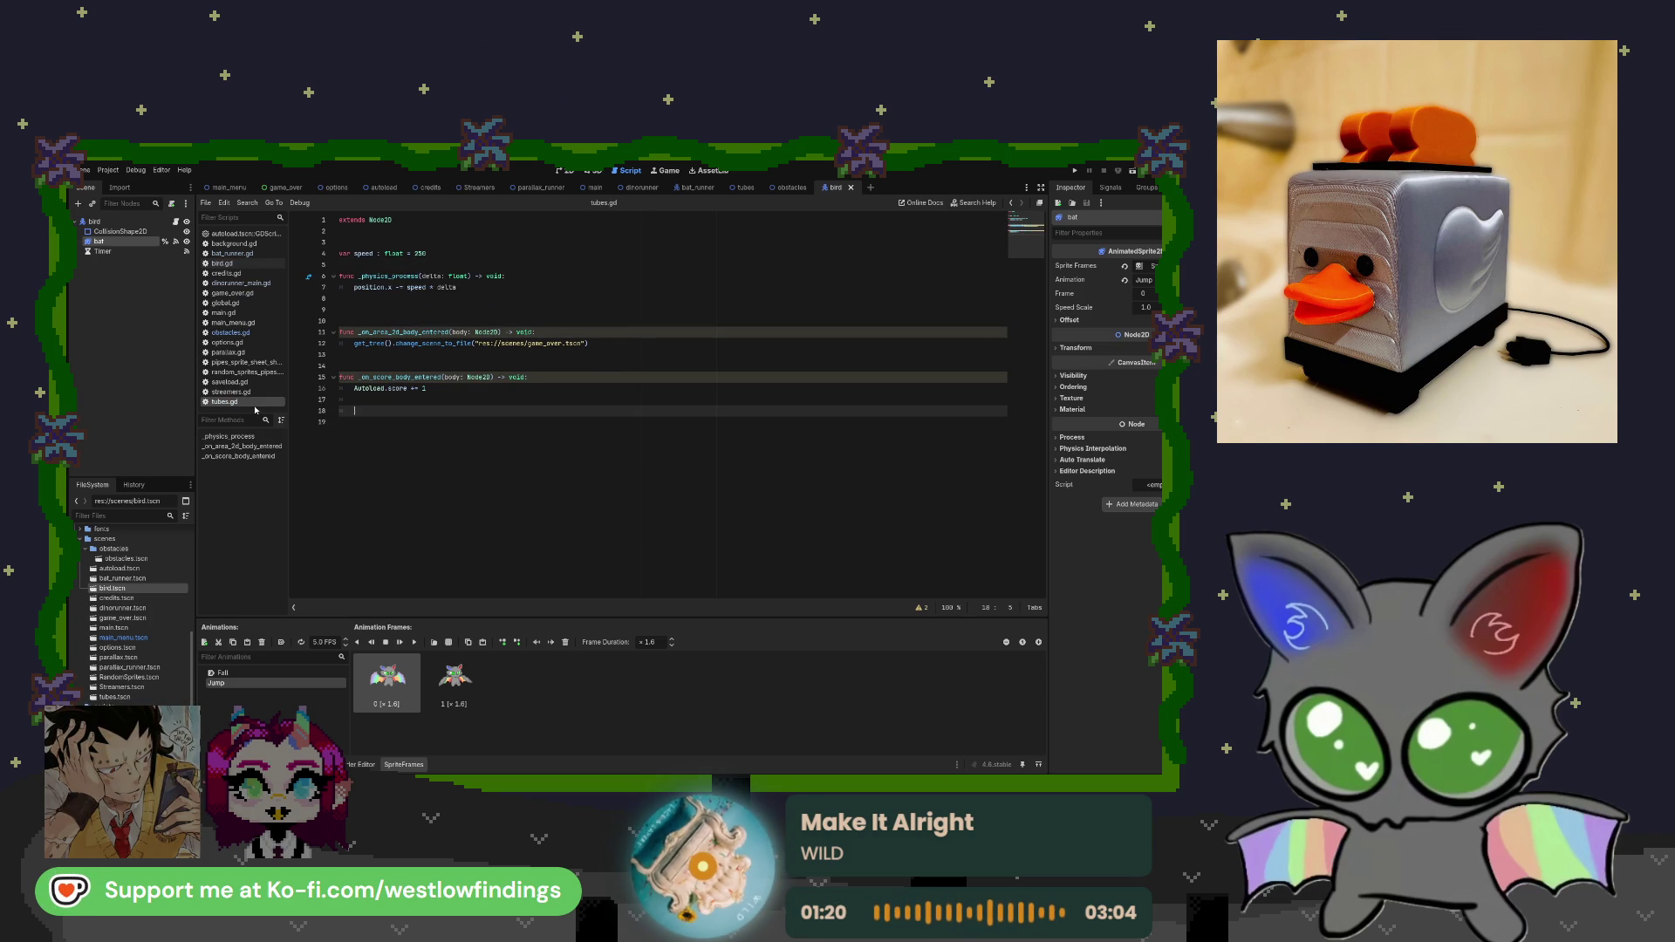
left_click(256, 335)
In obstacles.gd, add a blank line after line 2 and delete the stray blank line 9.
left_click(355, 232)
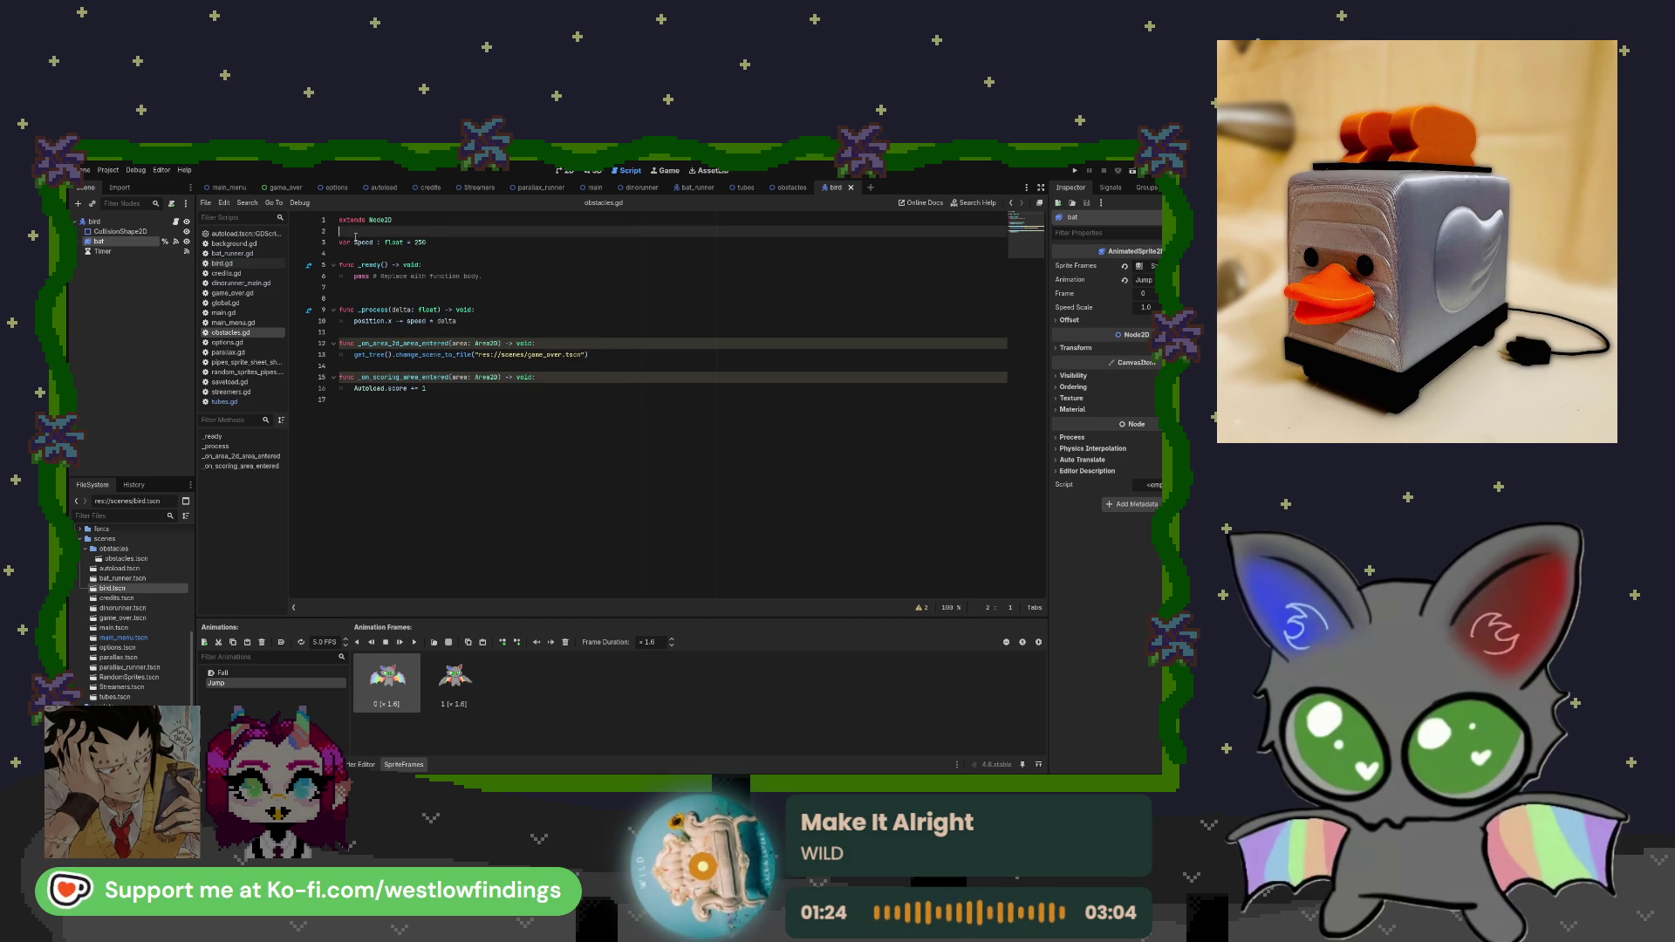
key("Return")
left_click(356, 309)
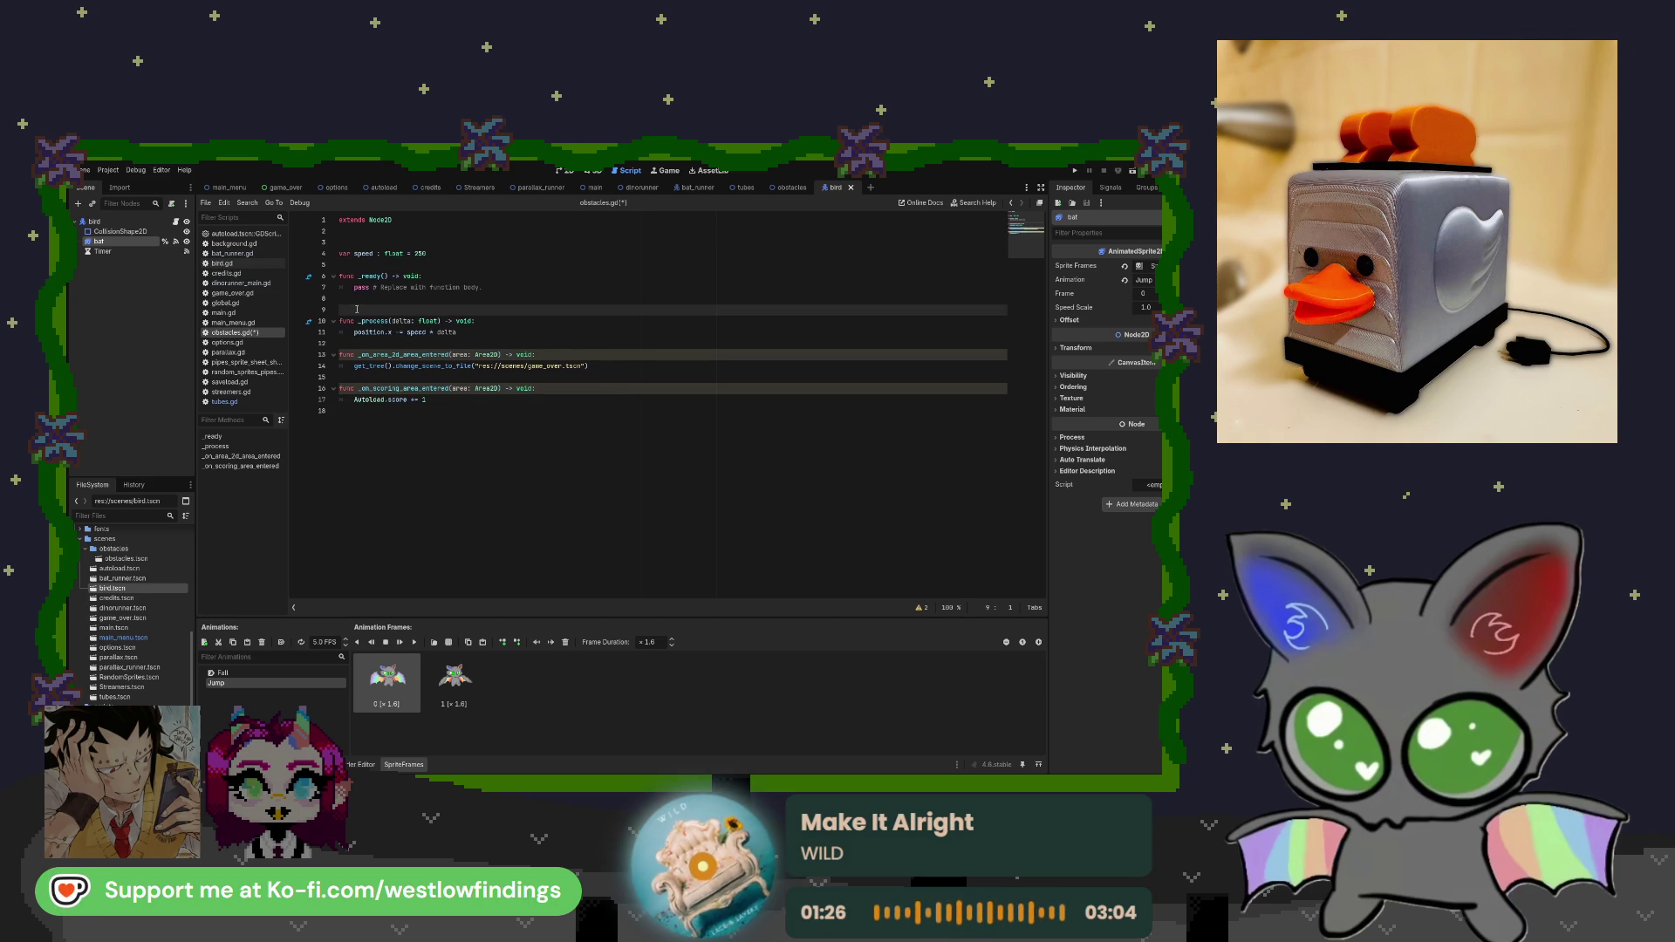
key("BackSpace")
Remove the trailing blank lines from tubes.gd, then bring up the game_over scene.
left_click(253, 401)
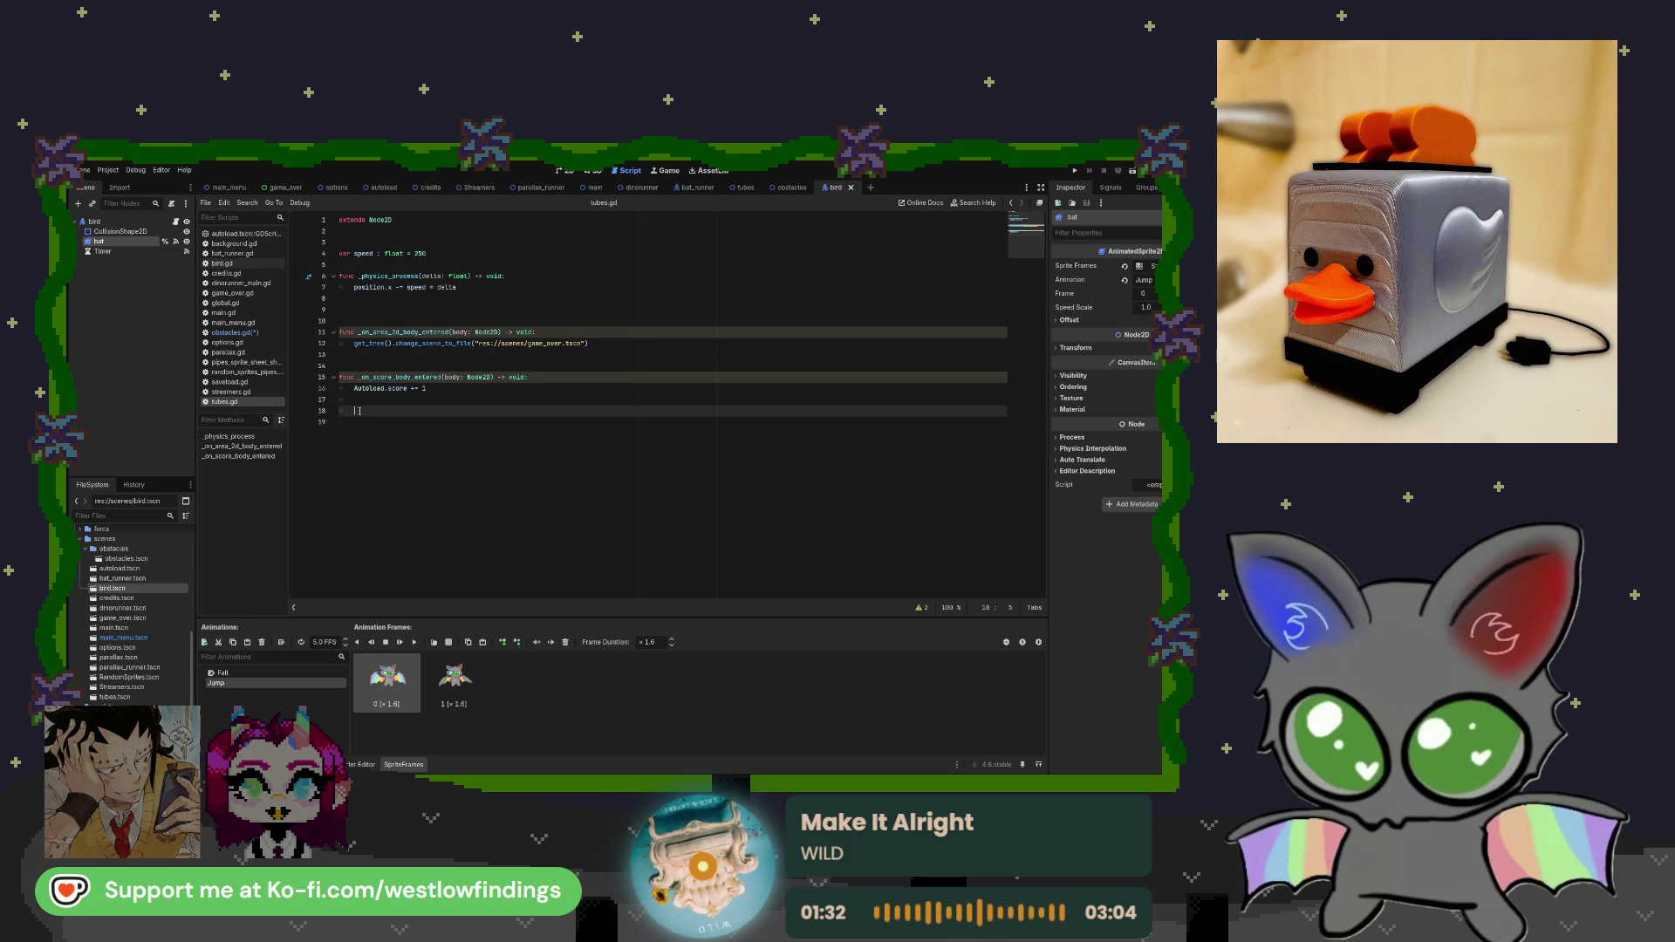
key("BackSpace")
key("BackSpace")
key("BackSpace")
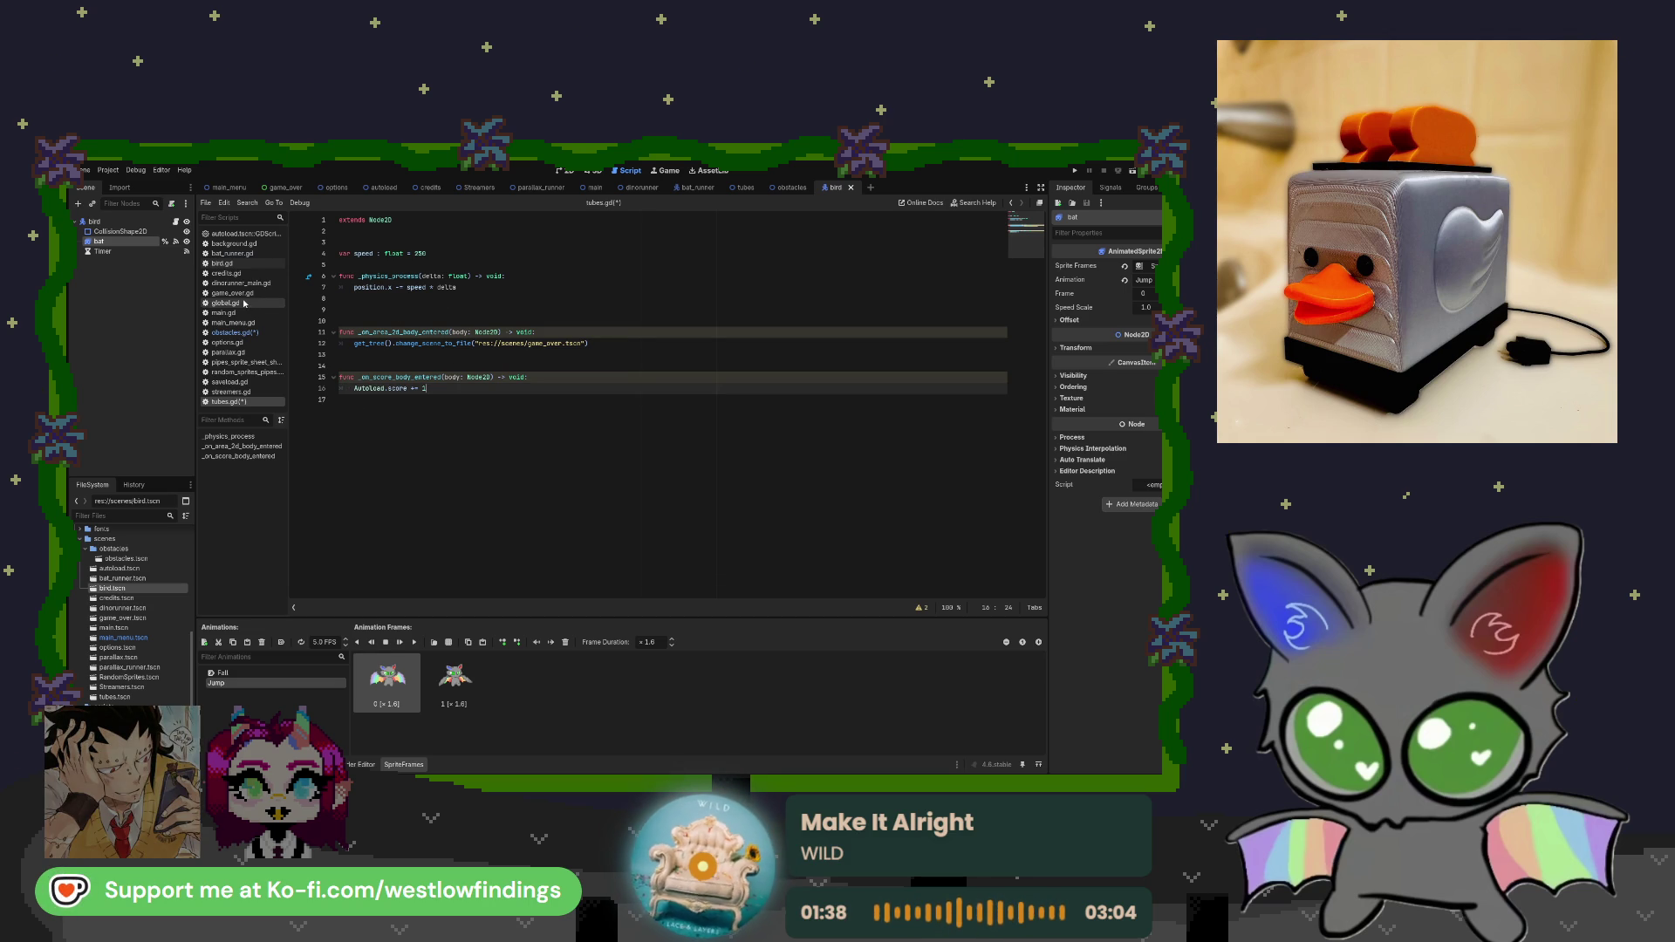
left_click(744, 187)
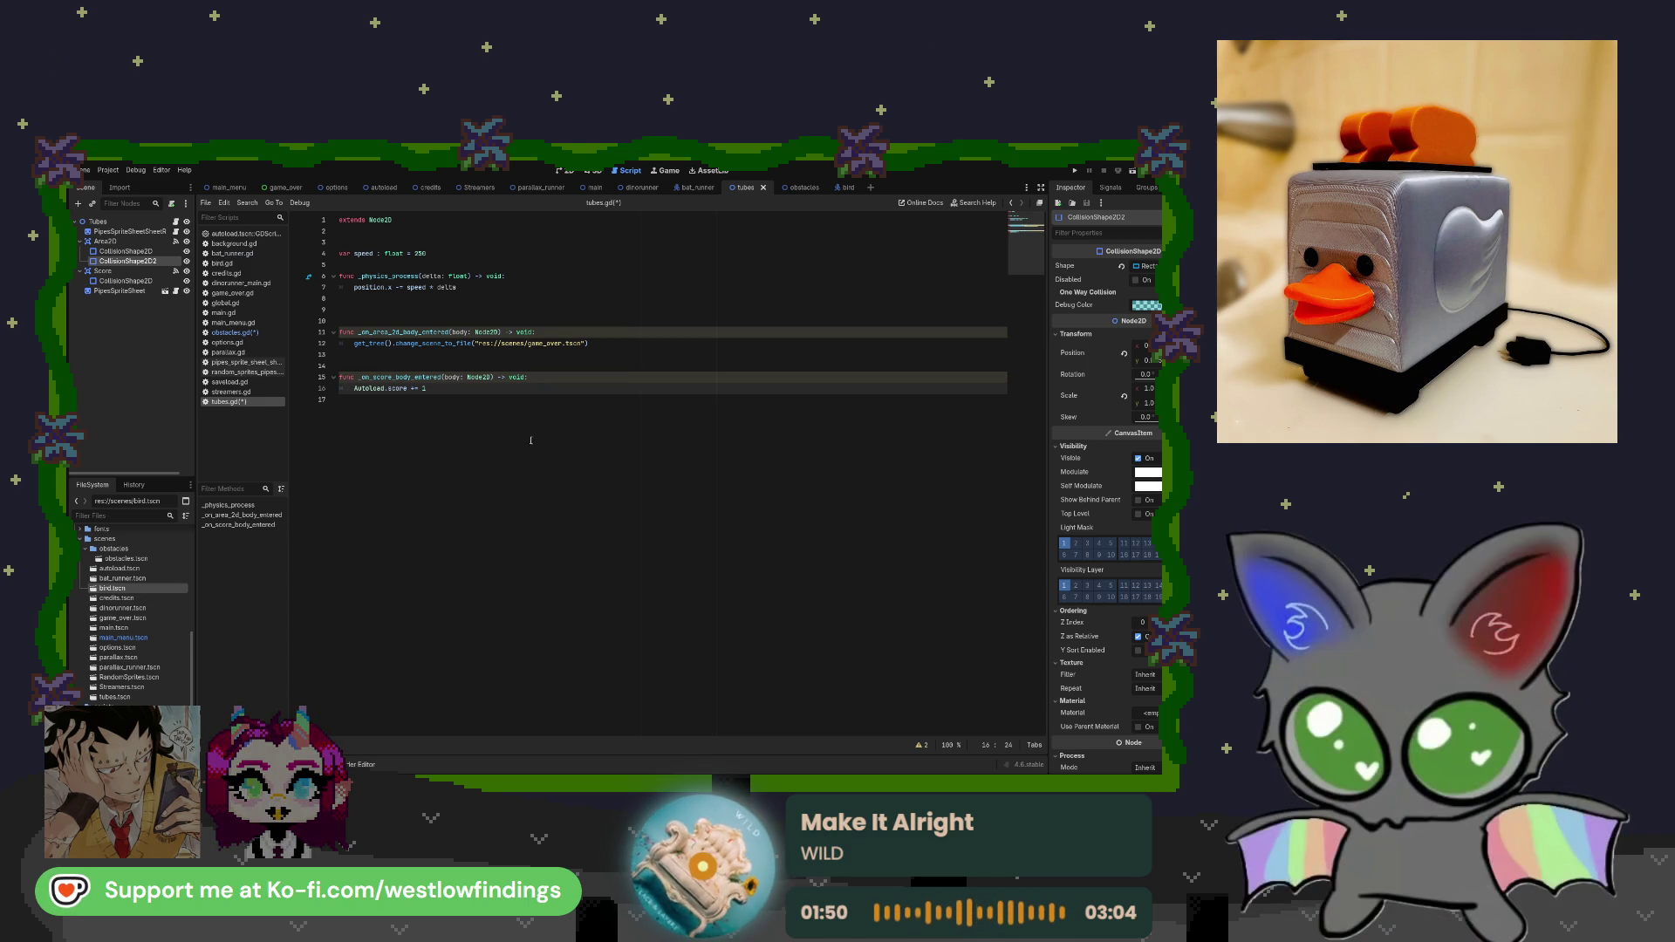
left_click(283, 187)
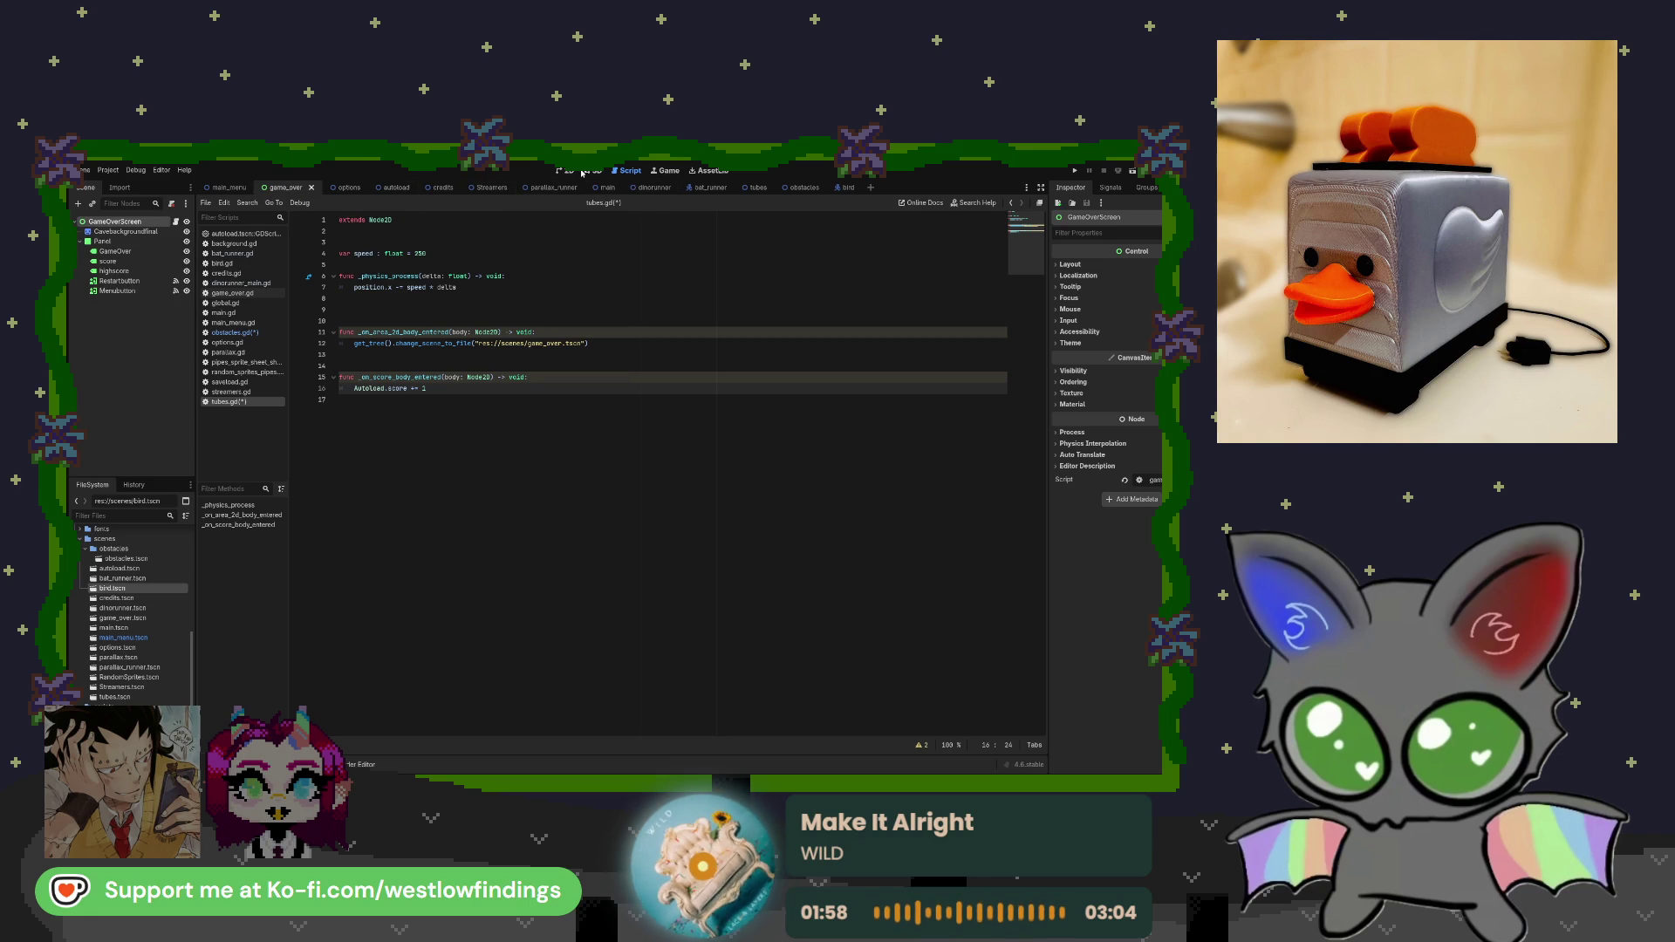
Show the game_over scene in the 2D view and compare it with the main_menu scene.
left_click(572, 171)
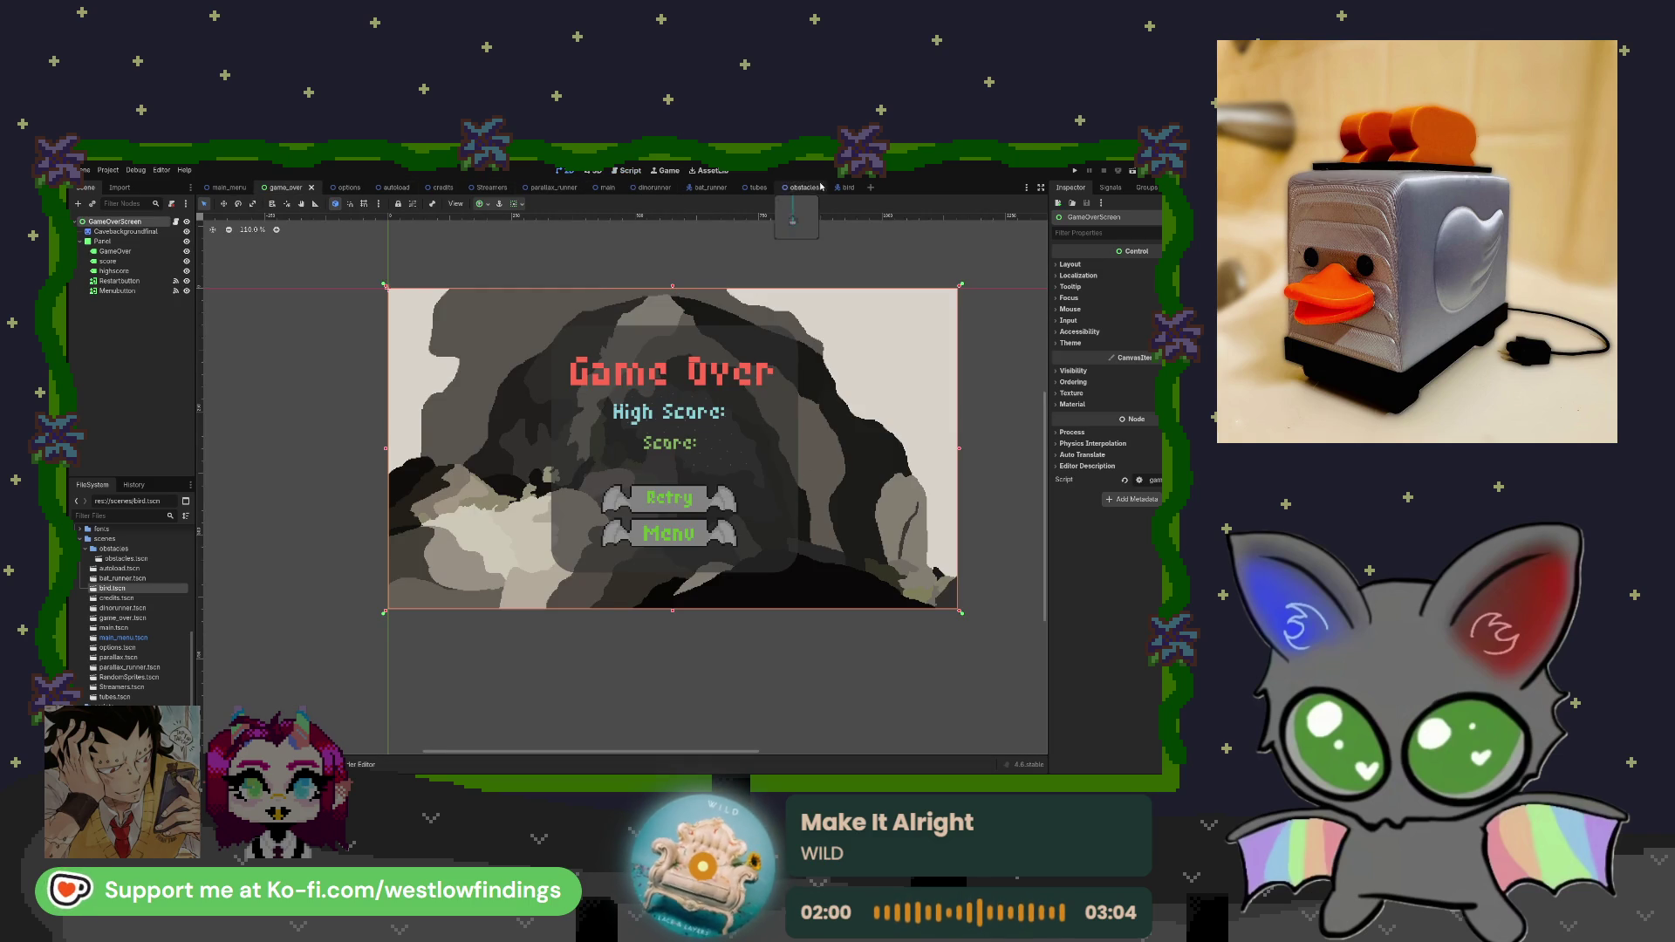
left_click(239, 189)
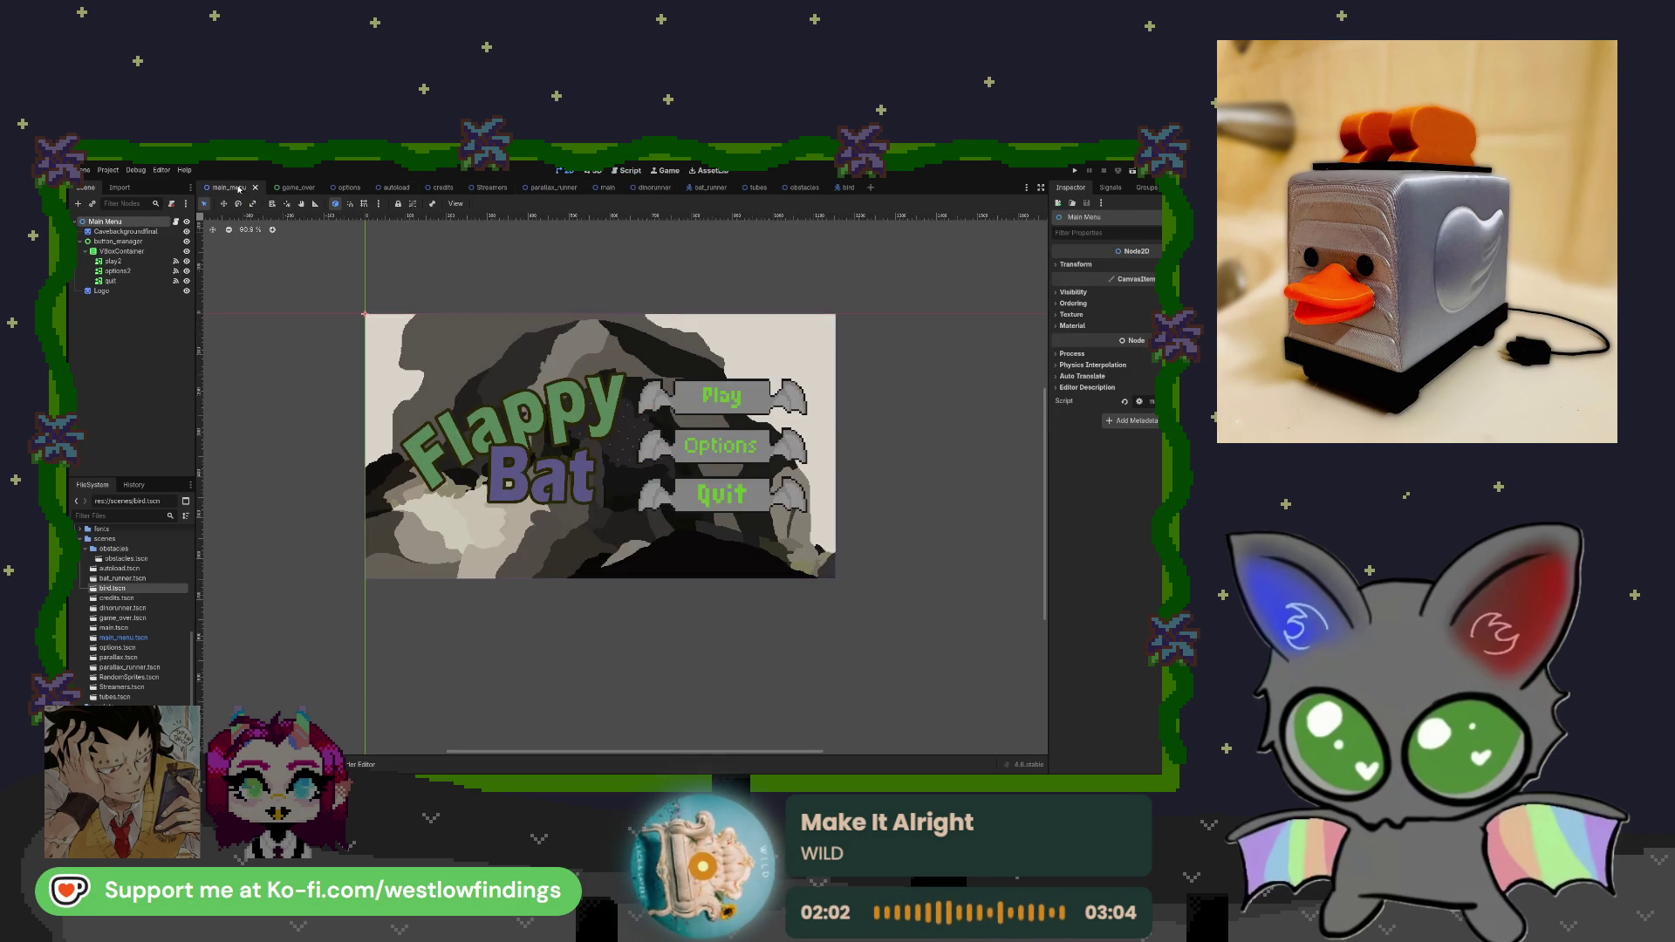
left_click(295, 187)
left_click(224, 188)
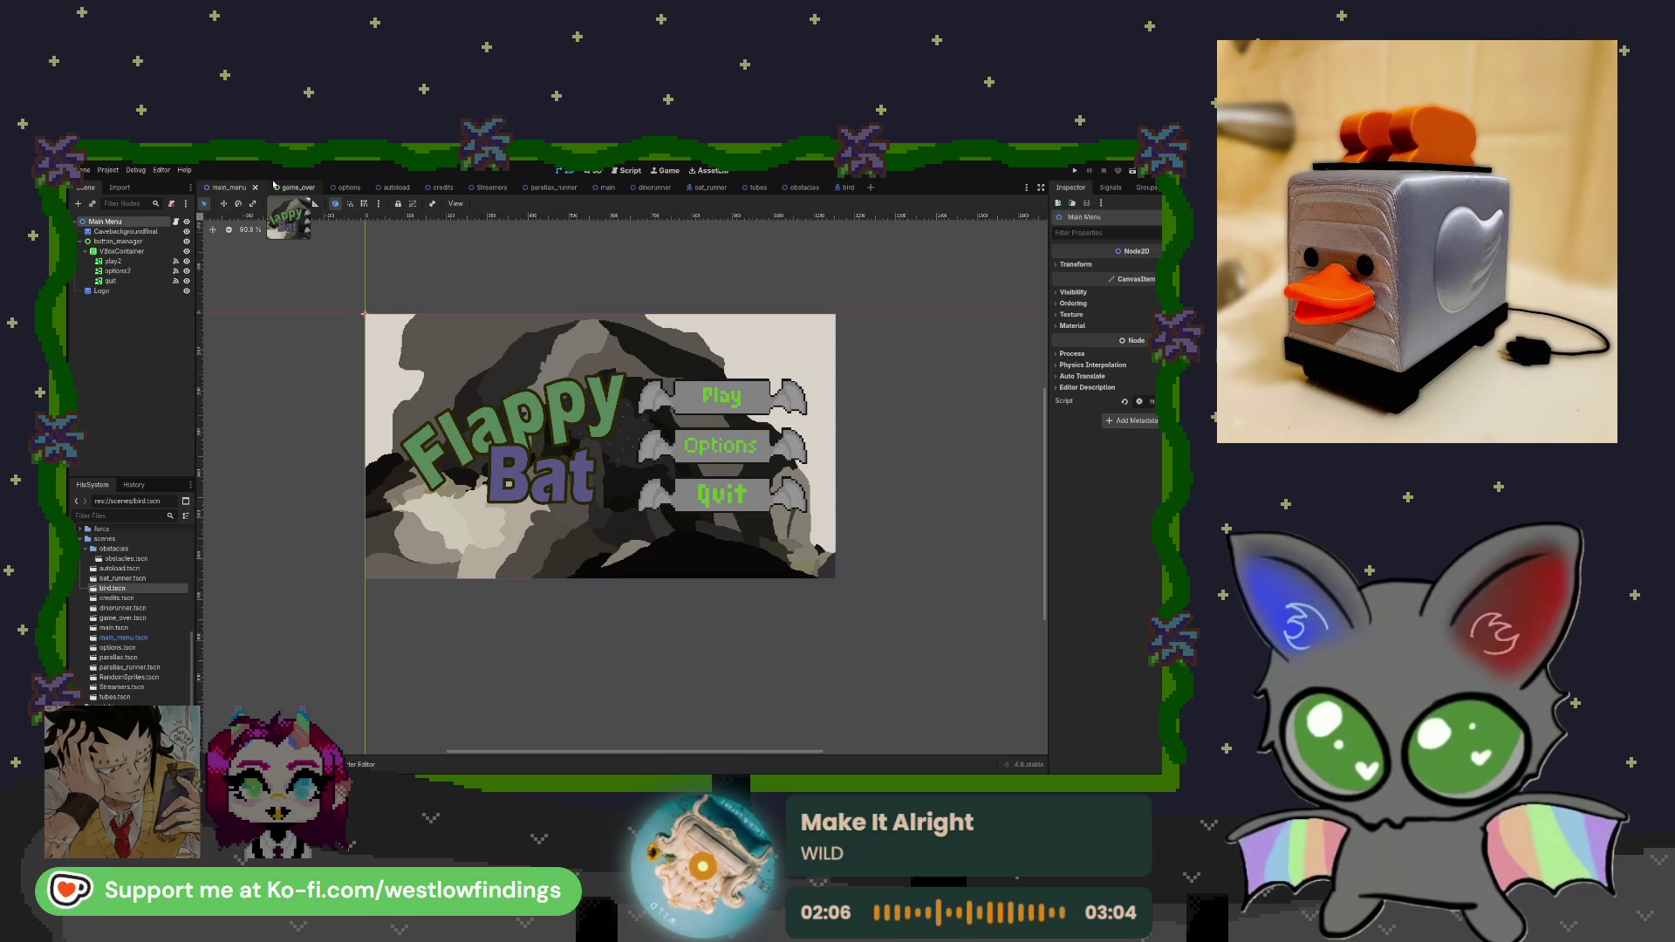
Check the main scene, return to main_menu, and briefly select the play2 Play button.
left_click(609, 189)
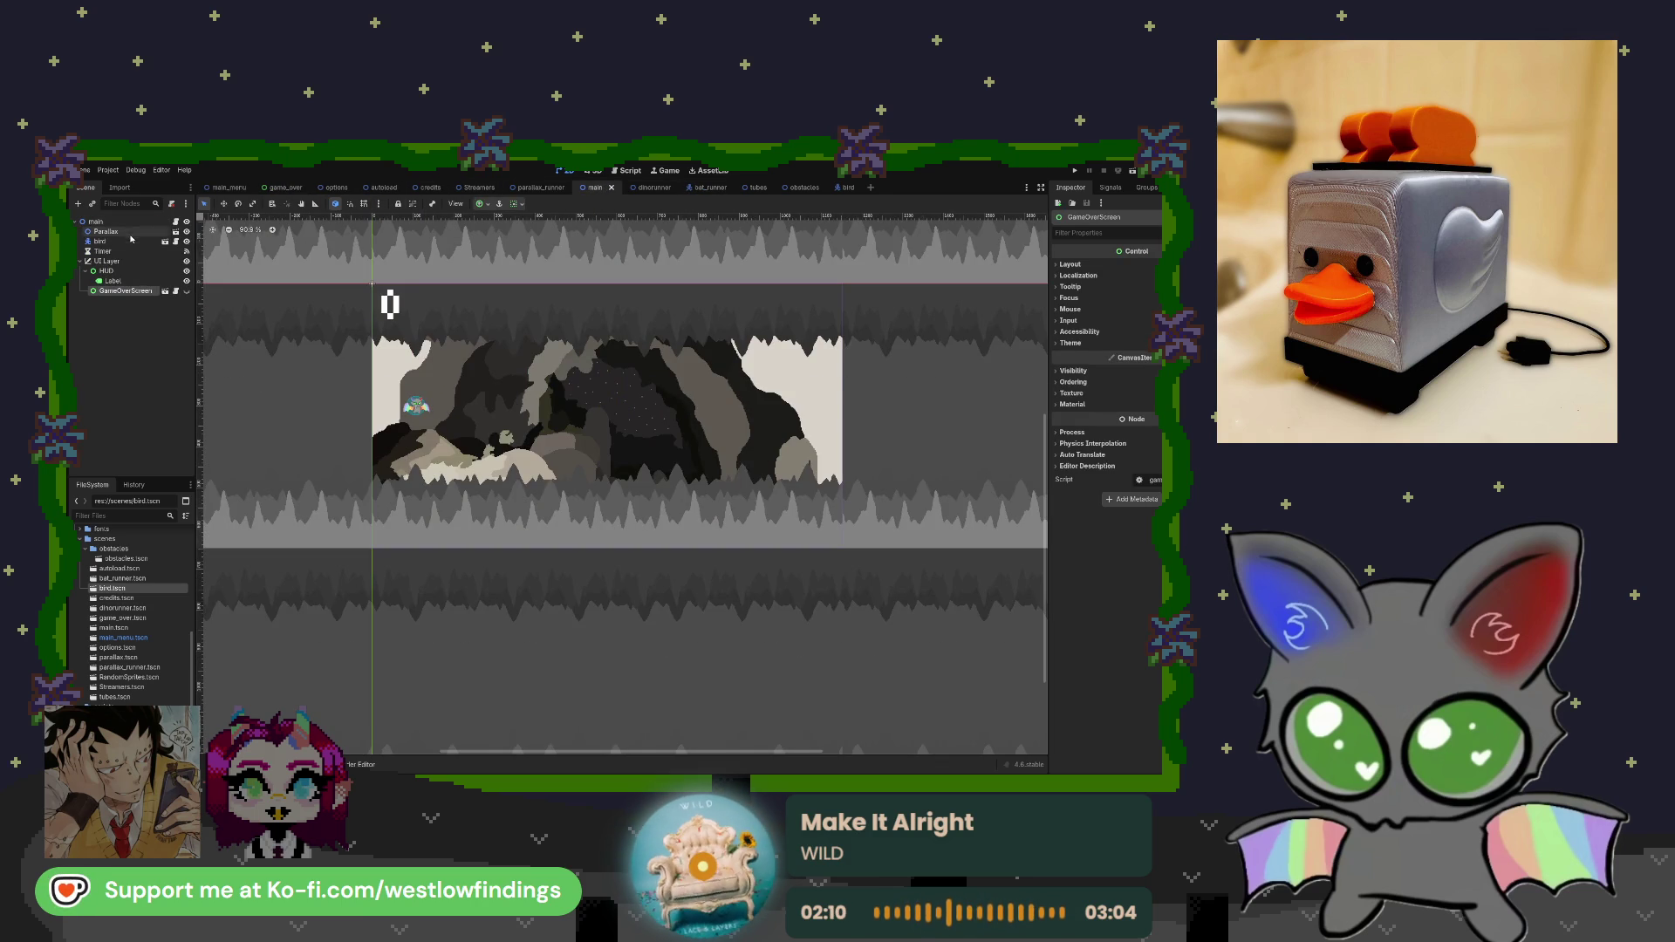
left_click(229, 188)
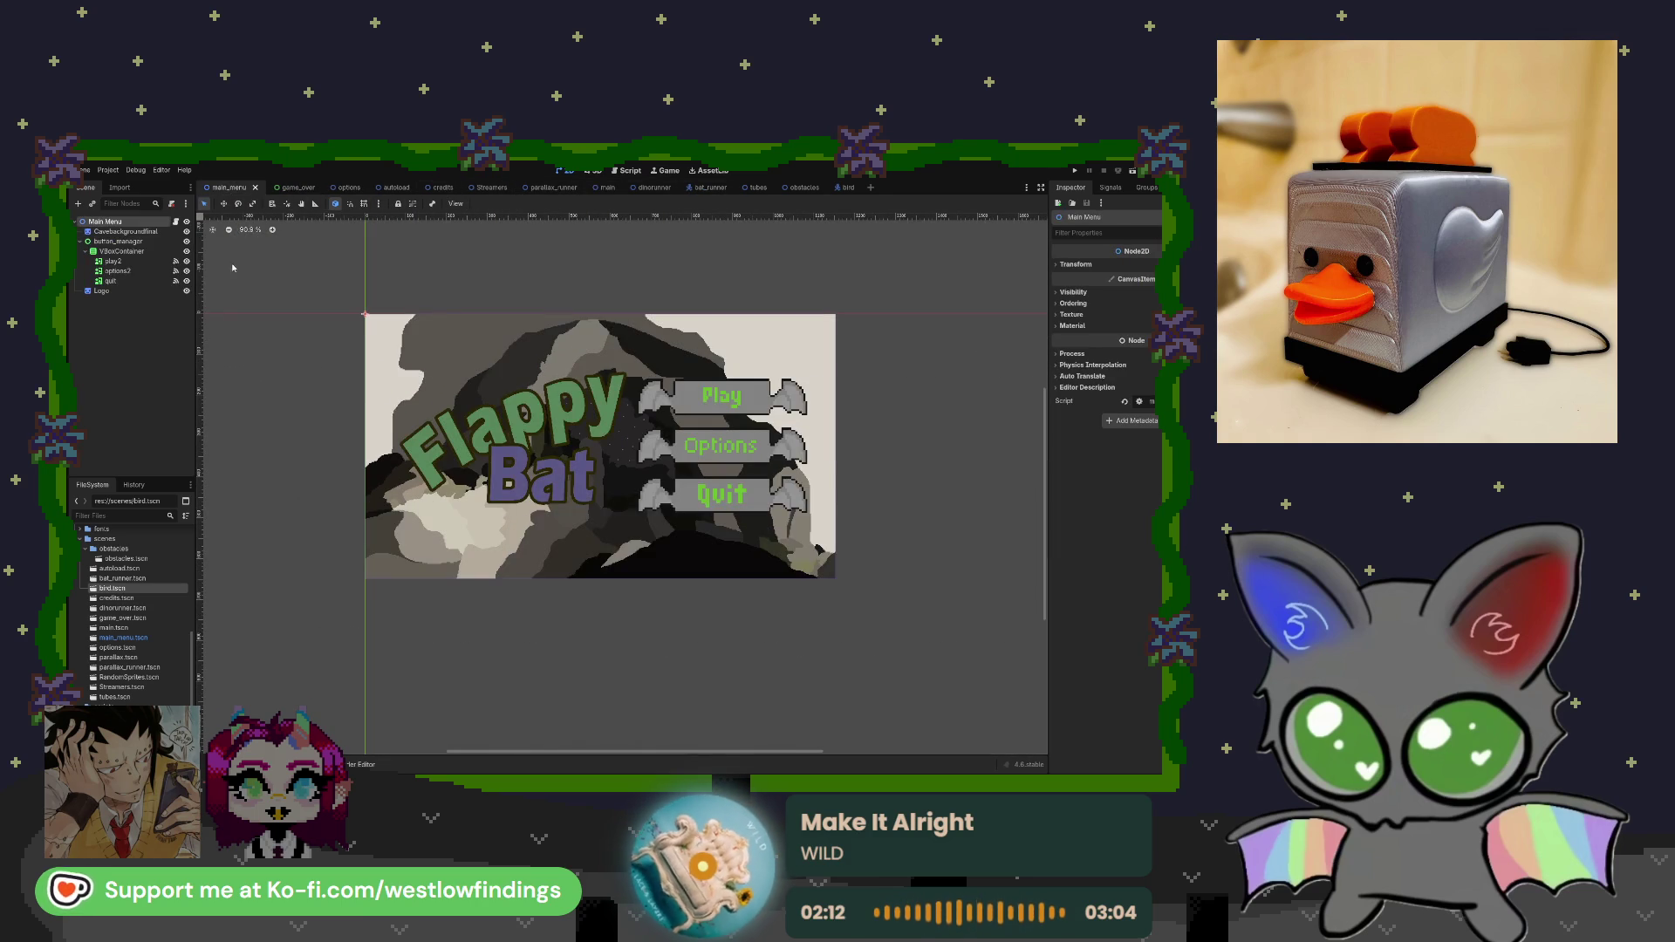
left_click(141, 264)
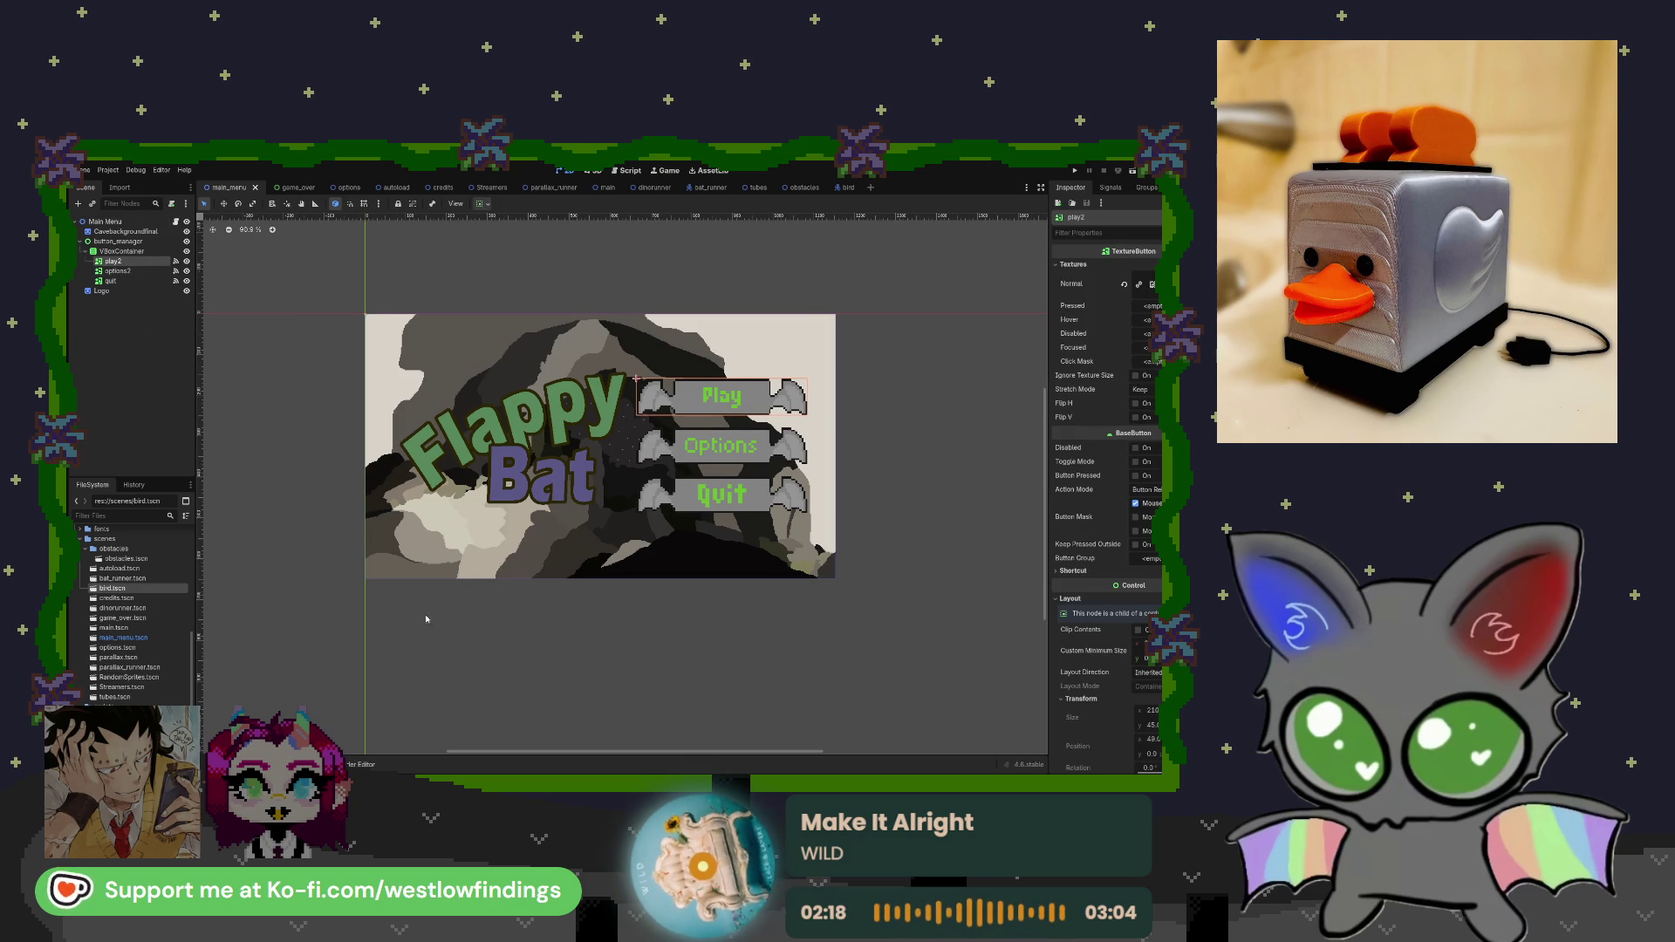
key("Escape")
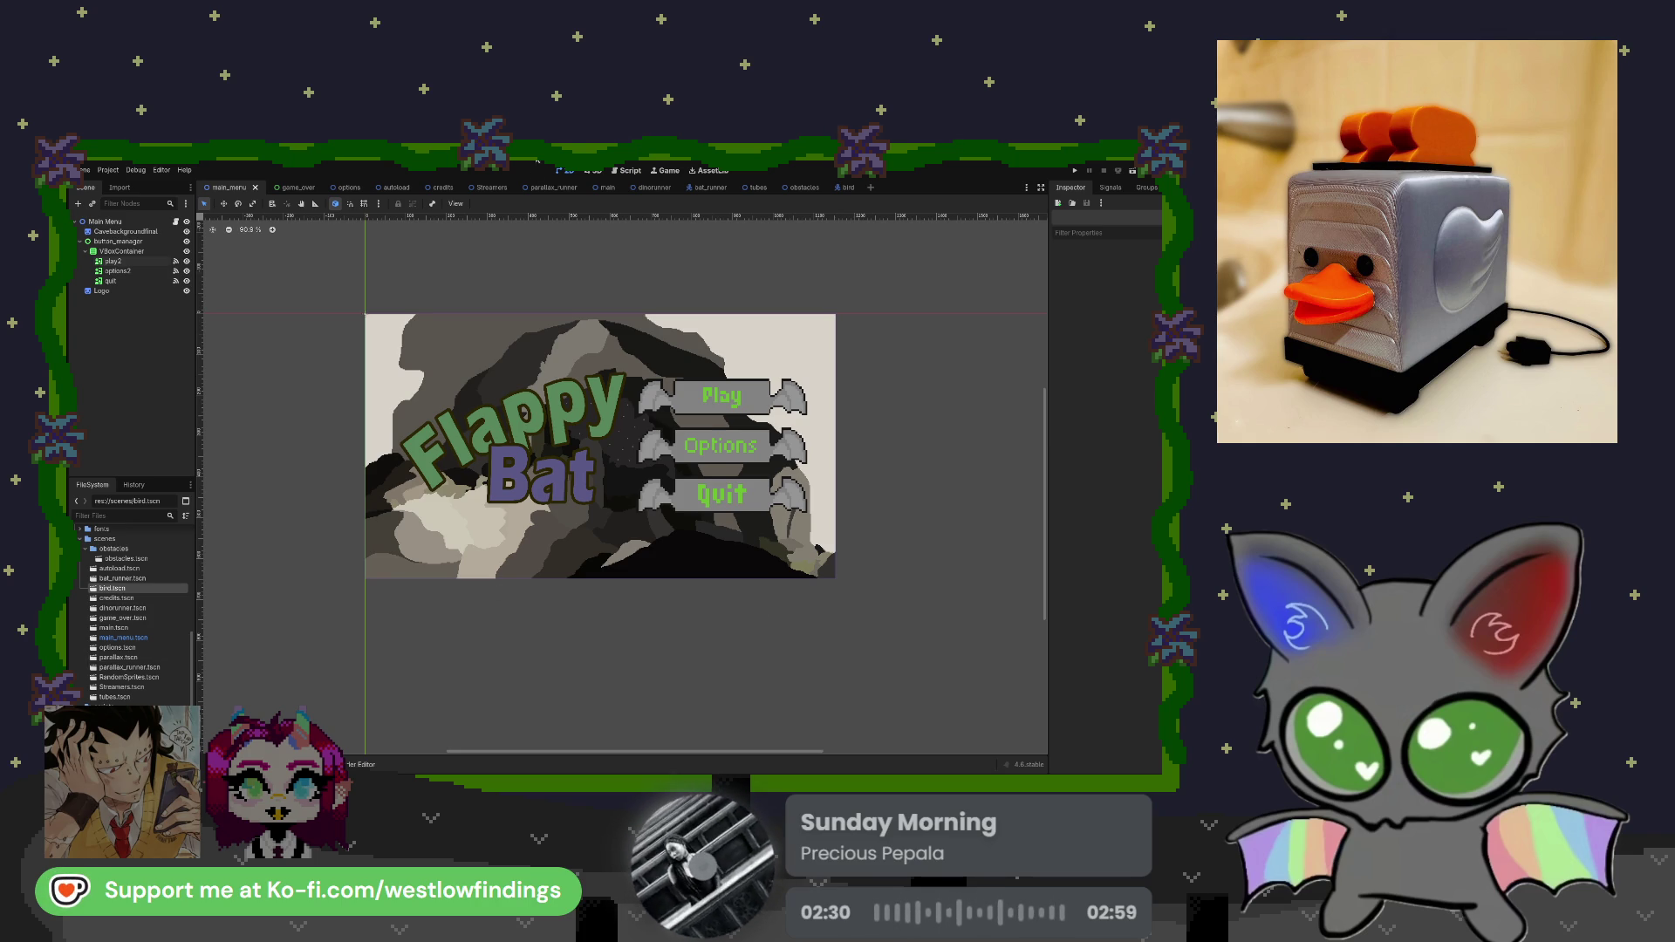
Open the bat_runner scene with its runner sprite, capsule collision shape, Animations and Timer nodes.
left_click(708, 189)
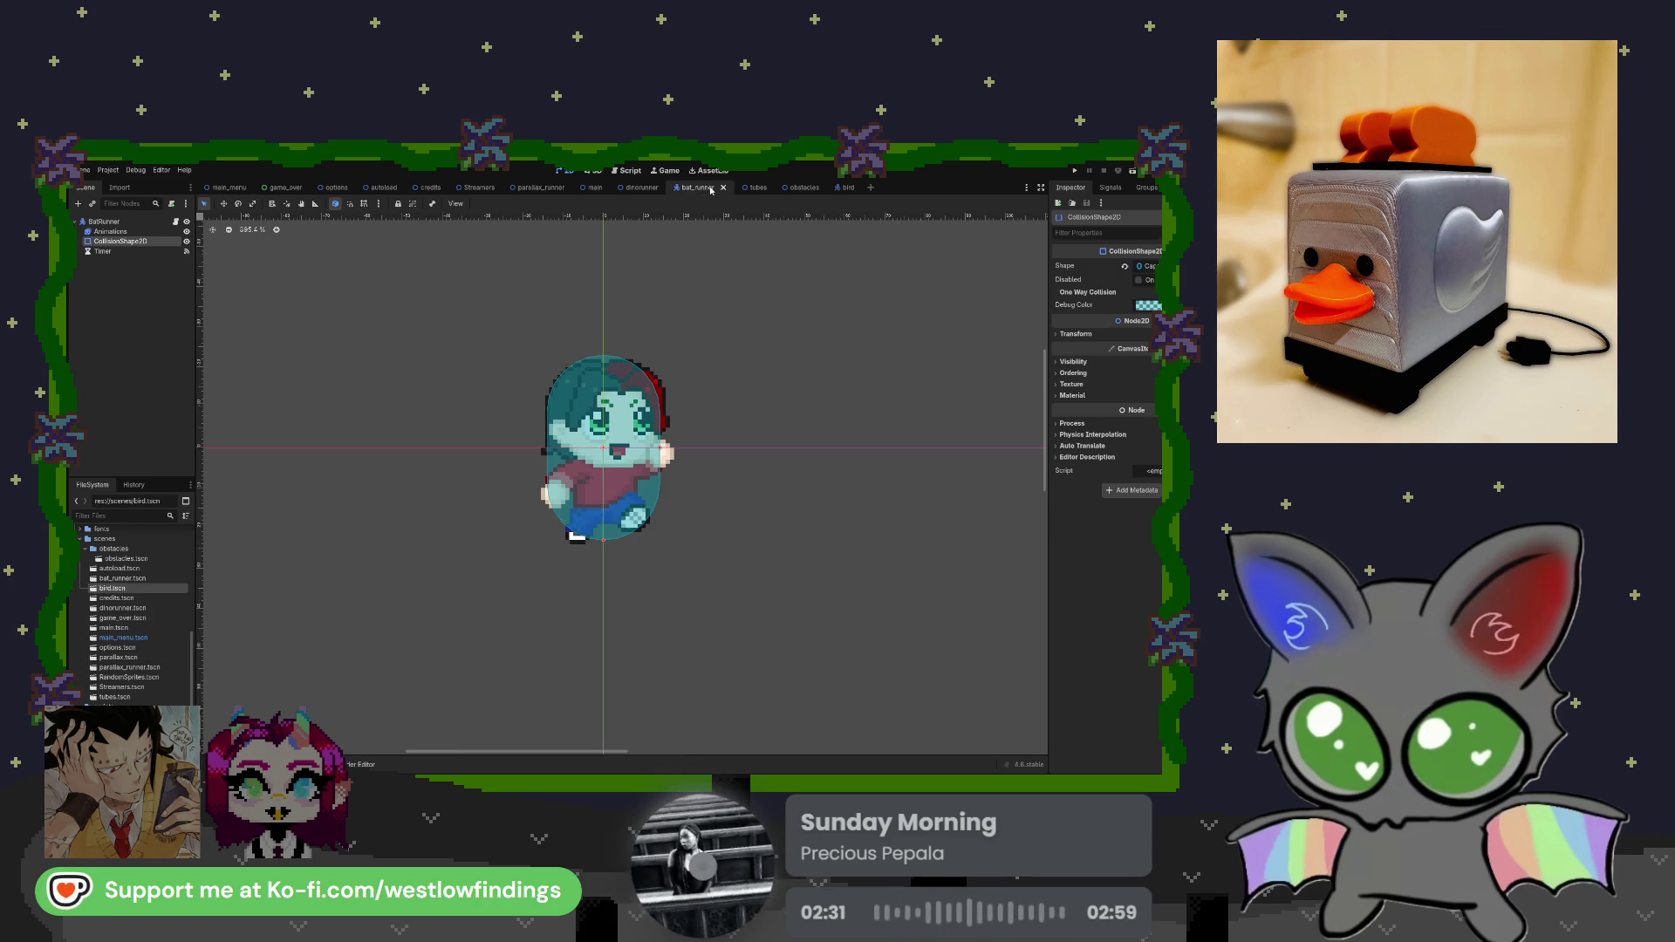
Open the tubes scene, check its Area2D signals, and open tubes.gd in the script editor.
left_click(756, 189)
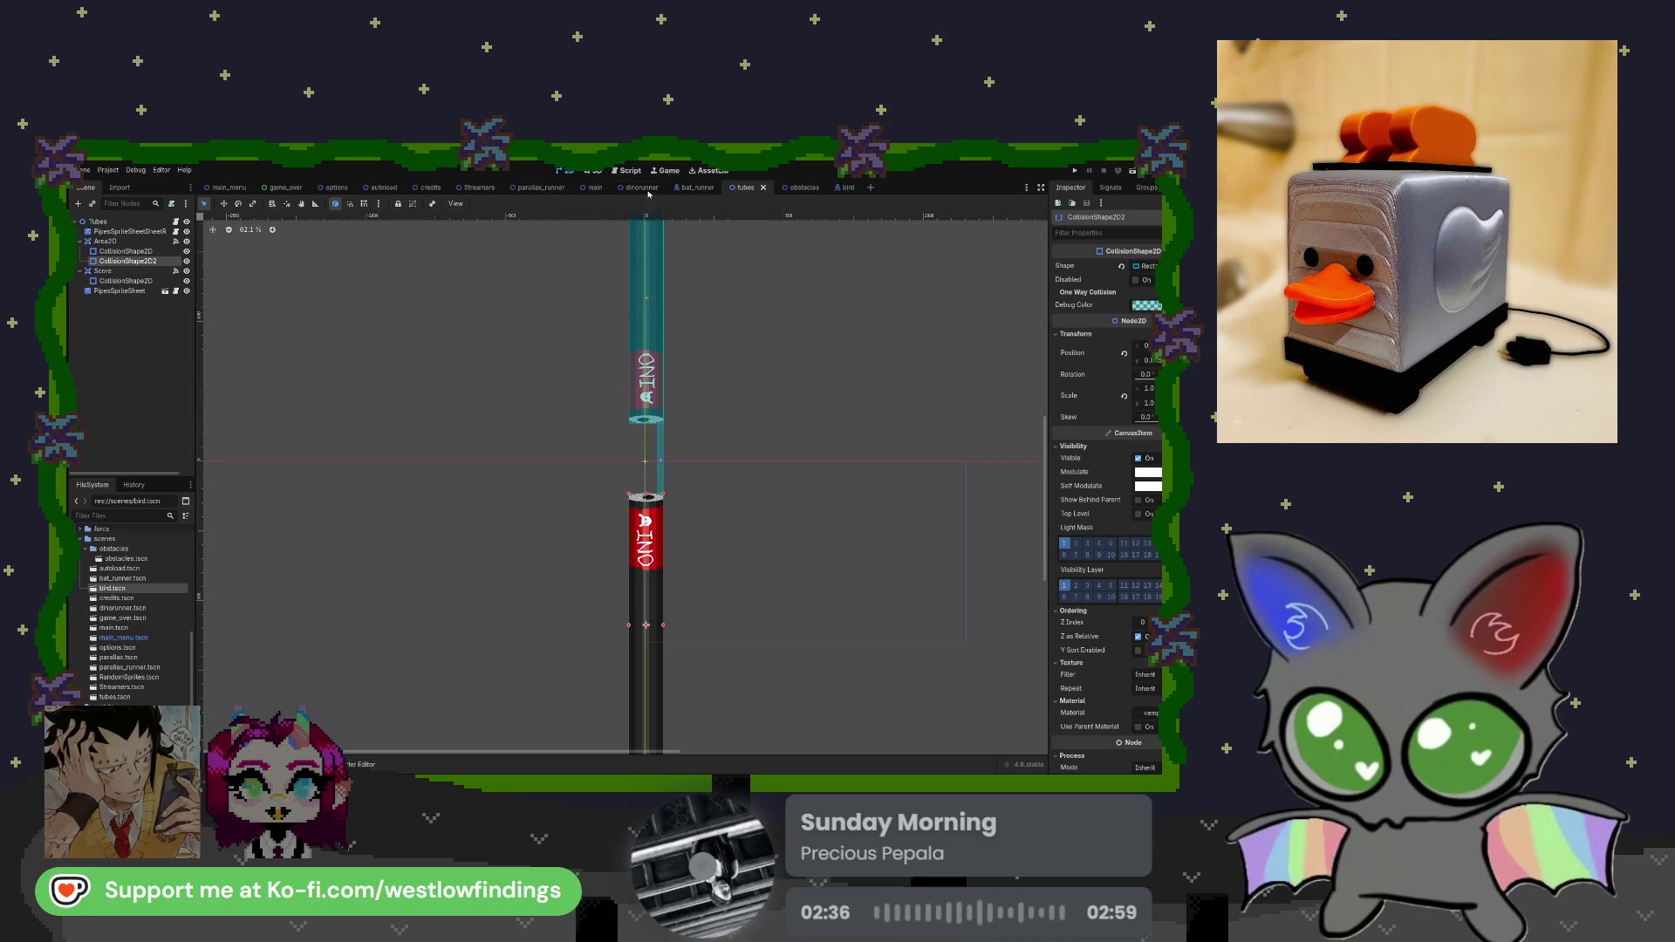
left_click(176, 242)
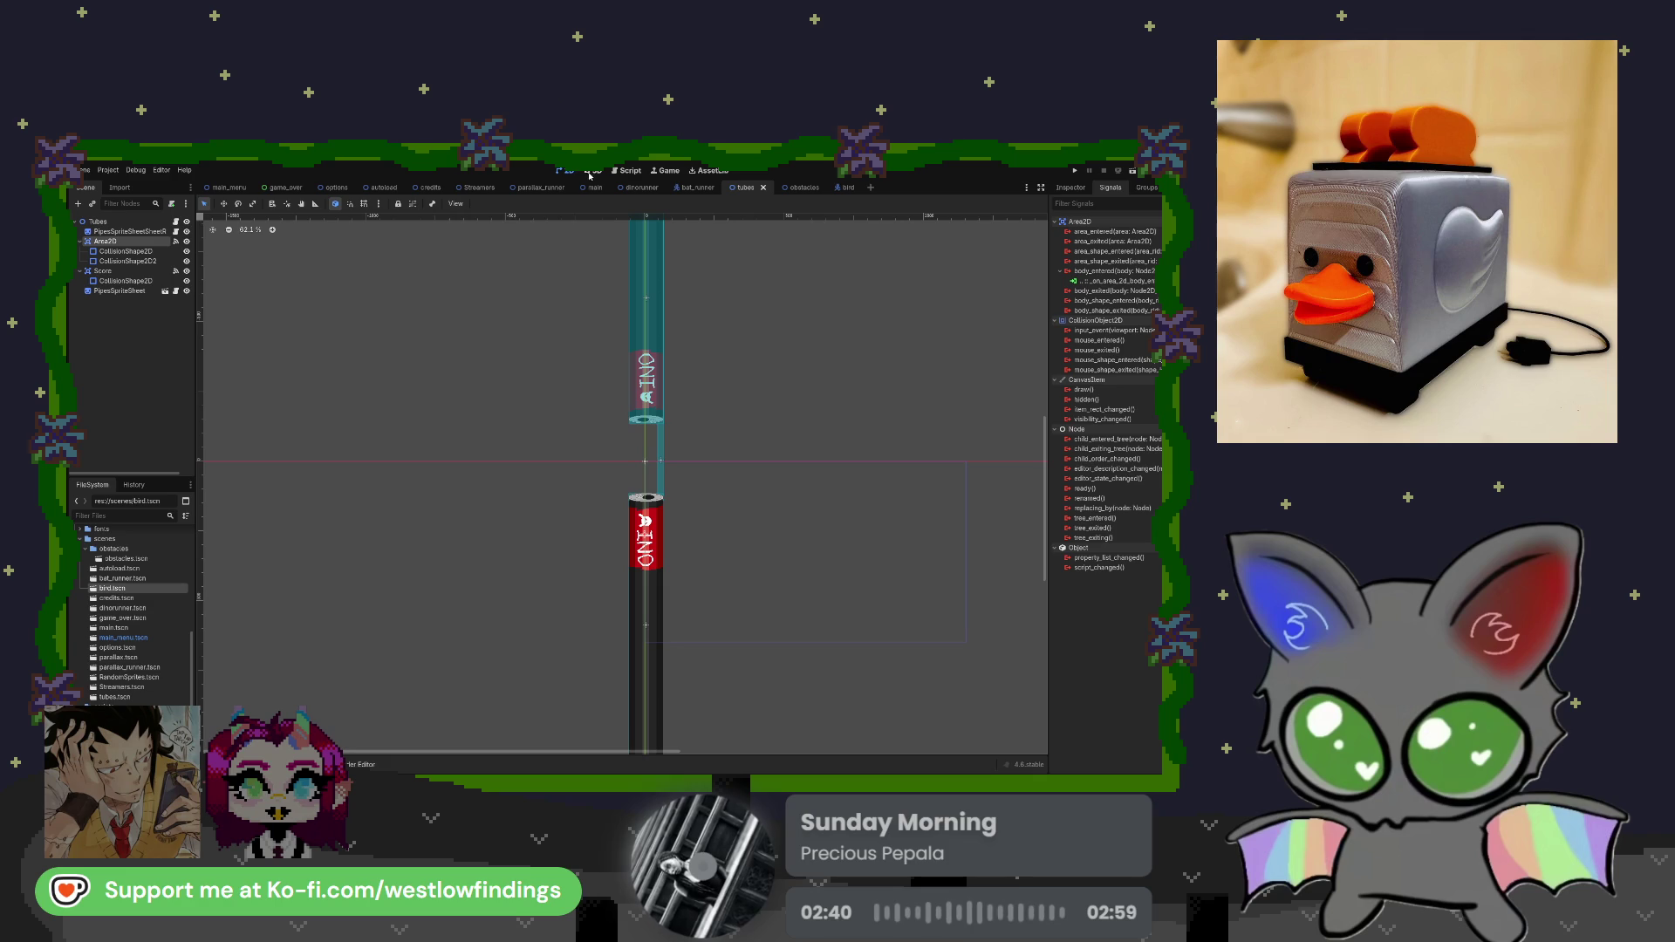
left_click(631, 171)
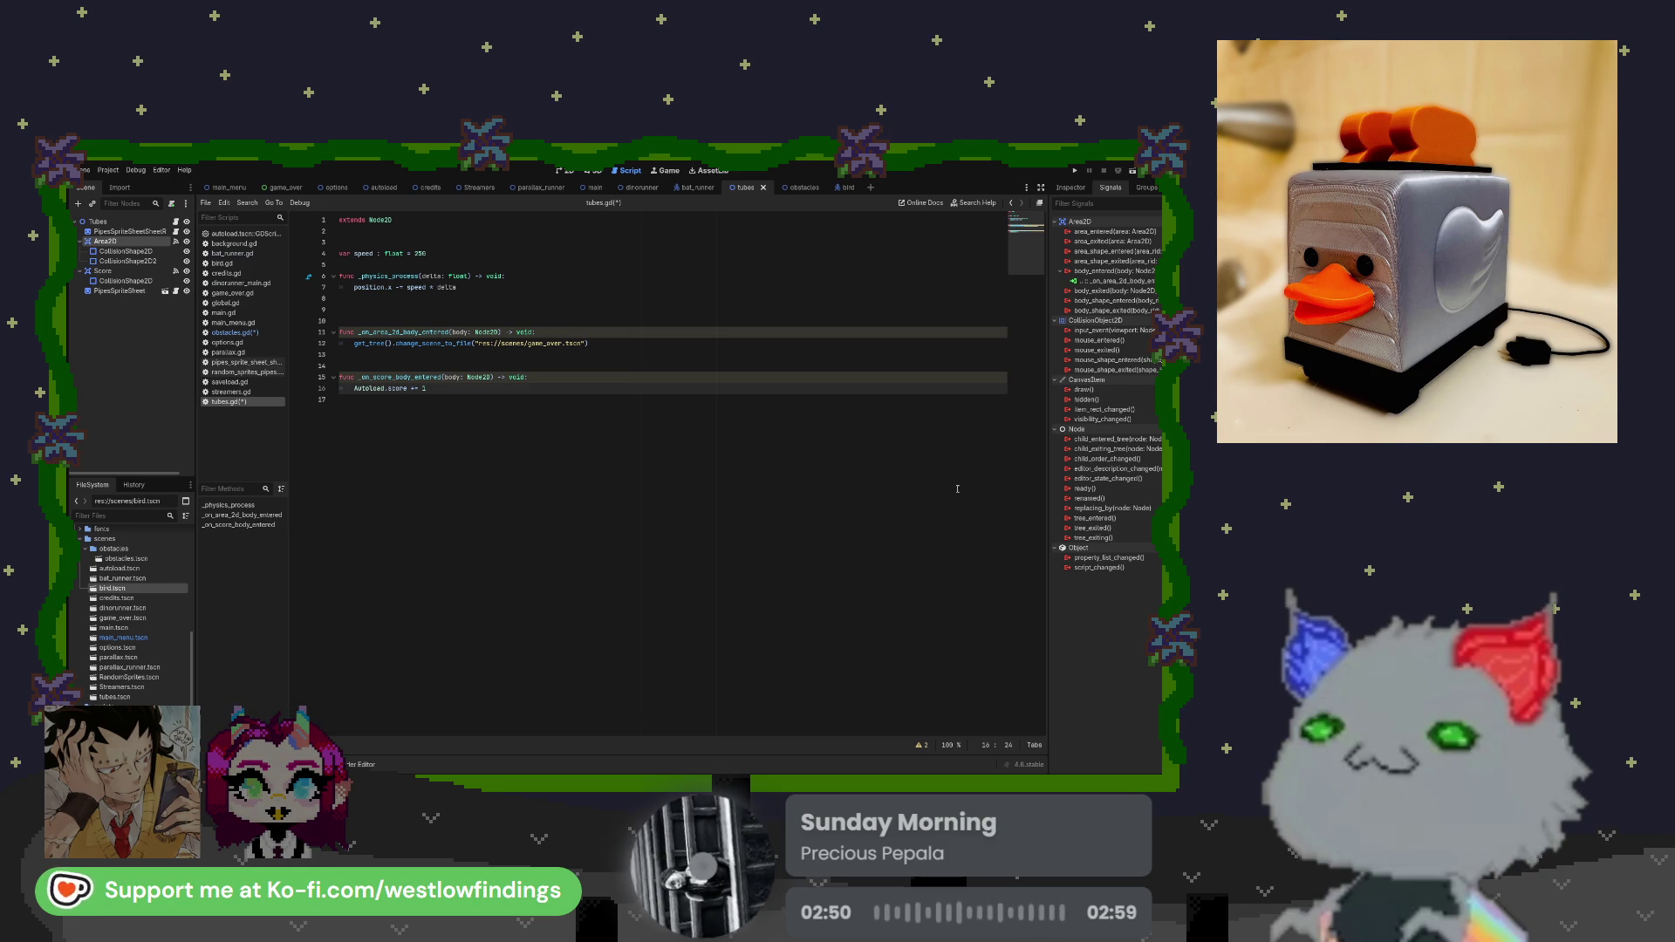
Run and stop the game, run and stop the dinorunner scene, then switch to Aseprite's Sprite-0002.
key("F5")
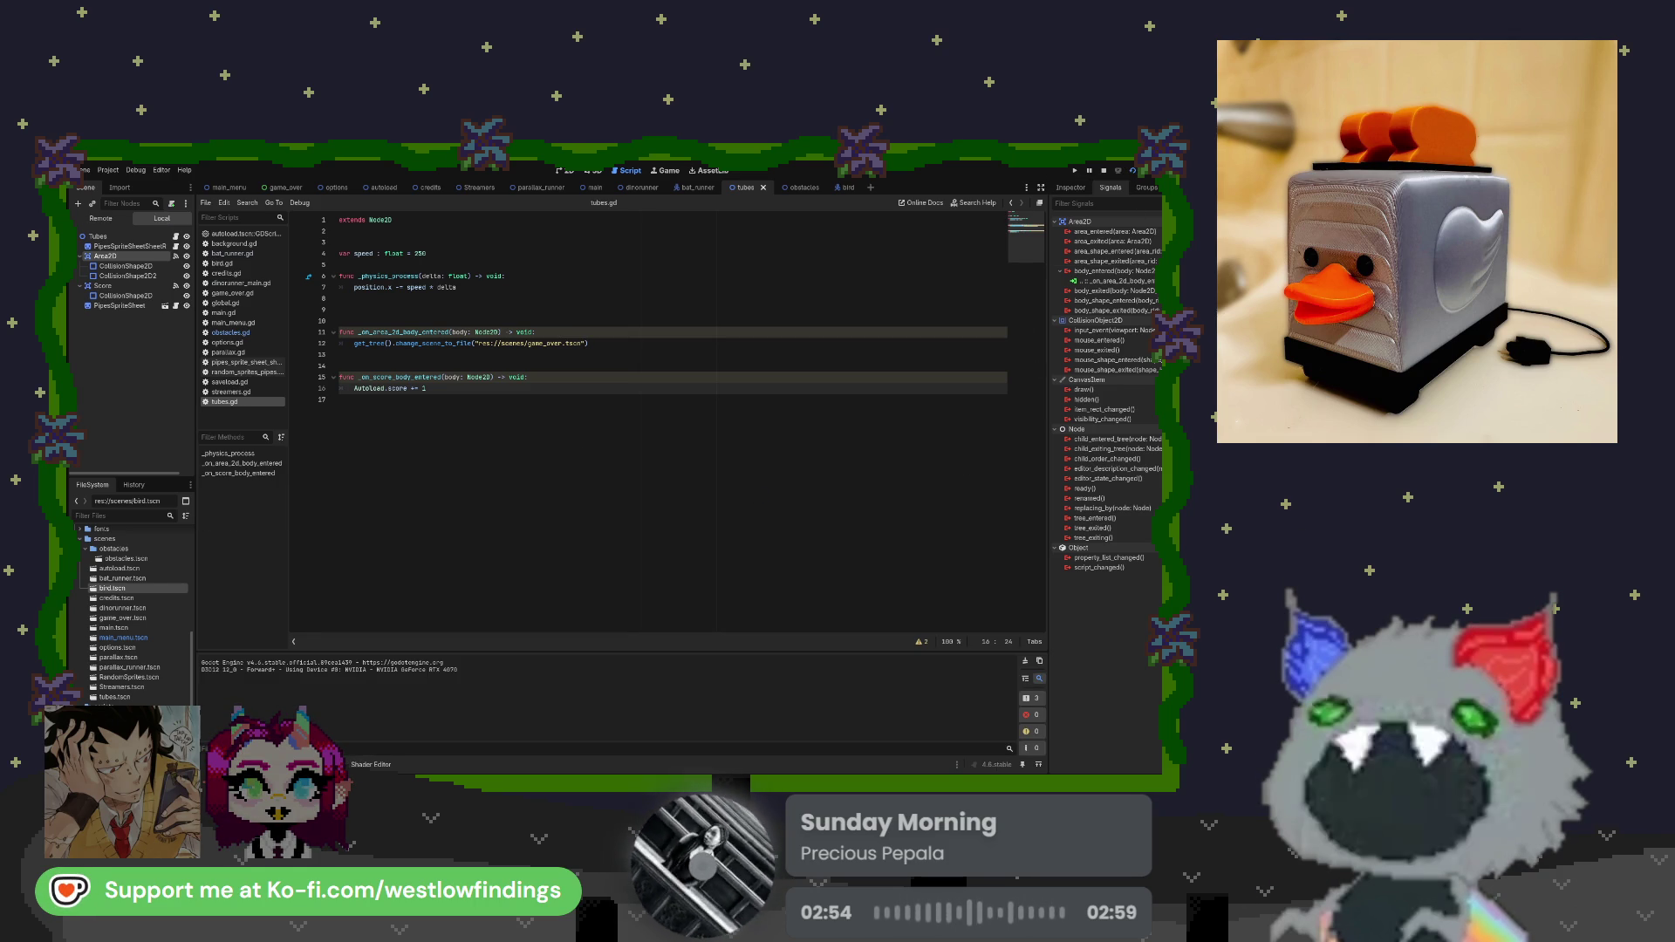
key("F8")
left_click(642, 186)
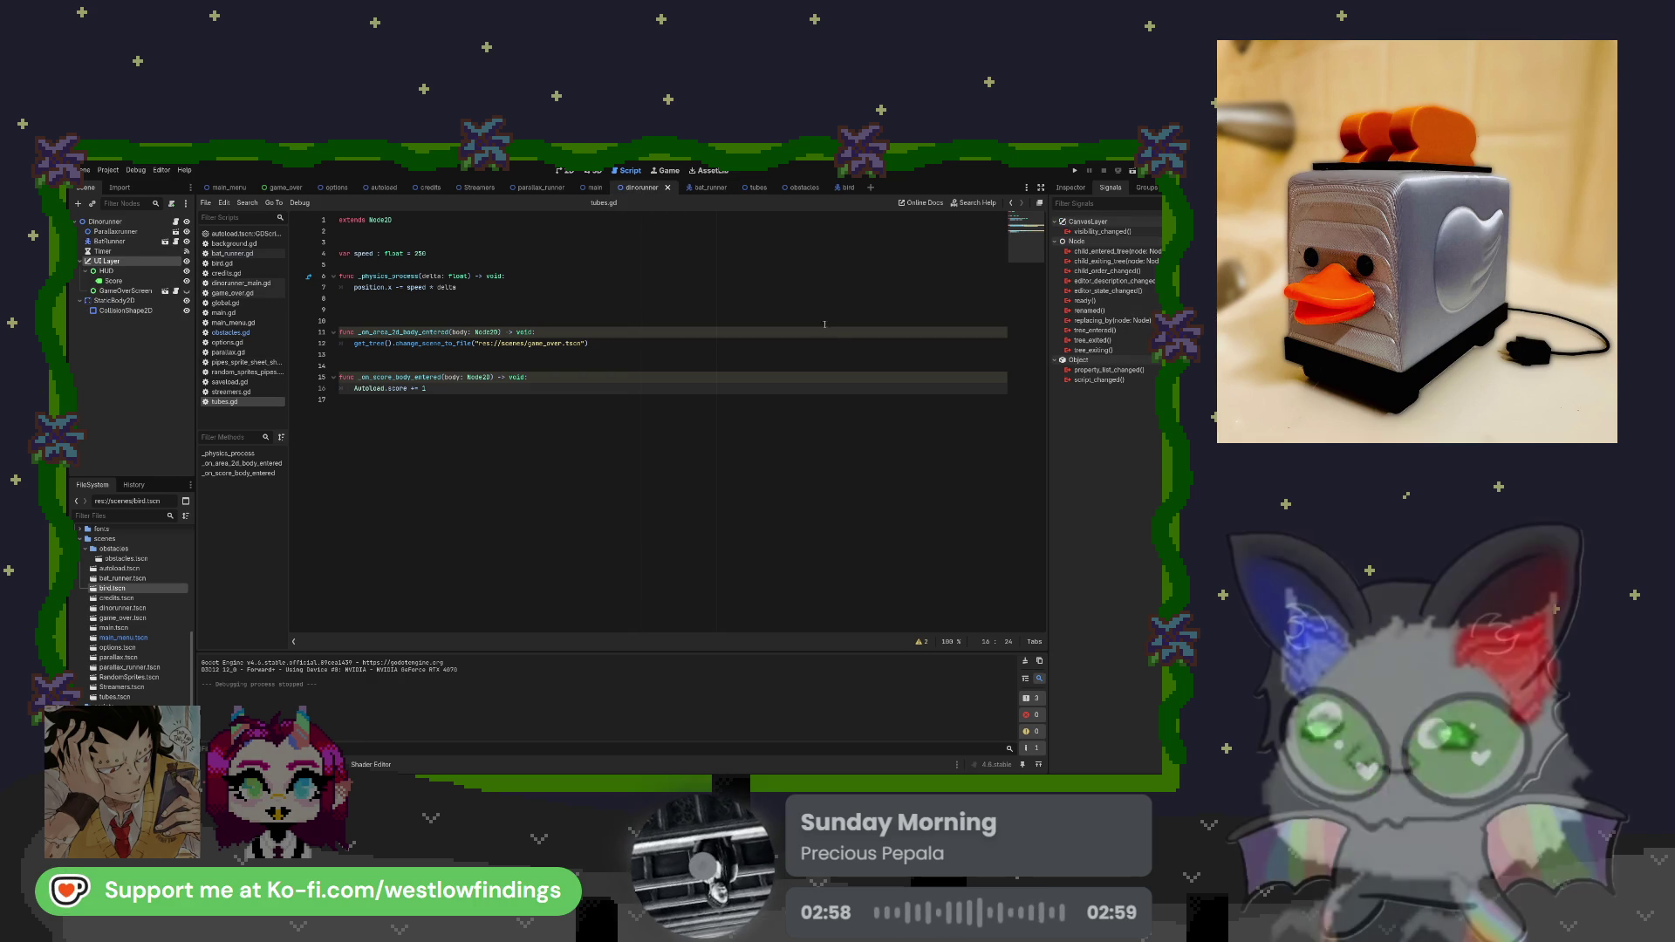
key("F6")
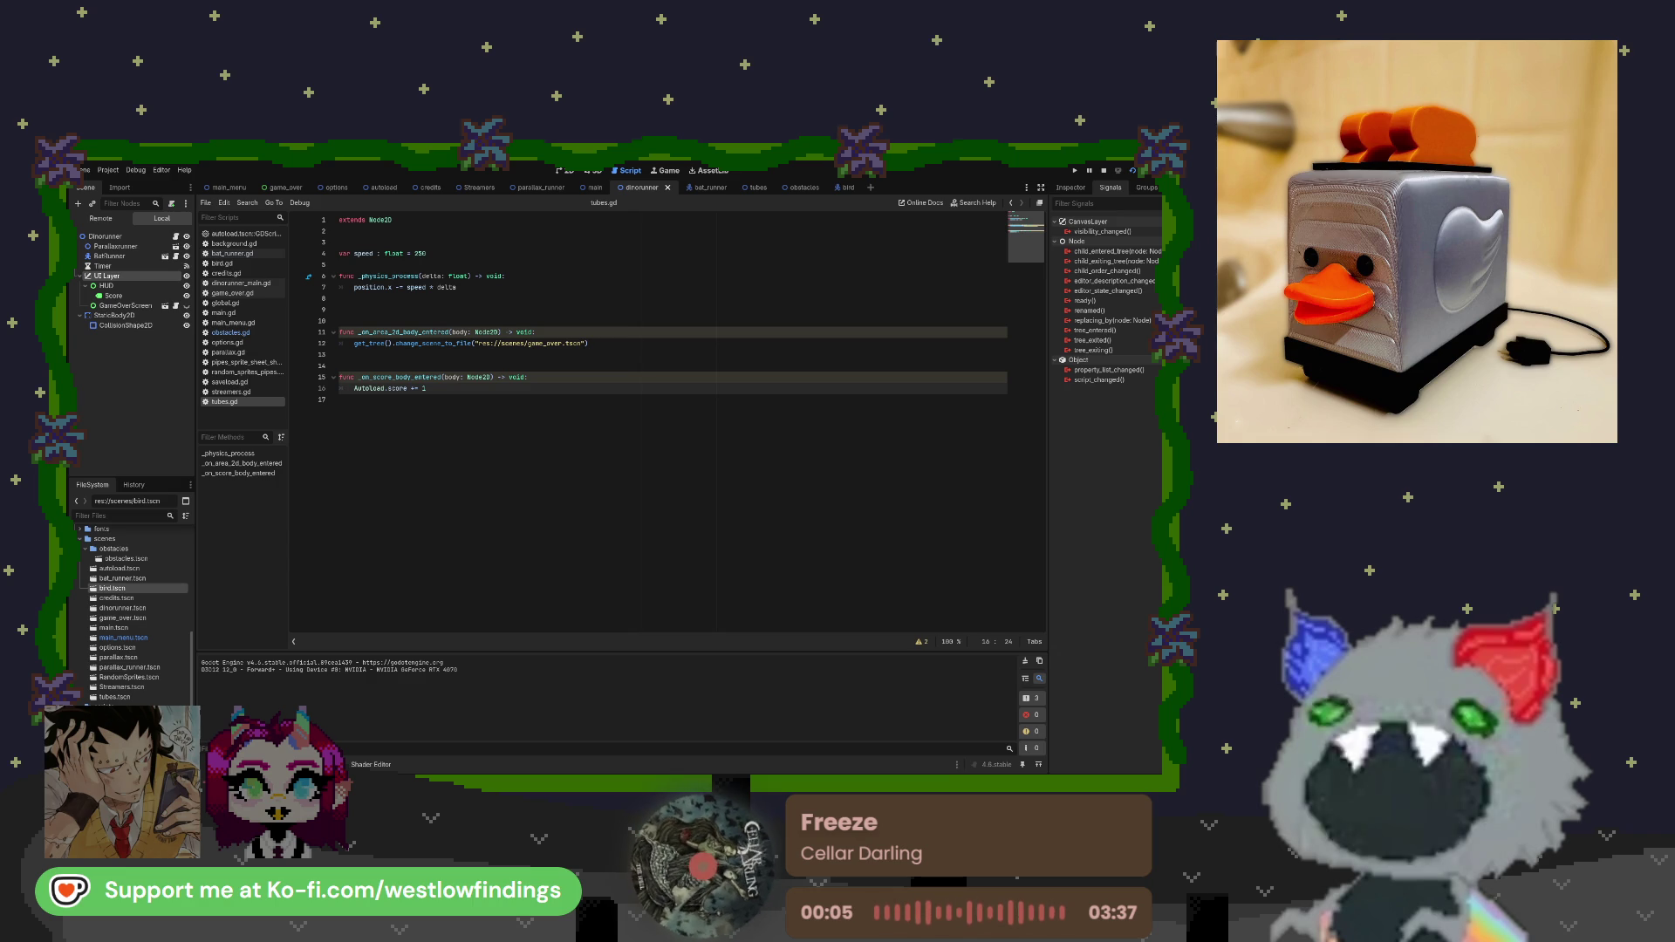
key("F8")
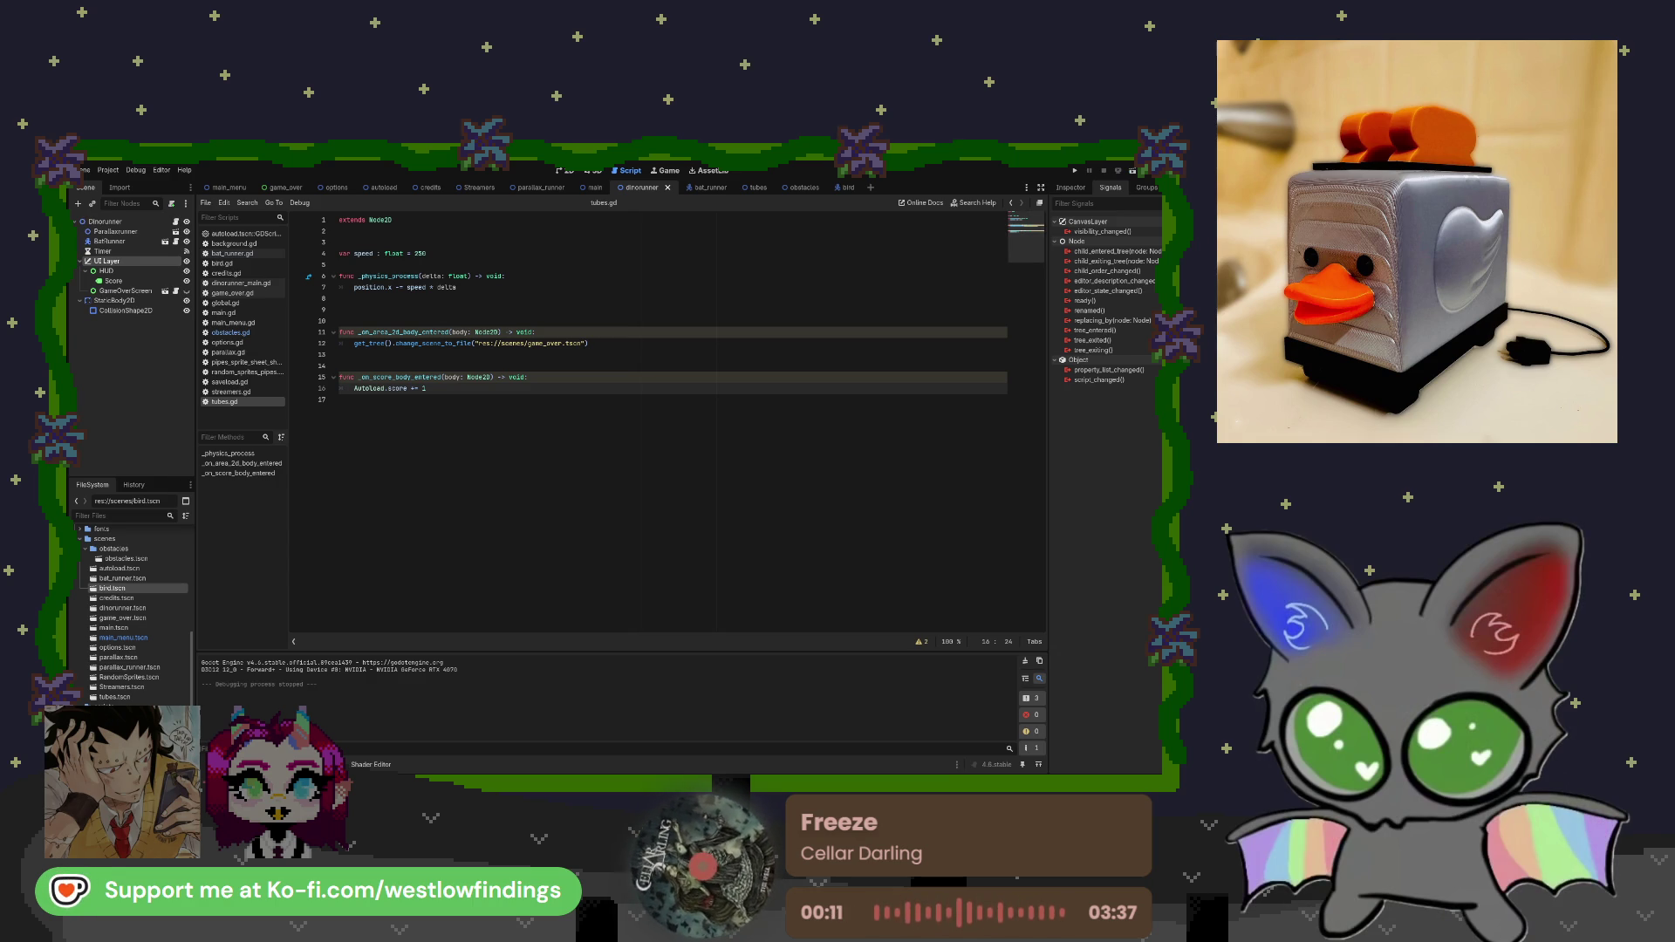
key("alt+Tab")
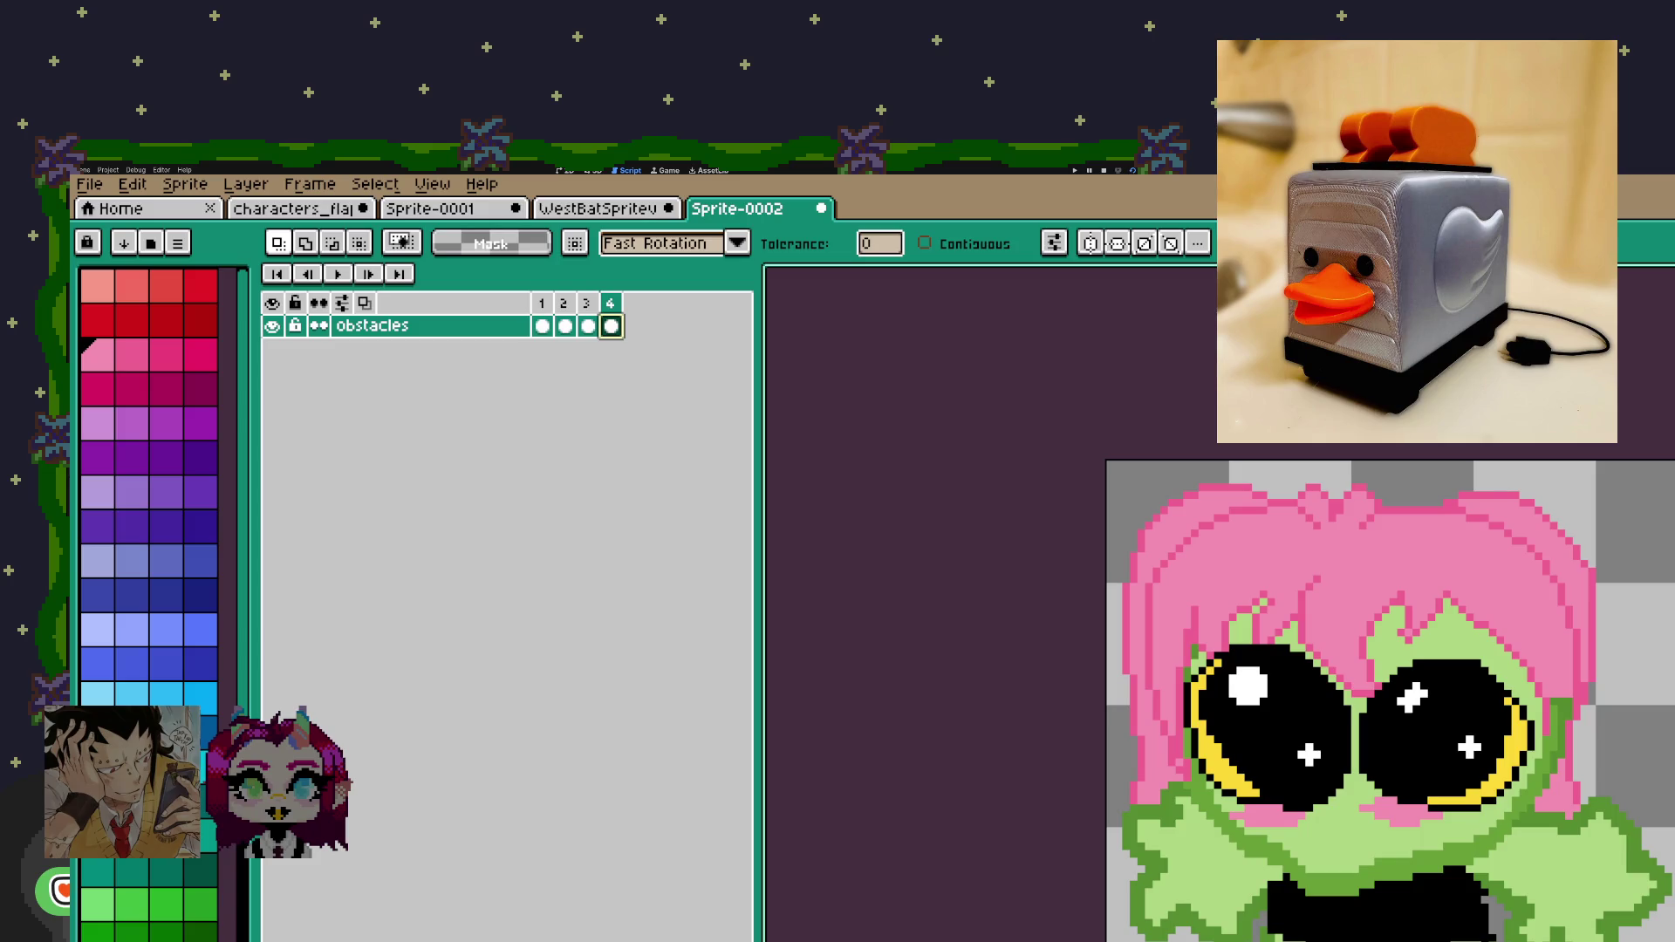
Switch from Aseprite back to Godot, where FlappyBat is running with the new '100' obstacles.
key("alt+Tab")
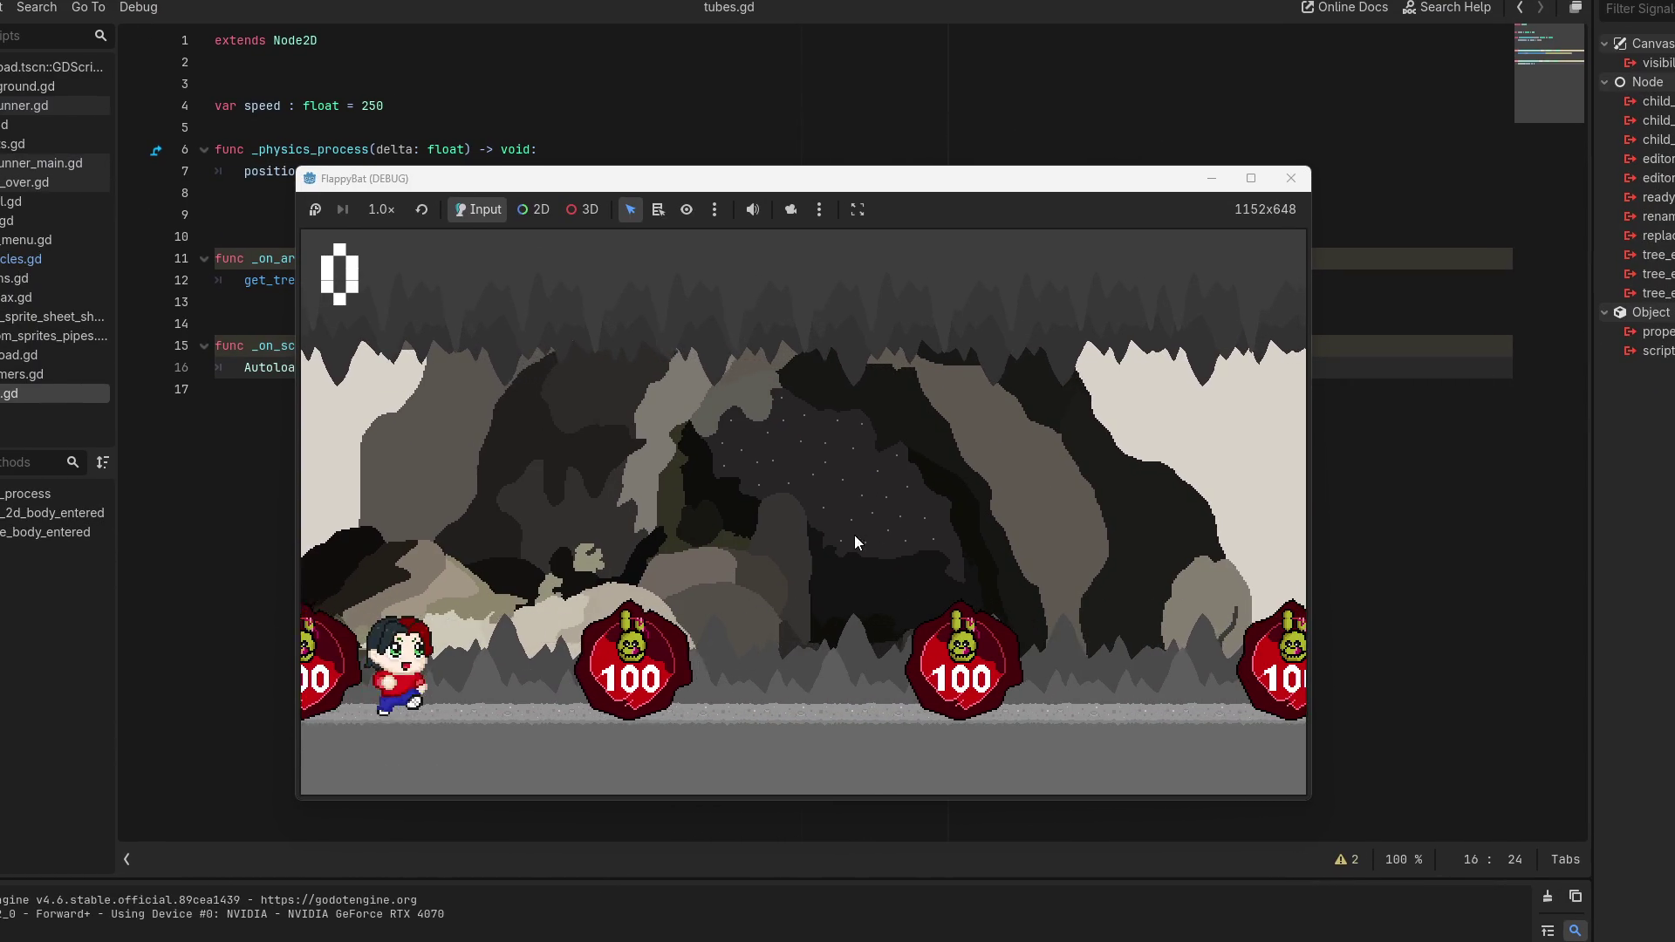
Make the runner jump repeatedly past the 100 obstacles, then close the FlappyBat game window.
left_click(861, 594)
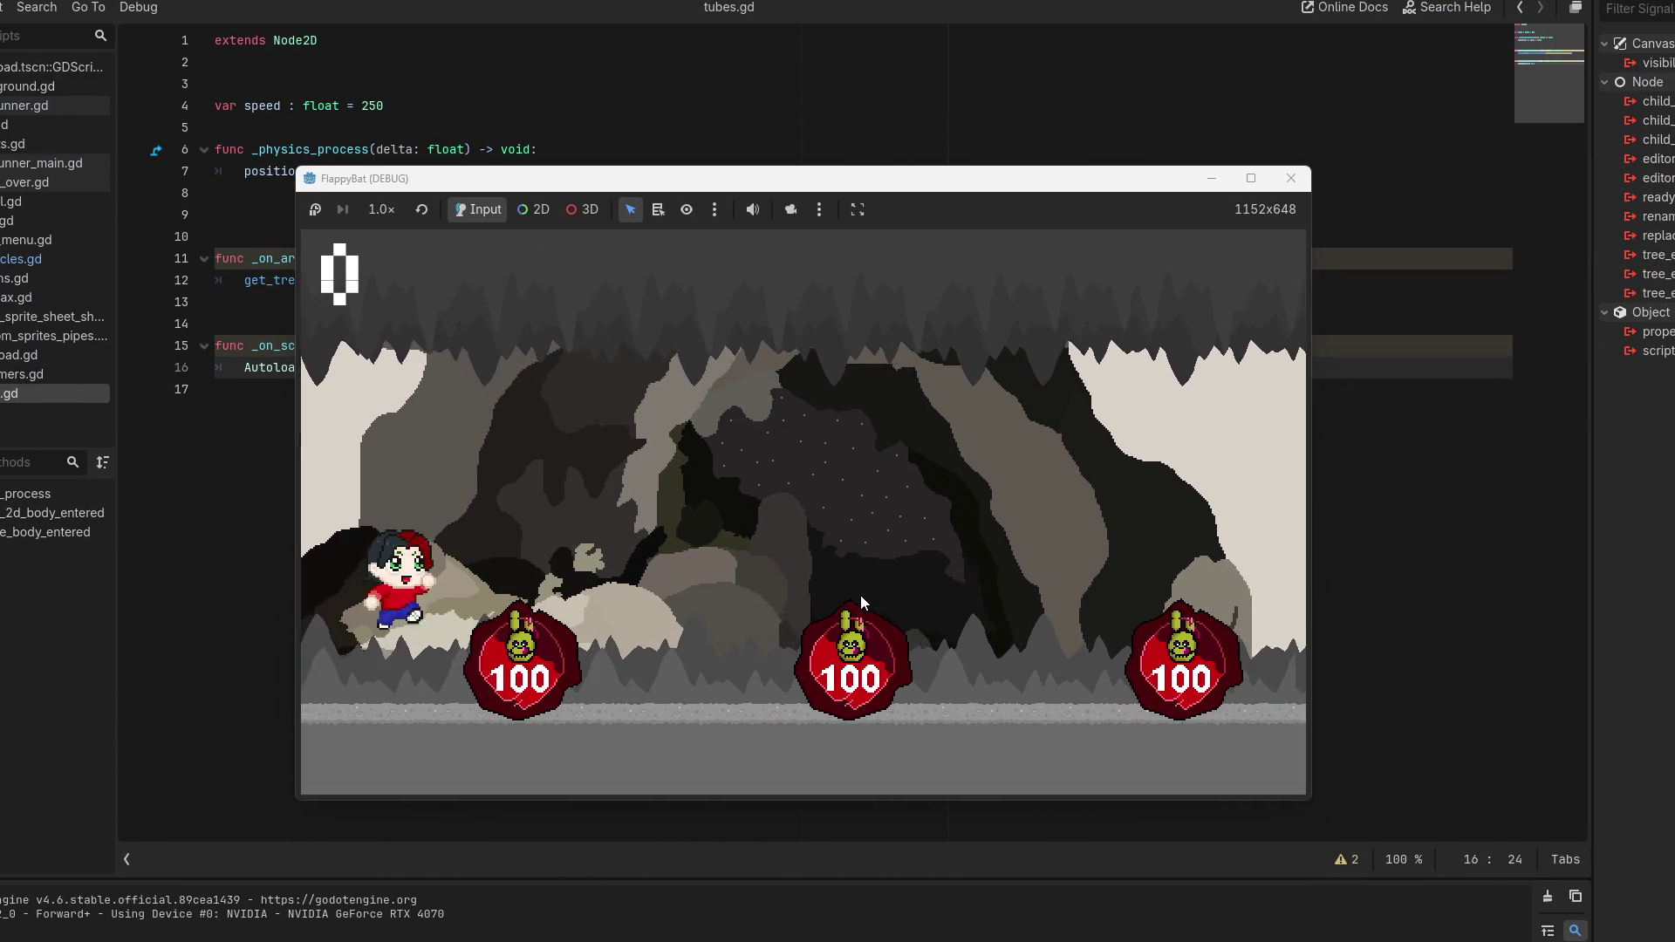
left_click(911, 688)
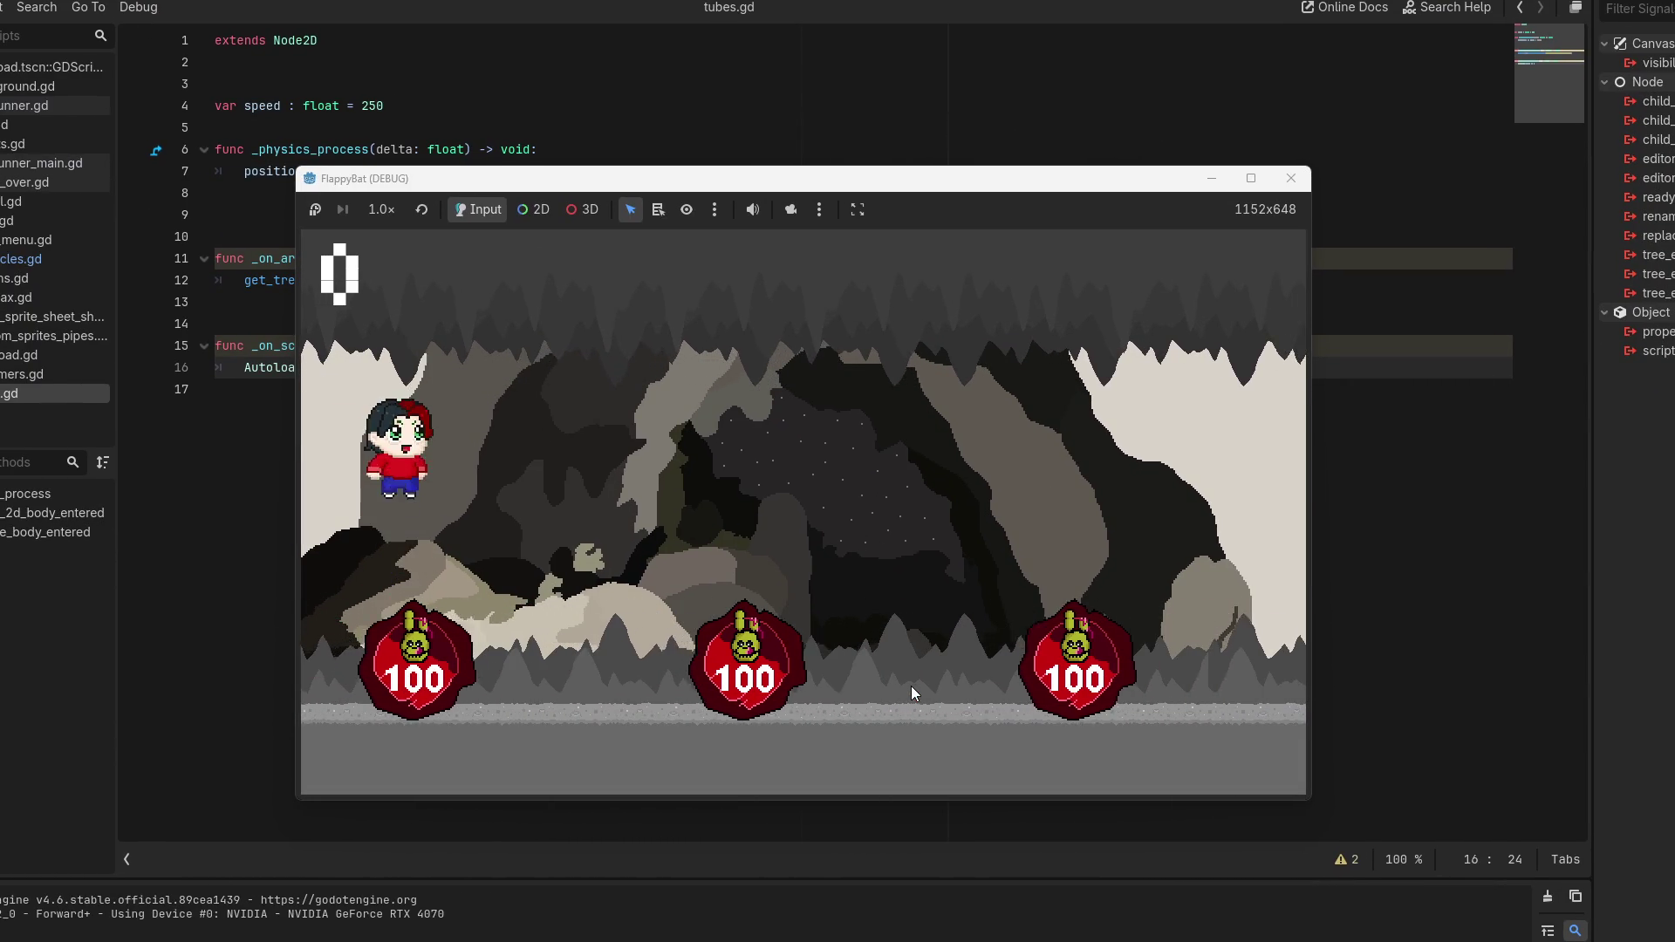
left_click(912, 689)
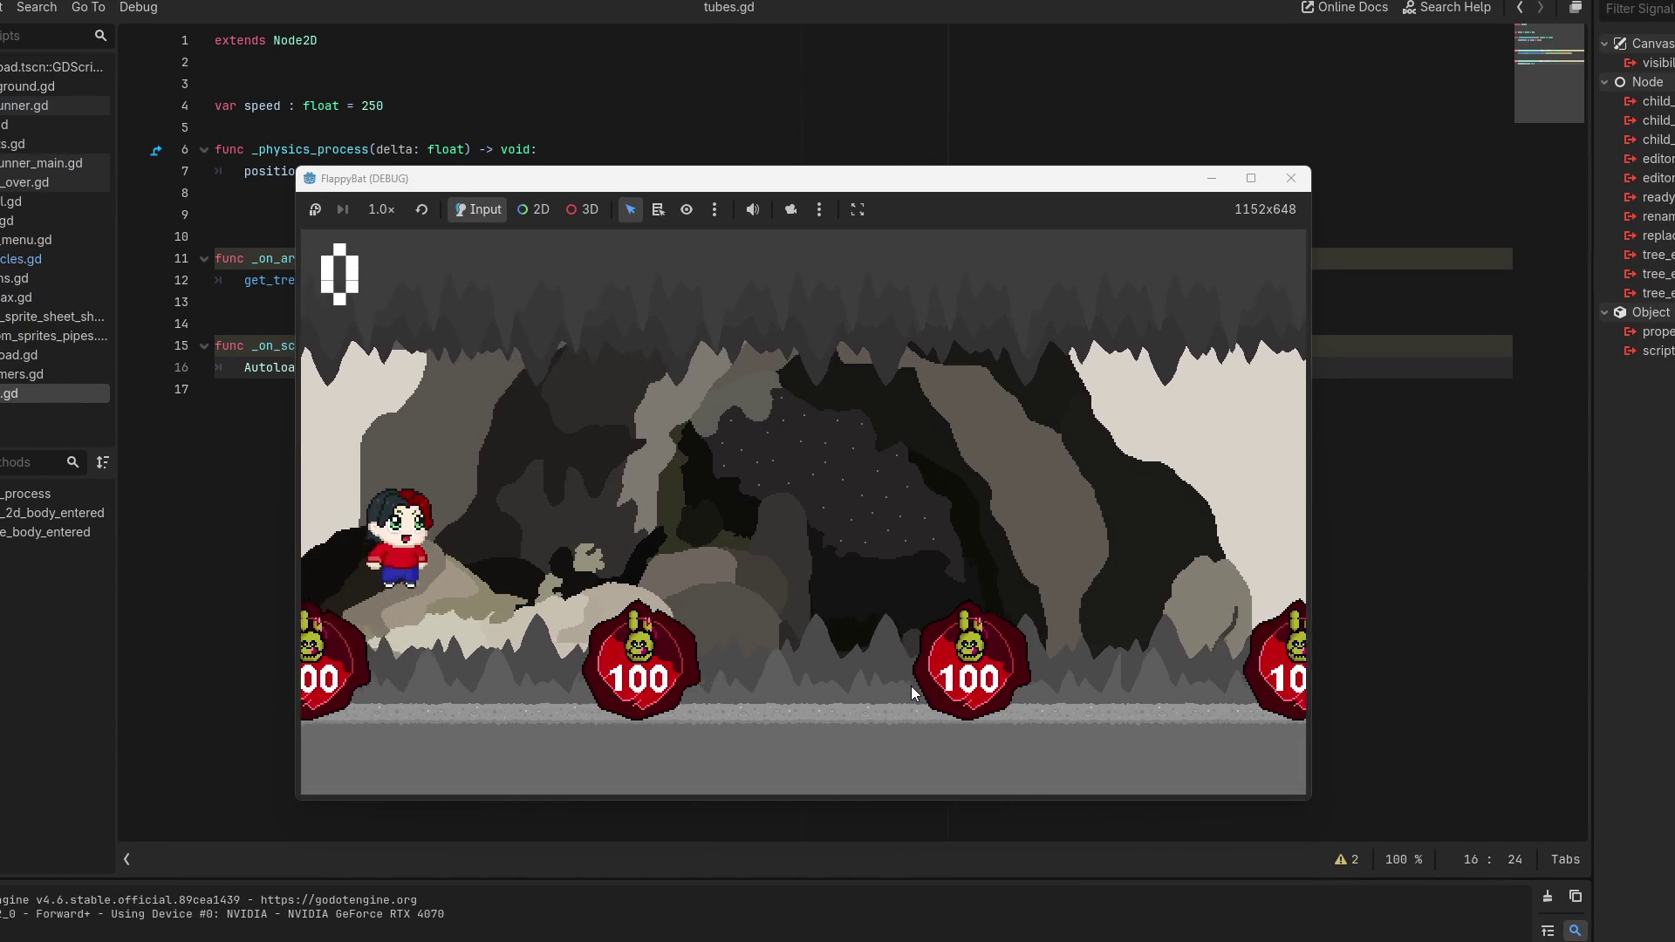
left_click(911, 686)
left_click(911, 686)
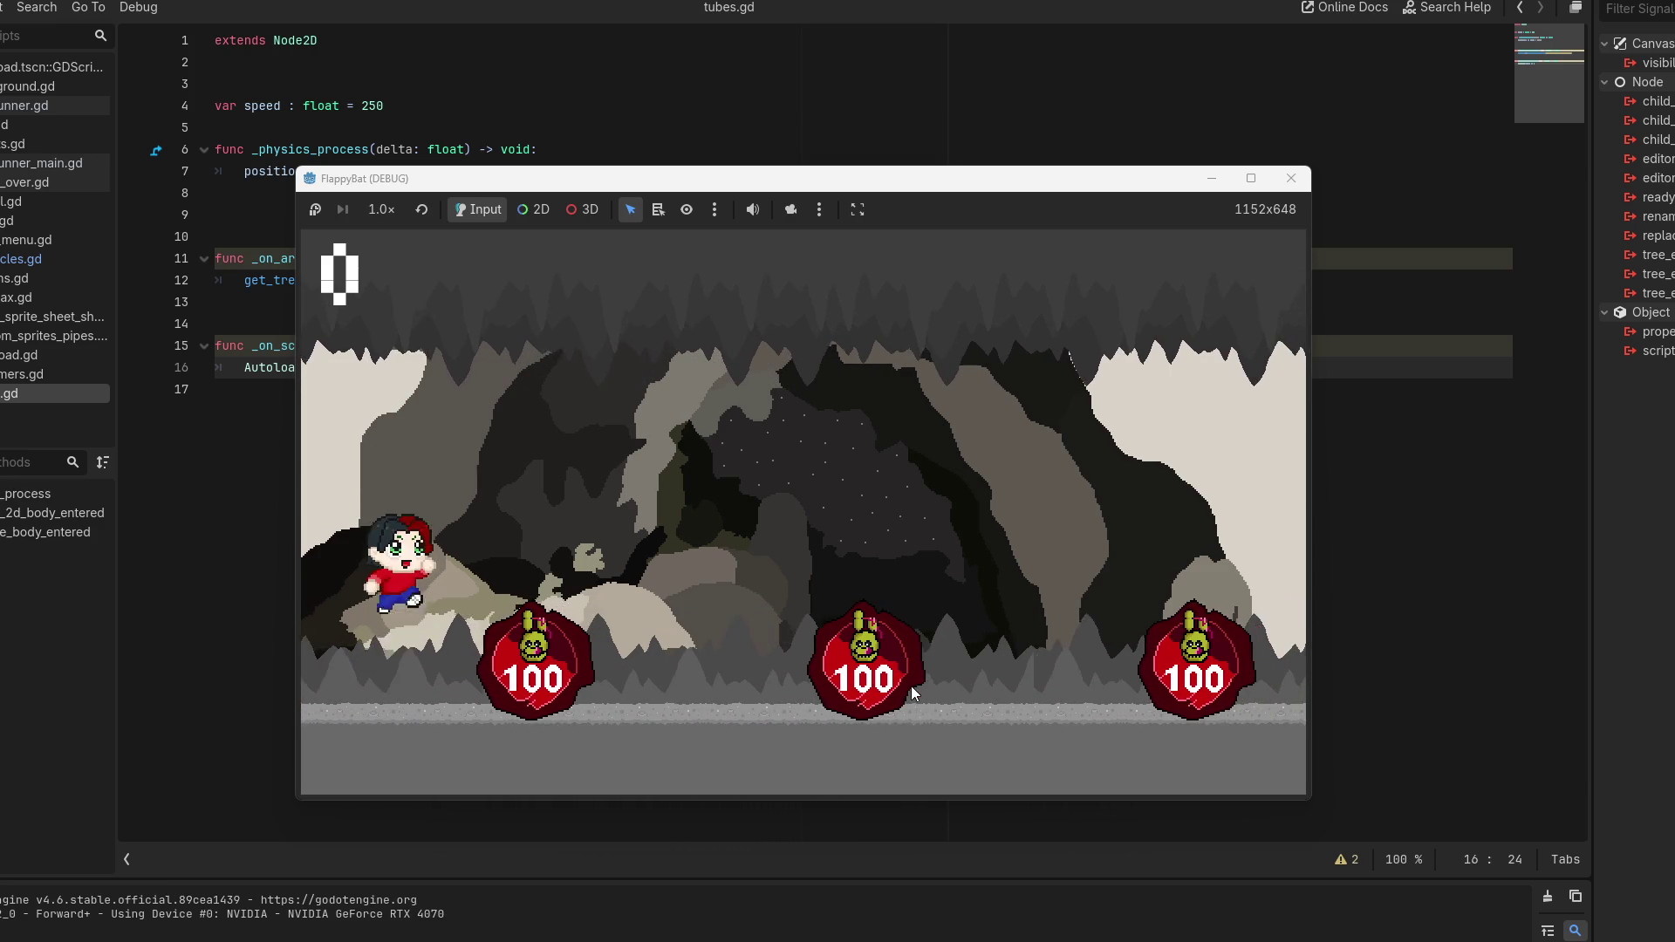
left_click(911, 686)
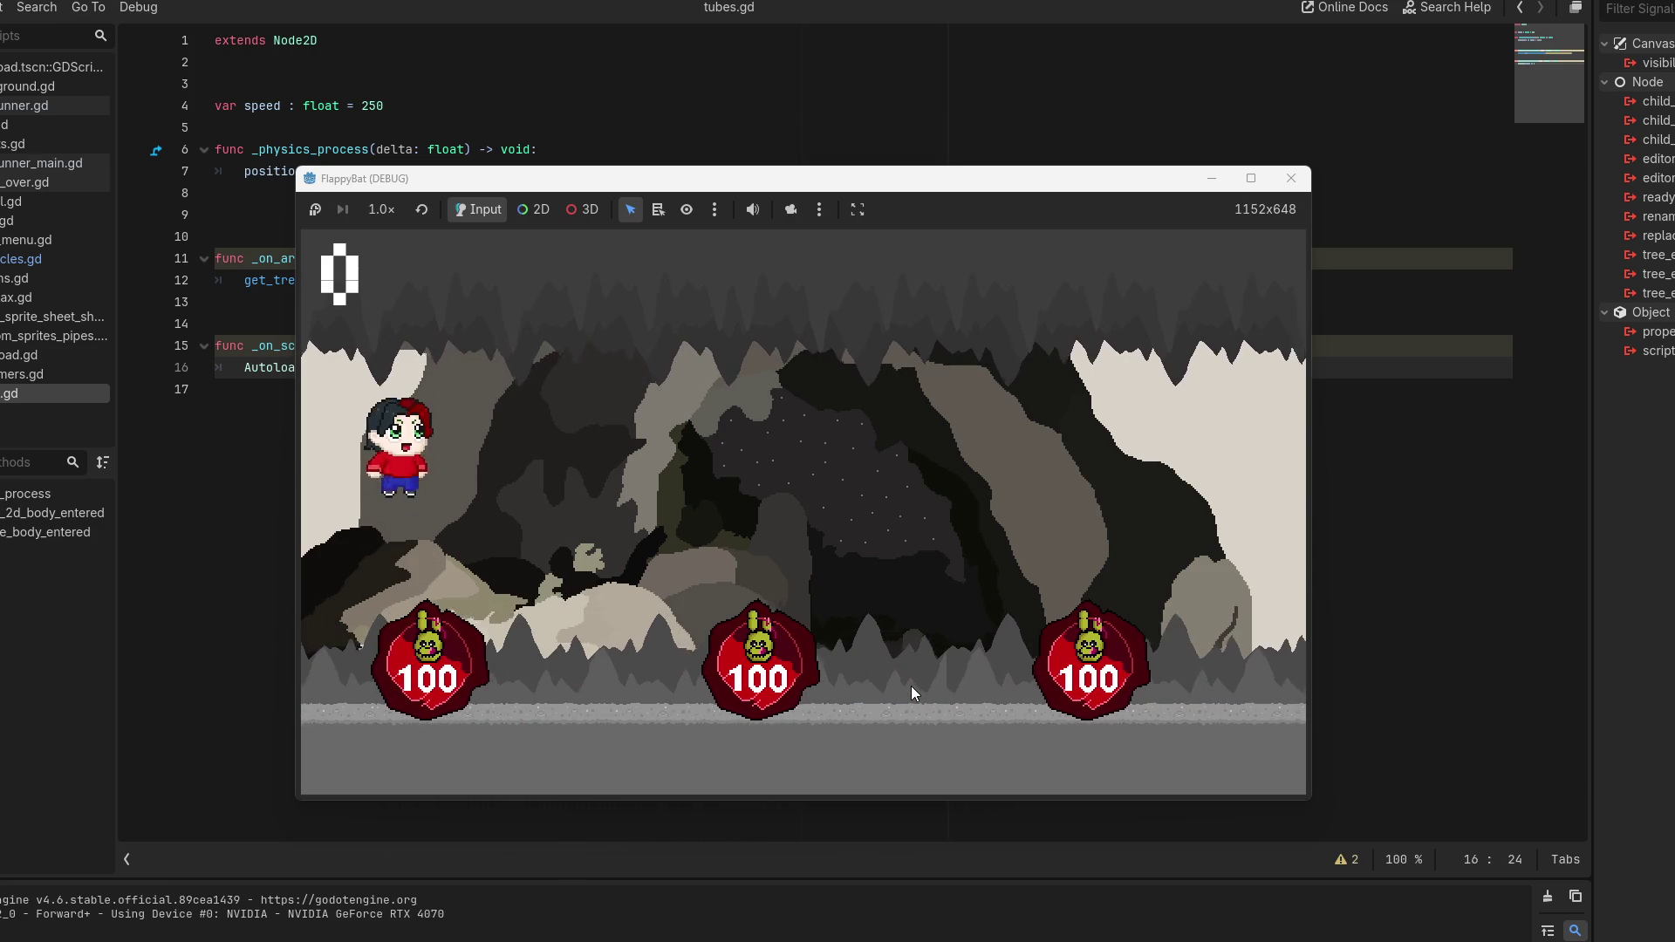
left_click(911, 686)
left_click(911, 686)
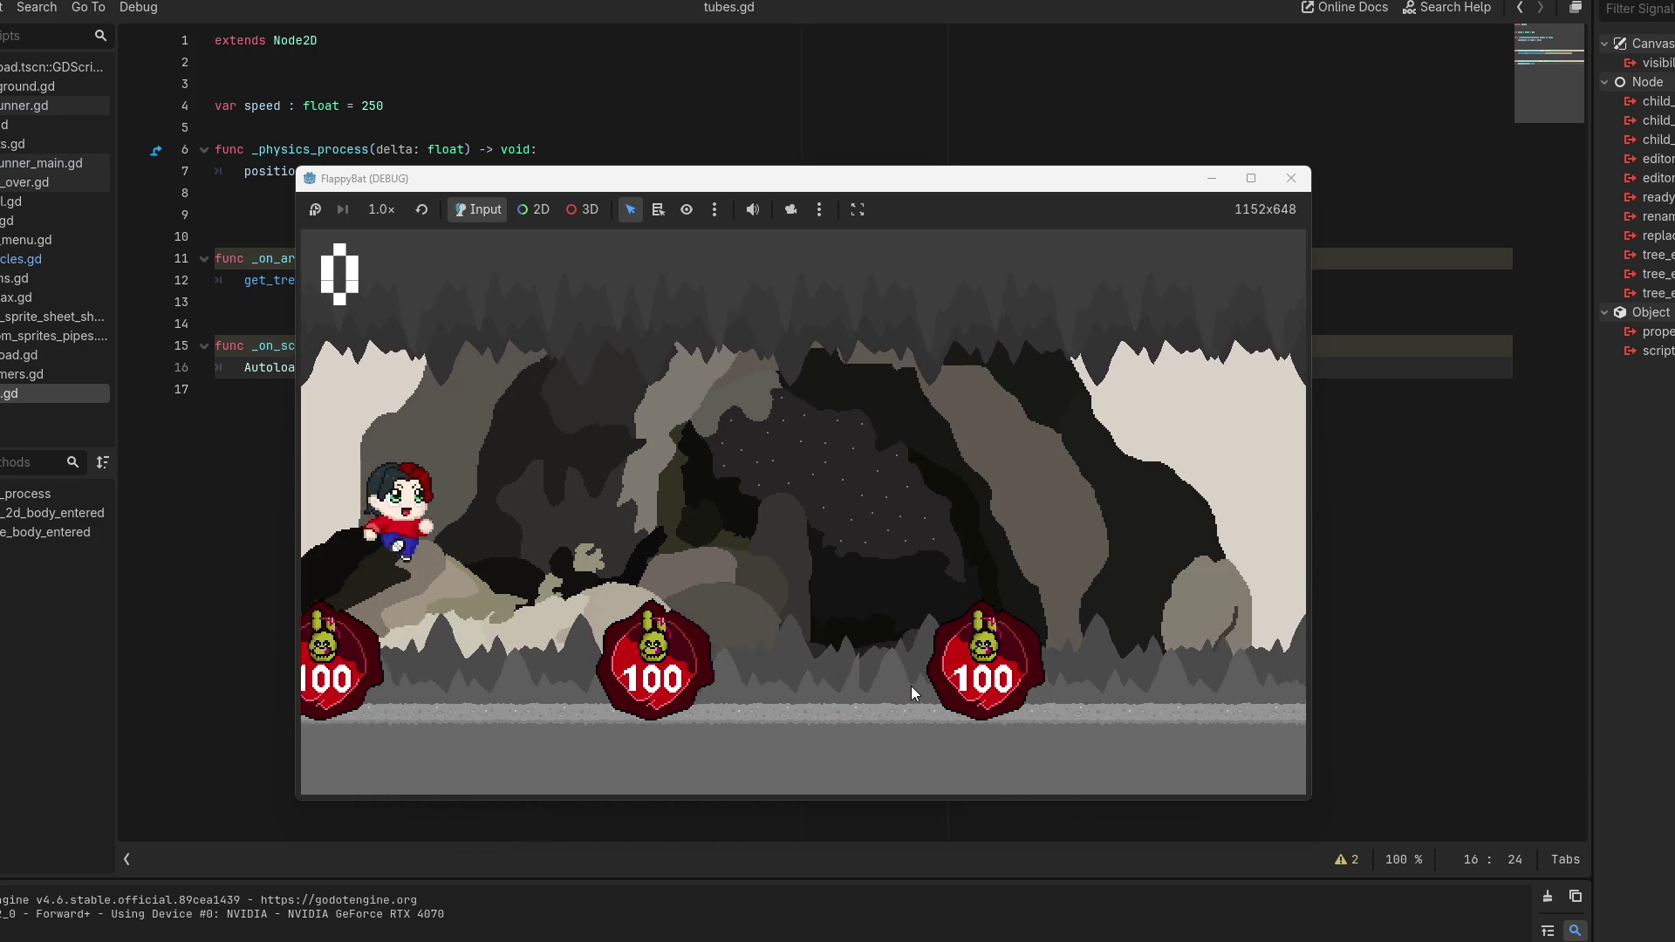
left_click(1292, 178)
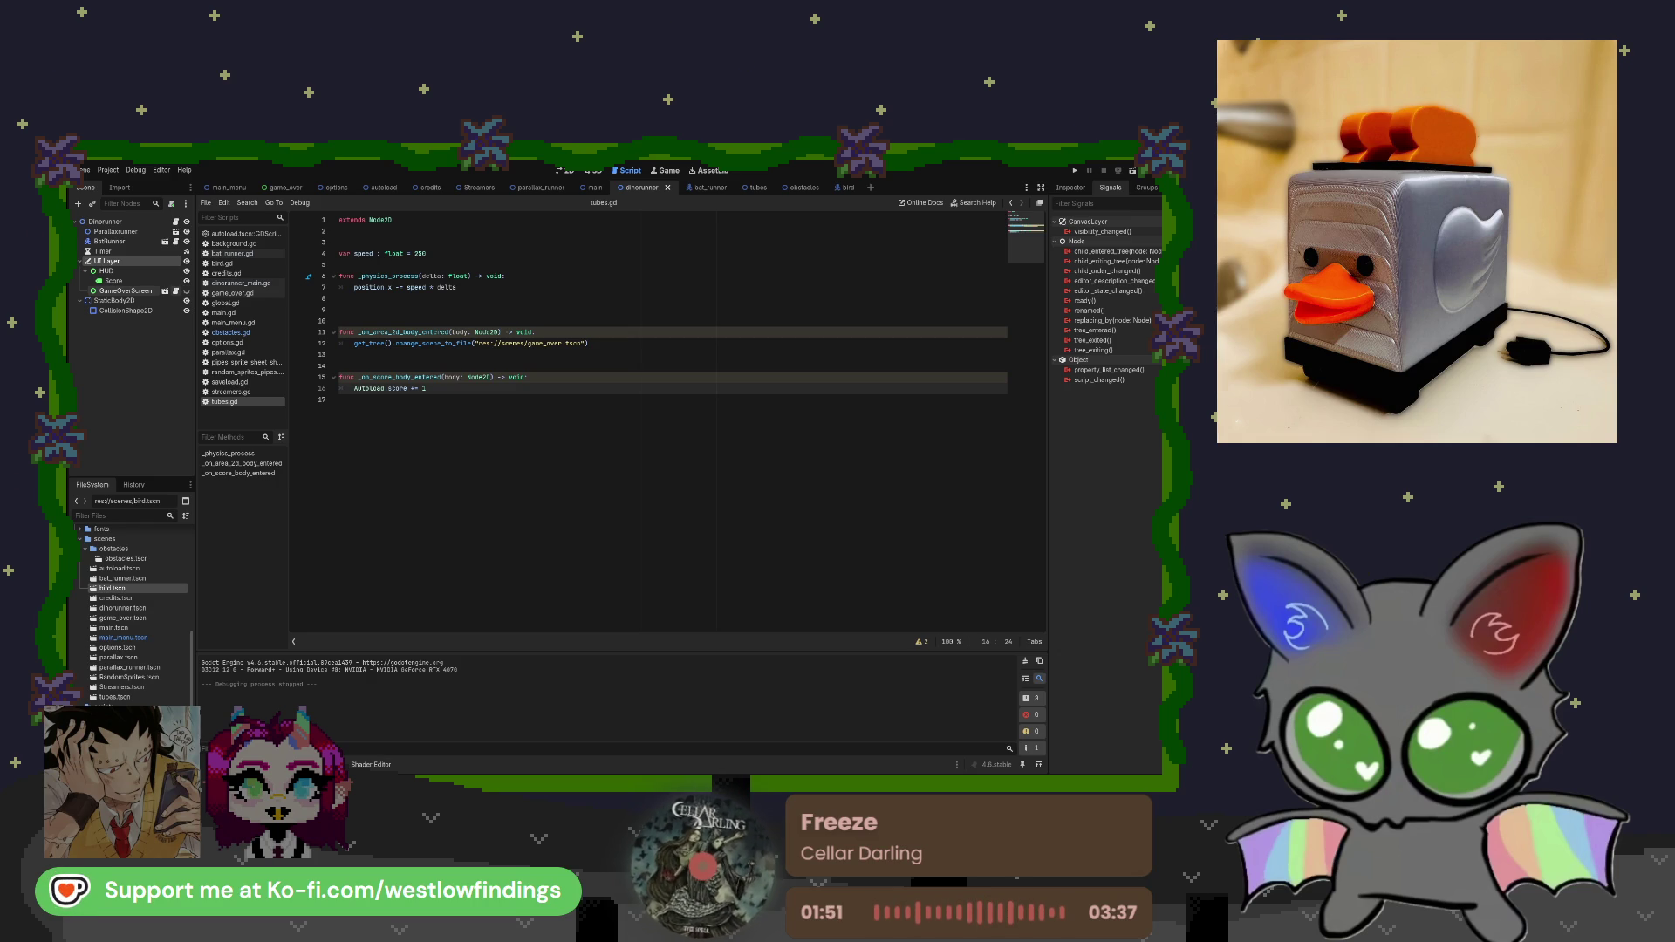
Open game_over.gd, with its score and high-score display and restart and main-menu handlers.
left_click(232, 293)
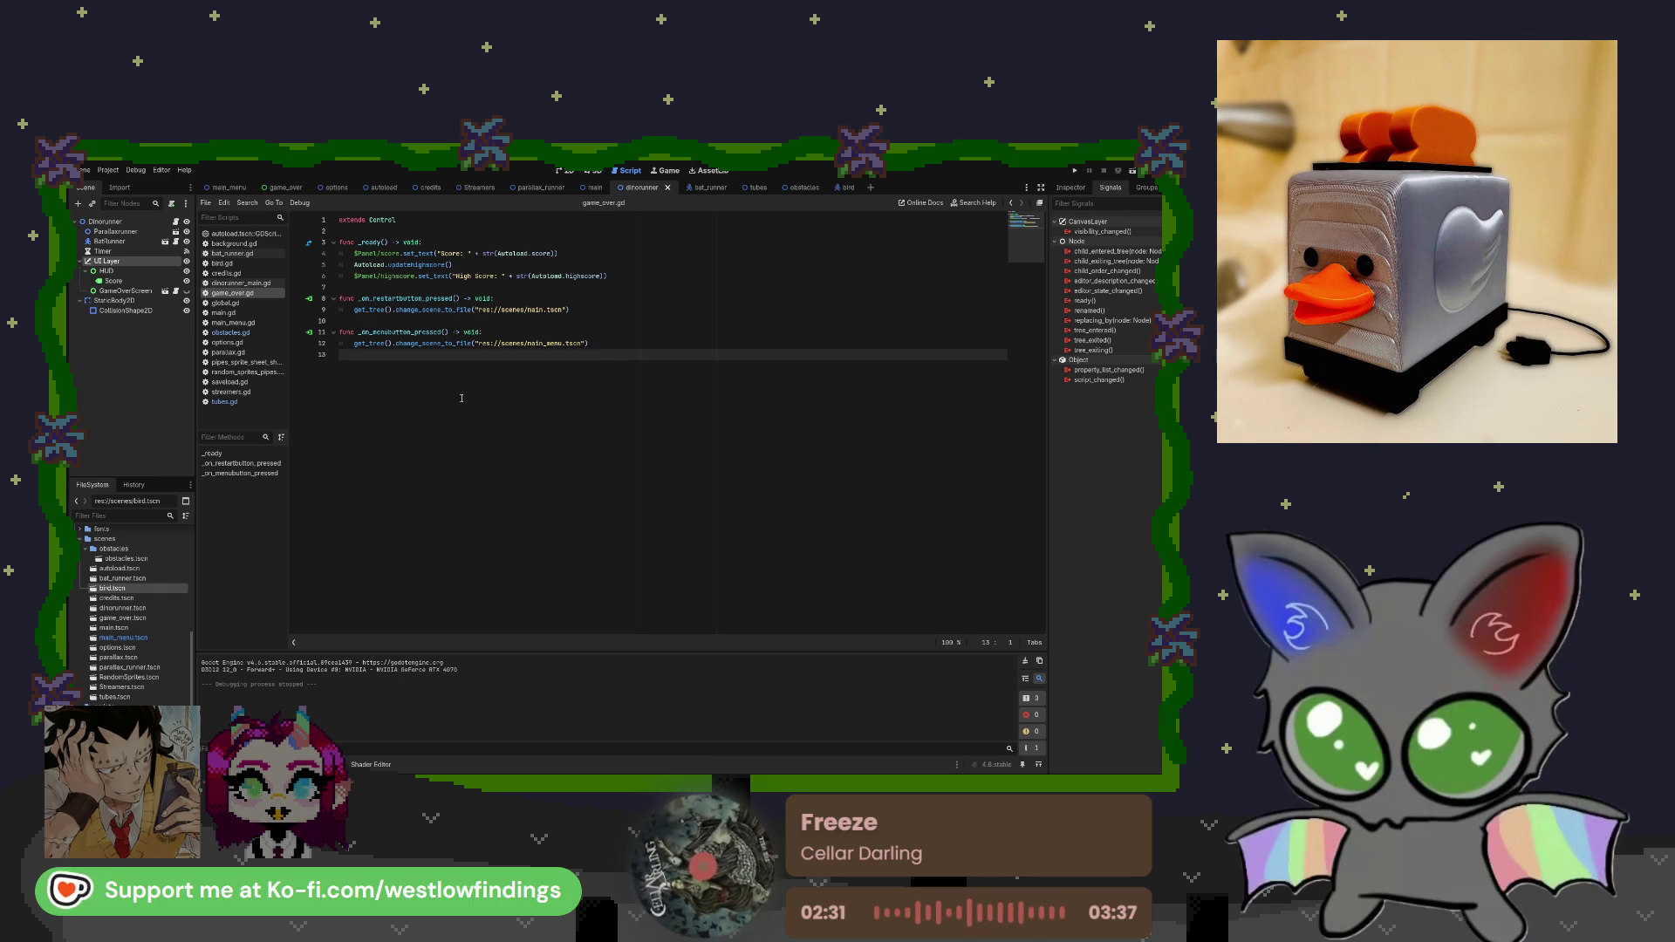
Switch to the obstacles scene, inspect its CollisionShape2D, and open obstacles.gd.
left_click(801, 188)
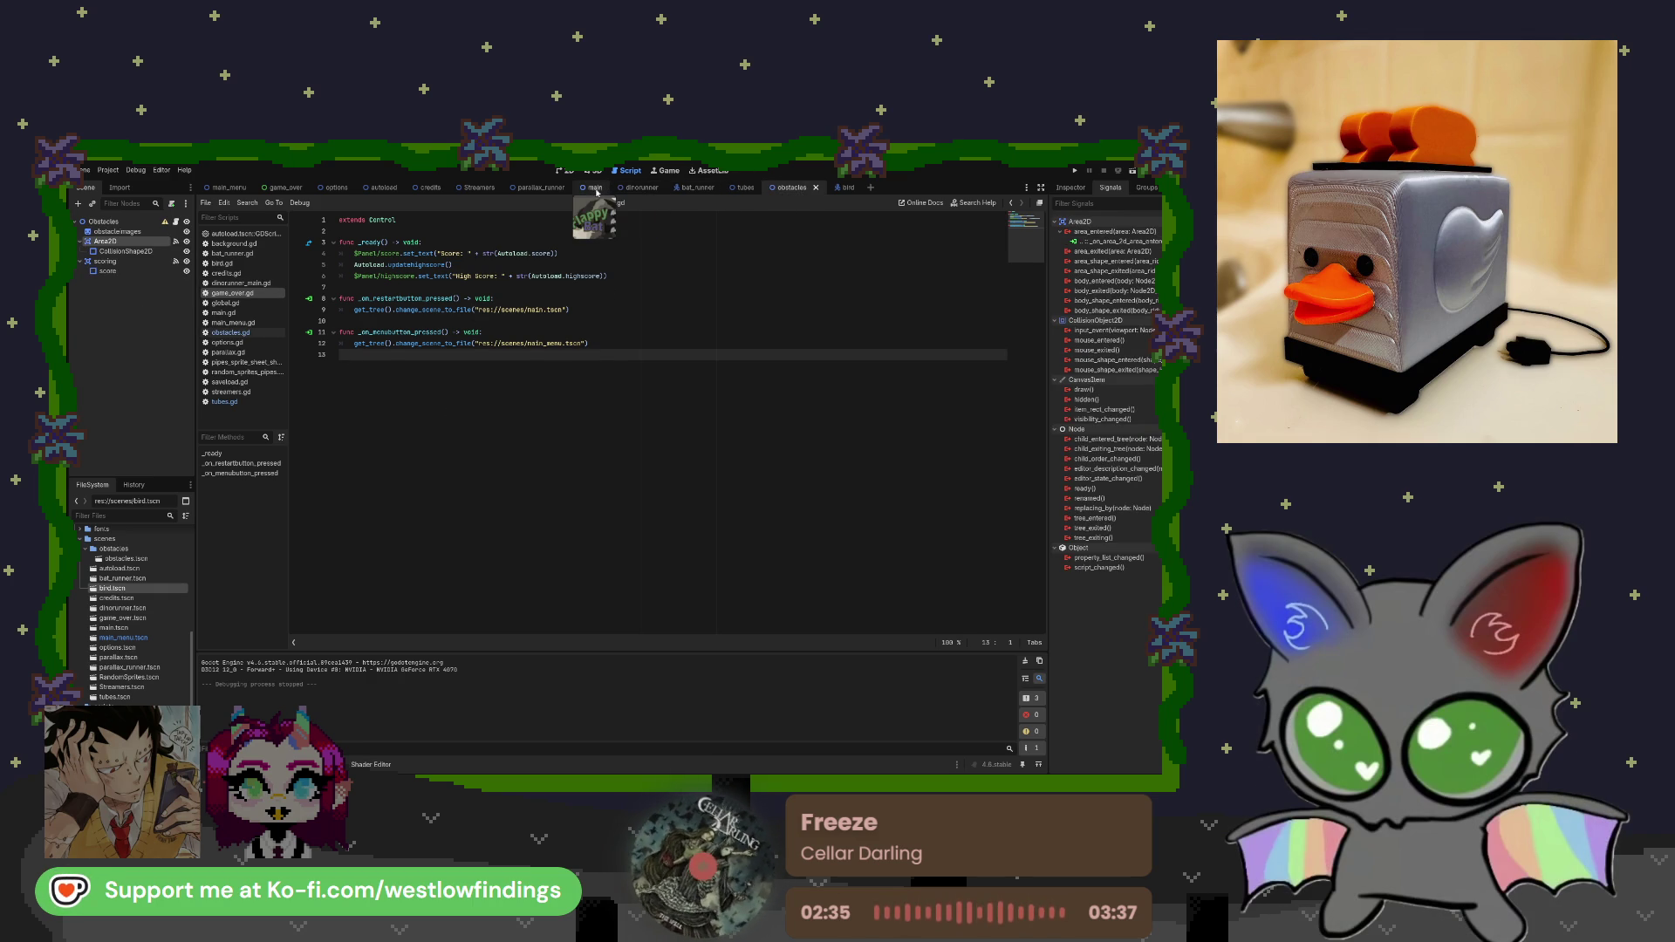
left_click(125, 252)
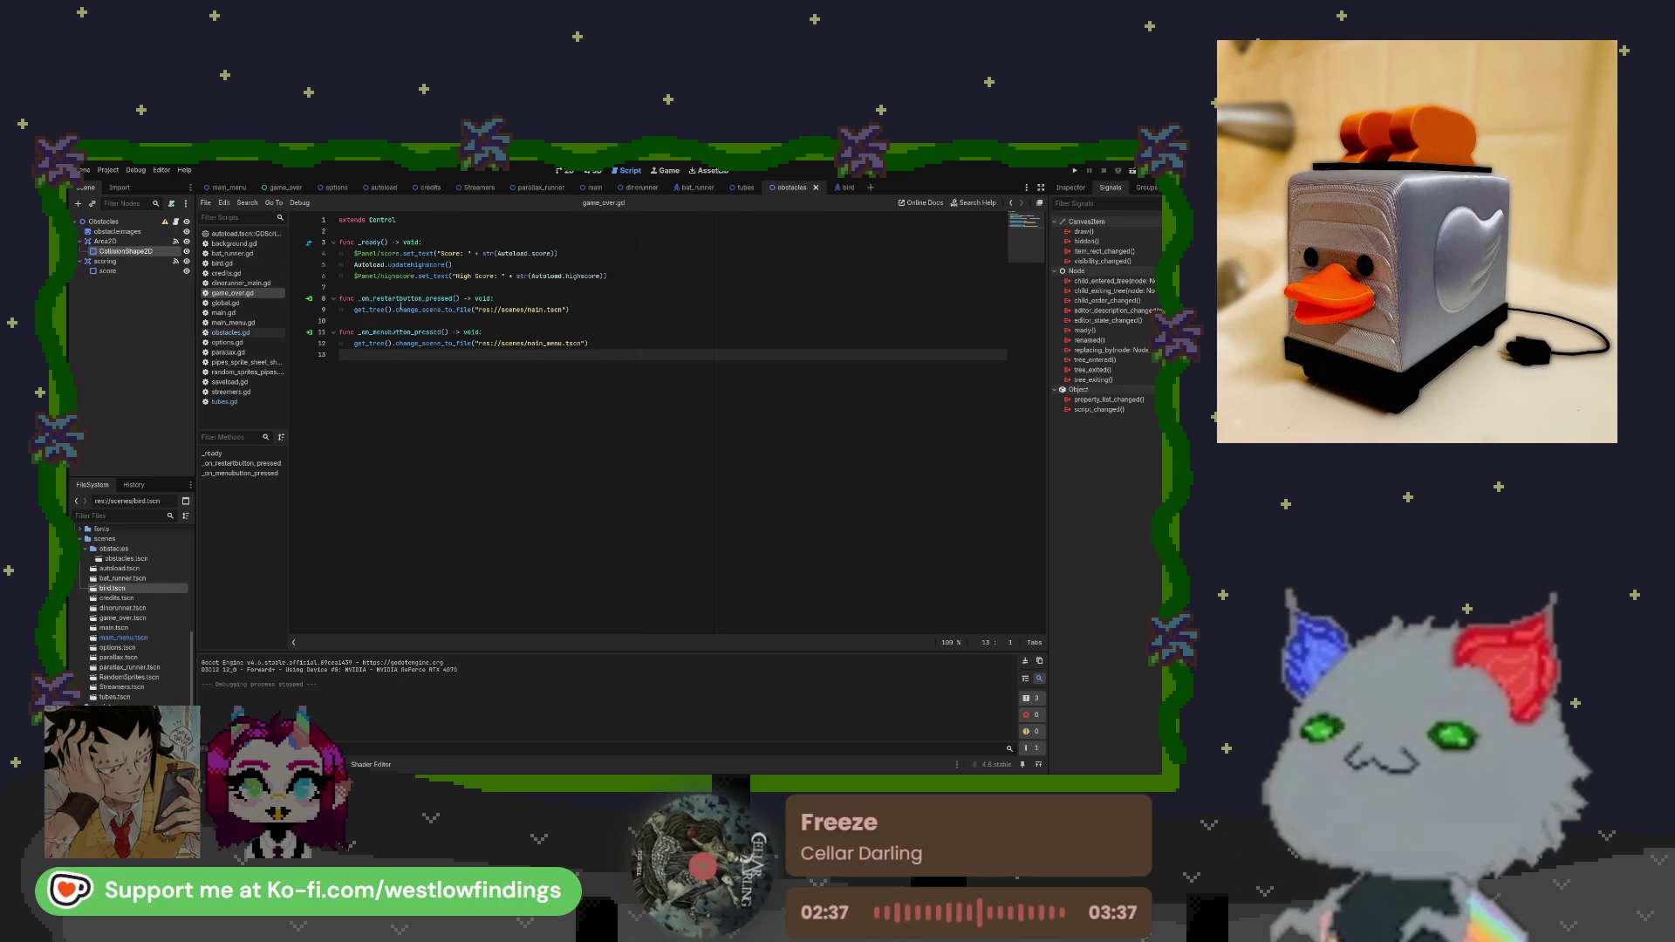
left_click(230, 332)
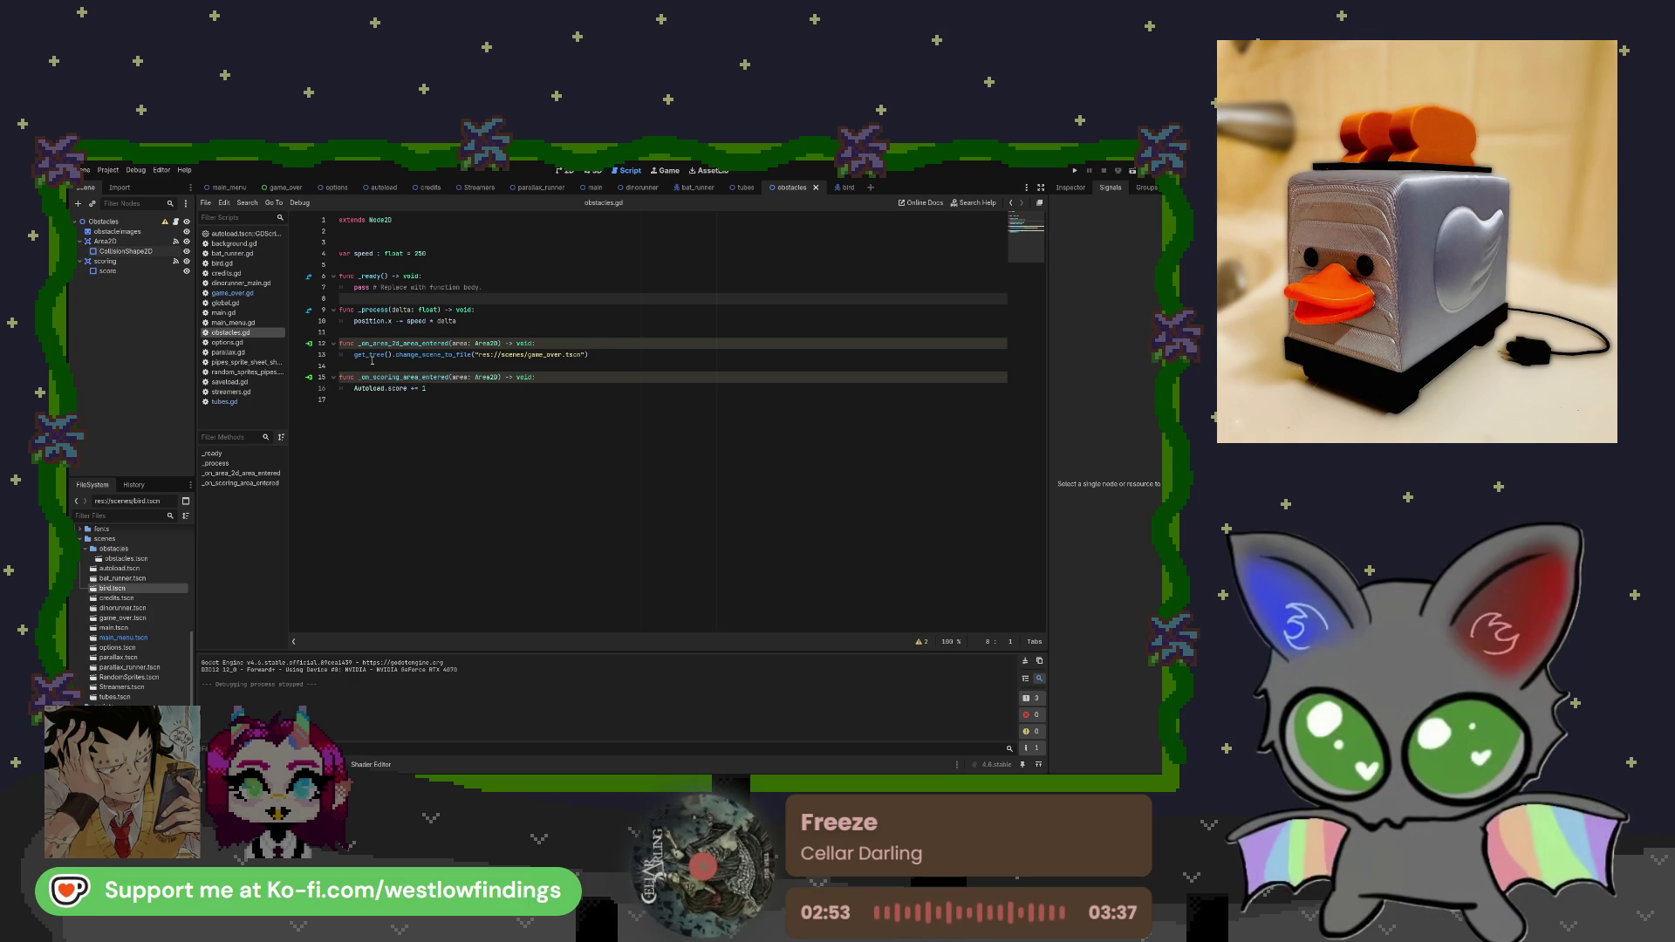
left_click(607, 354)
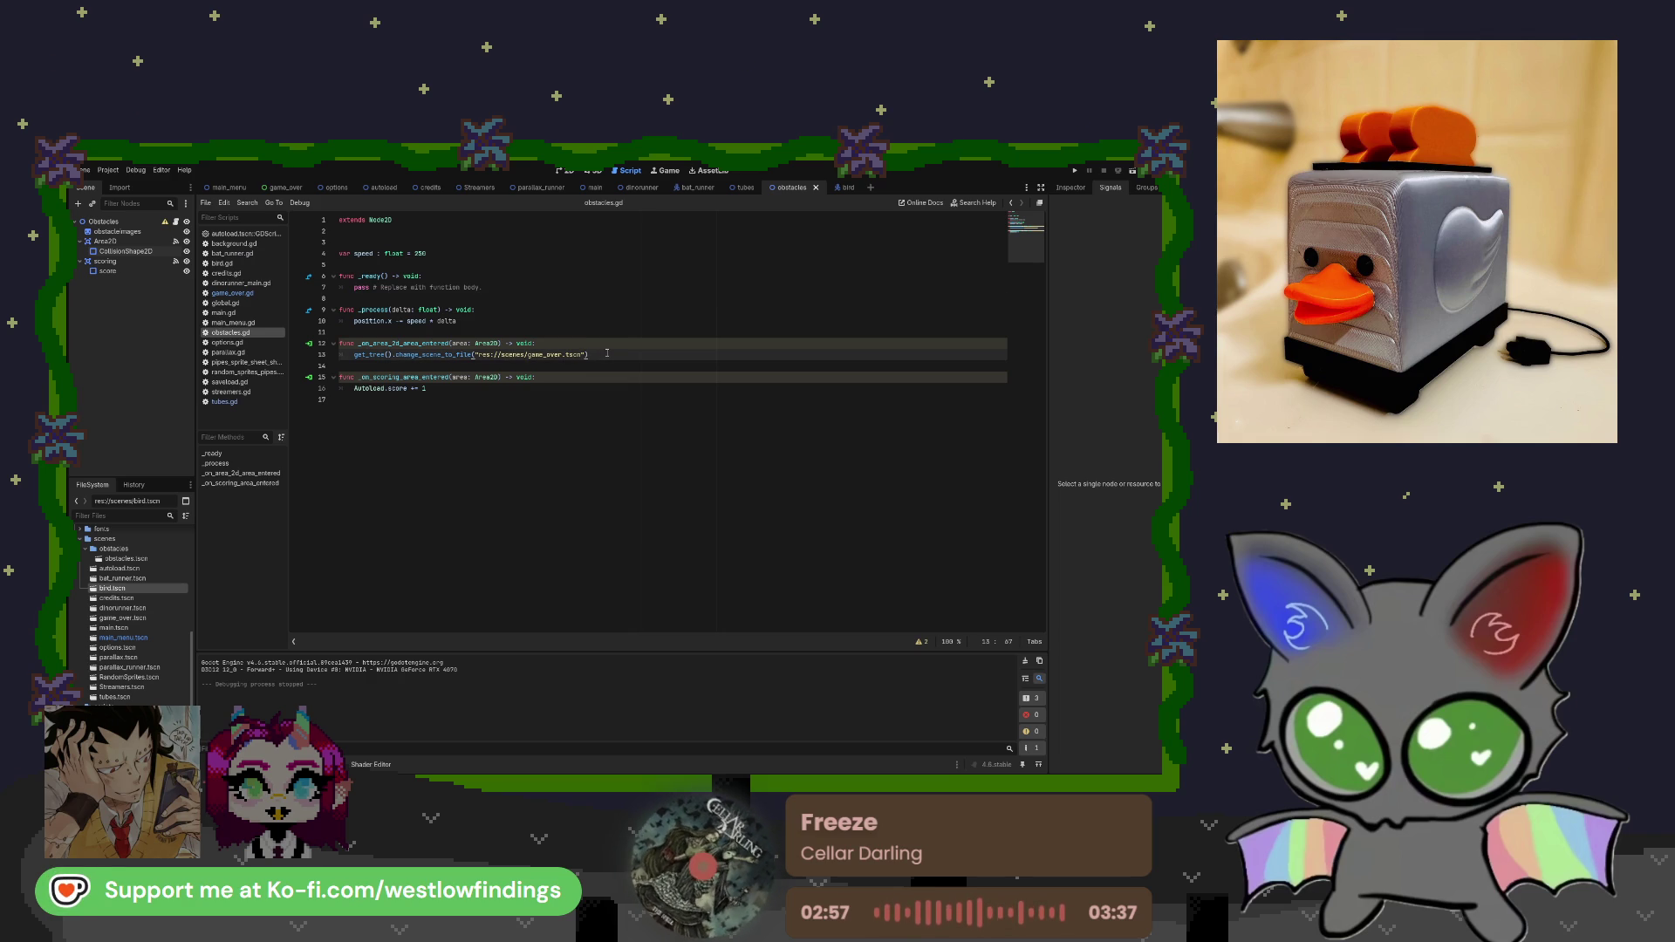
key("Return")
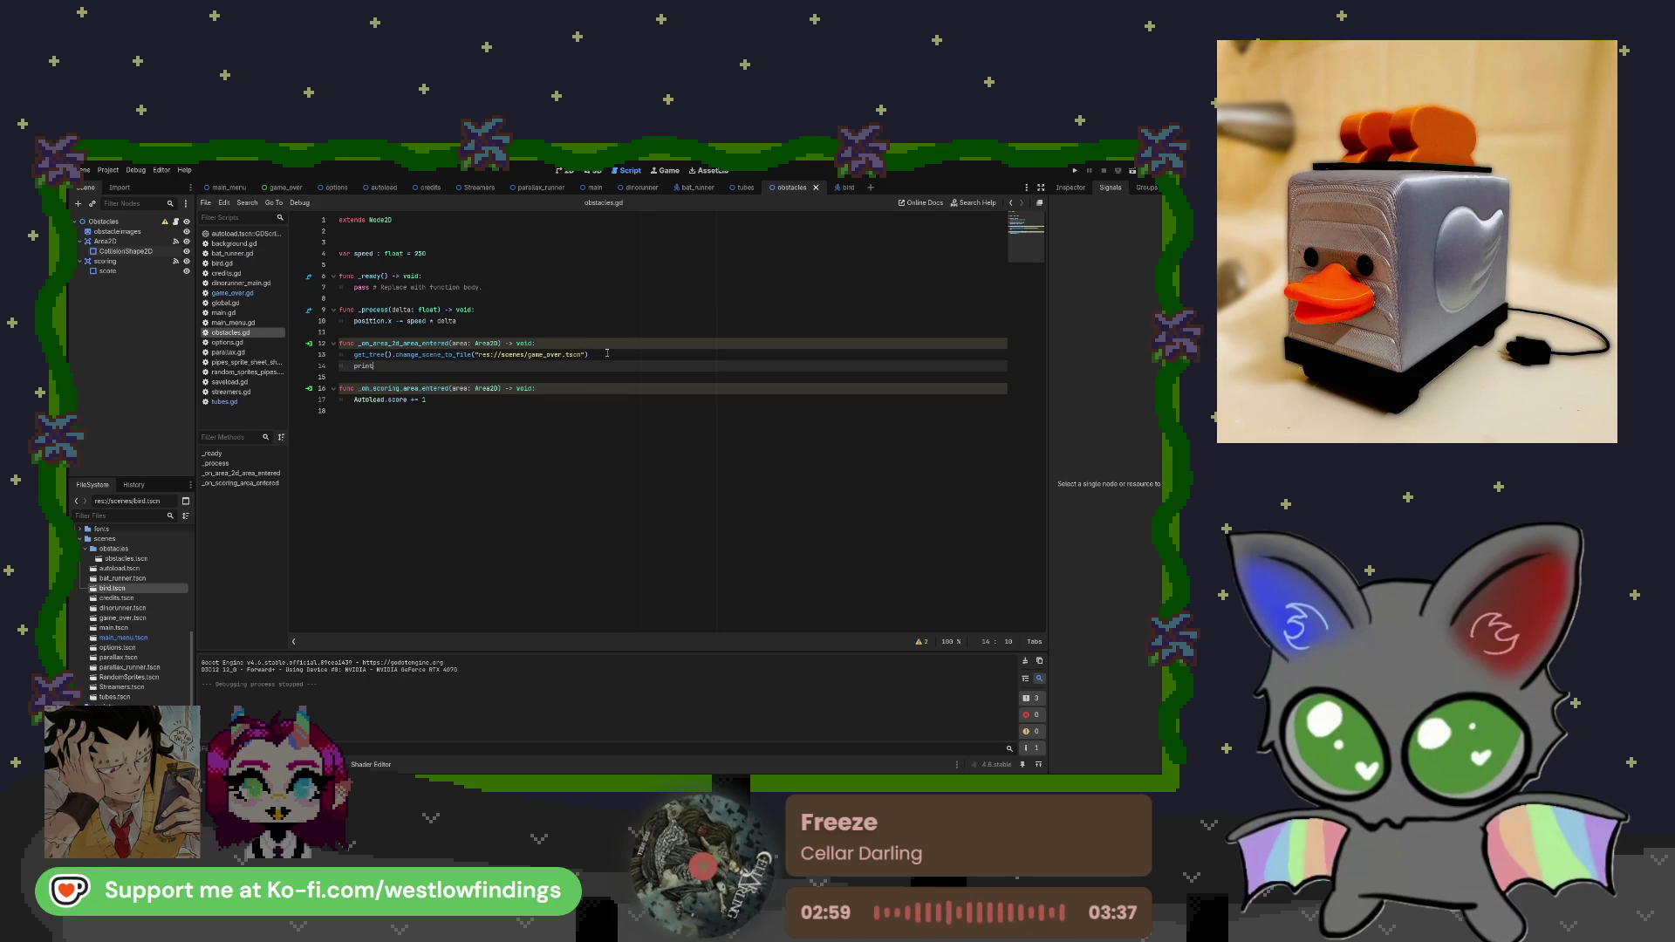
type("print")
key("Down")
key("Down")
key("Down")
key("Return")
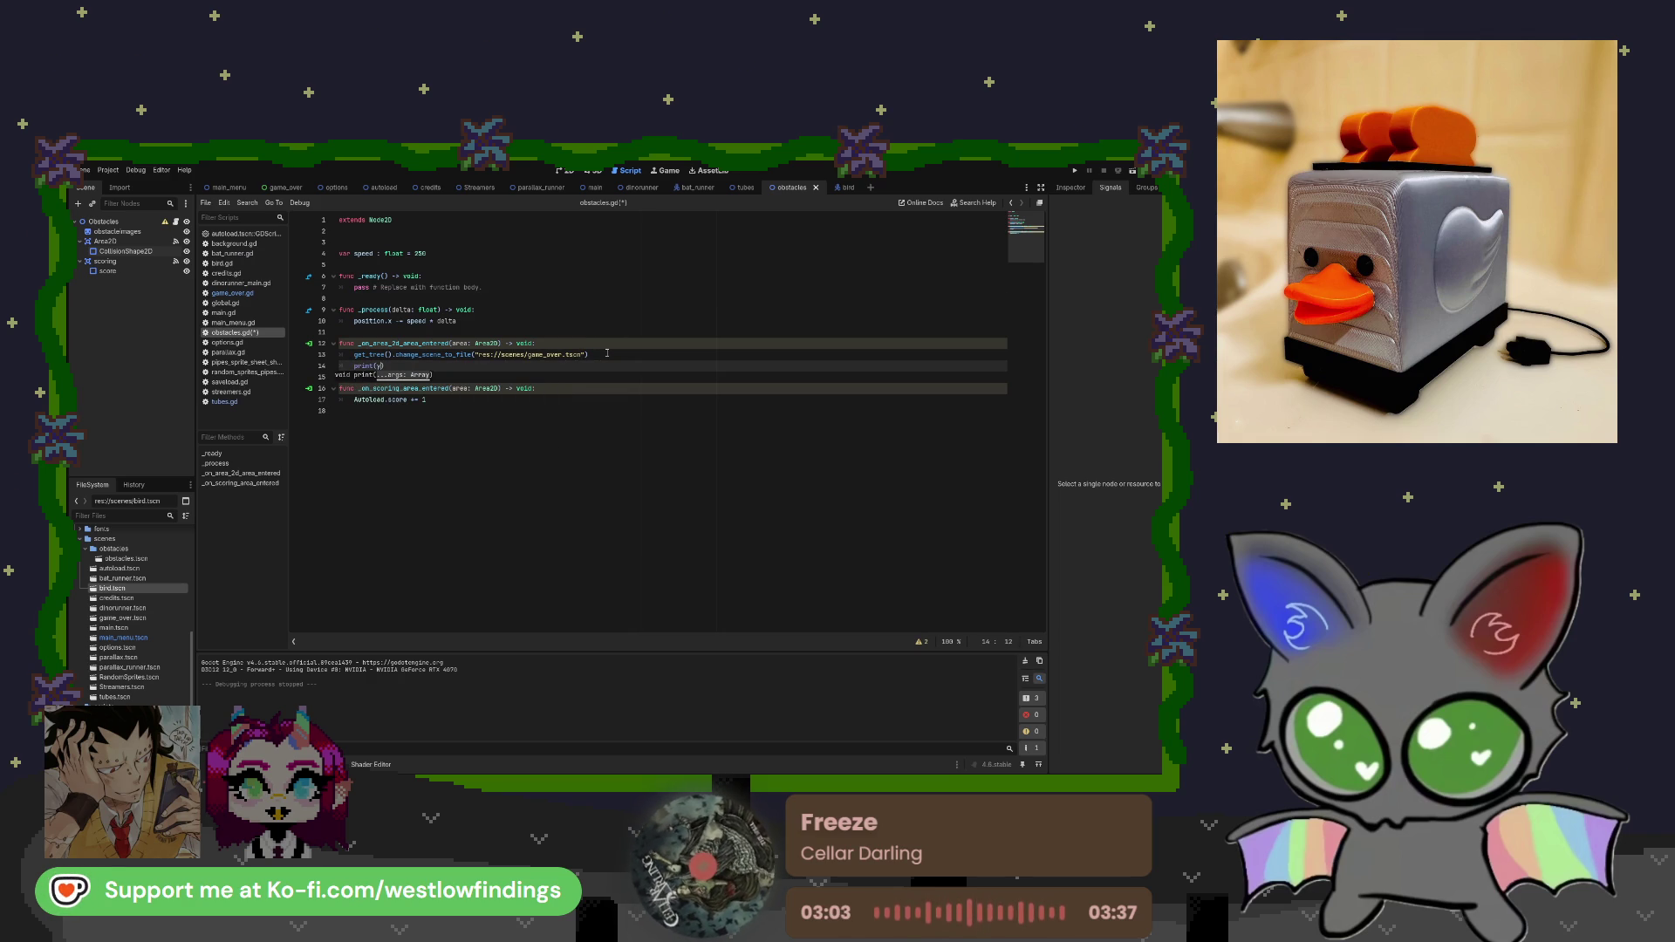
type("yes")
key("Right")
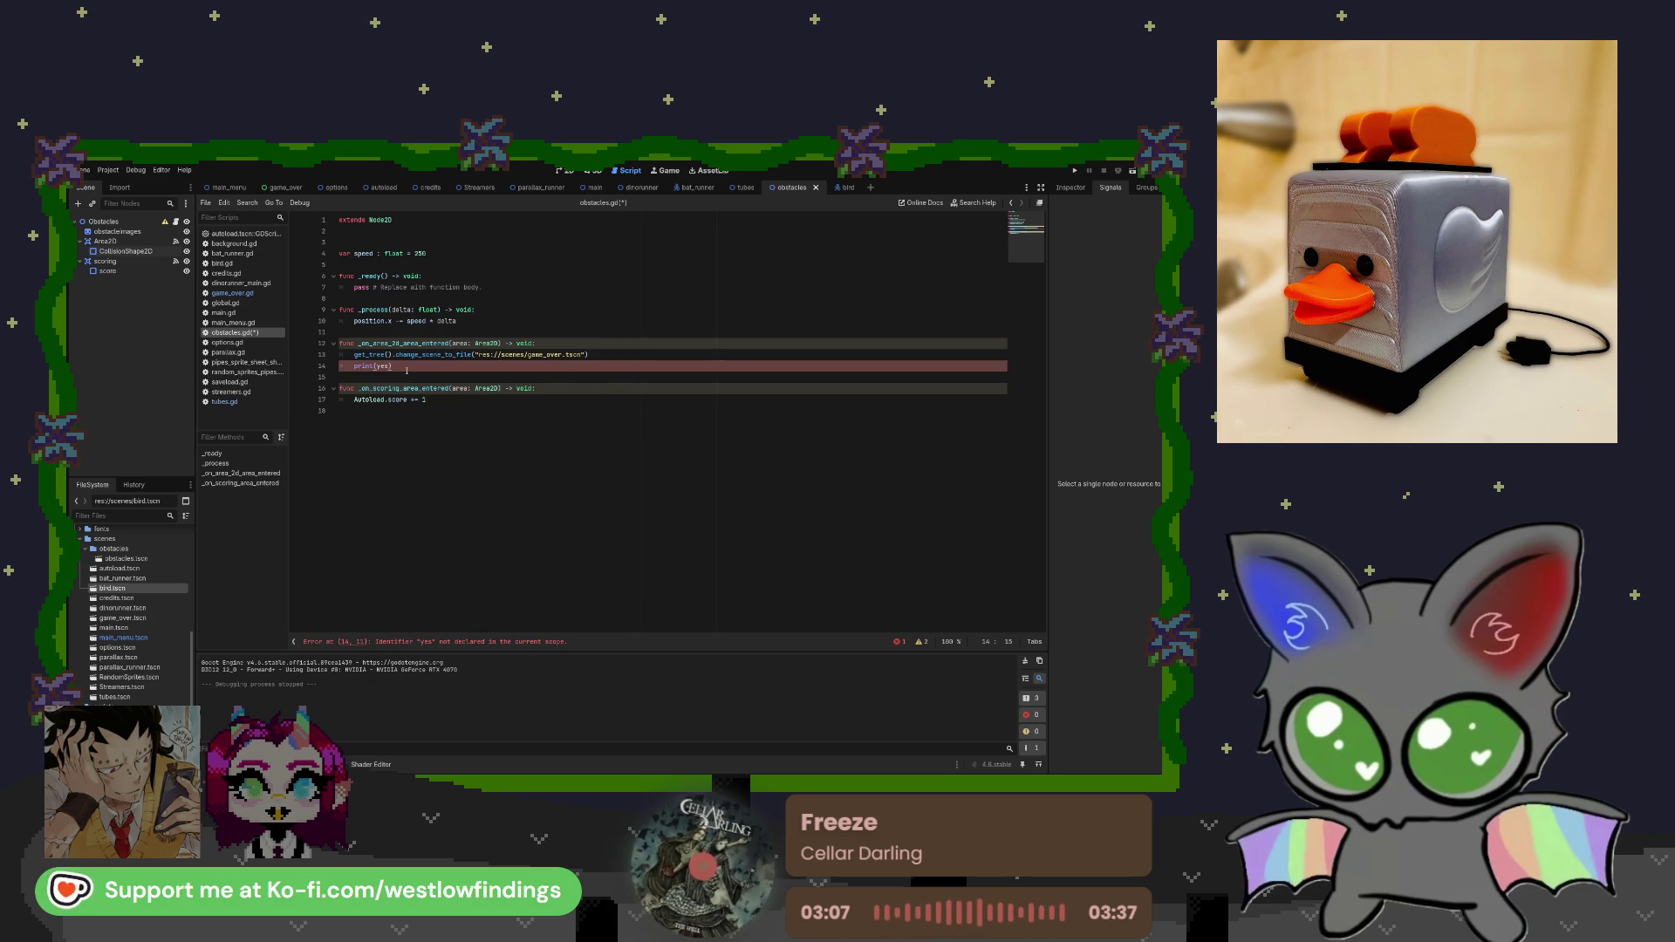
type(":")
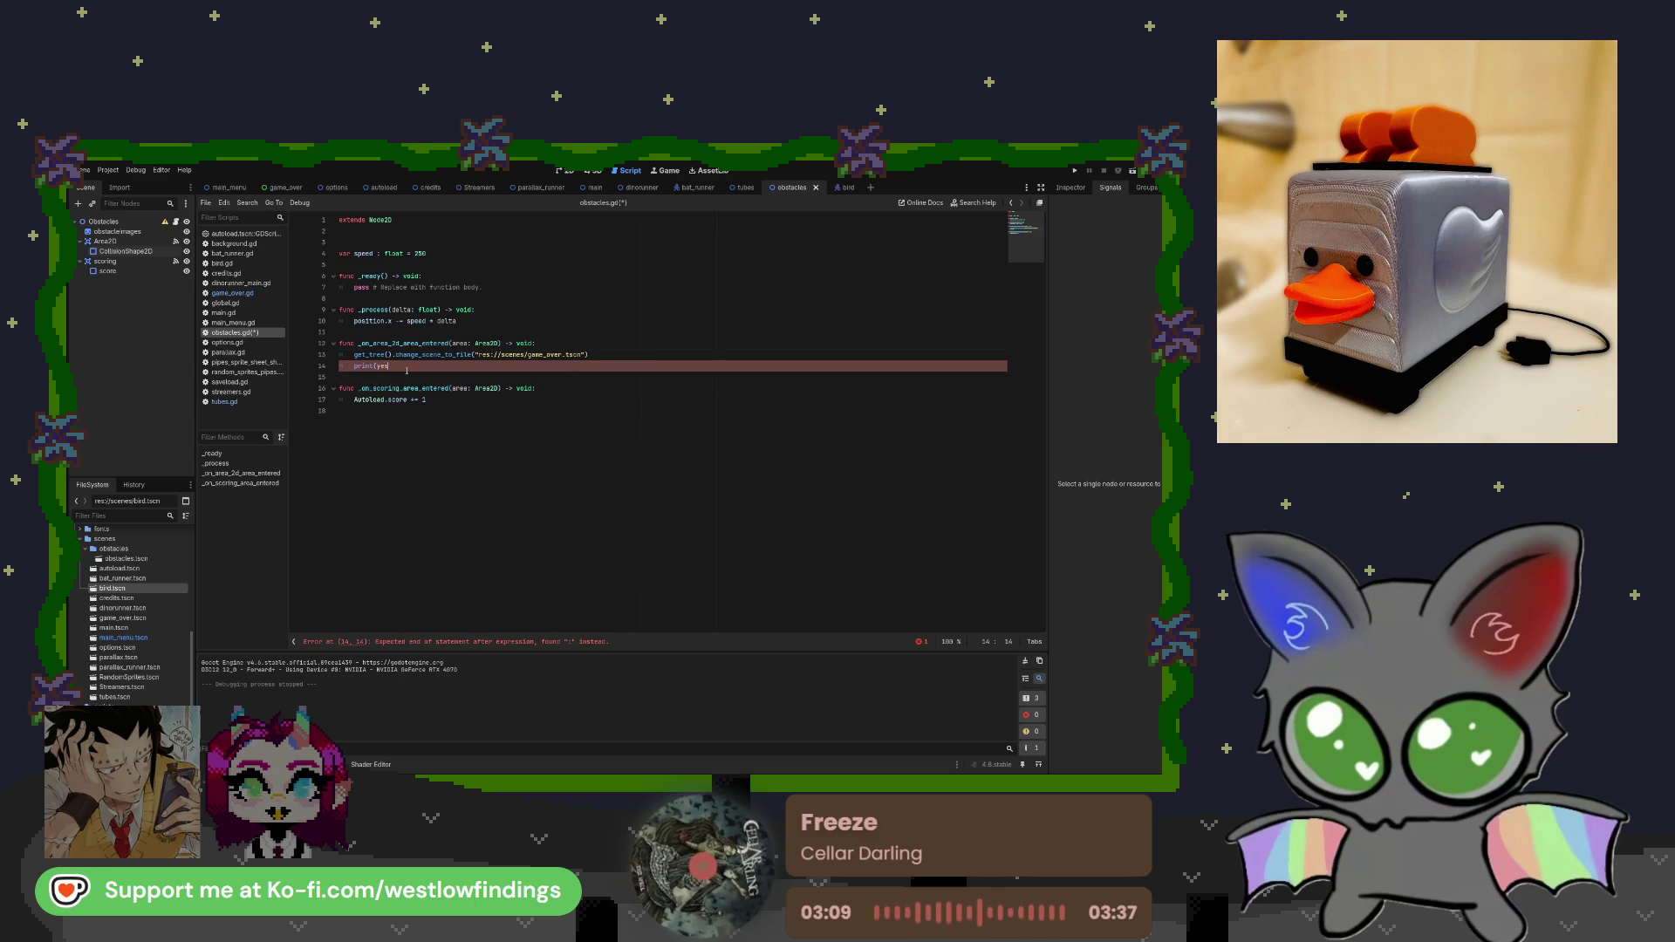
key("BackSpace")
key("BackSpace")
key("BackSpace")
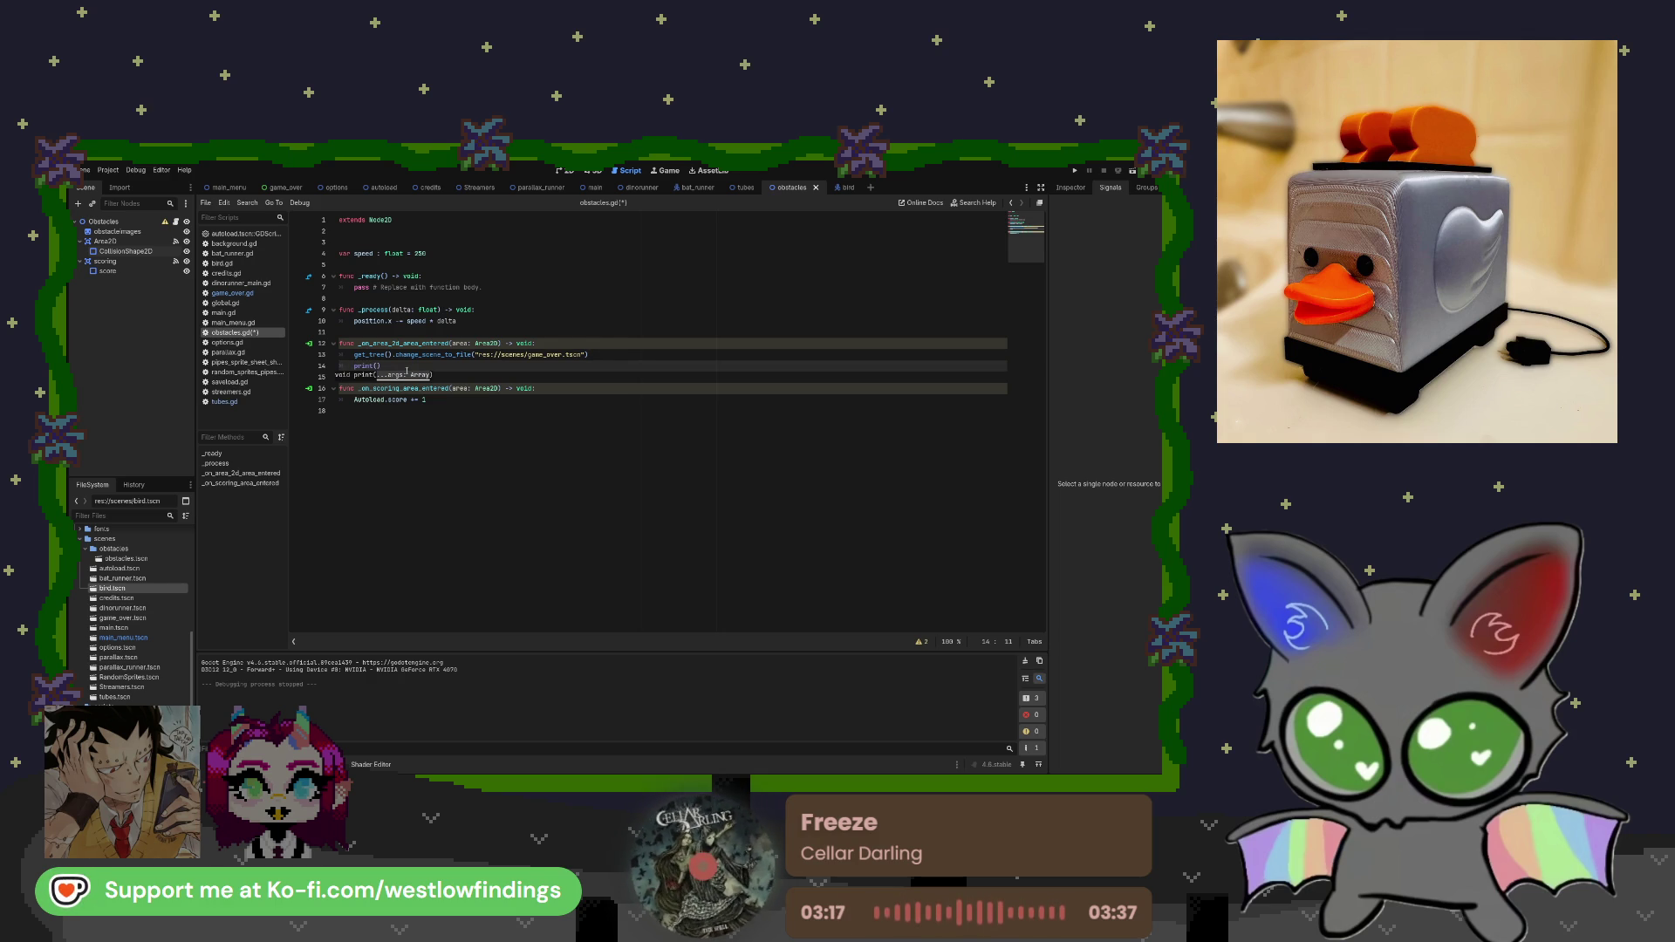
type("collision")
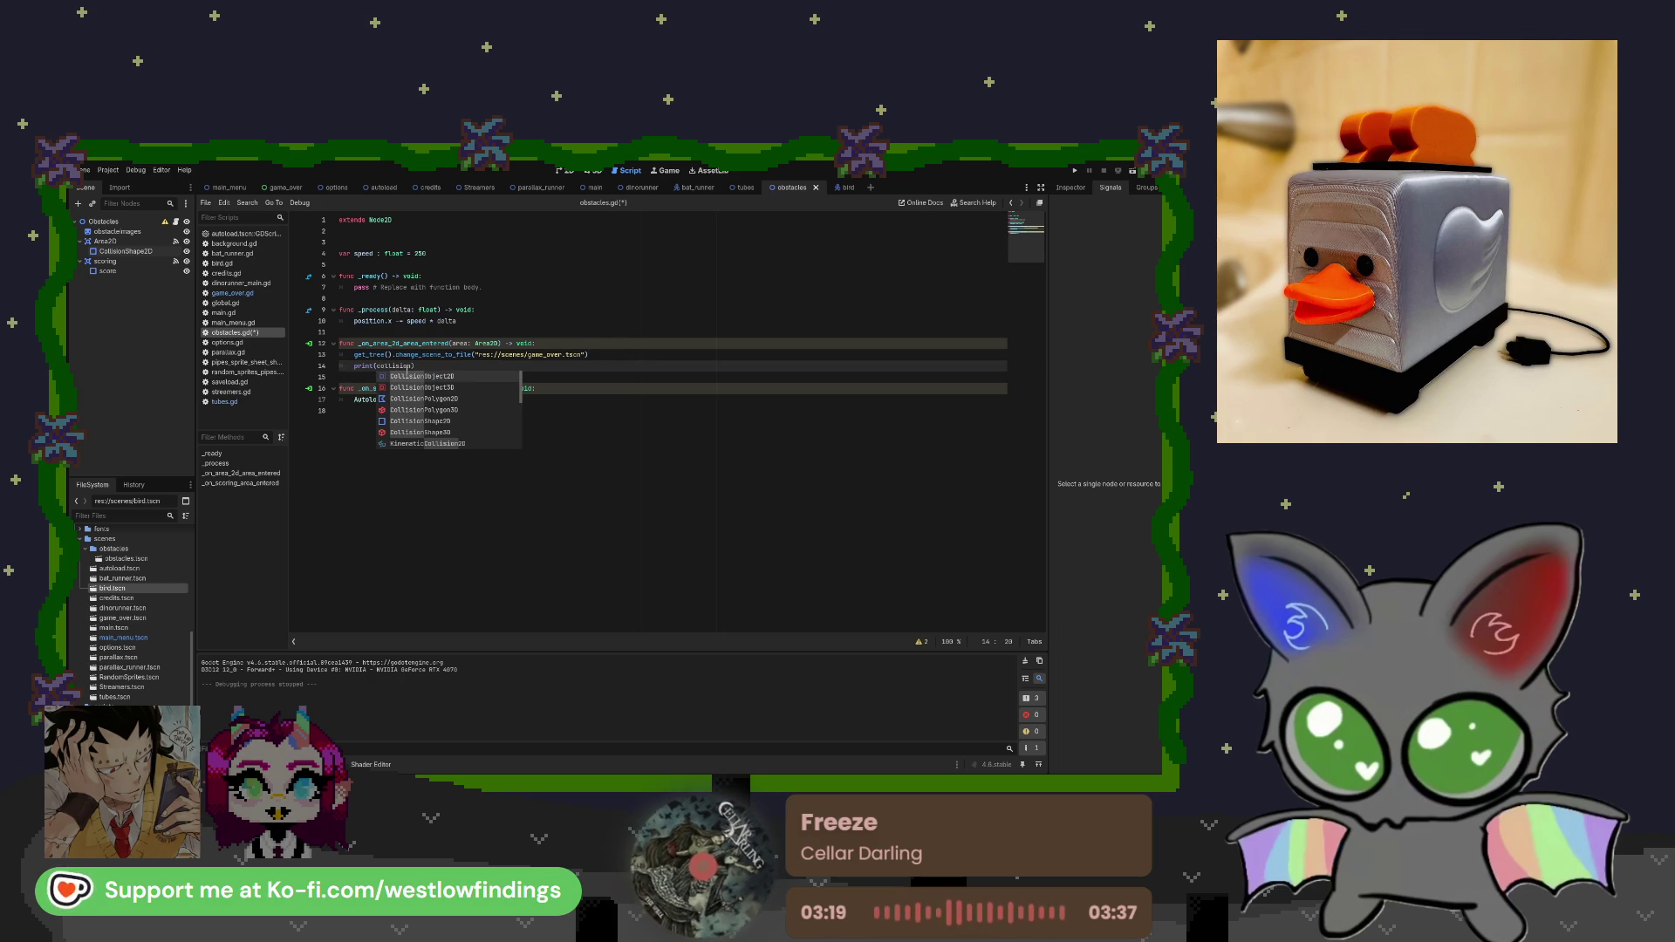
left_click(424, 366)
key("shift+Home")
key("shift+Home")
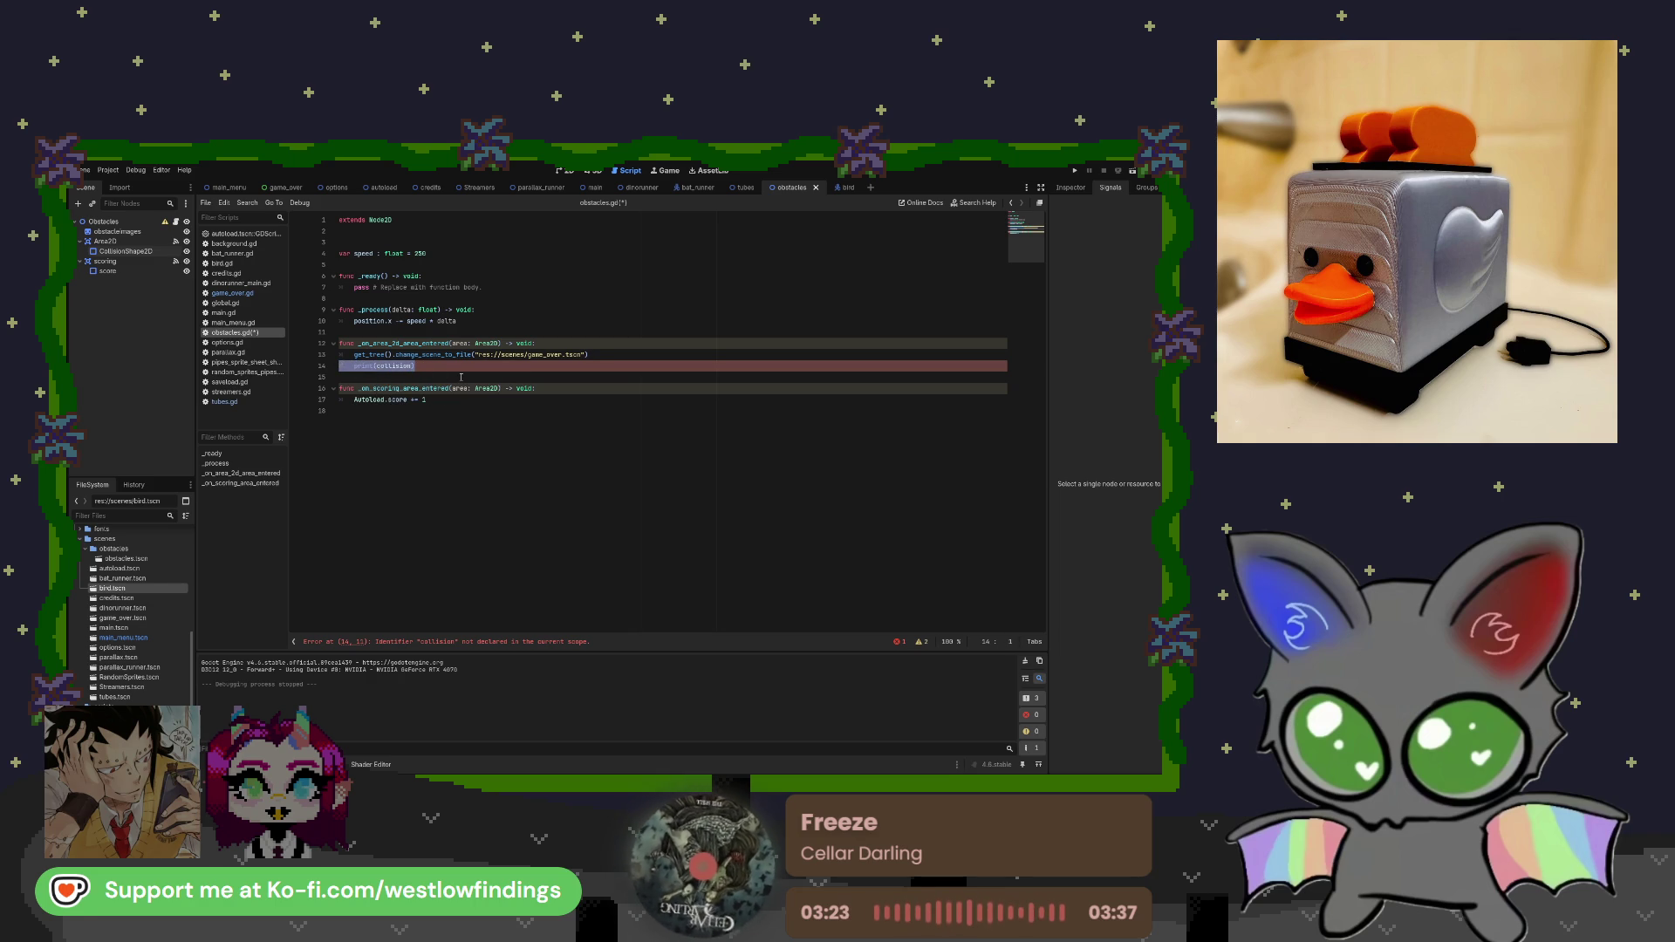
key("BackSpace")
key("BackSpace")
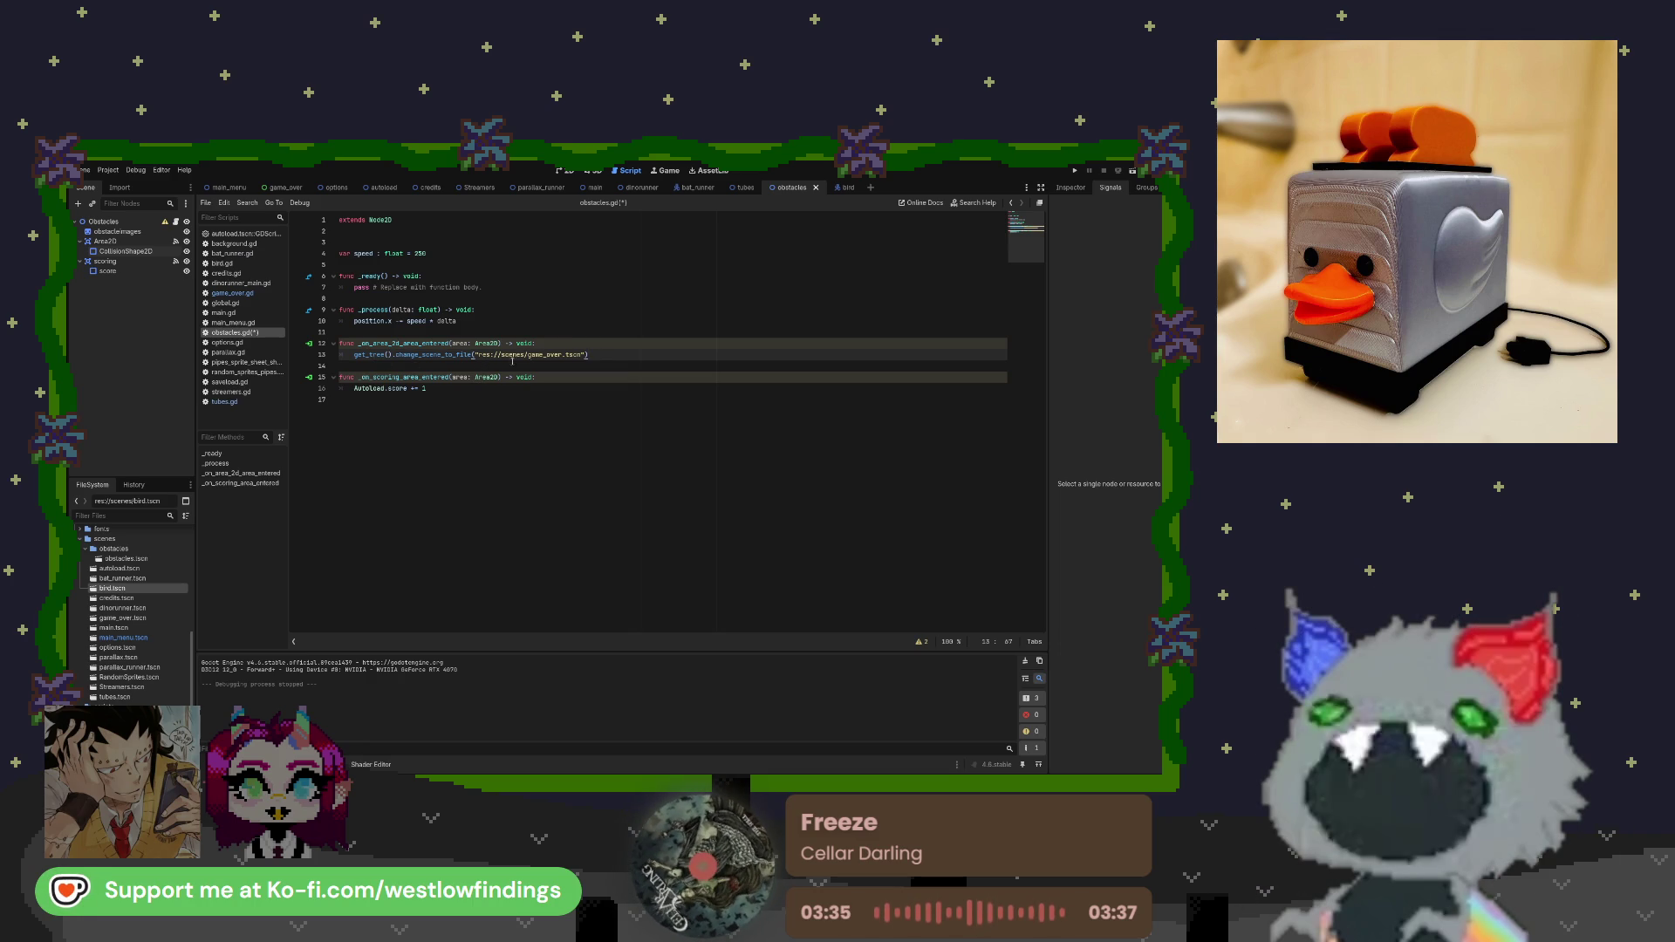
left_click(551, 342)
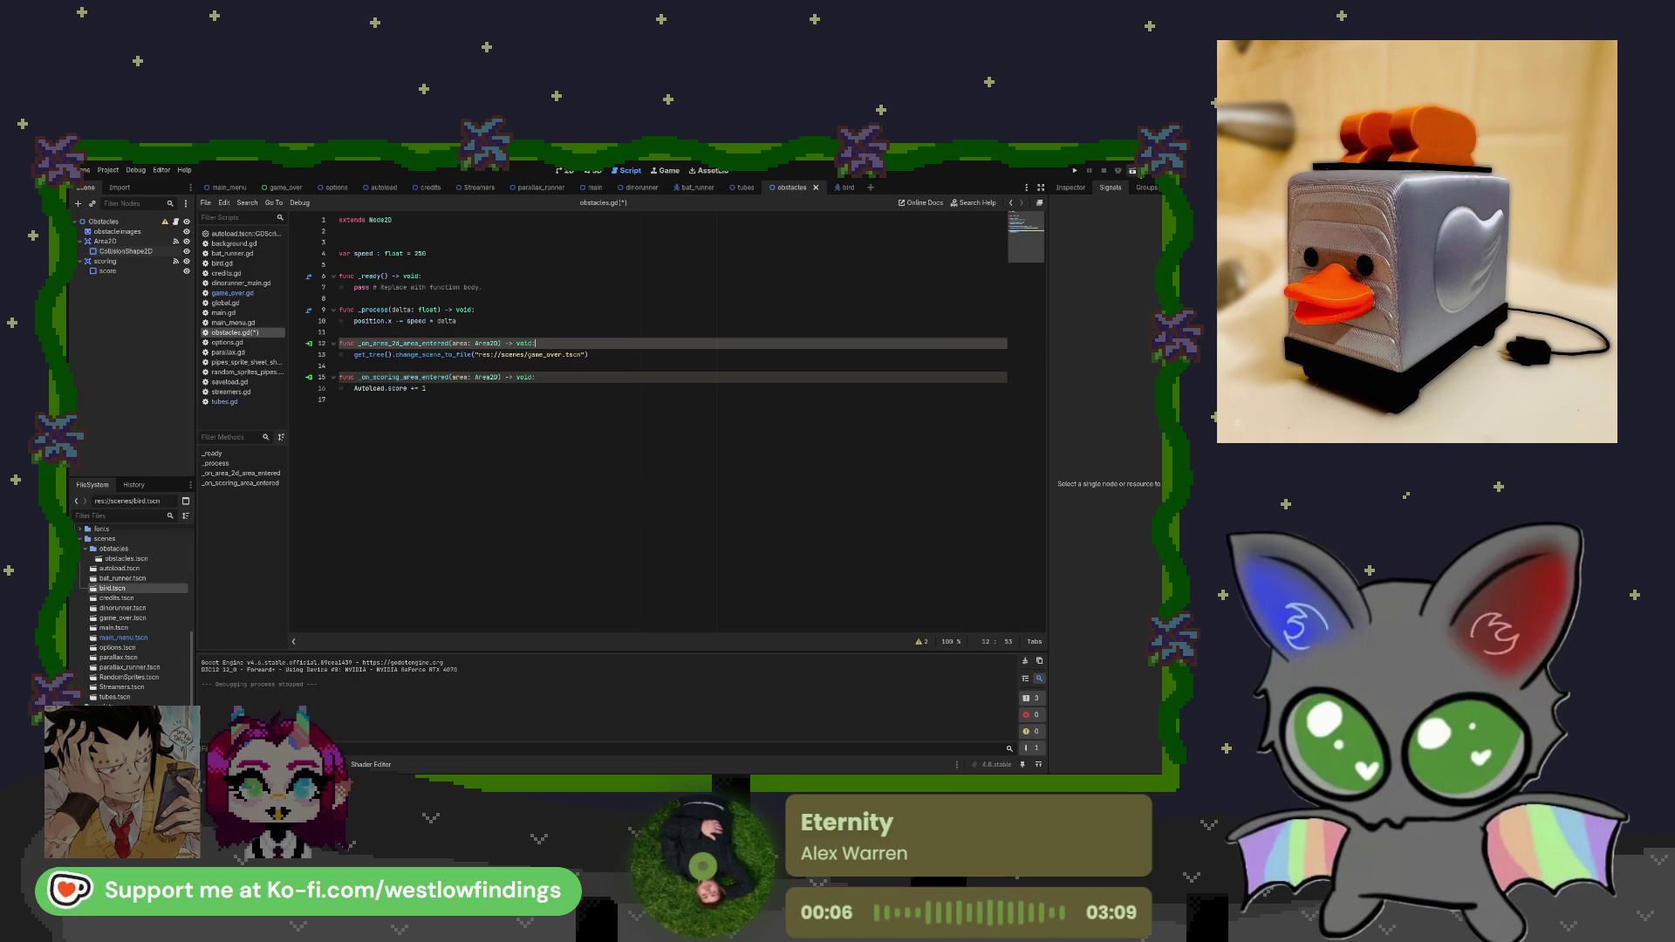
In the dinorunner scene, detach game_over.gd from GameOverScreen and attach a new game_over_dino.gd.
left_click(629, 191)
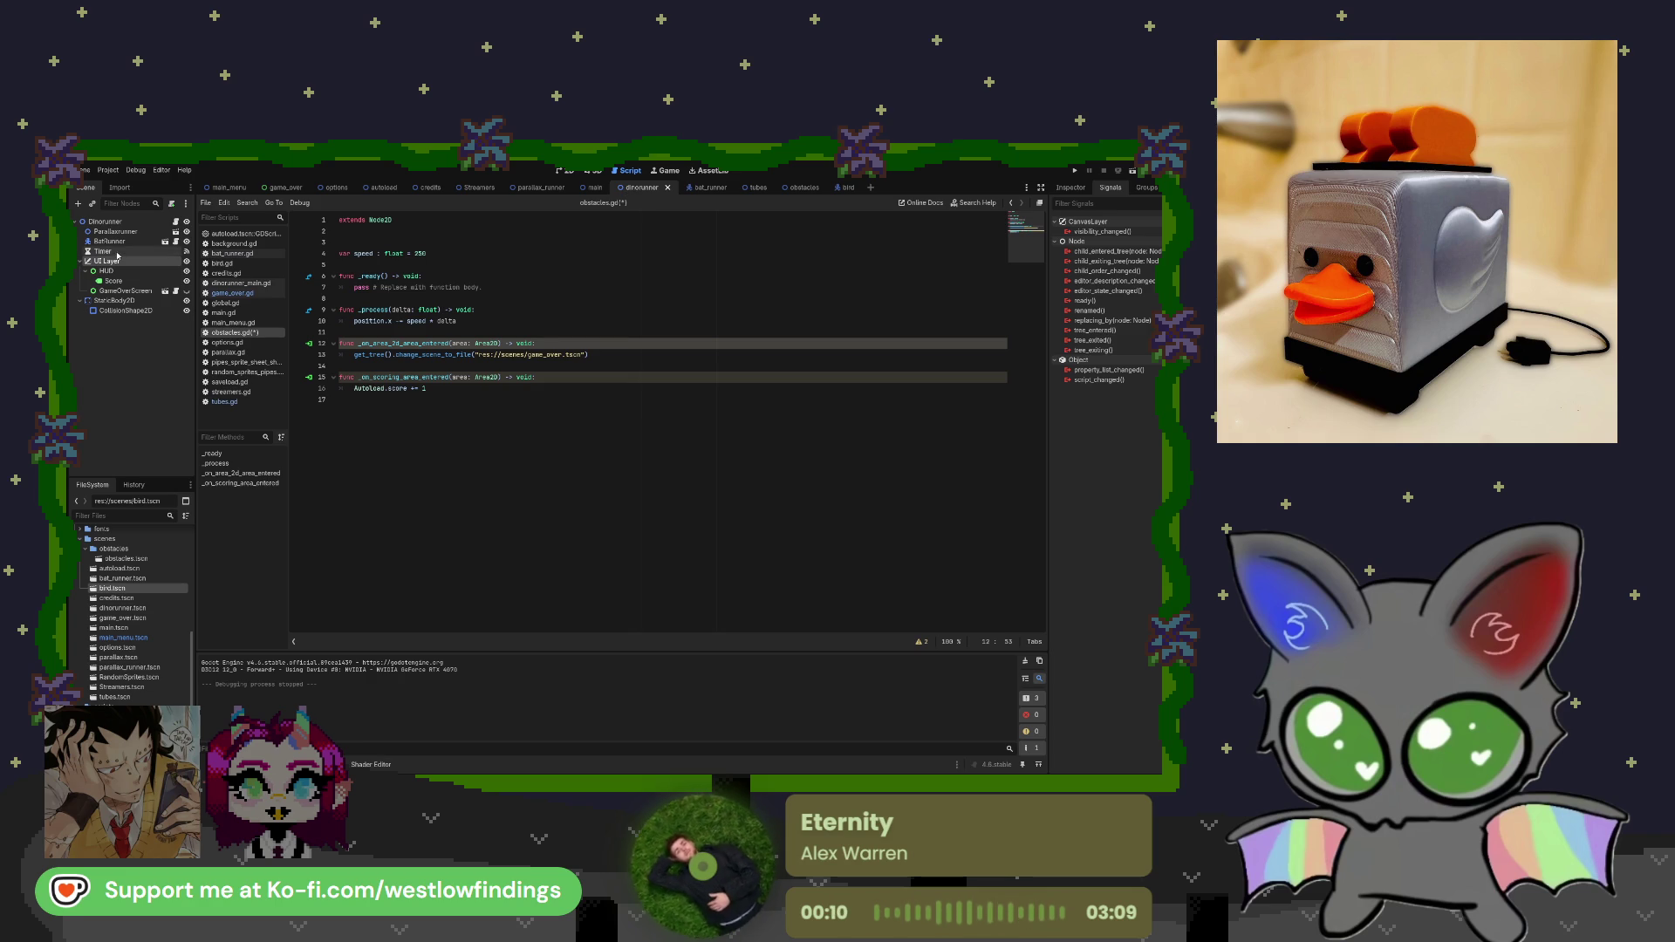
left_click(166, 292)
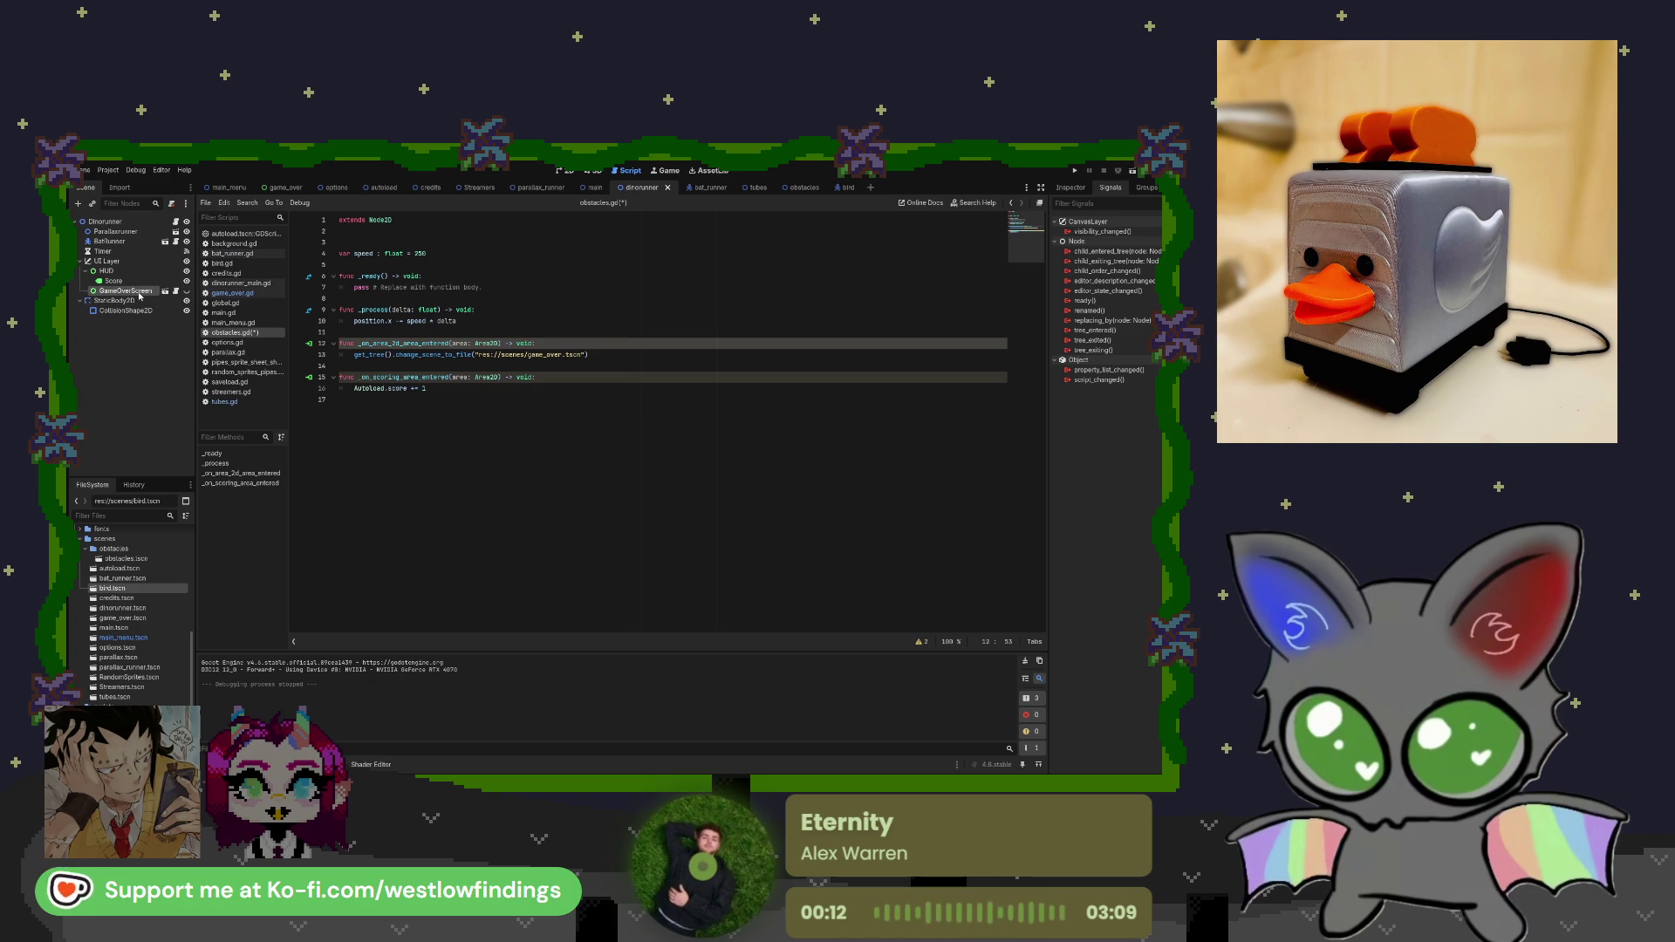
left_click(176, 291)
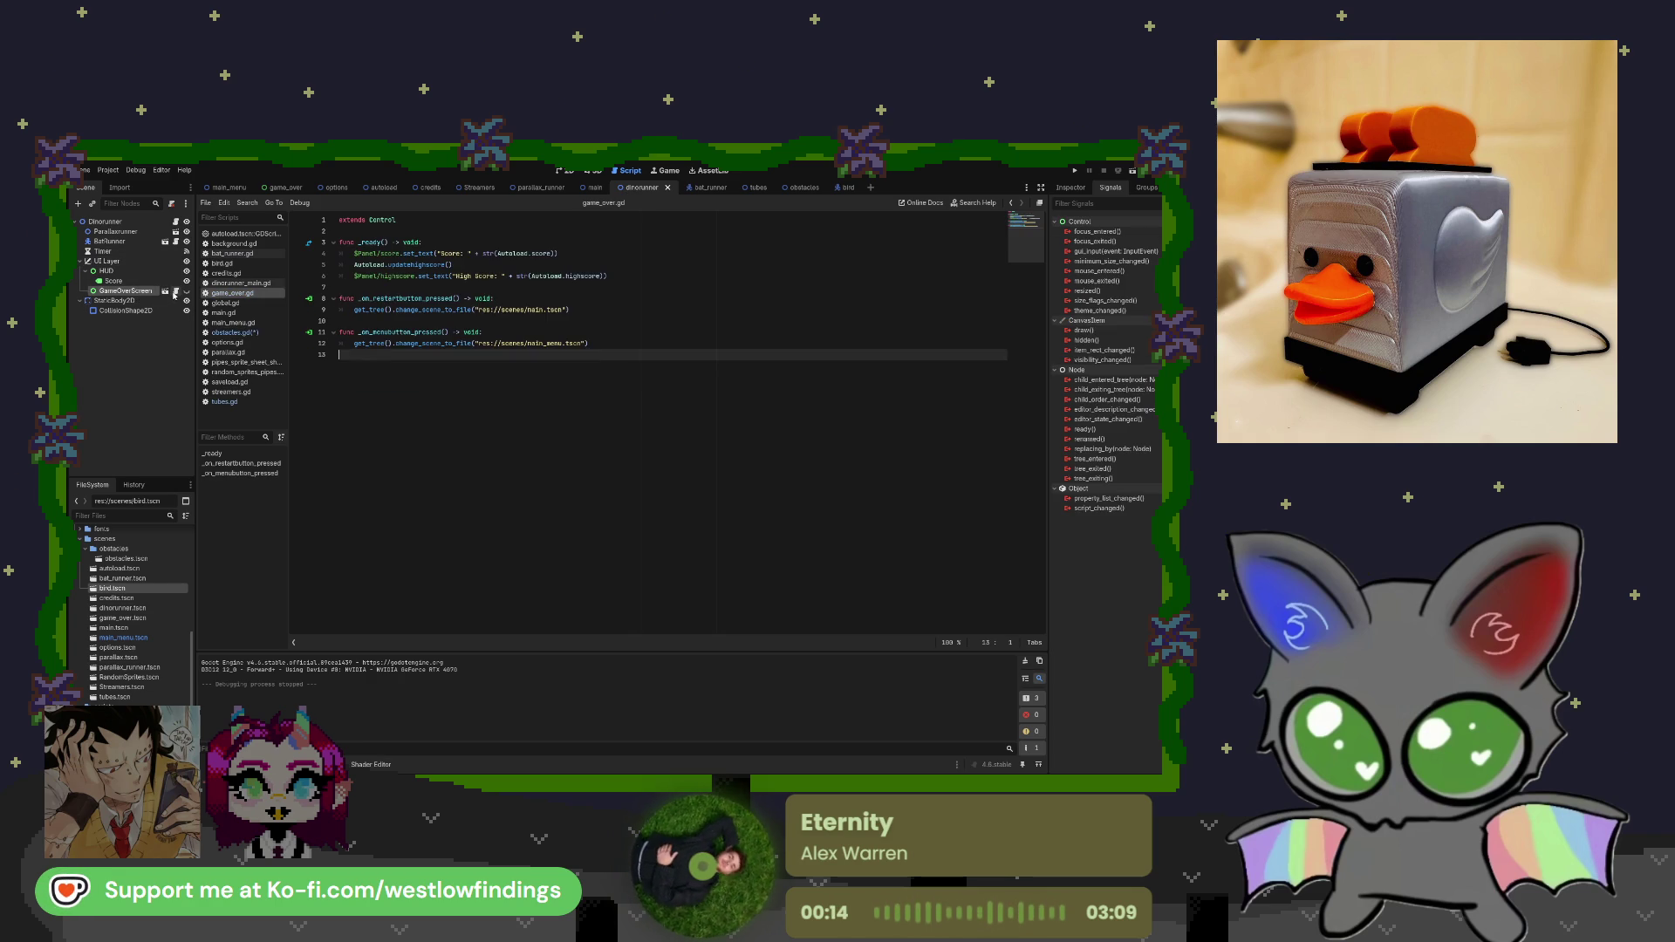
left_click(174, 204)
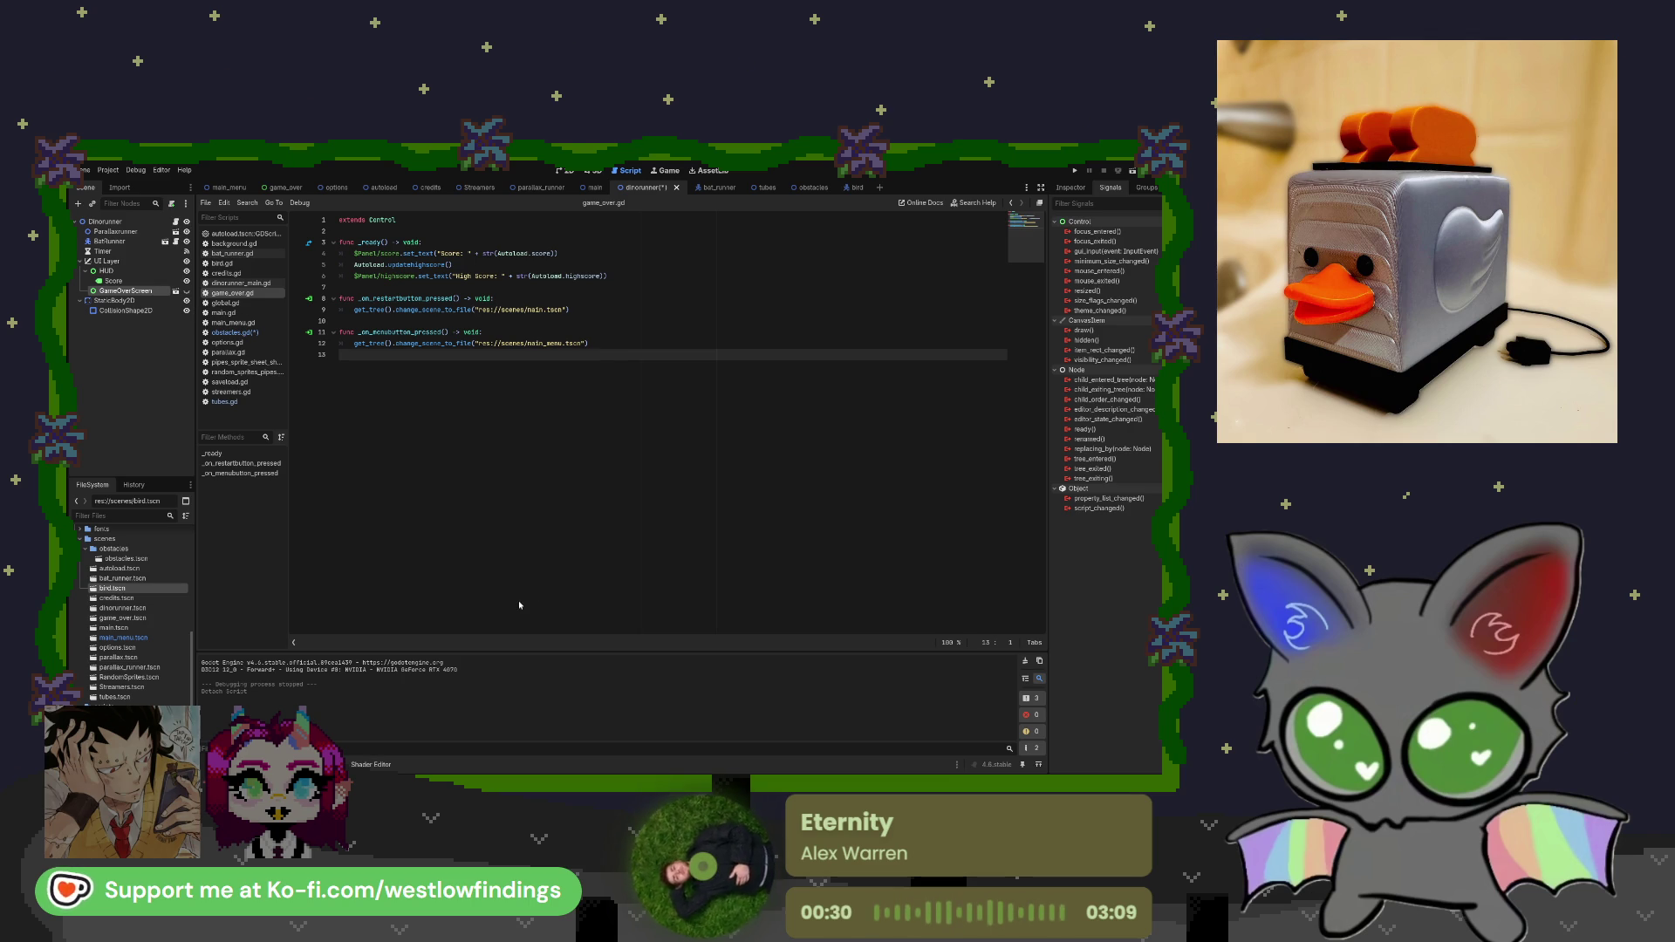
left_click(593, 558)
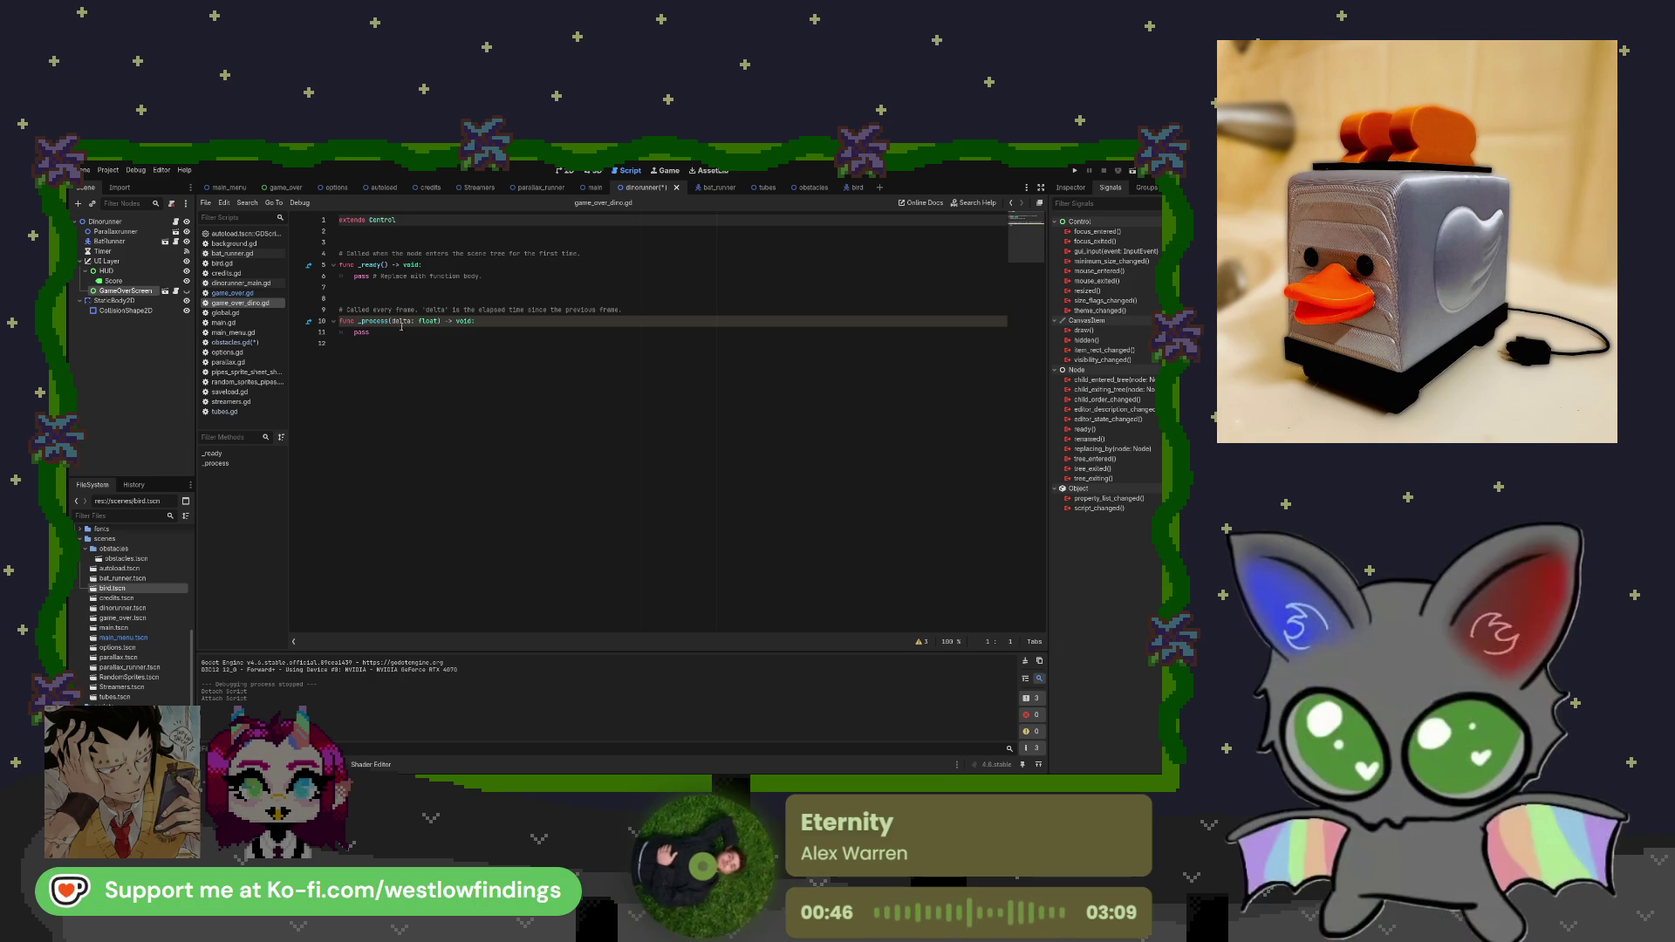
Copy the functions from game_over.gd and paste them over game_over_dino.gd's template code.
left_click(262, 294)
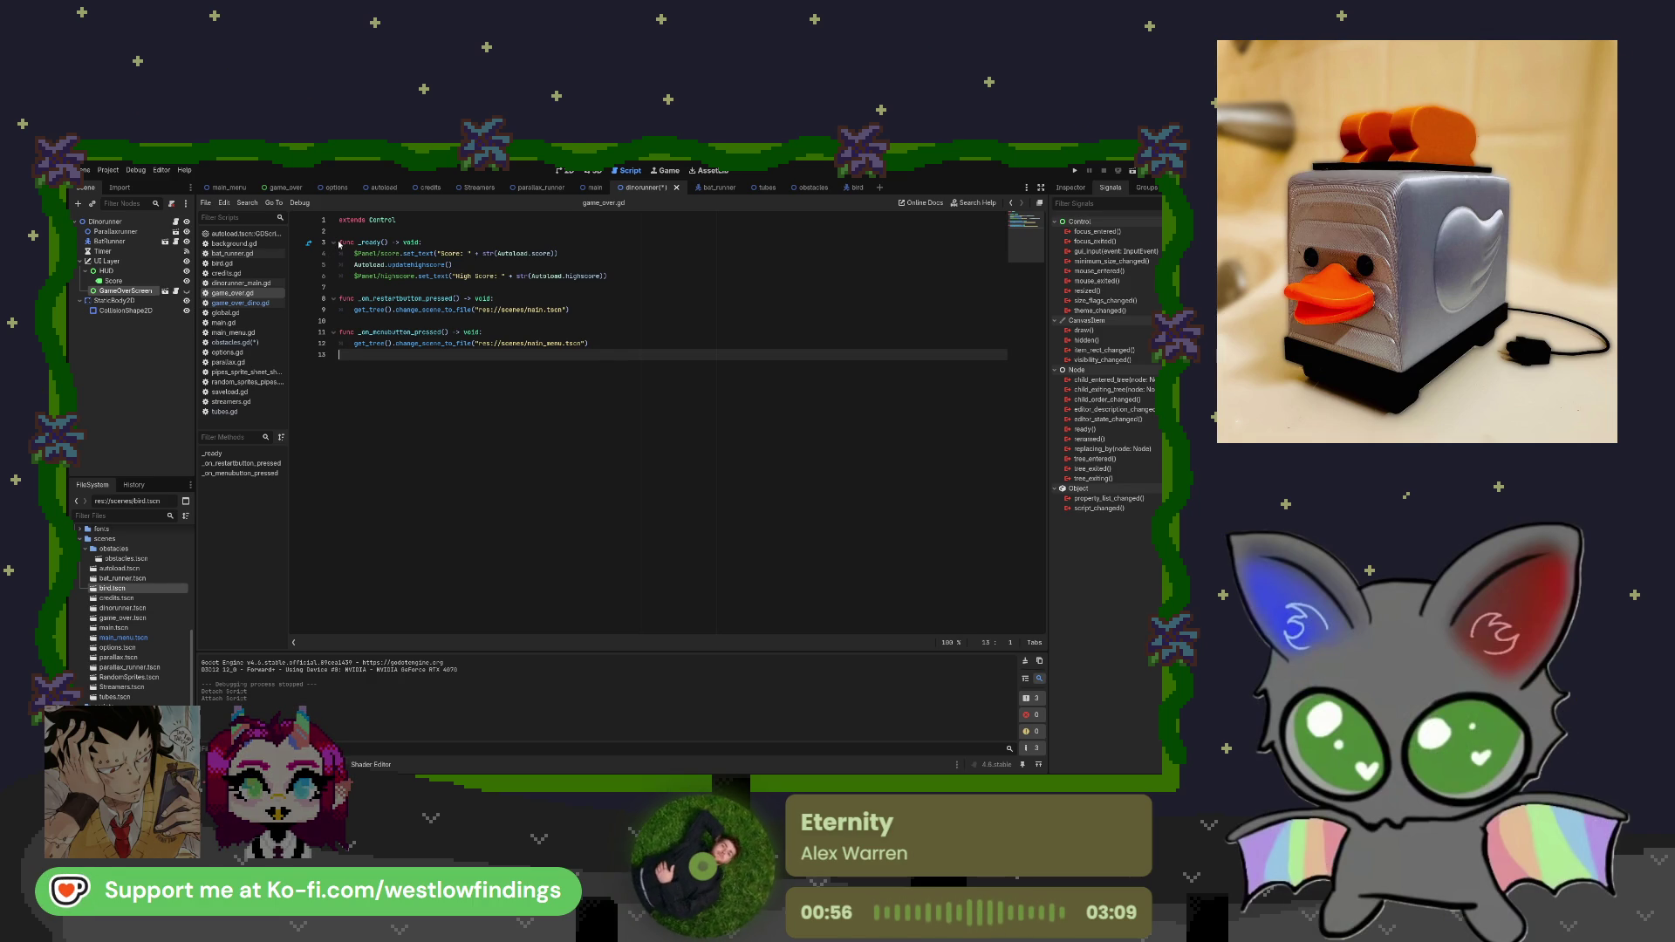
mouse_move(340, 355)
left_mouse_down()
mouse_move(342, 264)
mouse_move(299, 245)
left_mouse_up()
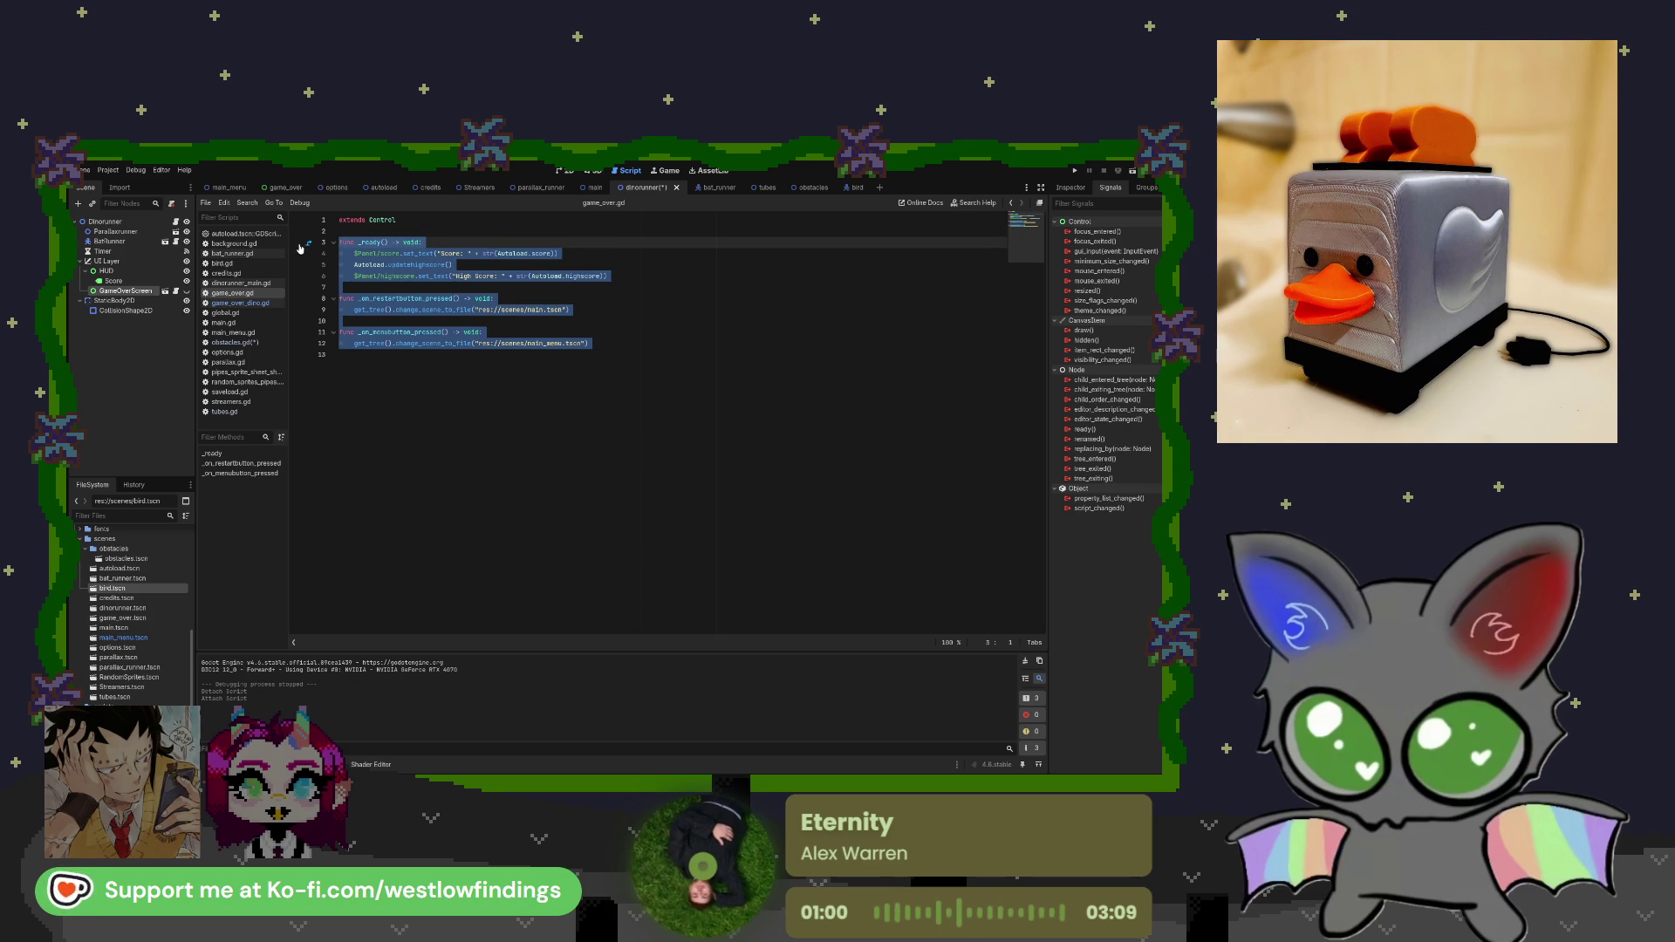
left_click(263, 304)
key("ctrl+a")
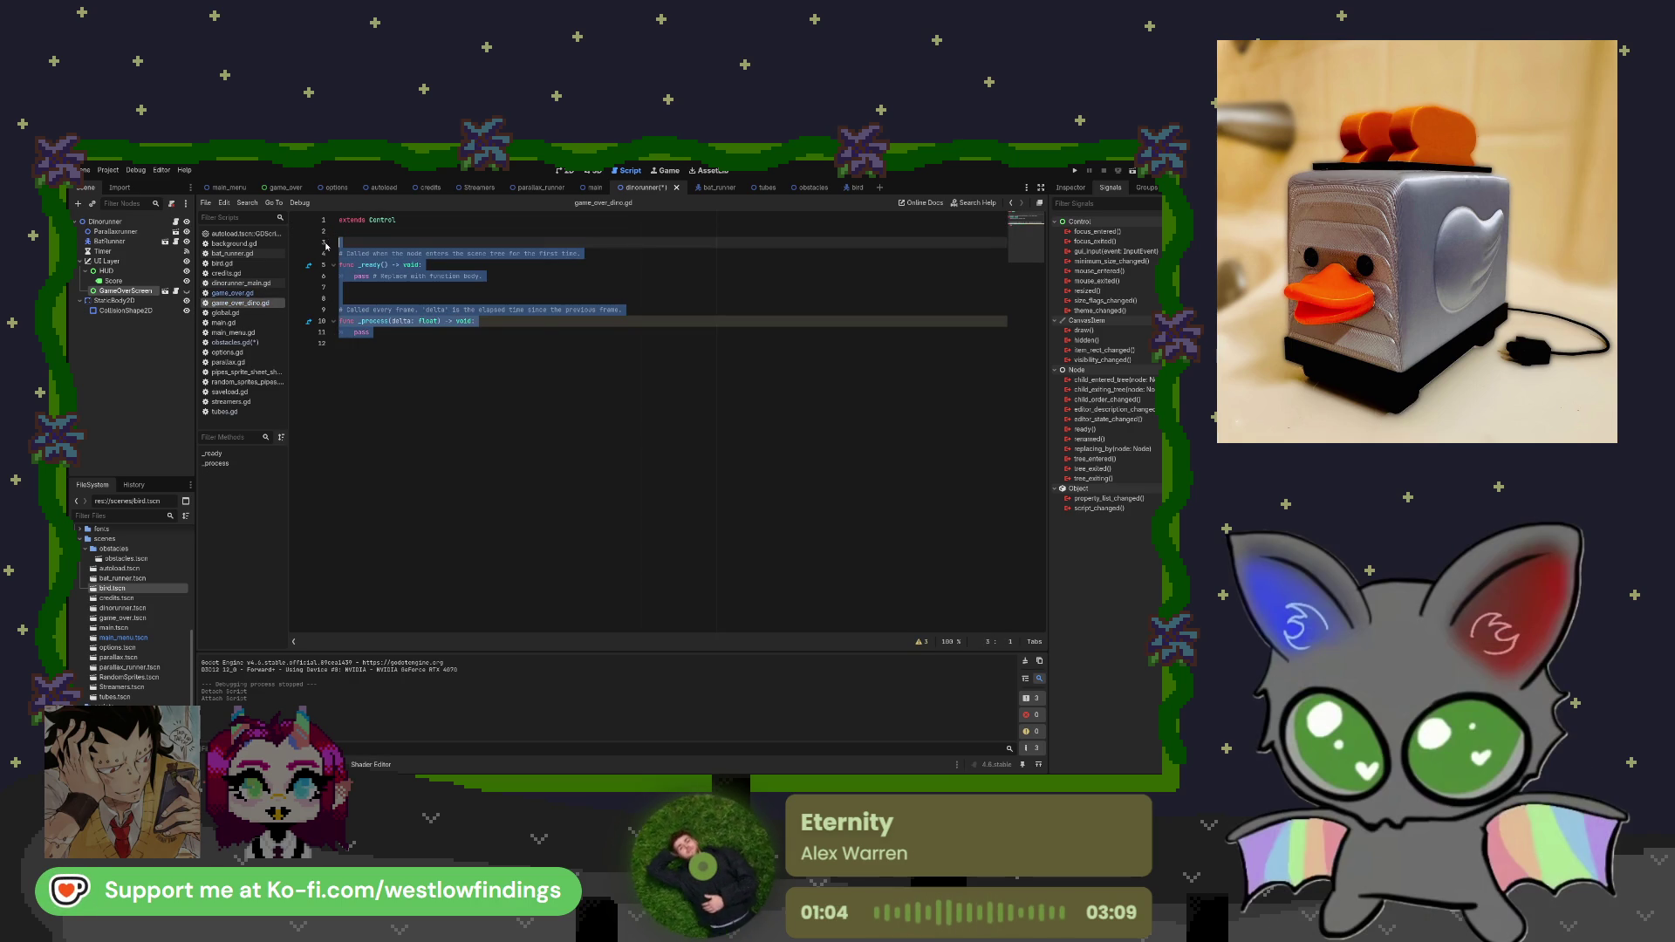
key("ctrl+v")
Review the pasted score, highscore and main scene path lines against the Score node.
left_click(400, 253)
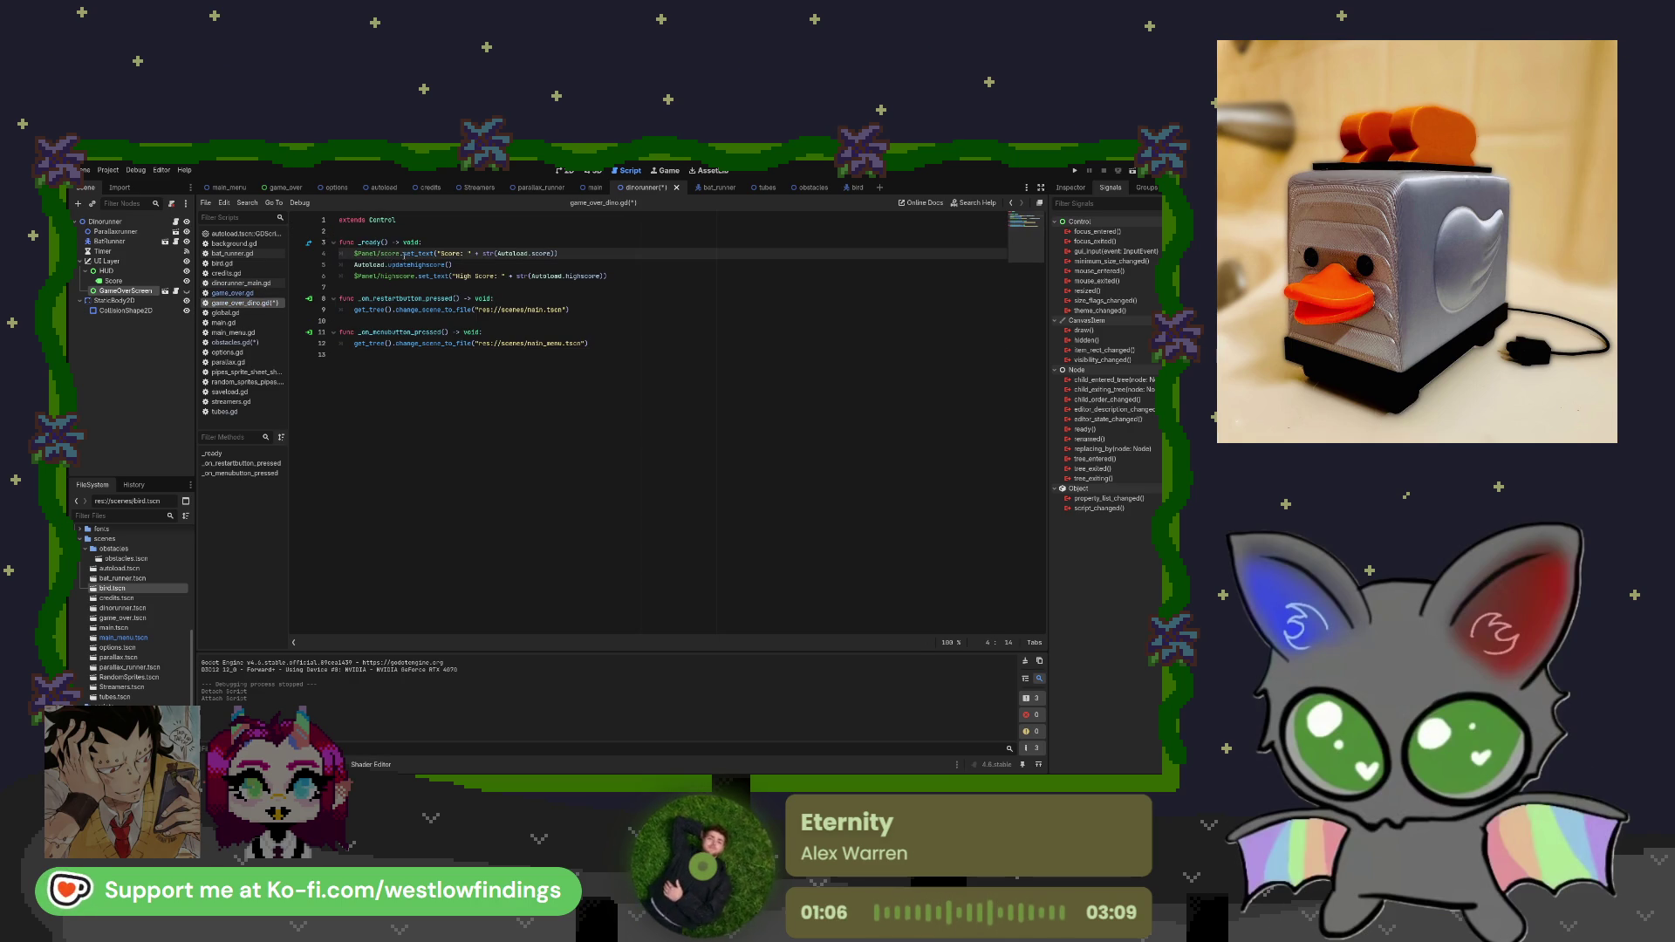
left_click_drag(399, 253, 364, 253)
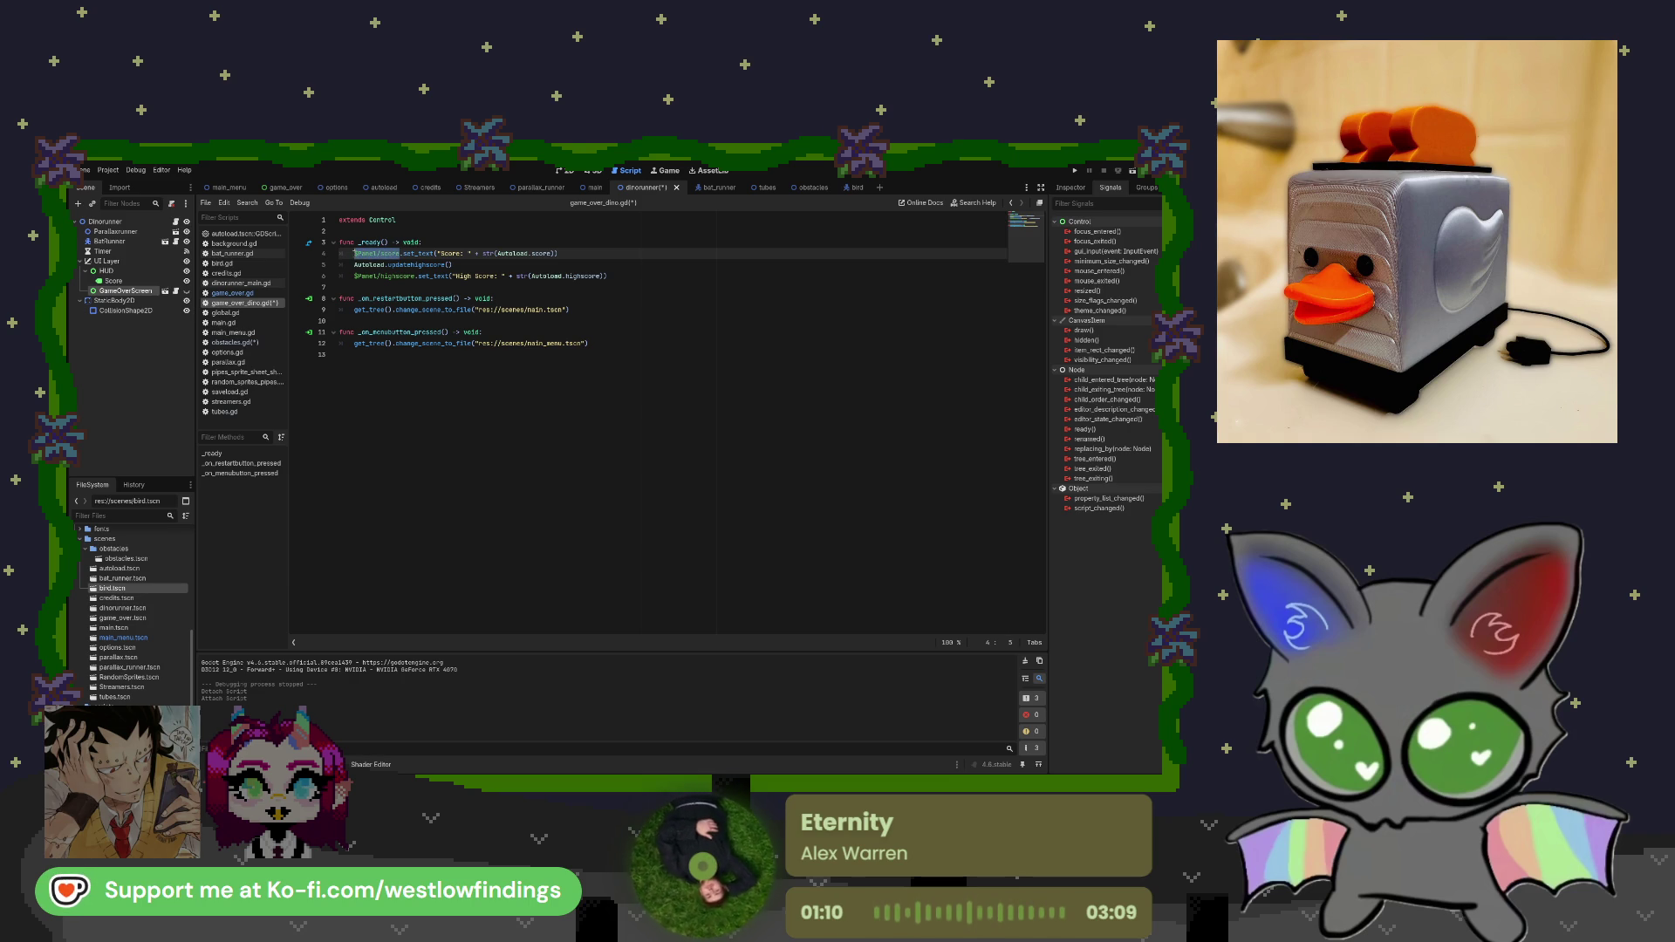
left_click(405, 253)
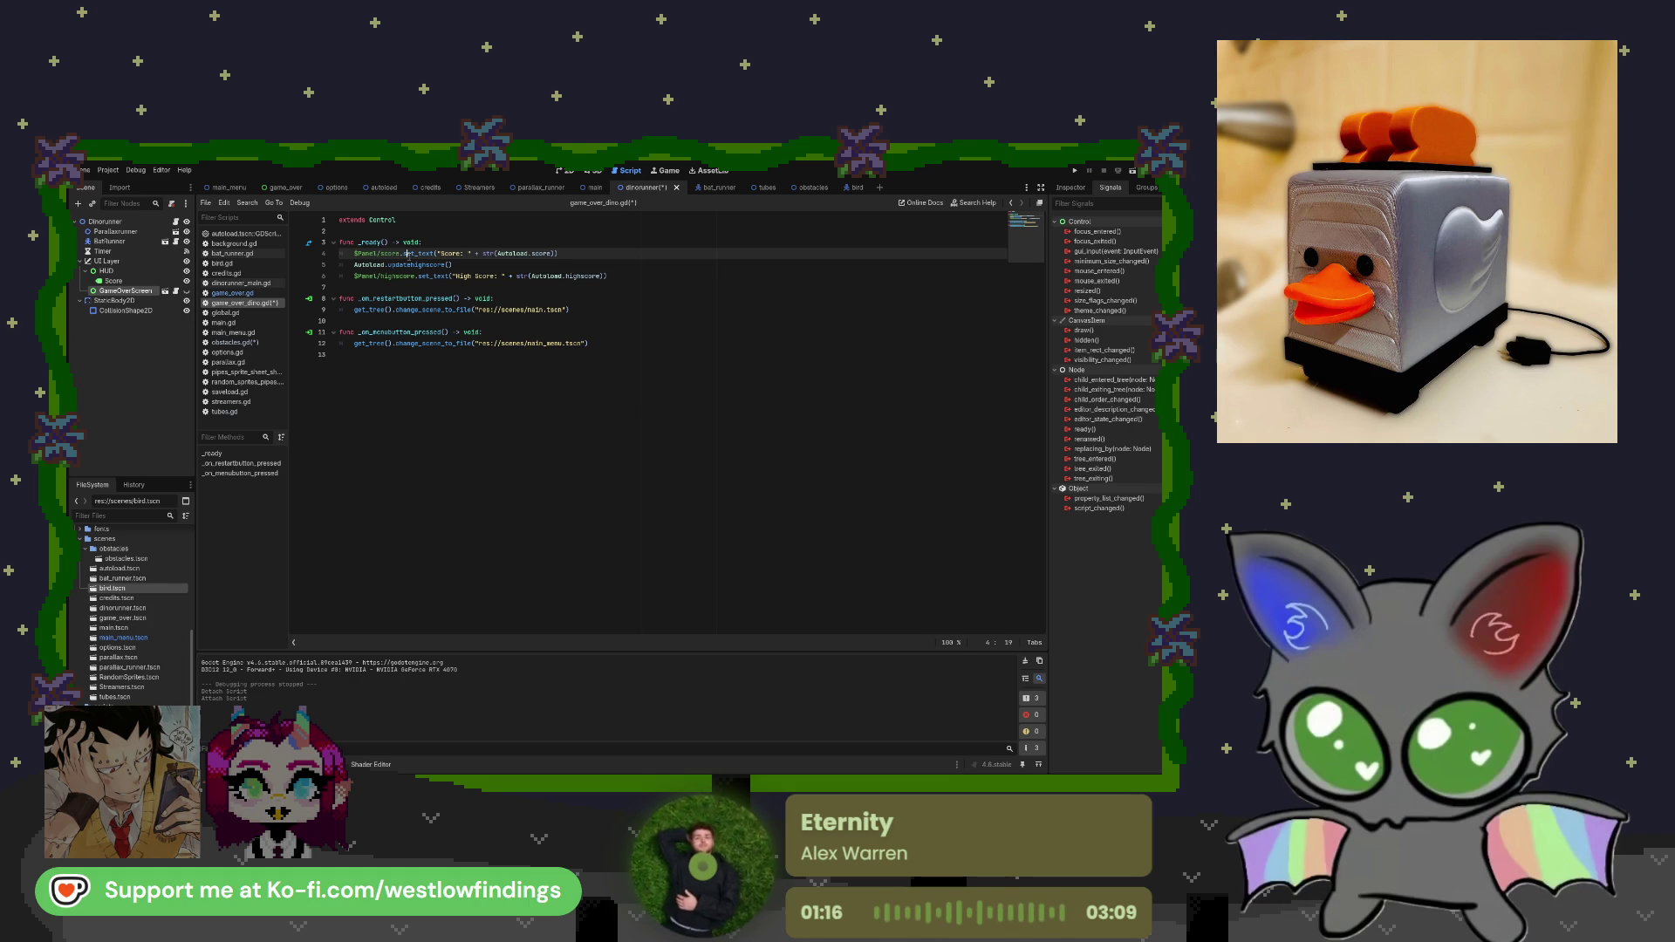
left_click(416, 276)
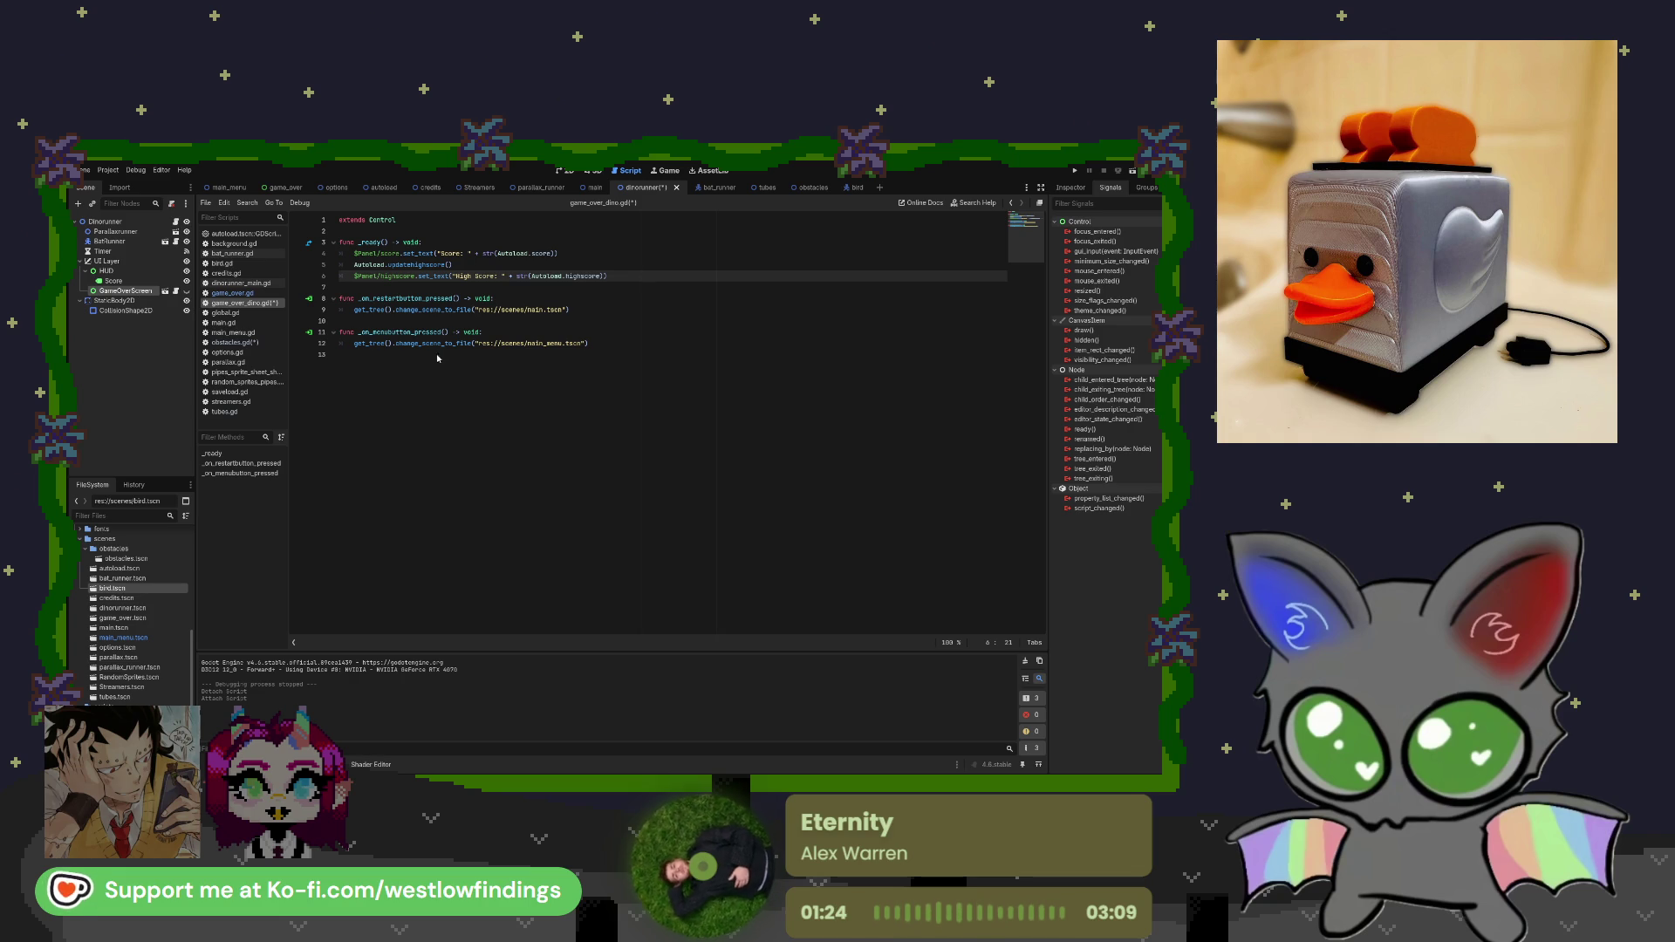
left_click(389, 277)
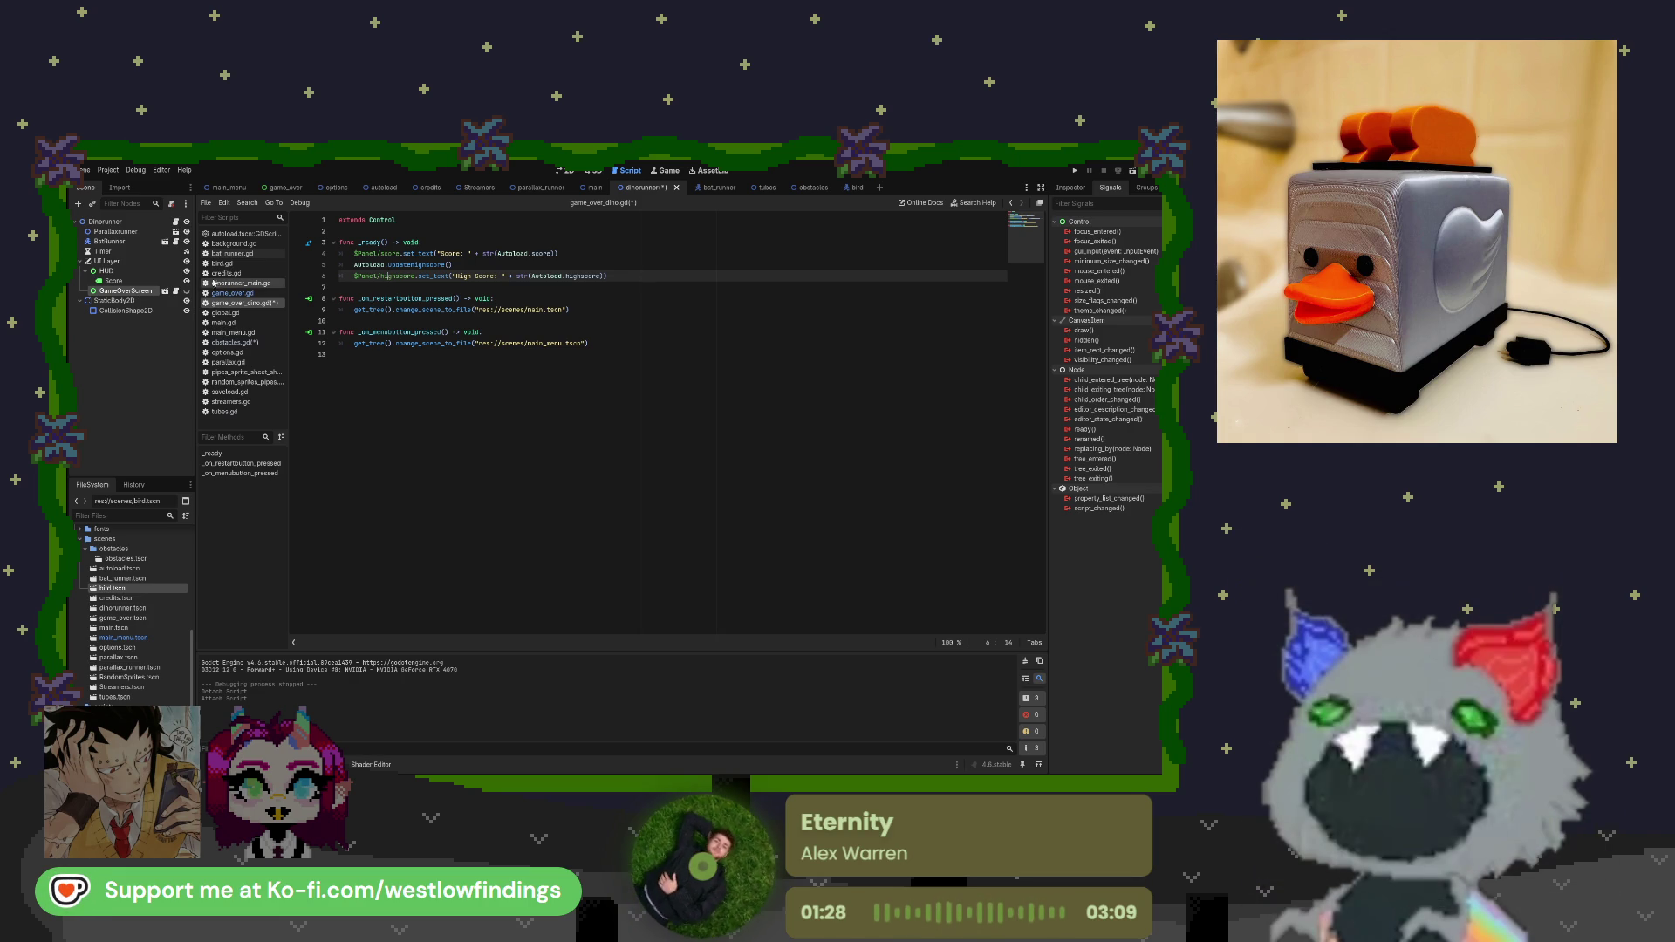
left_click(114, 281)
left_click(419, 286)
left_click(499, 309)
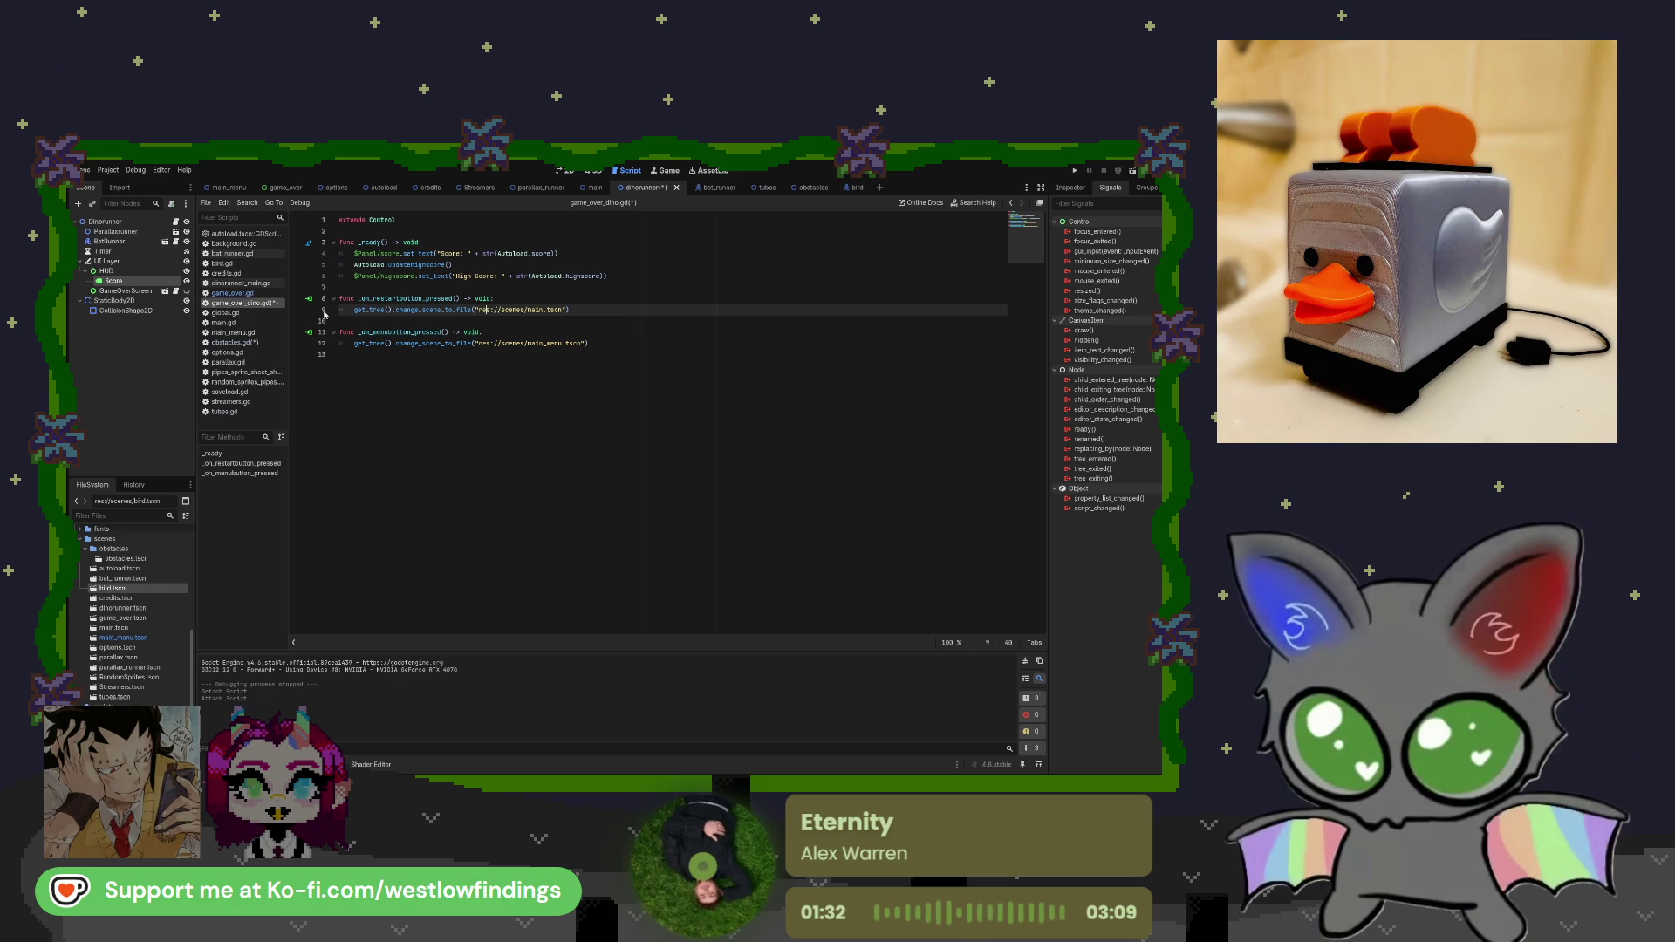
Undo back to the default template, save game_over_dino.gd, and close it.
key("ctrl+z")
key("ctrl+s")
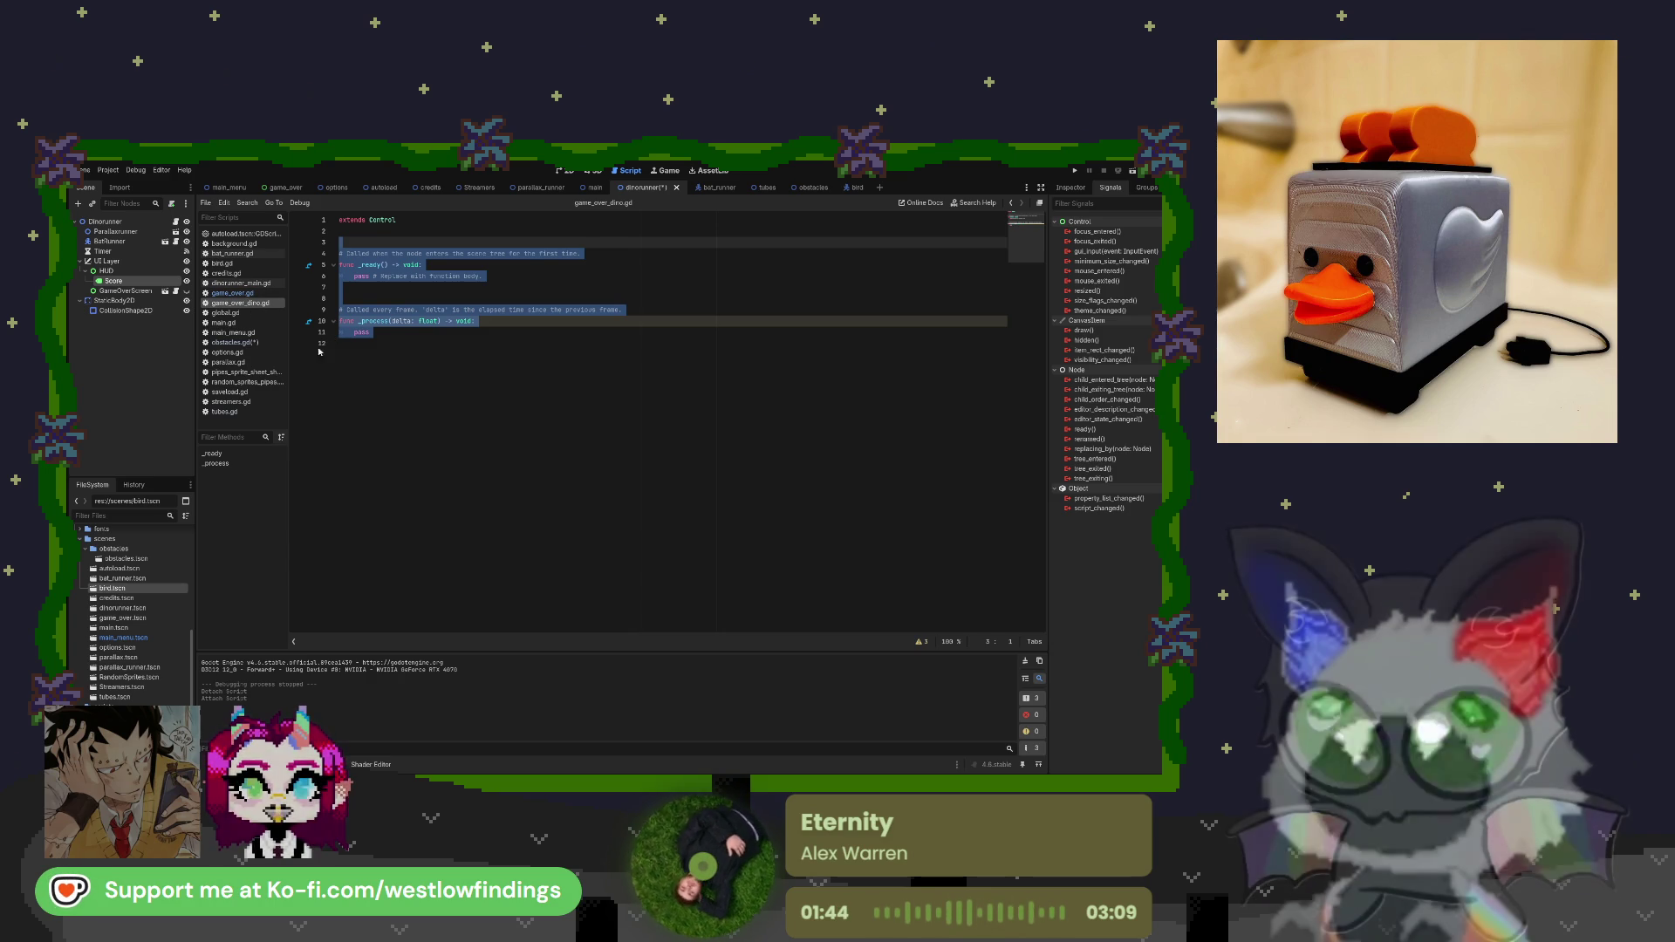
middle_click(251, 304)
Close game_over_dino.gd and return to the game_over.gd script.
scroll(130, 607, "down", 5)
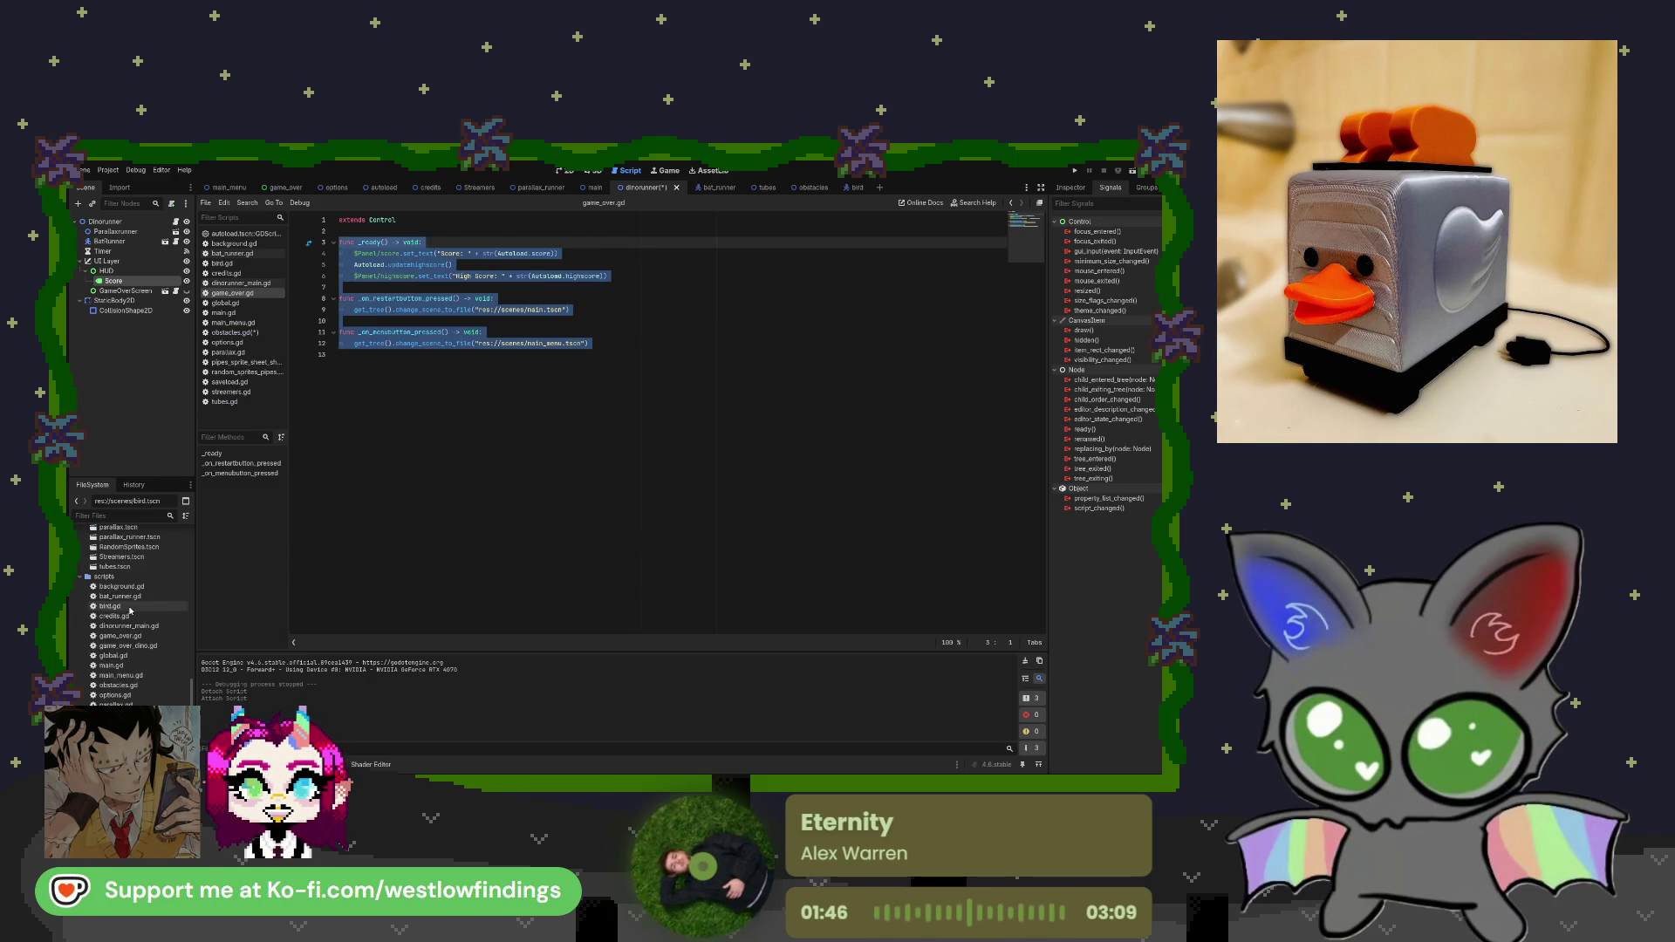
left_click(140, 646)
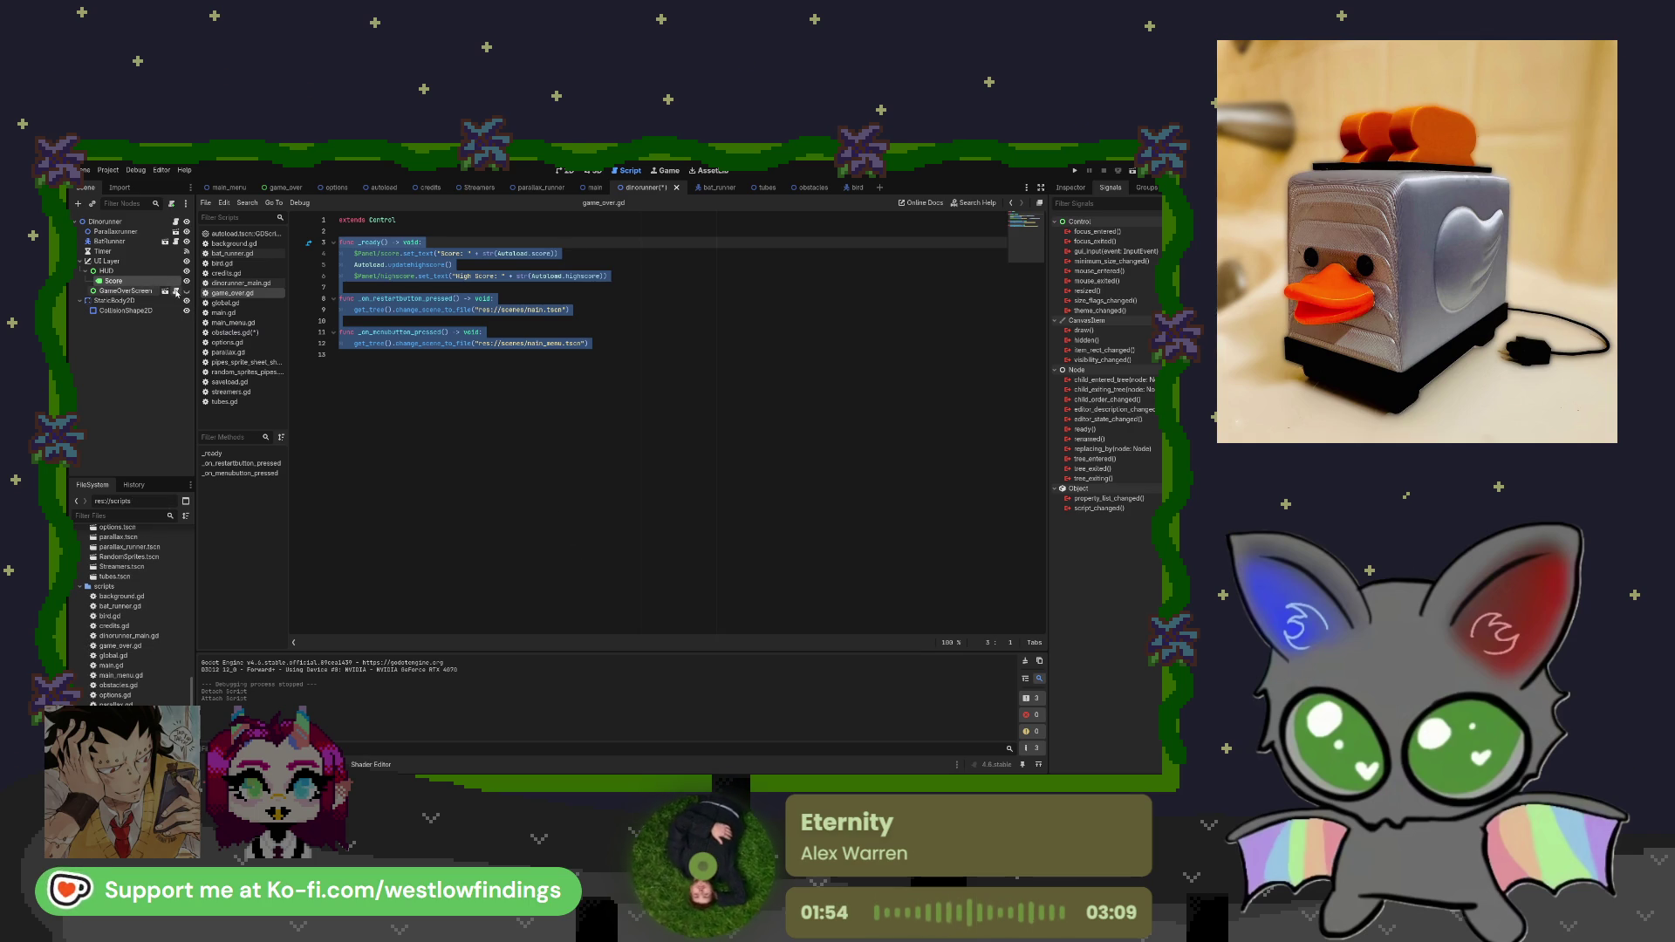
left_click(175, 292)
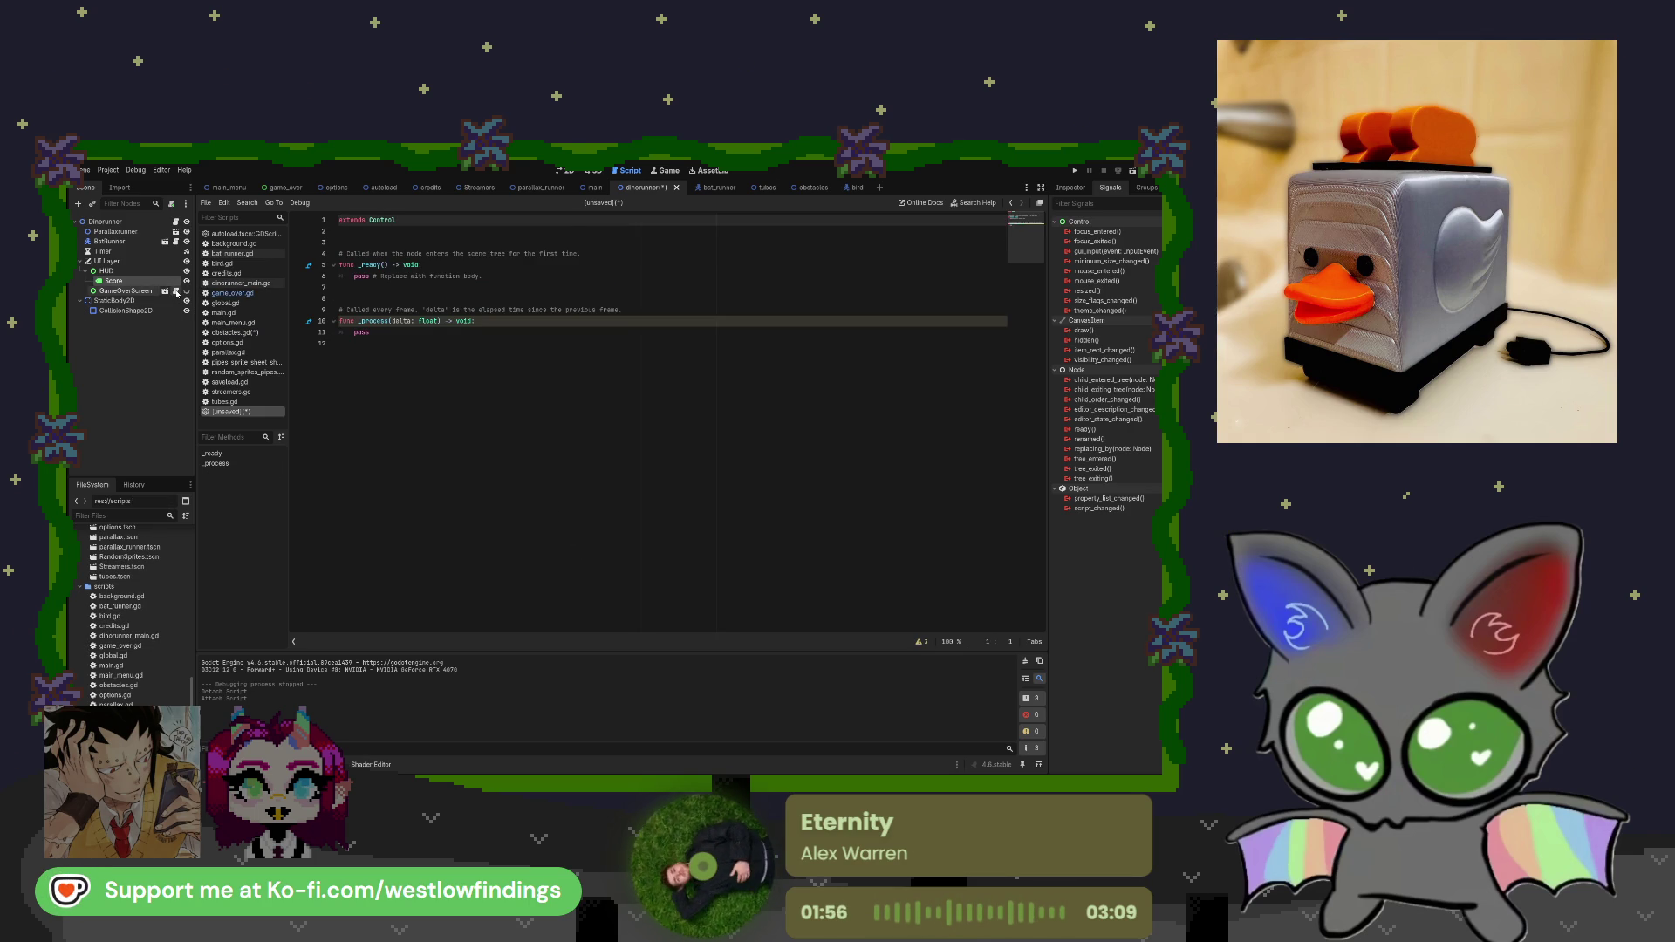
left_click(176, 292)
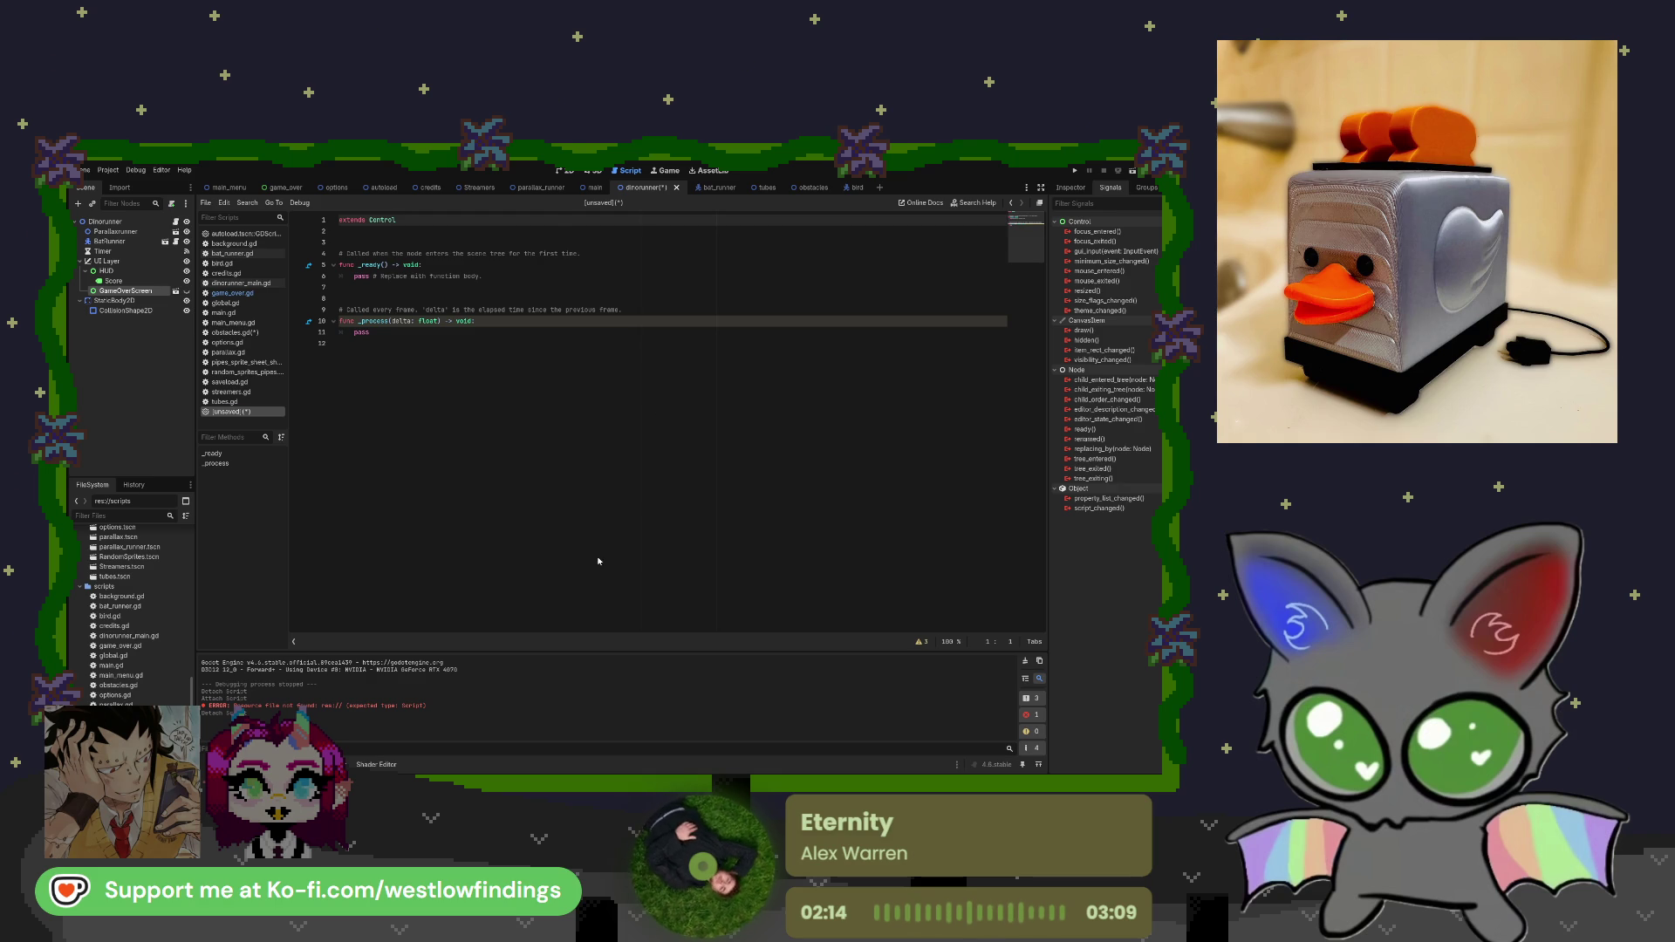
left_click(232, 293)
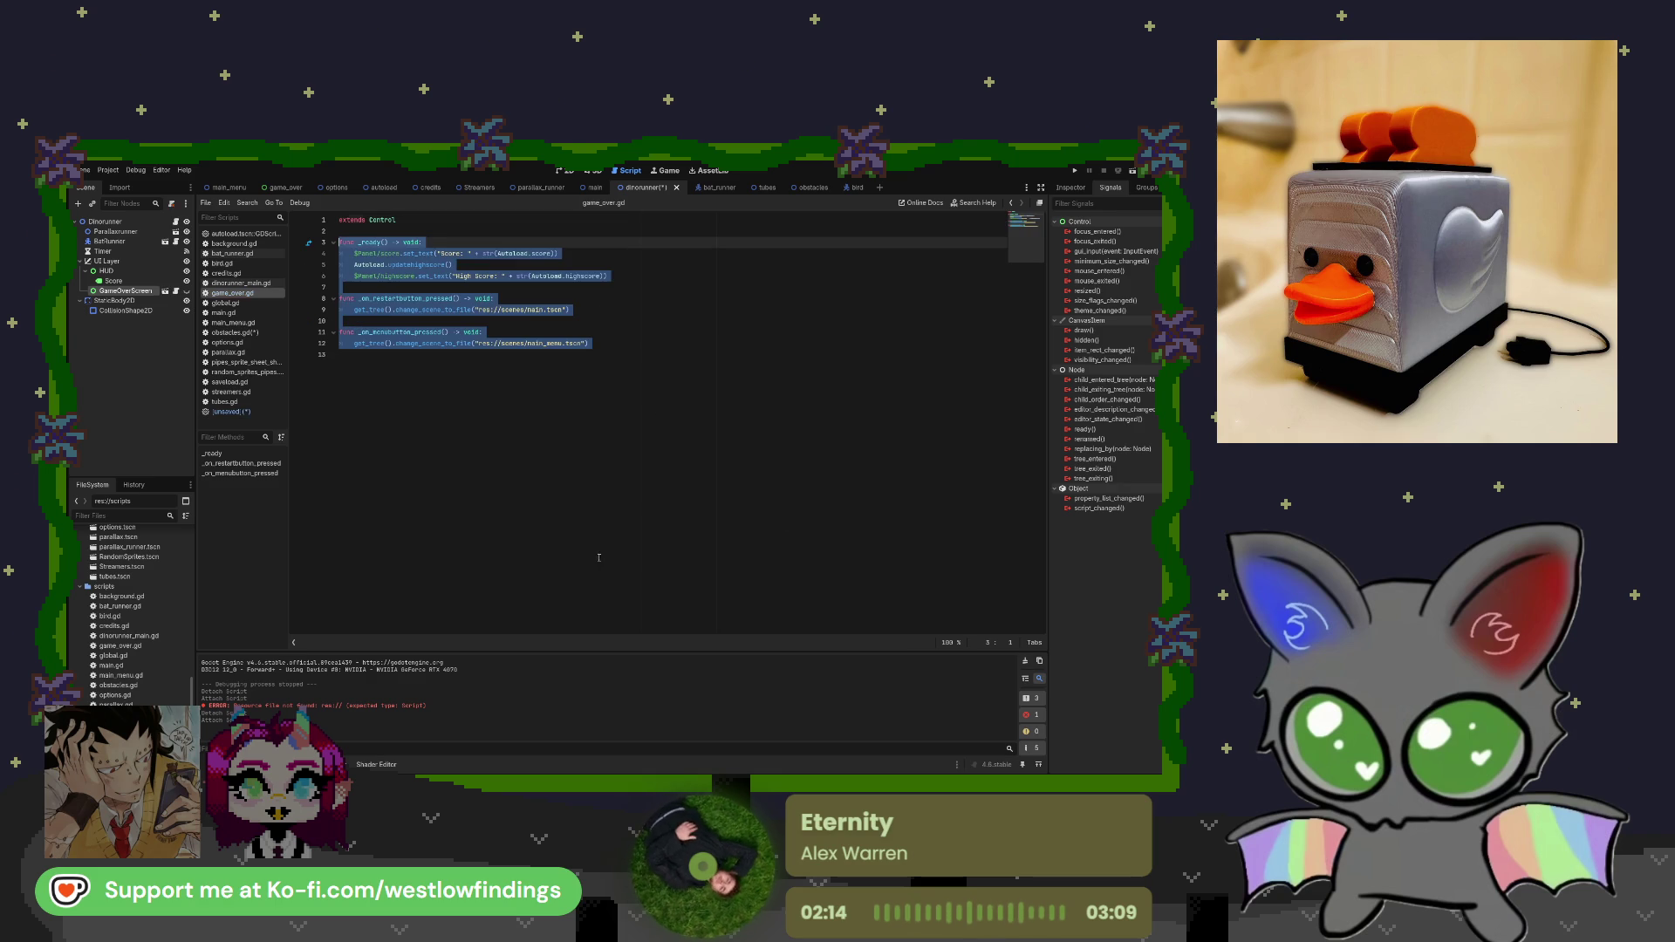
left_click(392, 344)
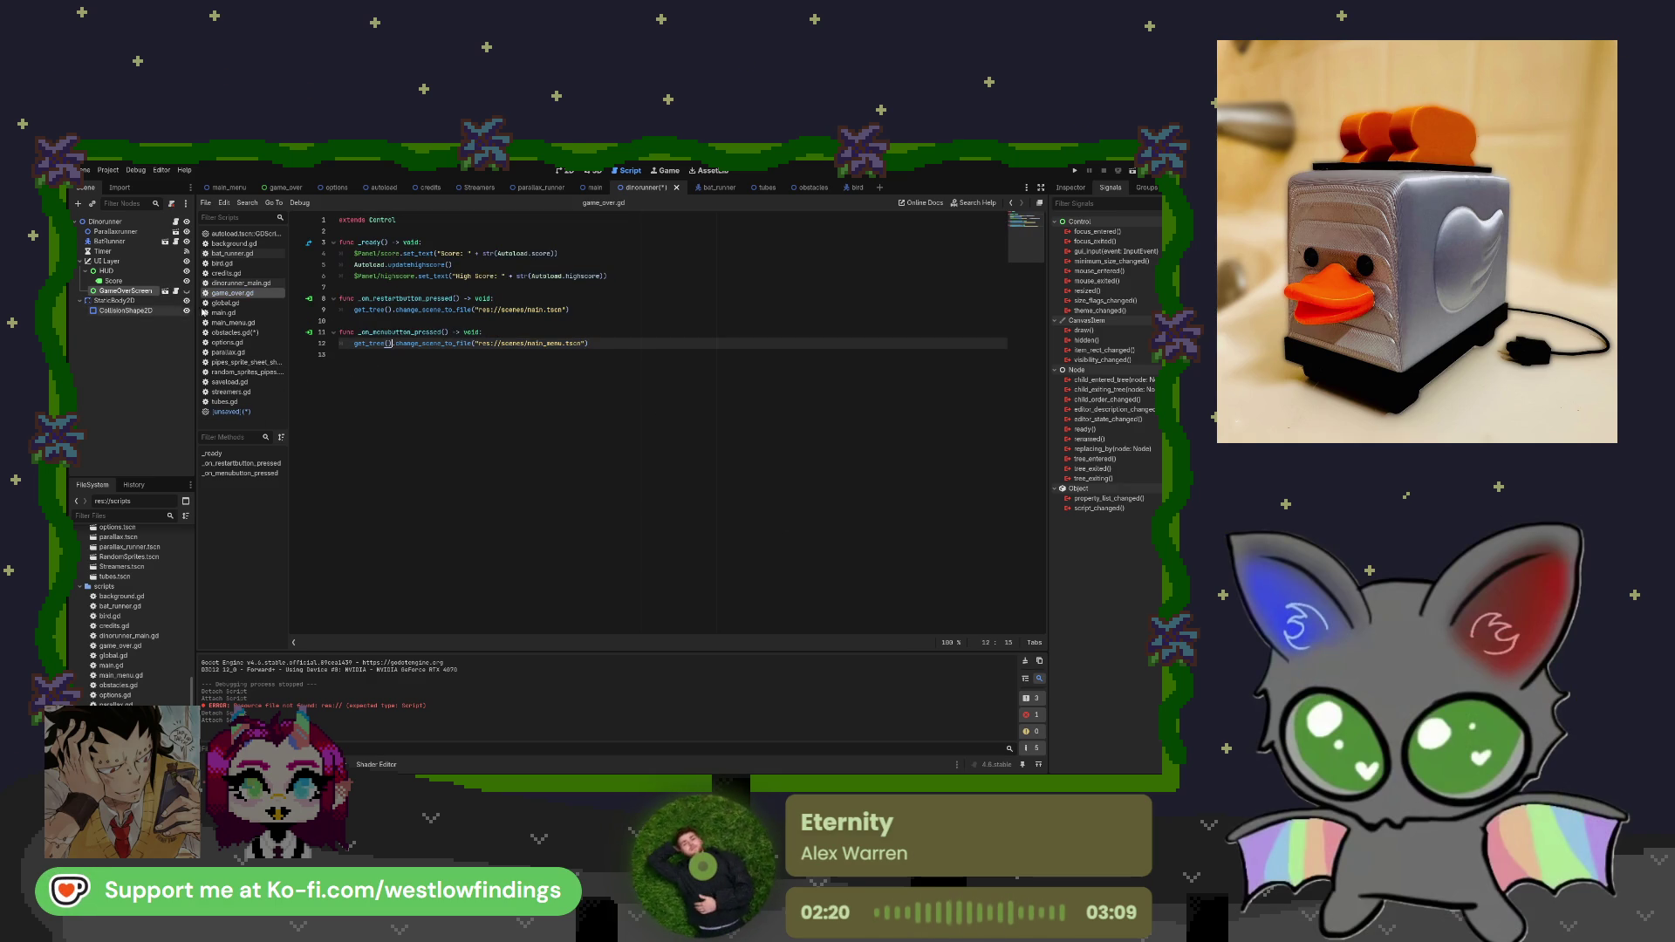
In the obstacles scene, close the unsaved blank script without saving it.
left_click(802, 188)
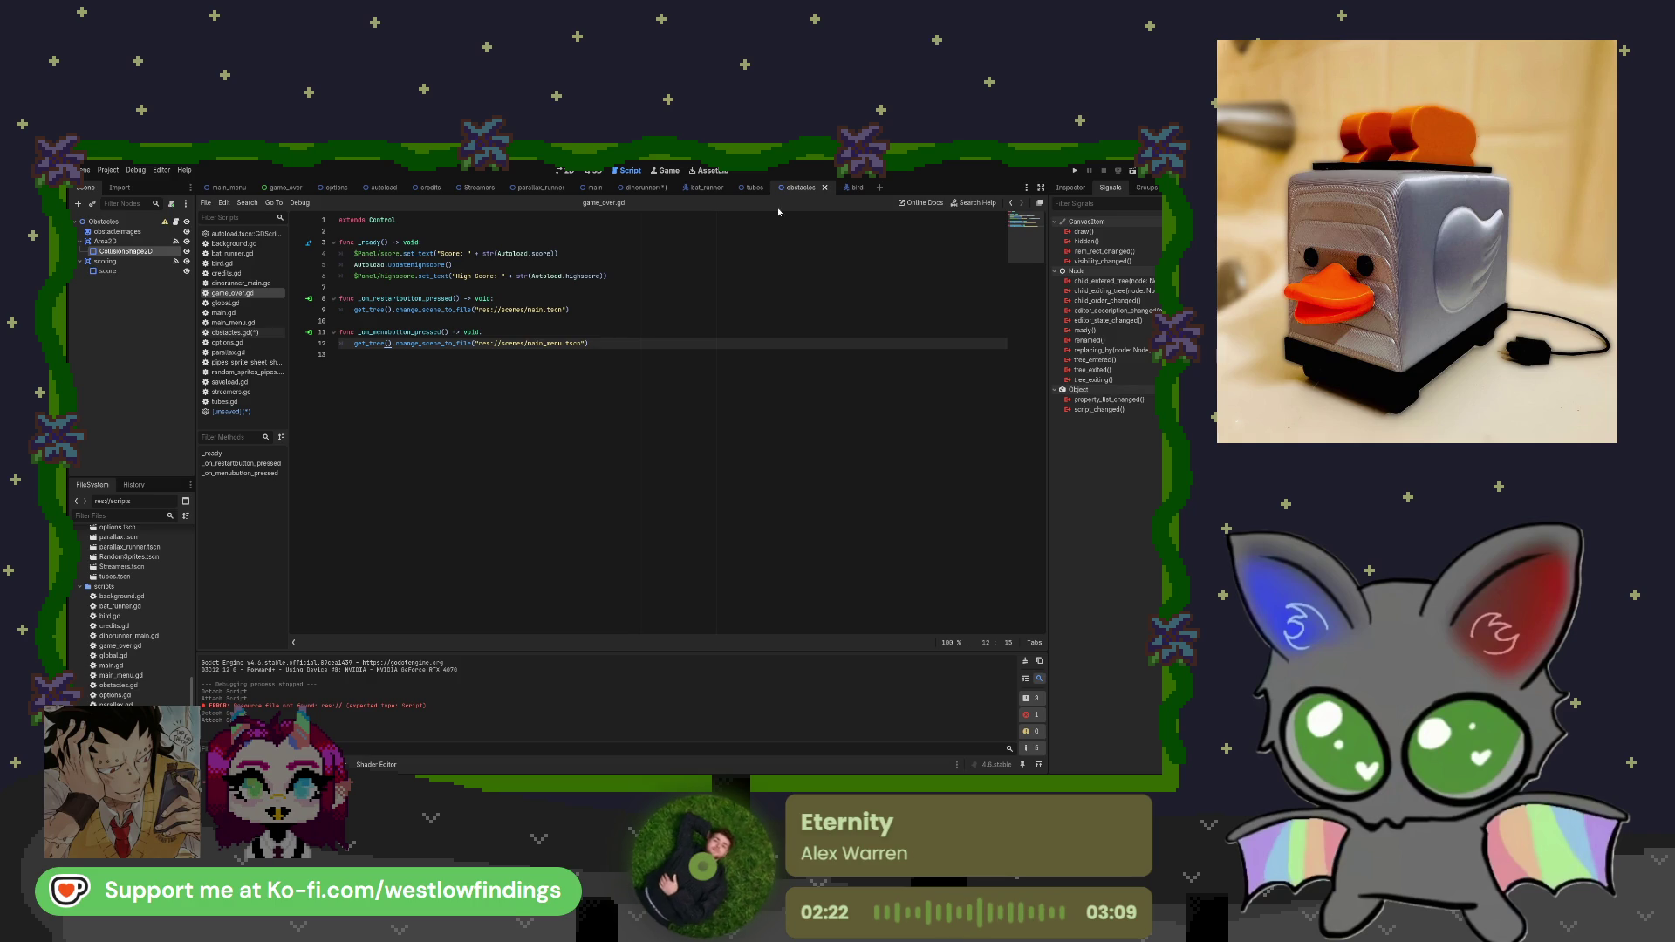
left_click(124, 251)
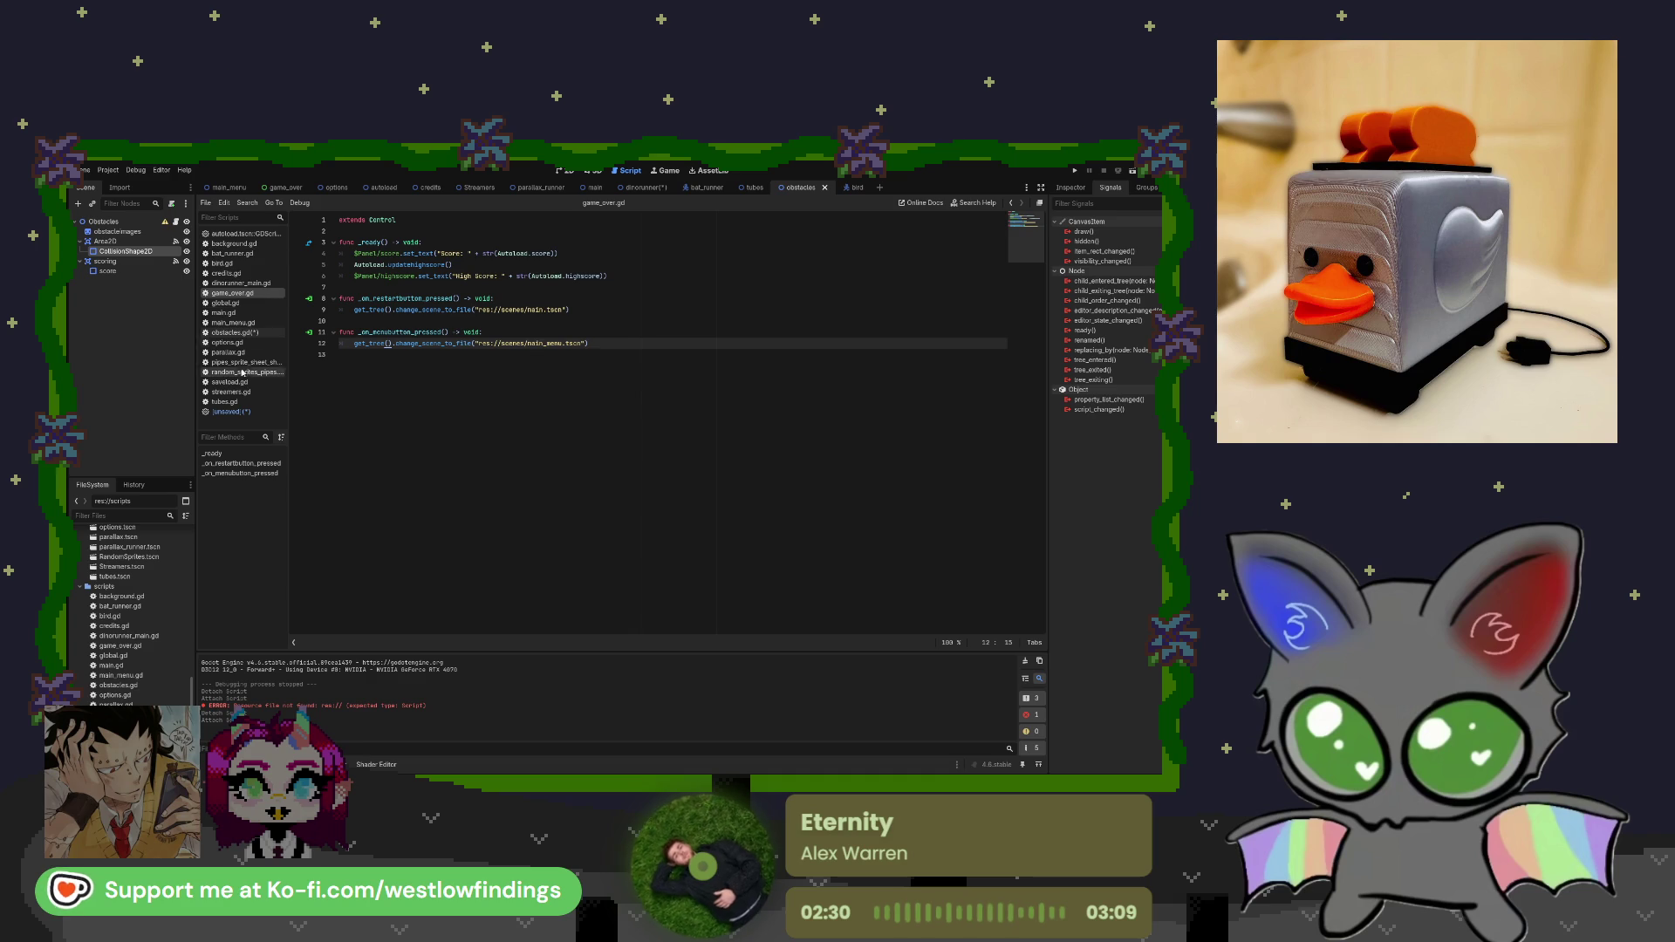
left_click(257, 411)
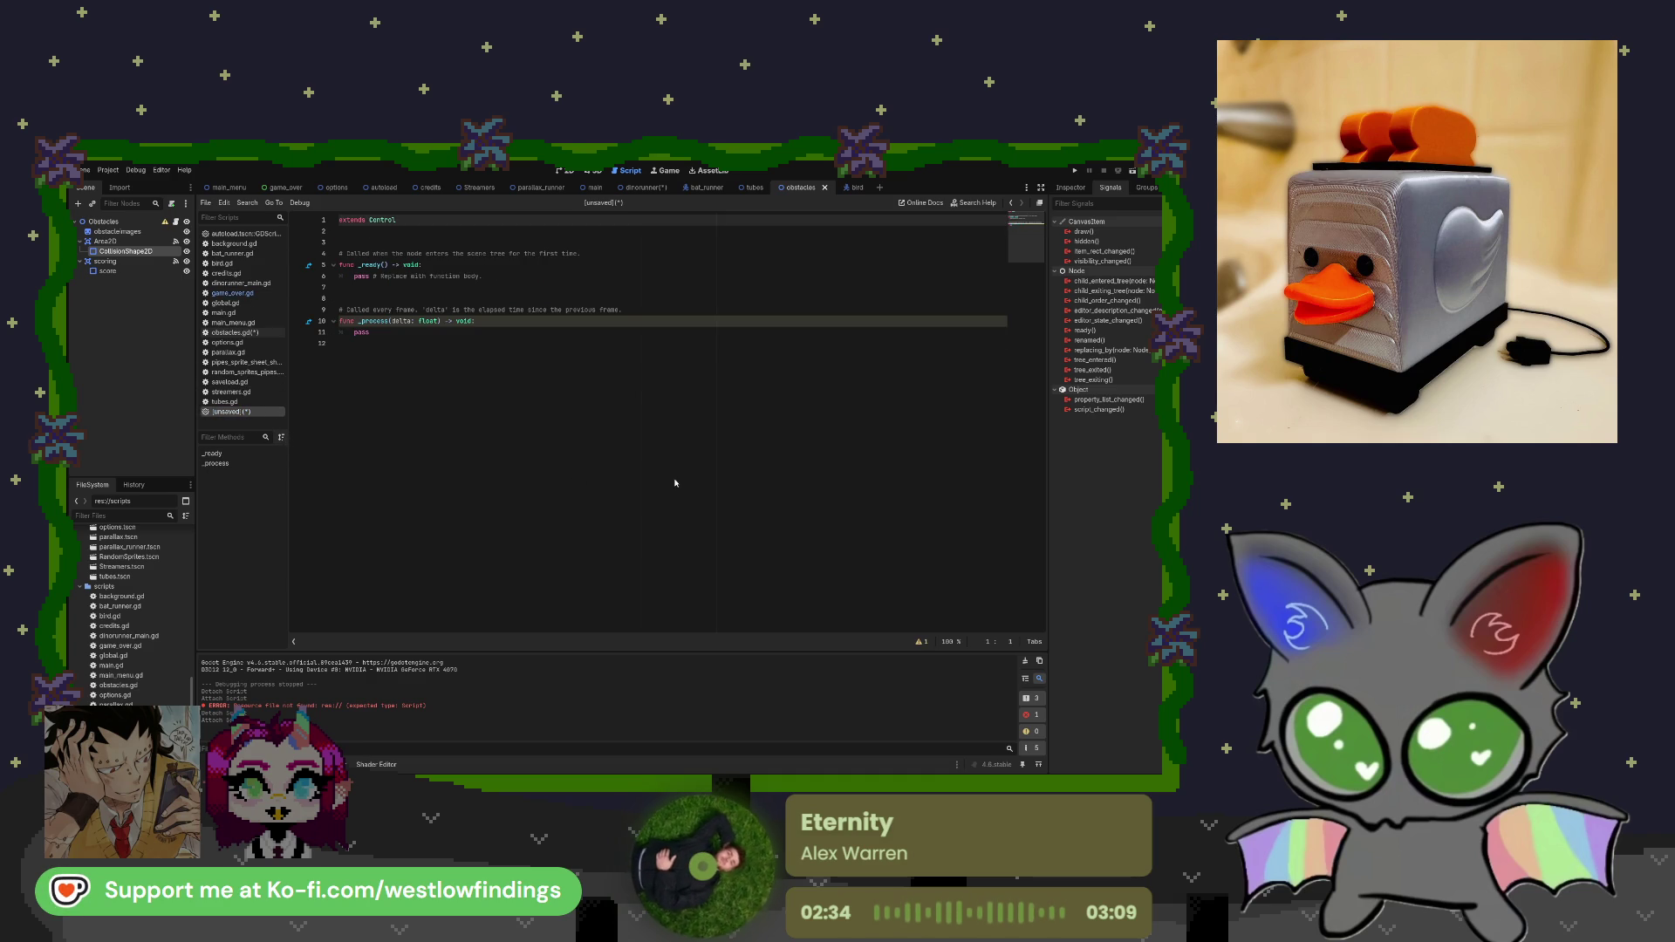
key("ctrl+w")
left_click(225, 402)
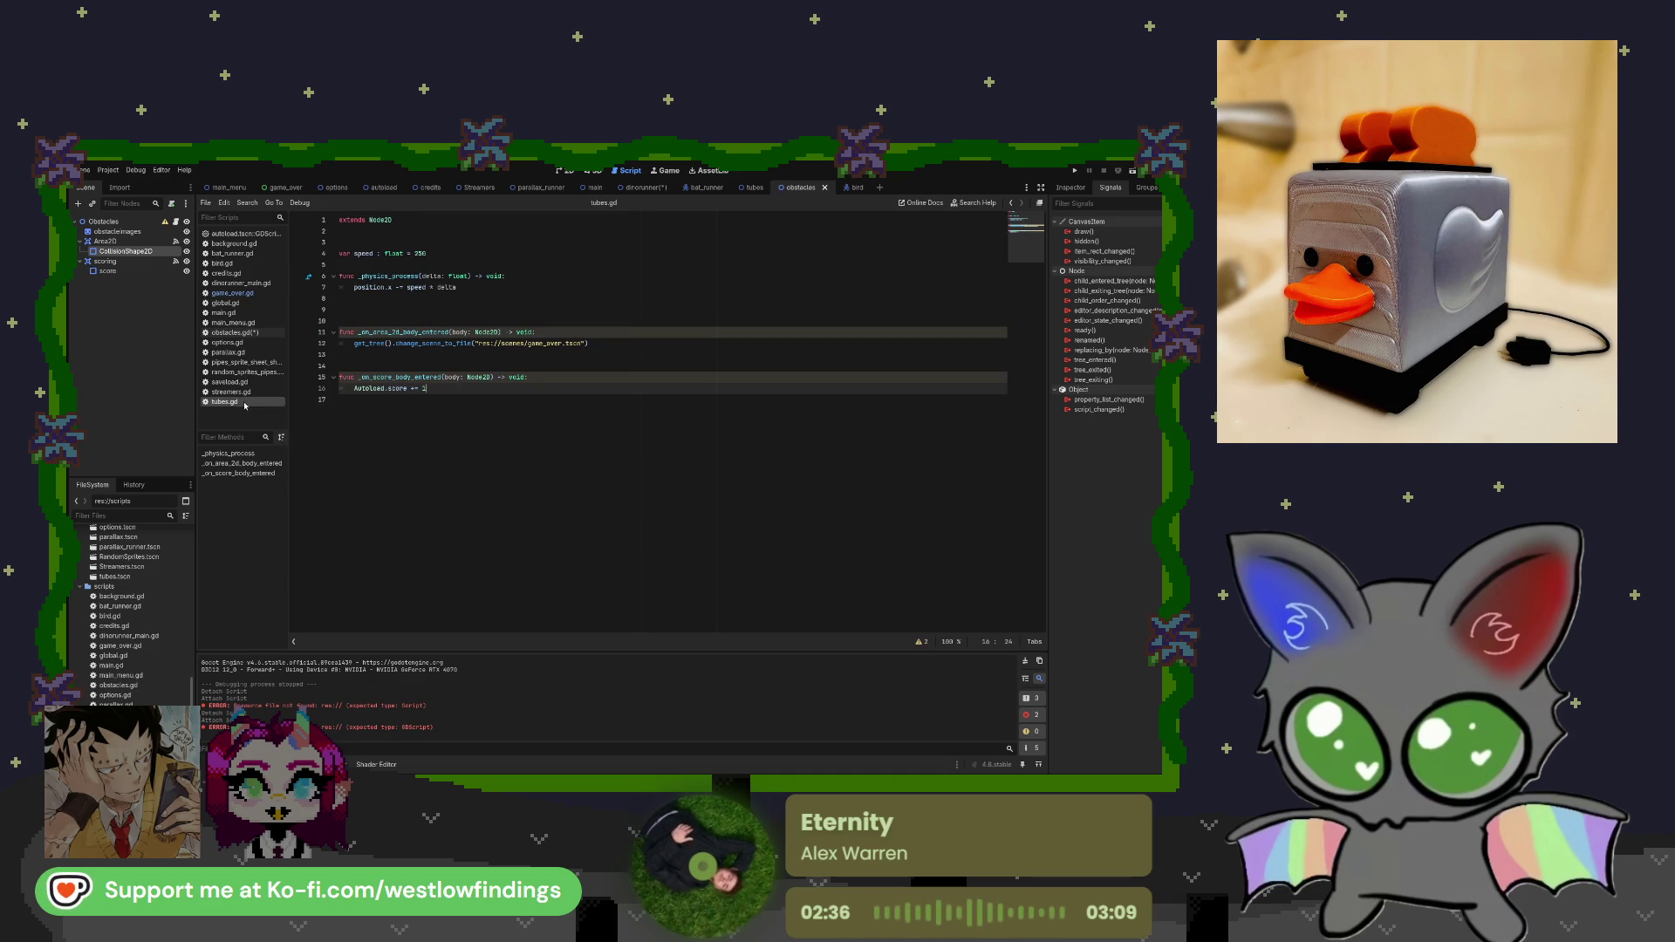
Insert a print("yes") debug line at the start of the obstacles.gd area-entered handler.
left_click(233, 333)
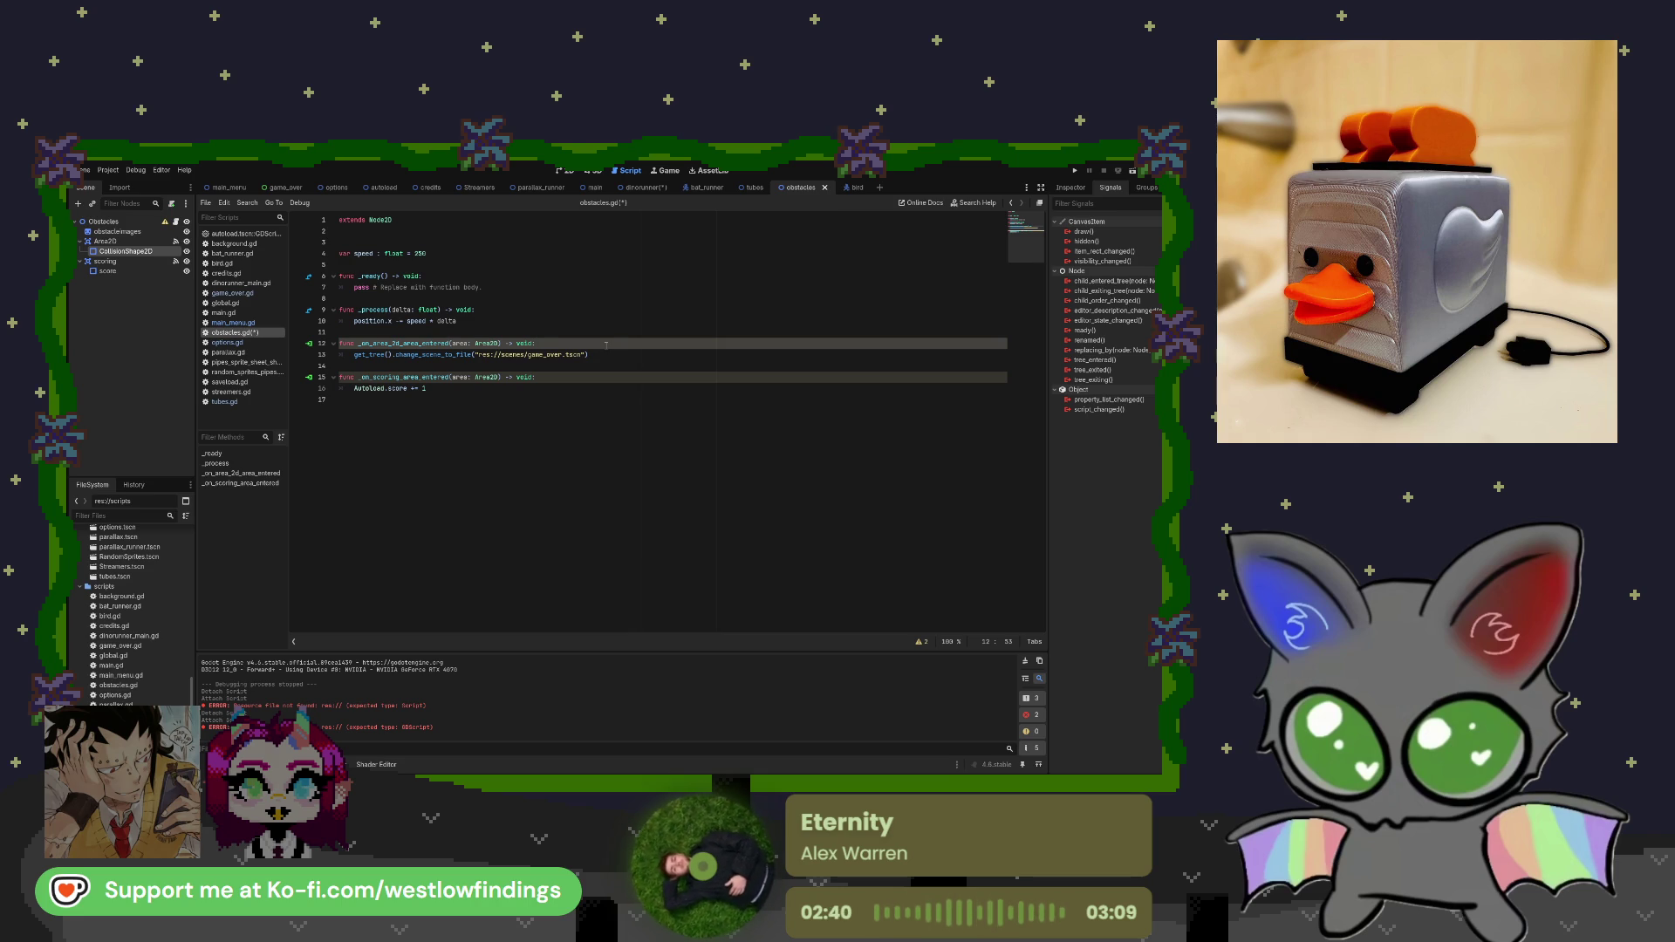
key("Return")
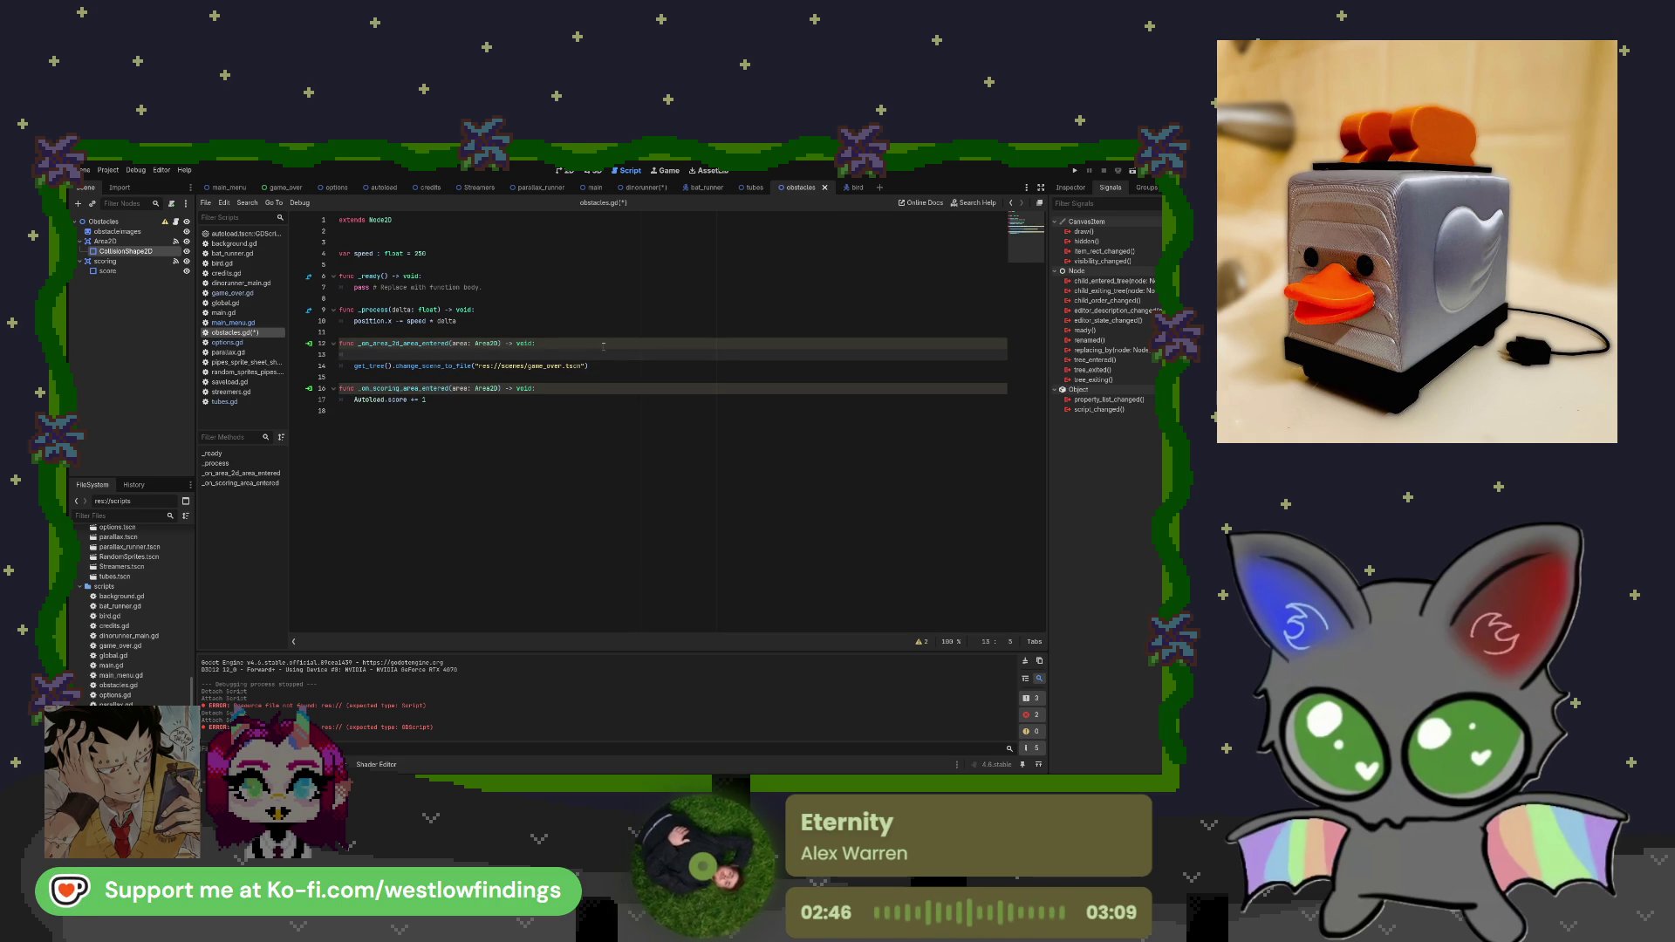
type("print")
key("Down")
key("Down")
key("Down")
key("Return")
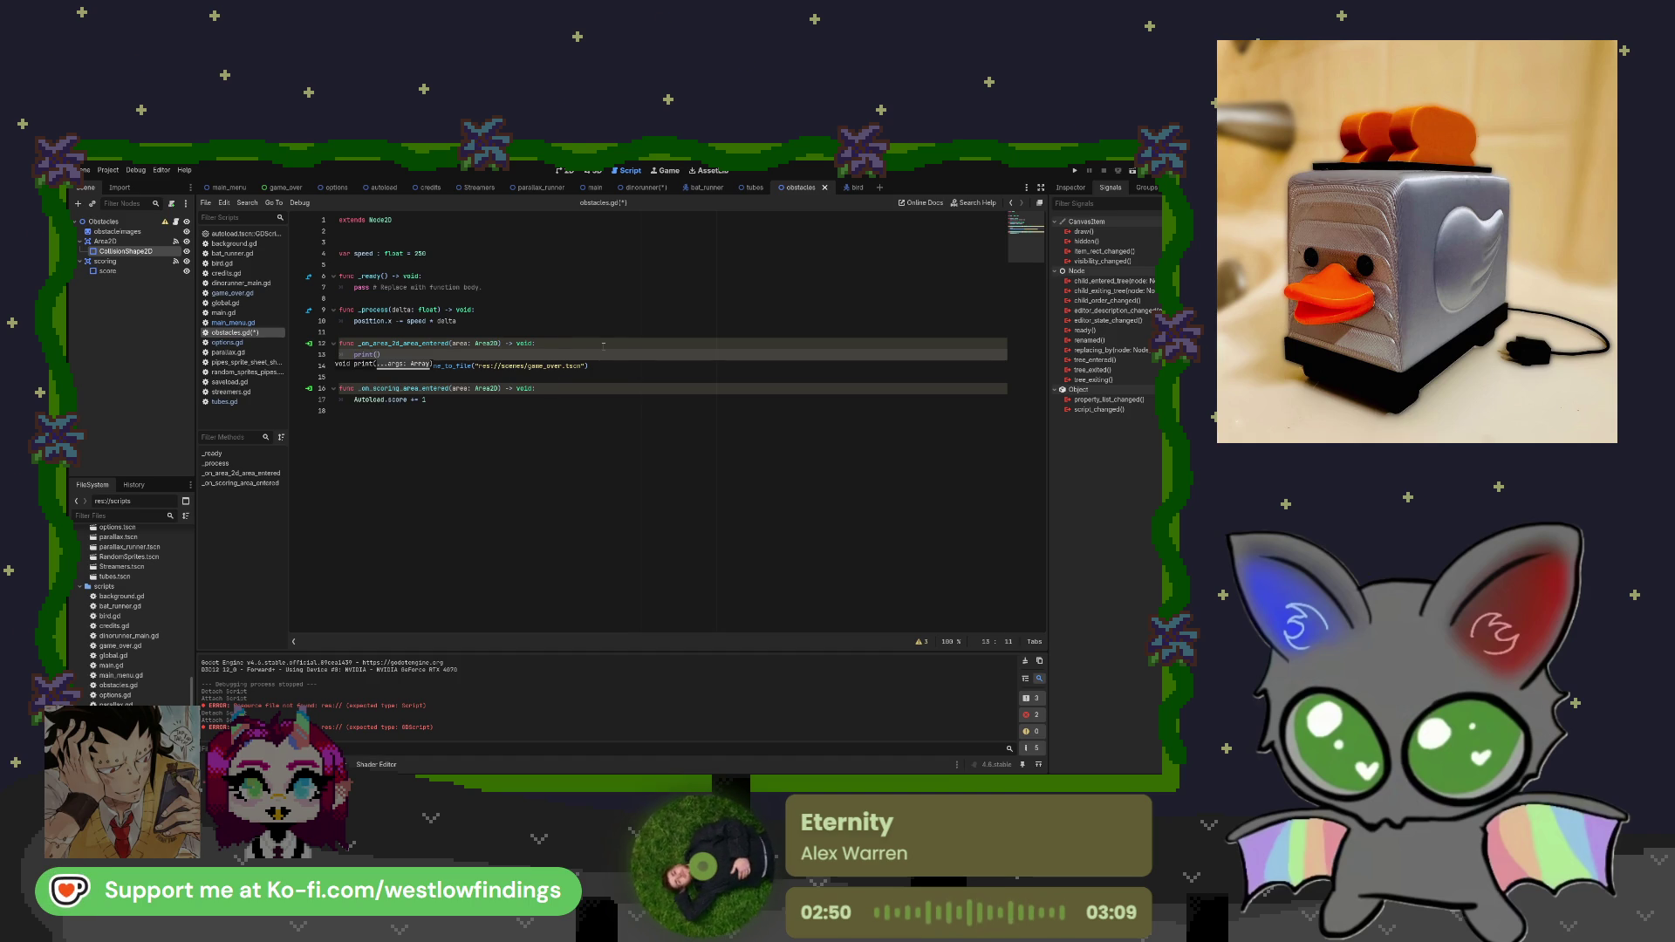
type("yes")
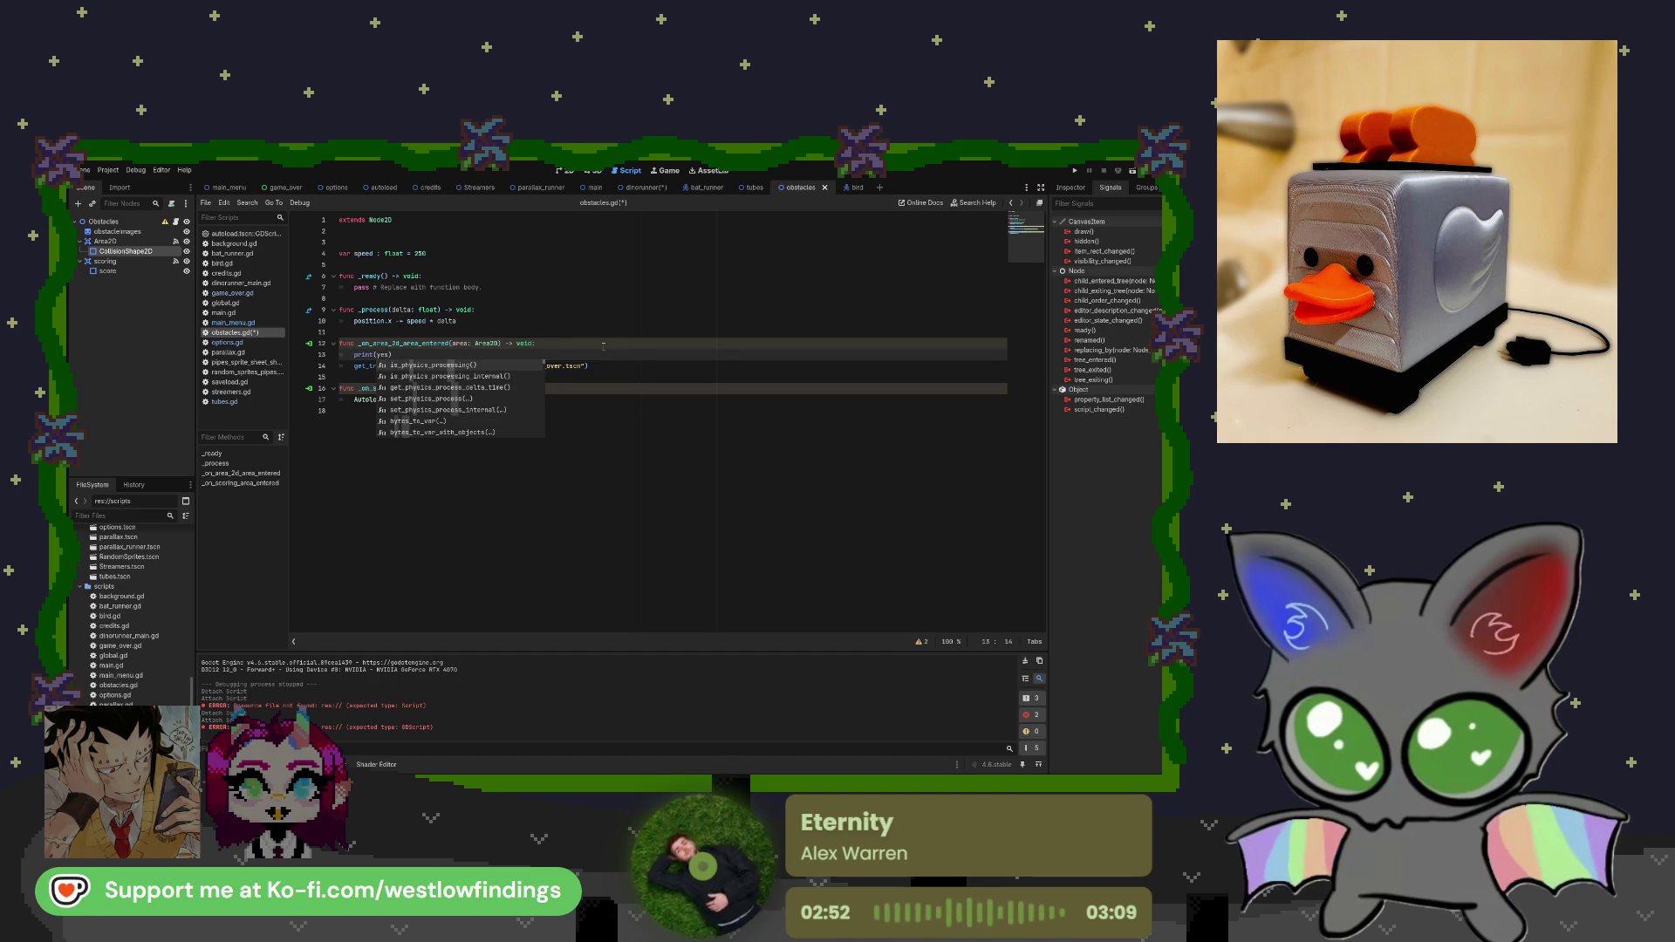
key("BackSpace")
key("BackSpace")
key("BackSpace")
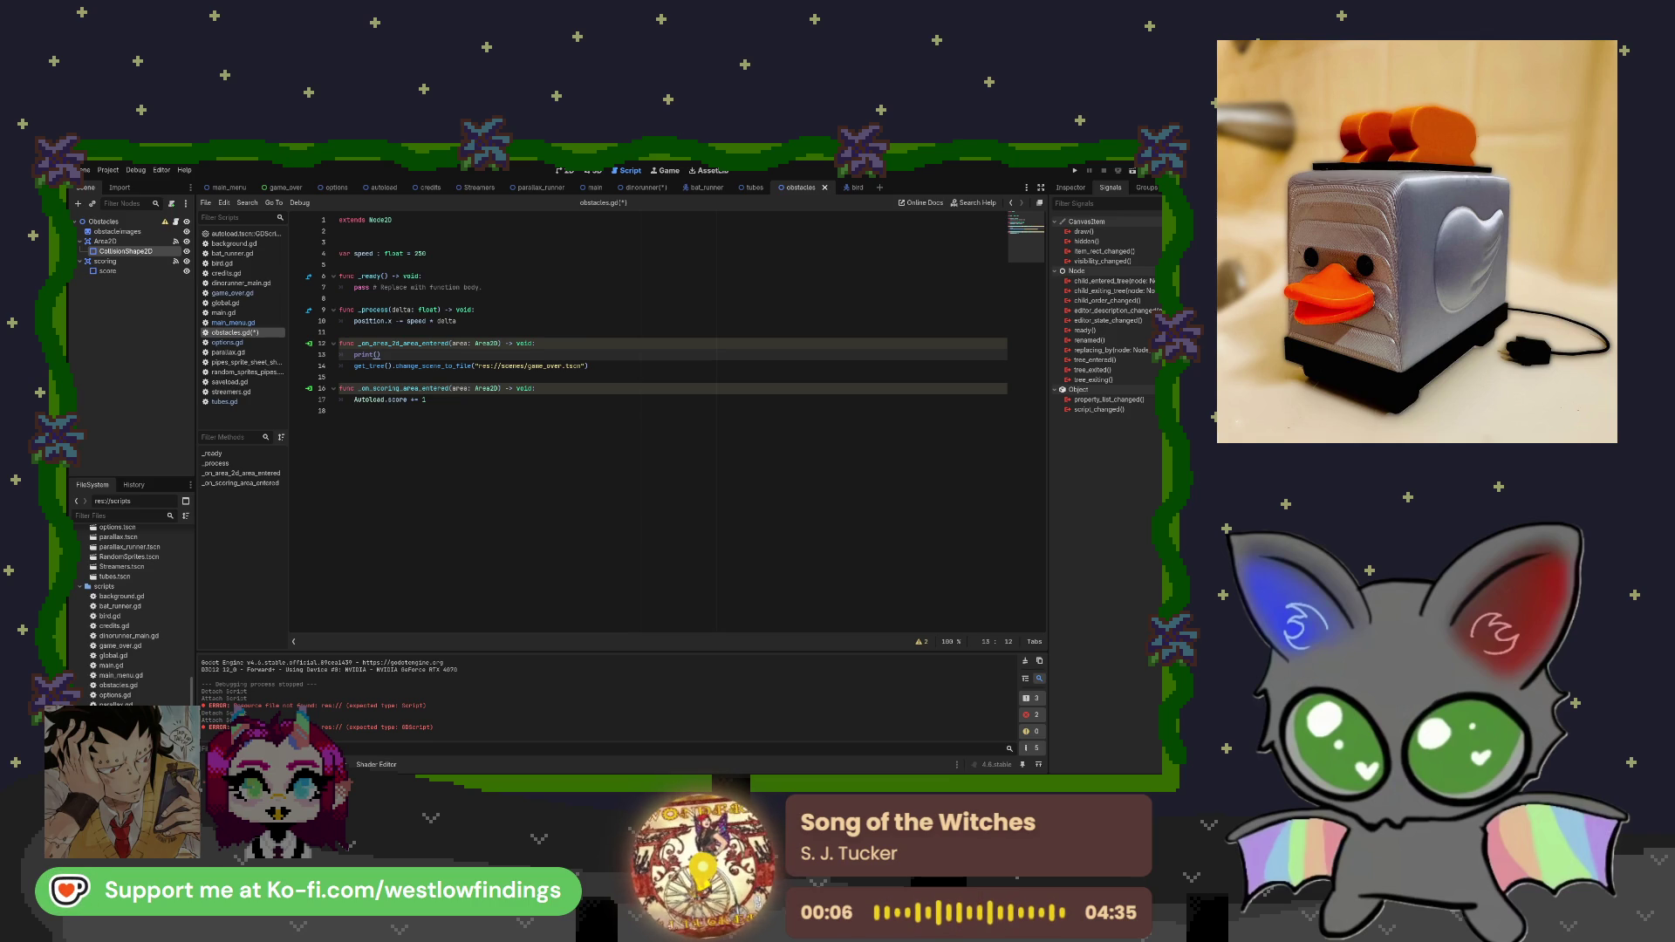
type("\"yes\"")
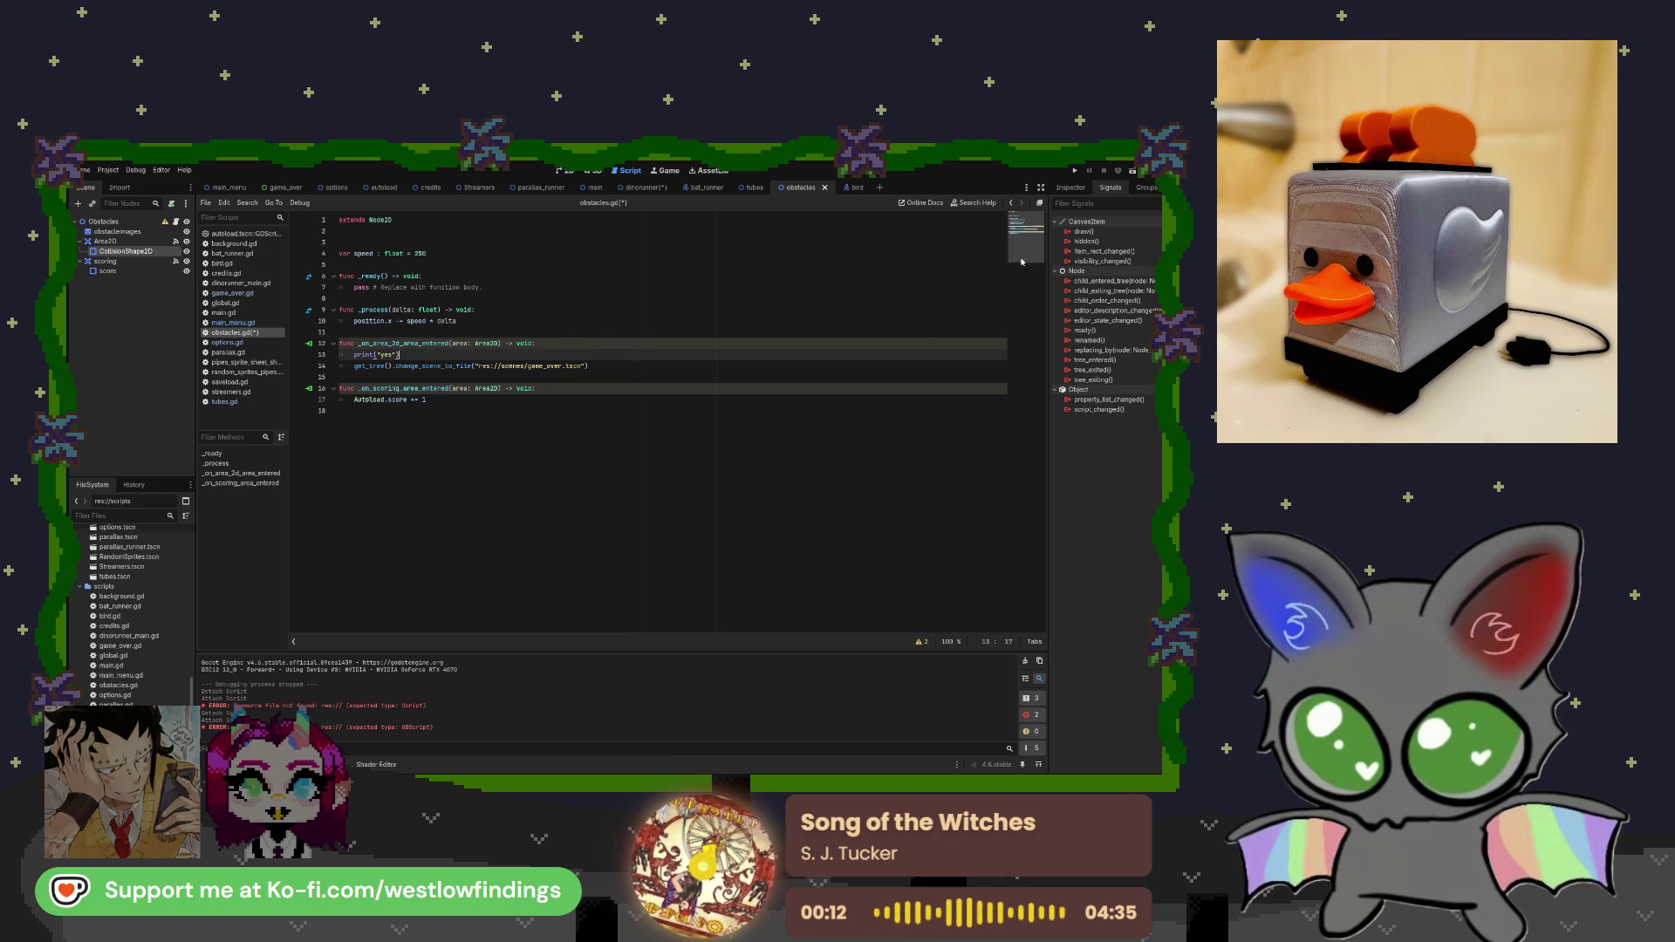
left_click(644, 187)
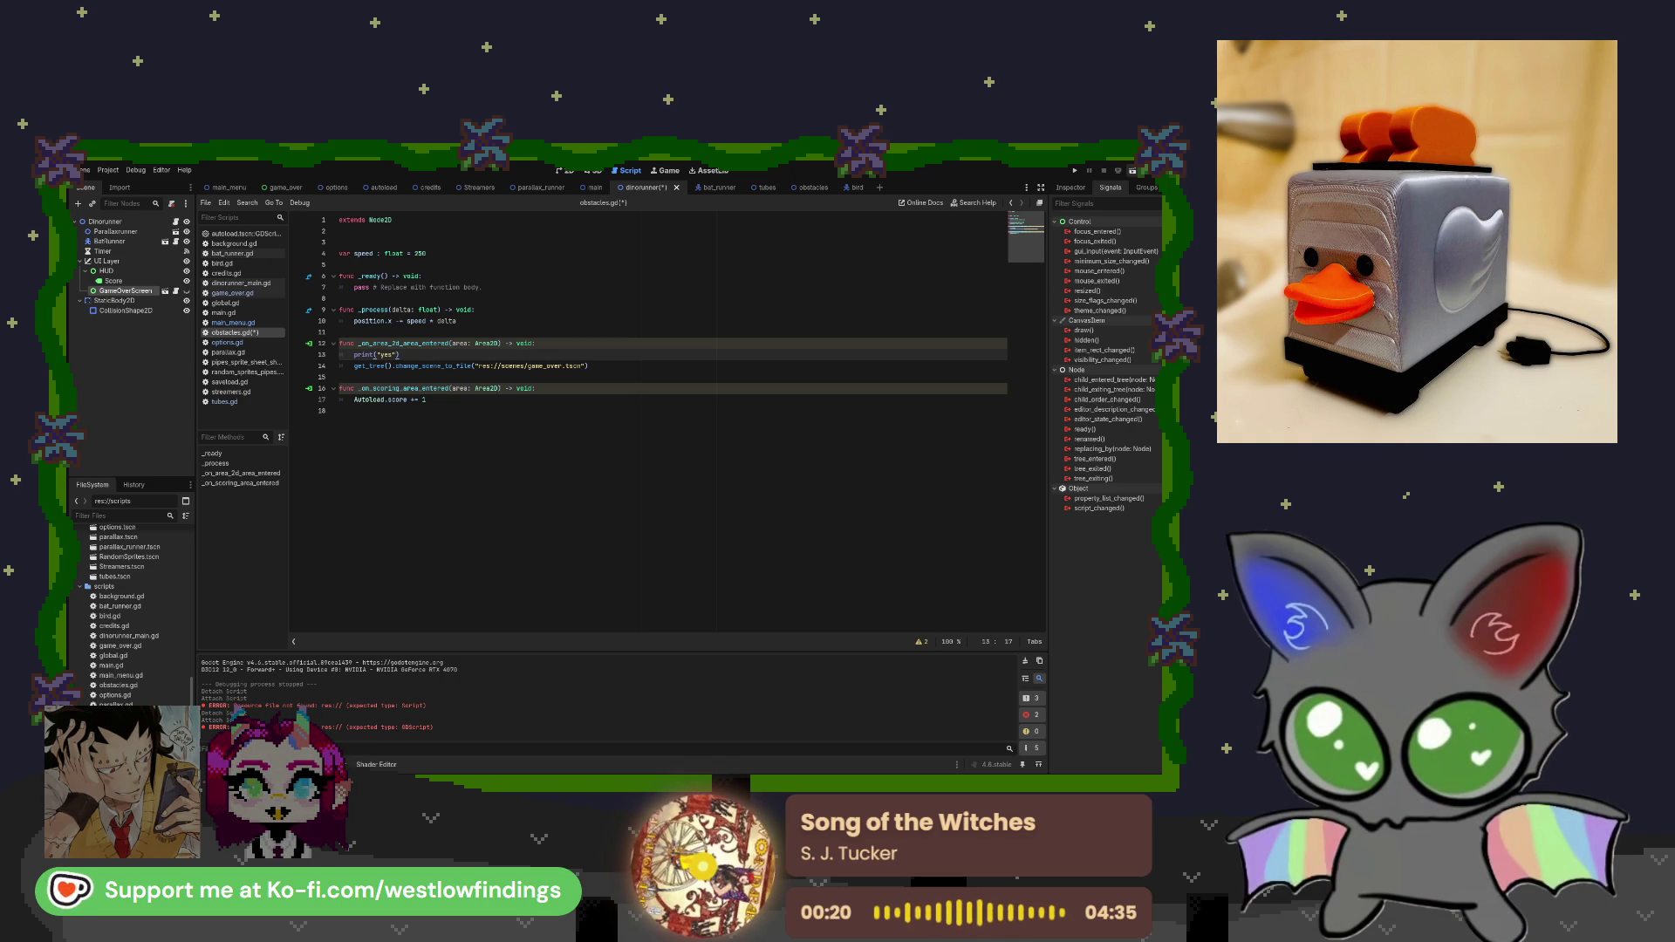
Test-run the game to check collisions, stop it, and show the obstacles scene in 2D.
key("F5")
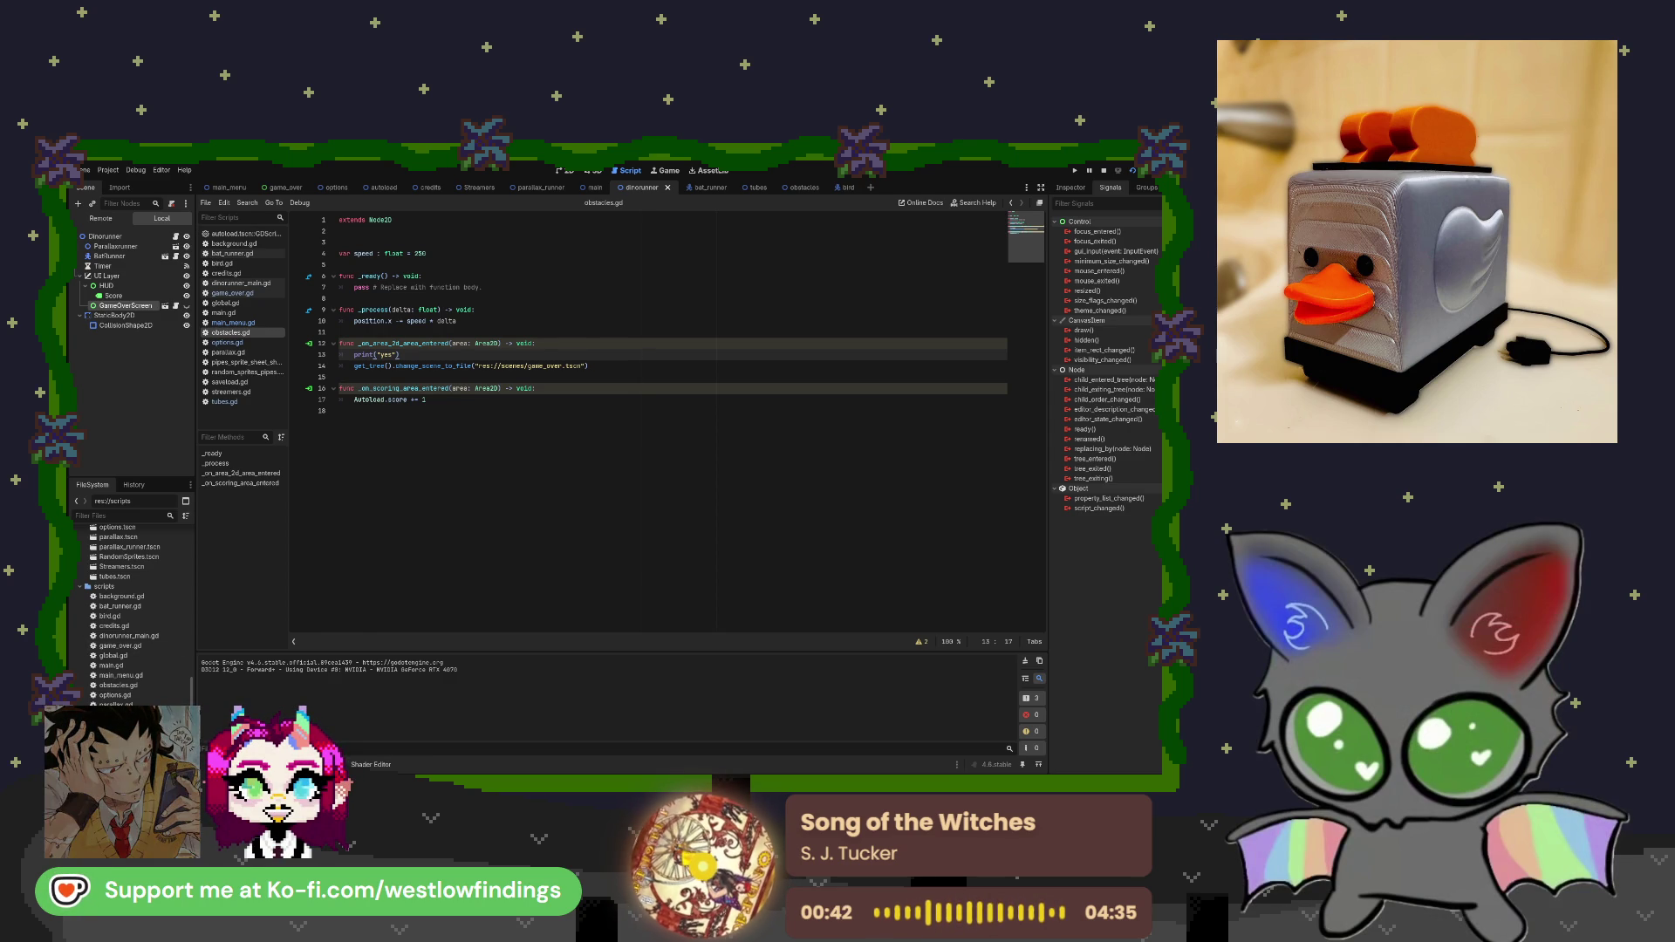
key("F8")
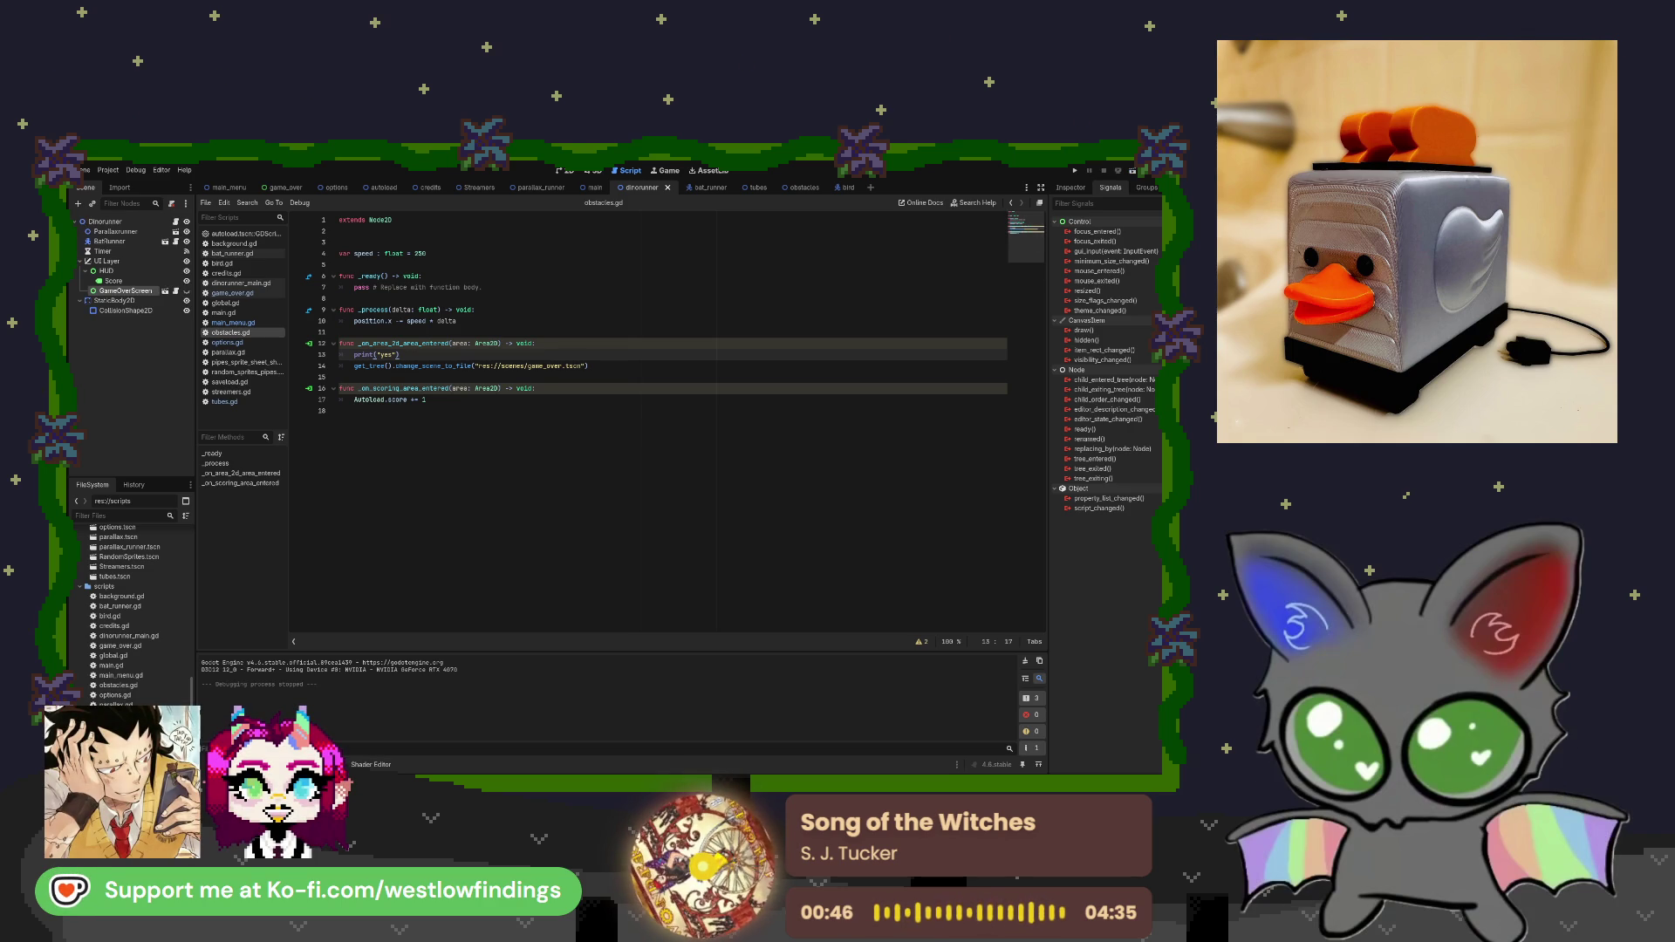
left_click(466, 343)
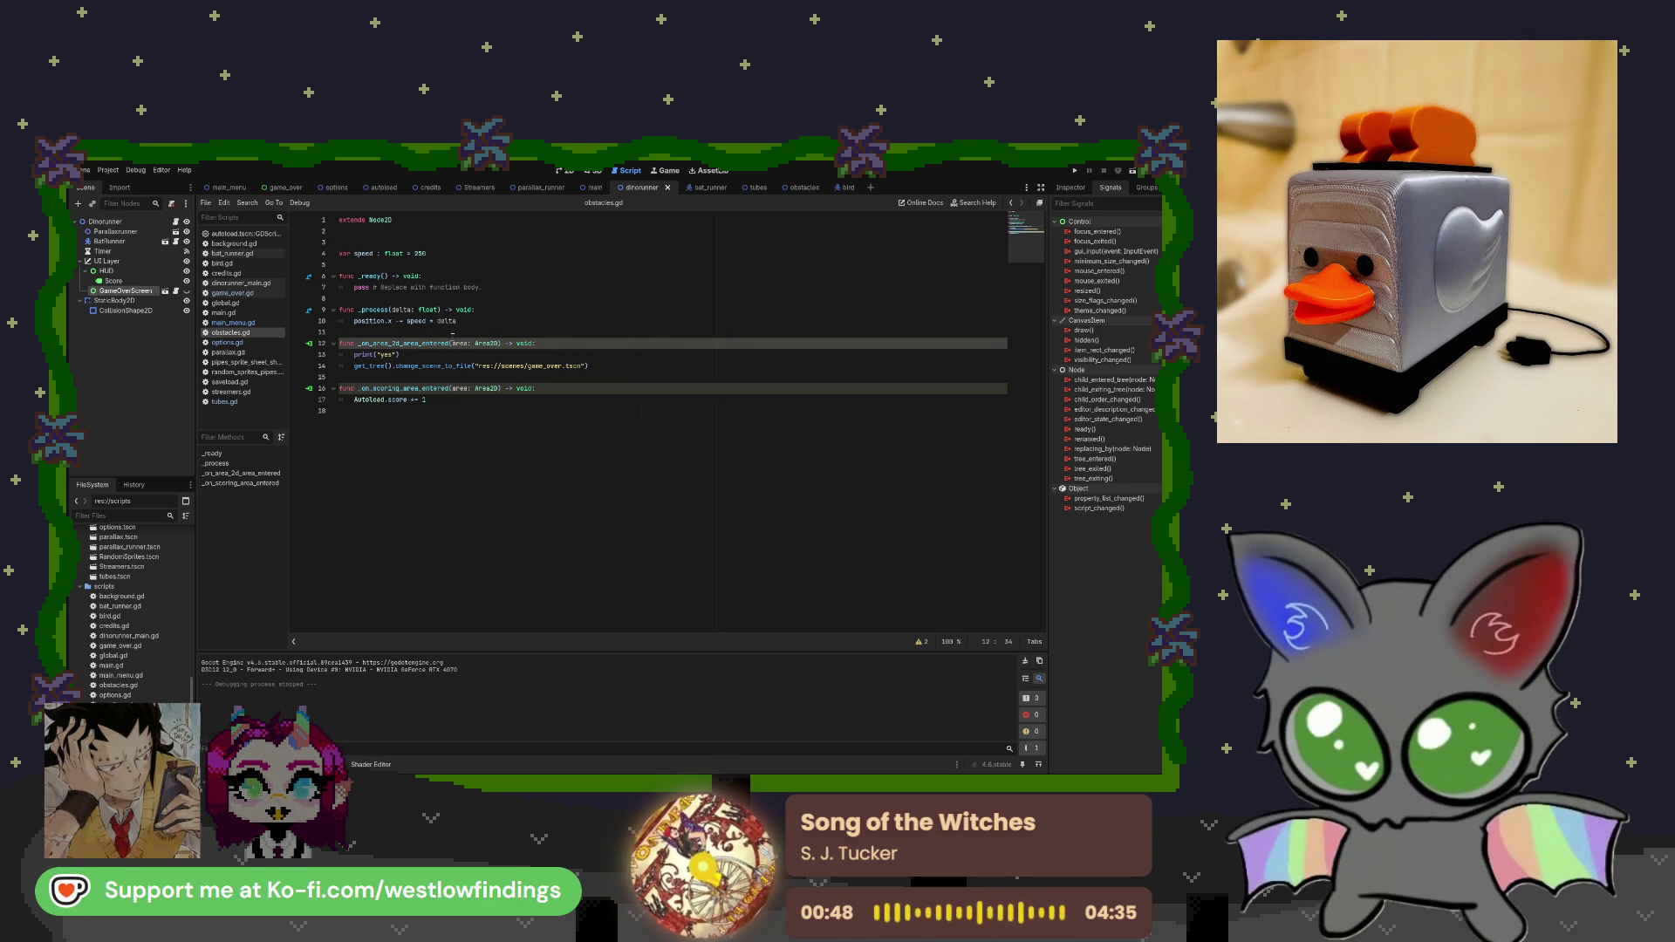
left_click(798, 187)
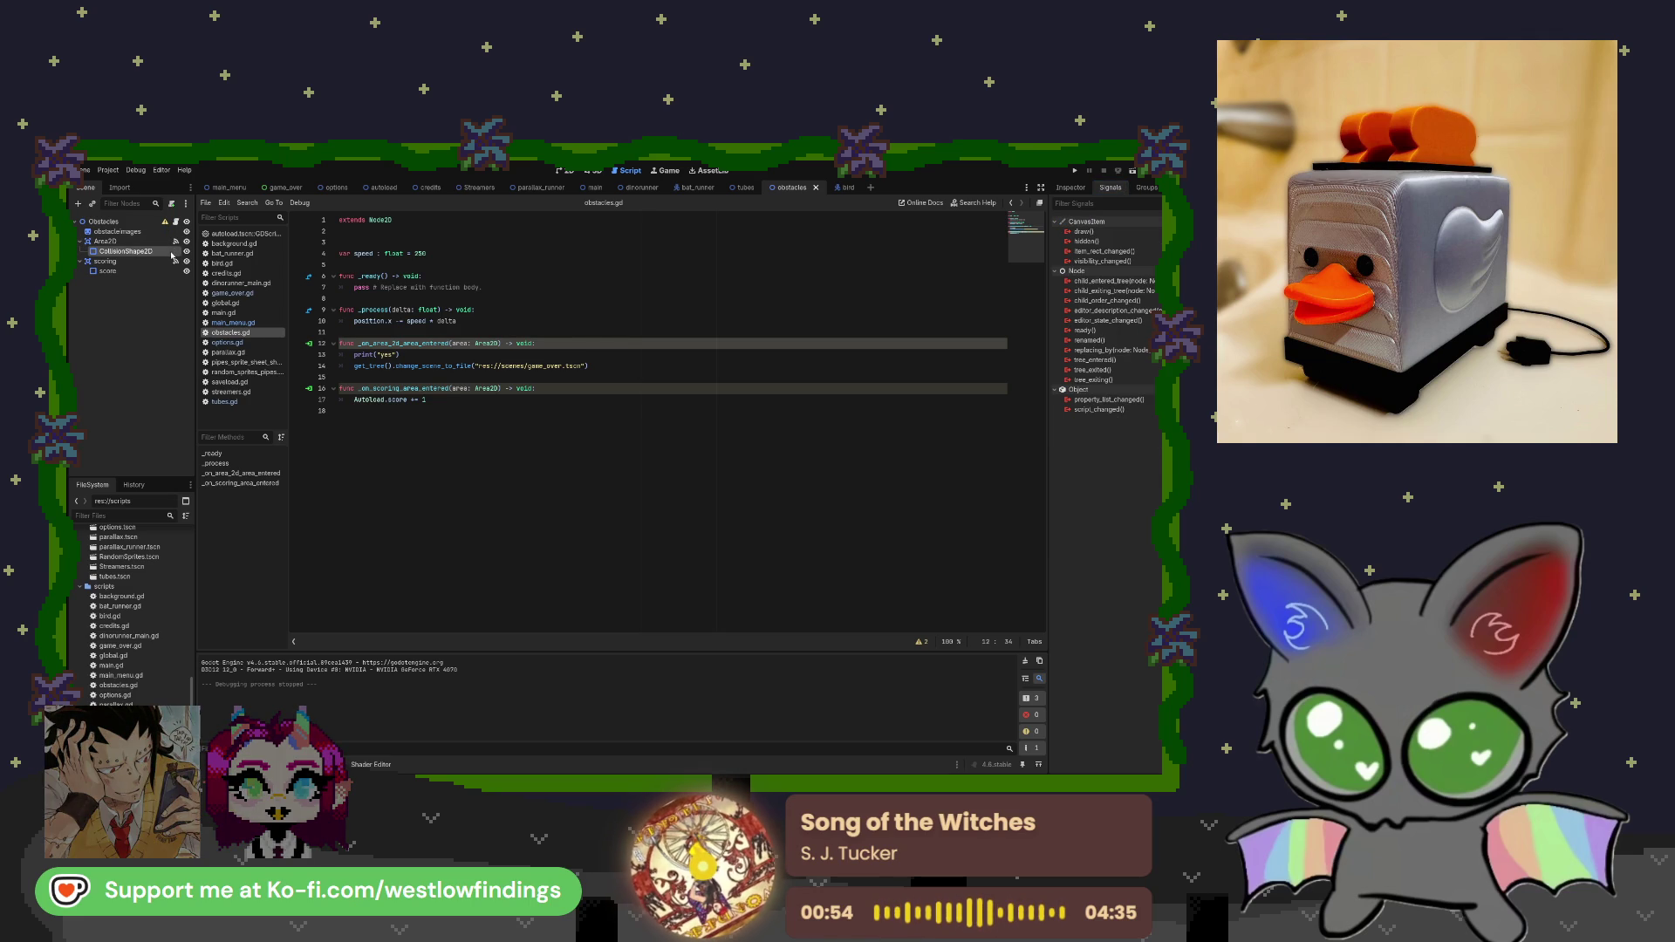
left_click(565, 171)
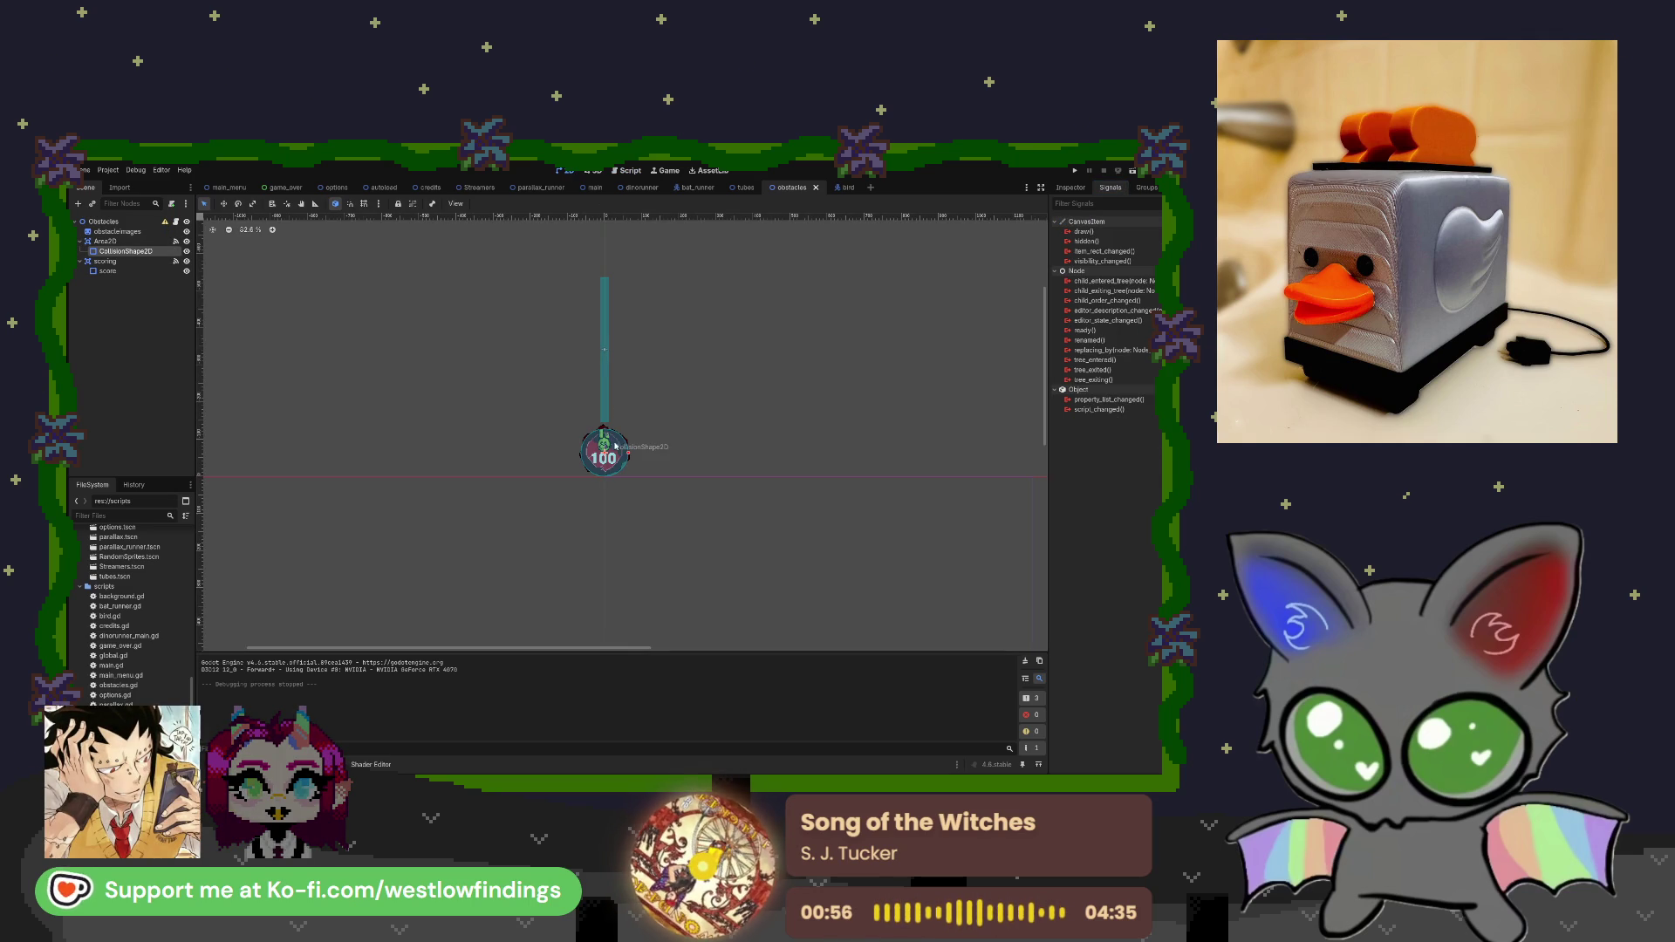
Select the obstacle's Area2D, visit the tubes scene, and return to obstacles.gd.
scroll(615, 436, "up", 5)
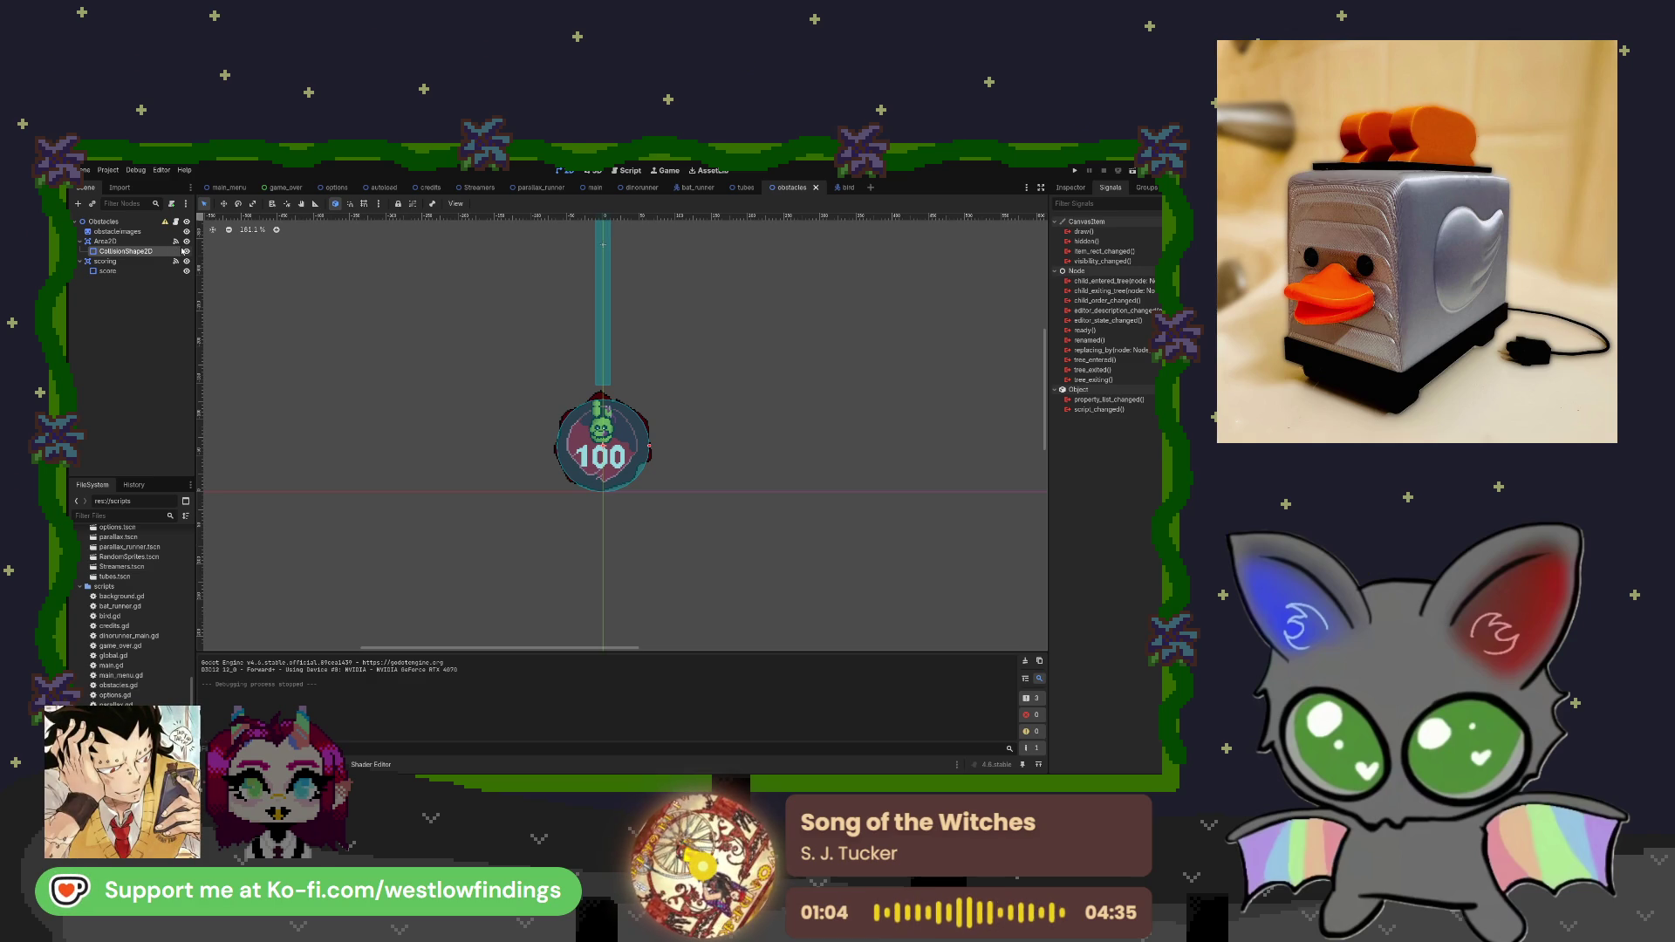
left_click(174, 242)
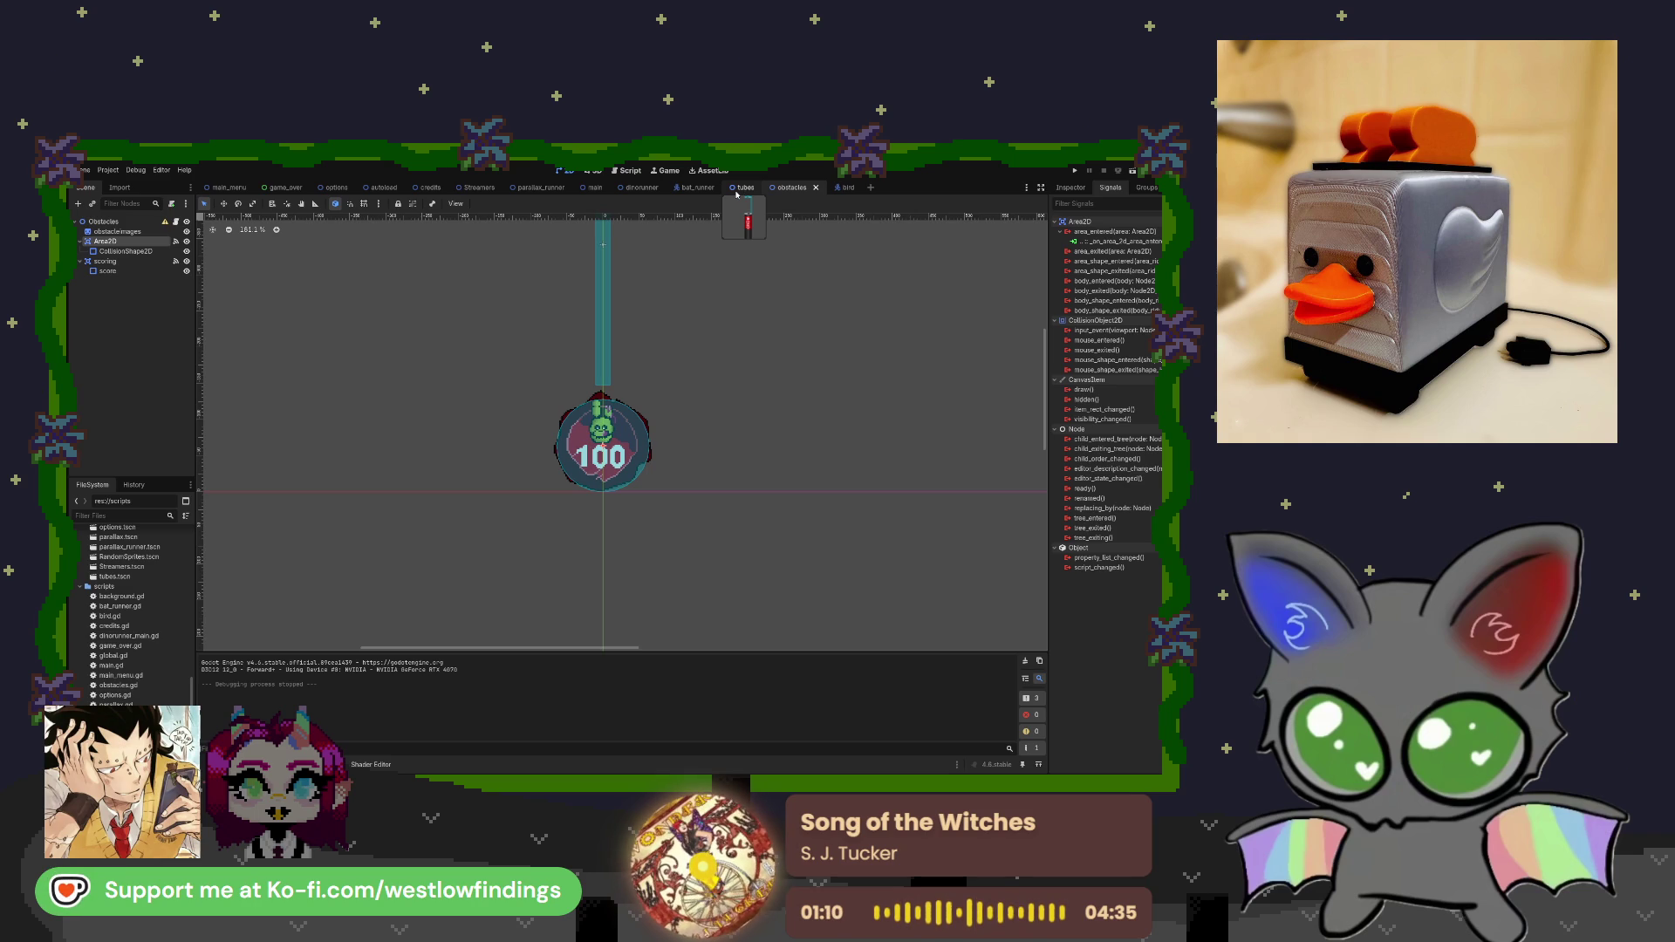
left_click(744, 188)
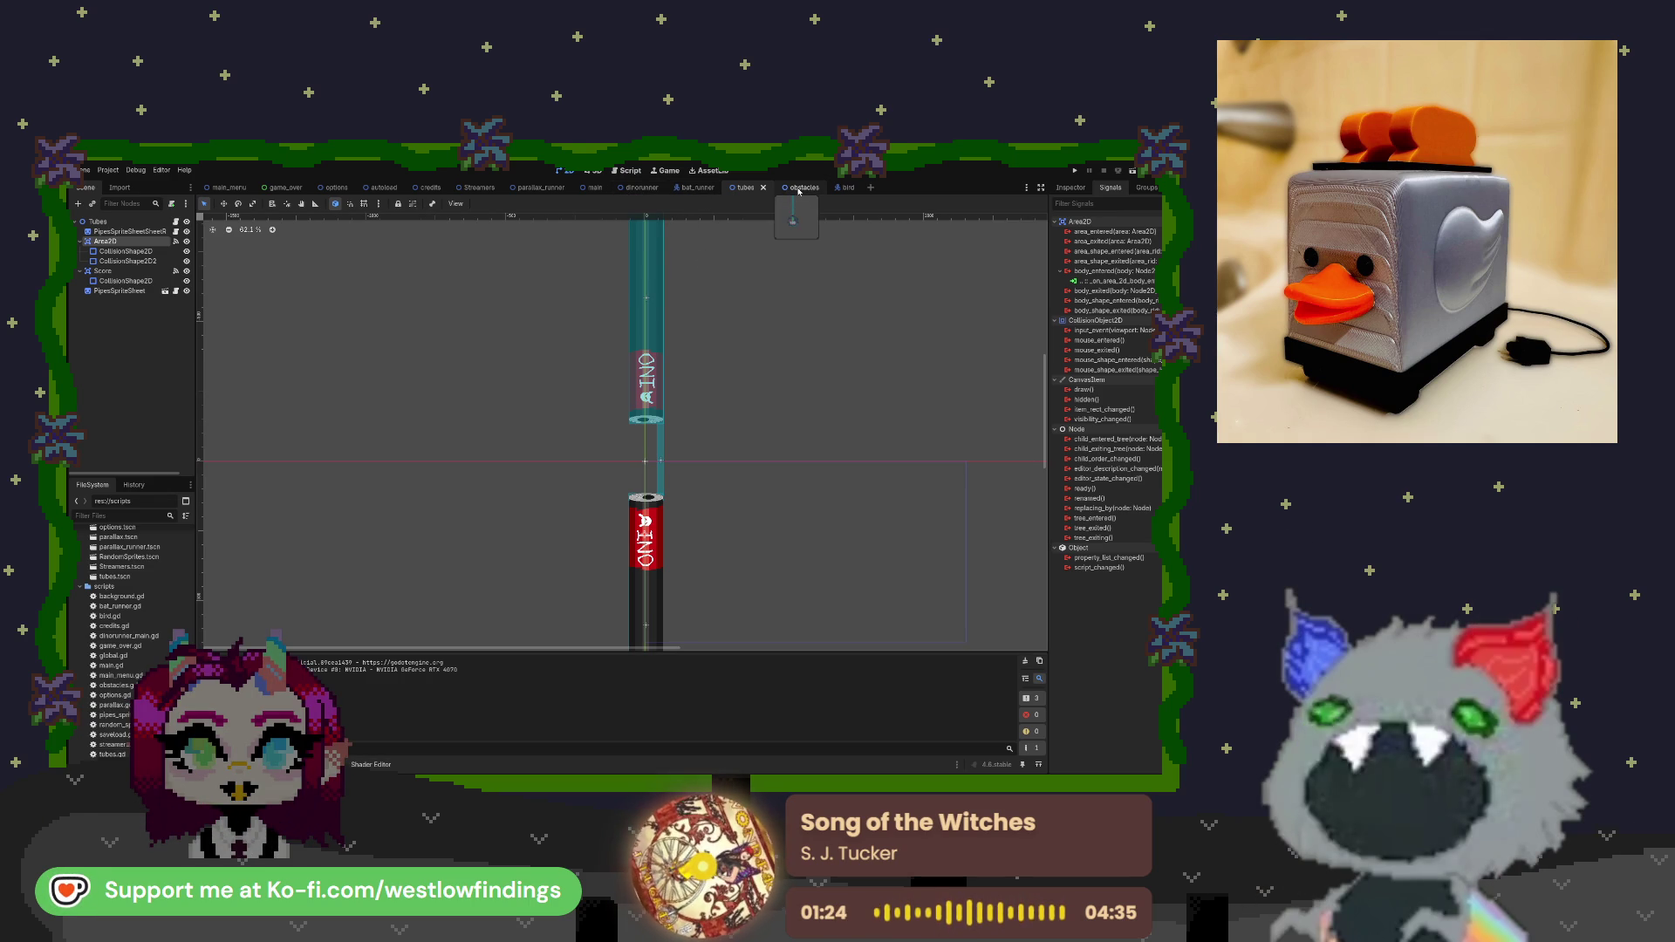
left_click(630, 170)
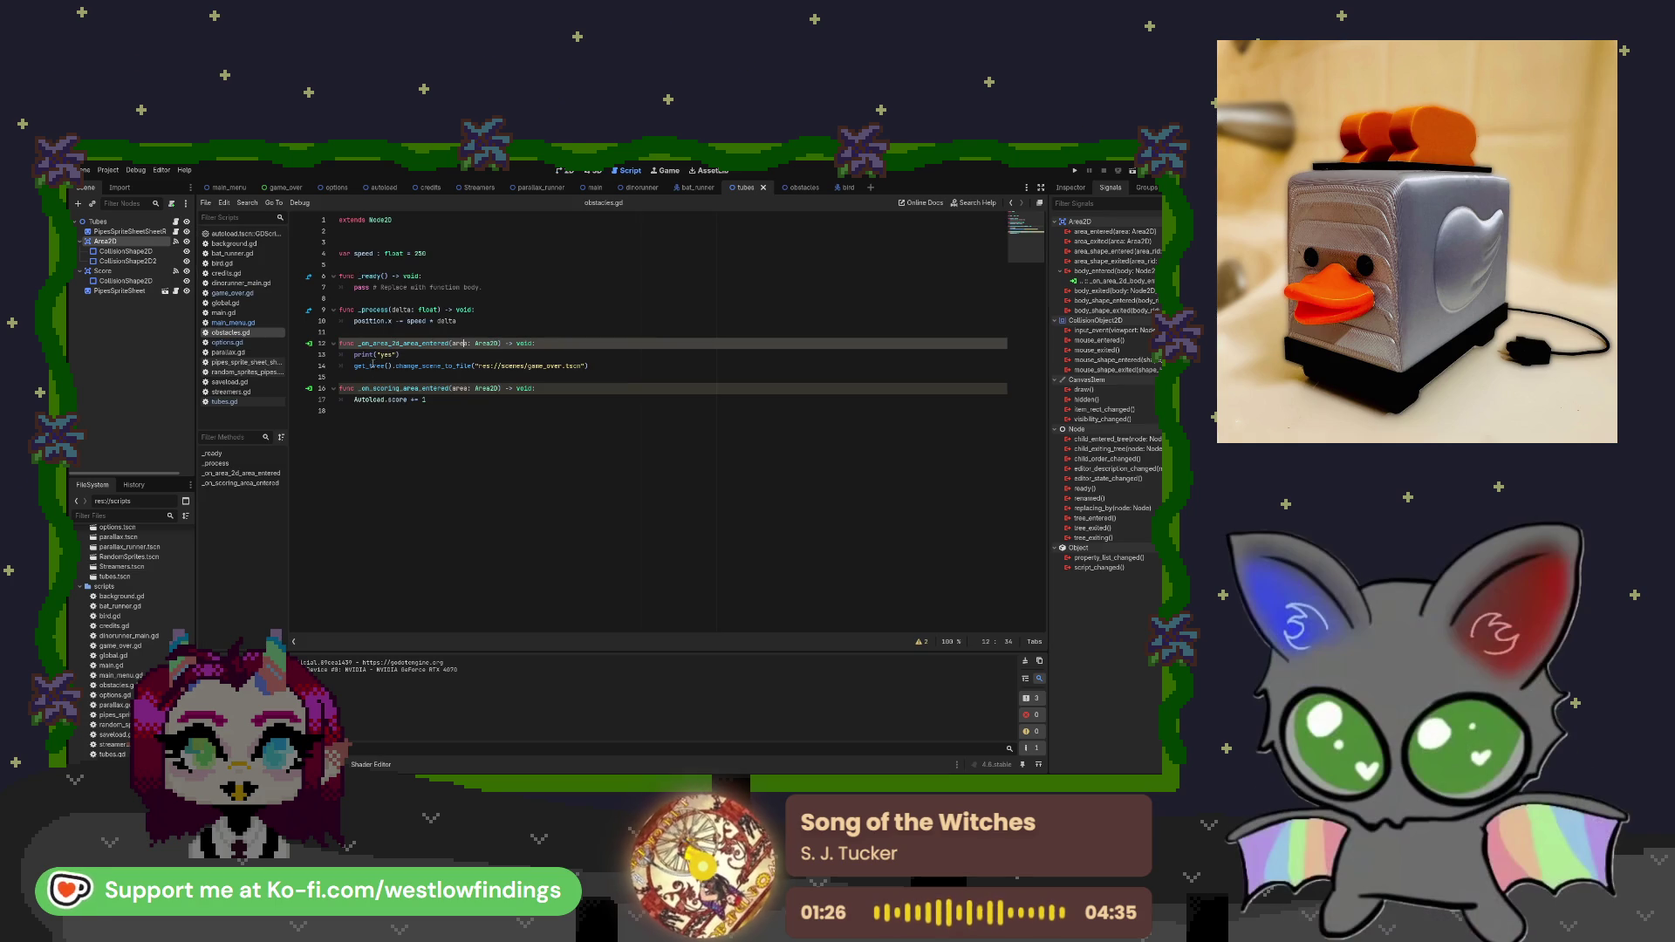
Delete the print("yes") debug line from line 13 of obstacles.gd.
key("Down")
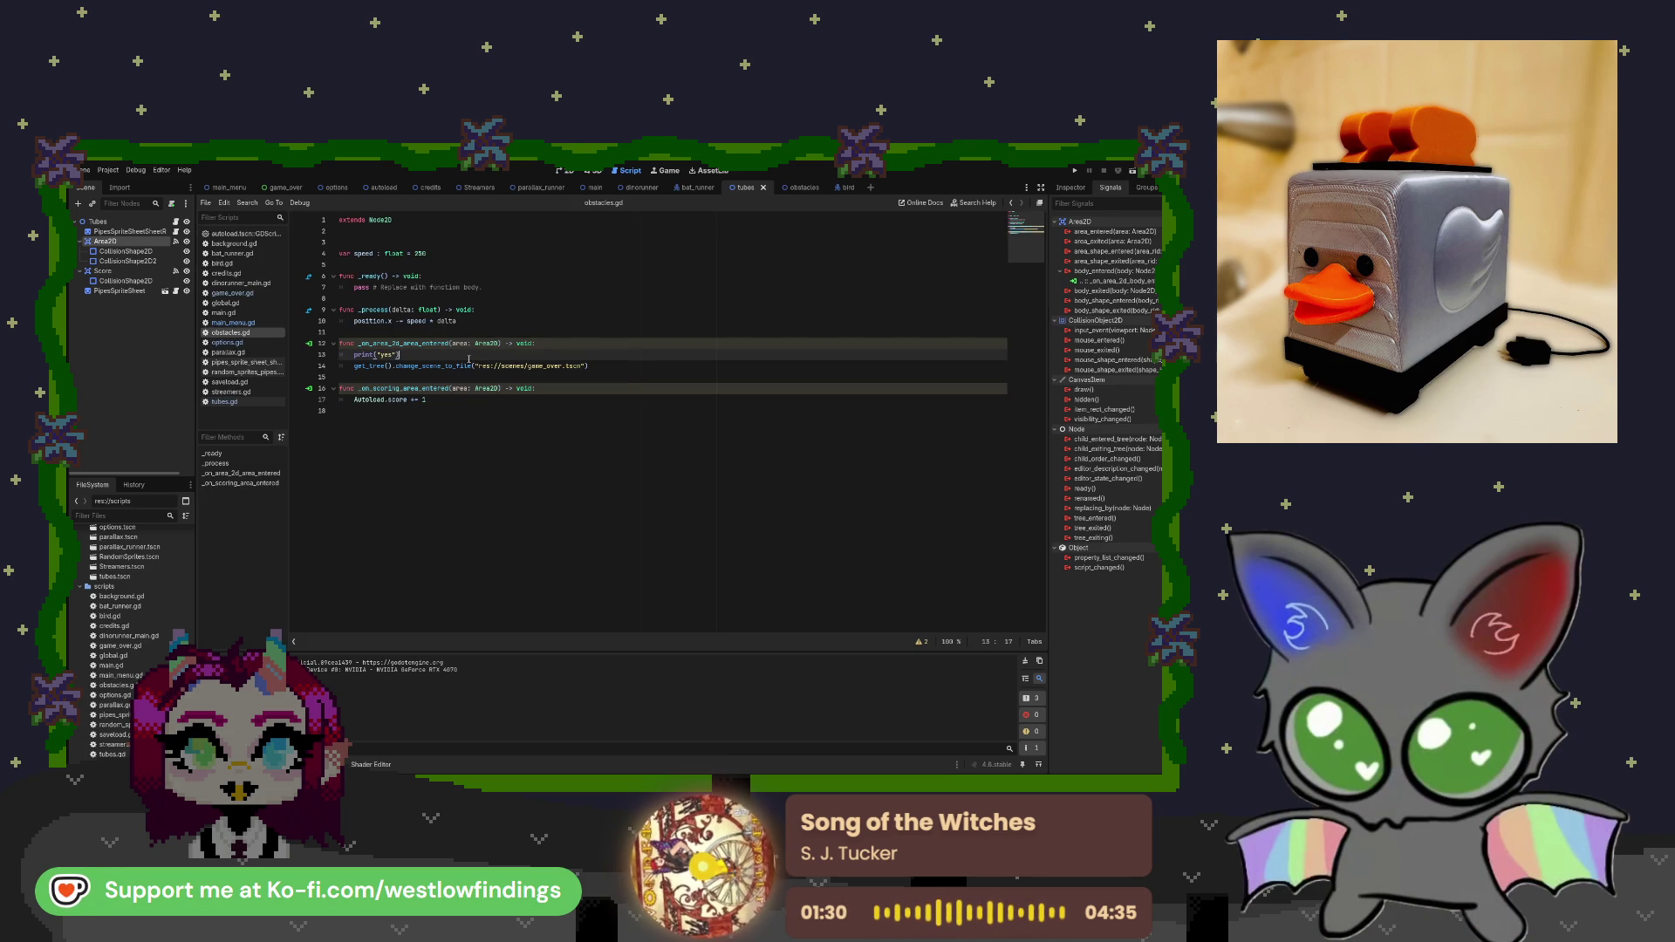
left_click_drag(399, 356, 363, 355)
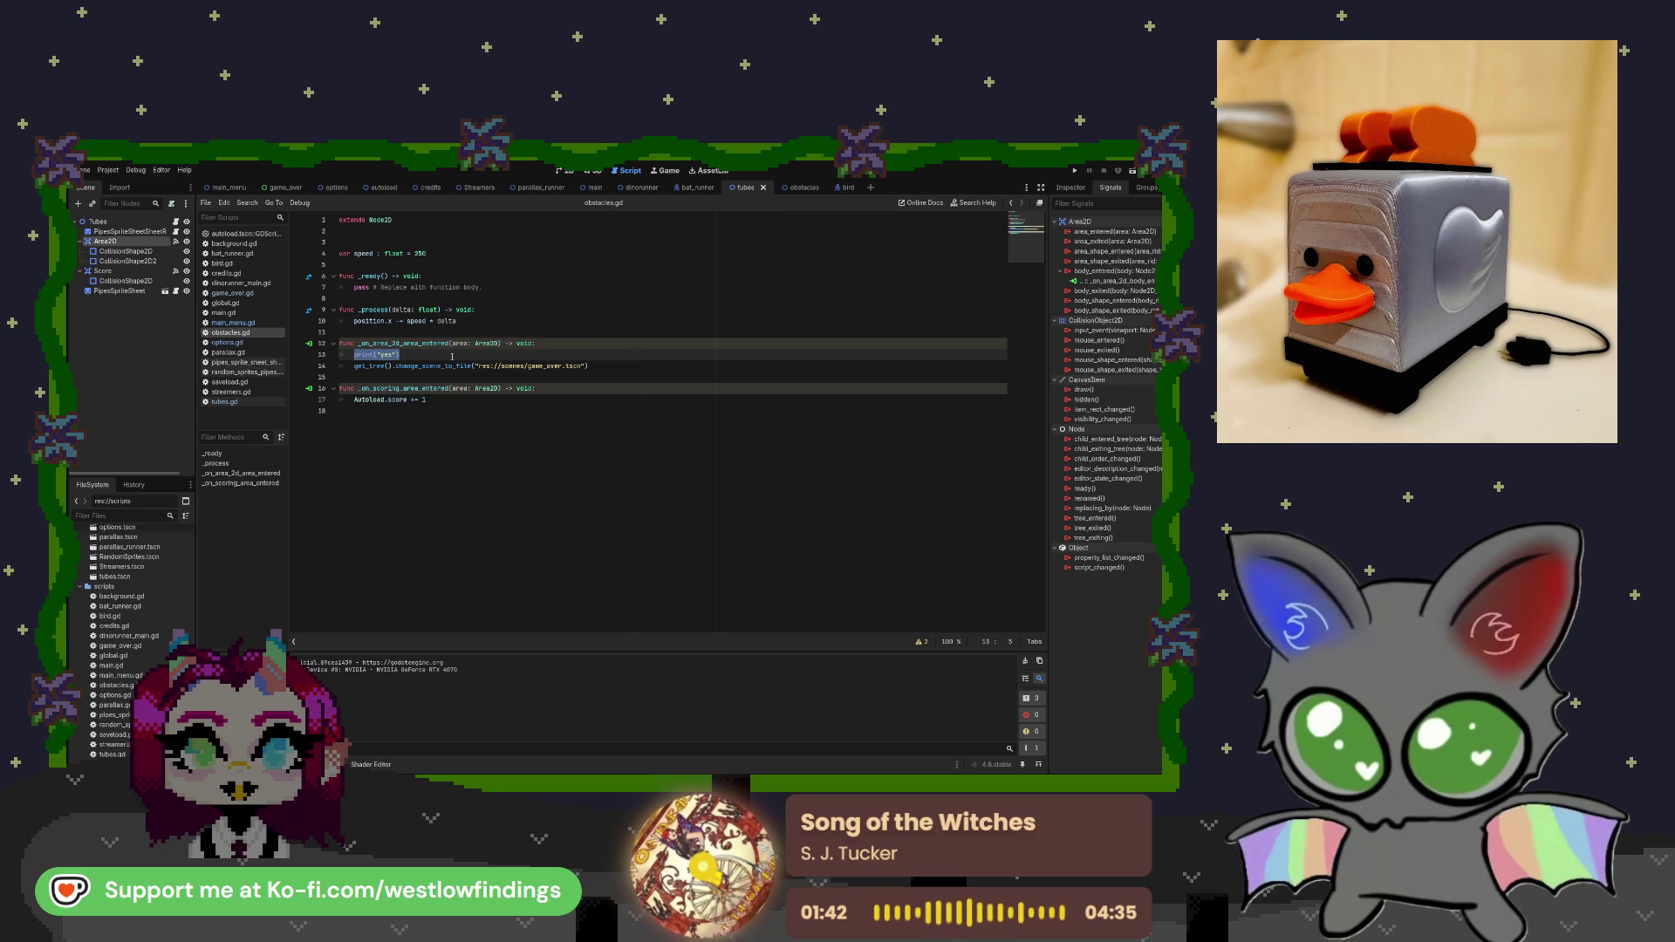
left_click(791, 188)
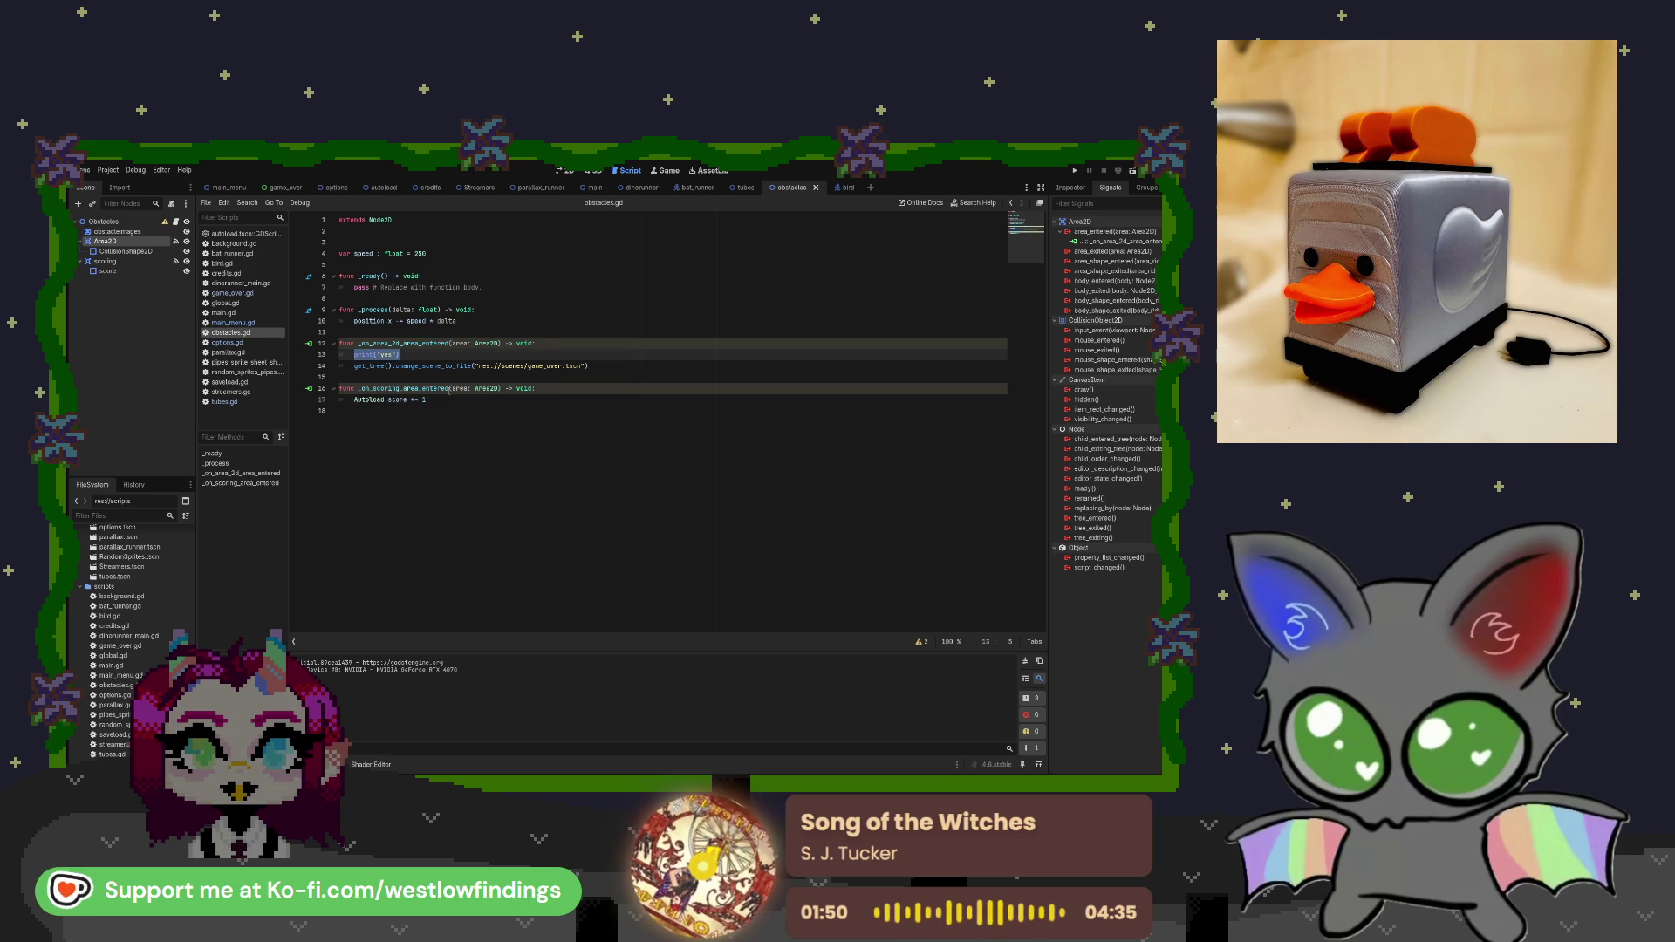
left_click(413, 355)
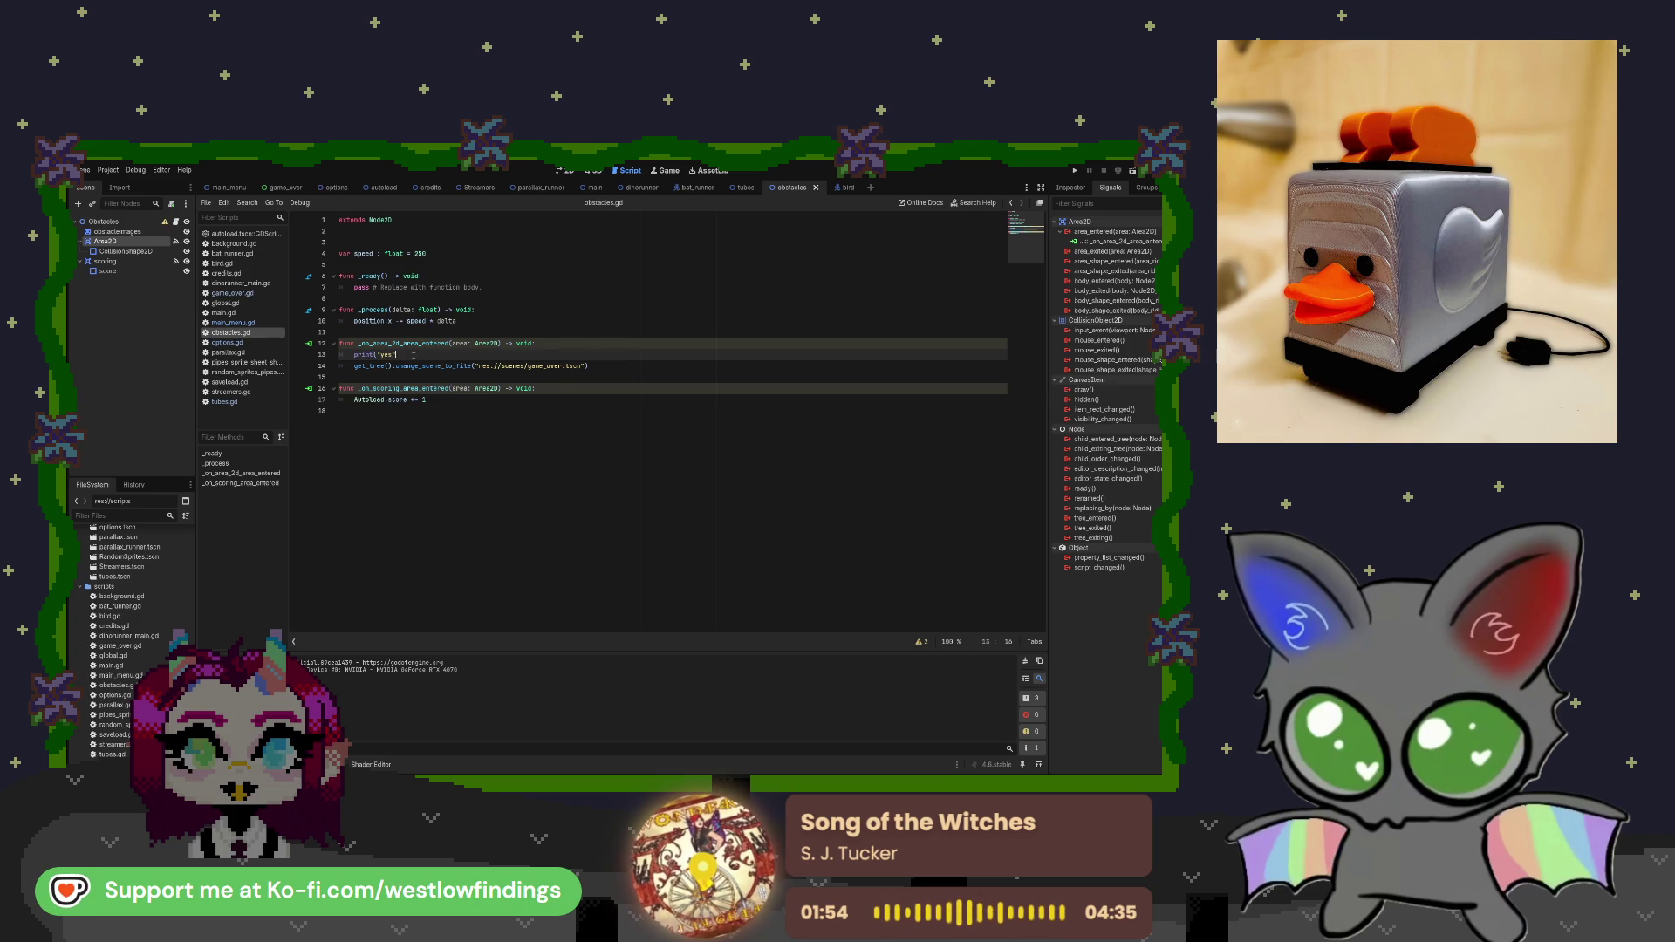
key("BackSpace")
key("BackSpace")
key("BackSpace")
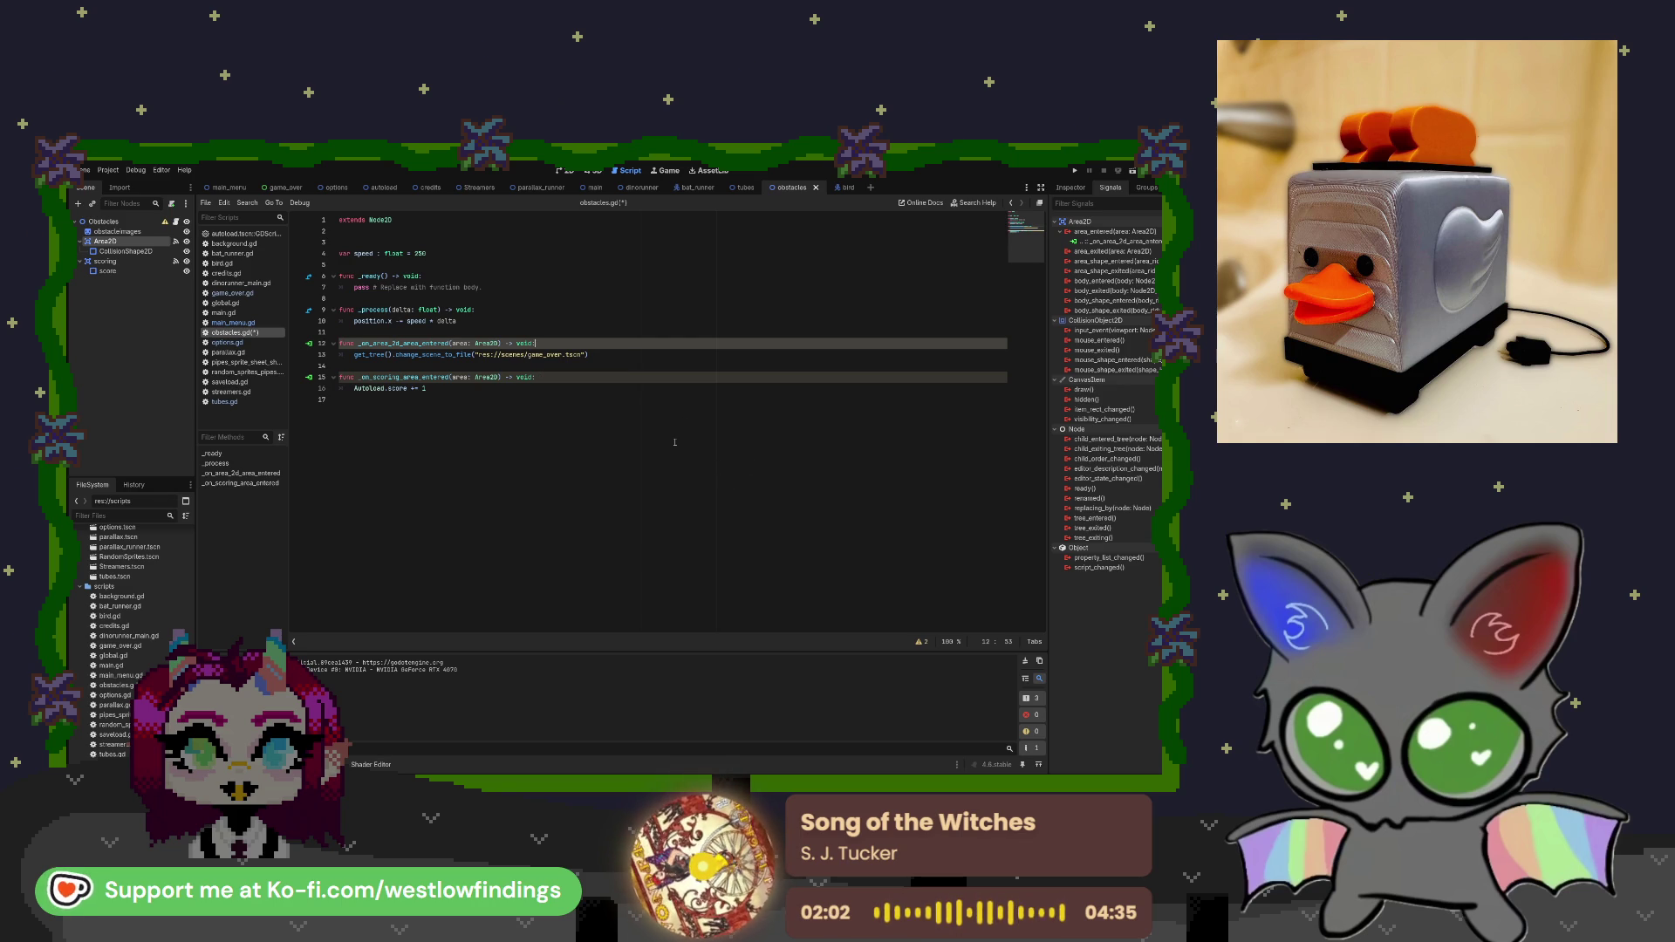
Inspect the Area2D collision layers and mask, then the bat_runner collision shape's visibility and Z Index.
left_click(1073, 188)
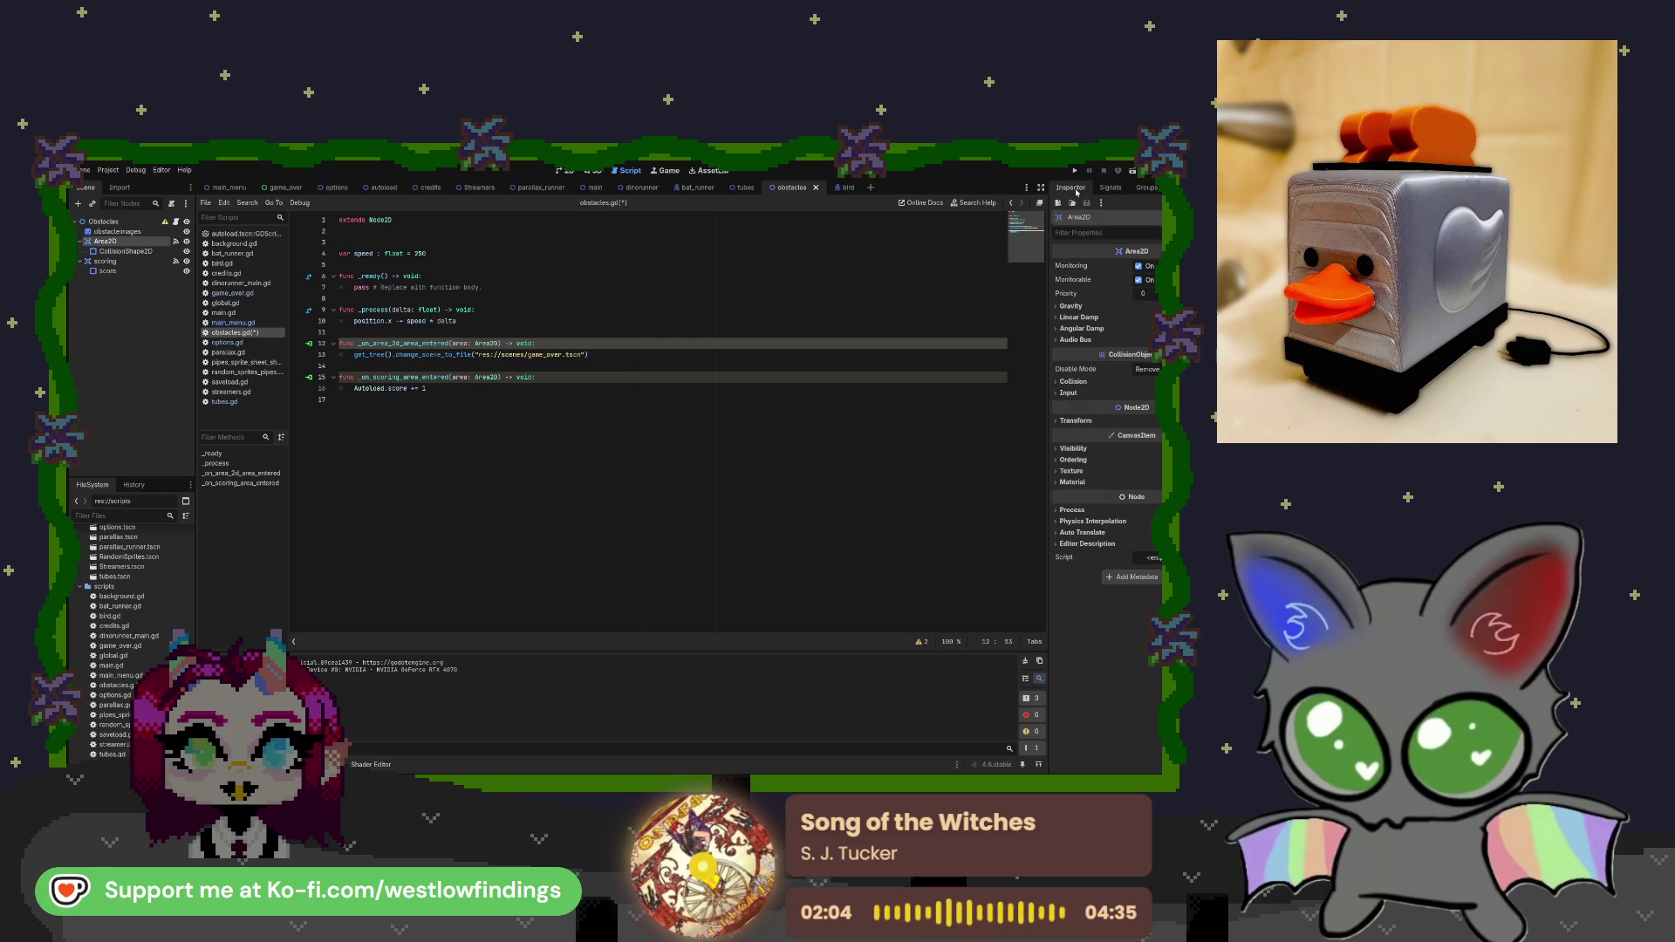
left_click(1073, 381)
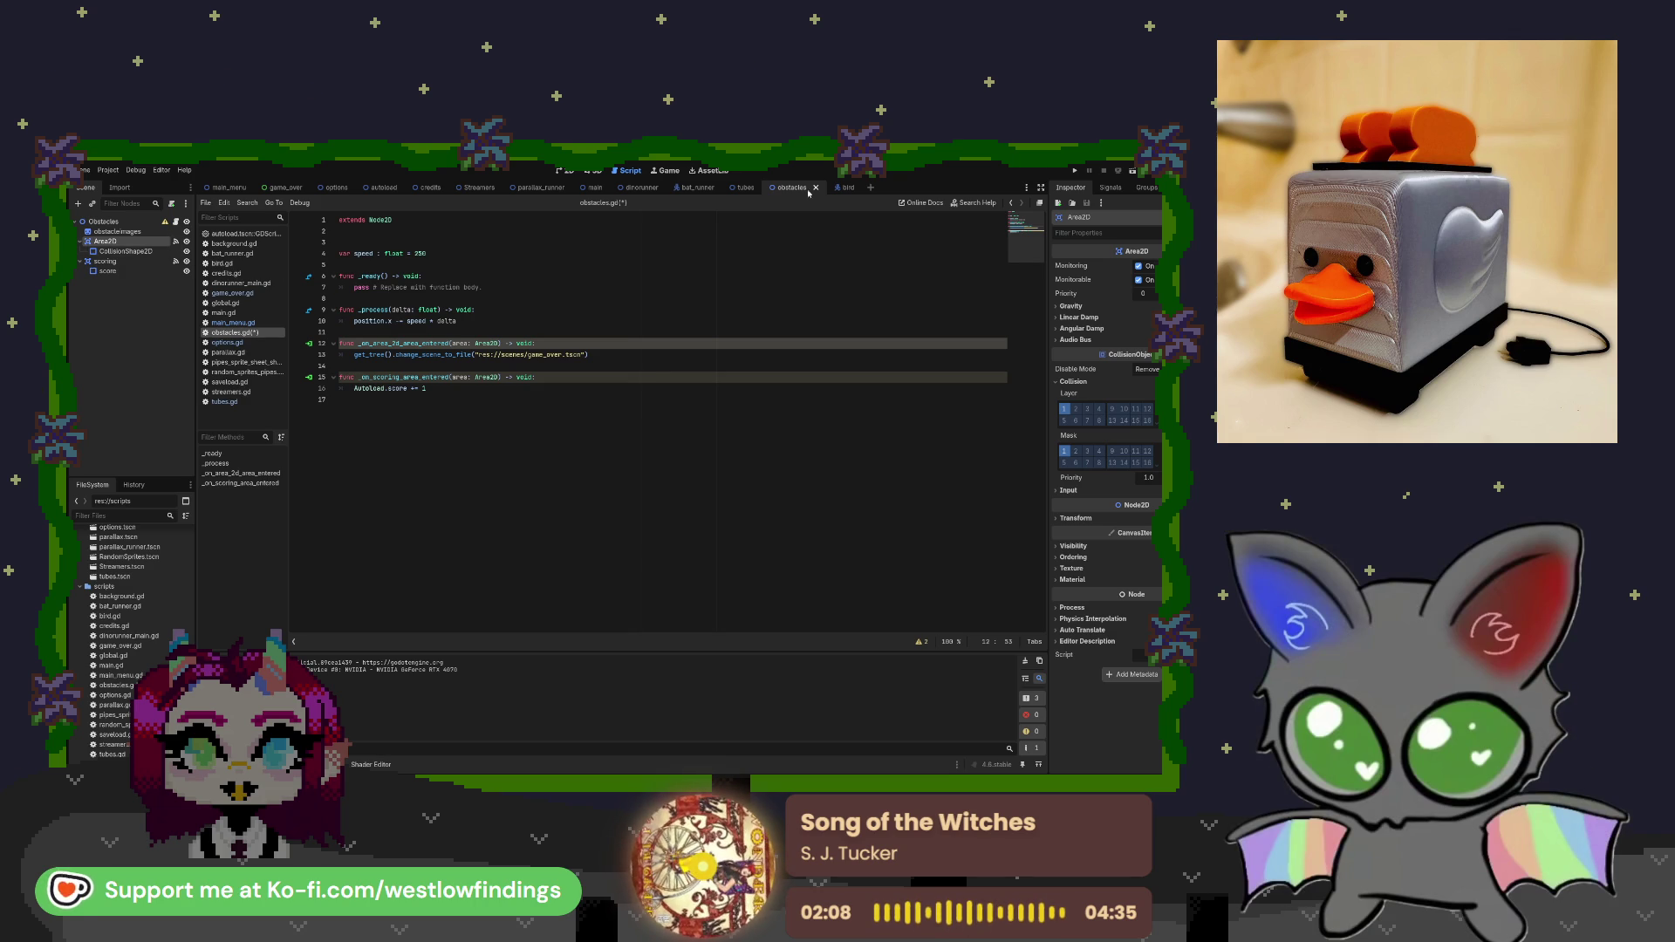
left_click(697, 189)
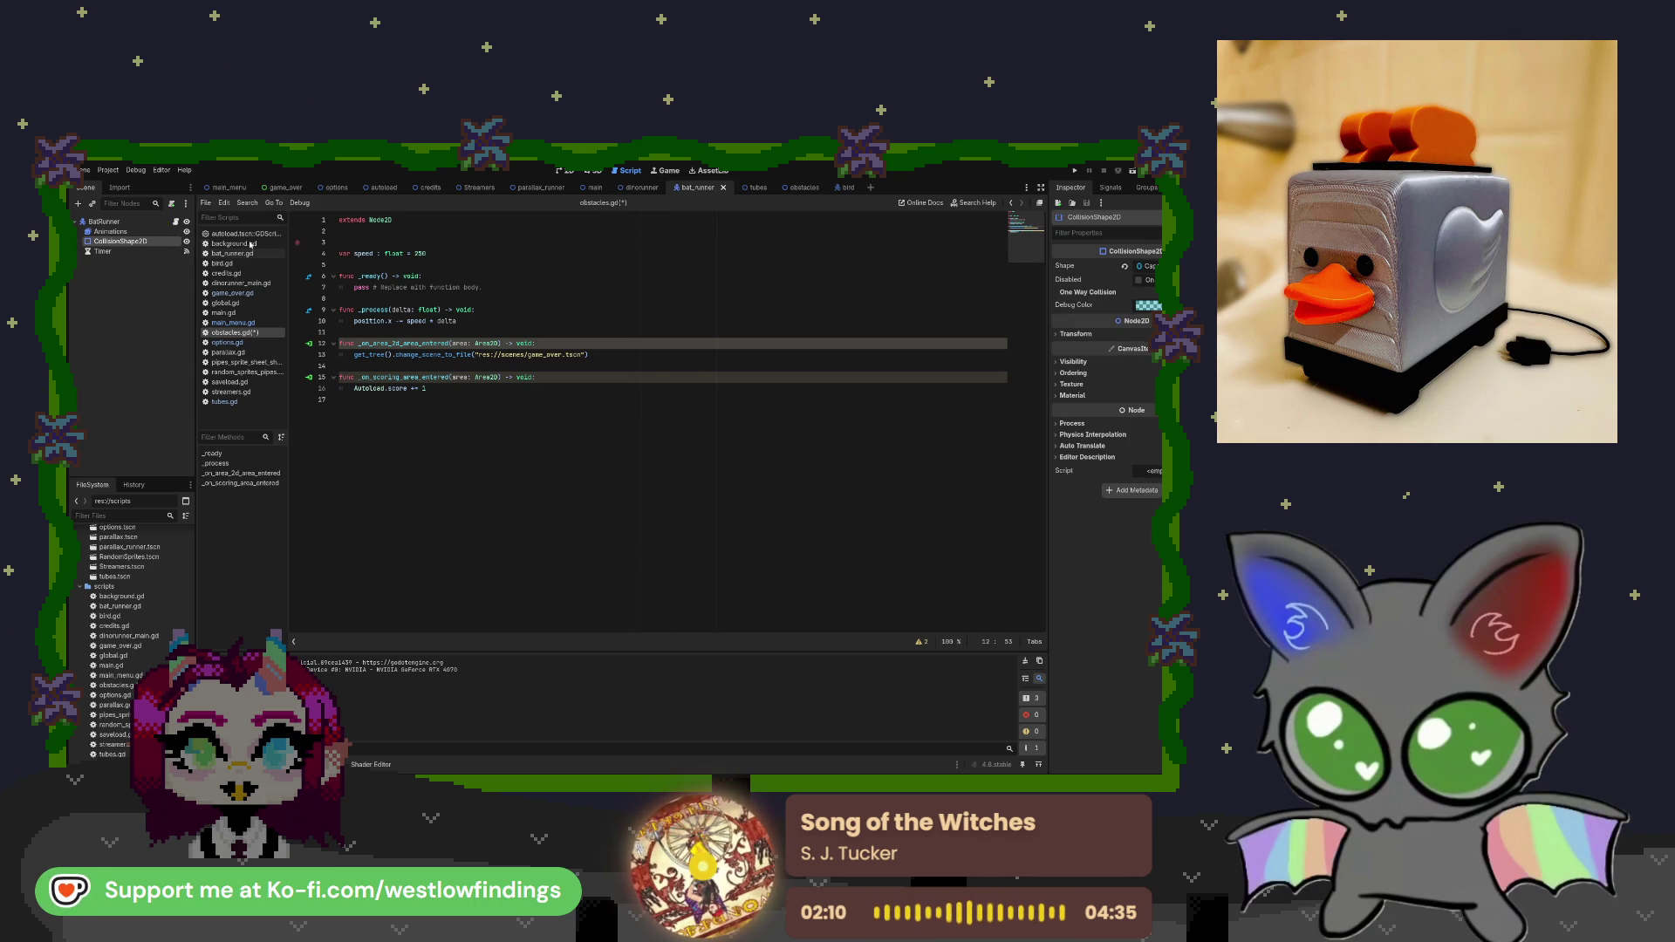
left_click(1075, 362)
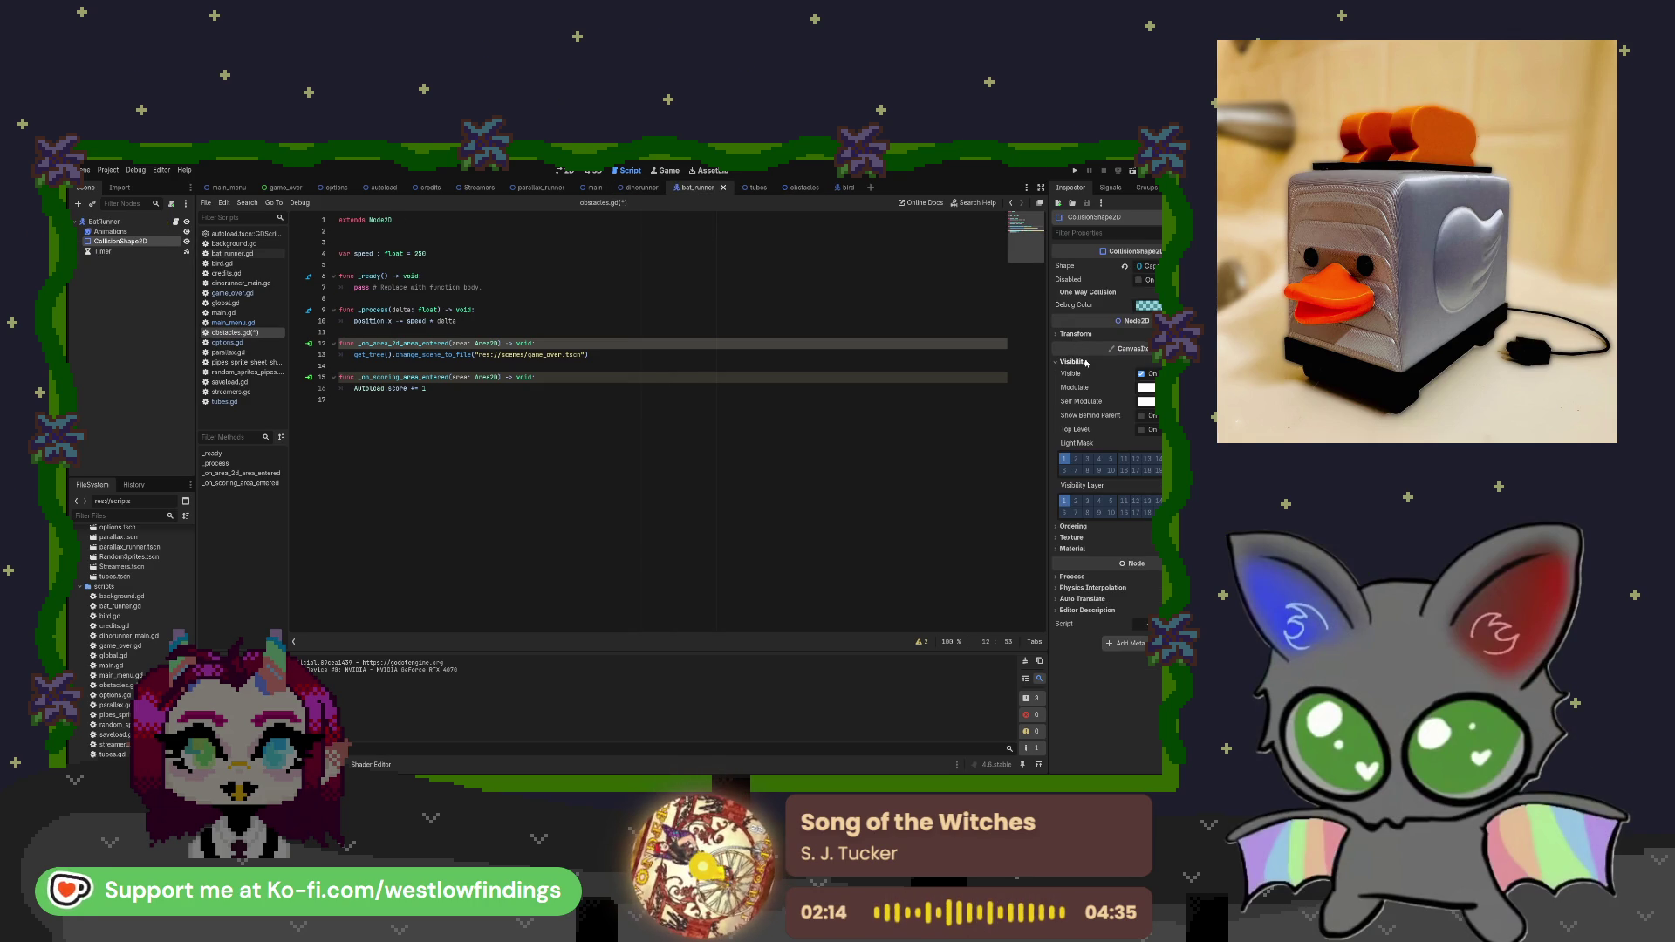
left_click(1073, 526)
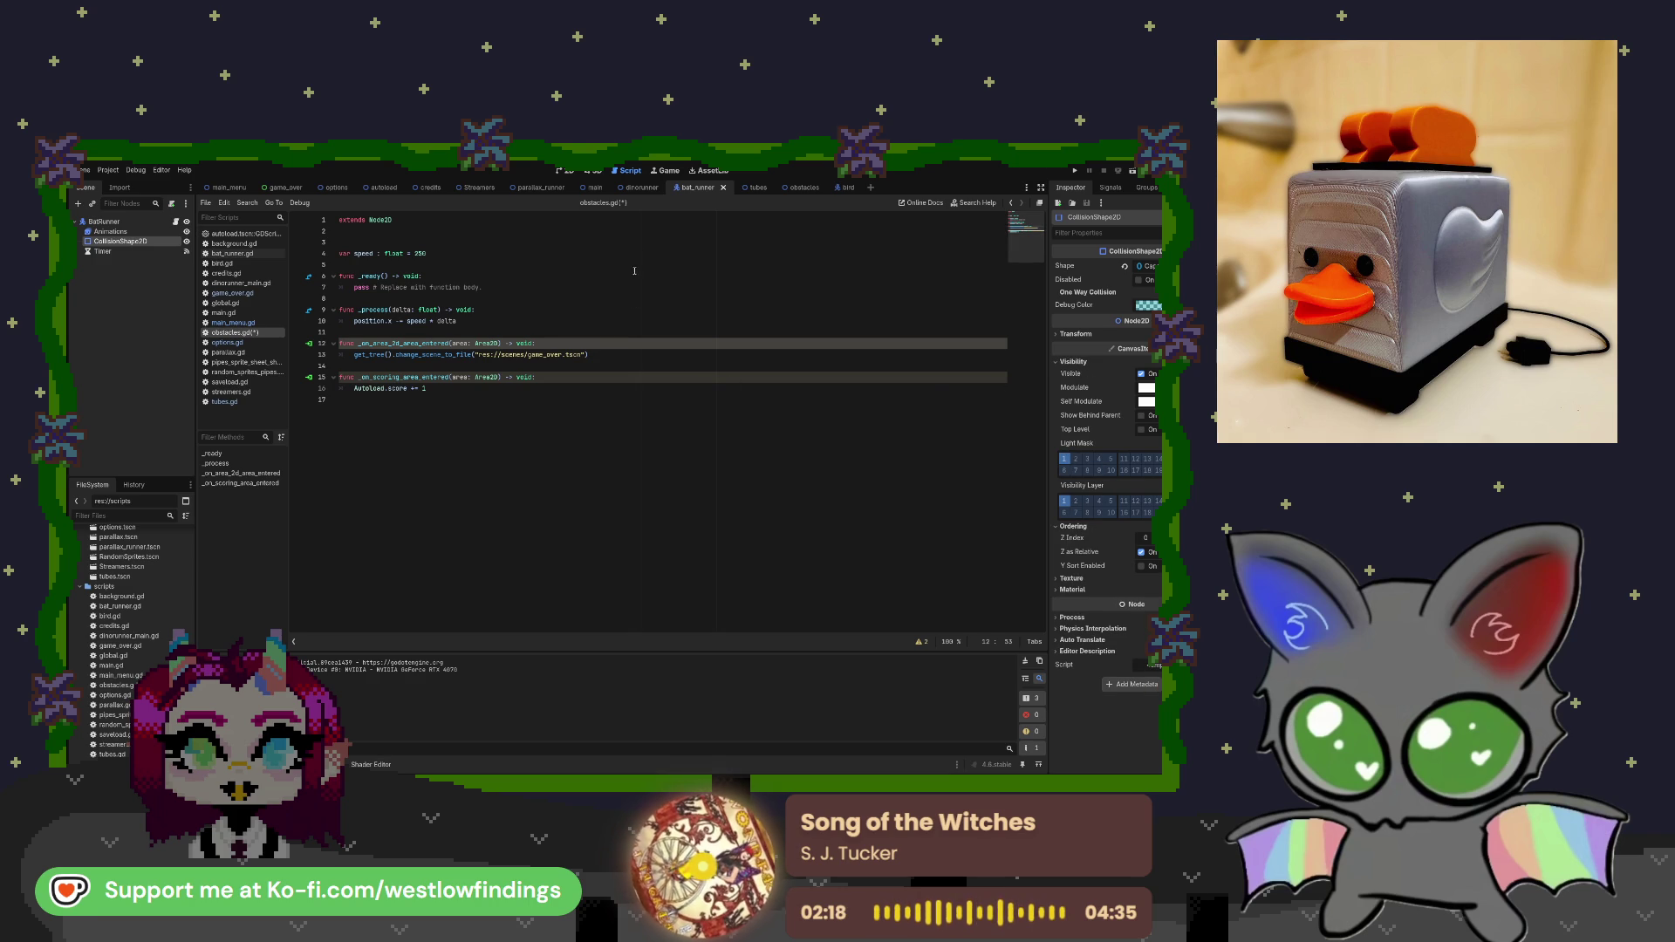
Review the Obstacles root's visibility and ordering, its CollisionShape2D, and the Area2D signals.
left_click(804, 190)
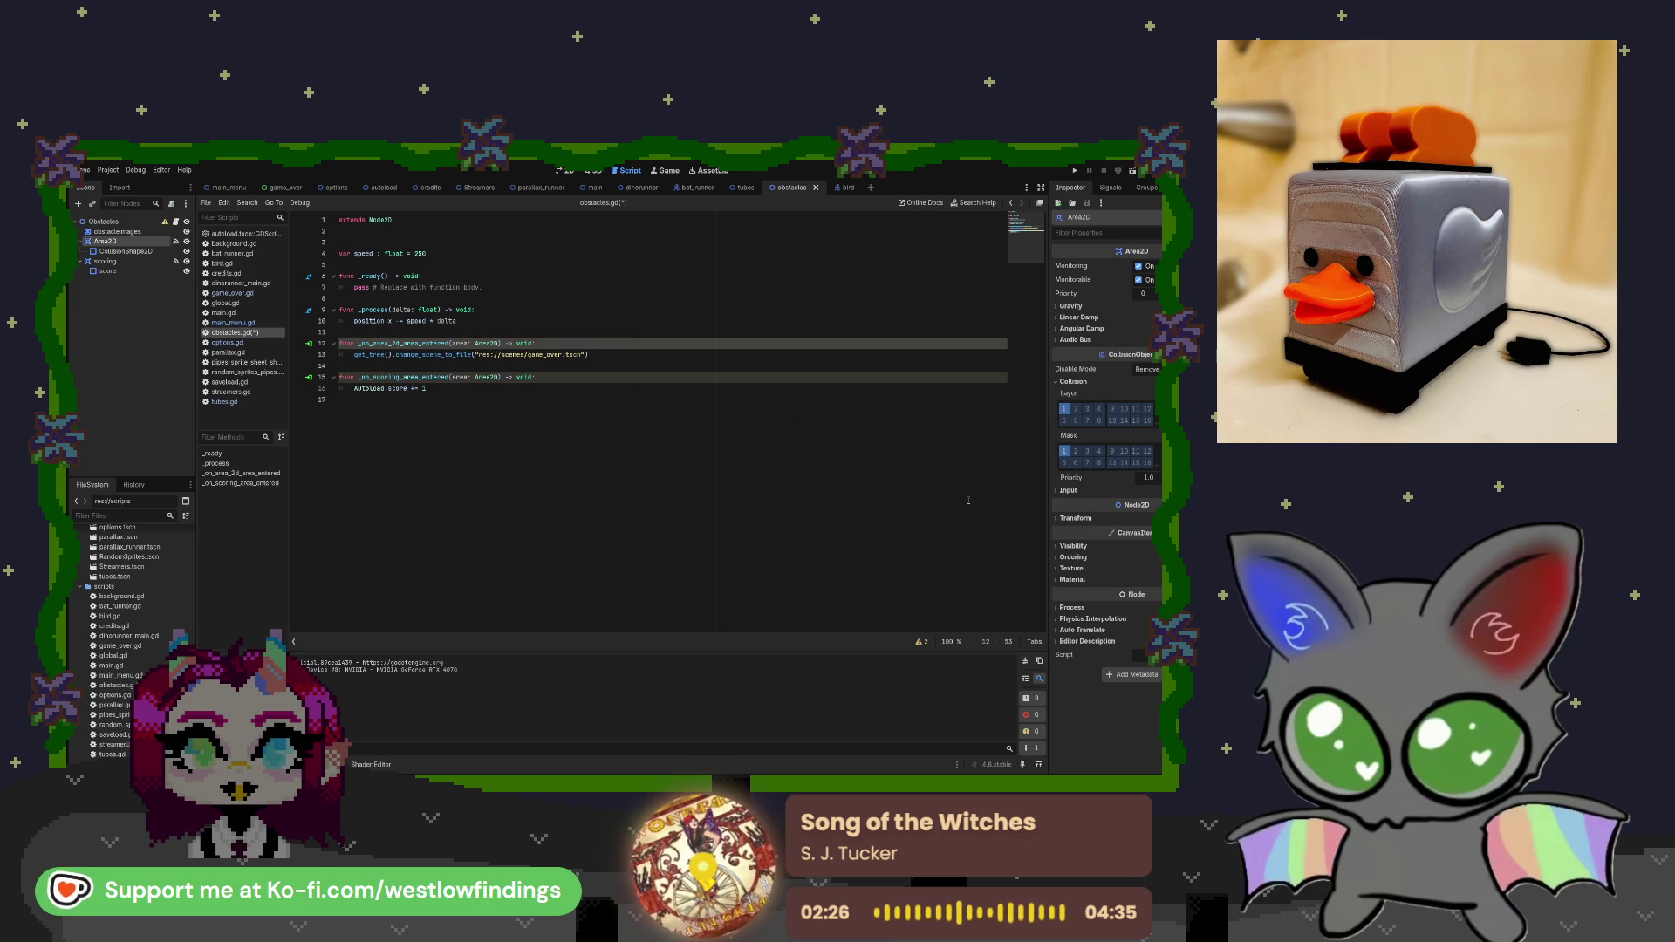
left_click(104, 221)
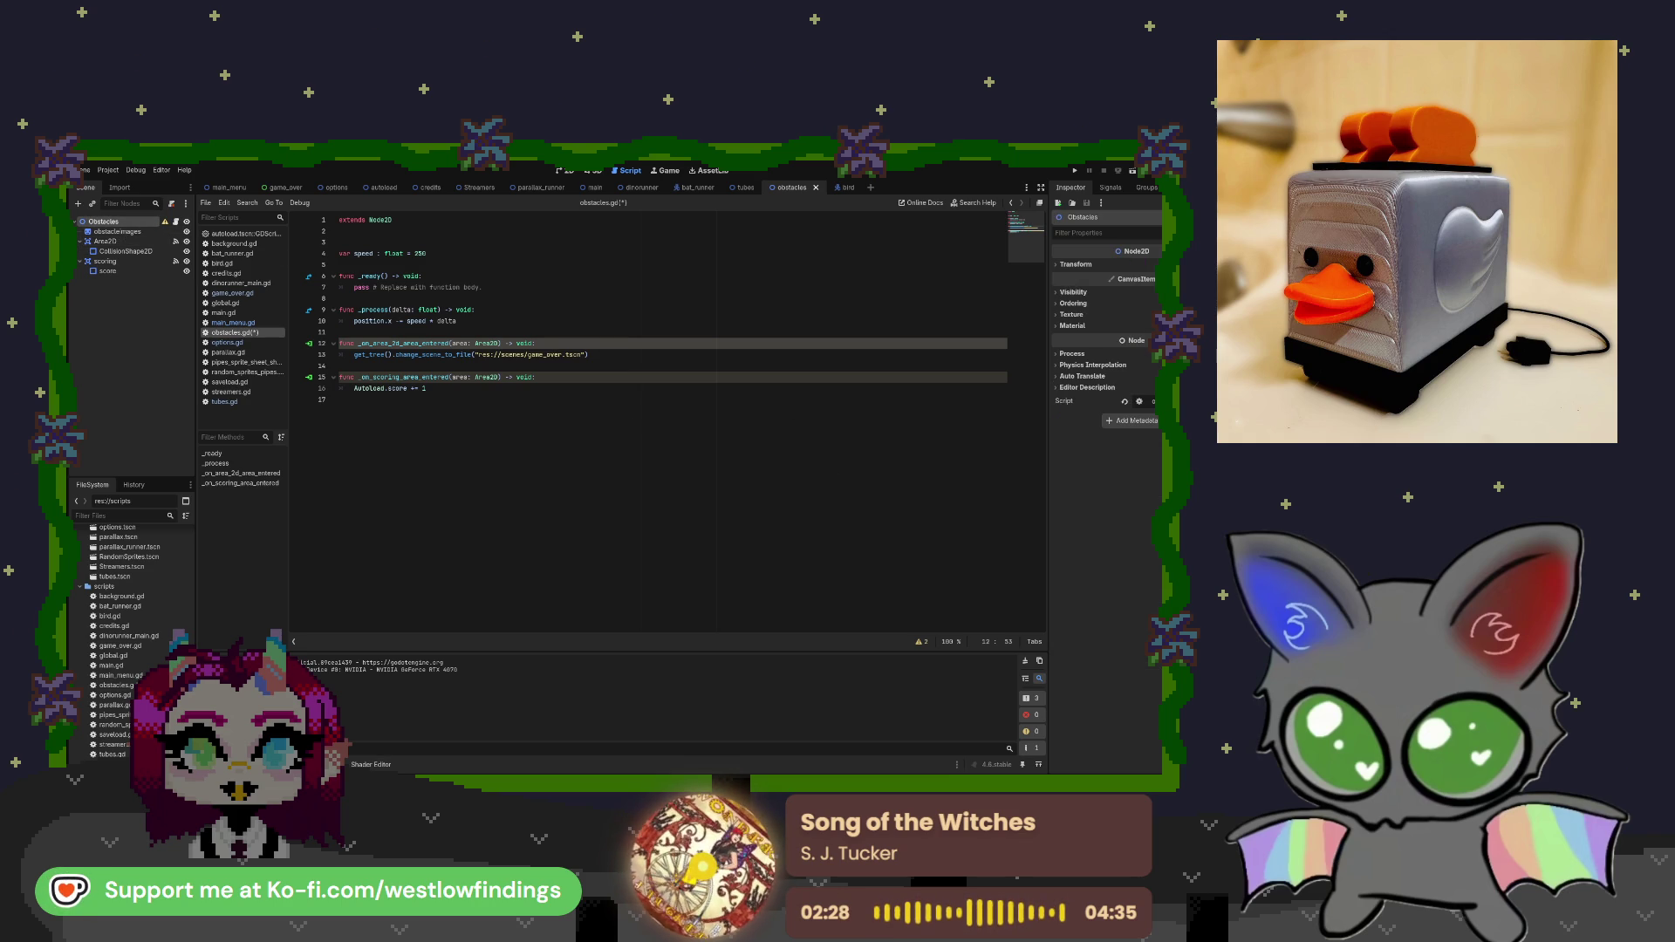
left_click(1073, 293)
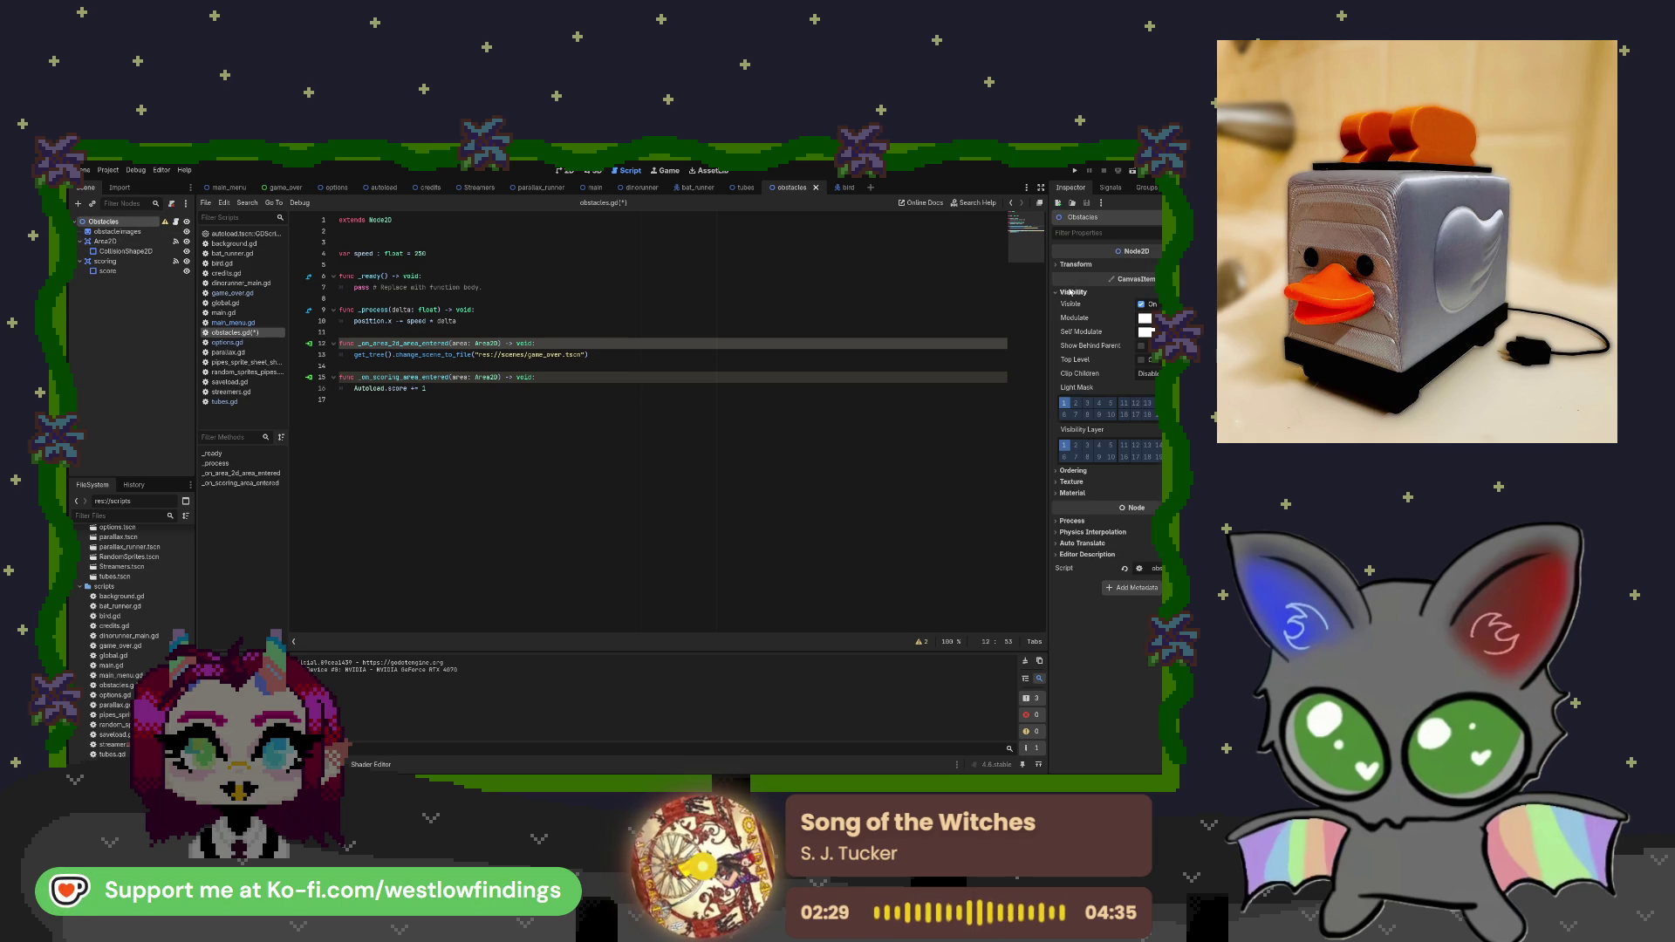
left_click(1073, 472)
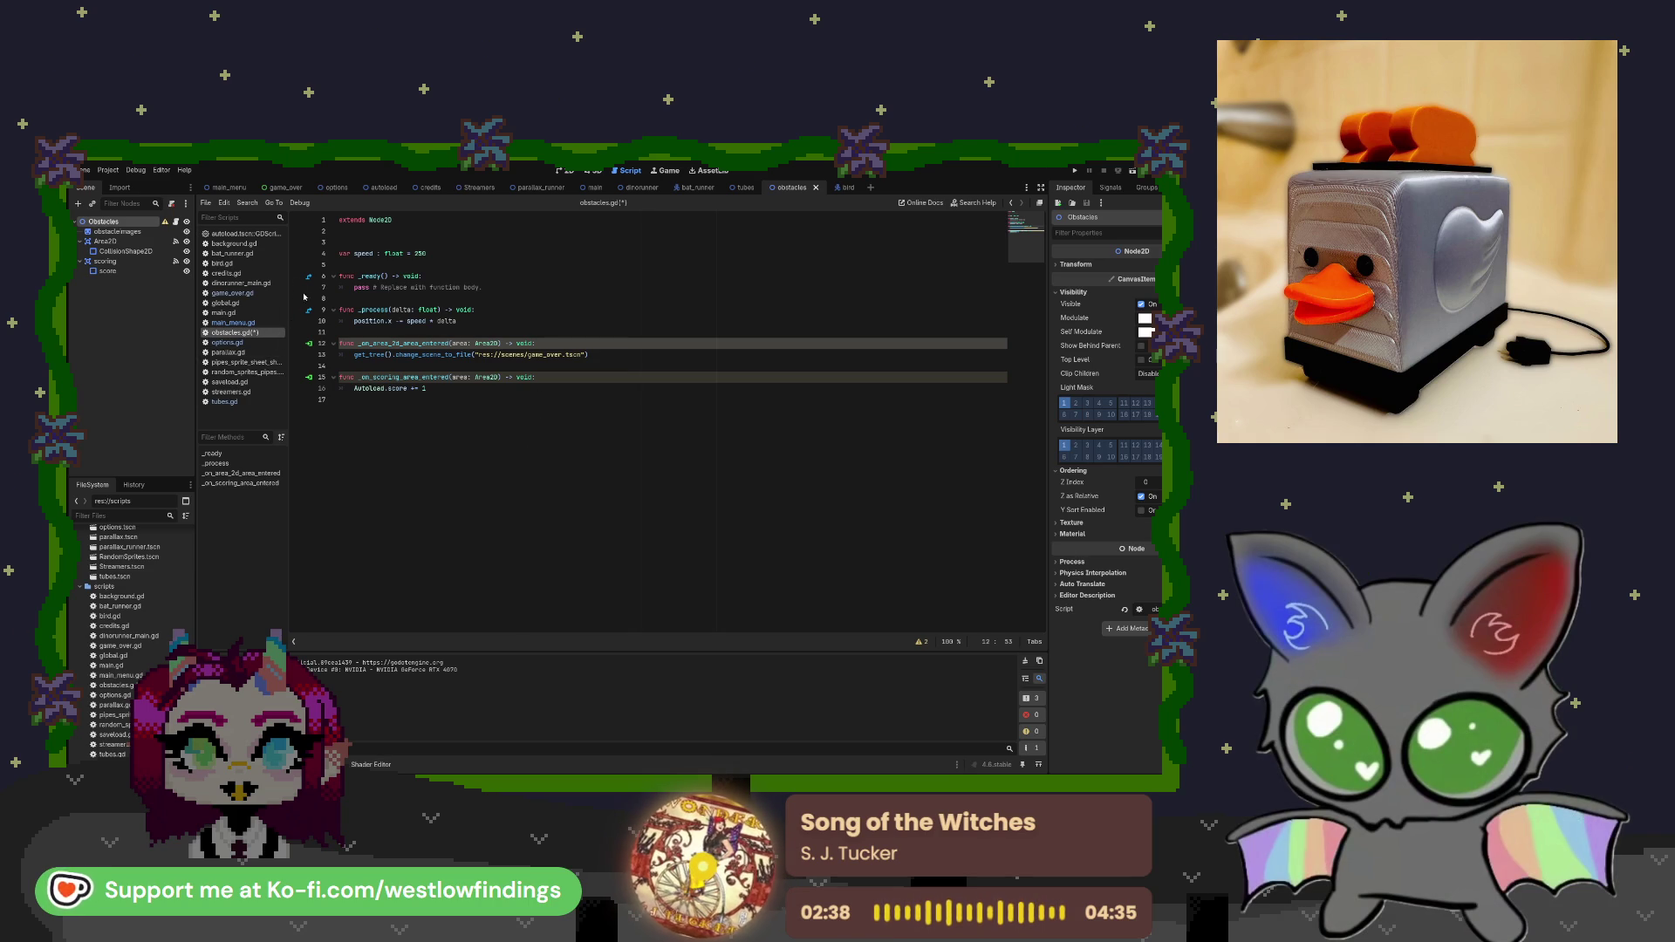
left_click(158, 250)
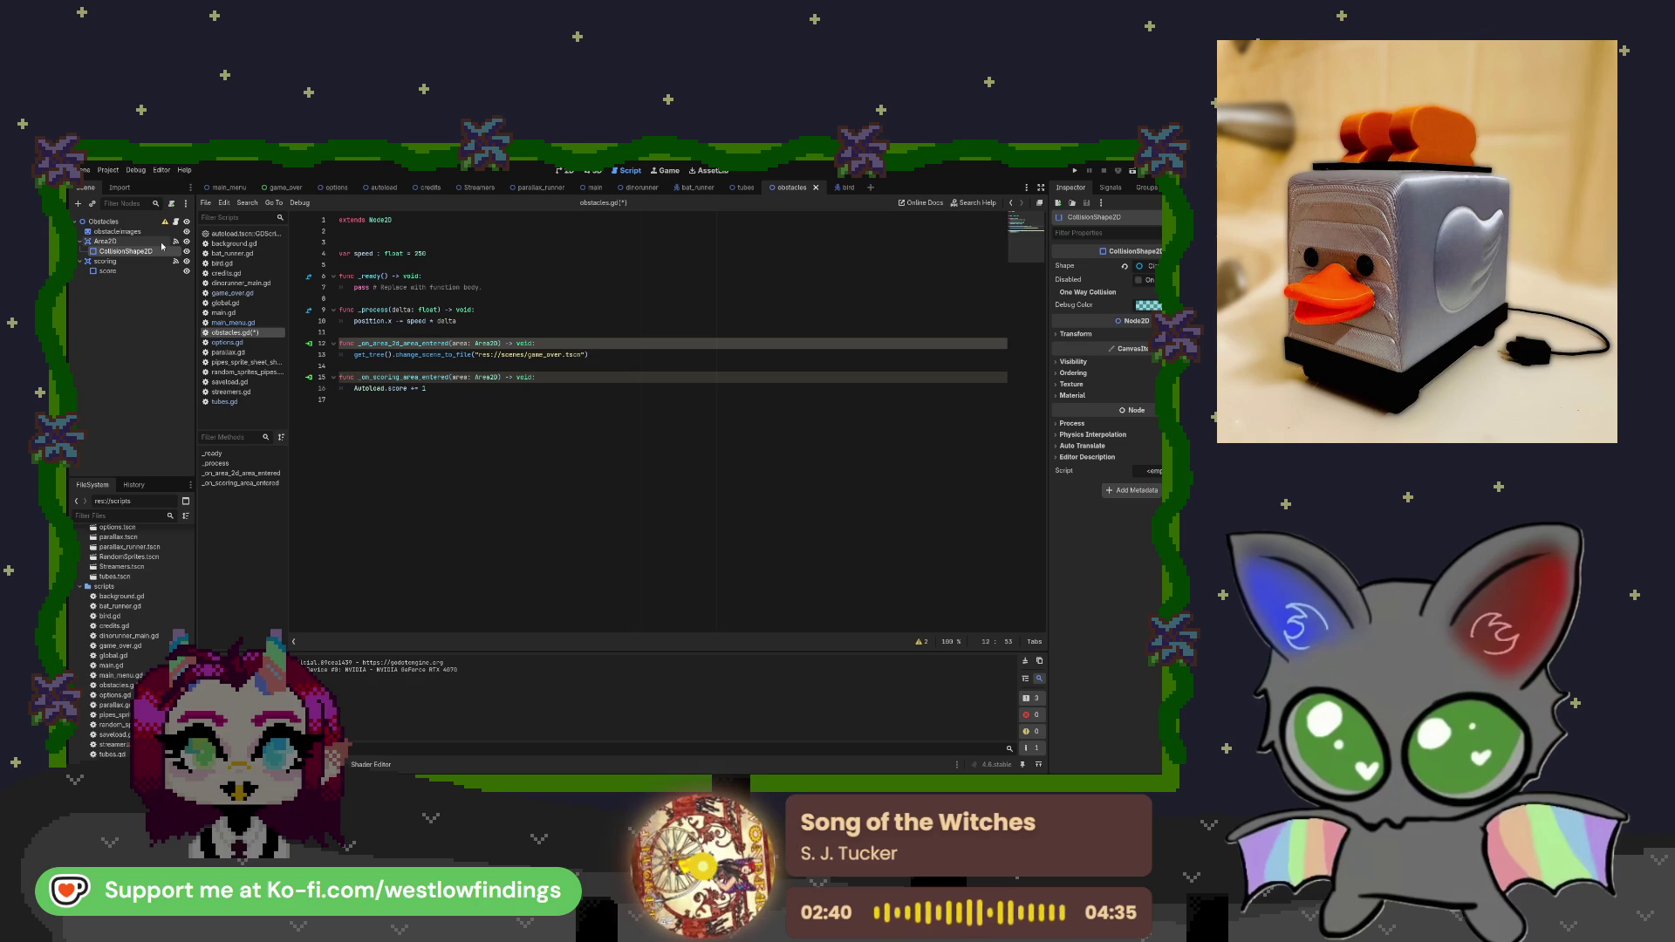
left_click(174, 242)
left_click(176, 242)
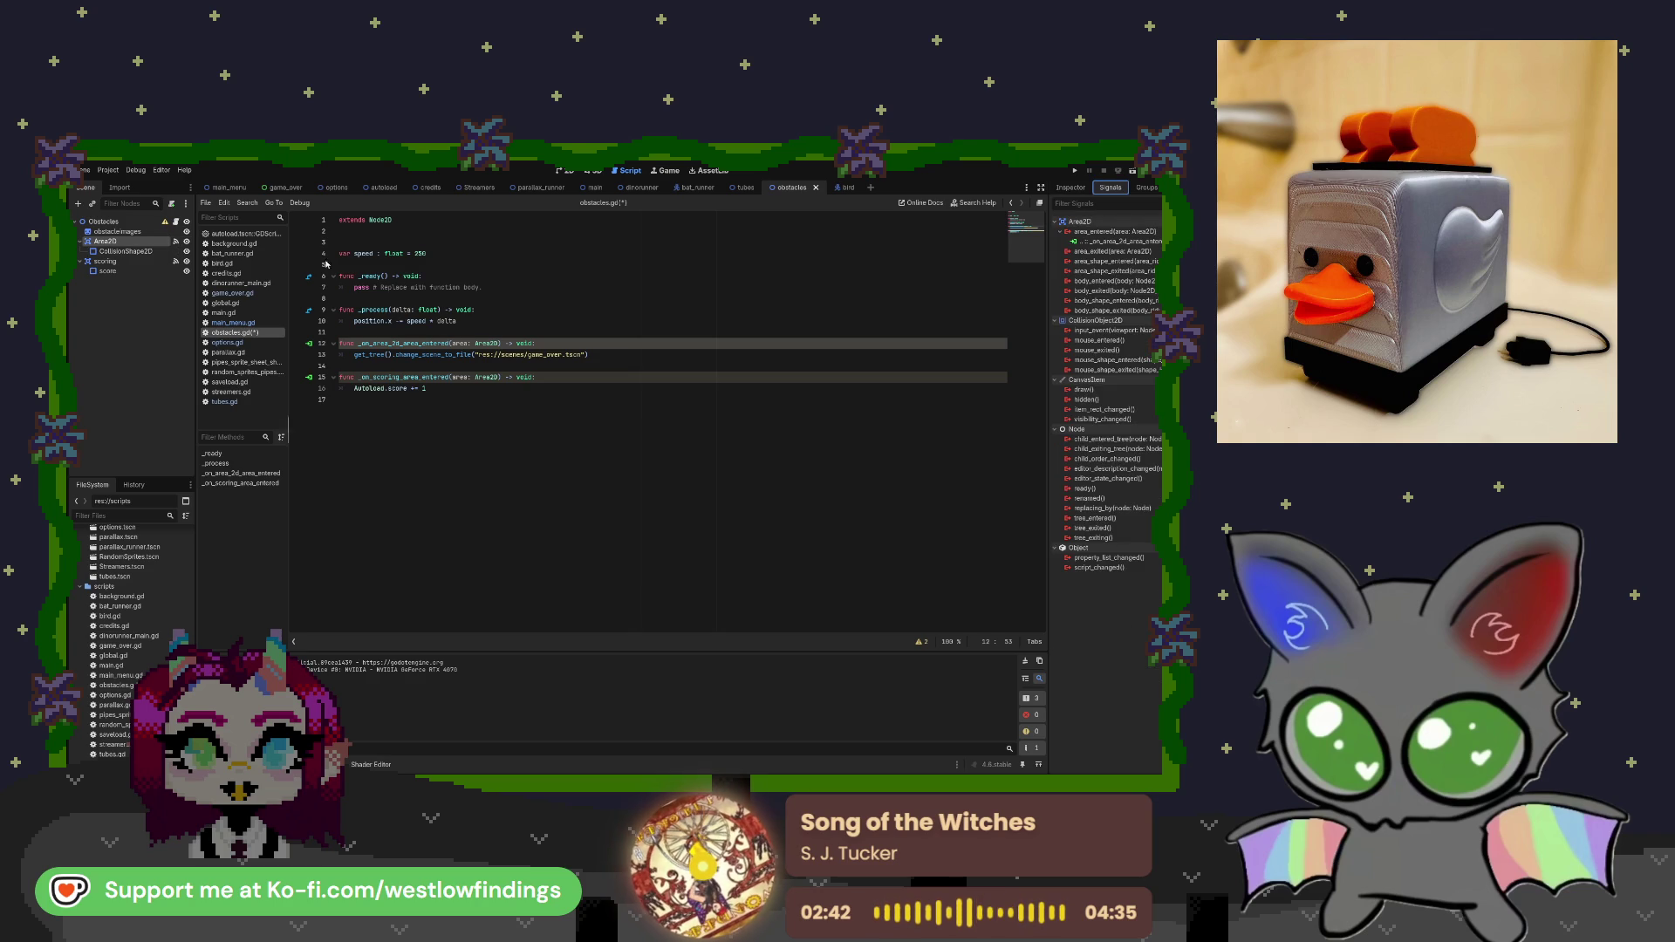
left_click(843, 187)
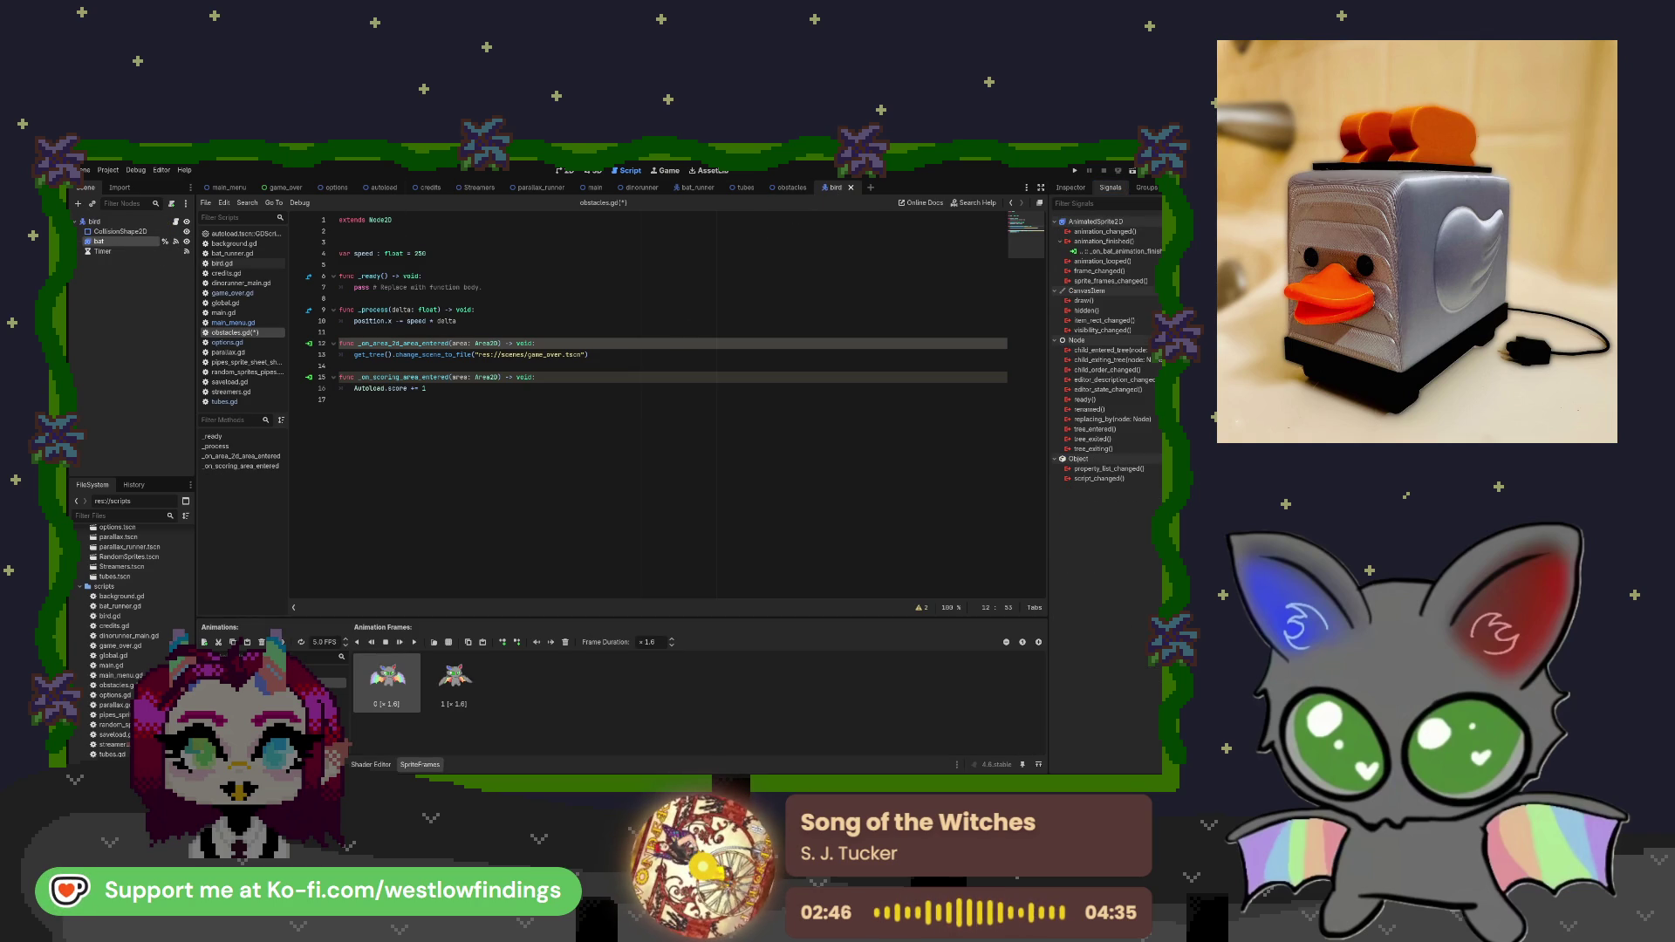
Move the bird scene tab ahead of bat_runner and open the bird.gd script.
left_click(150, 232)
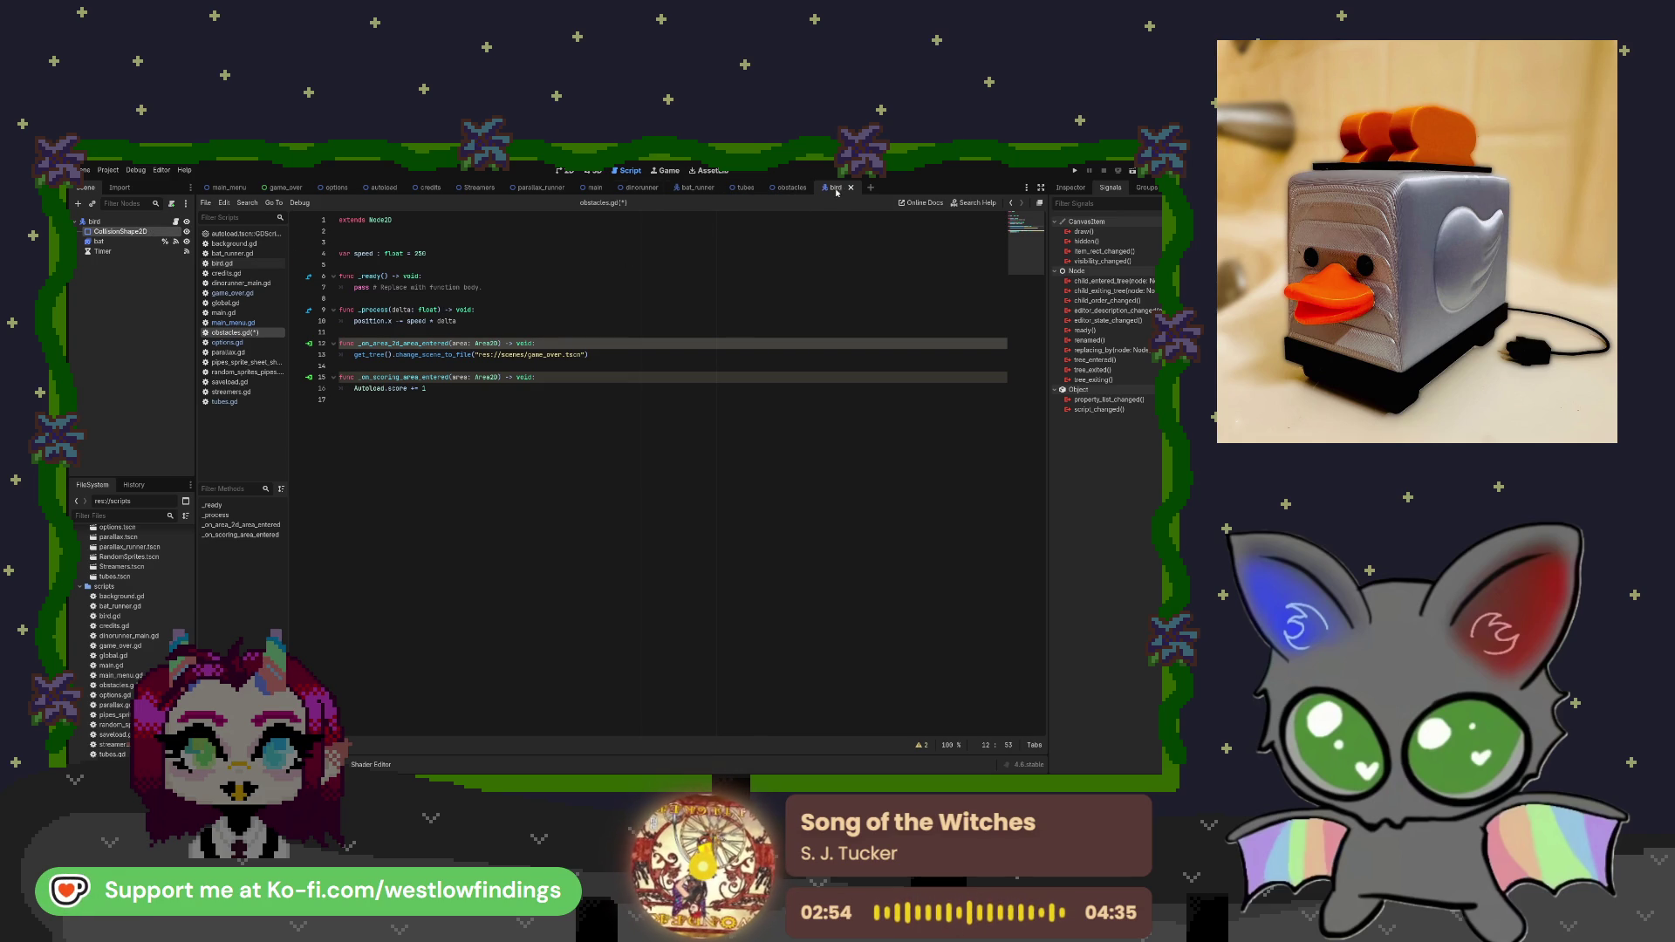
left_click(698, 187)
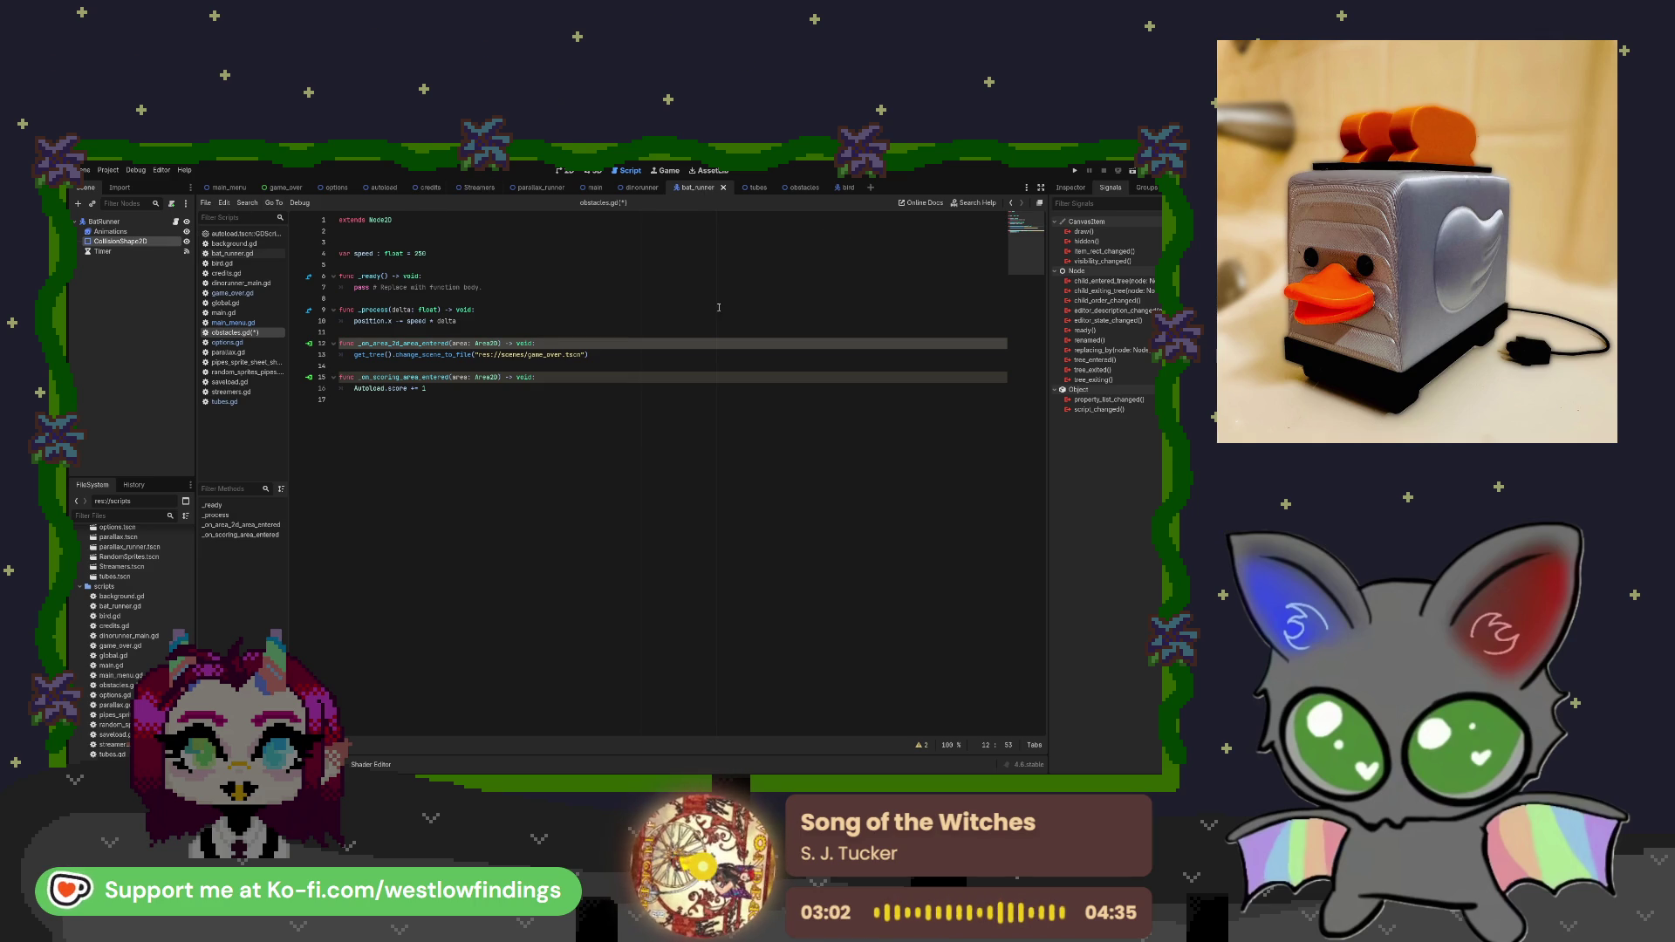
left_click(848, 188)
left_click_drag(848, 187, 672, 190)
left_click(742, 189)
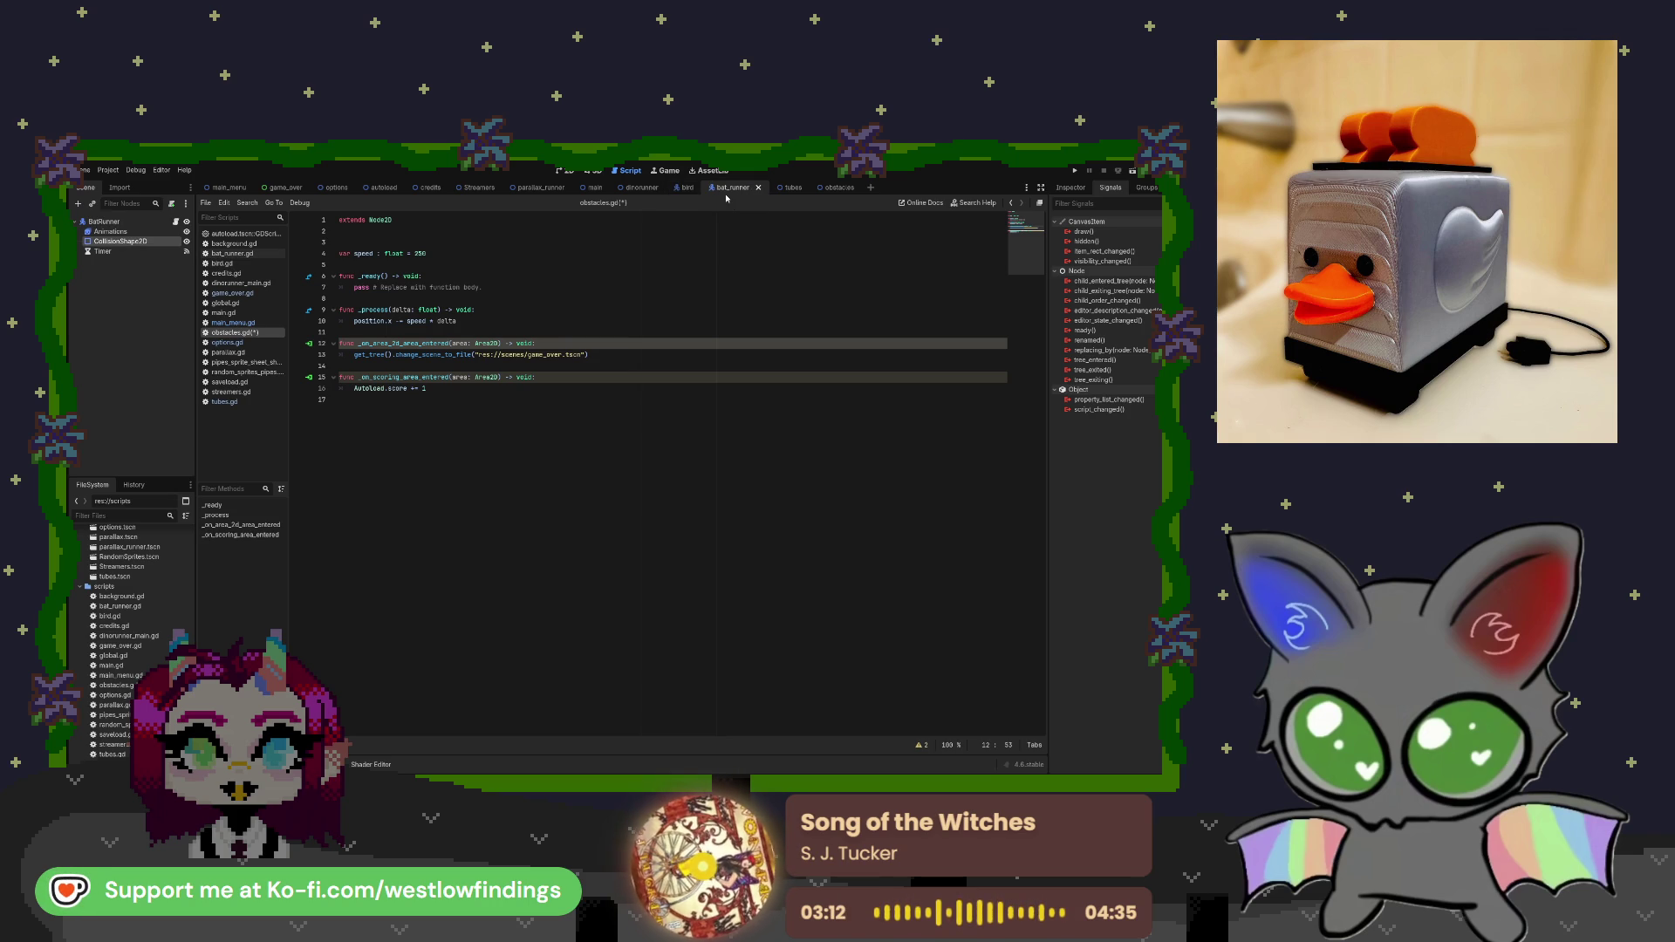
left_click(260, 261)
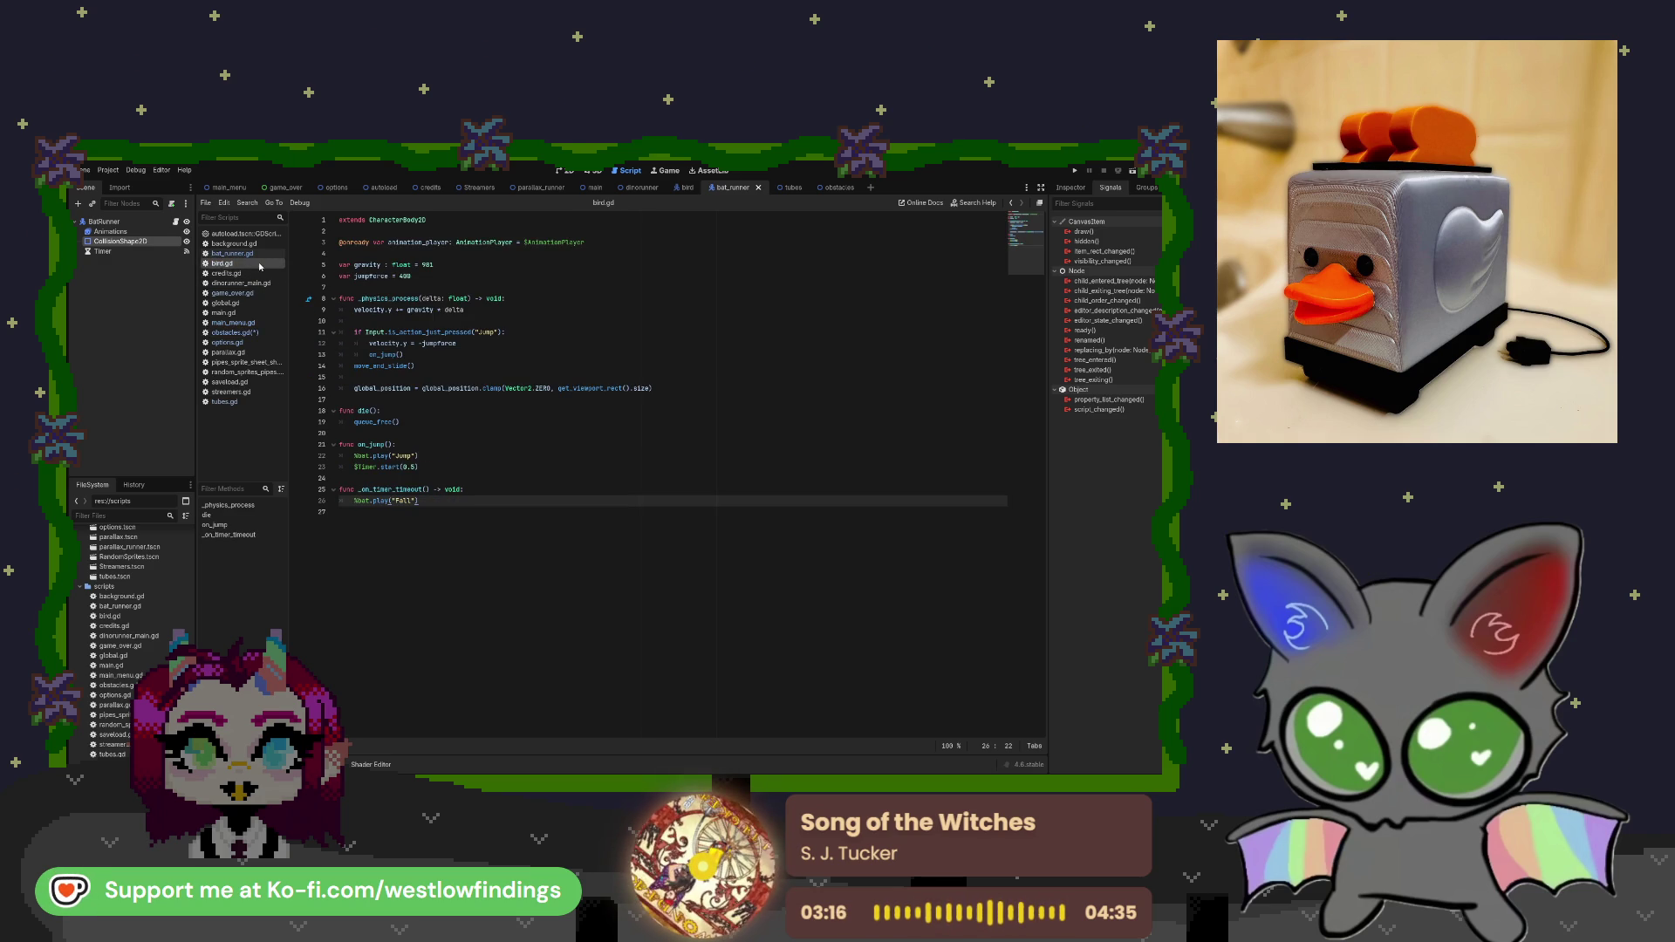
Compare the bat_runner.gd script side by side against bird.gd.
left_click(263, 255)
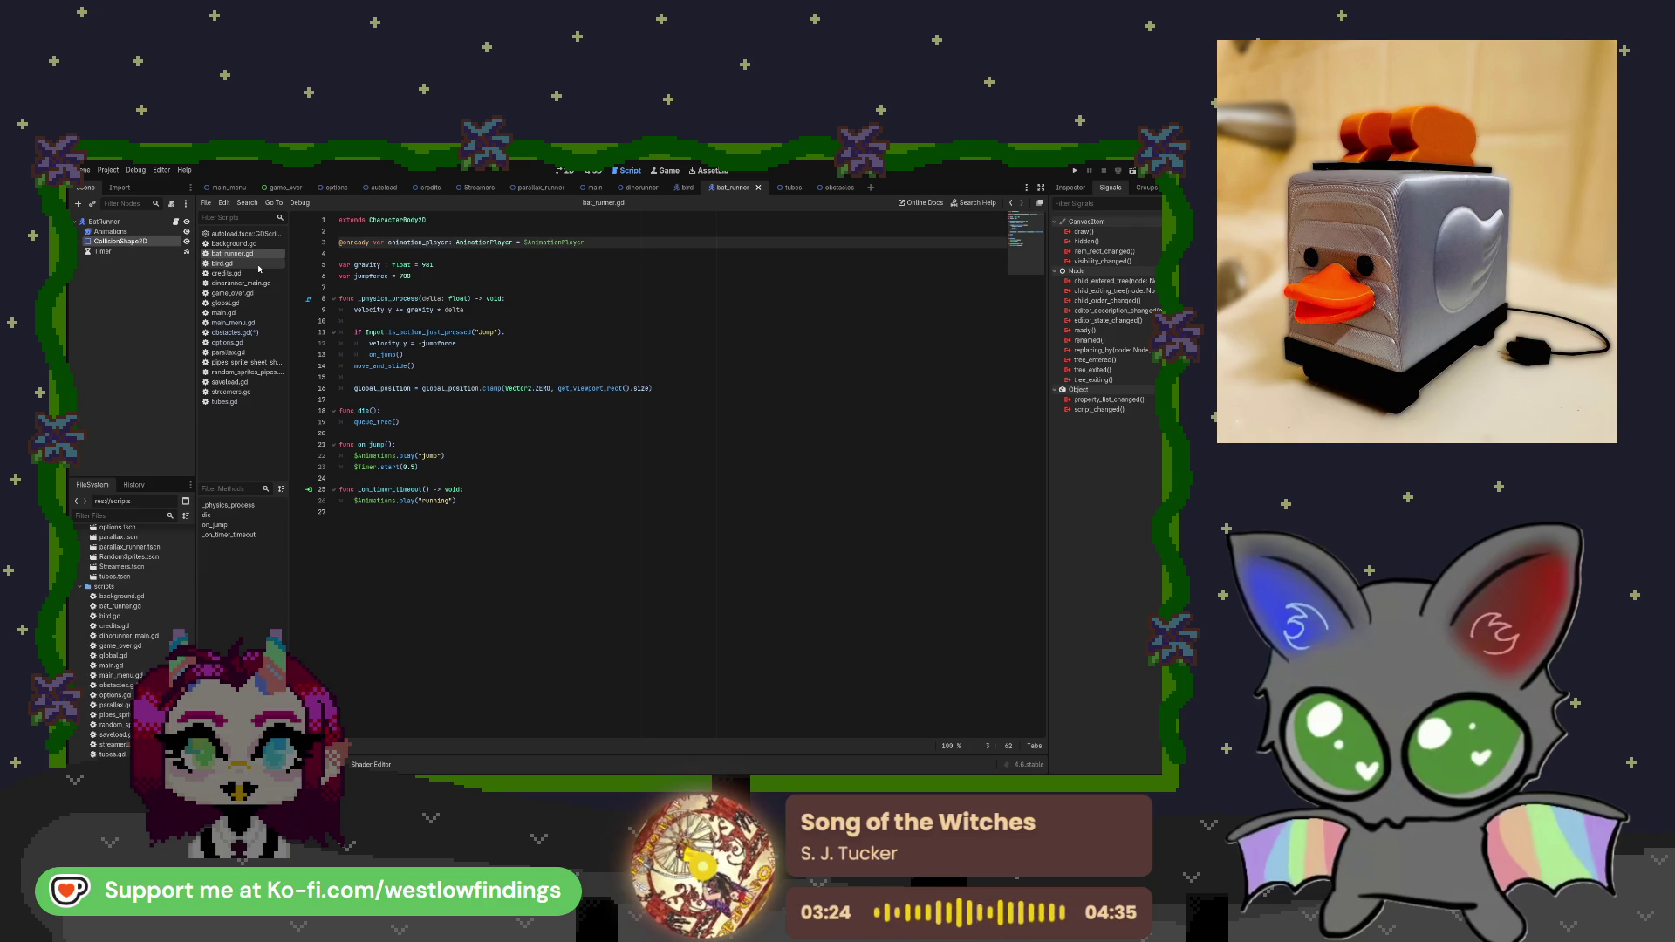
left_click(258, 266)
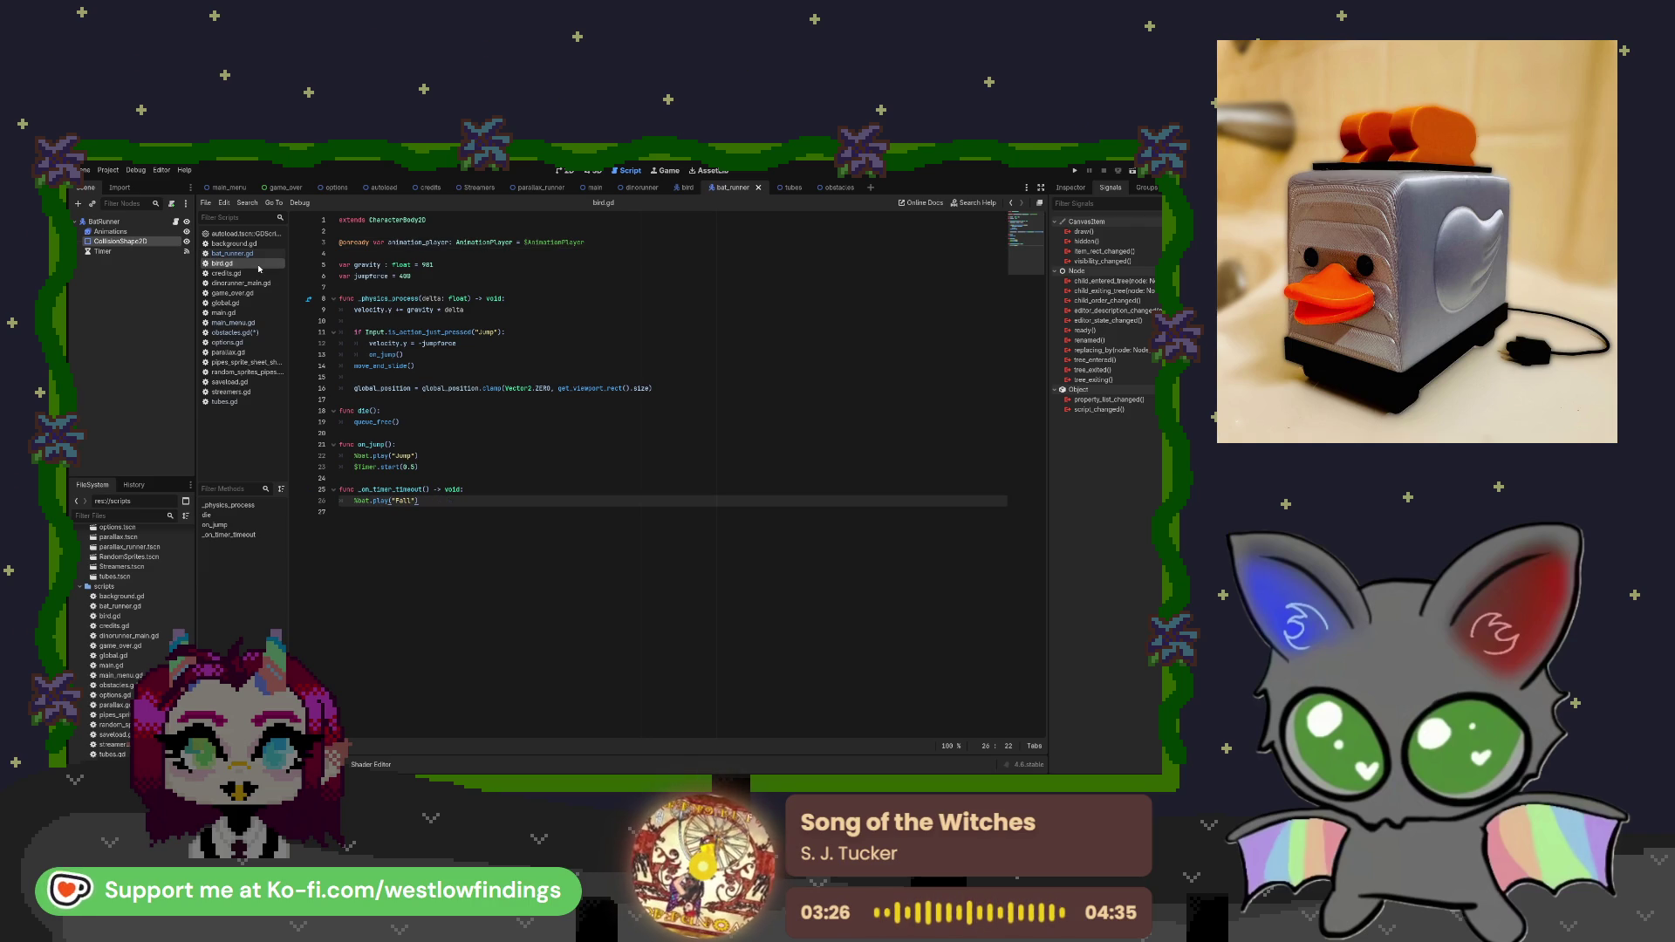
left_click(257, 255)
left_click(257, 266)
left_click(256, 257)
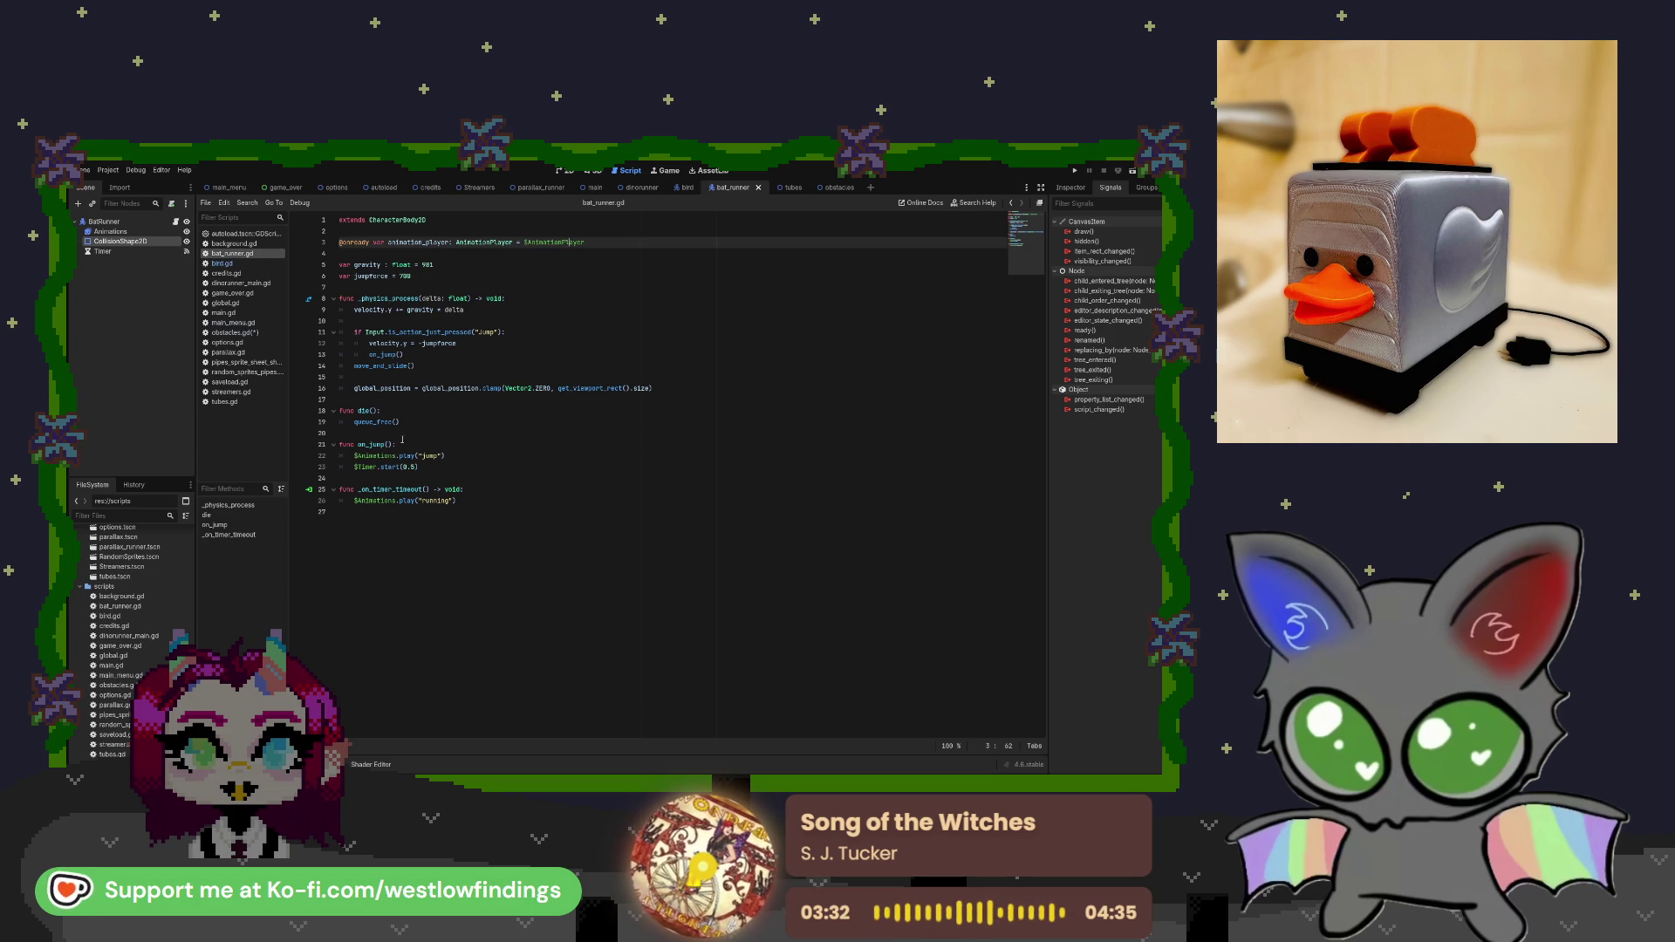
Change line 23 of bat_runner.gd to $Timer.start(0.8) and select the BatRunner node.
left_click(414, 467)
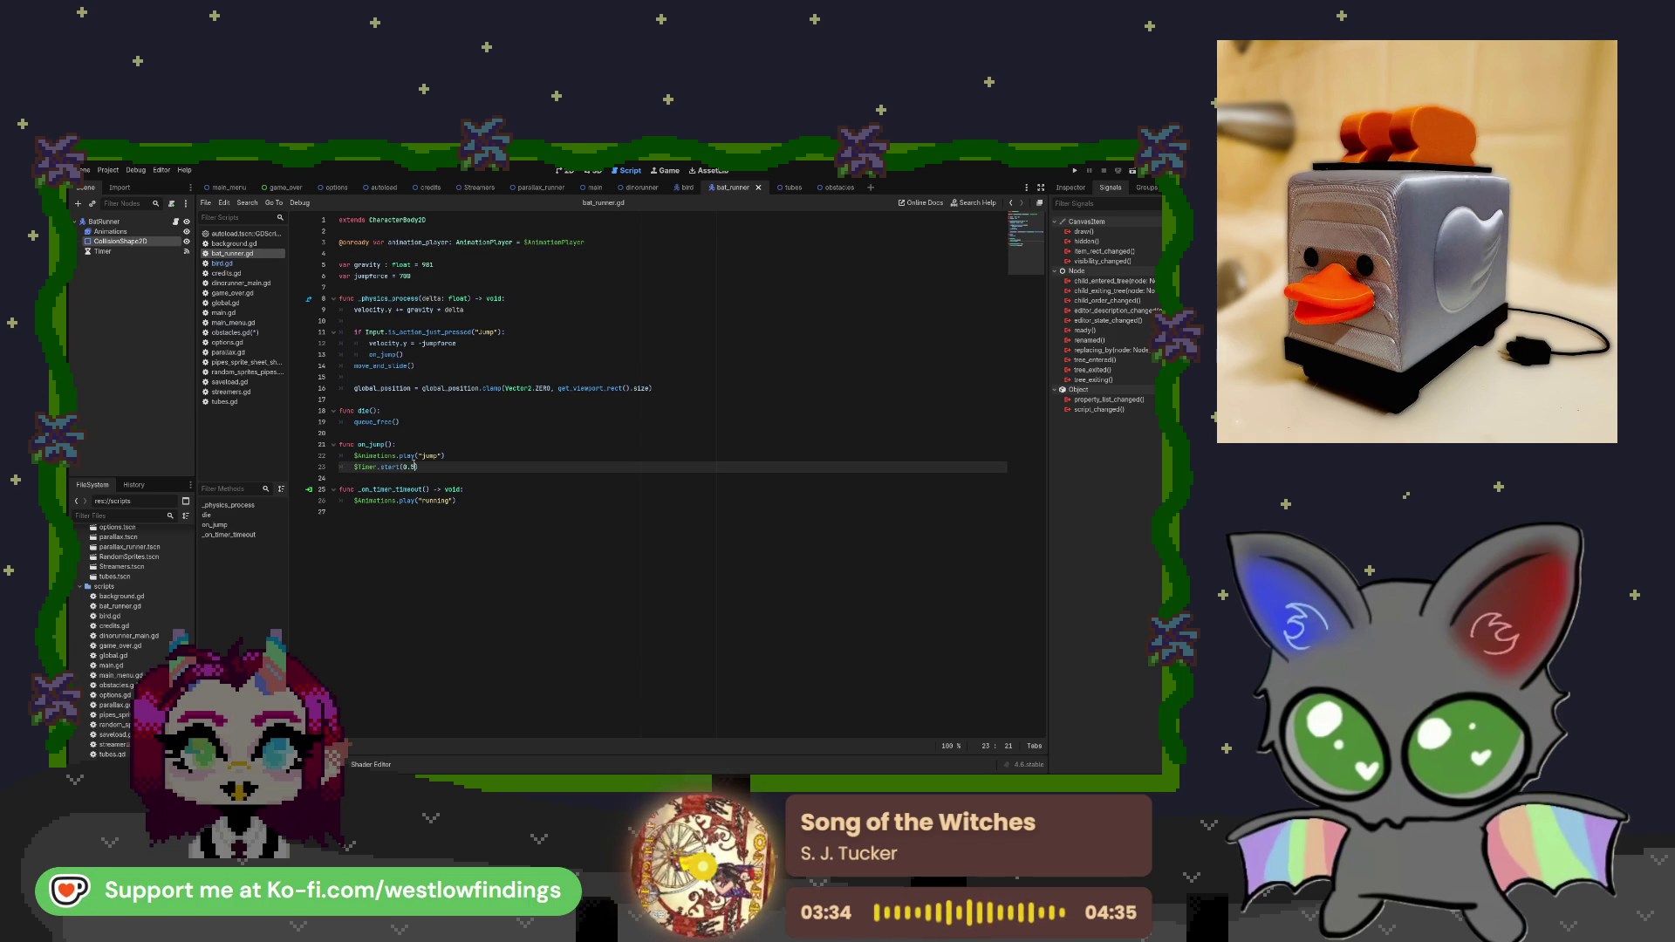
type("8")
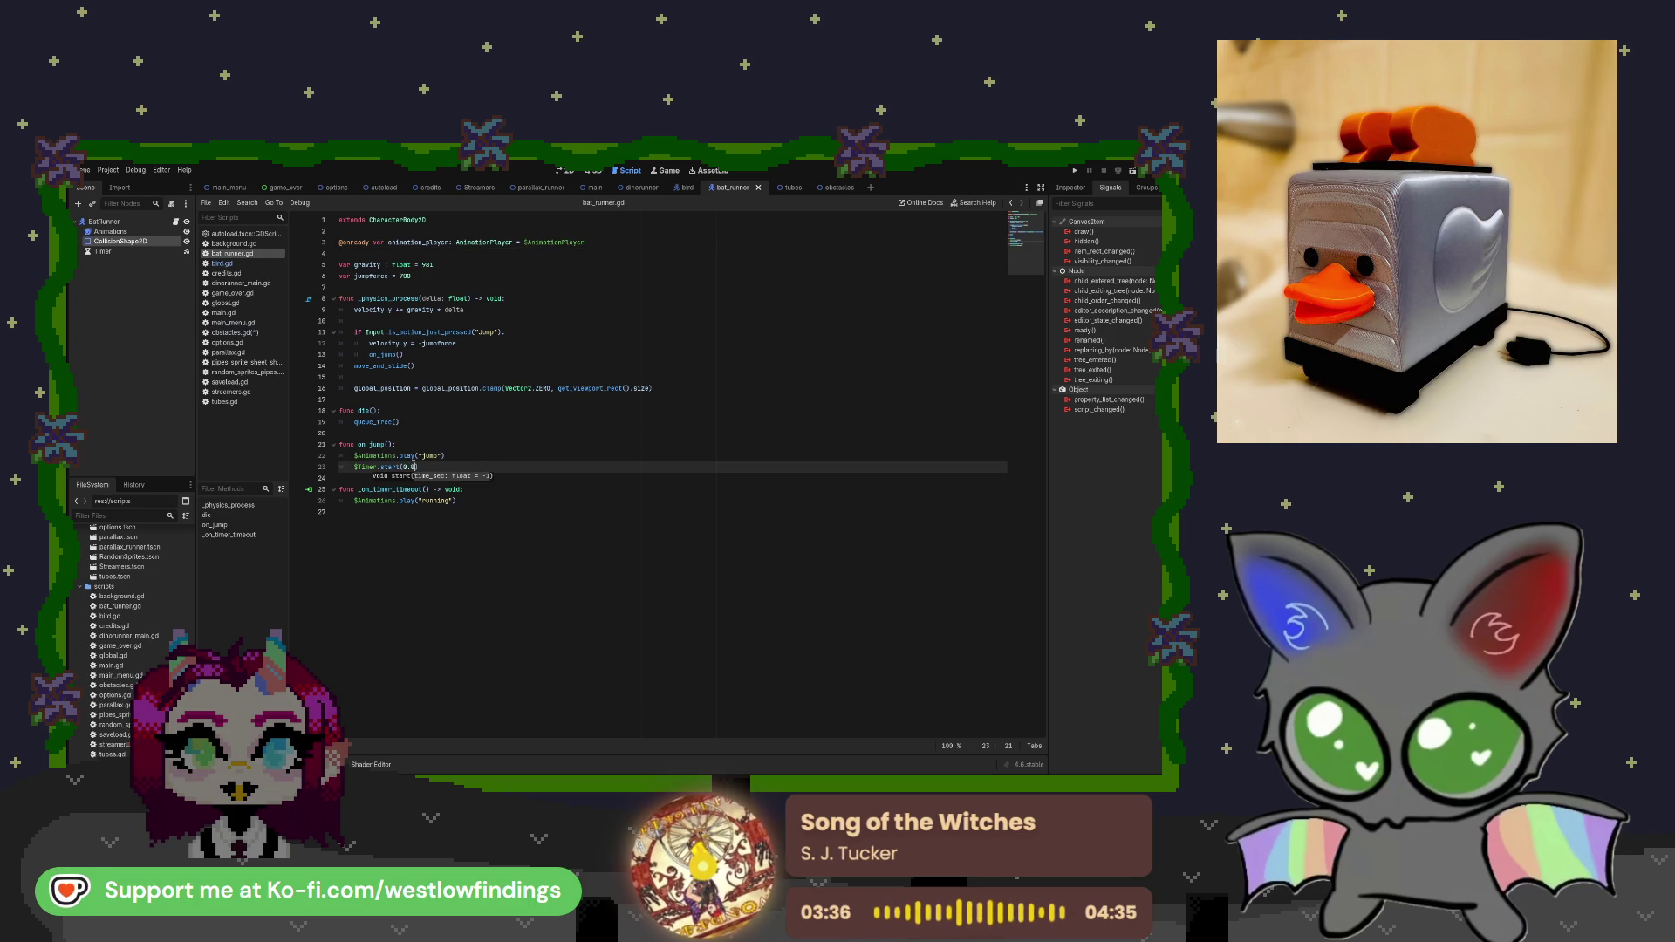
key("Up")
key("End")
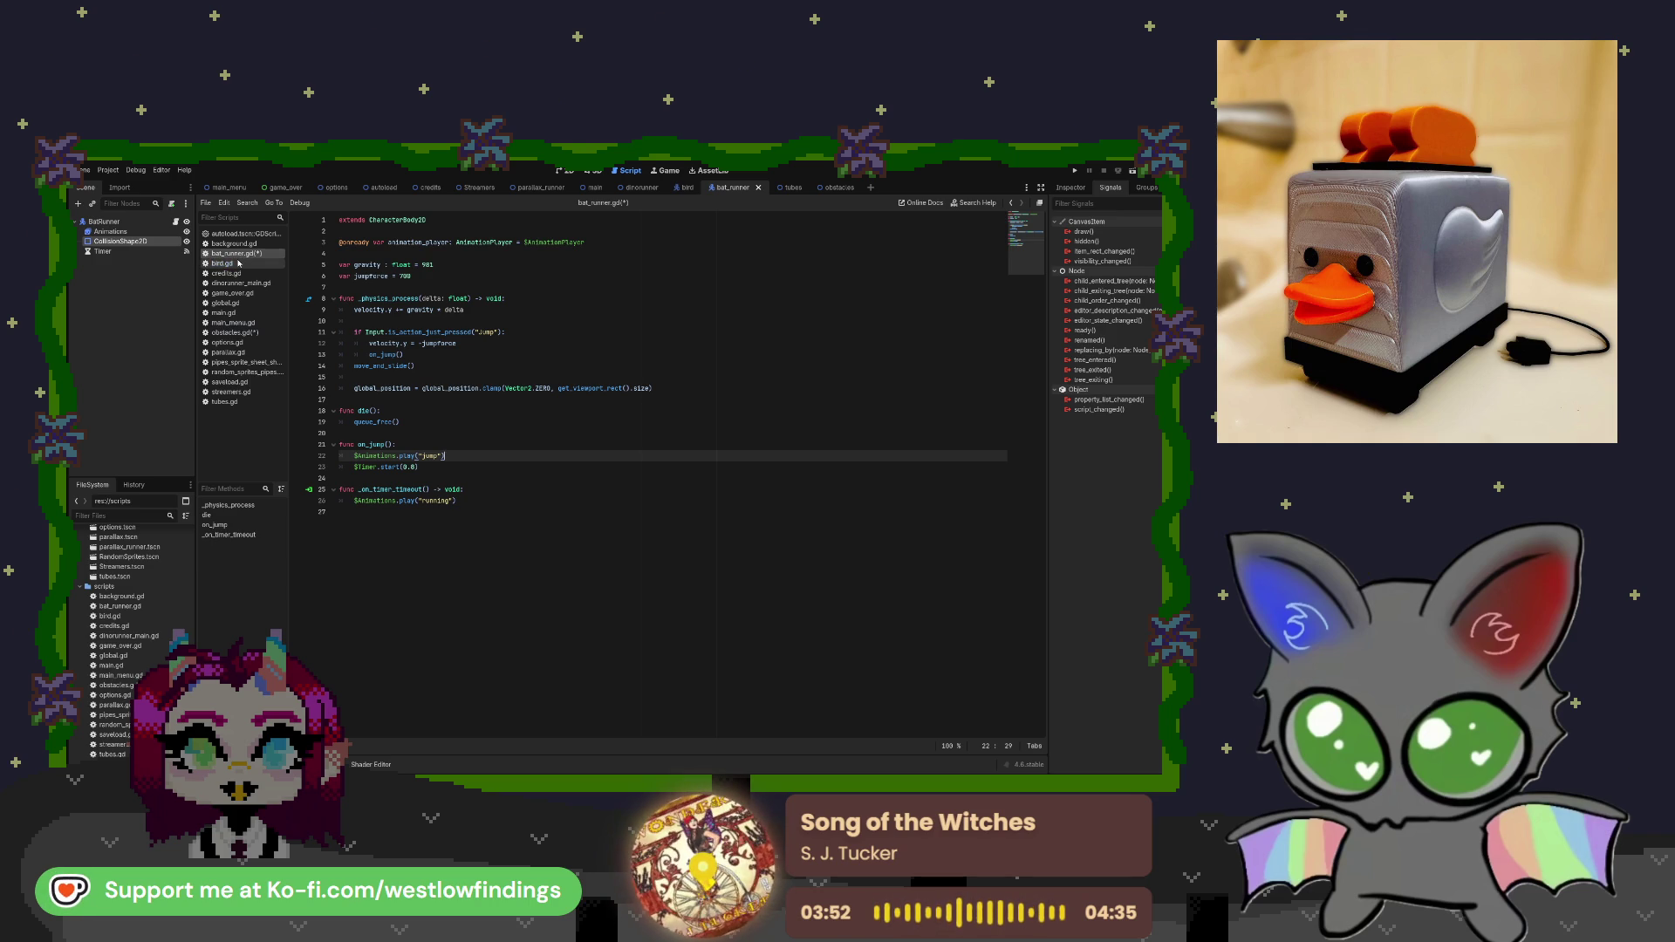
left_click(126, 225)
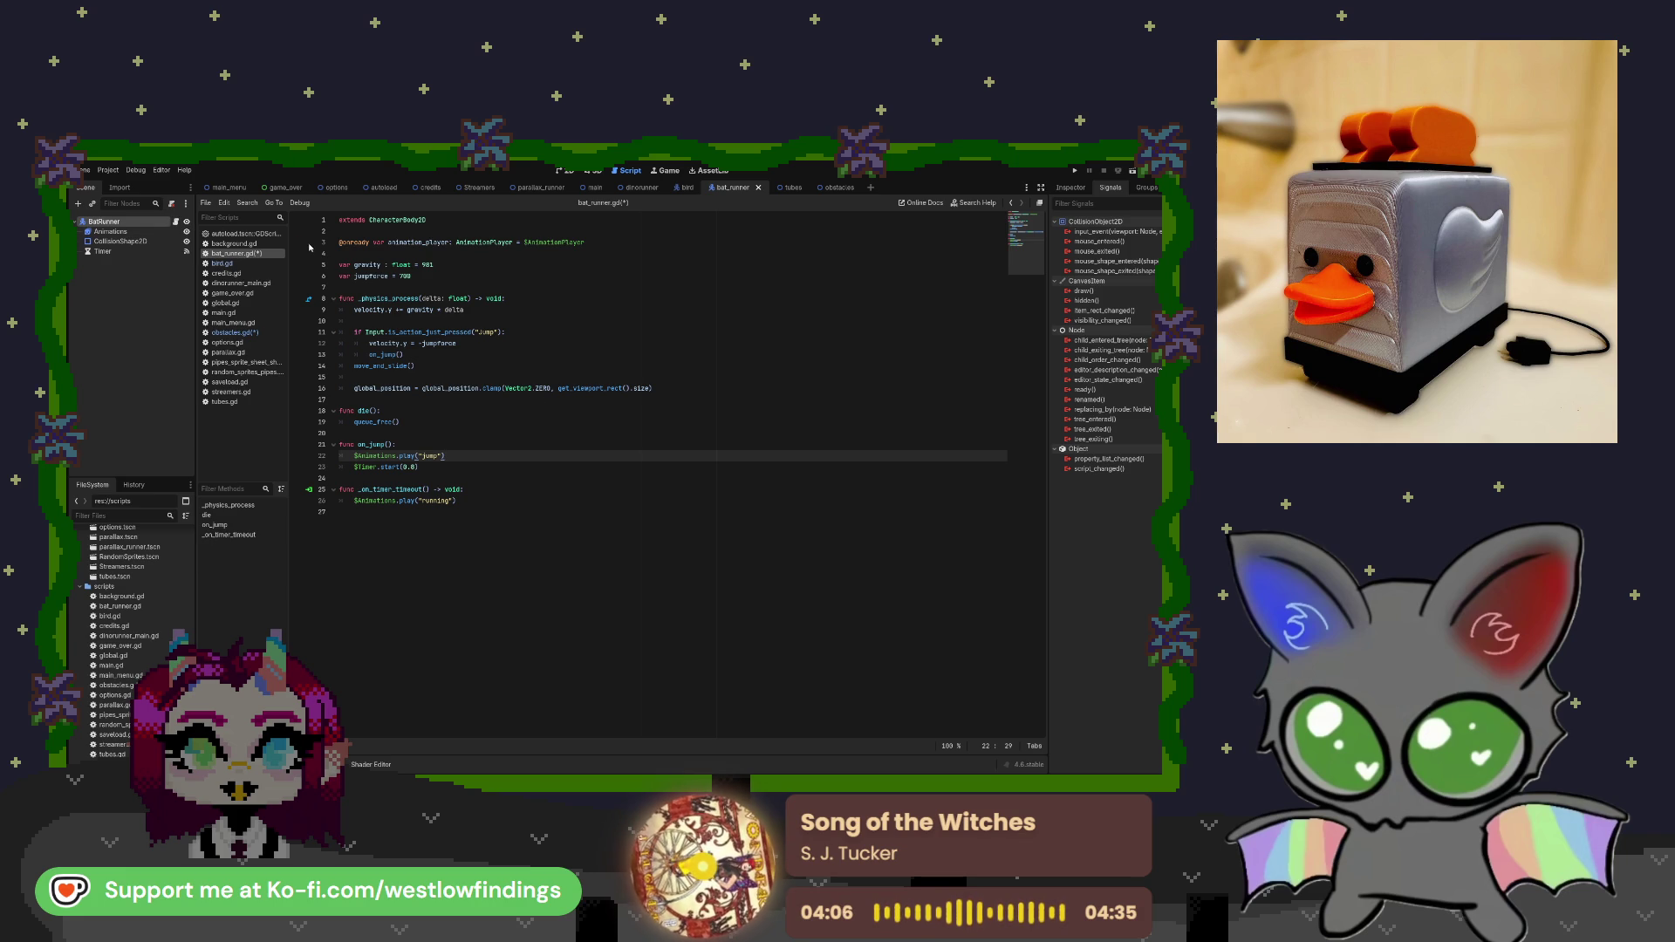
left_click(281, 334)
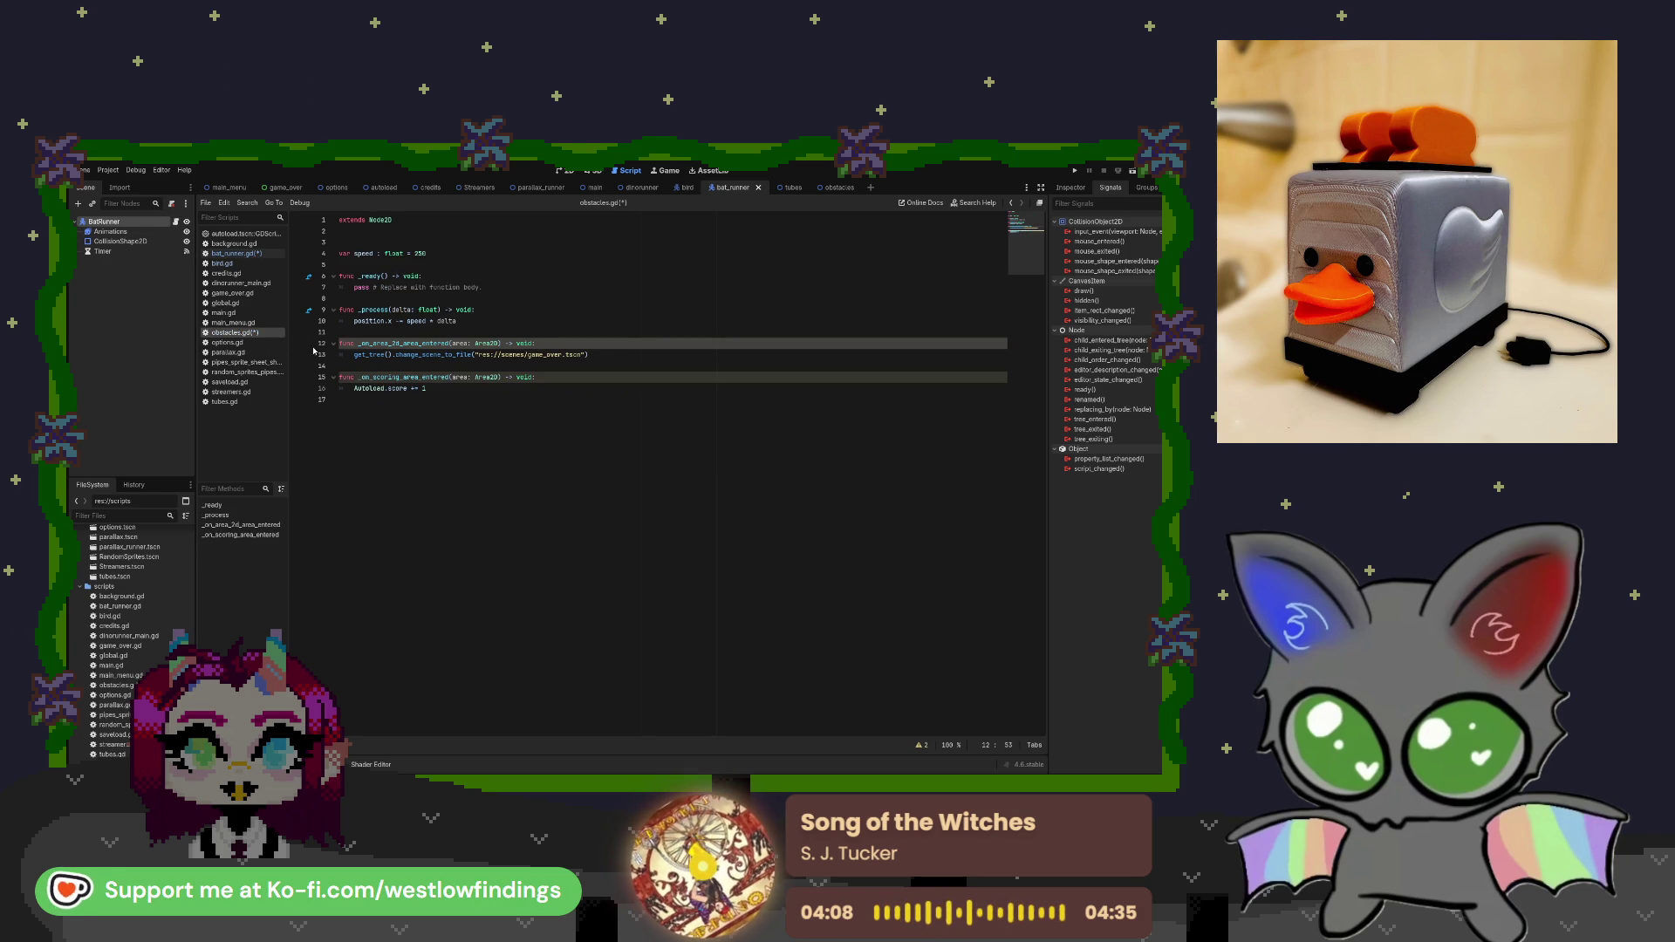
Review the obstacles scene's scoring node signal connections, then switch to the dinorunner scene.
left_click(461, 392)
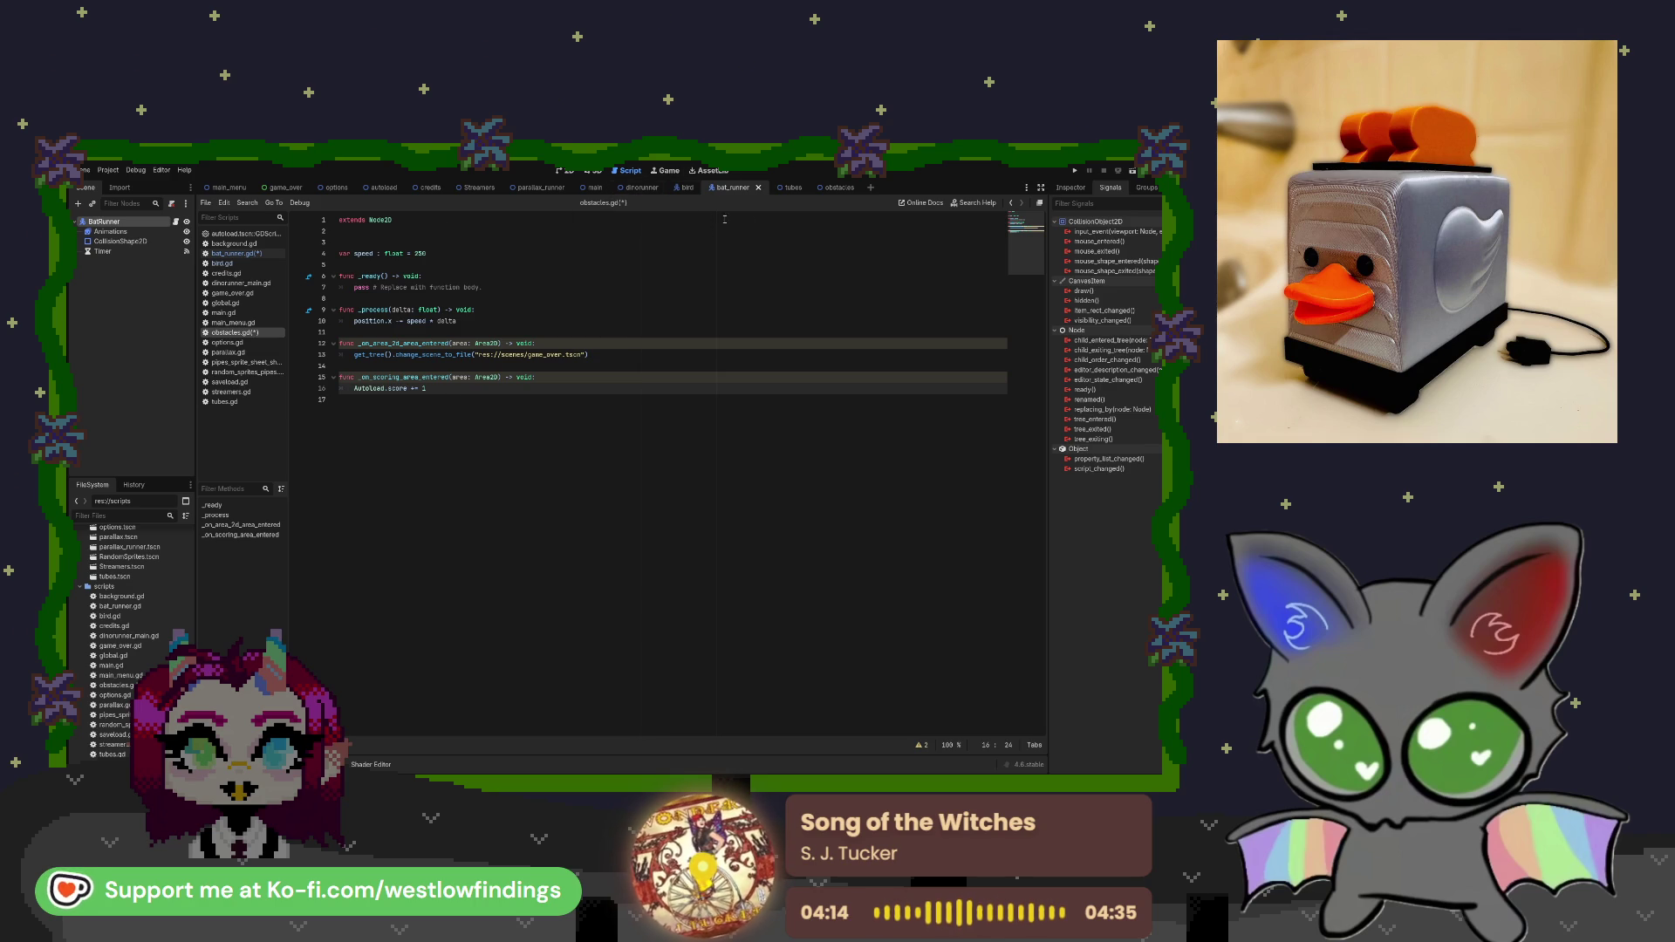
left_click(826, 191)
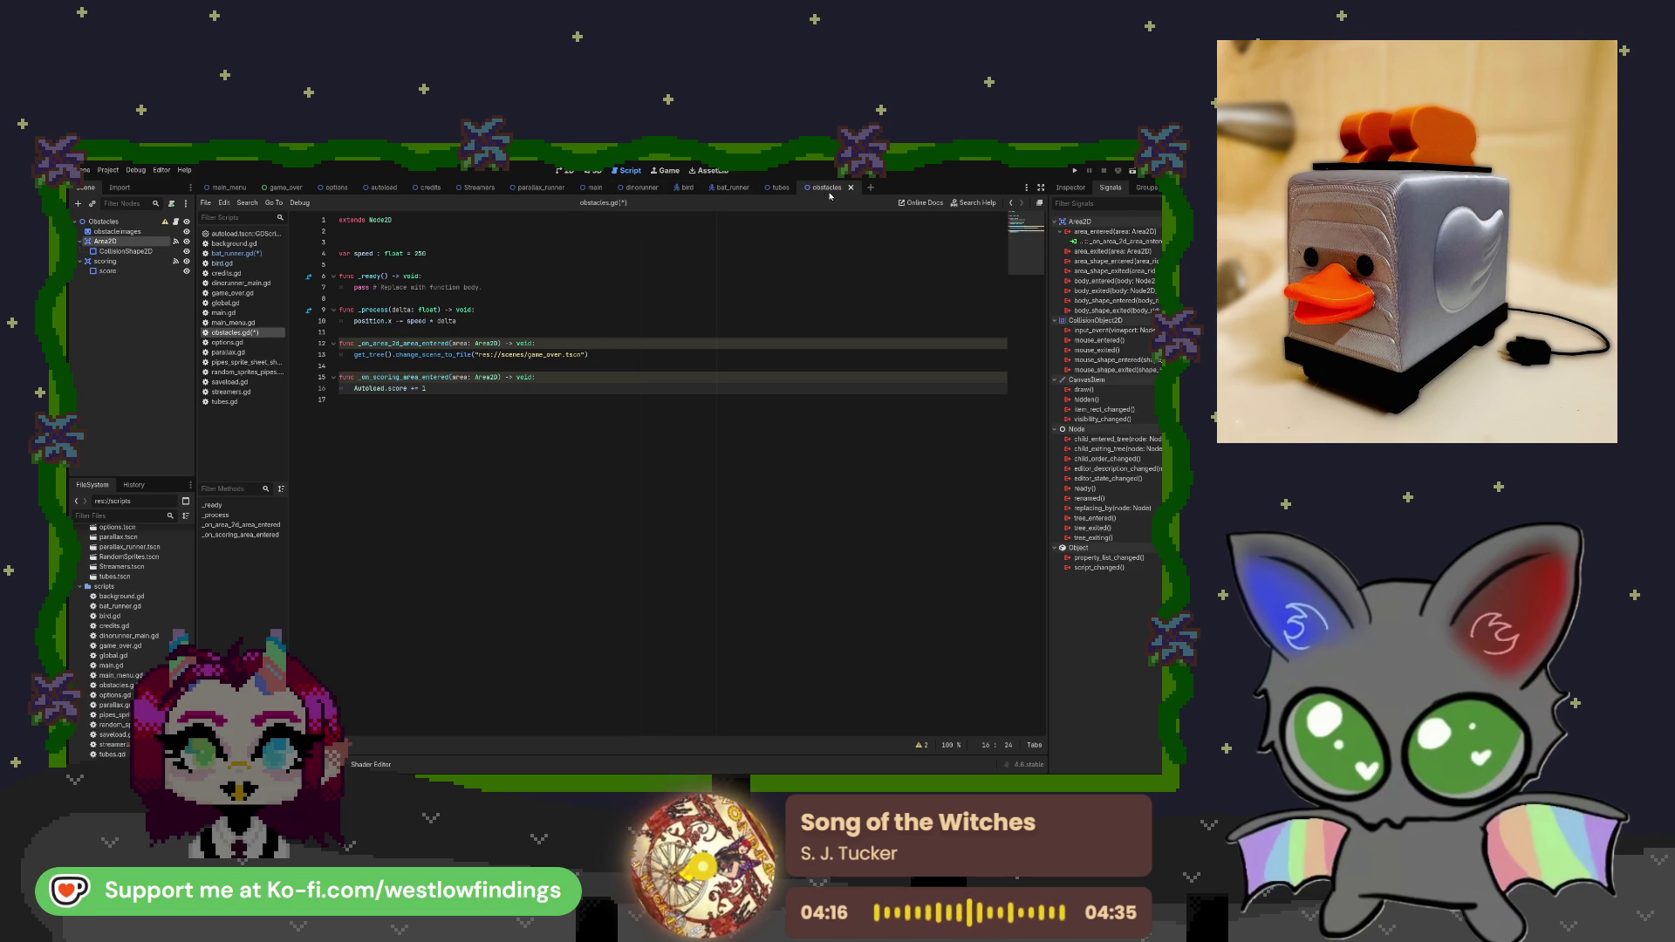
left_click(166, 261)
left_click(176, 262)
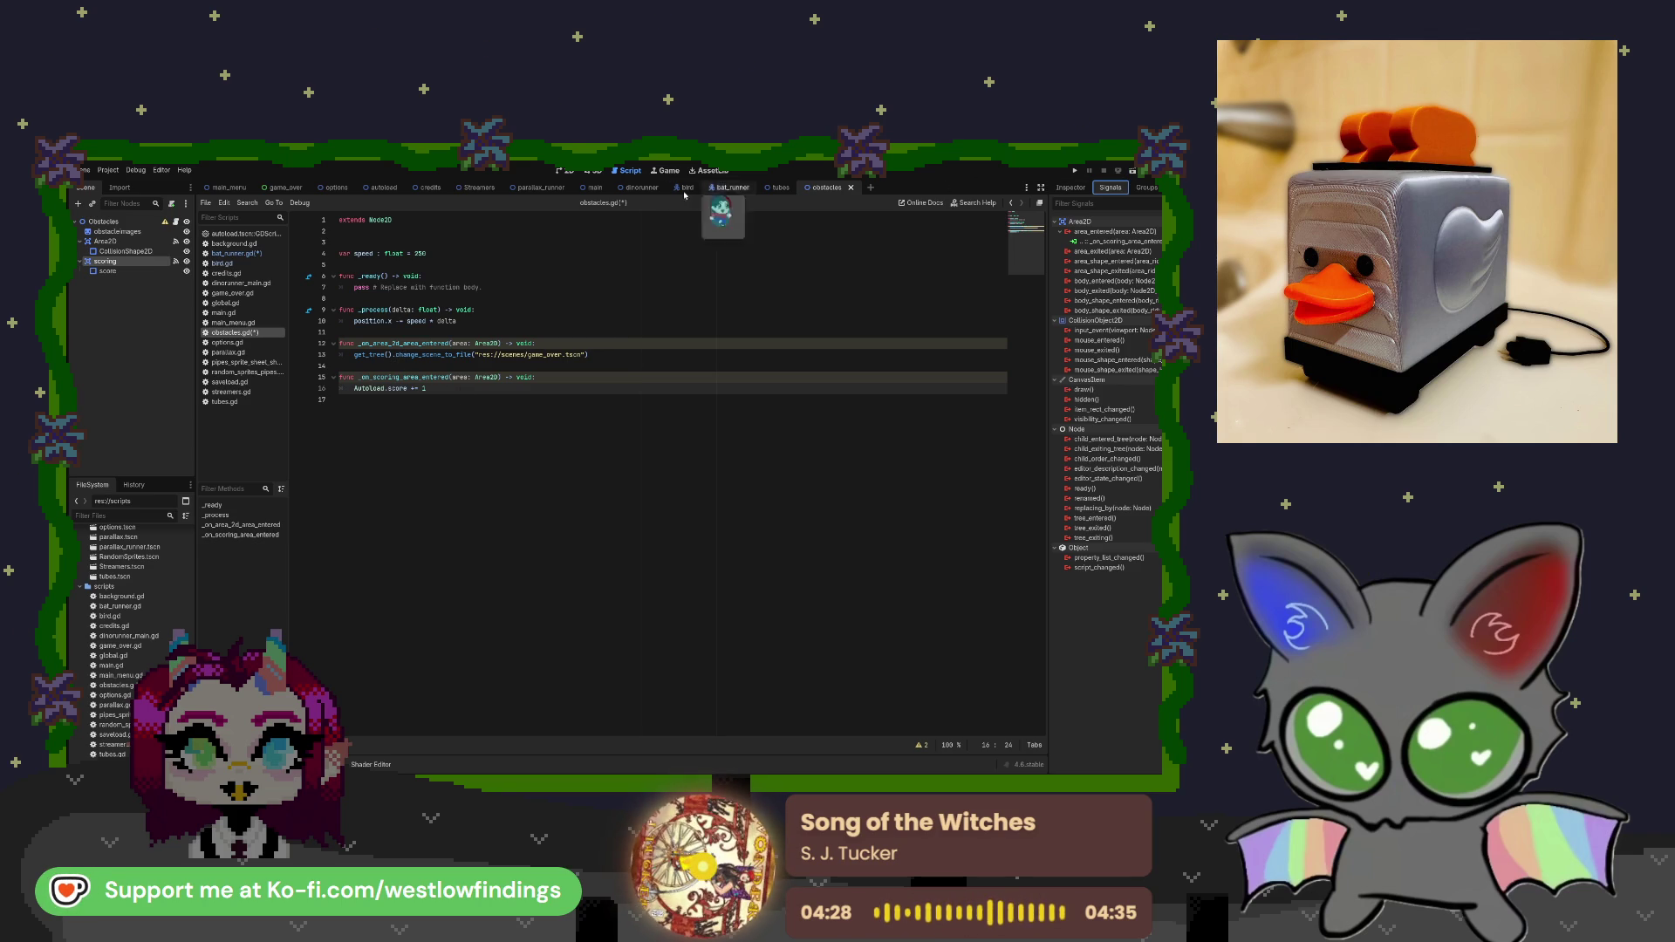
left_click(641, 186)
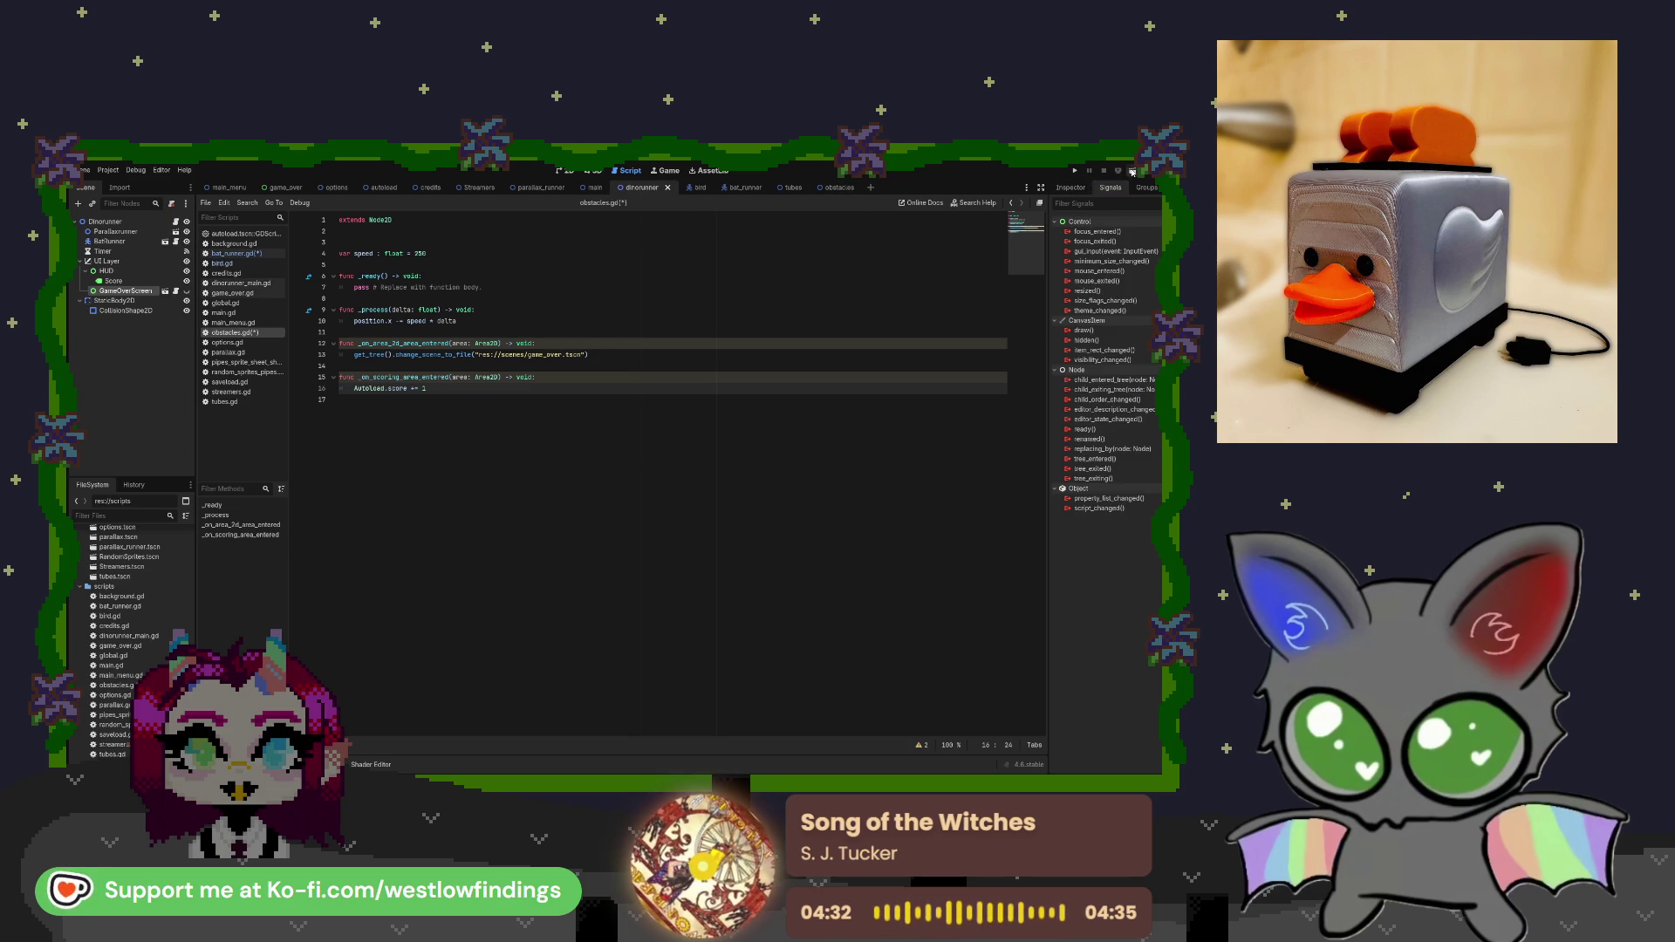
Run the project, stop it with F8, and return to the obstacles scene.
left_click(1132, 171)
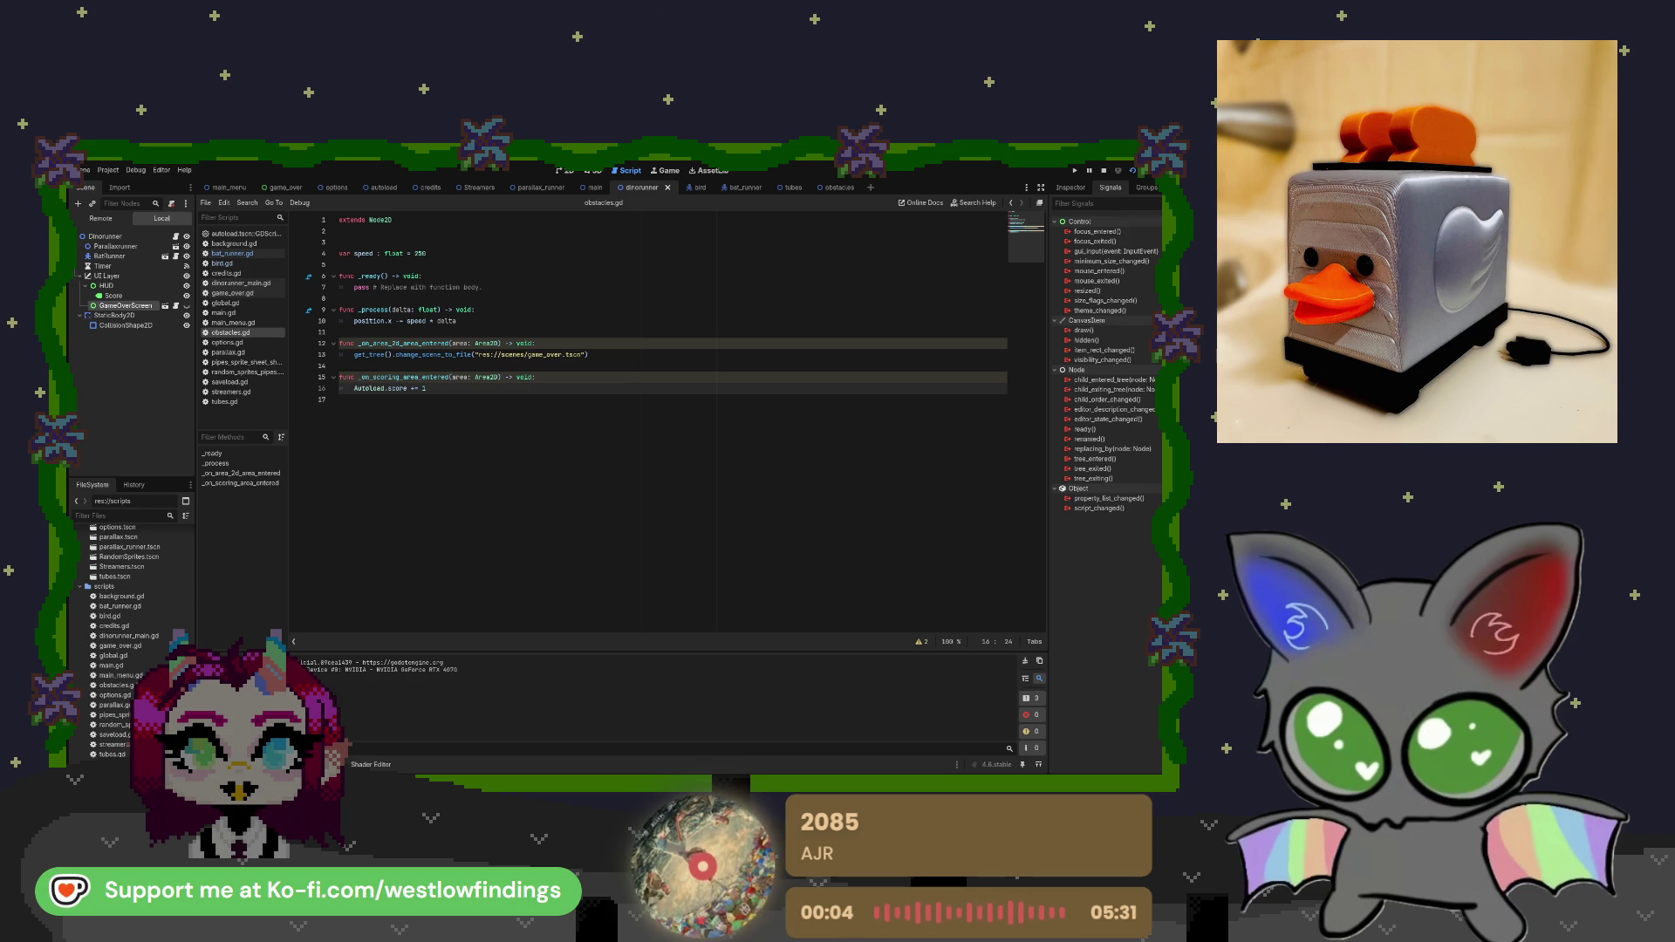
key("F8")
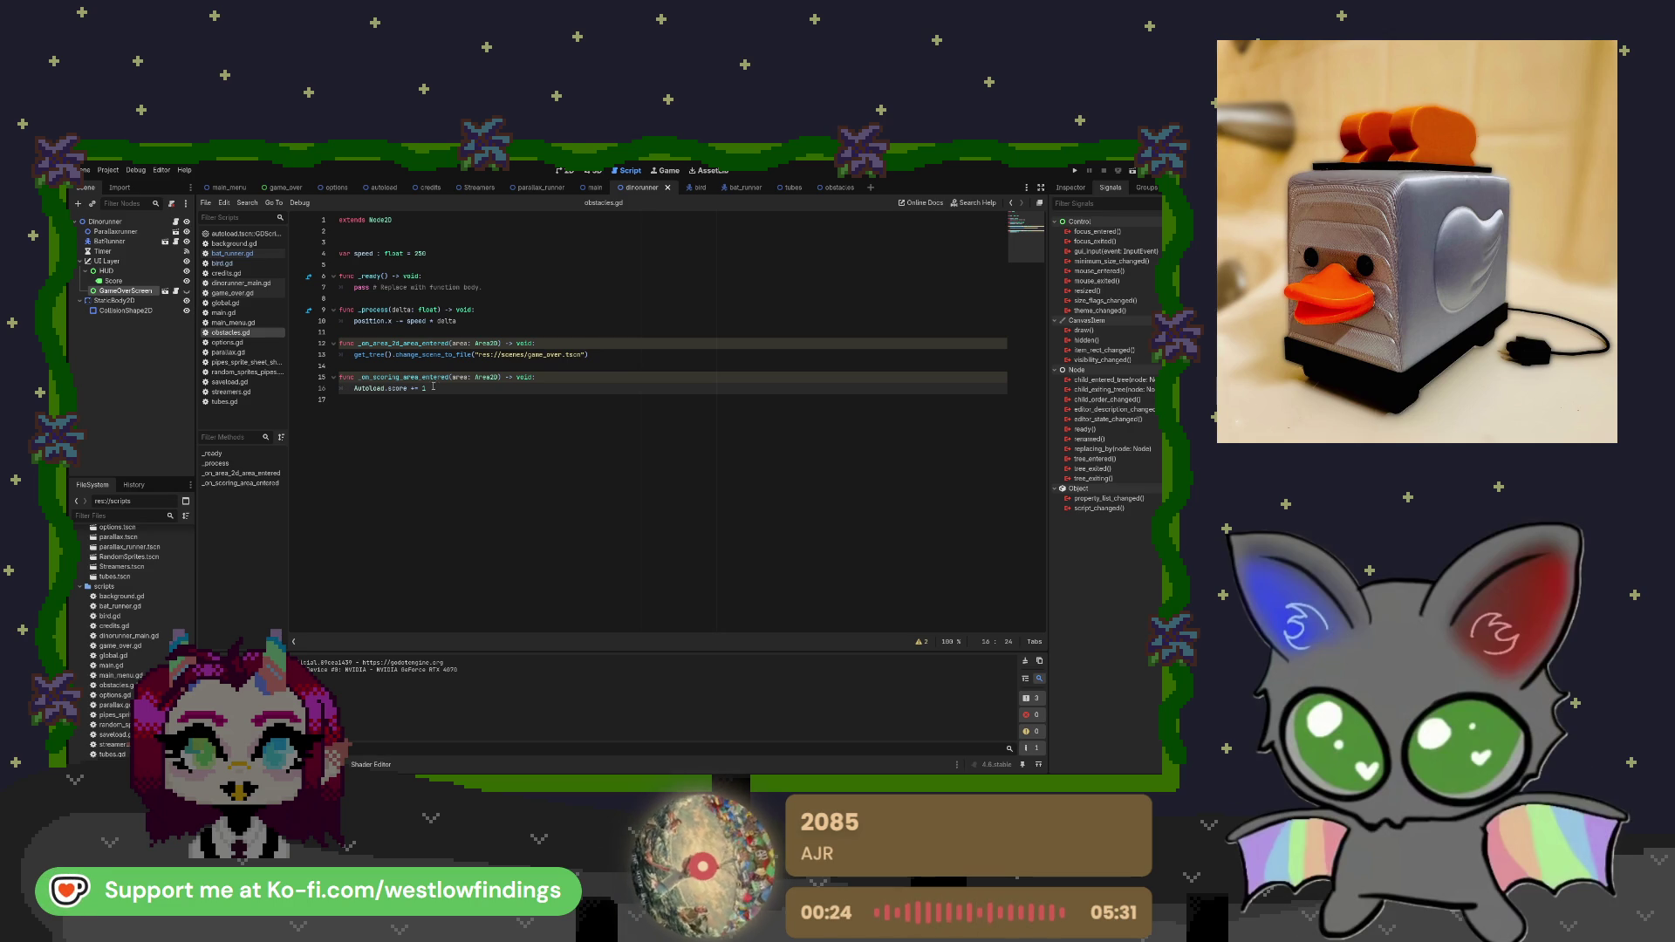
left_click(838, 187)
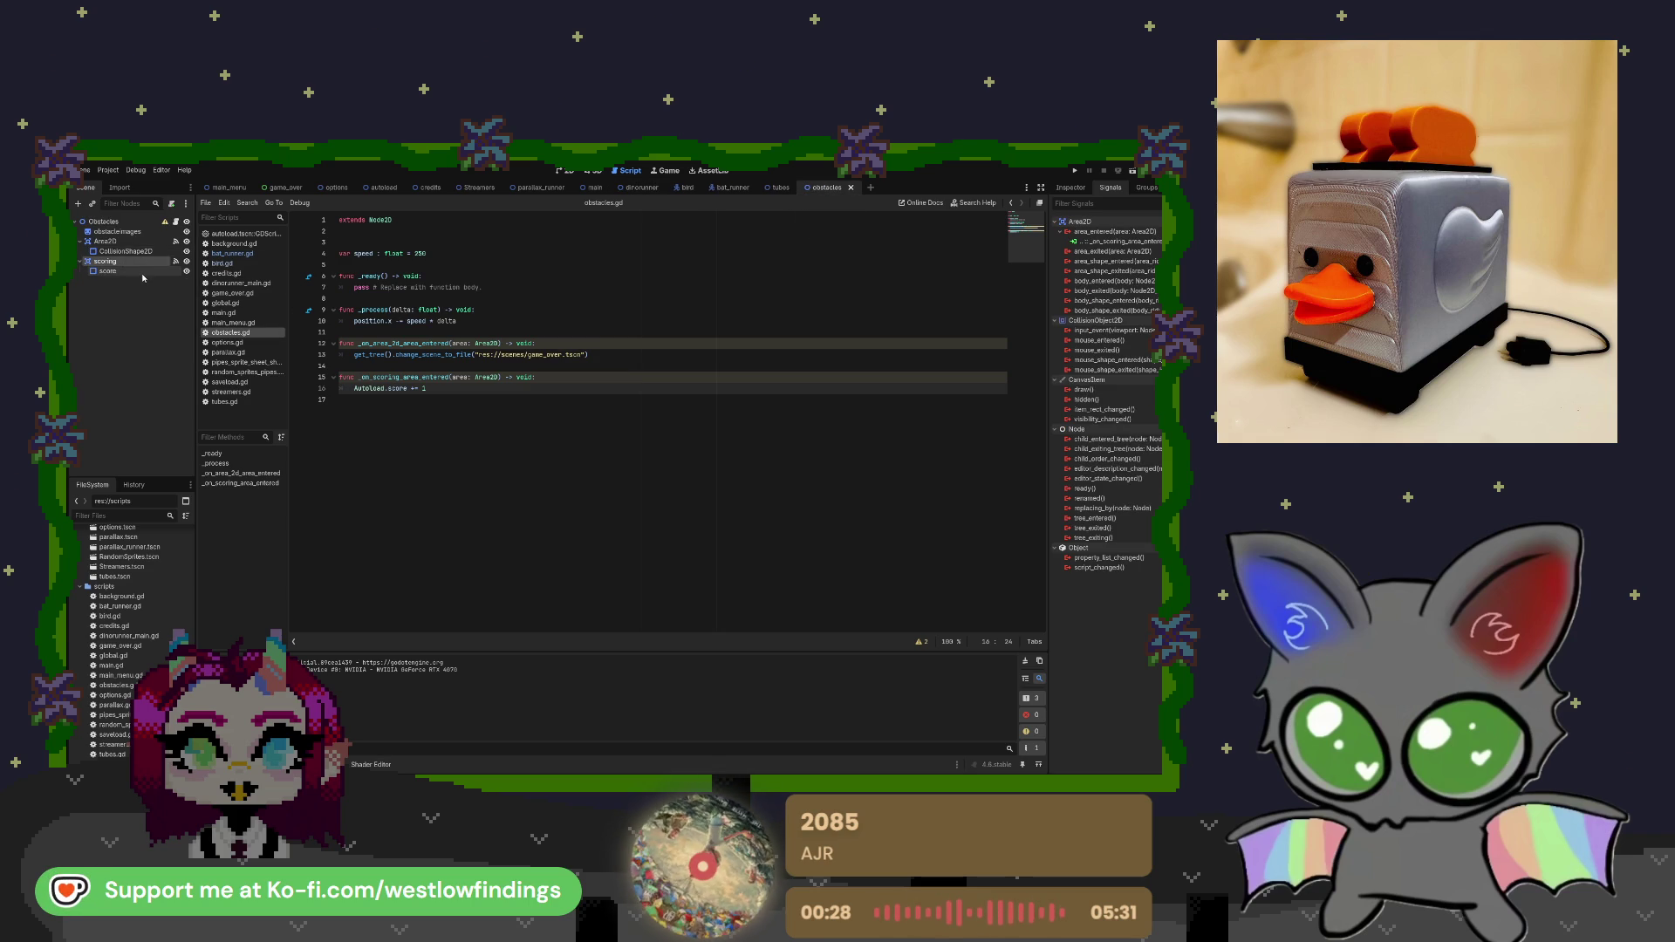
left_click(778, 189)
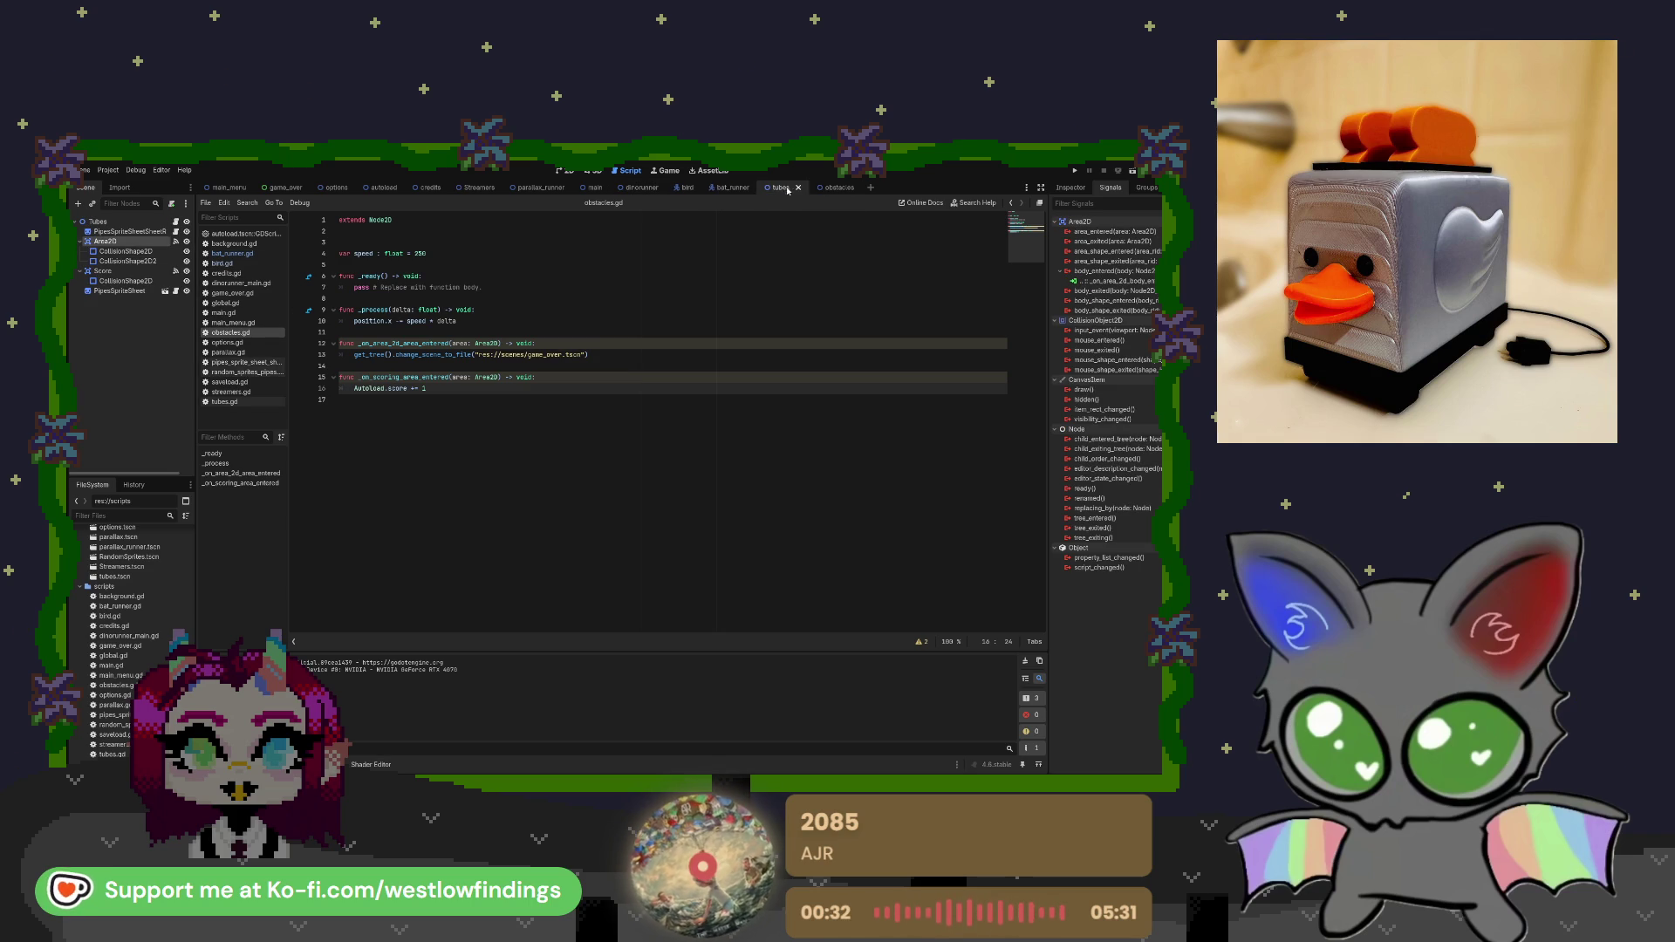
left_click(827, 188)
left_click(777, 189)
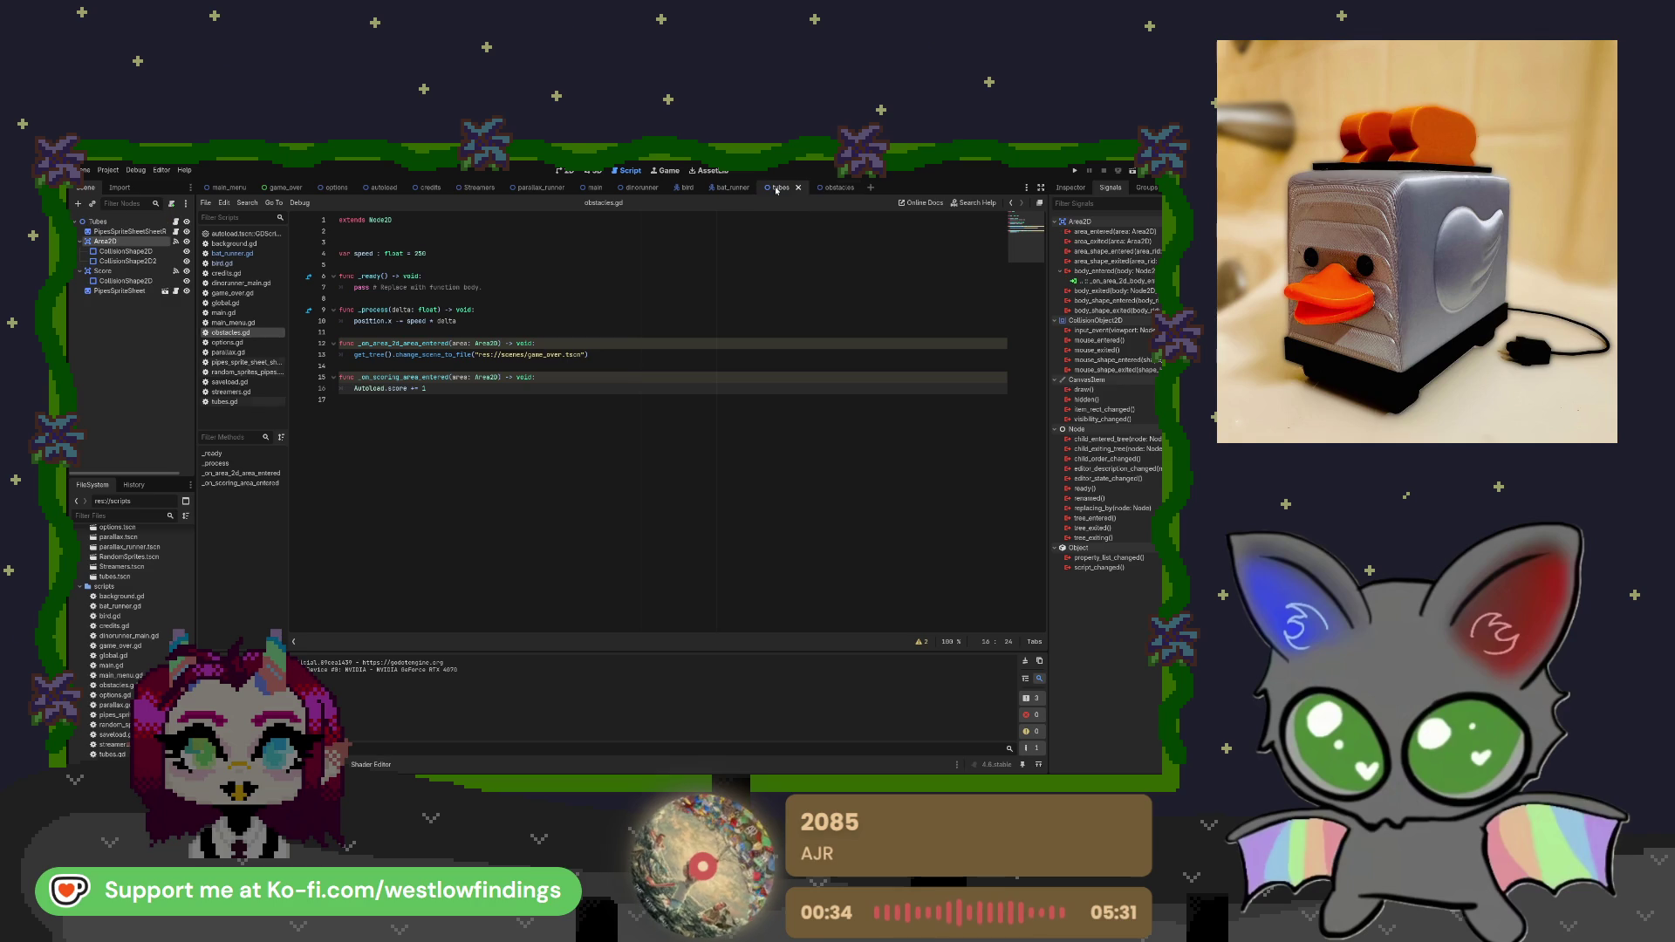
left_click(827, 188)
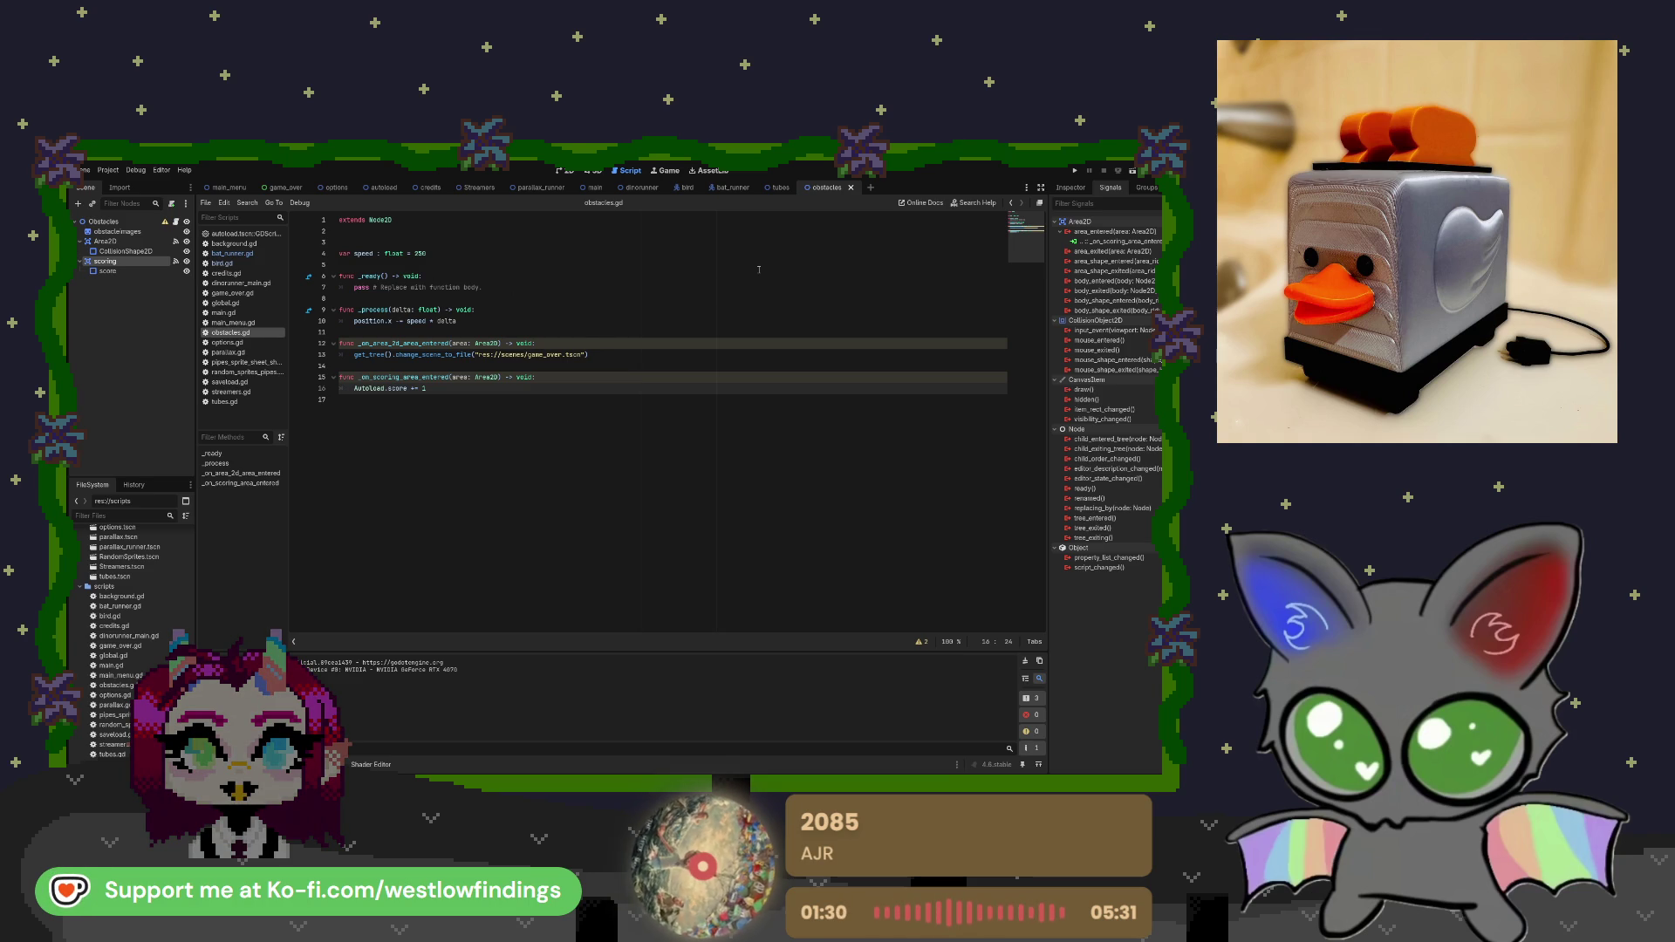
Inspect the obstacle's CollisionShape2D properties and compare them against the tubes scene.
left_click(154, 250)
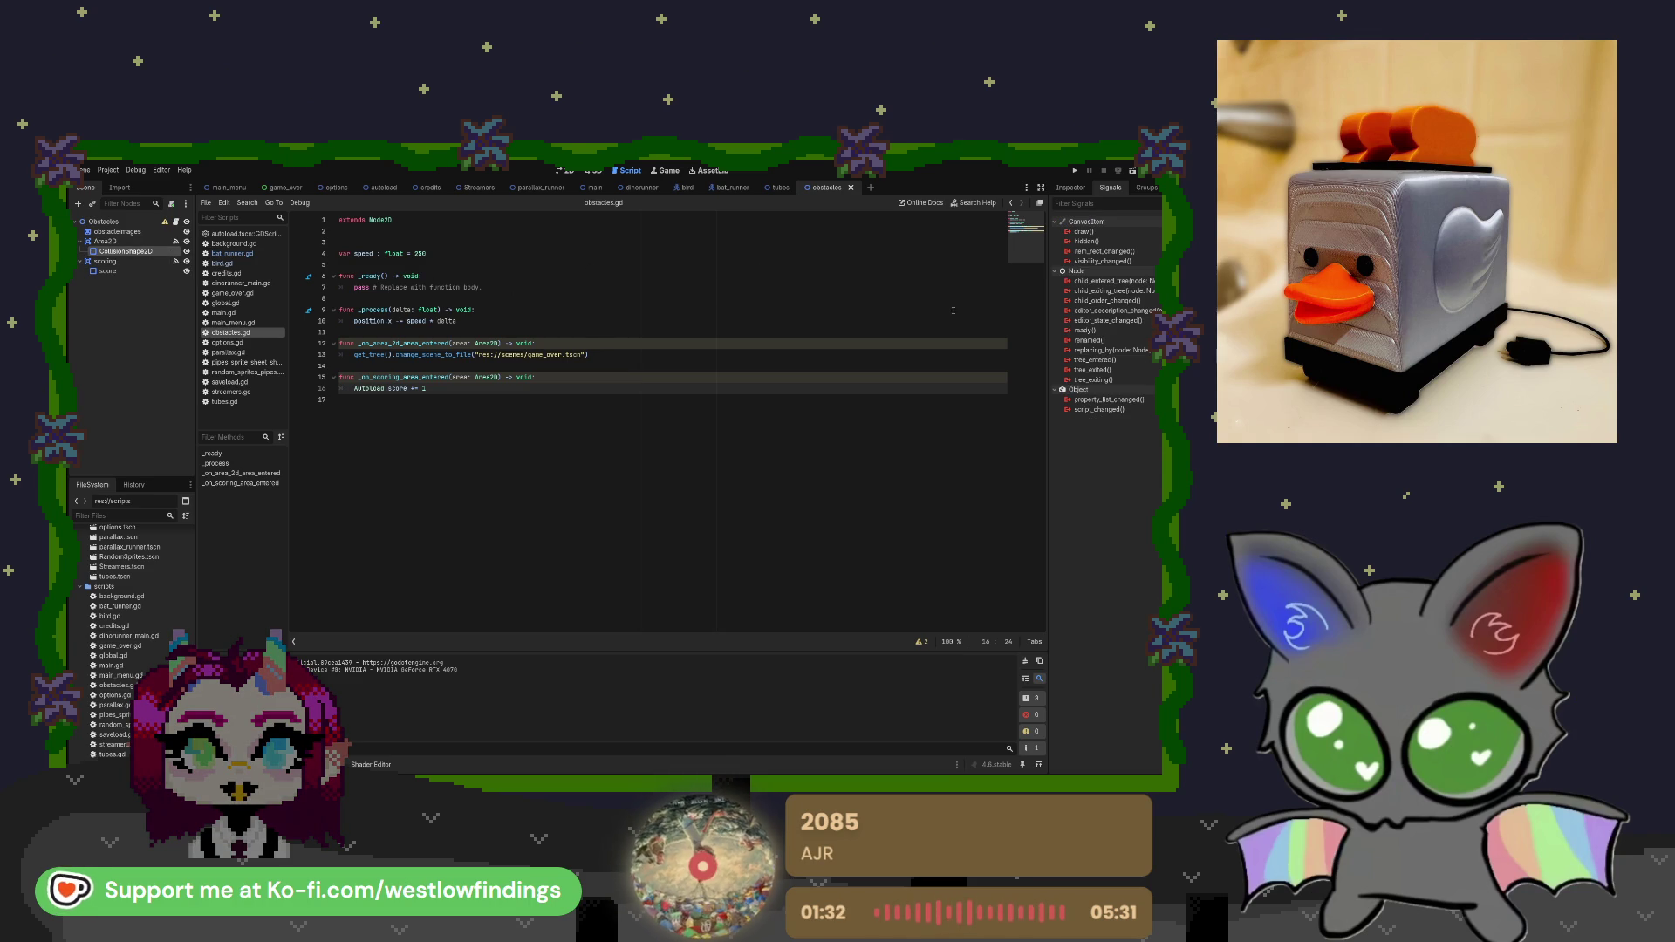
left_click(1071, 187)
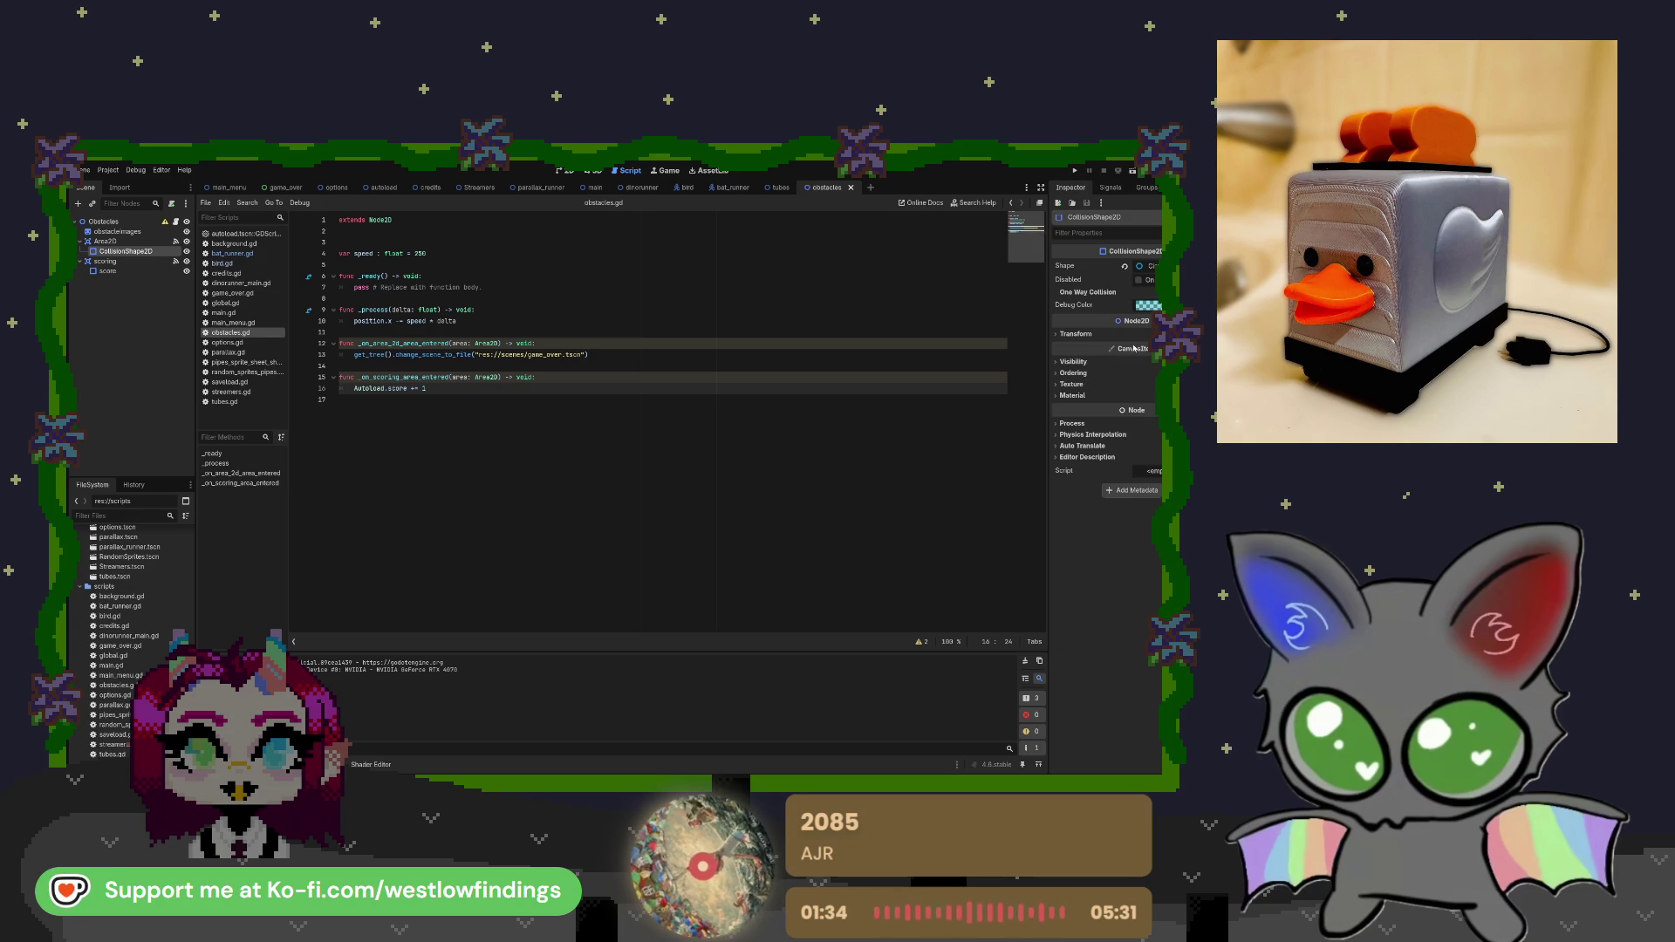
left_click(779, 188)
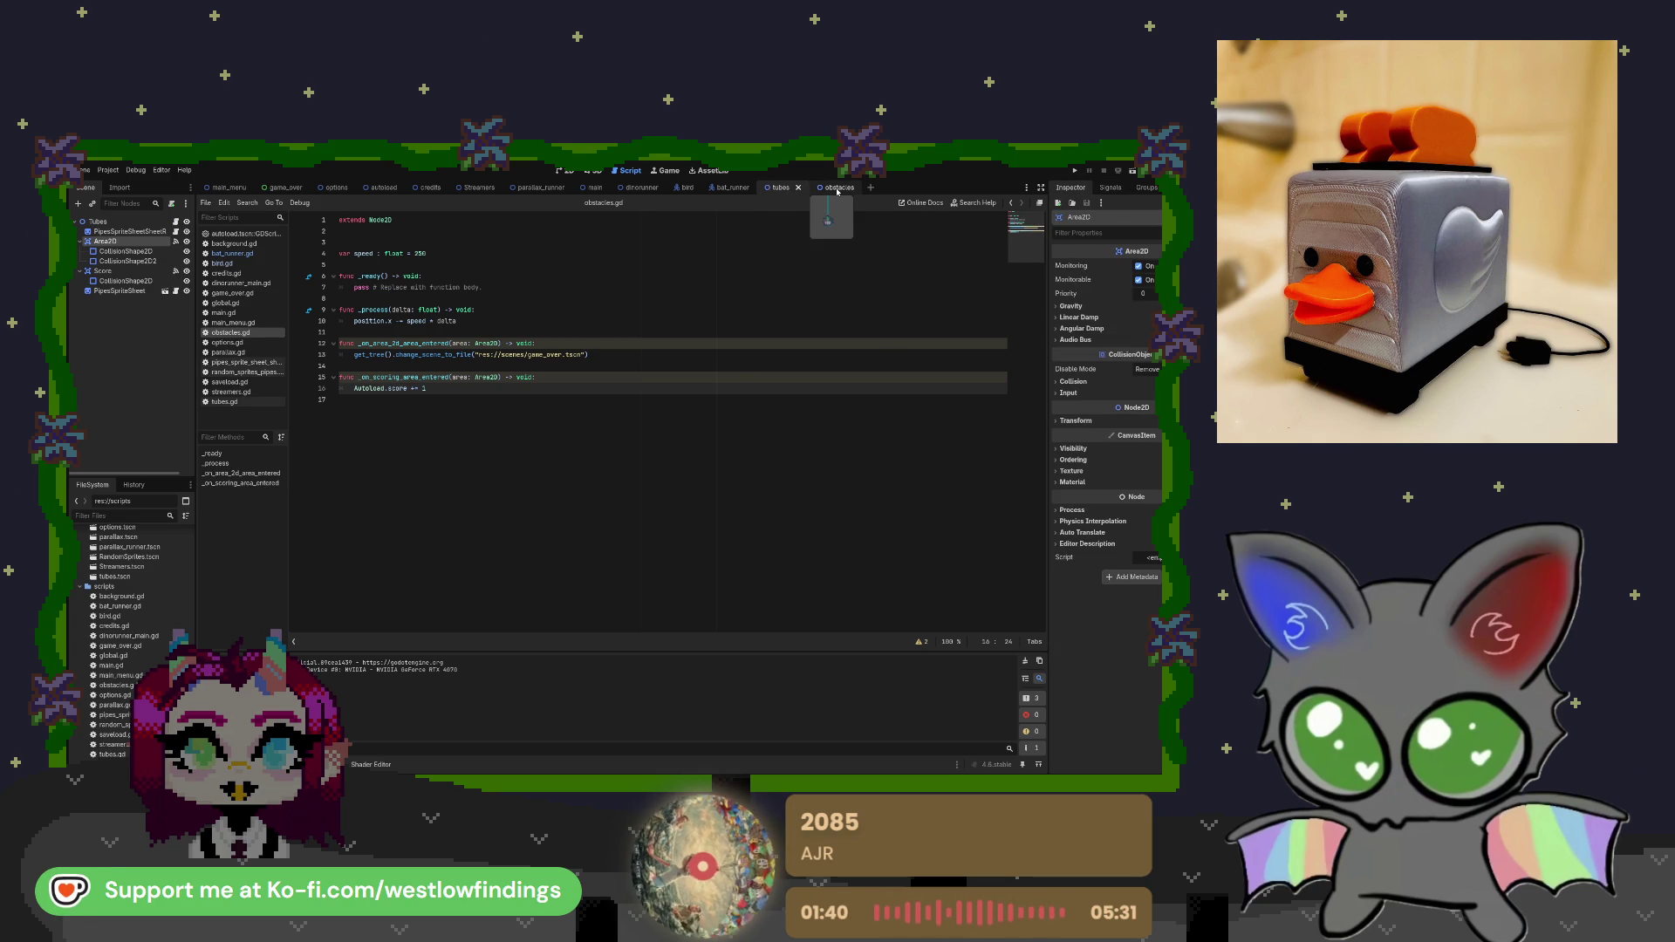
left_click(836, 189)
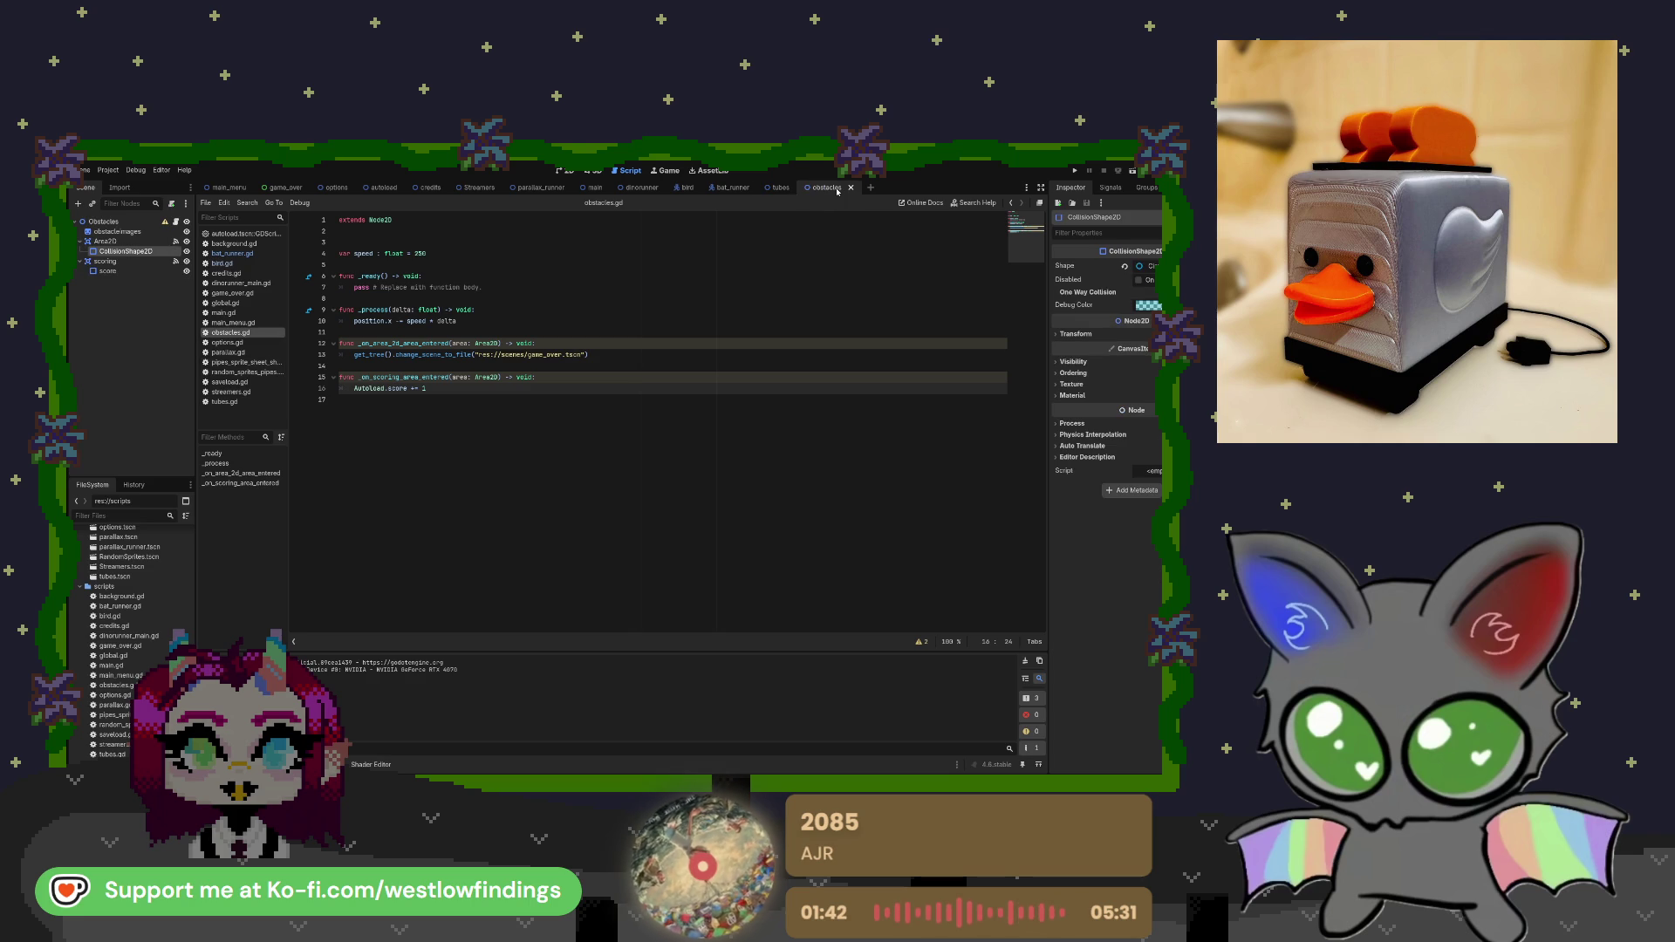
Compare the obstacles and tubes Area2D collision layers and masks, then check the tubes area's position and scale.
left_click(168, 242)
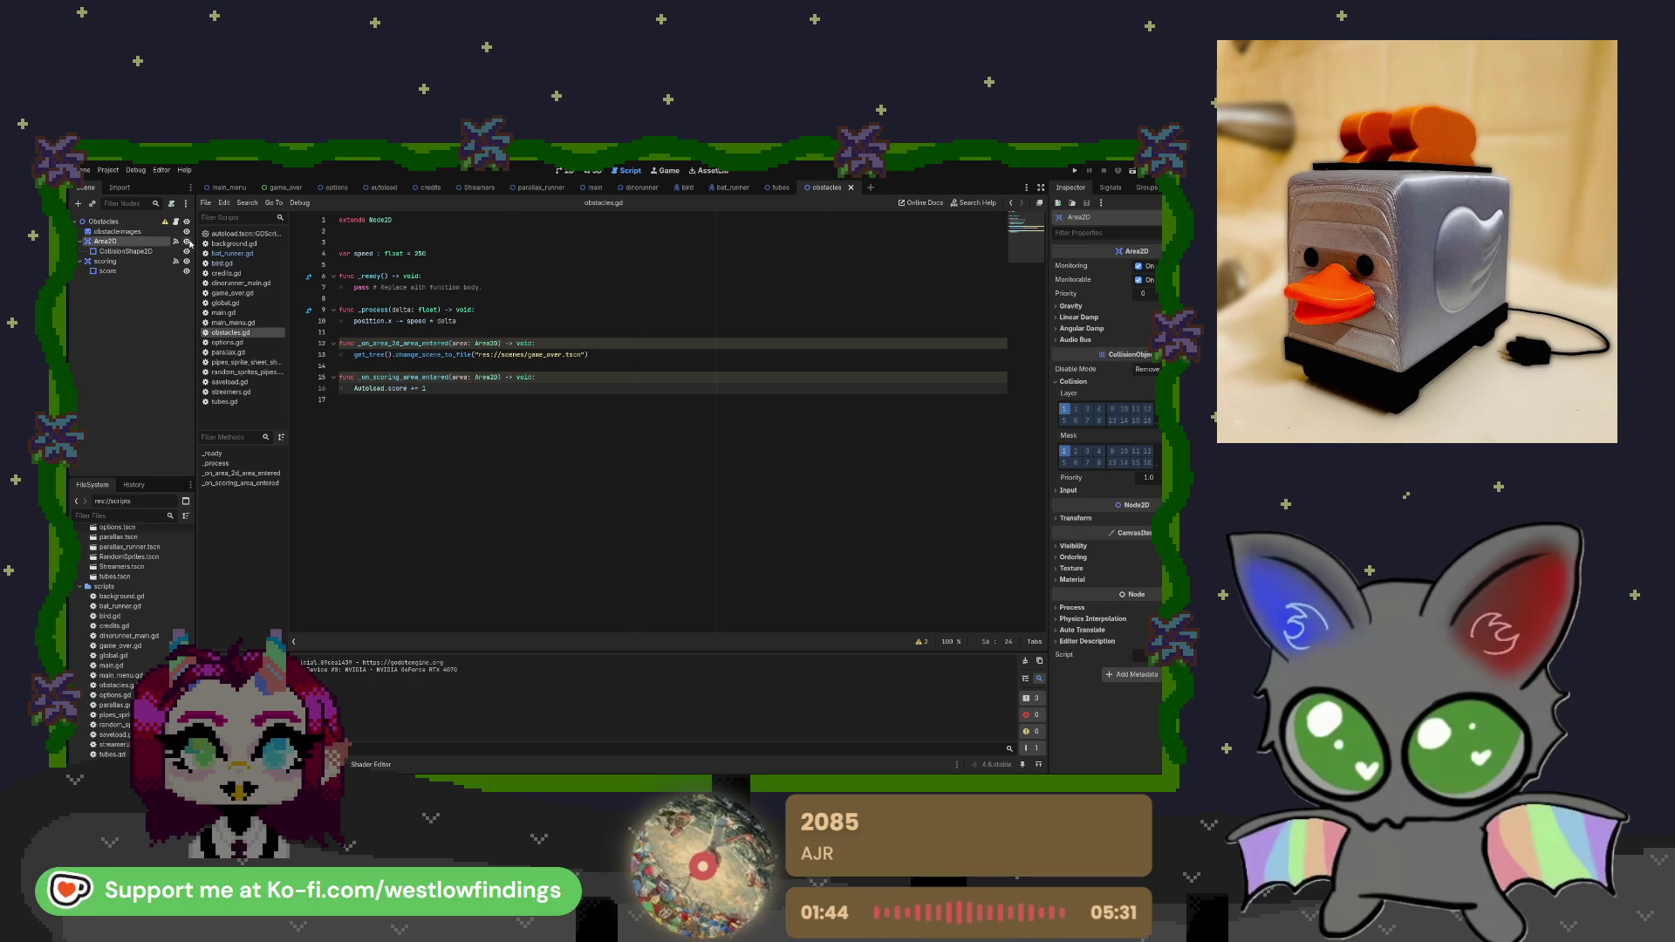
left_click(779, 188)
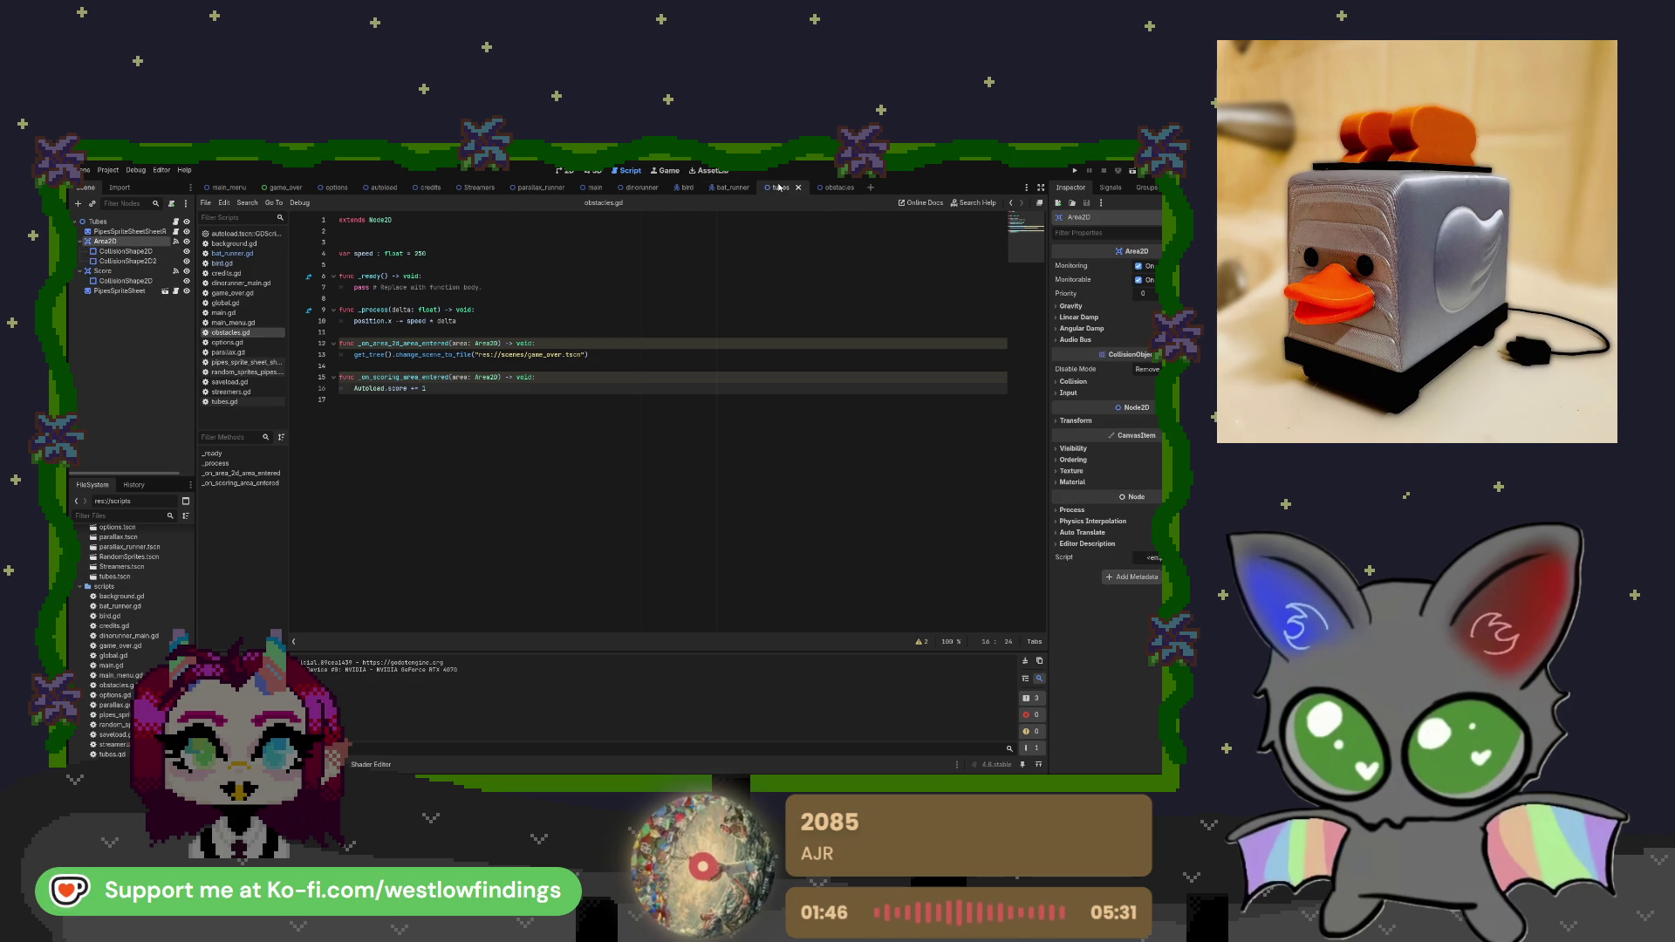
left_click(827, 187)
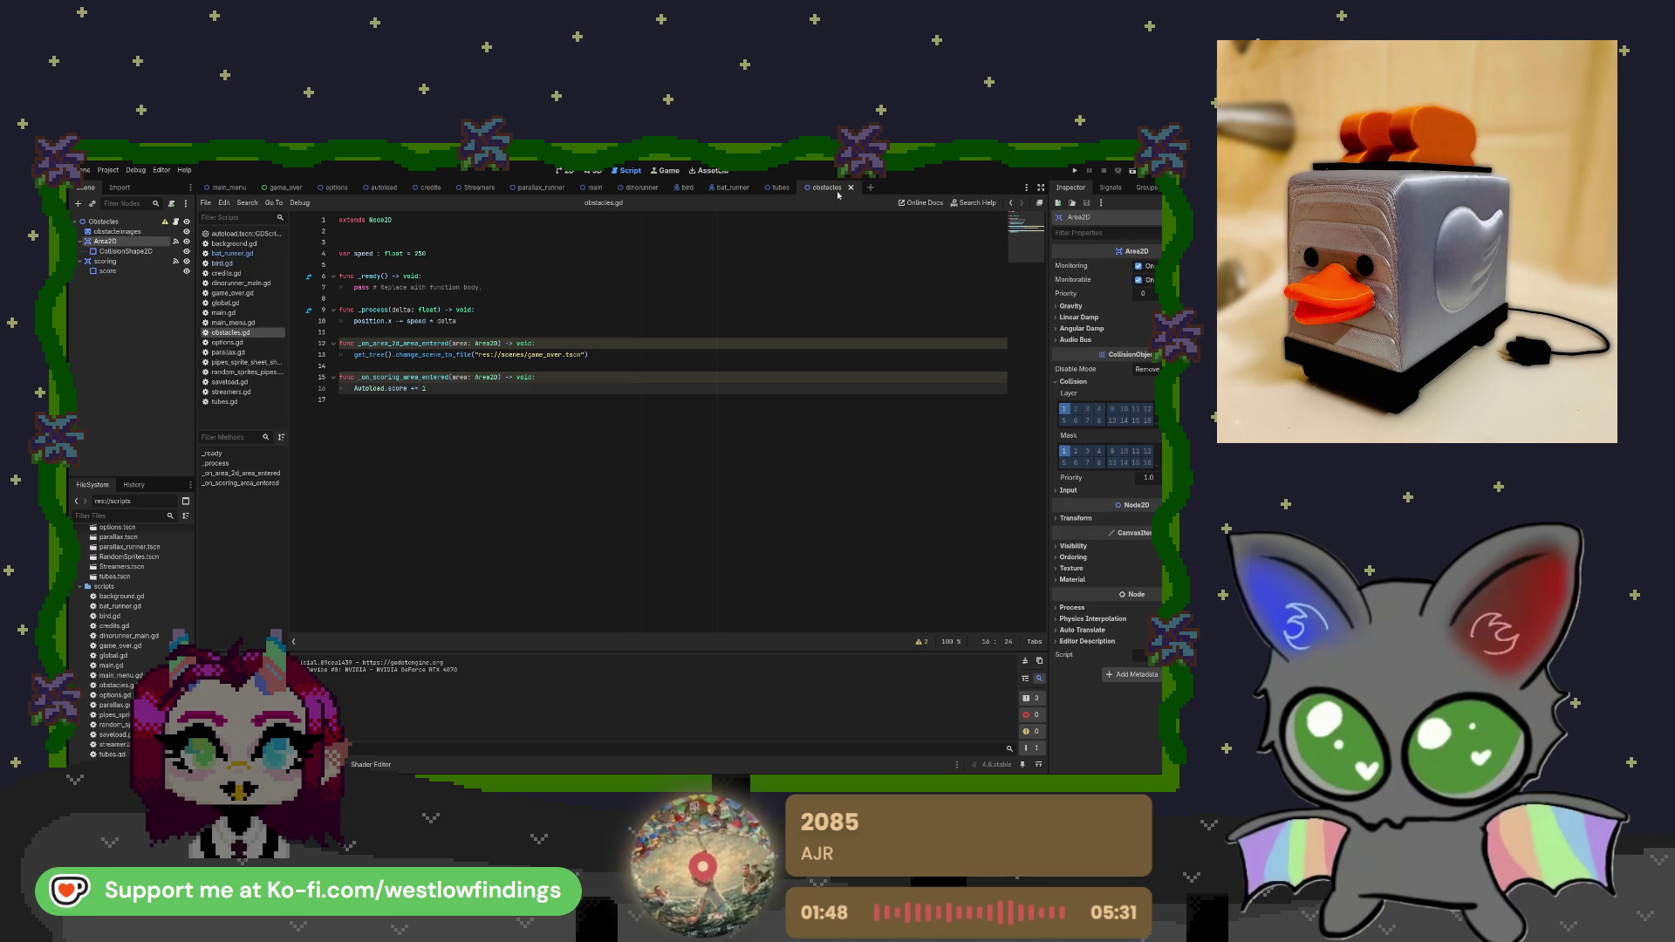
left_click(1070, 381)
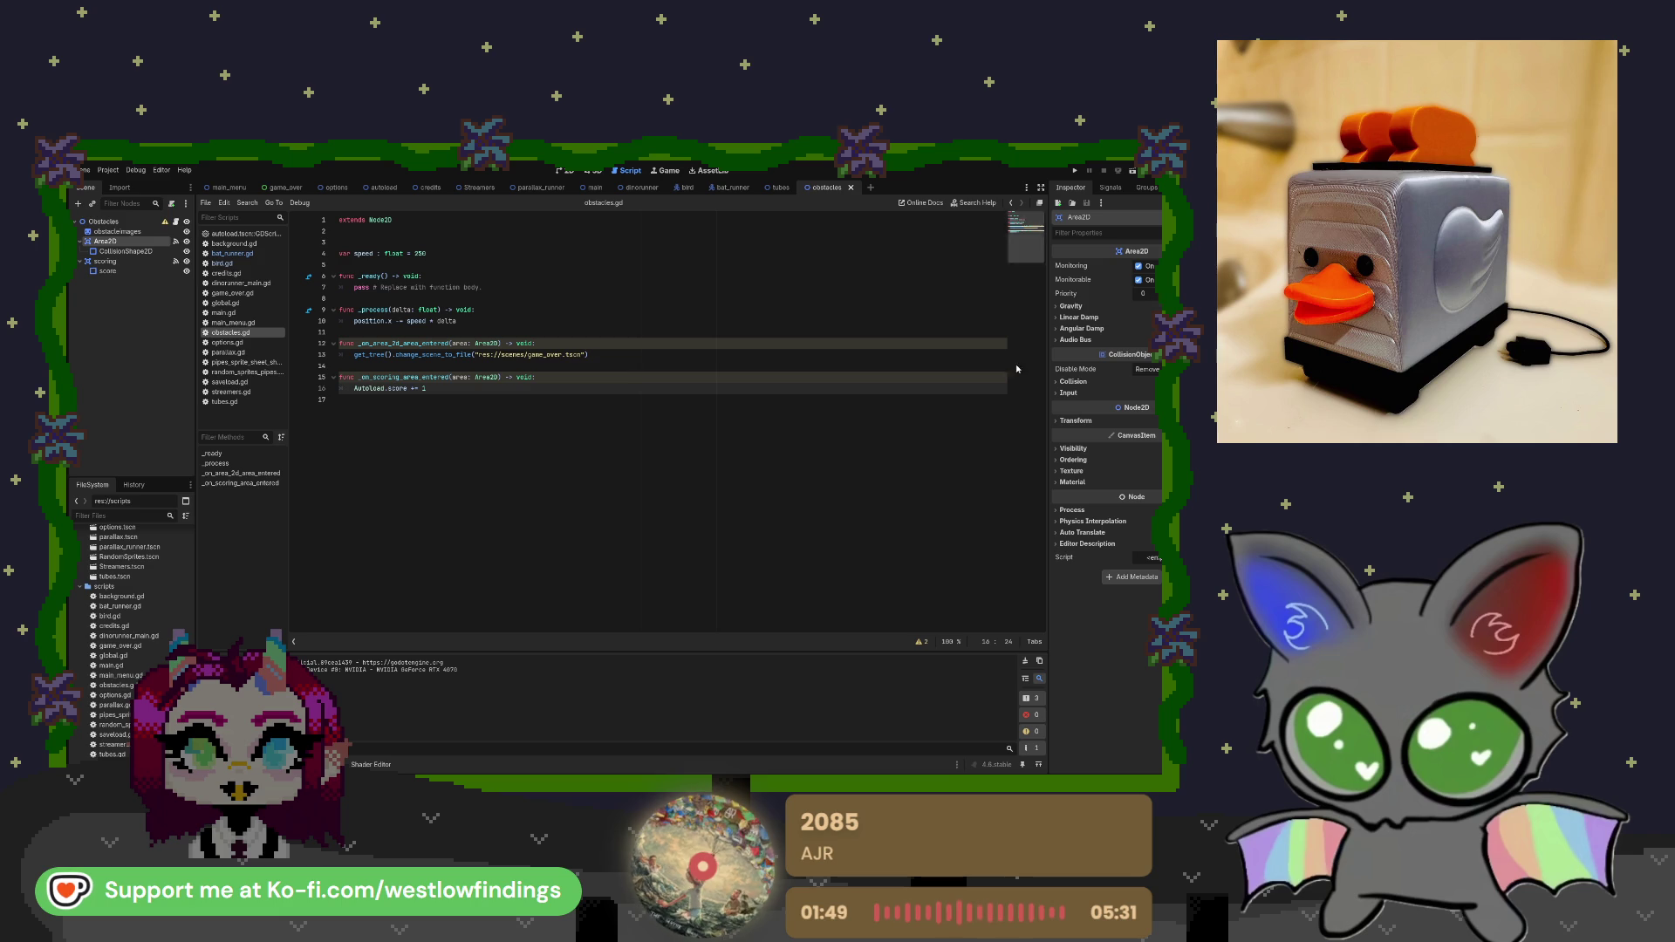
left_click(779, 188)
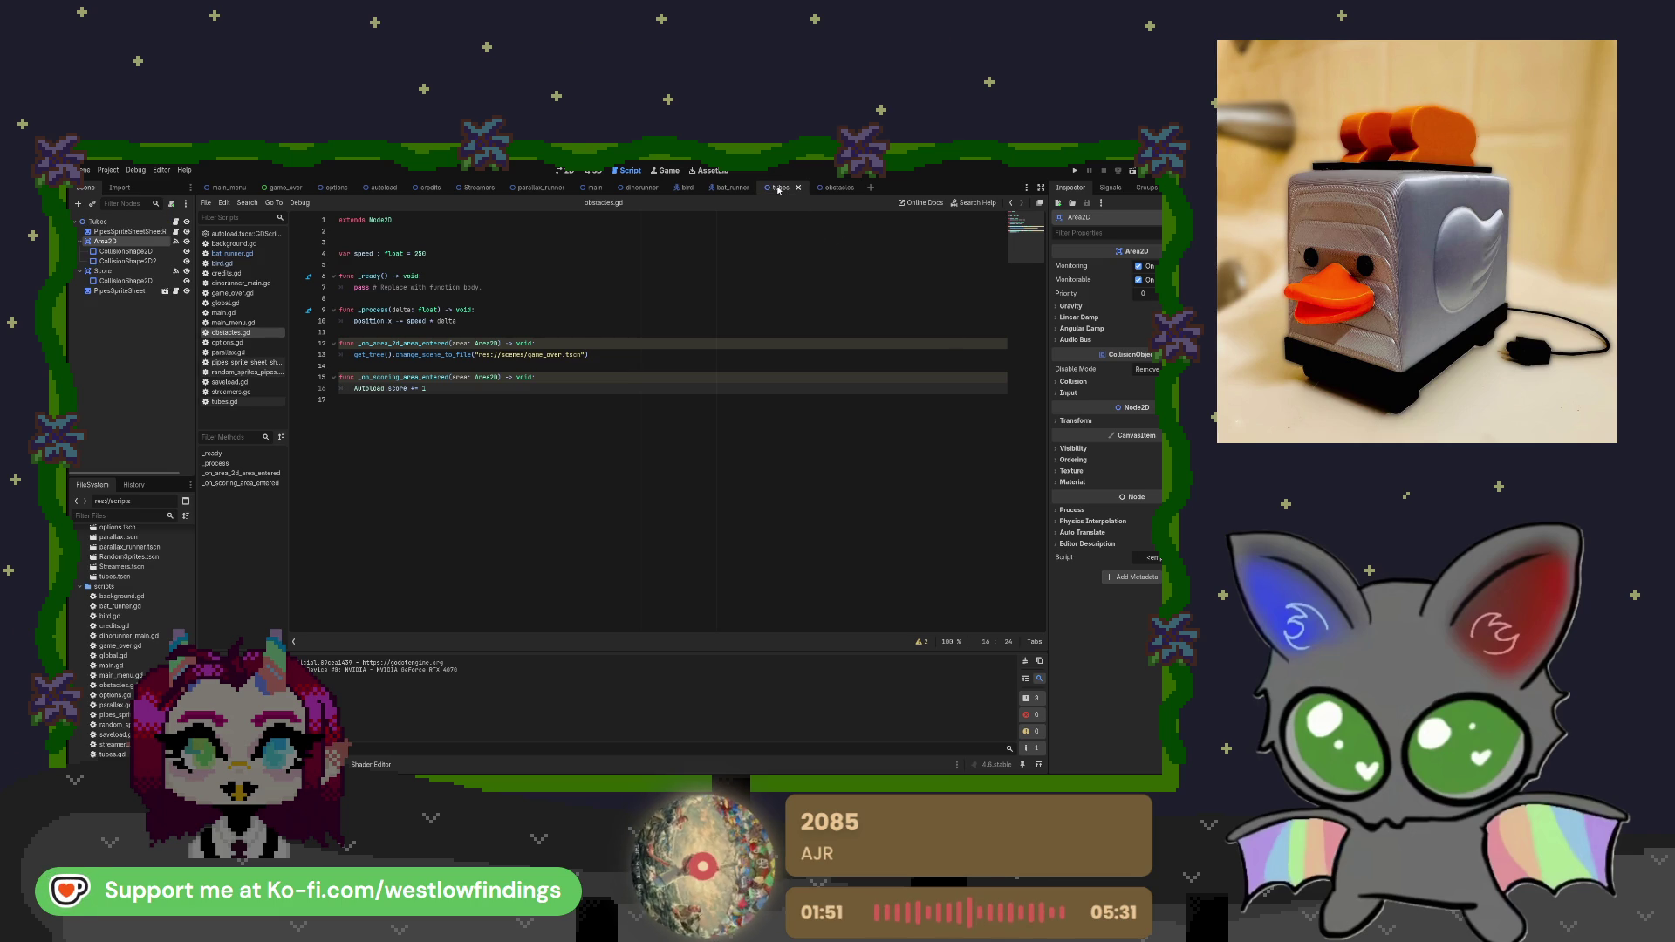
left_click(1089, 423)
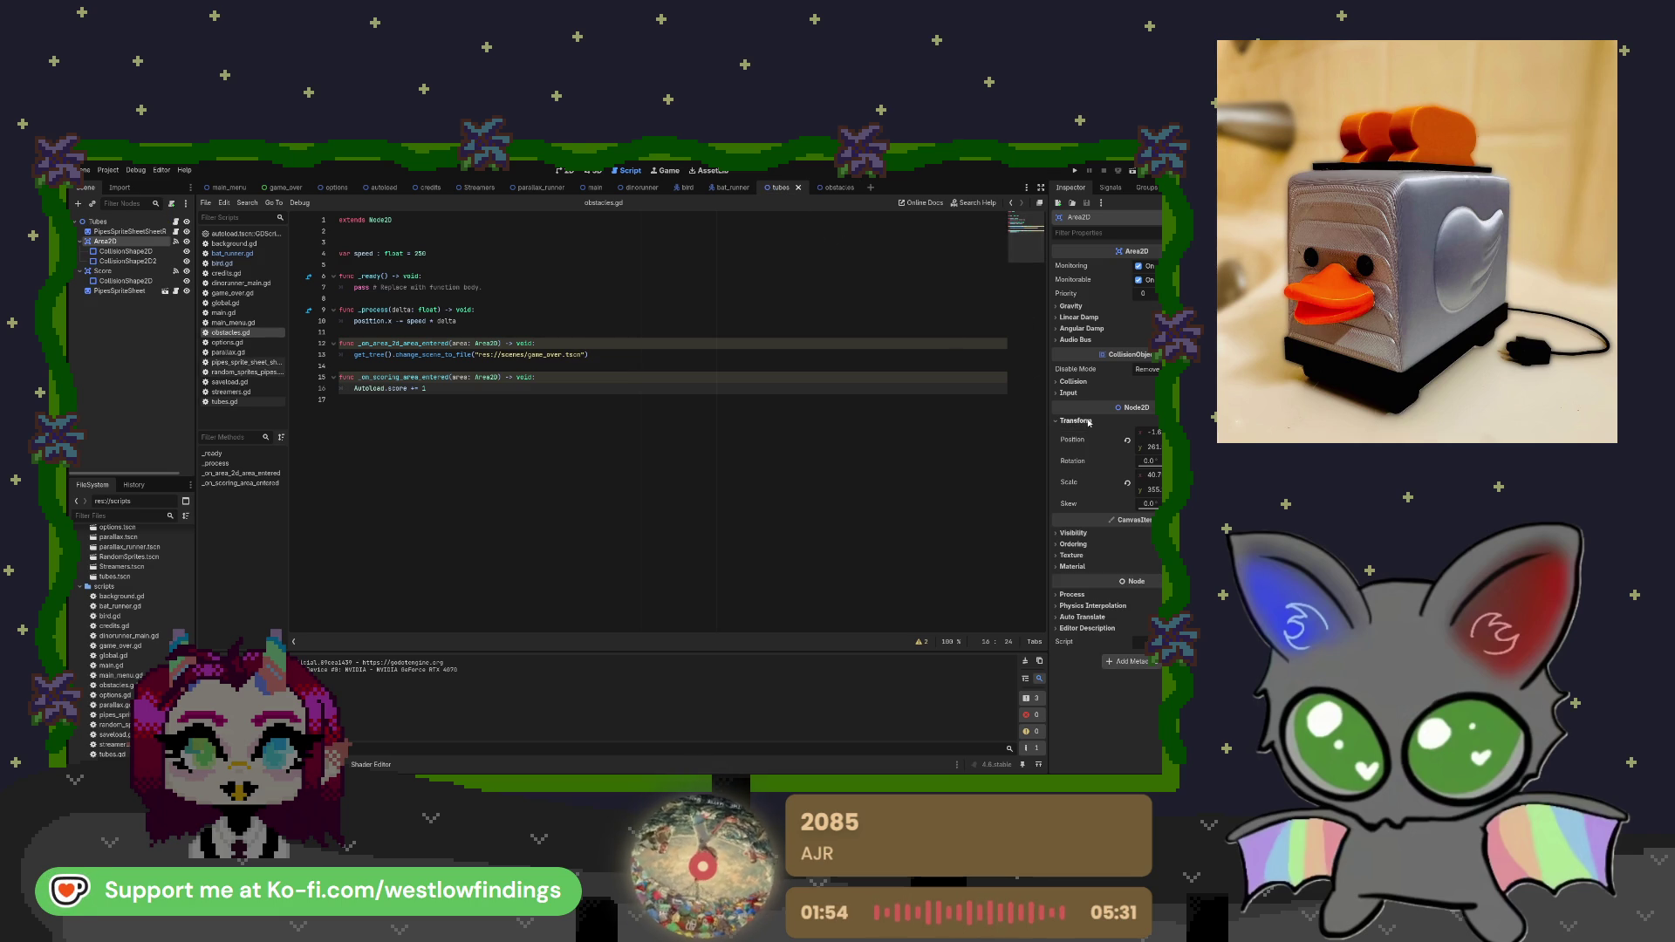
left_click(829, 188)
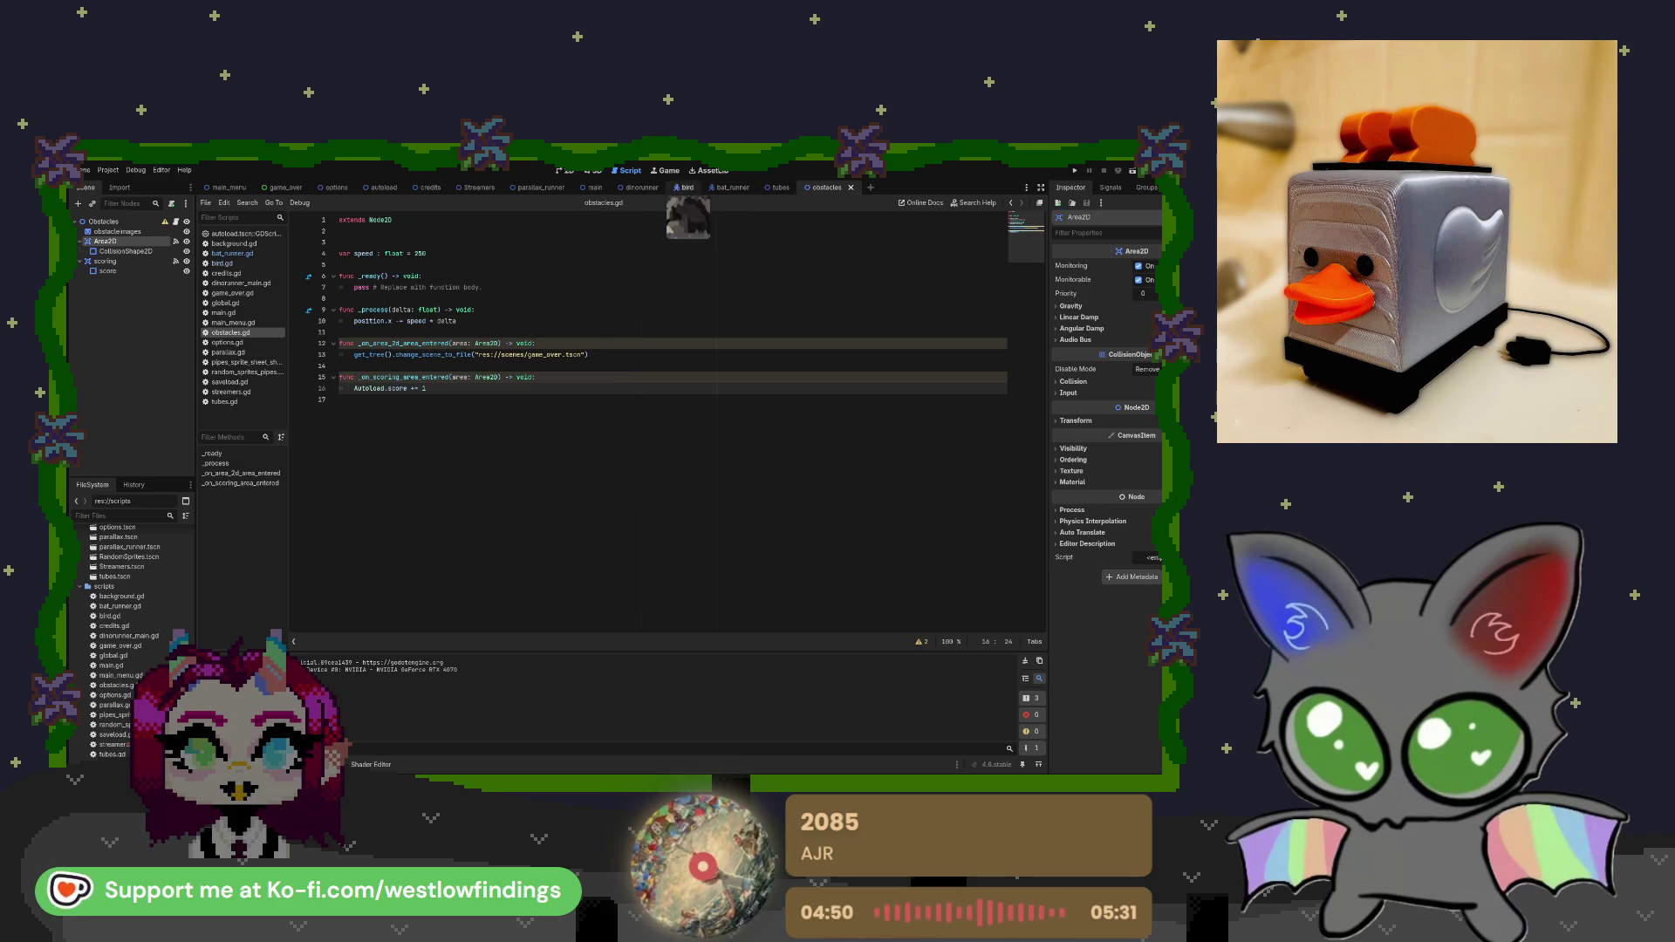
Switch to the dinorunner scene and open its dinorunner_main.gd script.
left_click(641, 187)
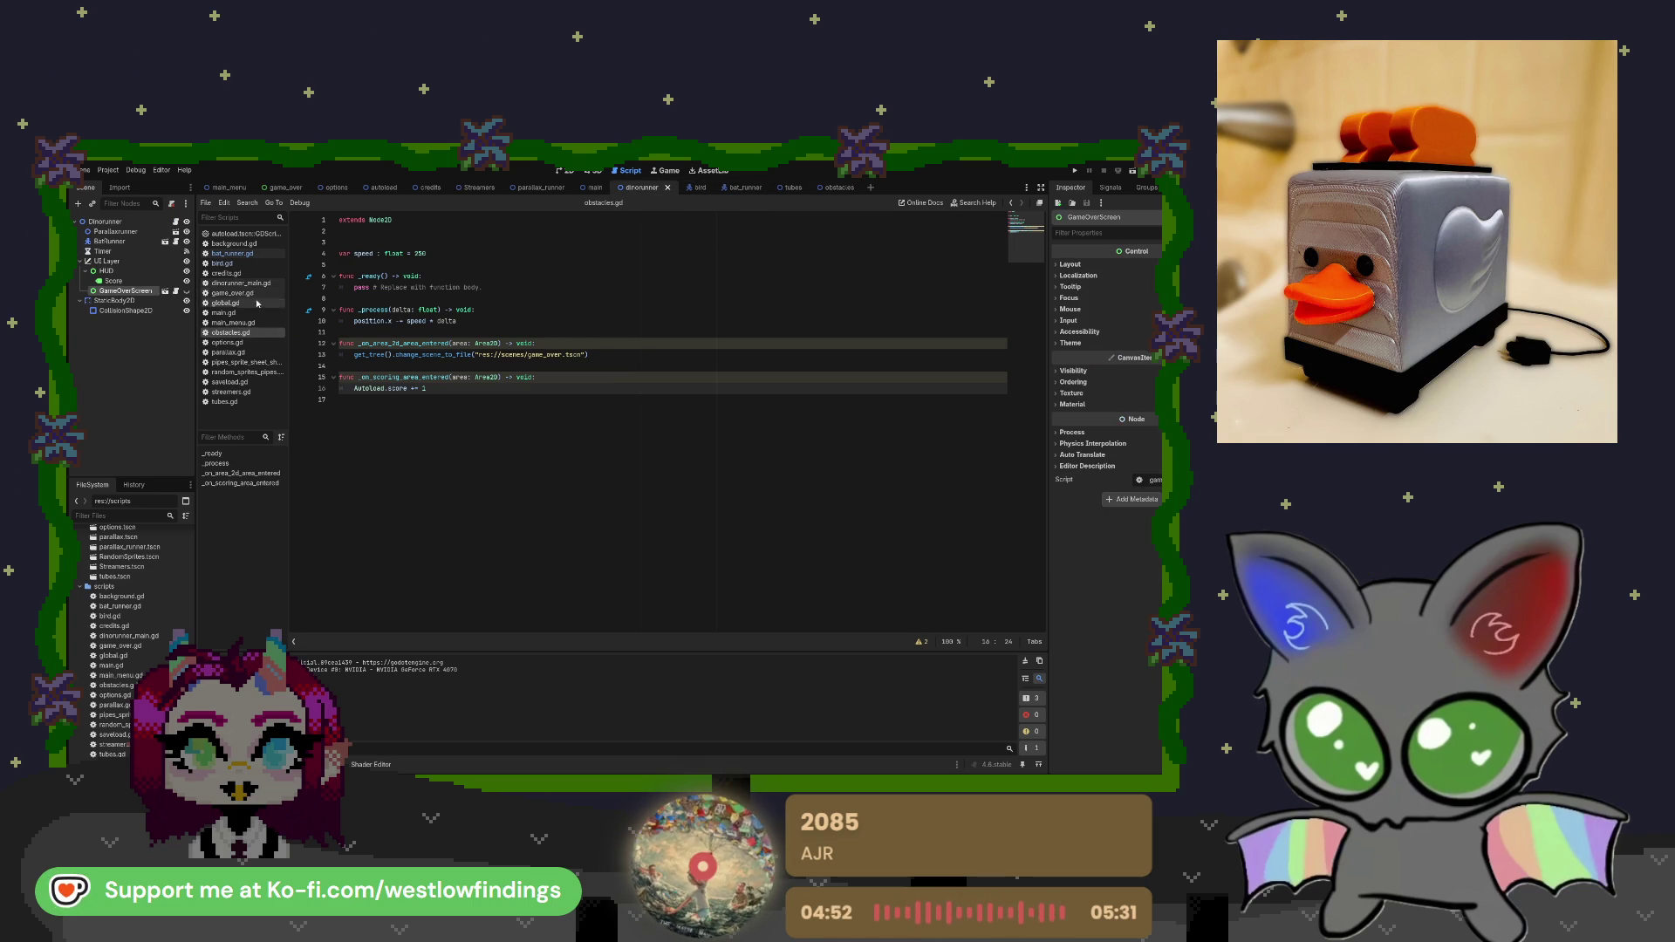
left_click(259, 284)
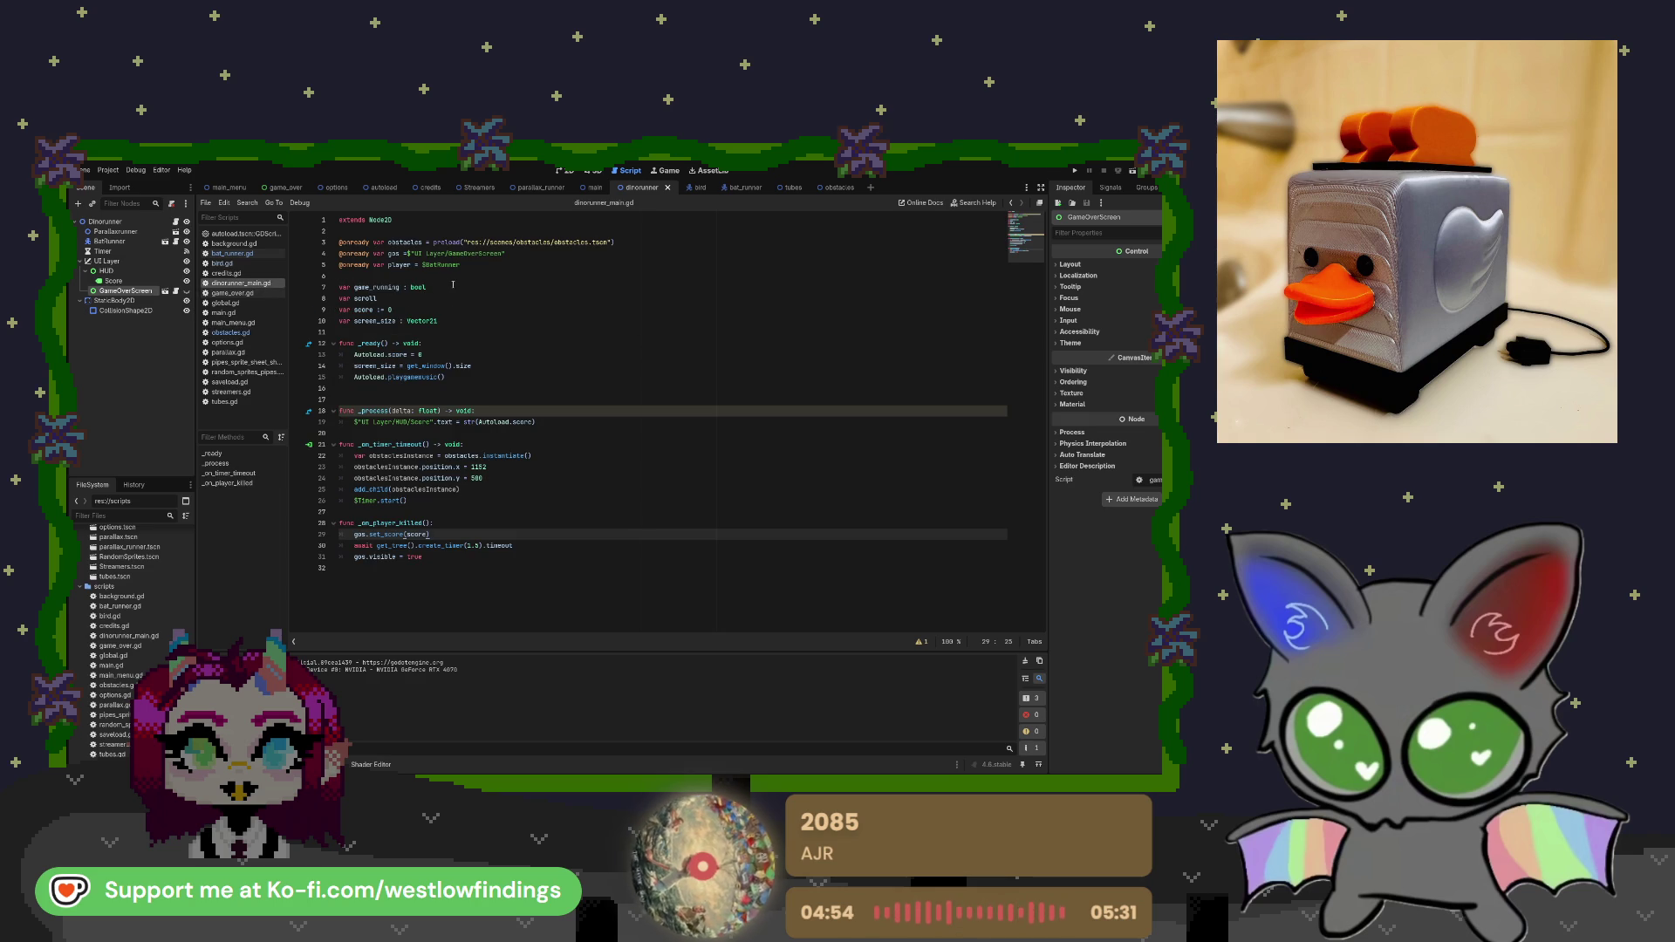